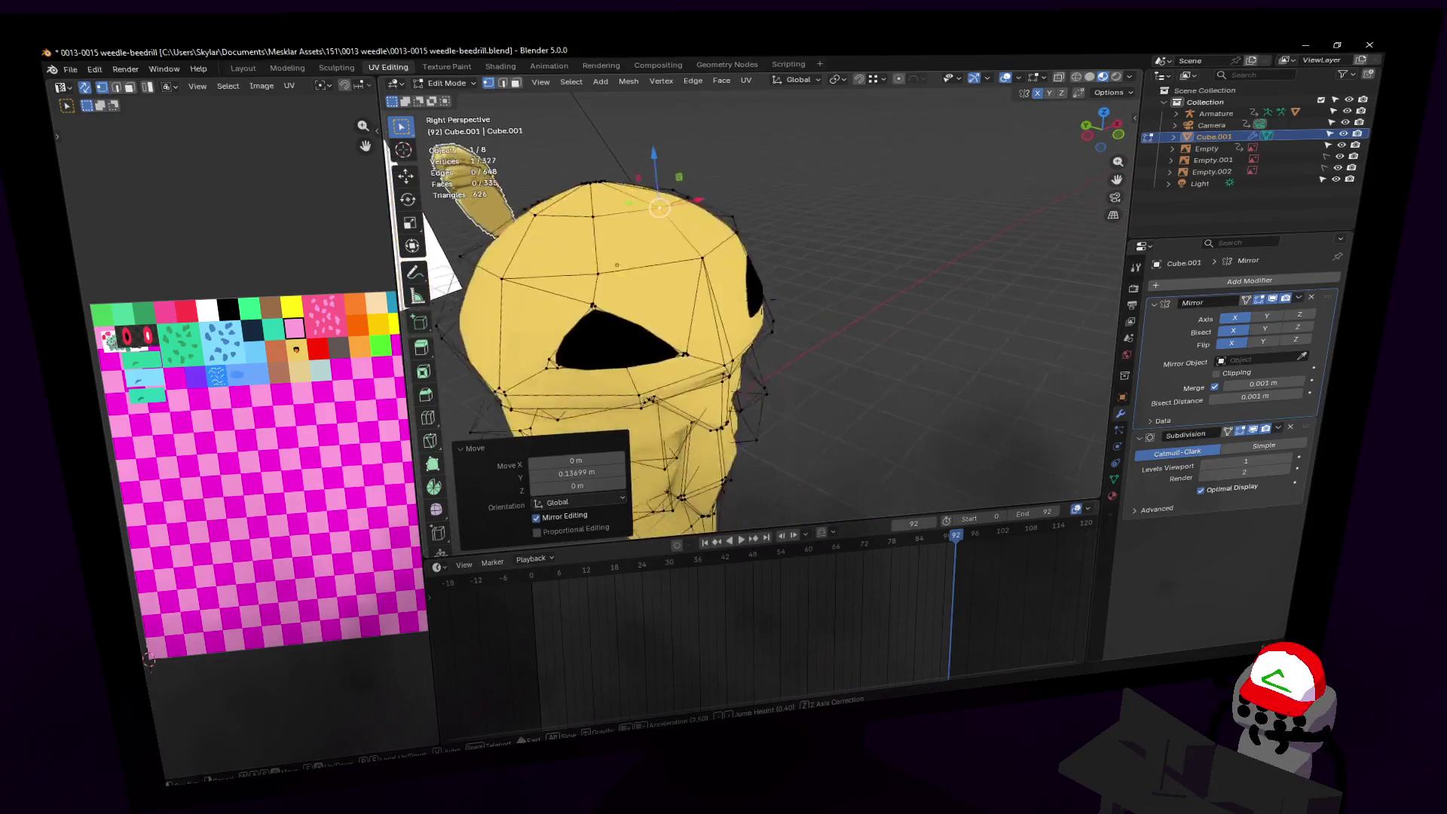
Step: Fly the view in close to the eye hole on the cocoon's head
{"action": "left_click", "coordinate": [820, 279]}
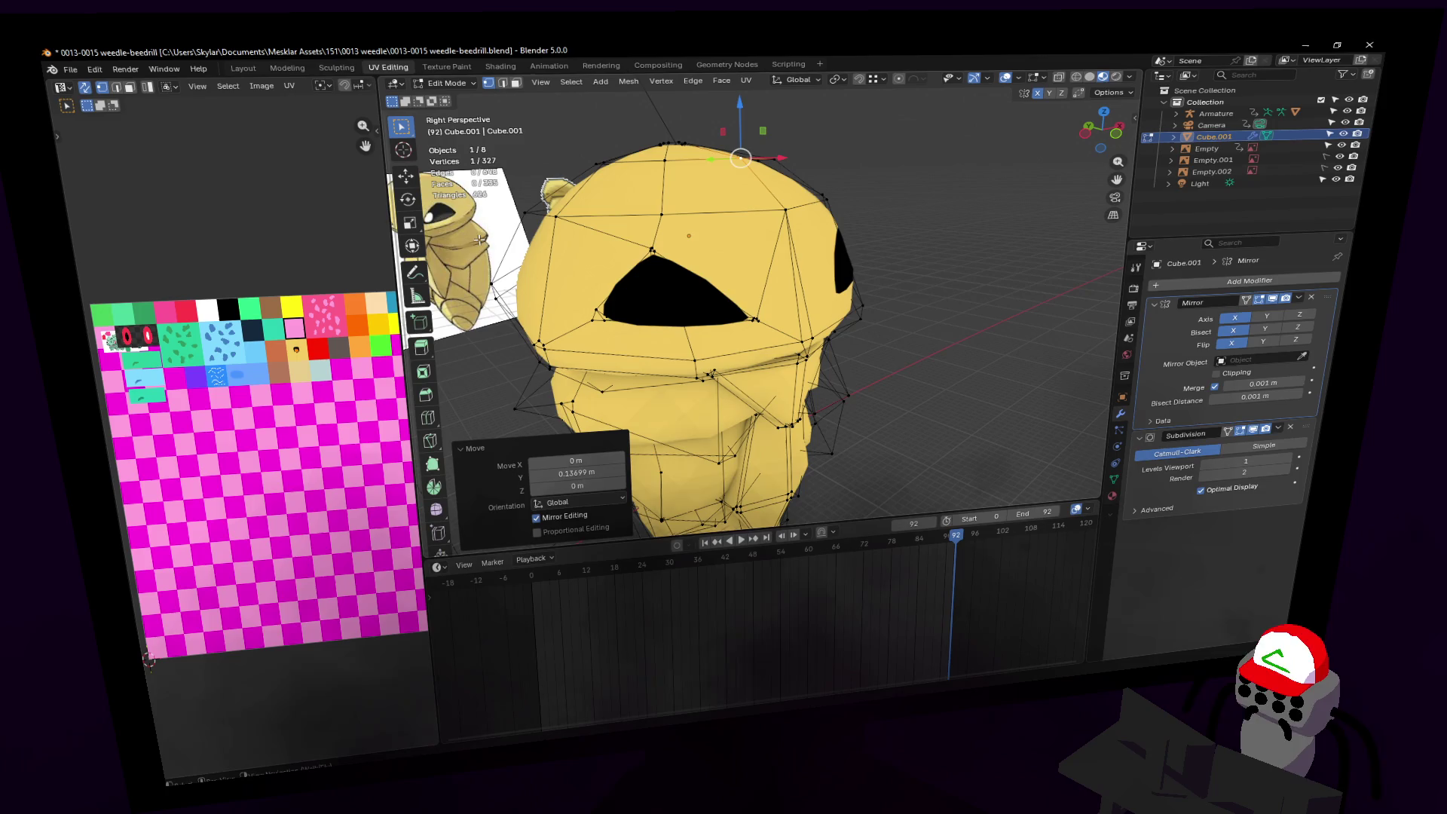
{"action": "key", "text": "shift+grave"}
{"action": "key", "text": "w"}
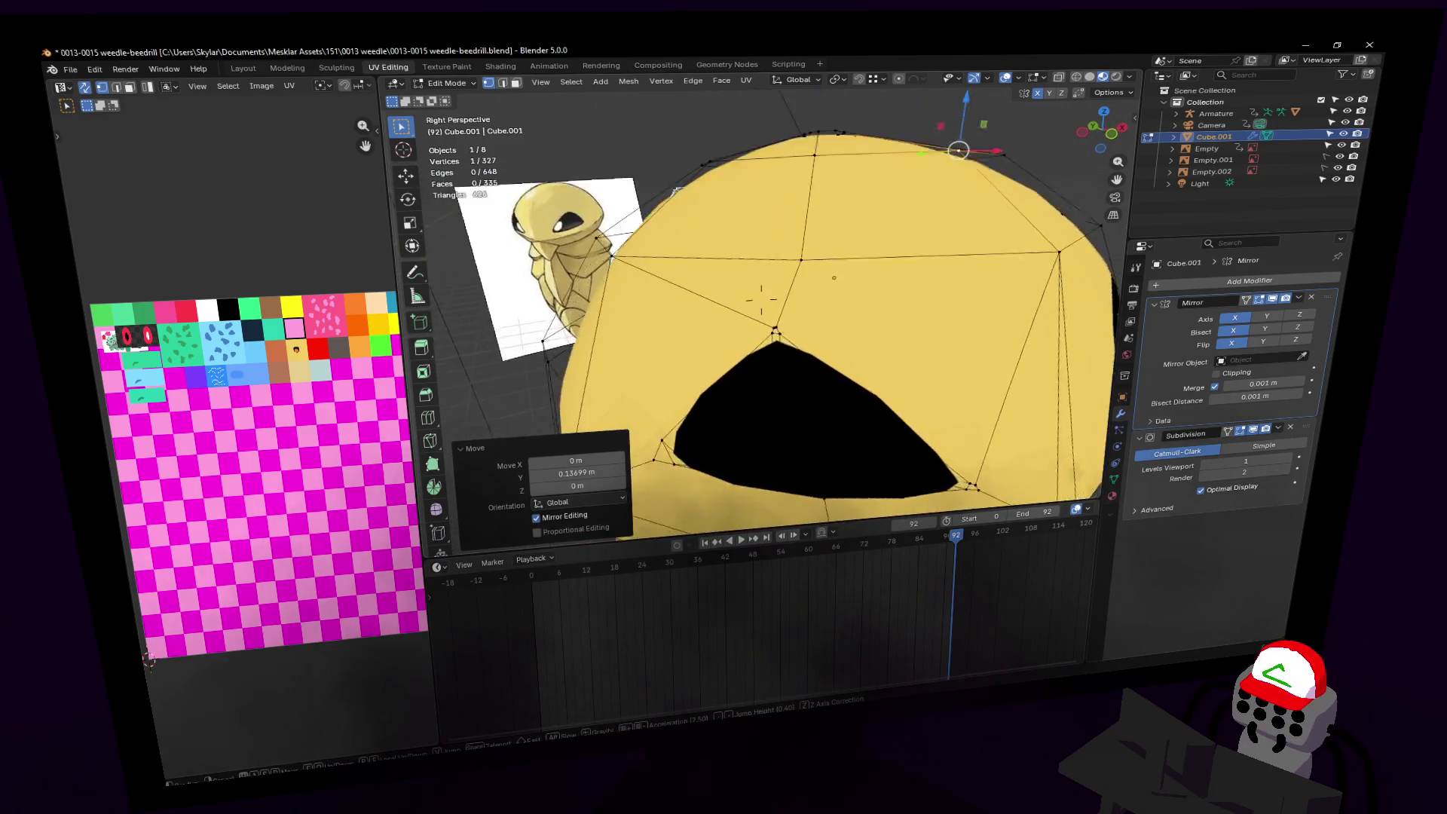
{"action": "left_click", "coordinate": [773, 289]}
{"action": "key", "text": "shift+grave"}
{"action": "key", "text": "s"}
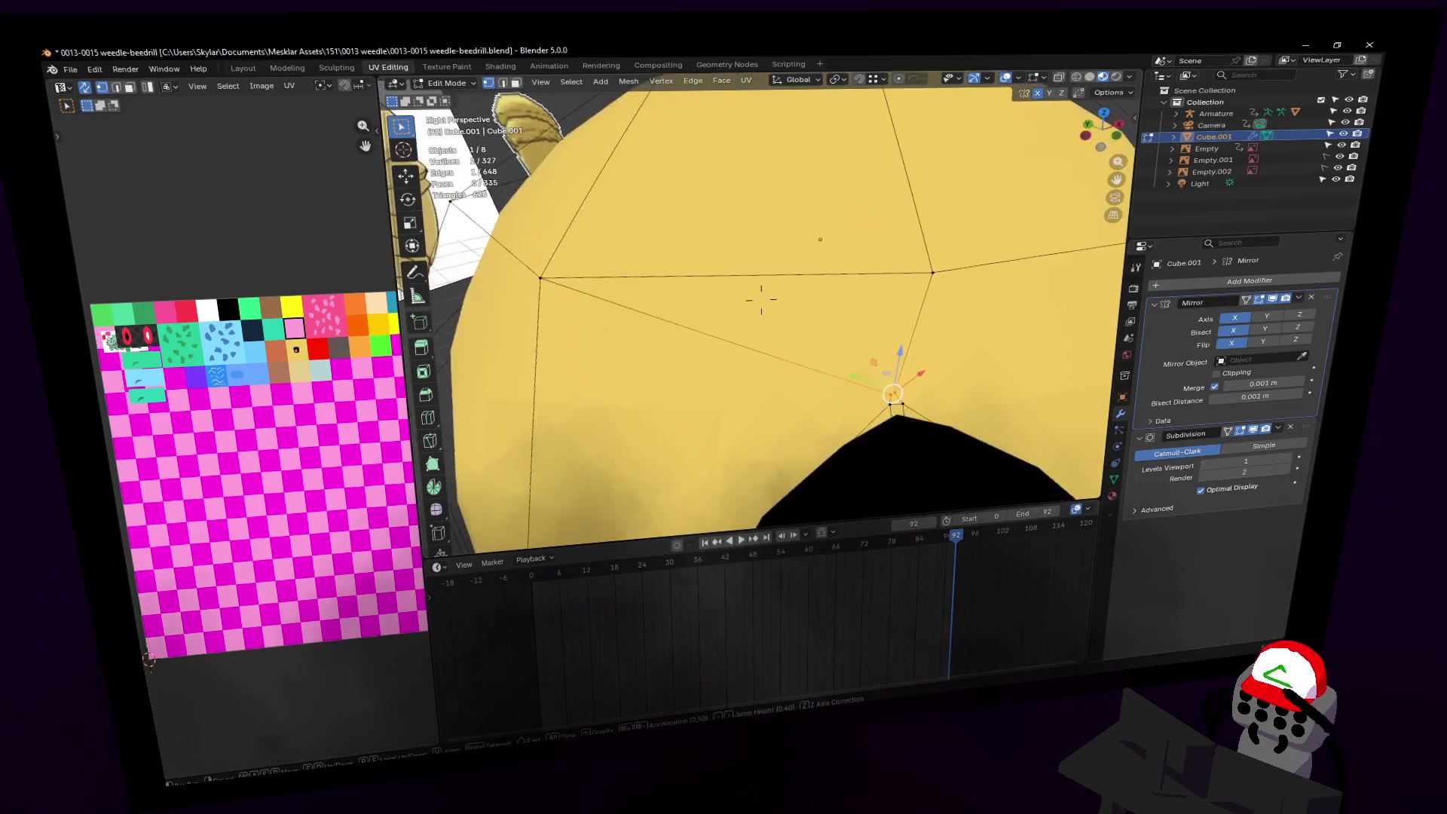
{"action": "left_click", "coordinate": [761, 300]}
{"action": "middle_click_drag", "start_coordinate": [881, 231], "coordinate": [872, 246]}
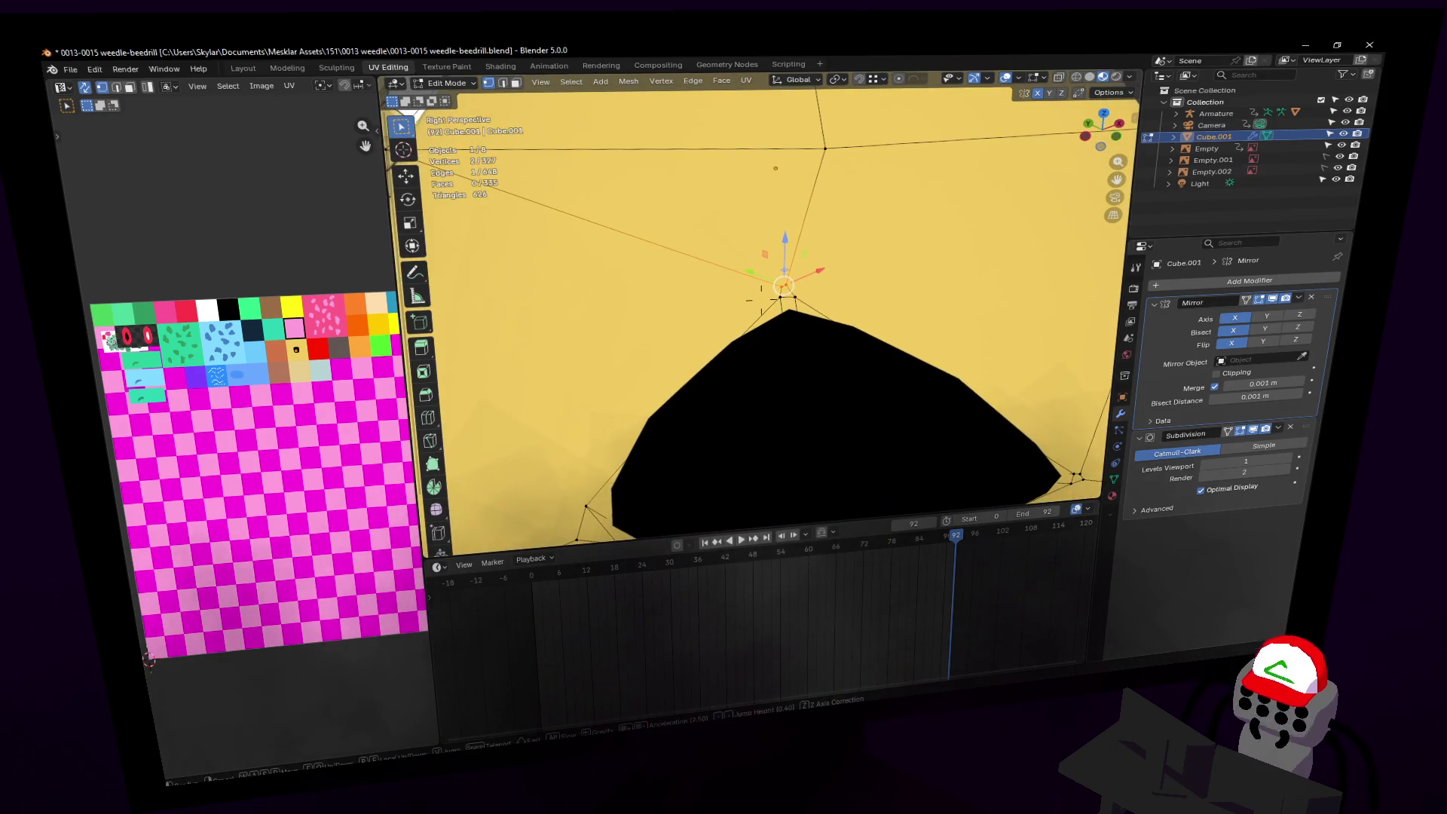
{"action": "scroll", "coordinate": [871, 247], "scroll_direction": "down", "scroll_amount": 3}
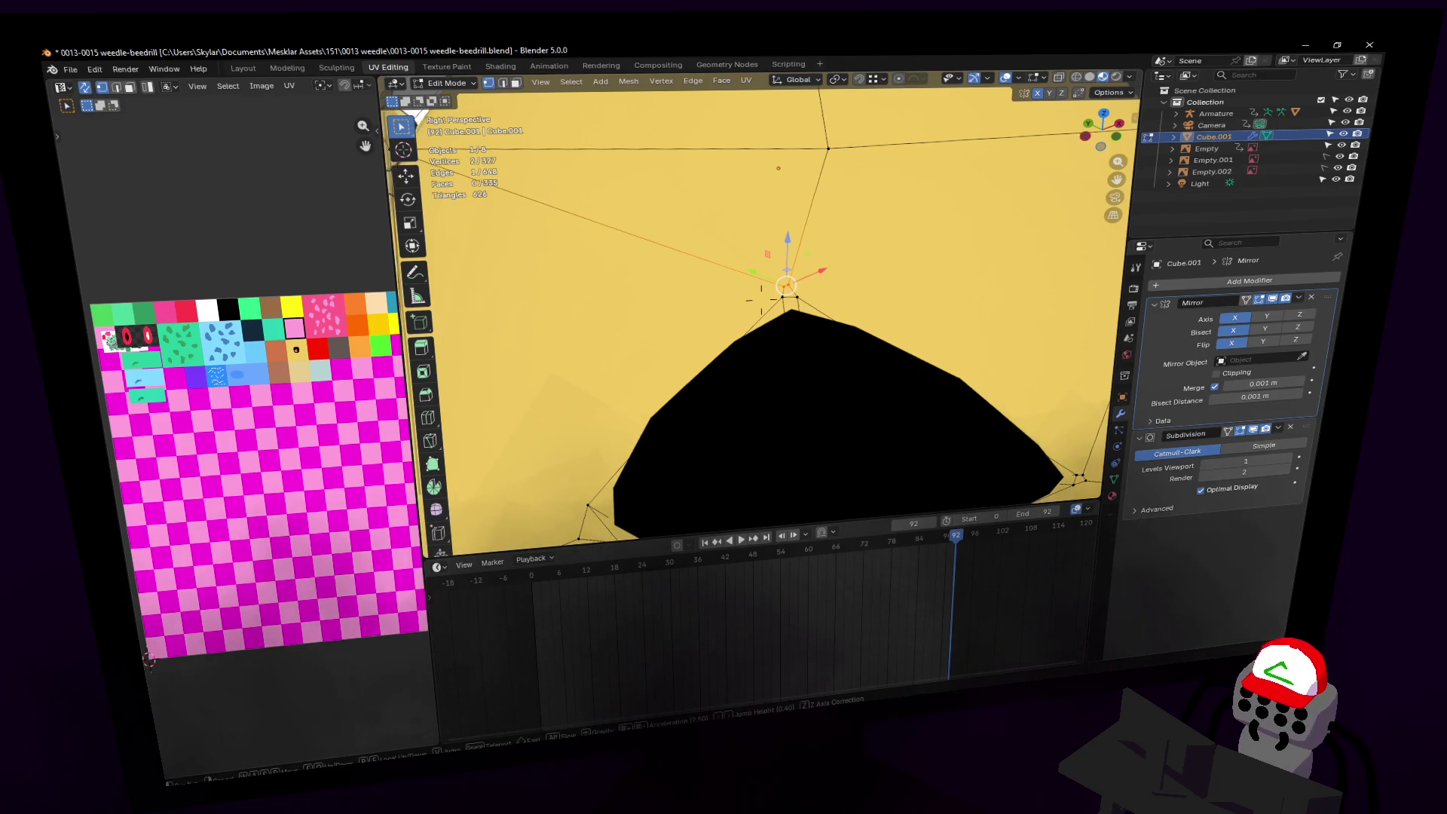
{"action": "key", "text": "shift+grave"}
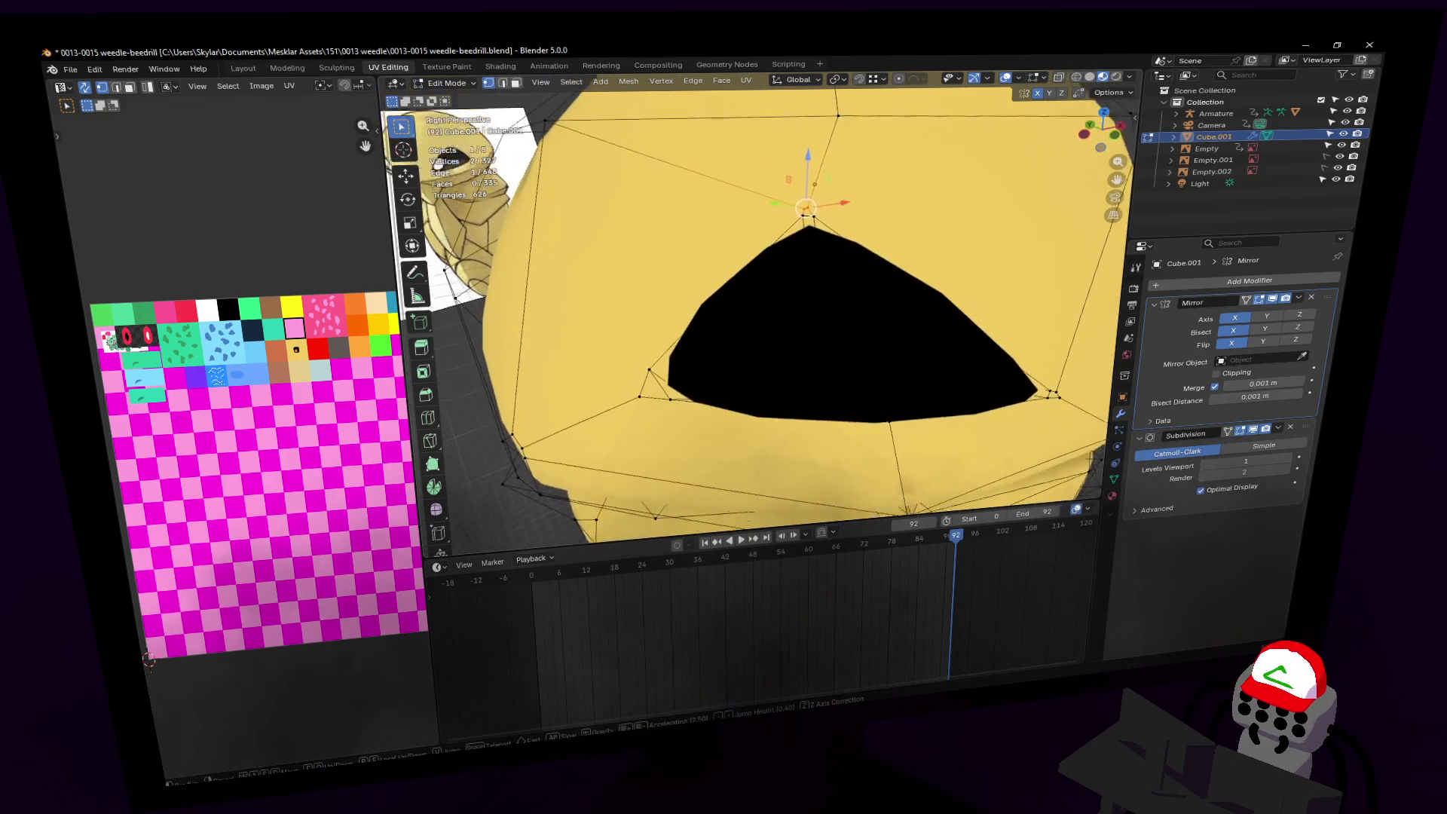
{"action": "key", "text": "w"}
{"action": "left_click", "coordinate": [881, 287]}
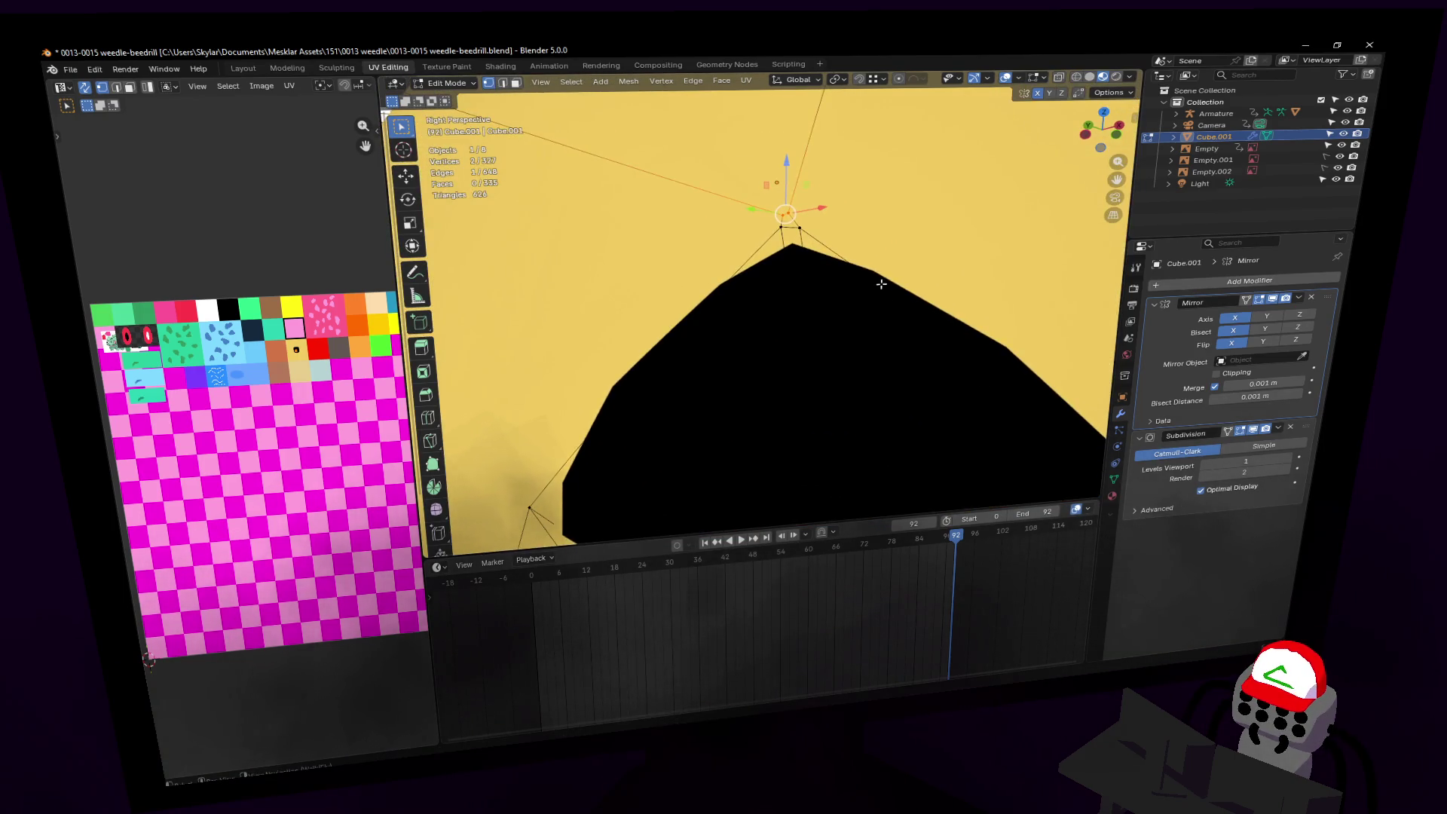
Step: Merge two eye-hole vertices At Center, then undo the merge
{"action": "key", "text": "m"}
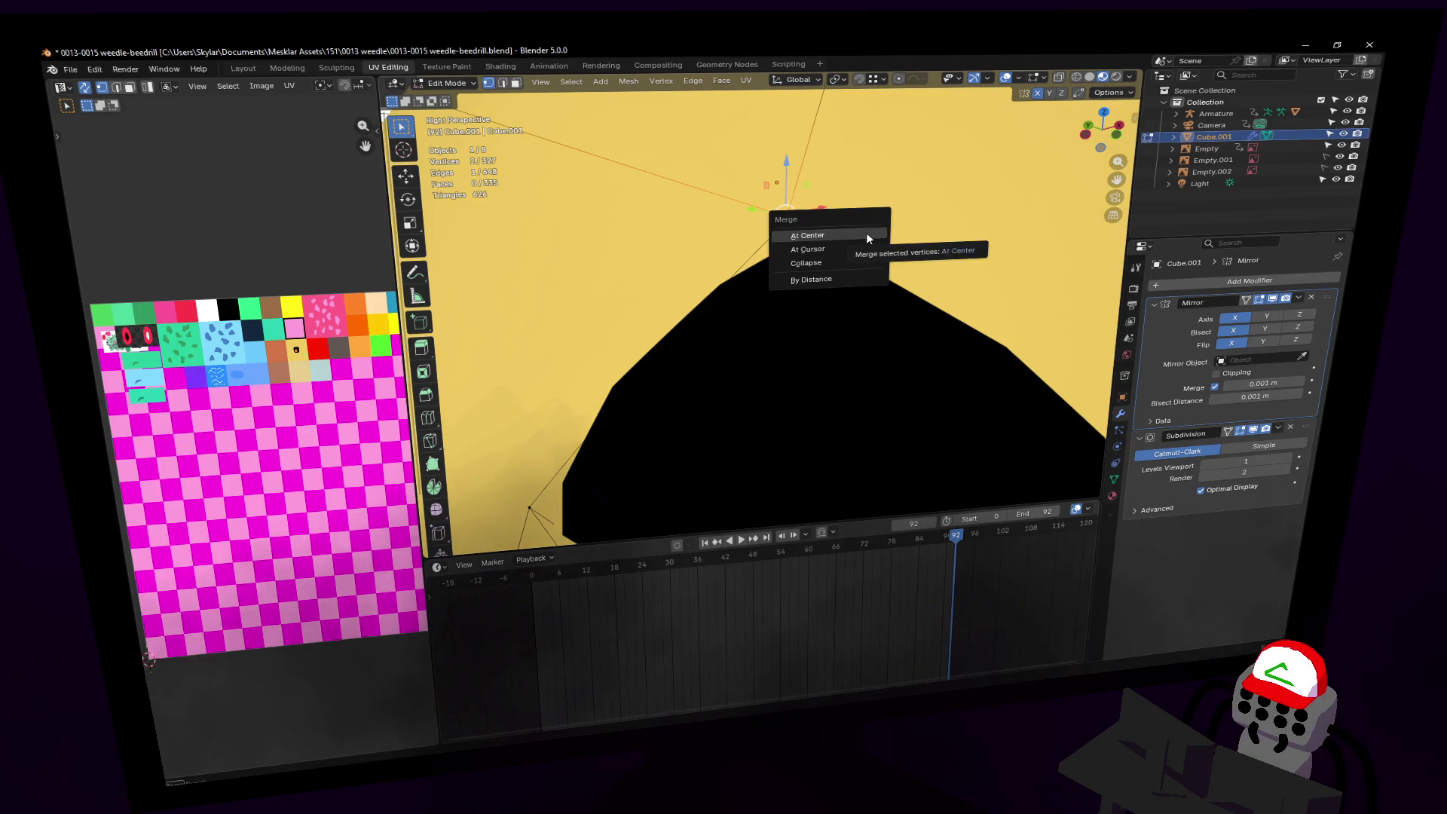
{"action": "left_click", "coordinate": [866, 234]}
{"action": "key", "text": "shift+grave"}
{"action": "key", "text": "Escape"}
{"action": "key", "text": "ctrl+z"}
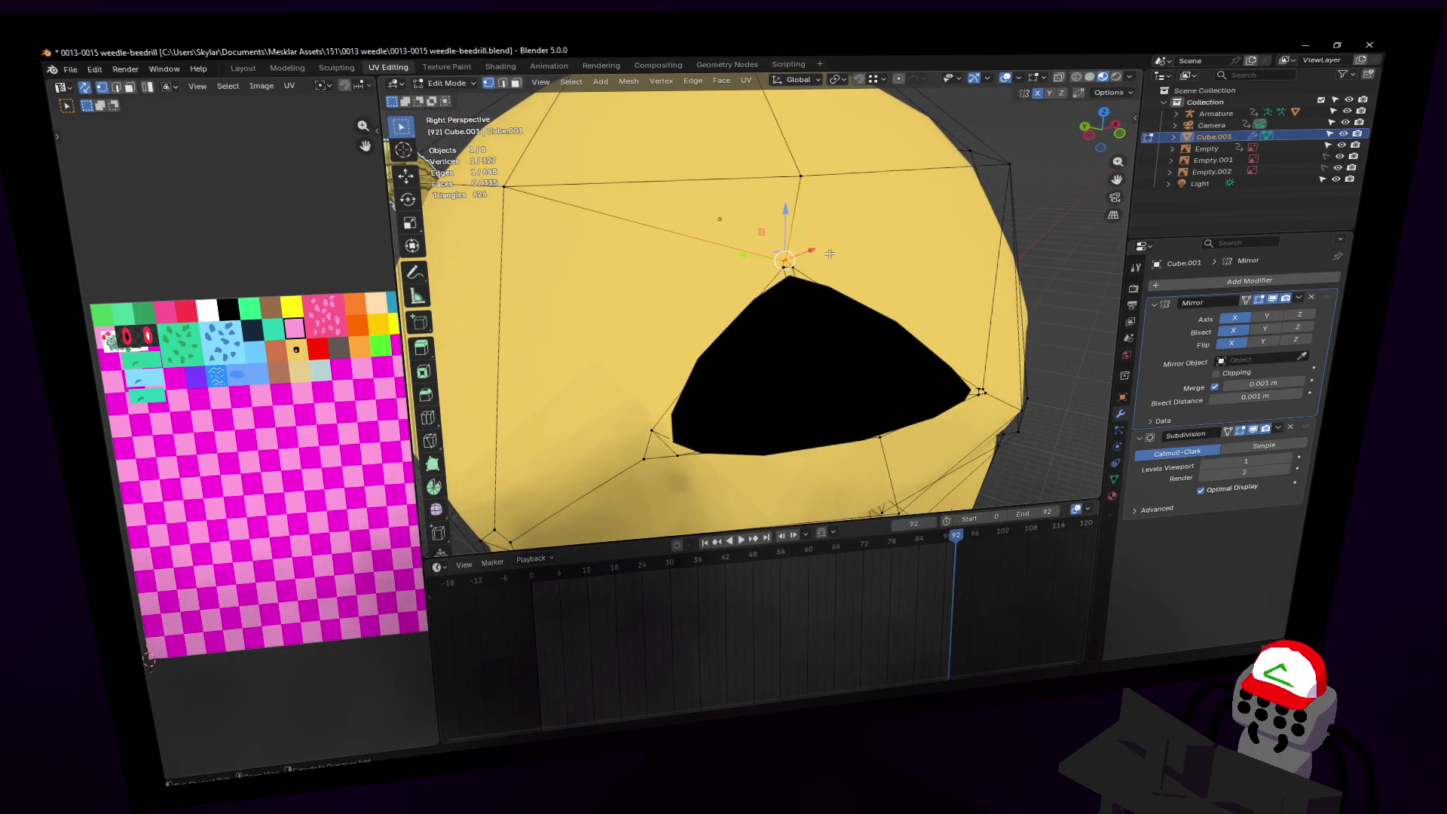
Step: Pull the view back to show the whole model and return to Object Mode
{"action": "key", "text": "shift+grave"}
{"action": "key", "text": "s"}
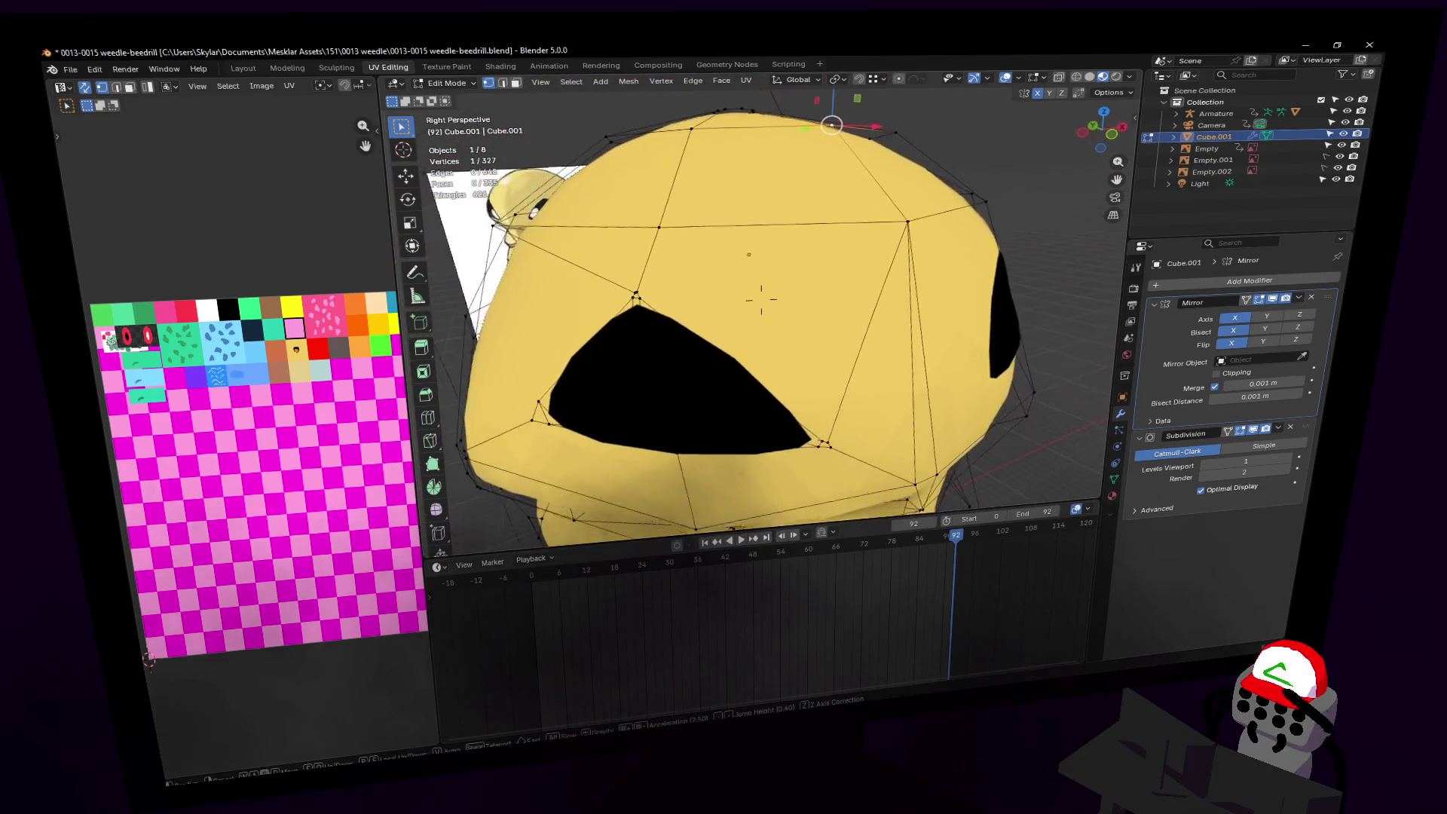
{"action": "left_click", "coordinate": [857, 262]}
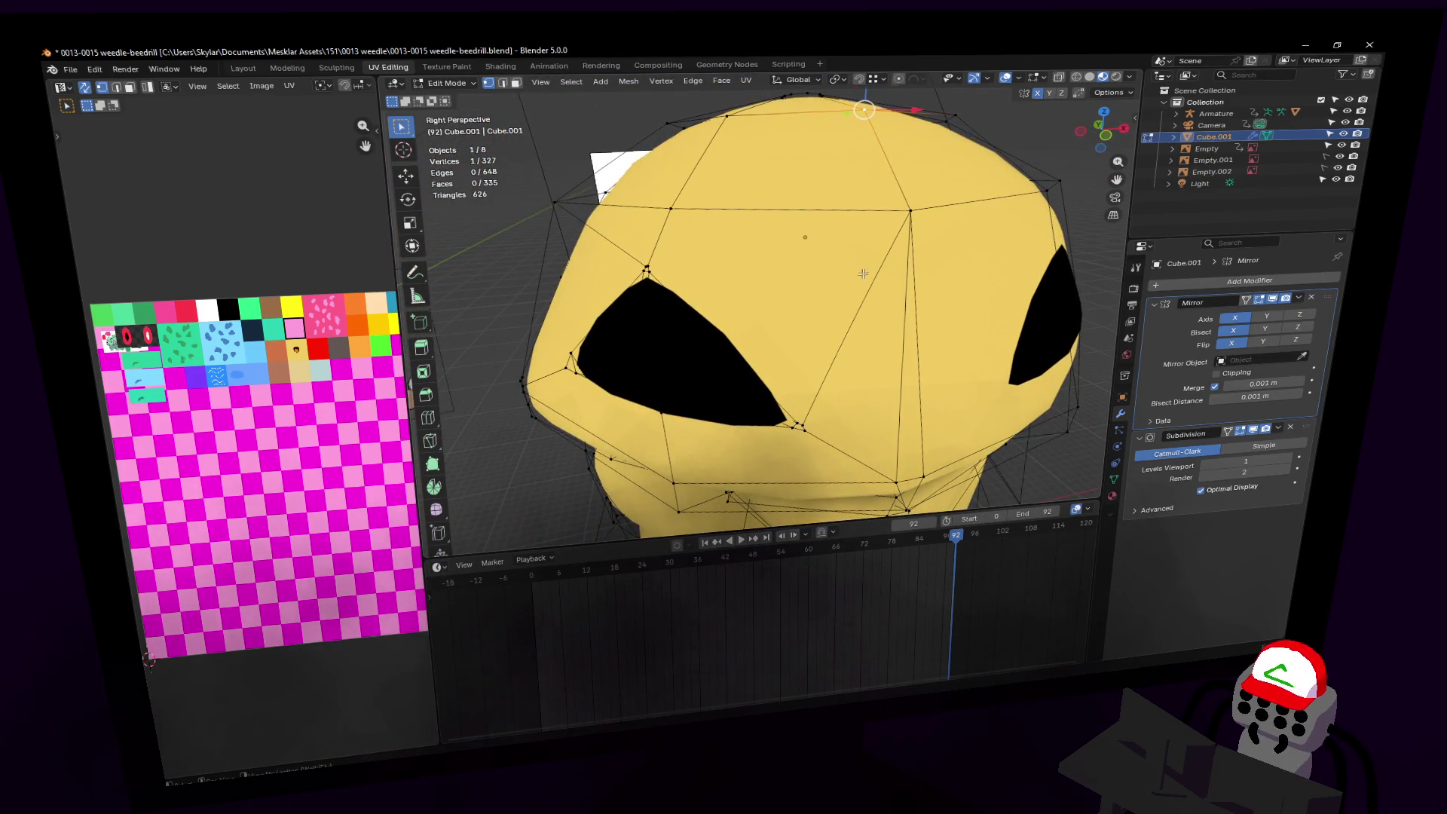
{"action": "key", "text": "shift+grave"}
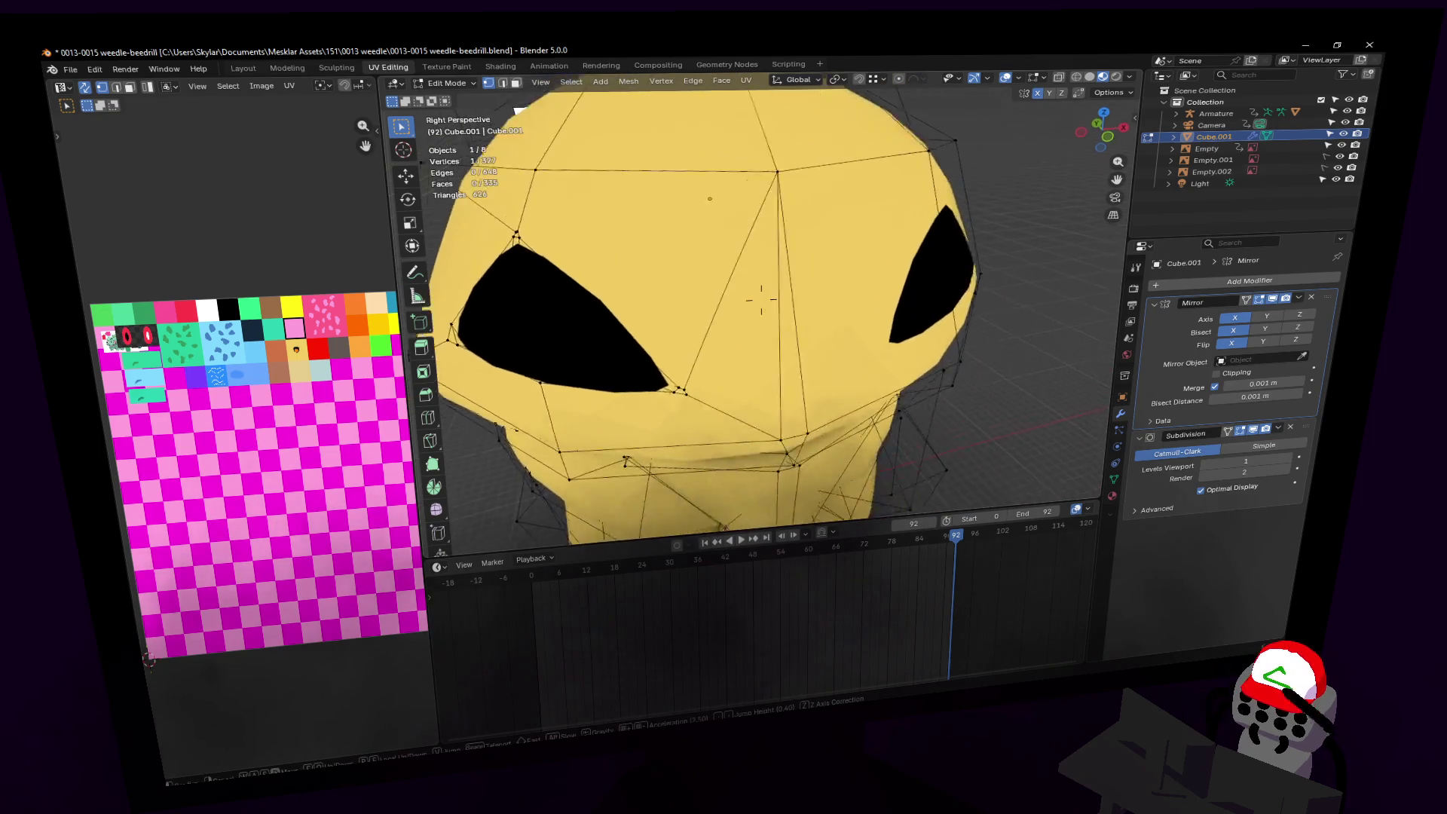
{"action": "left_click", "coordinate": [852, 312]}
{"action": "key", "text": "shift+grave"}
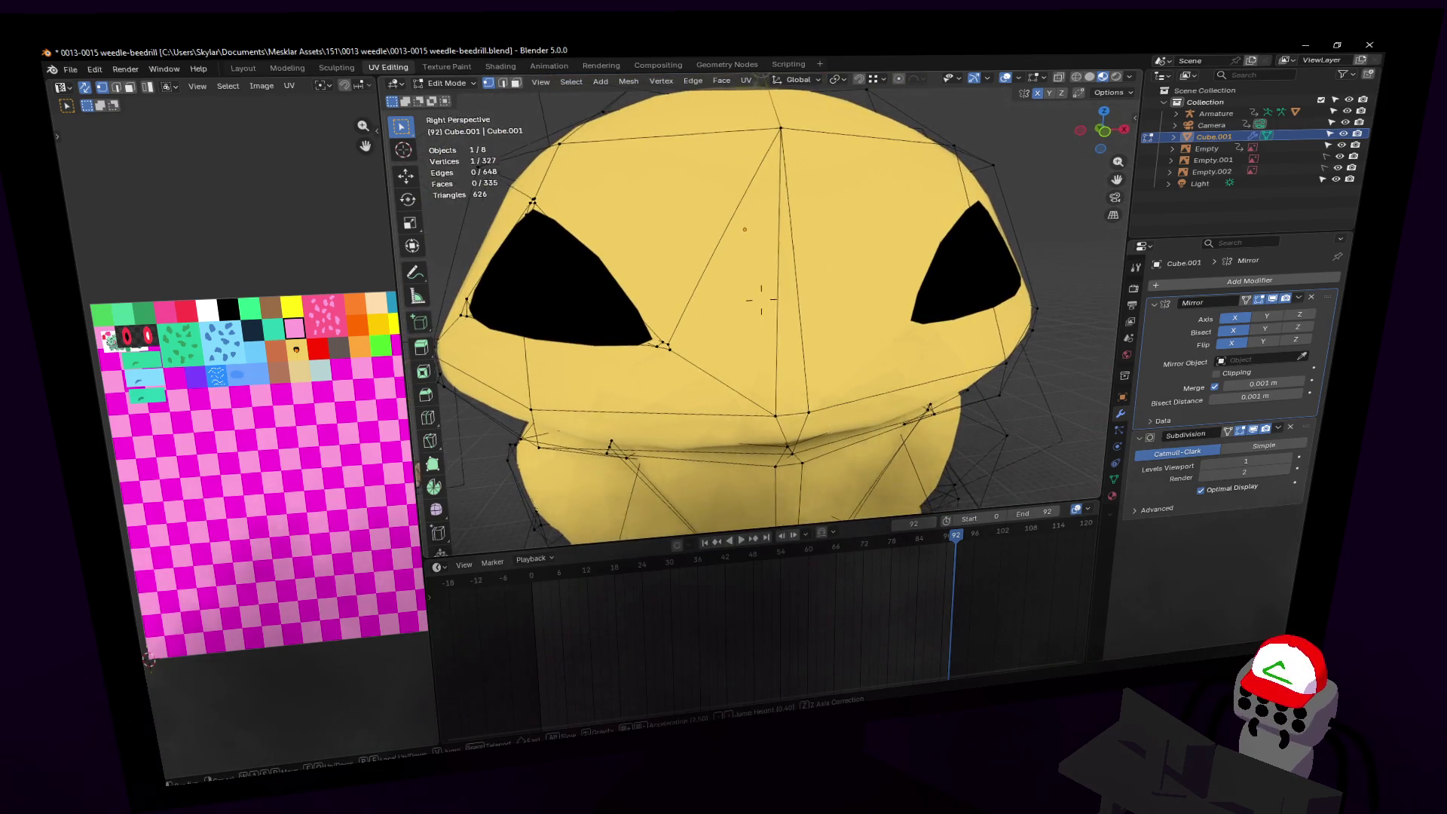
{"action": "left_click", "coordinate": [794, 336]}
{"action": "key", "text": "shift+grave"}
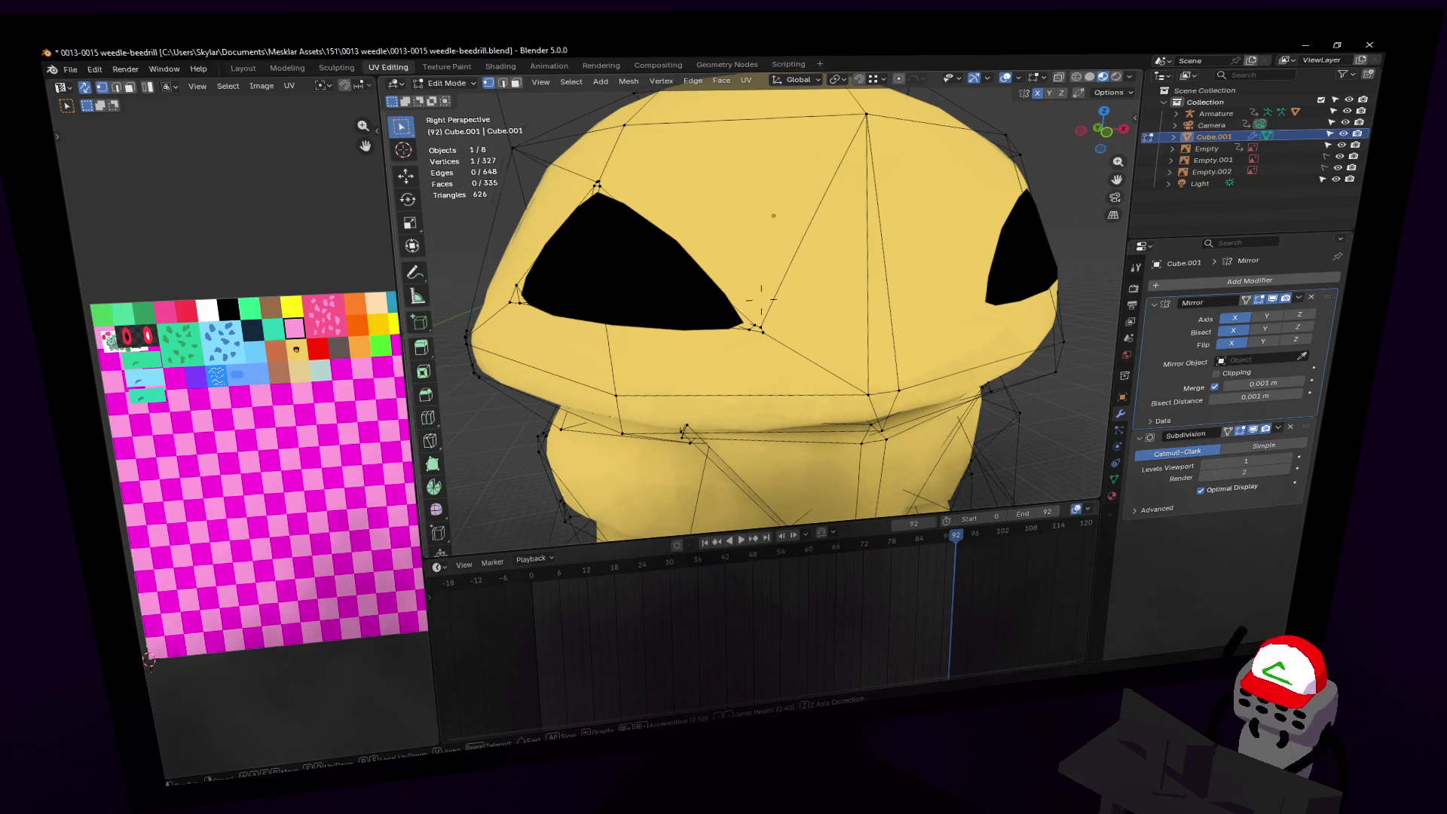
{"action": "key", "text": "s"}
{"action": "left_click", "coordinate": [800, 324]}
{"action": "key", "text": "Tab"}
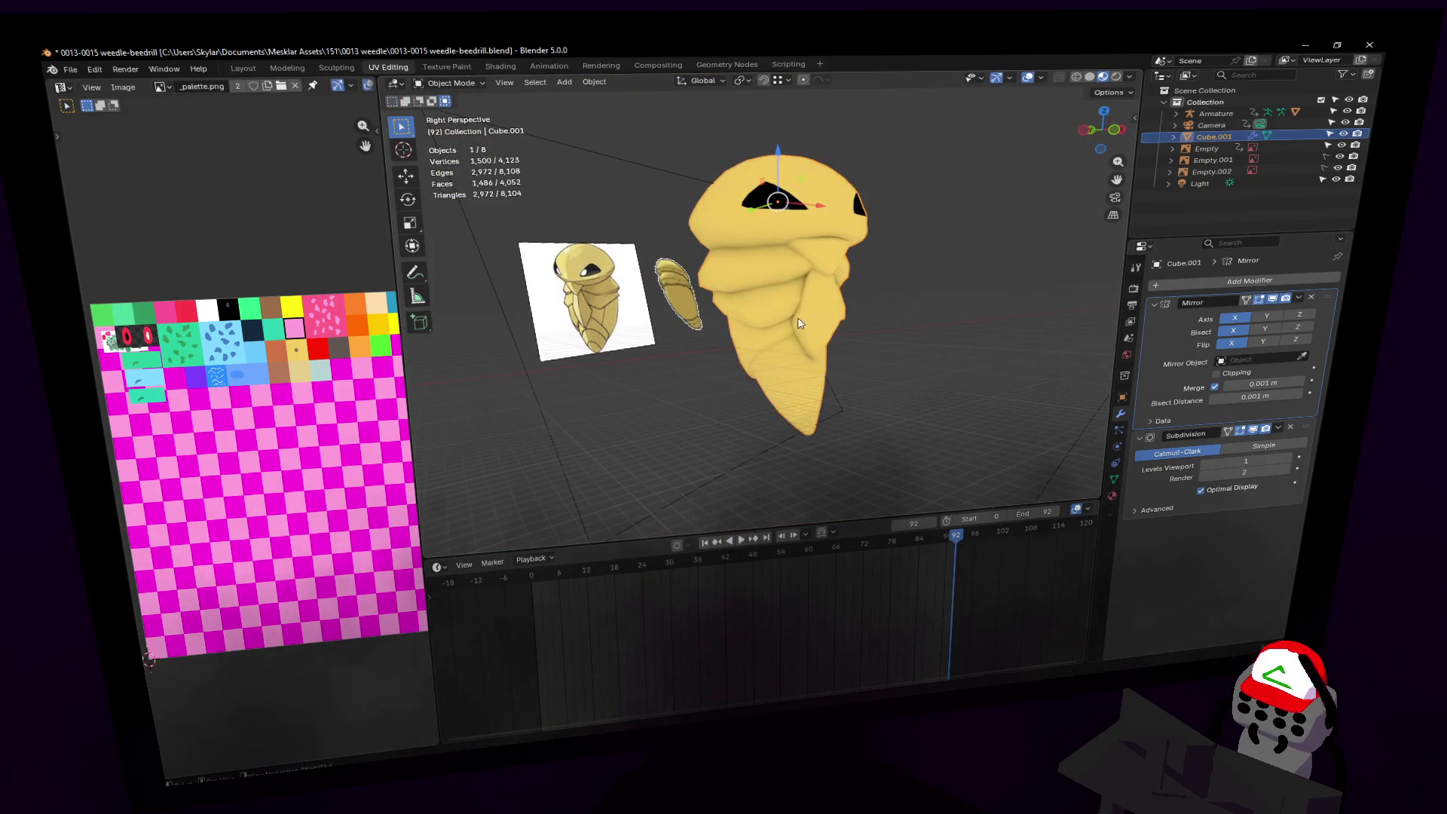
Step: Fly close to the body segments and enter Edit Mode
{"action": "key", "text": "shift+grave"}
{"action": "key", "text": "w"}
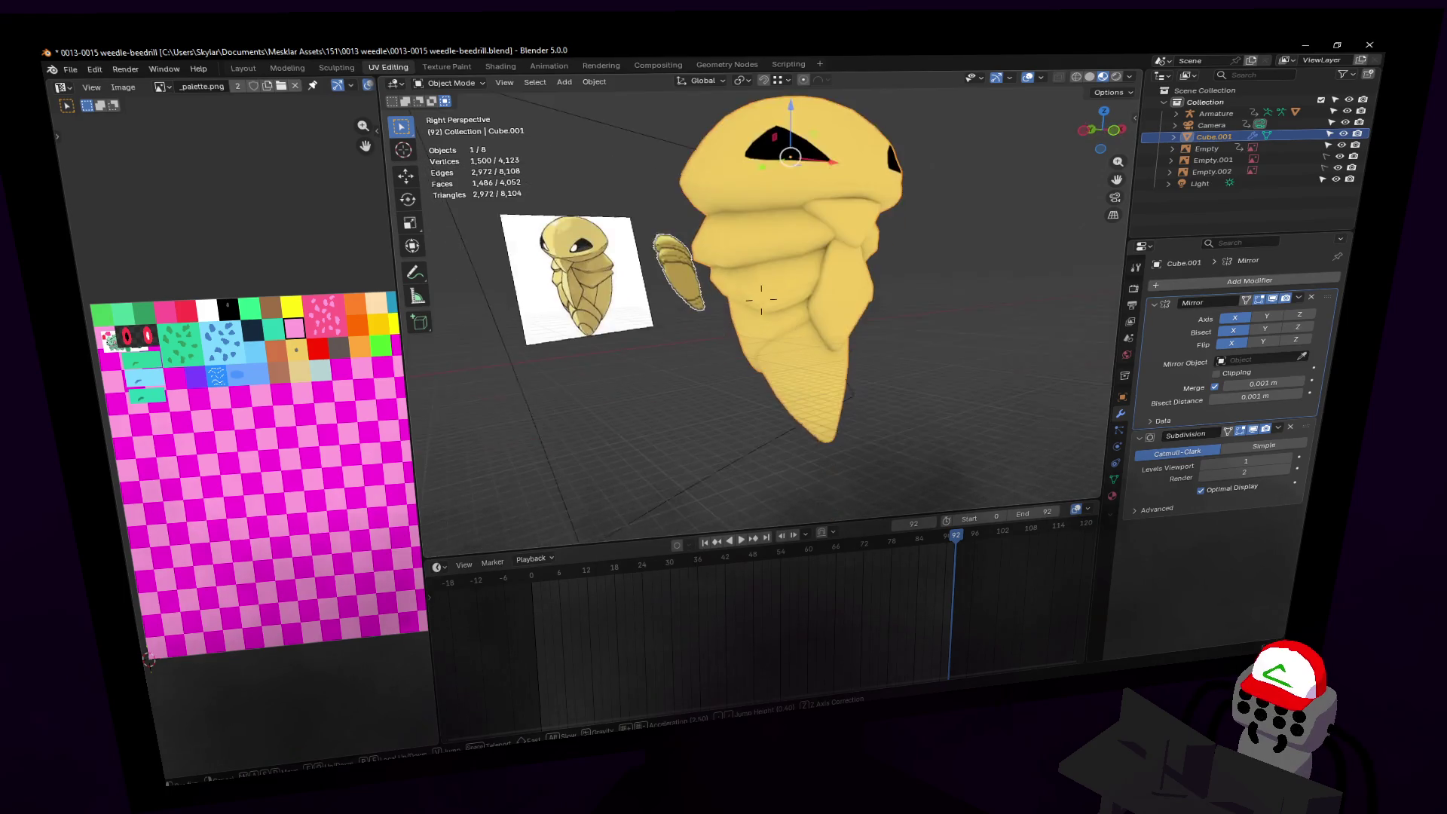
{"action": "key", "text": "w"}
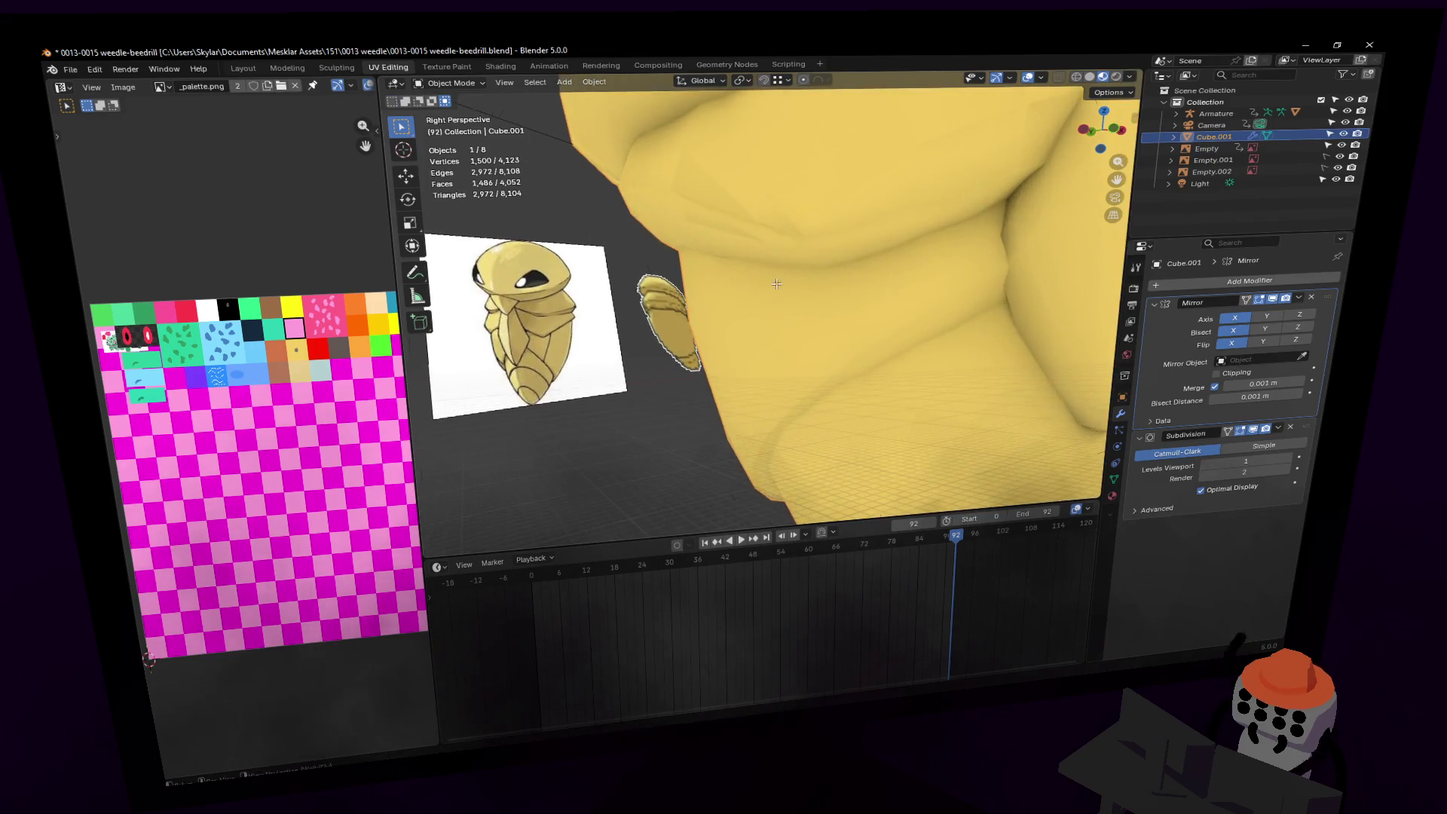
{"action": "left_click", "coordinate": [797, 224]}
{"action": "key", "text": "Tab"}
Step: Merge a short segment-crease edge At Center, then undo the merge
{"action": "middle_click_drag", "start_coordinate": [798, 224], "coordinate": [862, 243]}
{"action": "left_click_drag", "start_coordinate": [819, 230], "coordinate": [831, 222]}
{"action": "key", "text": "m"}
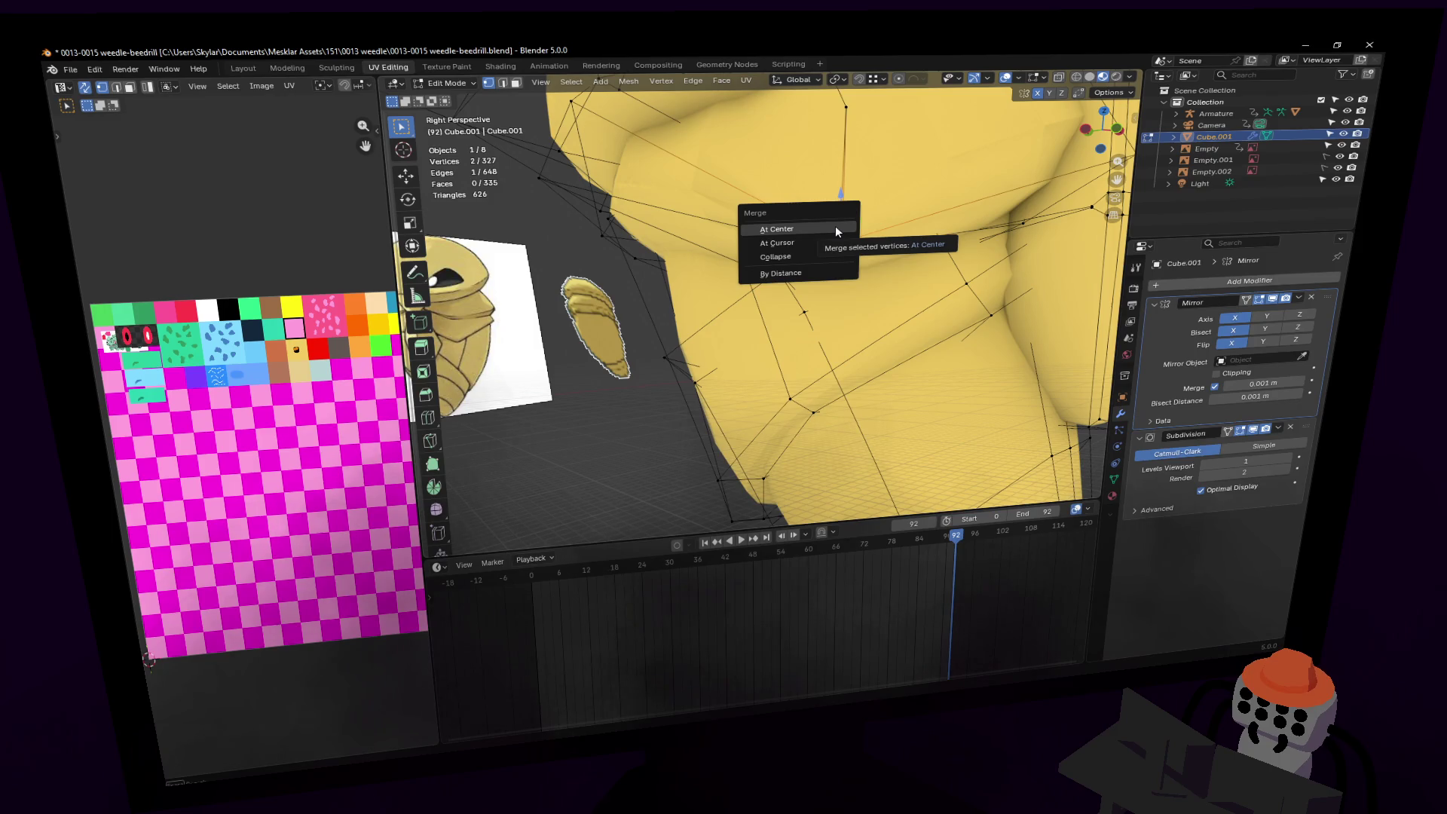
{"action": "left_click", "coordinate": [835, 225]}
{"action": "mouse_move", "coordinate": [834, 225]}
{"action": "middle_mouse_down"}
{"action": "mouse_move", "coordinate": [855, 225]}
{"action": "mouse_move", "coordinate": [812, 147]}
{"action": "mouse_move", "coordinate": [833, 223]}
{"action": "middle_mouse_up"}
{"action": "key", "text": "g"}
{"action": "right_click", "coordinate": [861, 222]}
{"action": "key", "text": "ctrl+z"}
Step: Select a crease vertex and hide the Subdivision modifier in the viewport
{"action": "left_click", "coordinate": [811, 147]}
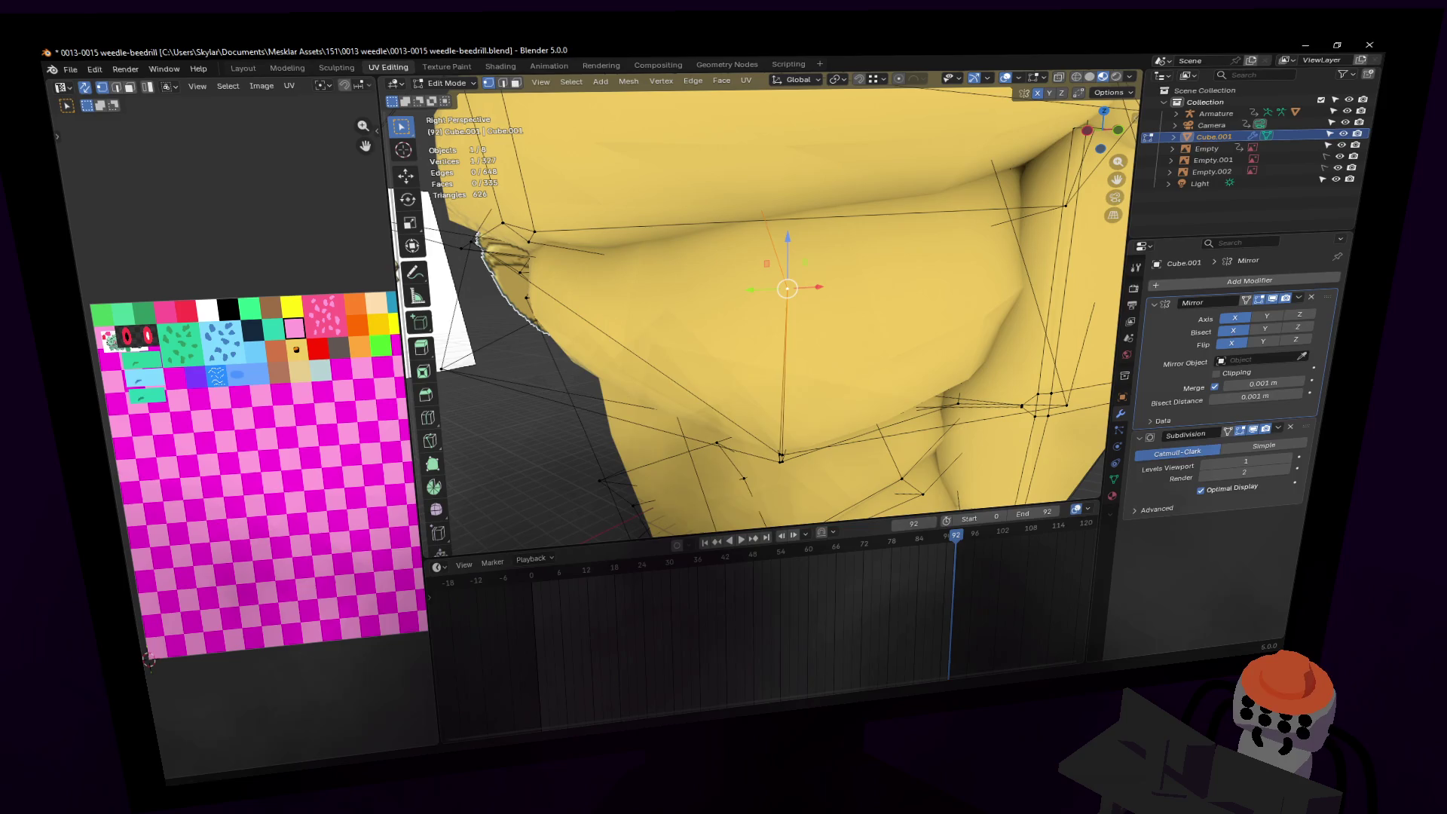
{"action": "left_click", "coordinate": [1265, 429]}
{"action": "middle_click_drag", "start_coordinate": [847, 278], "coordinate": [817, 245]}
{"action": "key", "text": "shift+grave"}
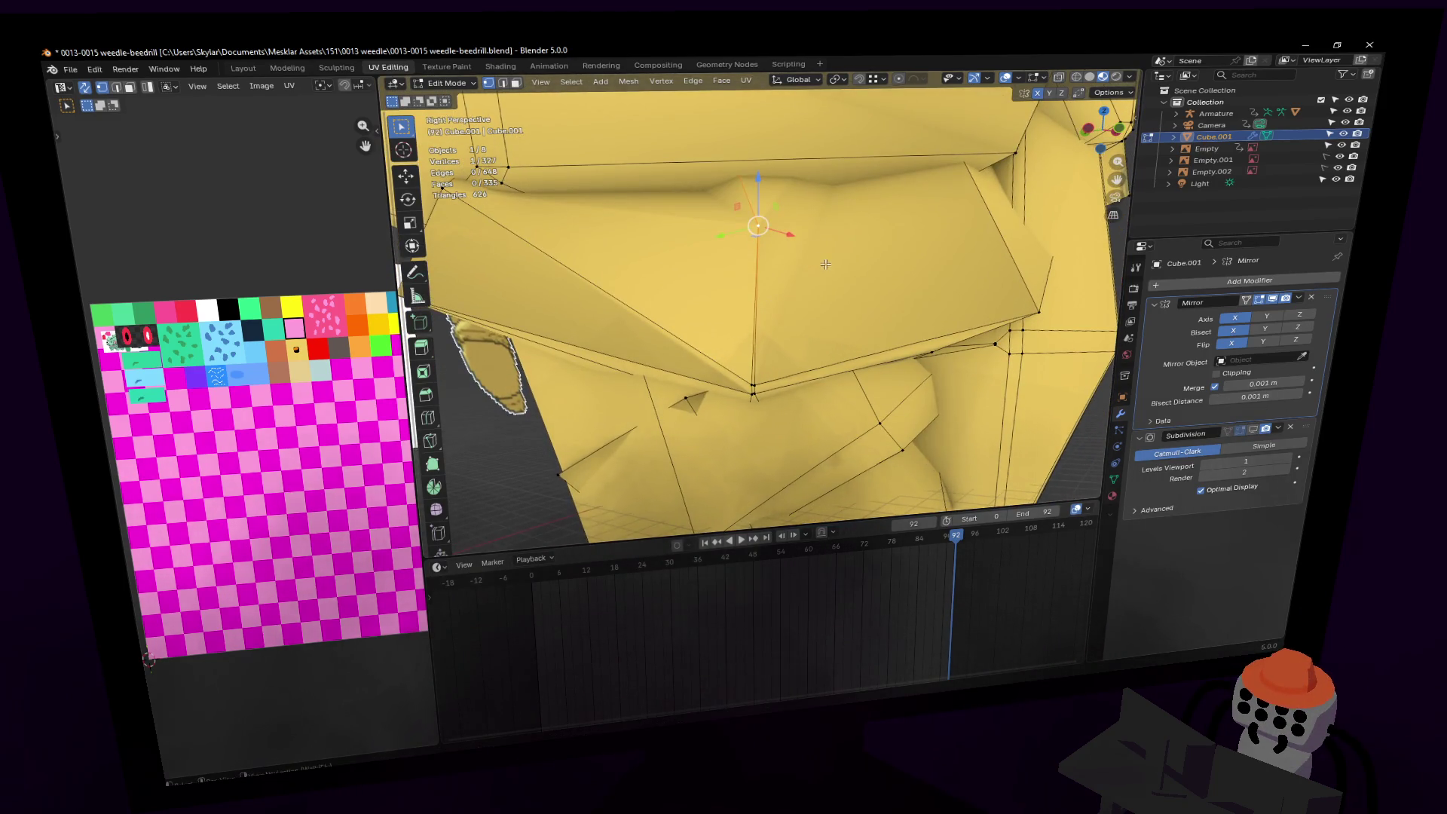
{"action": "left_click", "coordinate": [825, 264]}
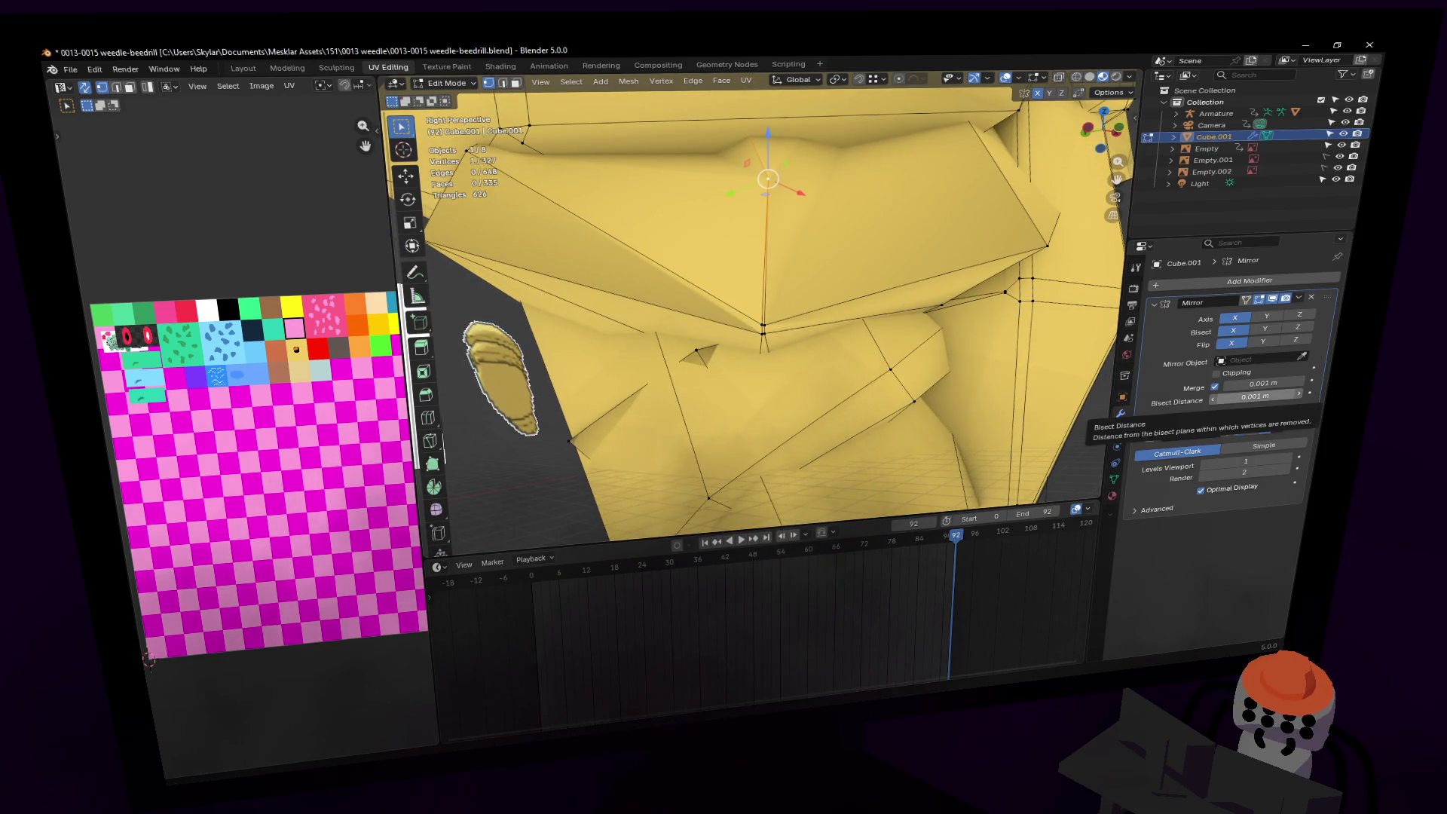
{"action": "key", "text": "shift+grave"}
{"action": "left_click", "coordinate": [844, 287]}
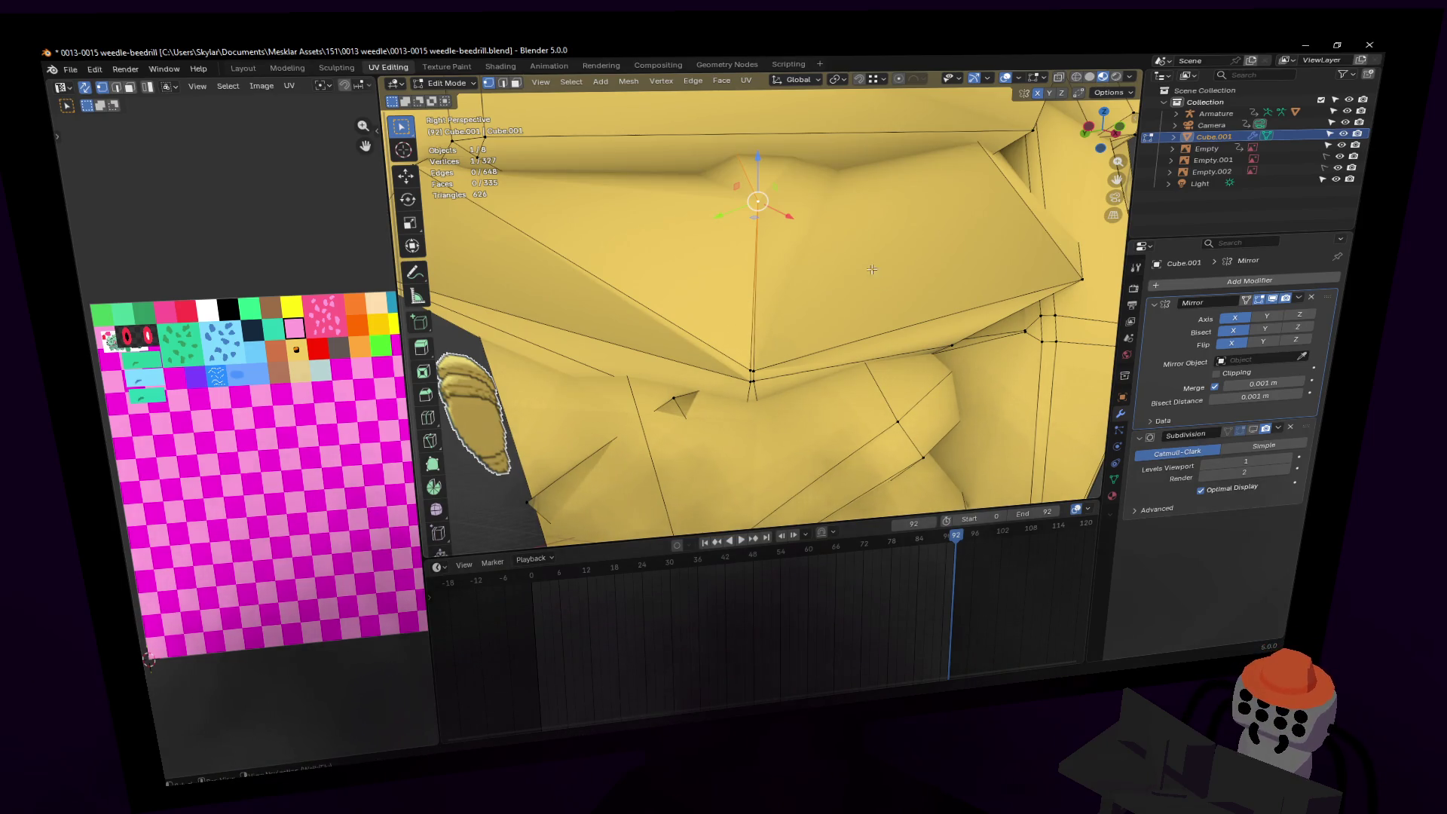
{"action": "key", "text": "shift+grave"}
{"action": "left_click", "coordinate": [820, 166]}
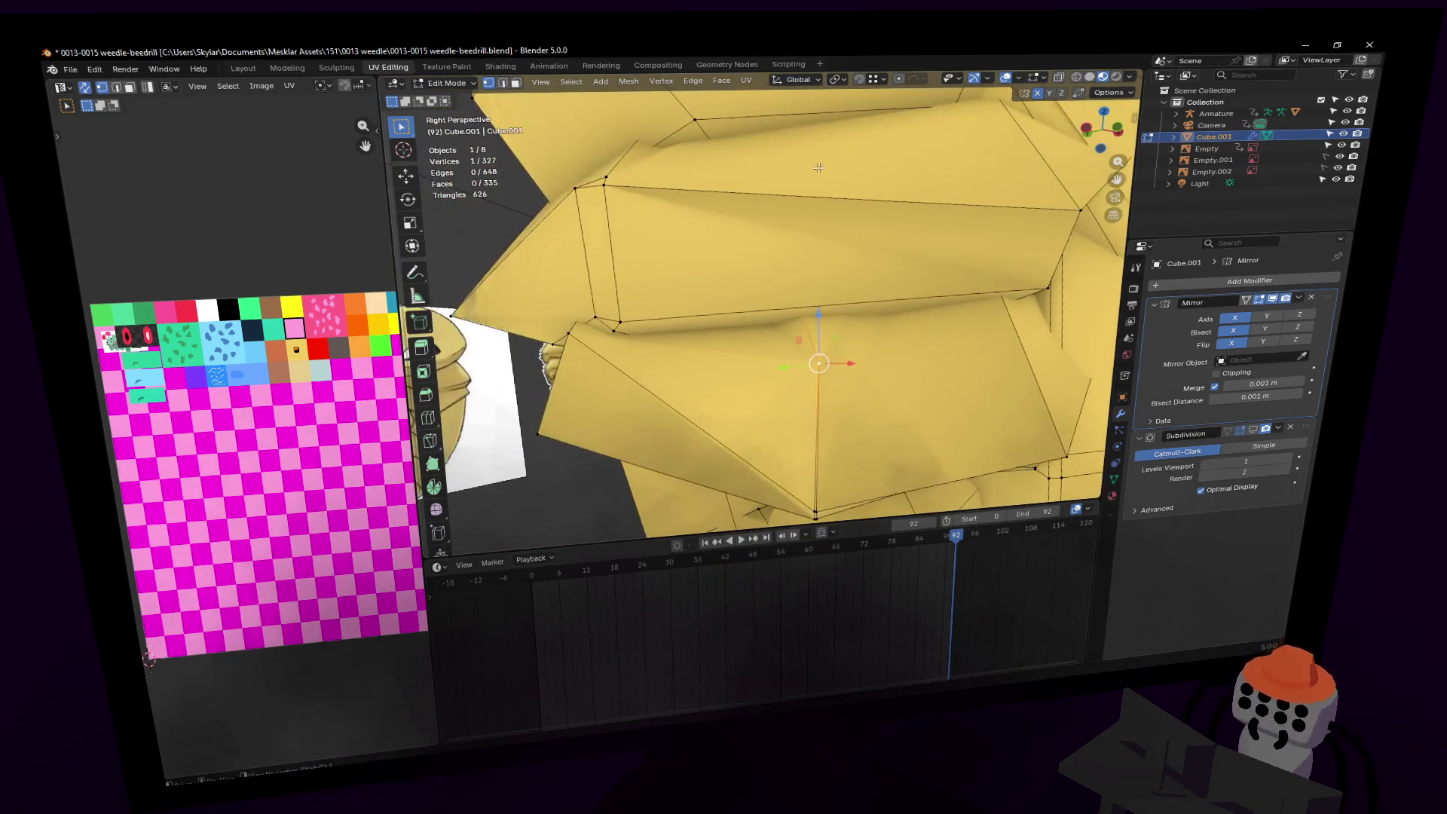
Step: Select a linked segment piece and try hiding and revealing geometry around it
{"action": "key", "text": "l"}
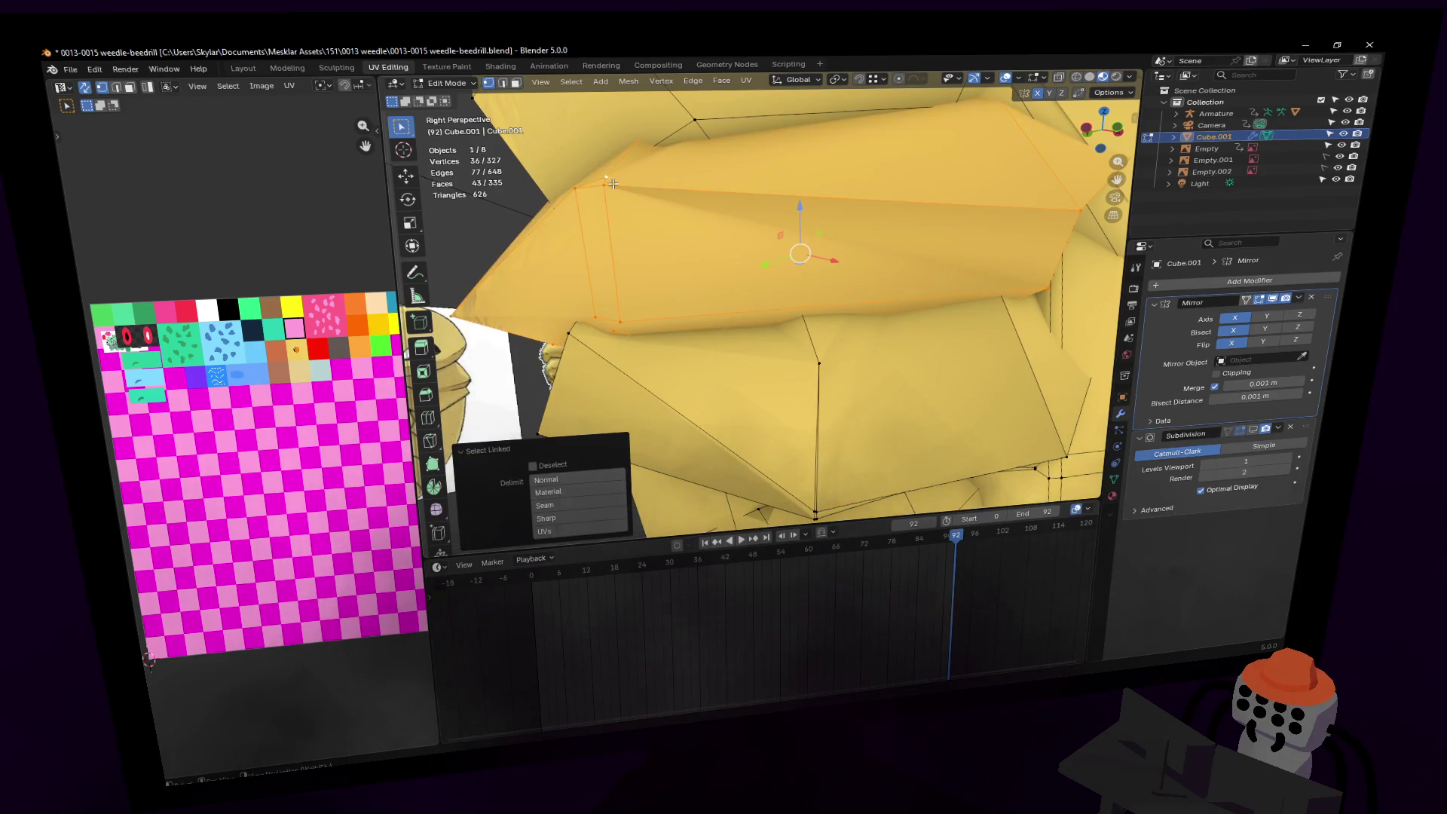
{"action": "key", "text": "Tab"}
{"action": "key", "text": "Tab"}
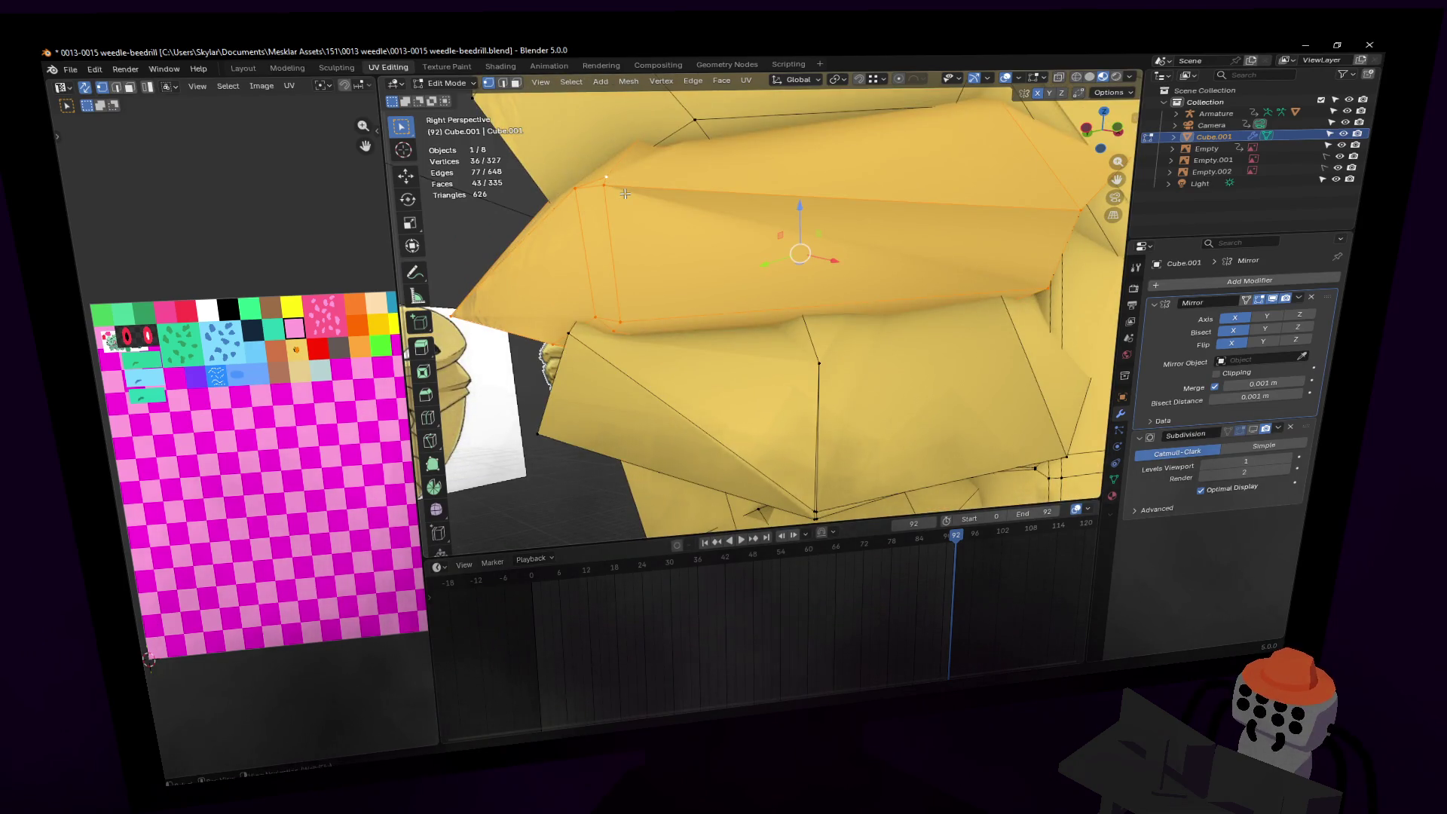
{"action": "key", "text": "alt+h"}
{"action": "key", "text": "p"}
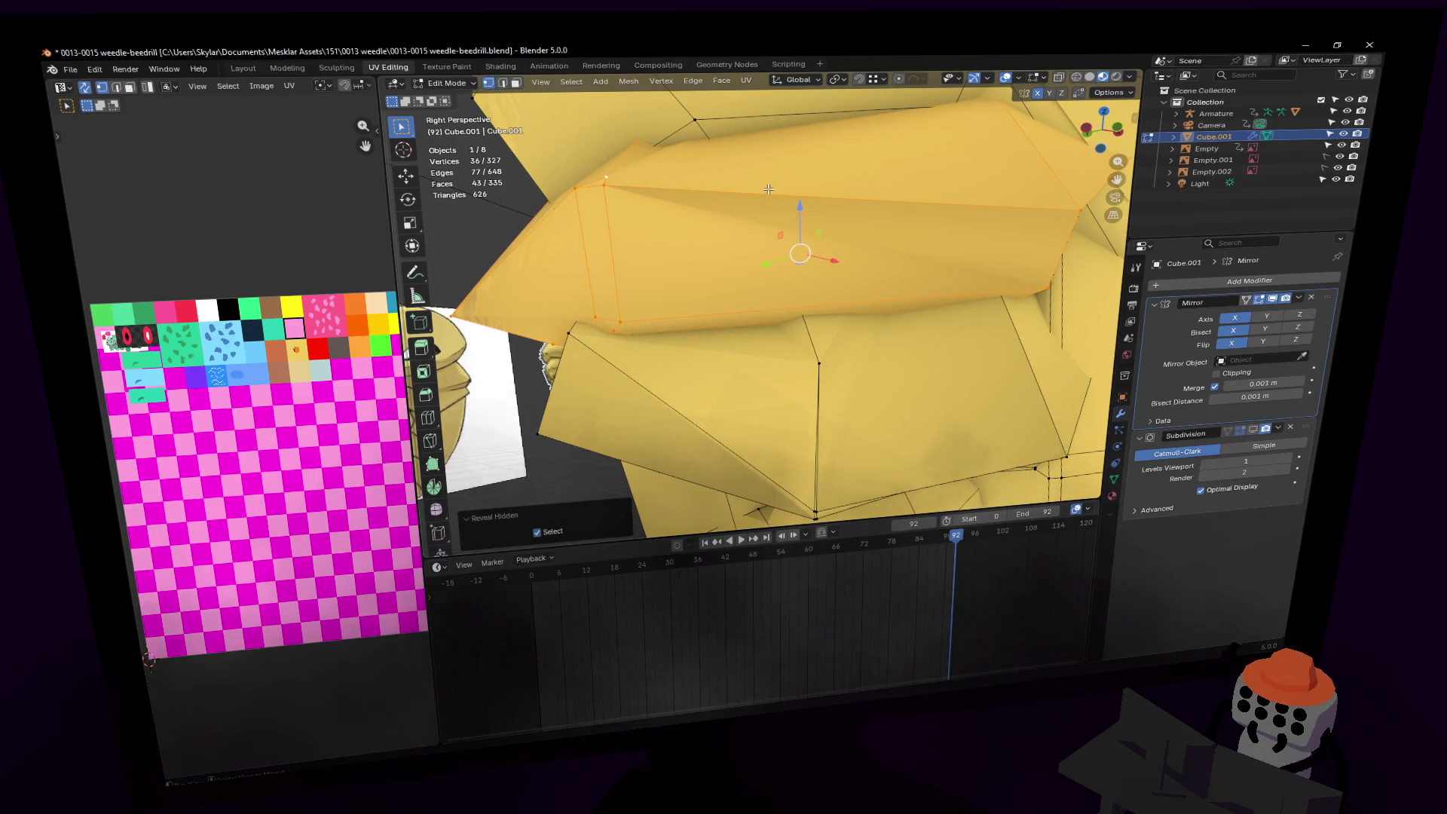
{"action": "key", "text": "shift+h"}
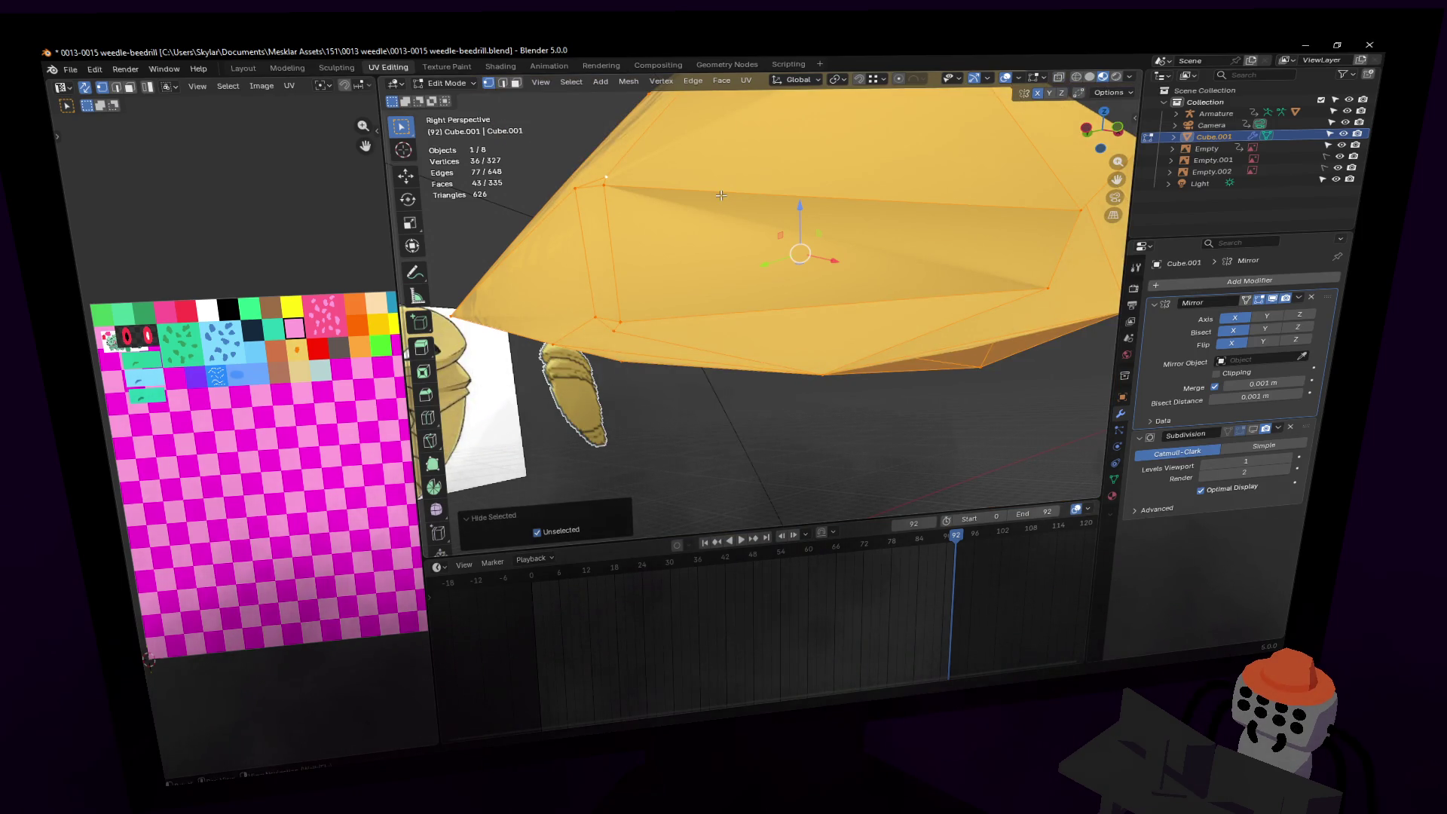
{"action": "key", "text": "alt+h"}
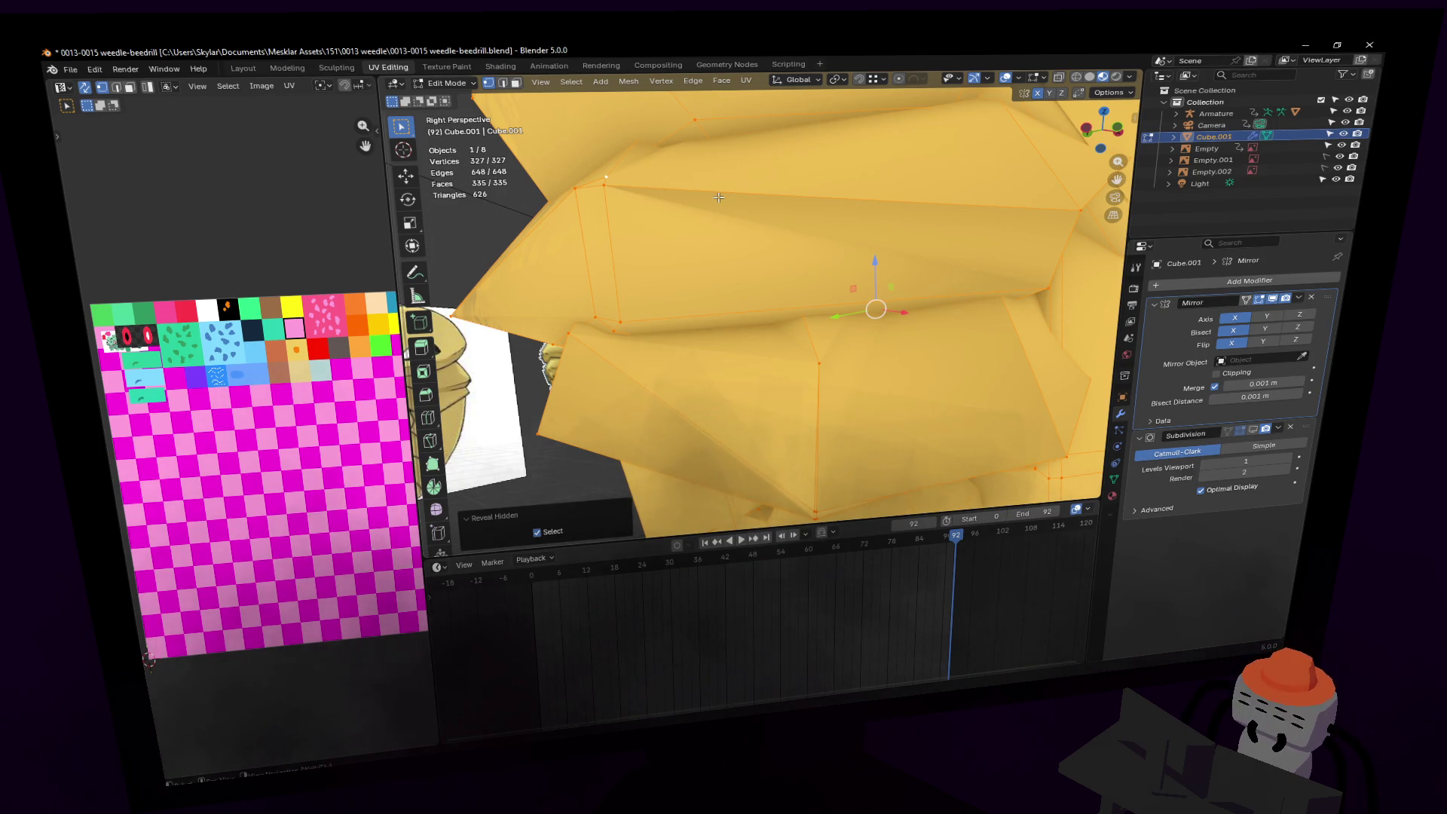
{"action": "key", "text": "h"}
{"action": "key", "text": "alt+h"}
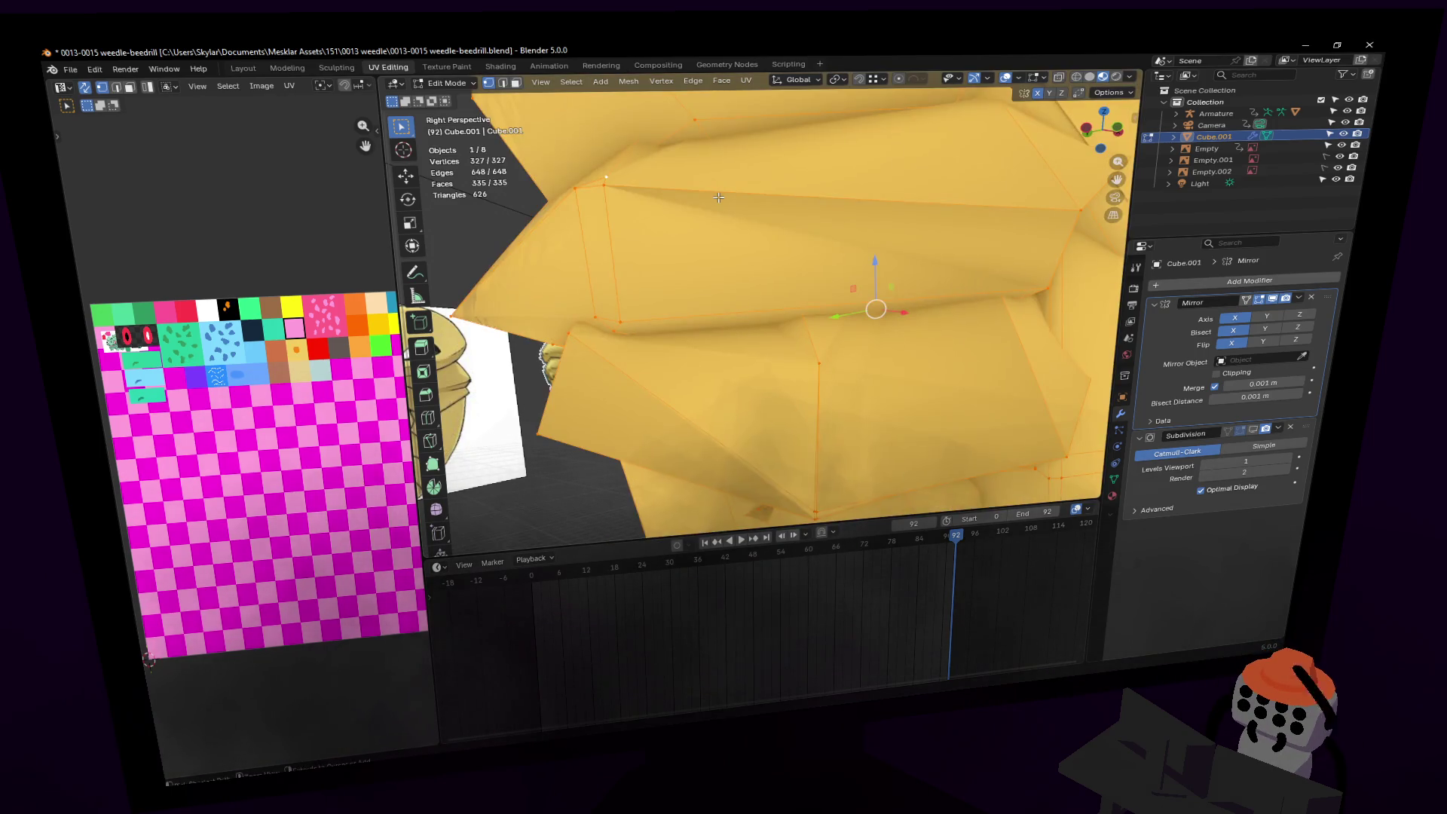
Step: Move a single crease vertex to a new position
{"action": "left_click", "coordinate": [718, 197]}
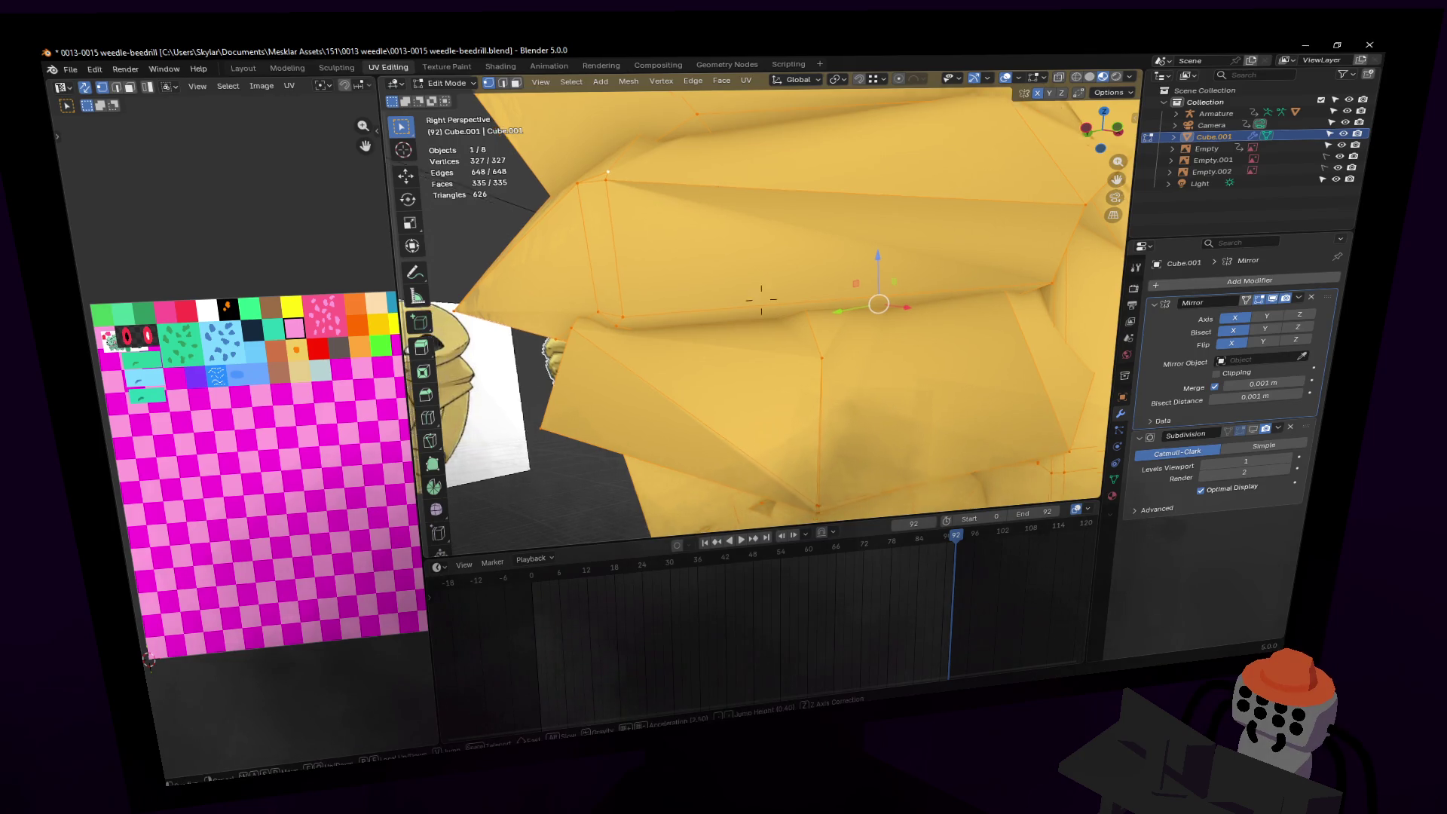
{"action": "key", "text": "shift+grave"}
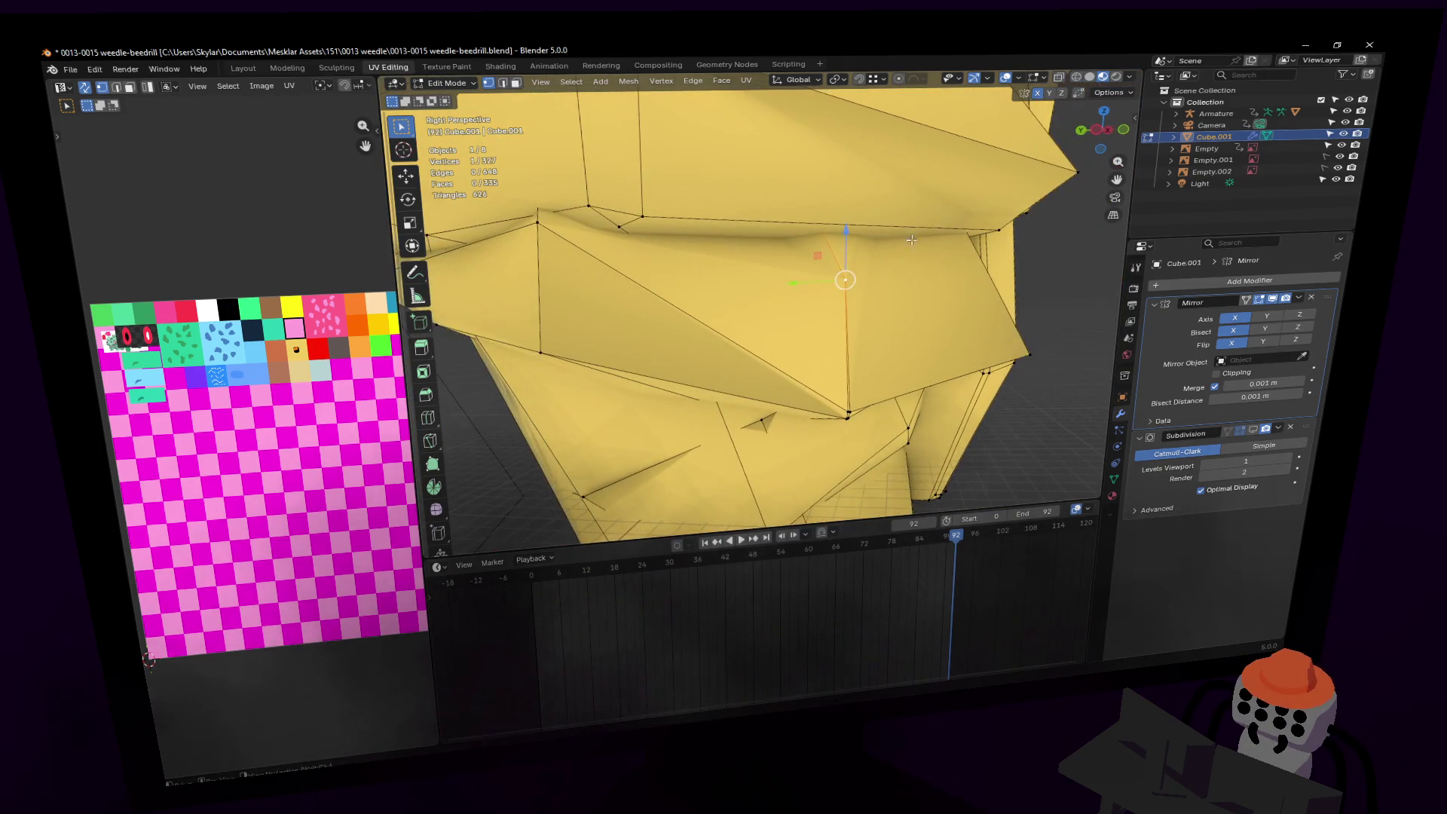
{"action": "left_click", "coordinate": [881, 288]}
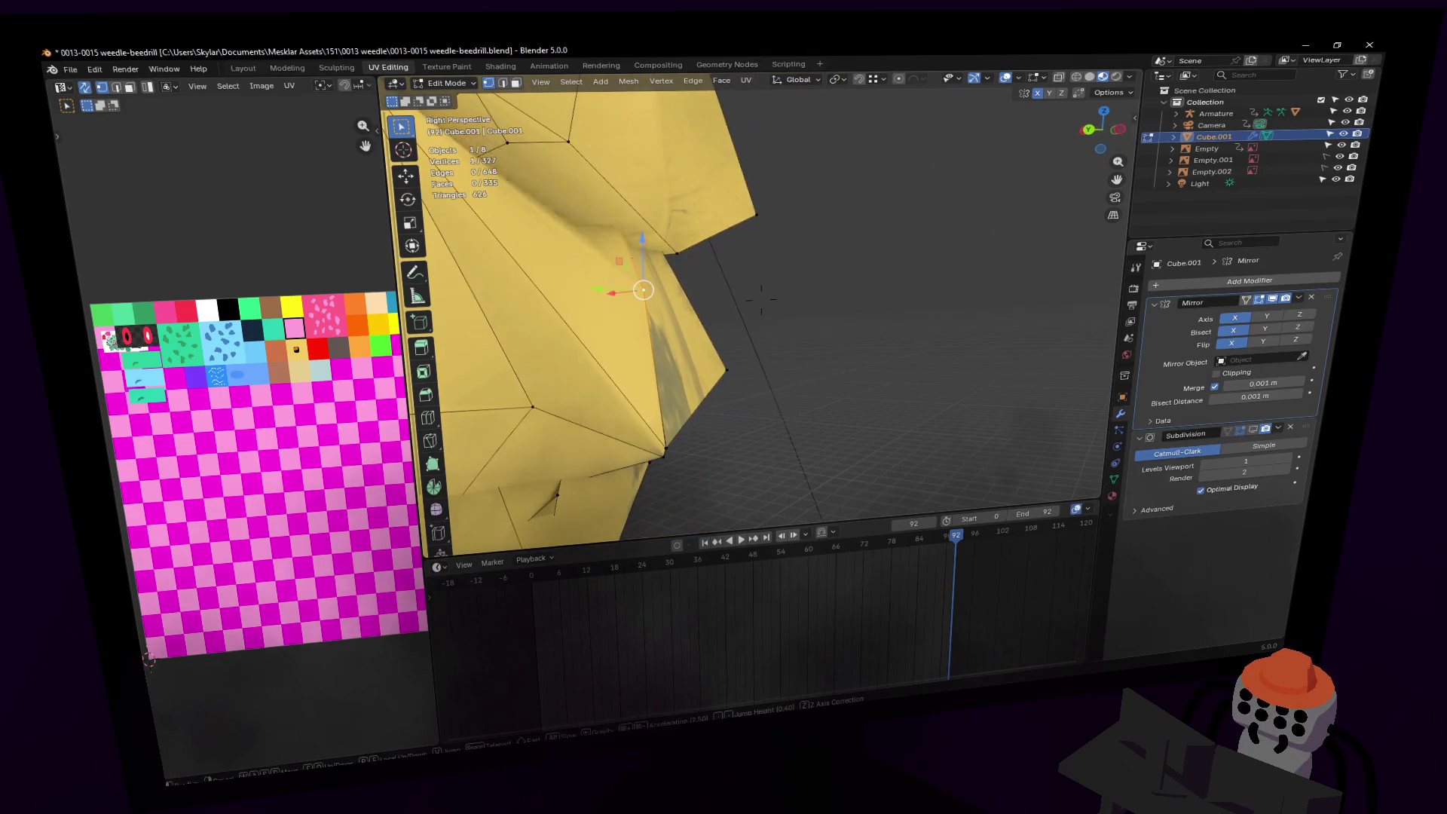
{"action": "key", "text": "g"}
{"action": "left_click", "coordinate": [682, 271]}
Step: Select all linked faces of one cocoon band
{"action": "key", "text": "shift+grave"}
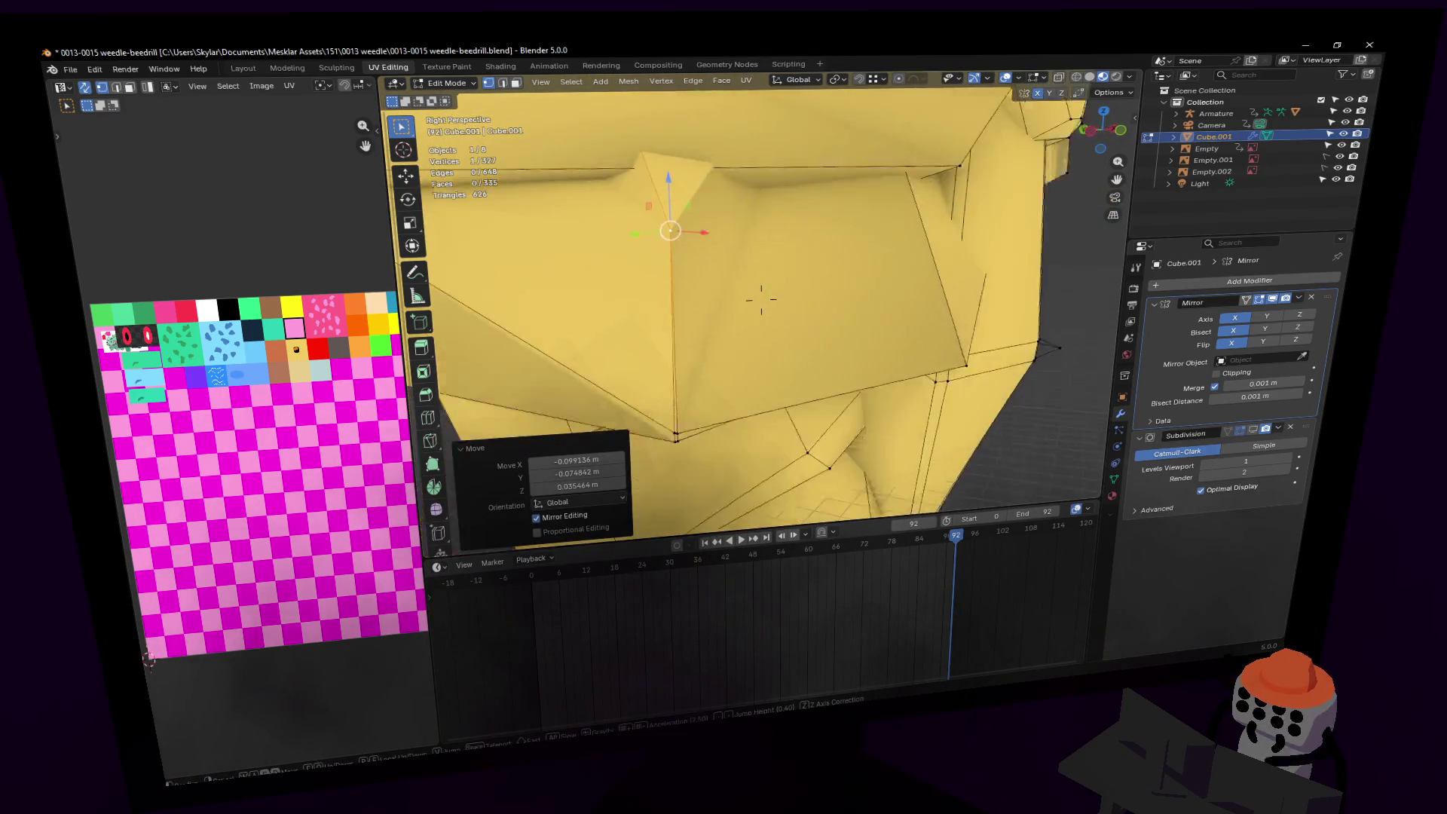
{"action": "left_click", "coordinate": [903, 280]}
{"action": "key", "text": "shift+grave"}
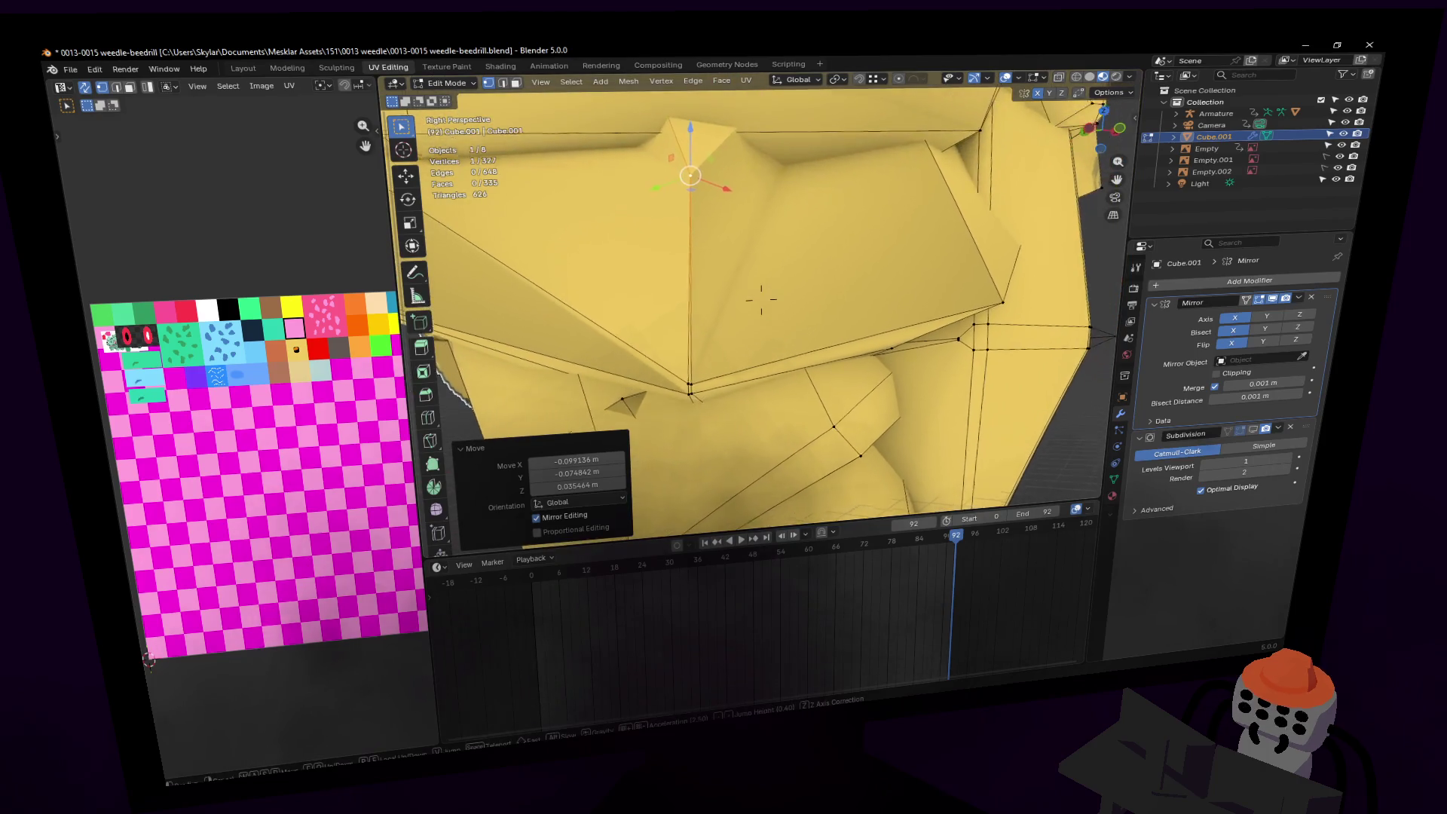
{"action": "left_click", "coordinate": [899, 273]}
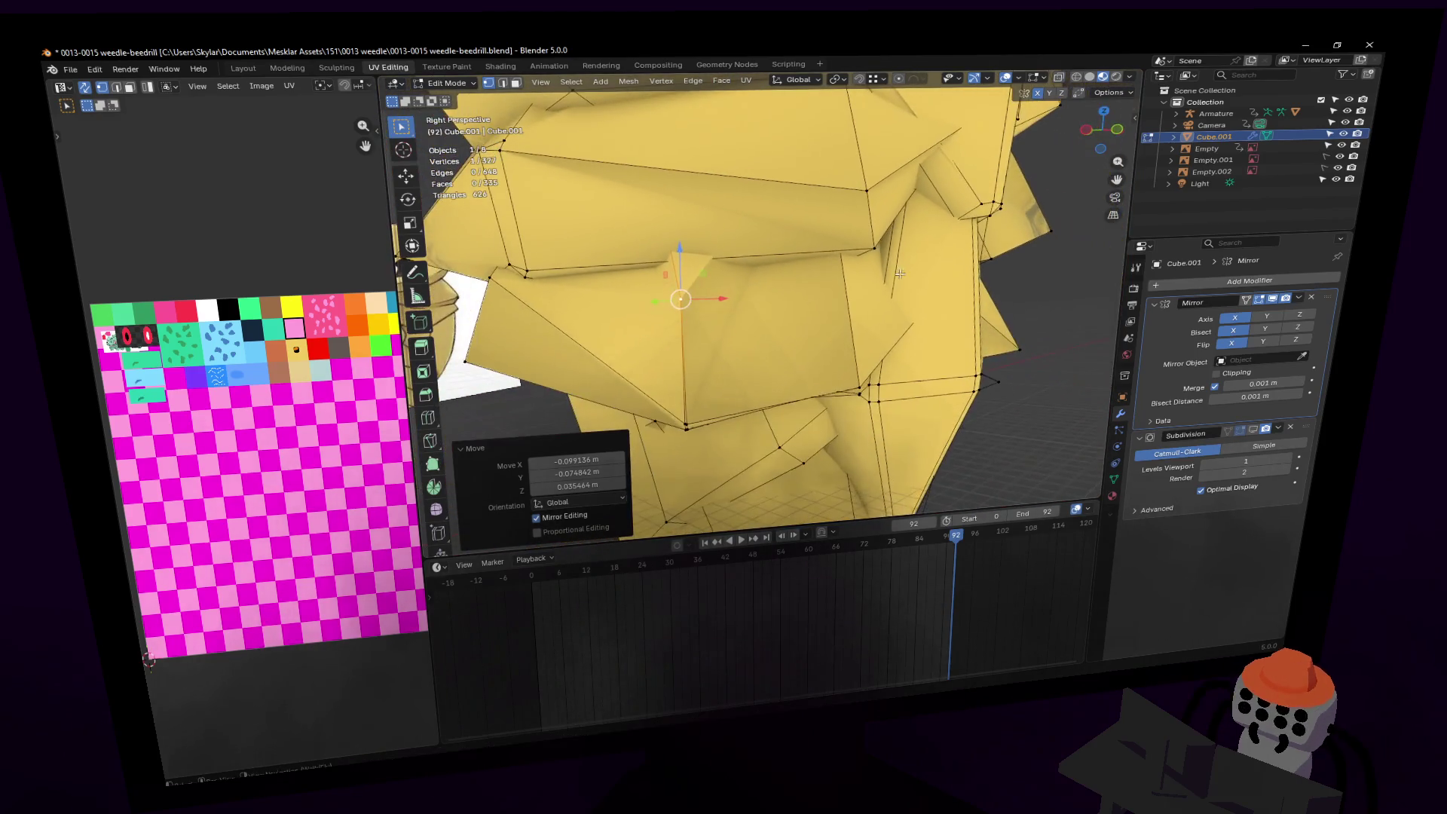
{"action": "left_click", "coordinate": [693, 404]}
{"action": "key", "text": "l"}
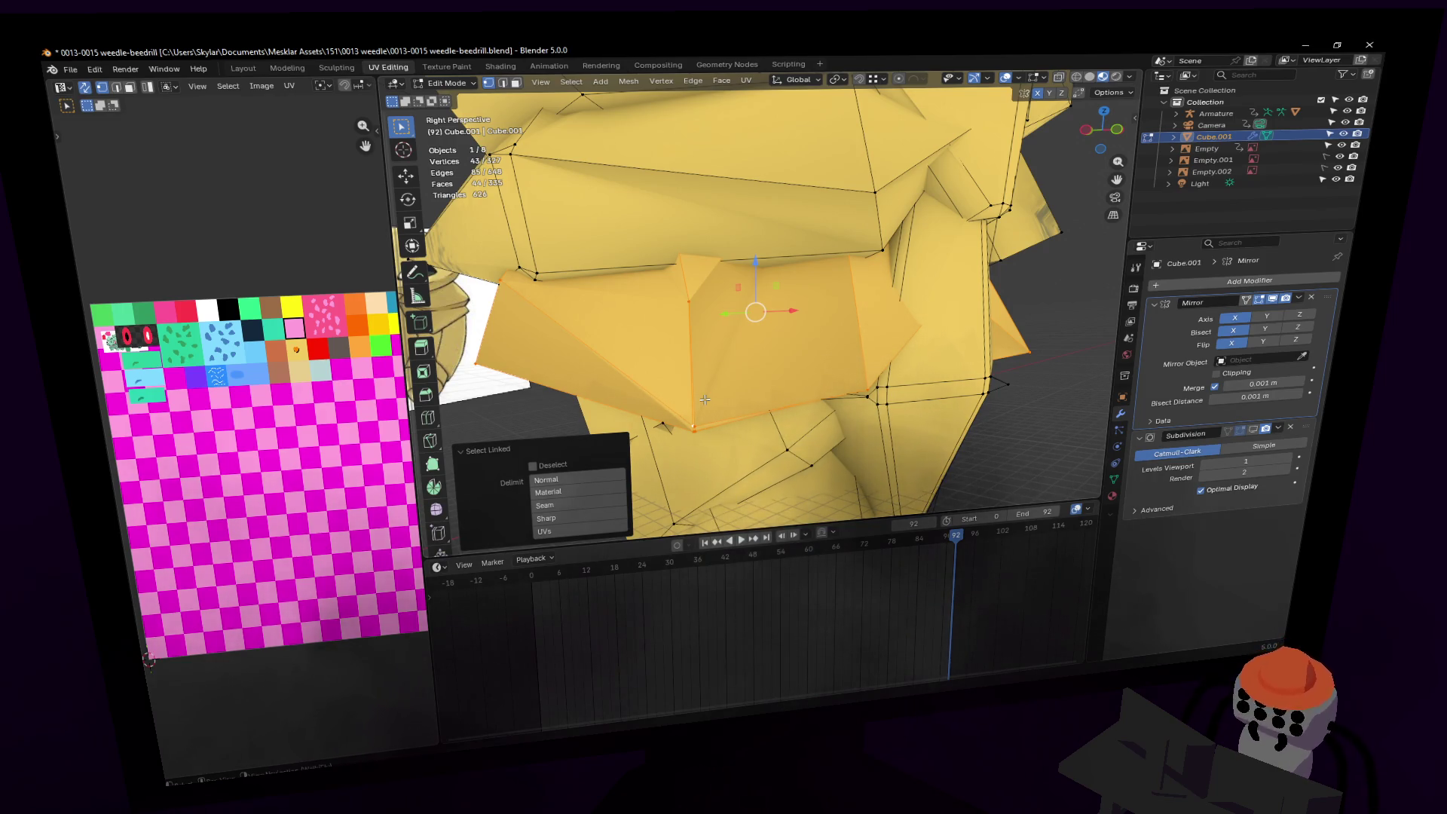
Step: Isolate the selected band and reposition its top vertex
{"action": "key", "text": "shift+h"}
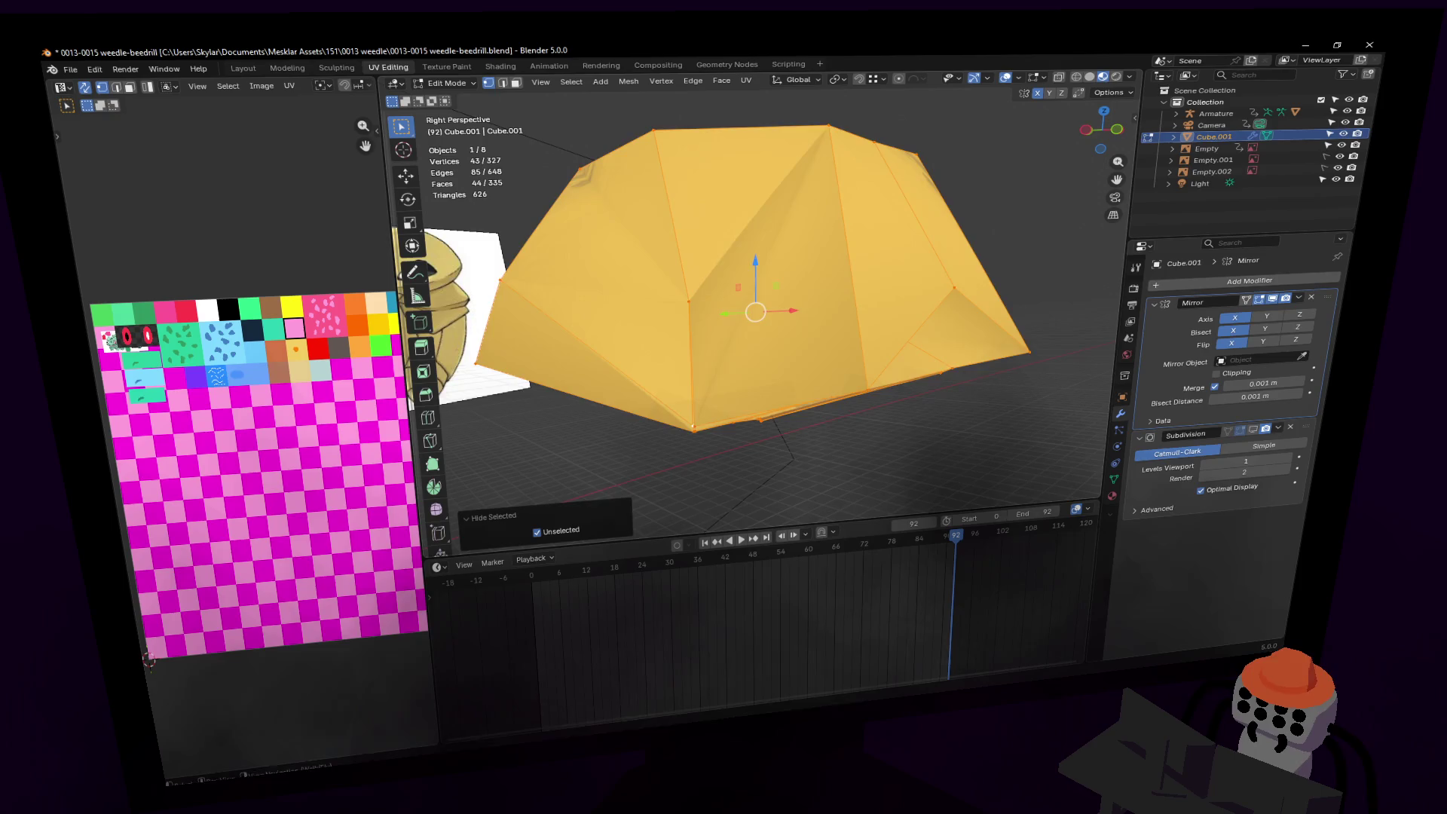
{"action": "key", "text": "shift+grave"}
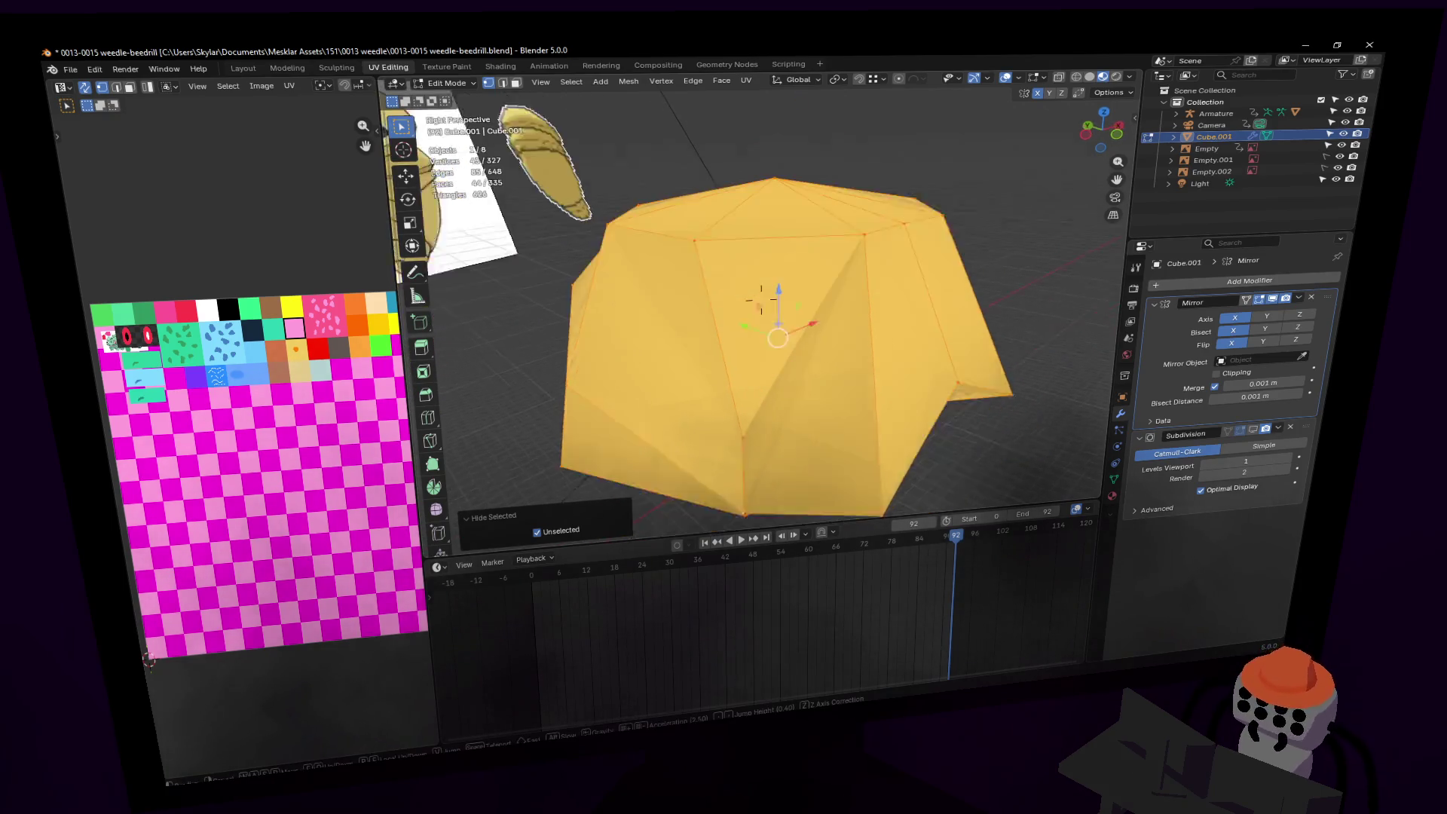
{"action": "left_click", "coordinate": [761, 299]}
{"action": "left_click", "coordinate": [790, 153]}
{"action": "key", "text": "g"}
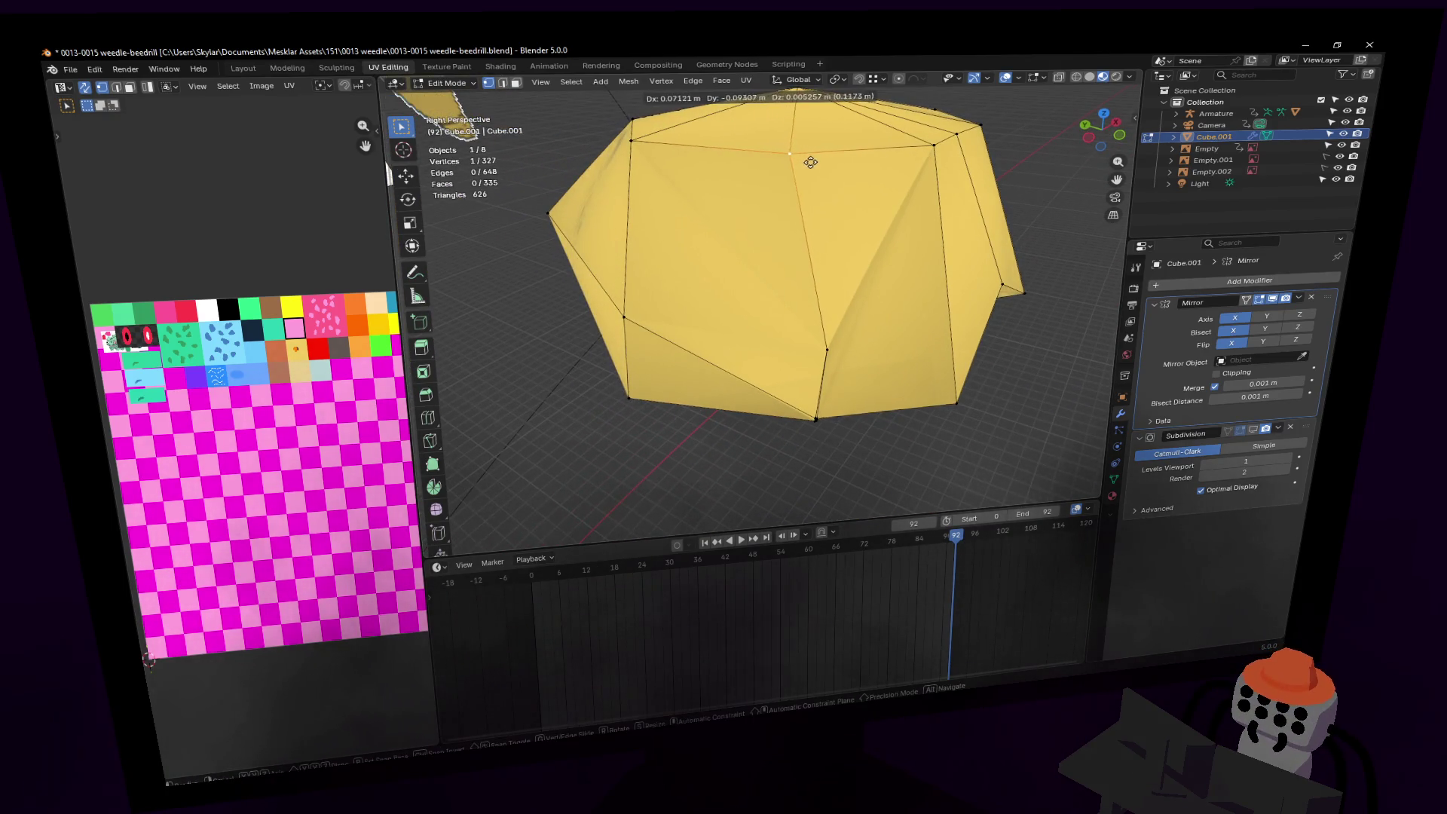
{"action": "left_click", "coordinate": [809, 162]}
{"action": "mouse_move", "coordinate": [809, 162]}
{"action": "middle_mouse_down"}
{"action": "mouse_move", "coordinate": [780, 327]}
{"action": "mouse_move", "coordinate": [761, 260]}
{"action": "middle_mouse_up"}
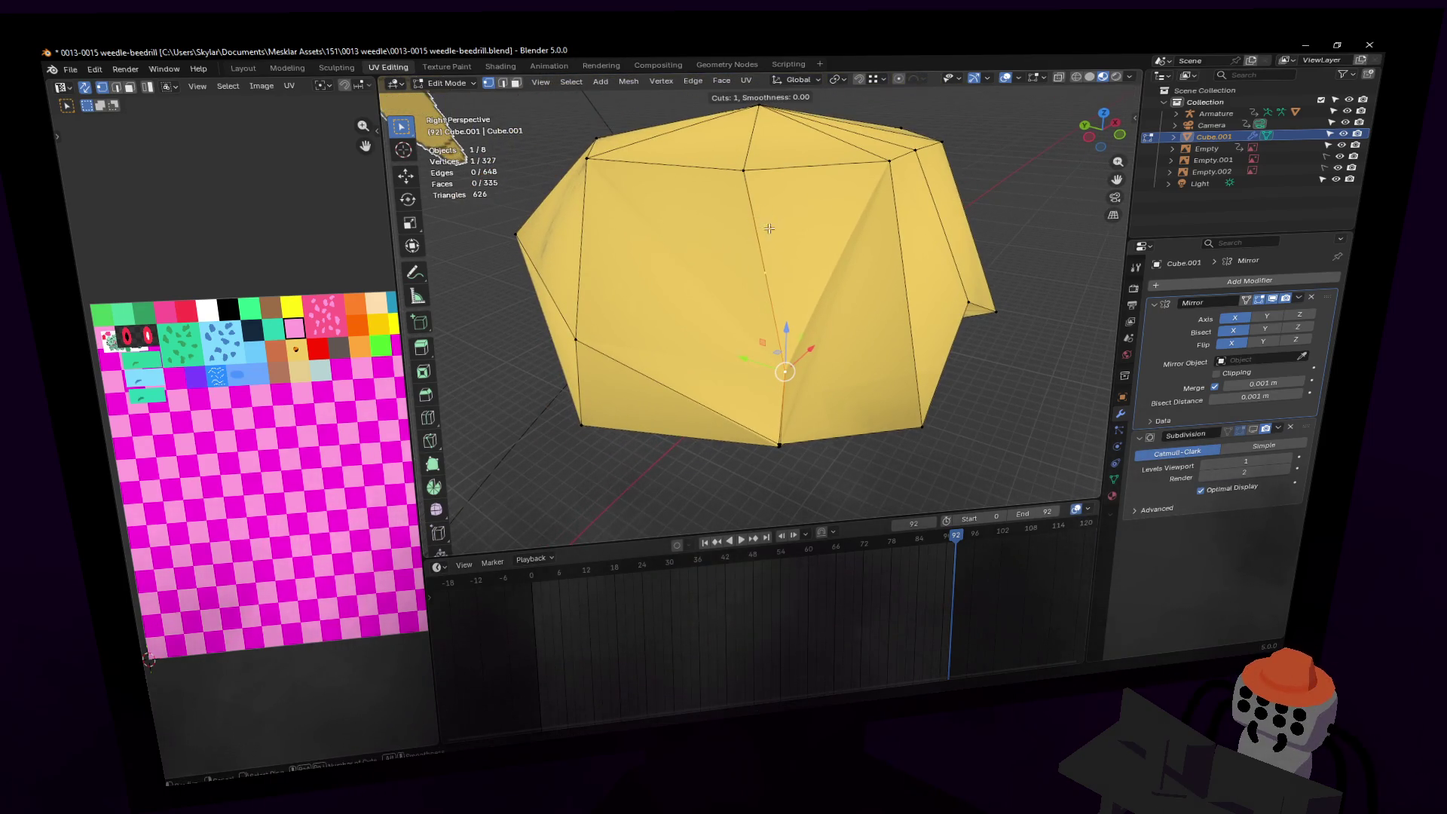
Step: Add a centred edge loop across the band
{"action": "key", "text": "ctrl+r"}
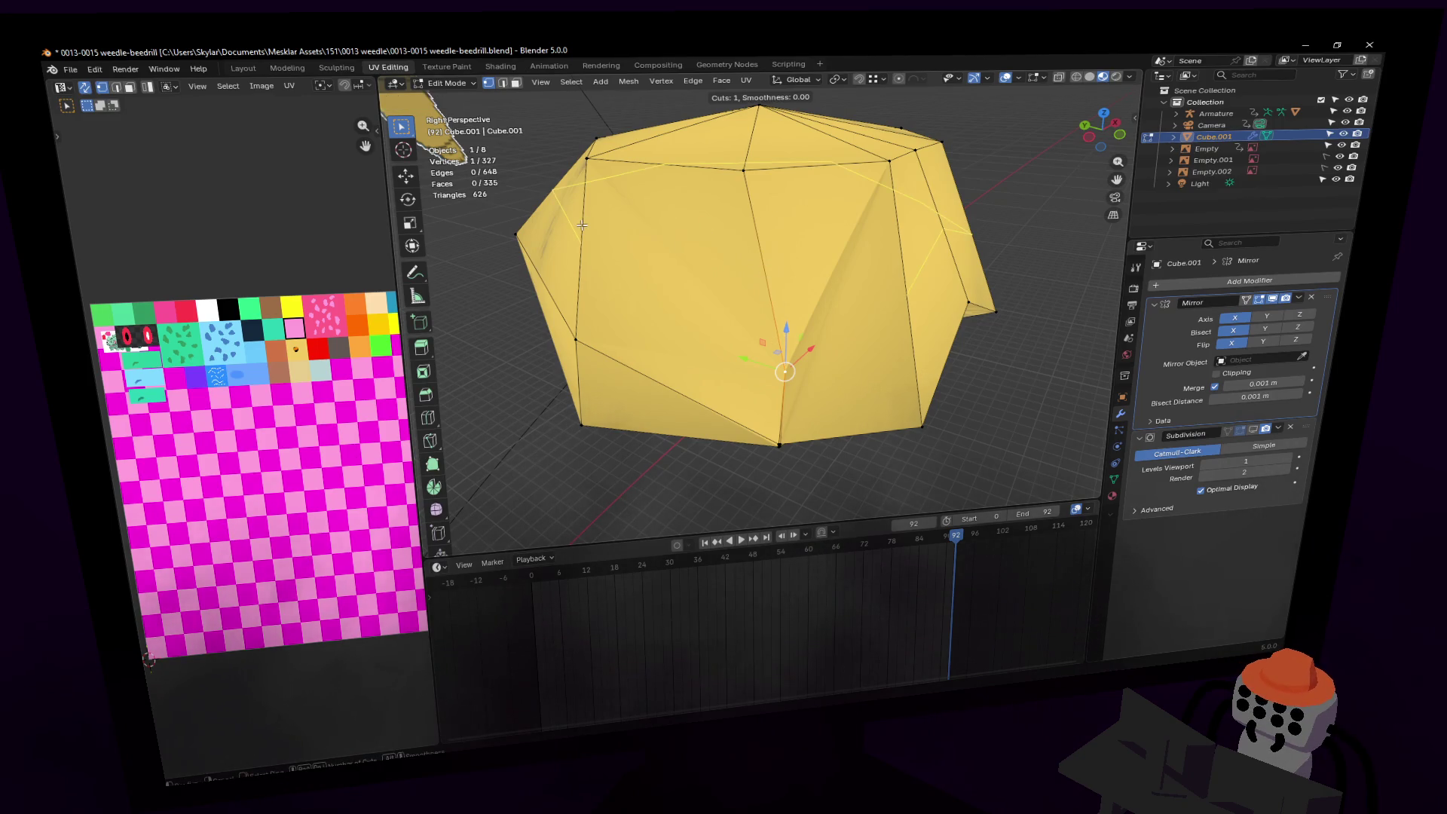
{"action": "left_click", "coordinate": [582, 225]}
{"action": "right_click", "coordinate": [715, 261]}
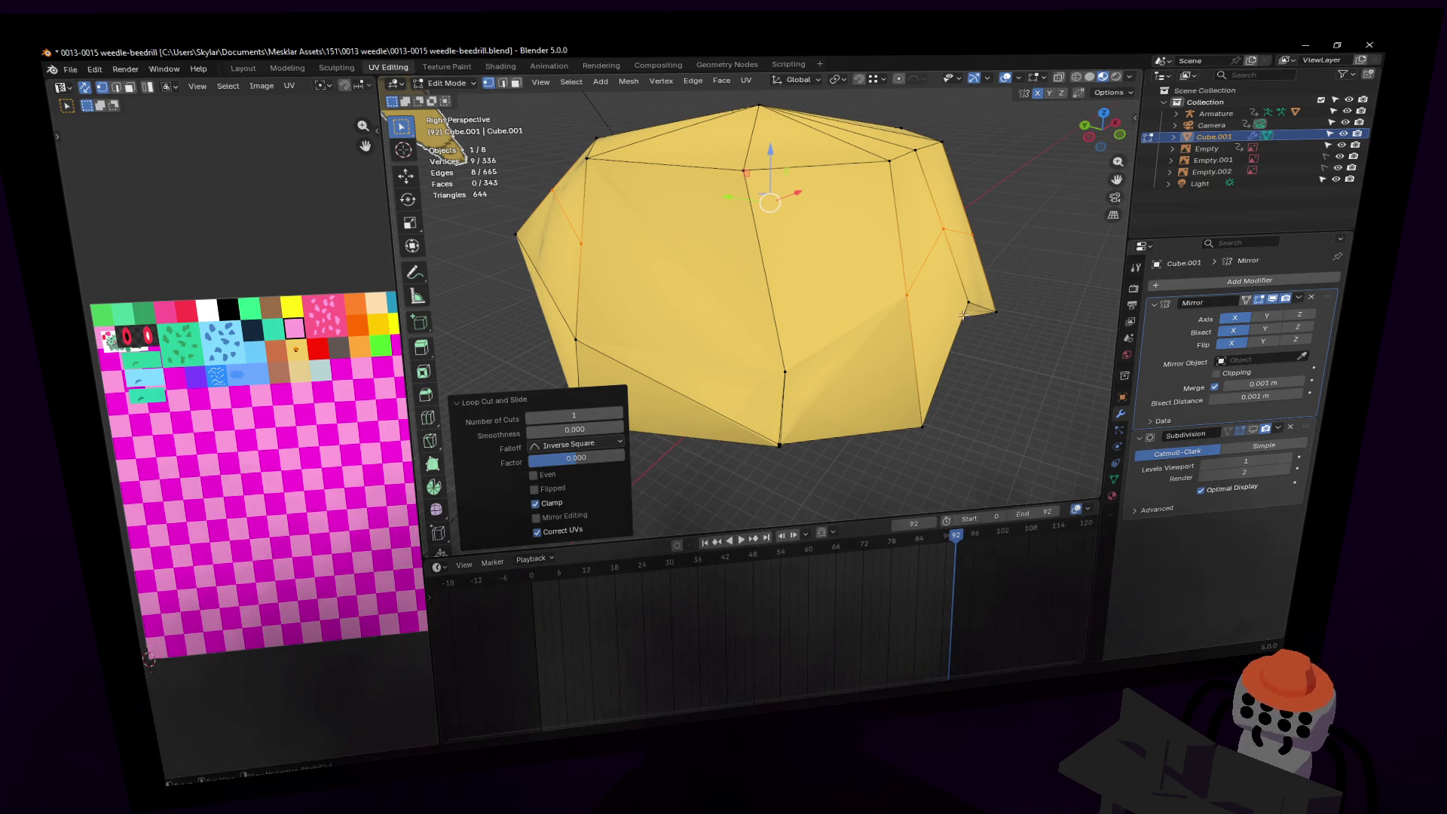
Step: Knife-cut a new edge across the band's face and reposition a vertex on it
{"action": "left_click", "coordinate": [431, 441]}
{"action": "left_click", "coordinate": [581, 244]}
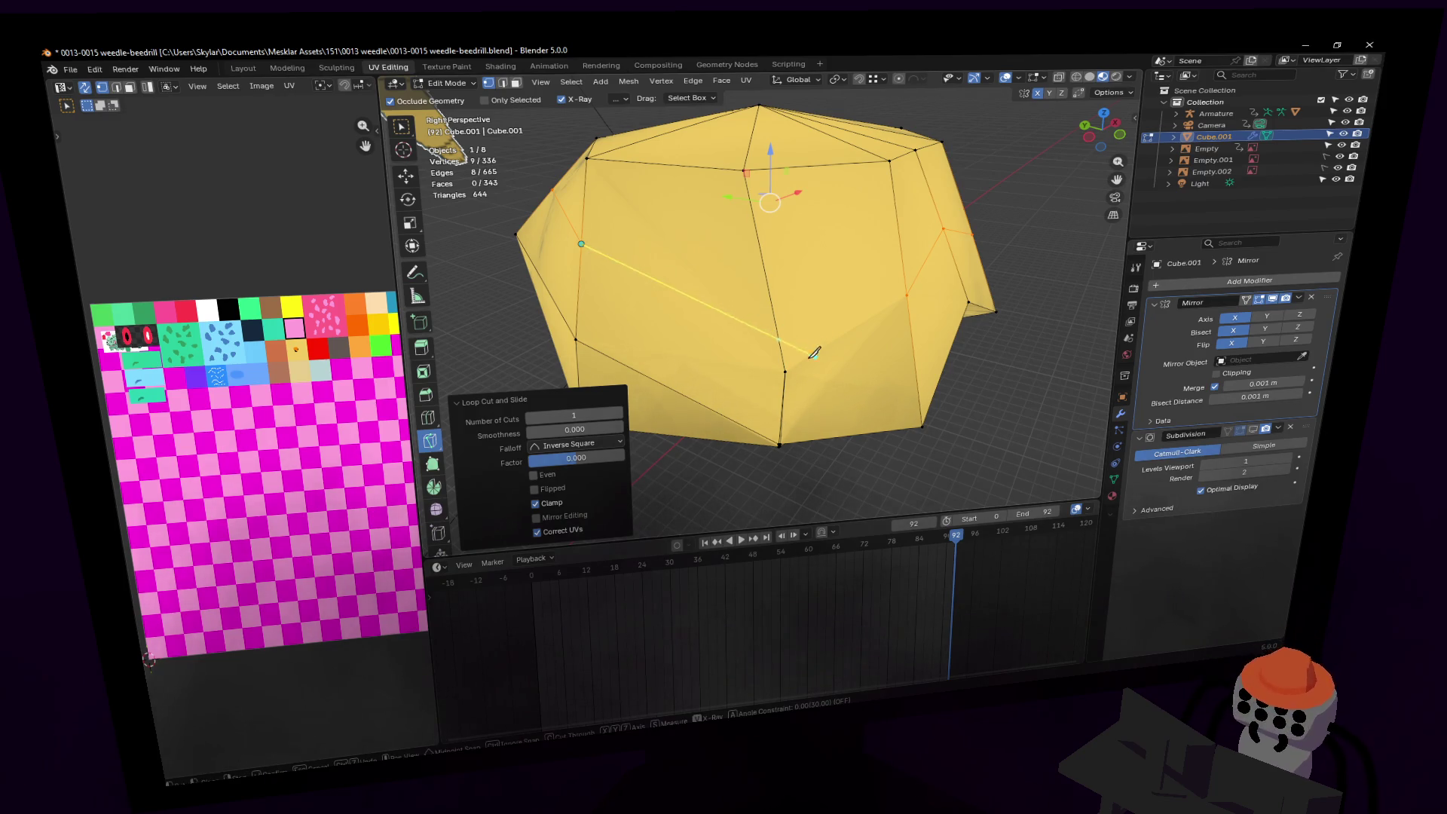
{"action": "left_click", "coordinate": [907, 294]}
{"action": "key", "text": "Return"}
{"action": "key", "text": "w"}
{"action": "left_click", "coordinate": [786, 371]}
{"action": "key", "text": "g"}
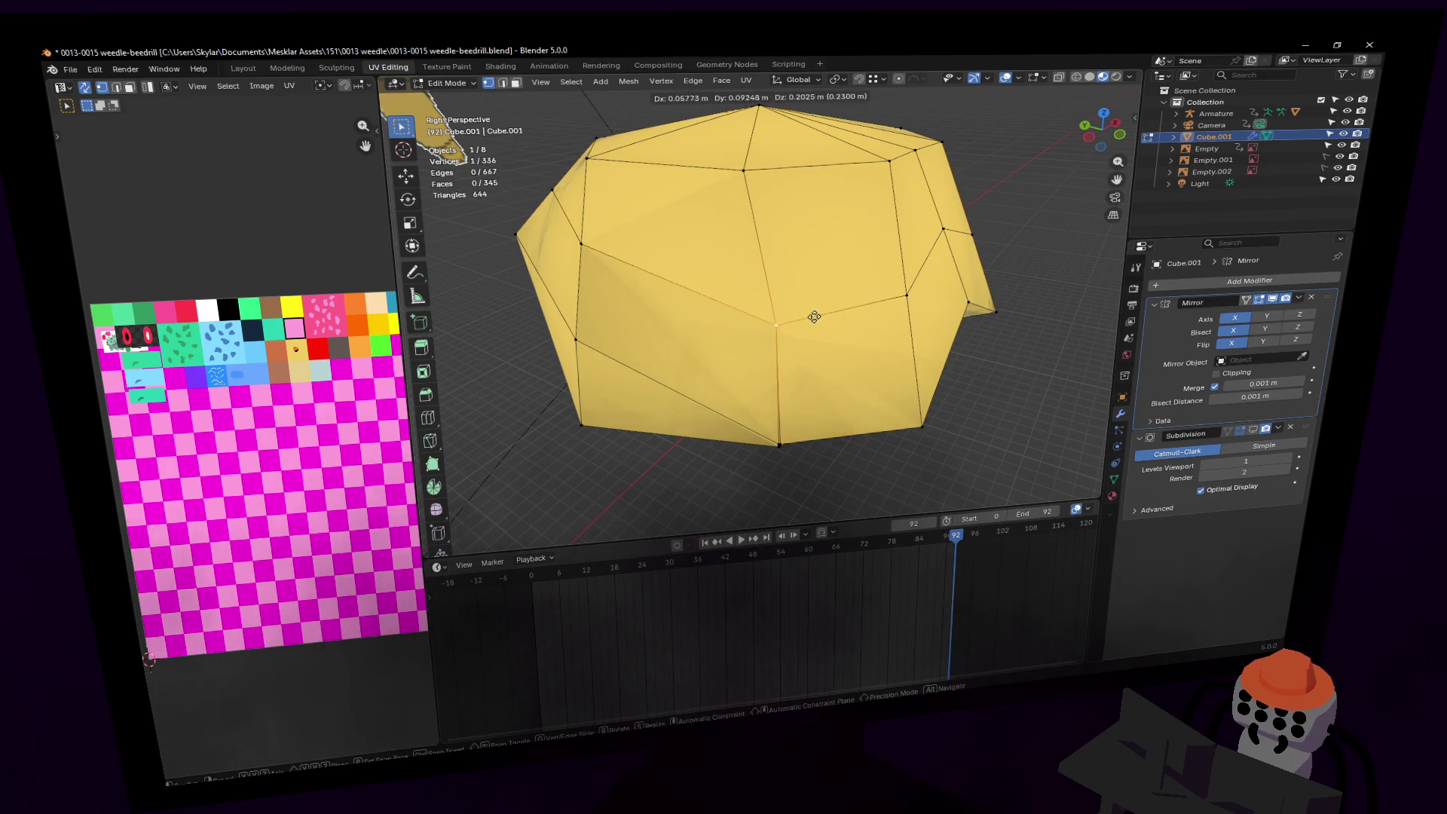
{"action": "left_click", "coordinate": [814, 320]}
{"action": "key", "text": "shift+grave"}
Step: Move a bottom vertex of the band up and to the right
{"action": "key", "text": "w"}
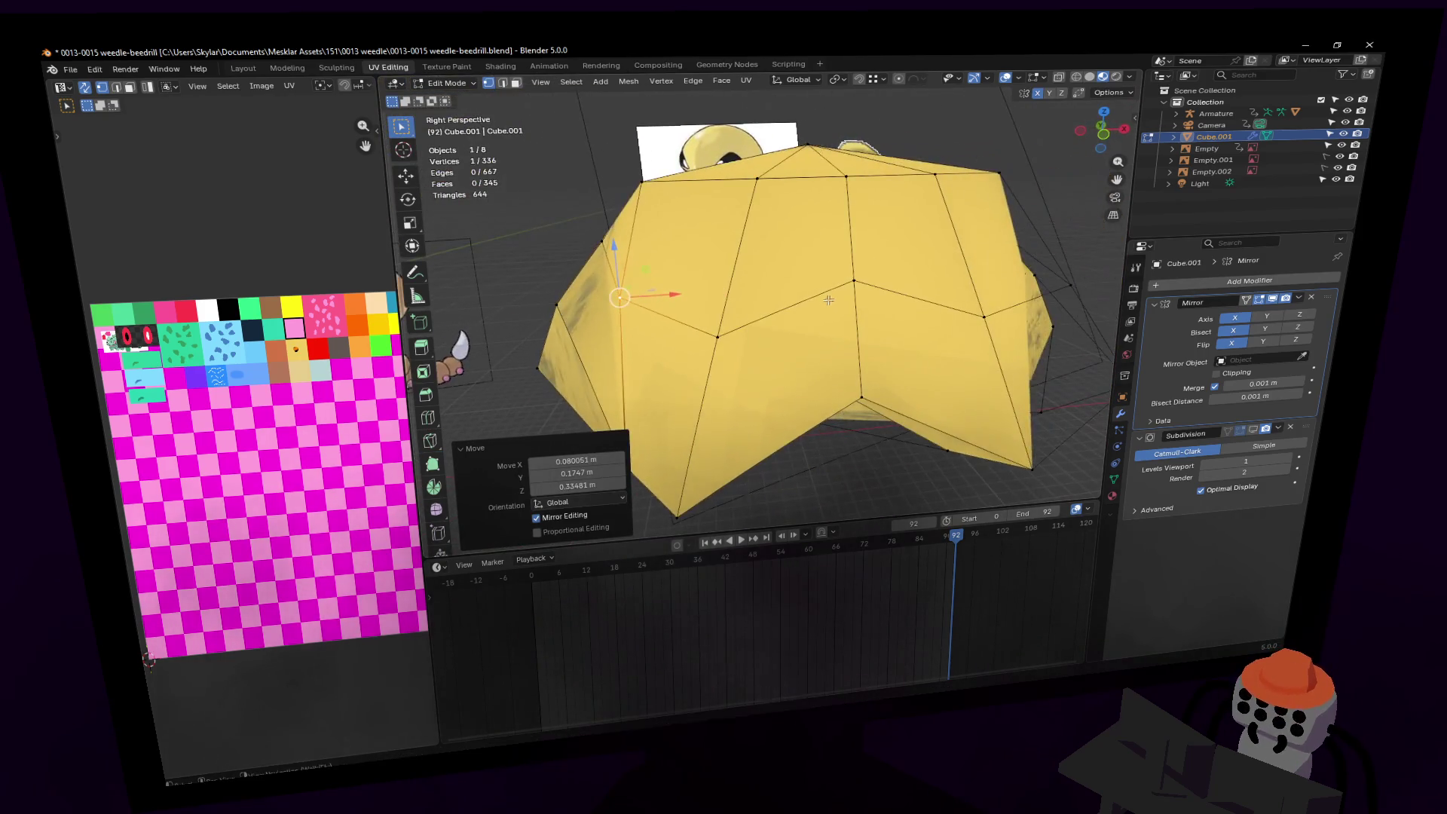
{"action": "key", "text": "s"}
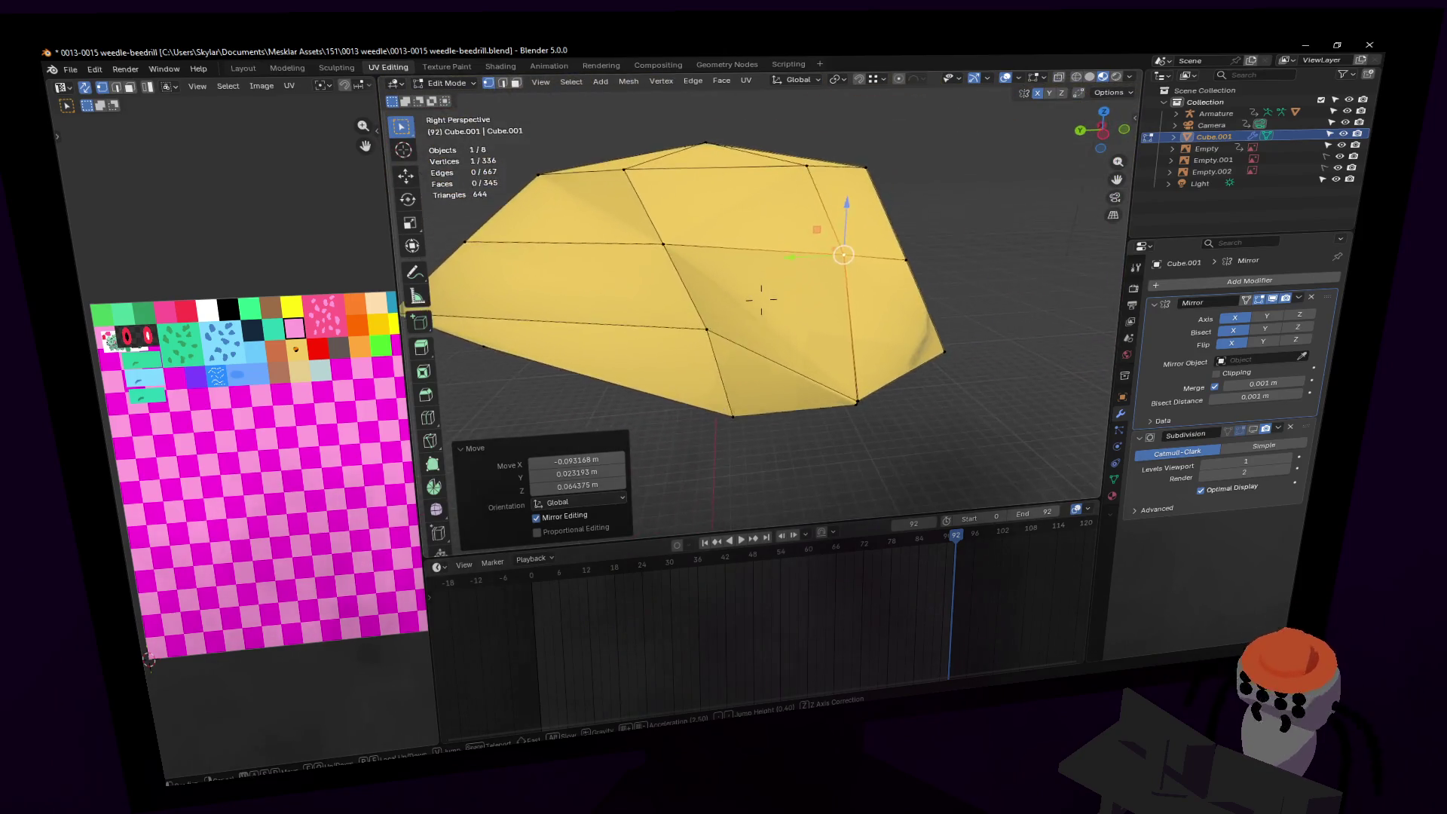
{"action": "key", "text": "a"}
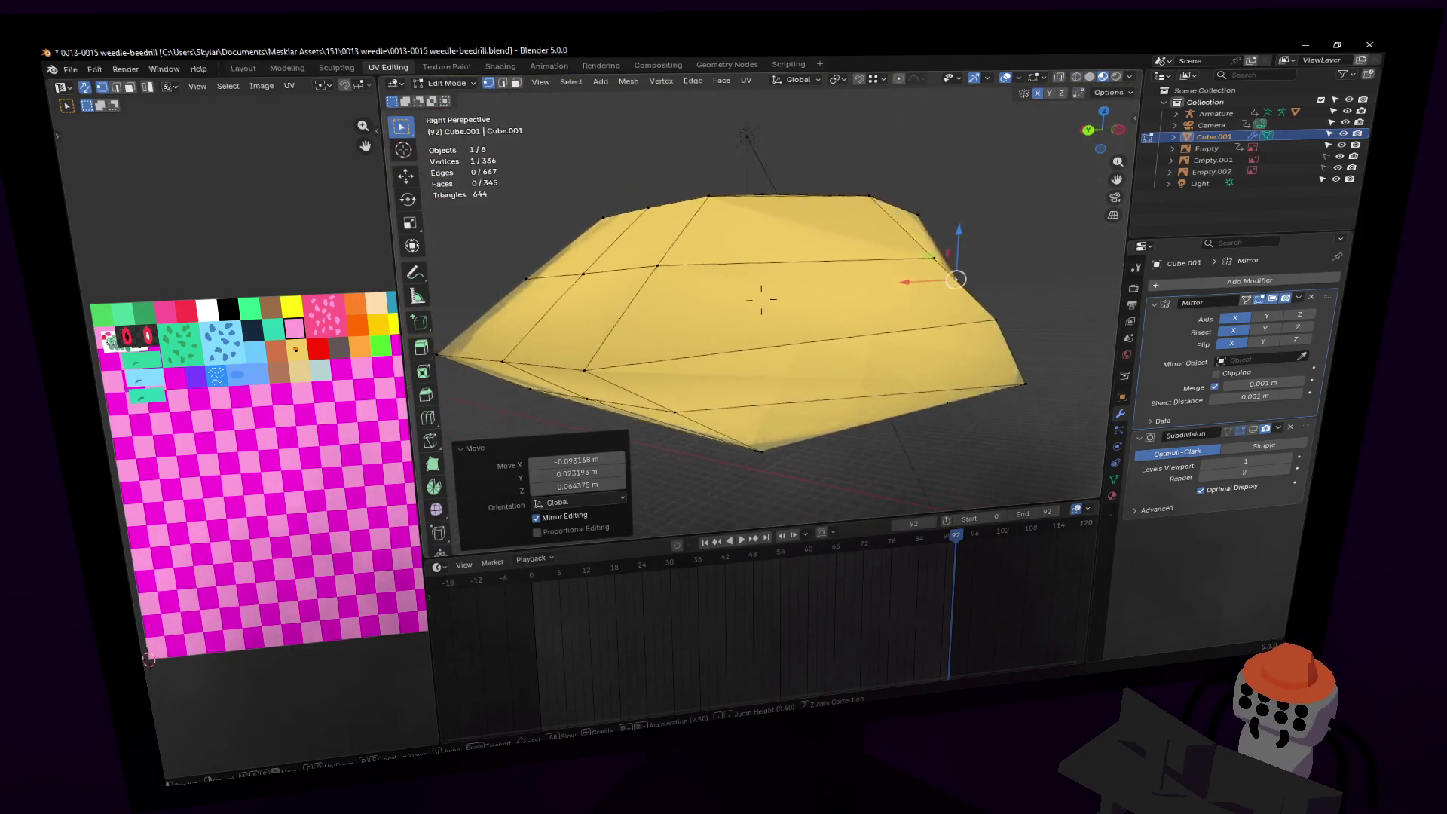
{"action": "key", "text": "w"}
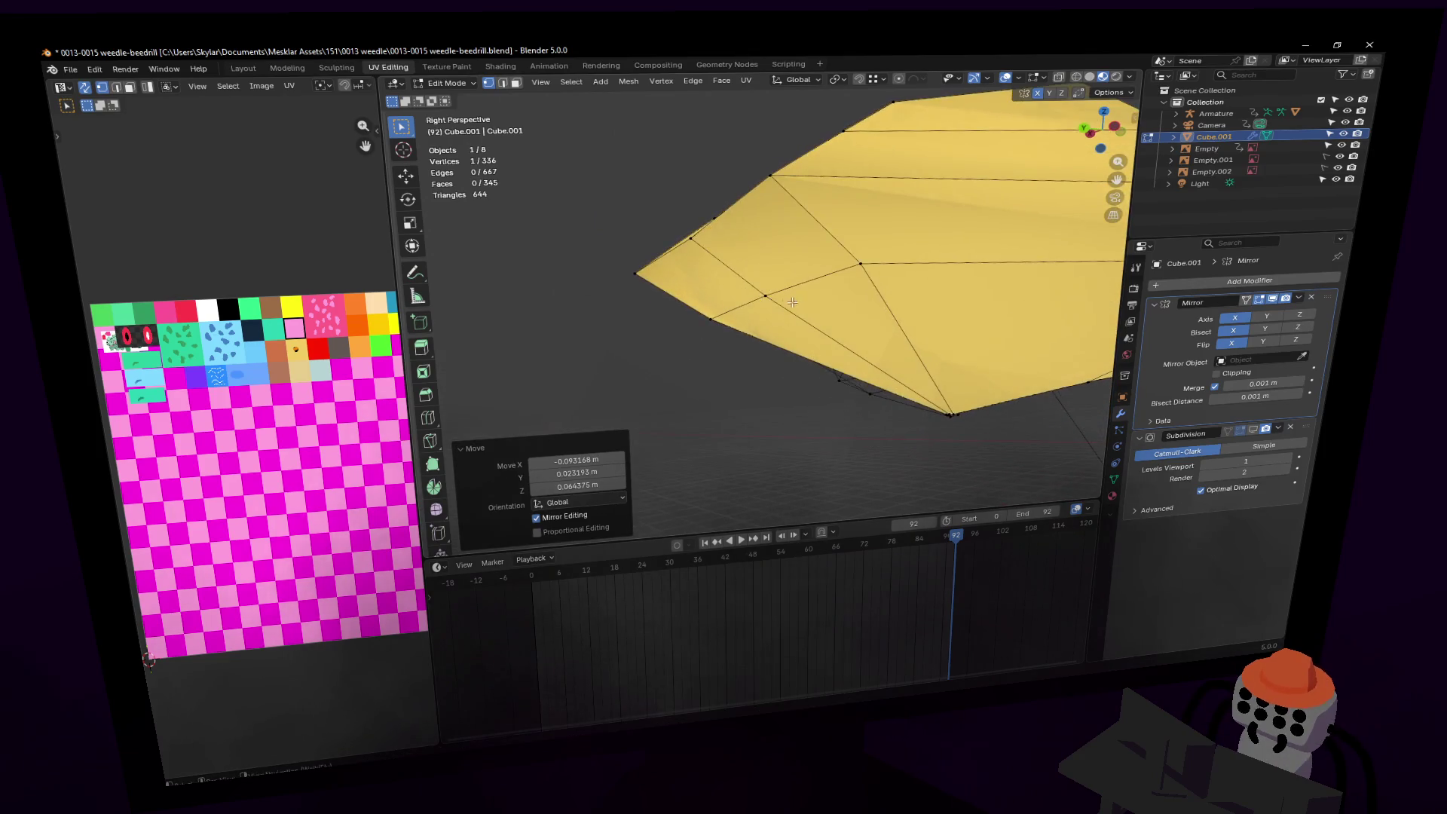
{"action": "left_click", "coordinate": [745, 305]}
{"action": "key", "text": "2"}
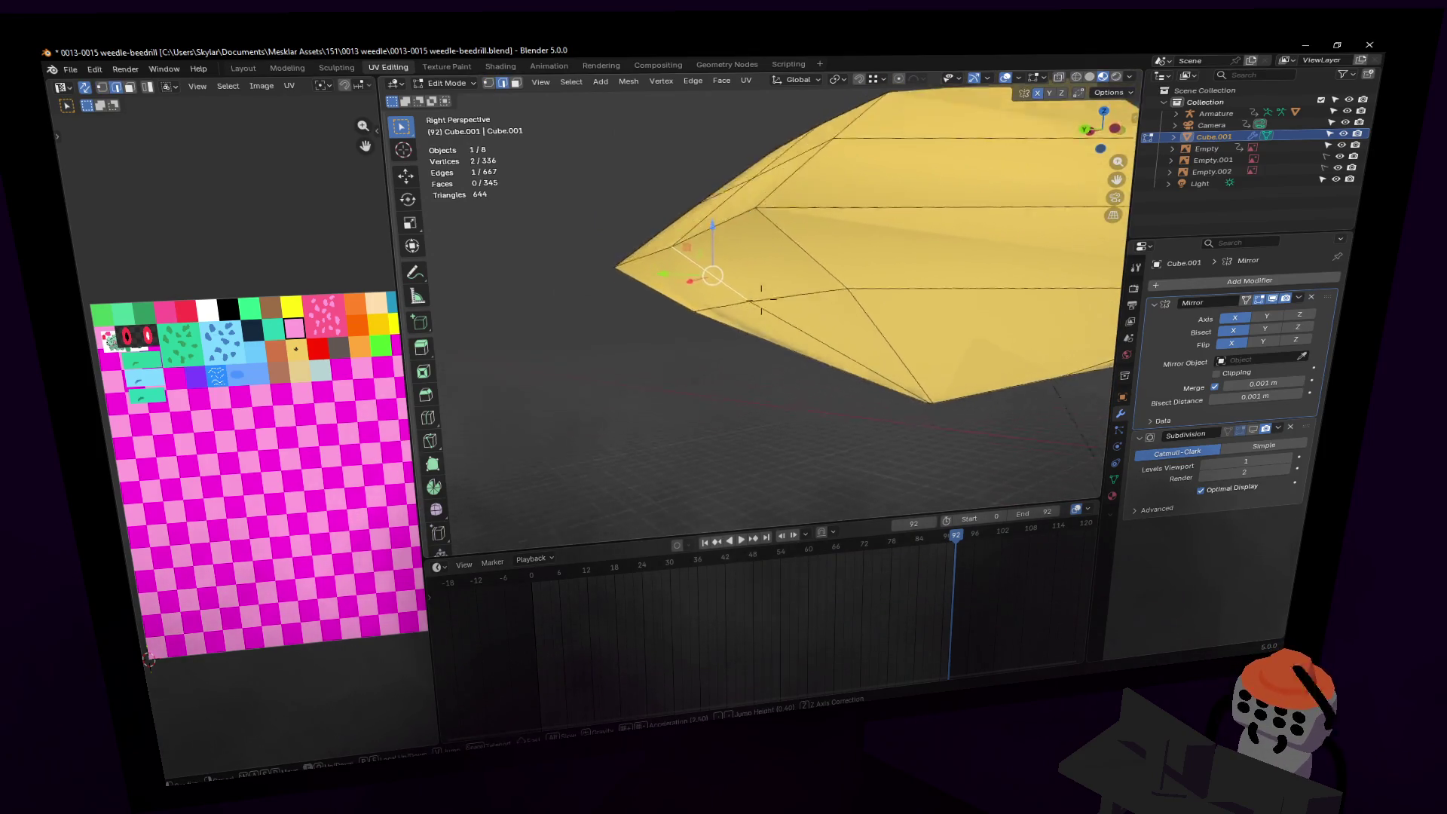
{"action": "key", "text": "1"}
{"action": "left_click", "coordinate": [726, 349]}
{"action": "middle_click_drag", "start_coordinate": [702, 345], "coordinate": [653, 442]}
{"action": "key", "text": "g"}
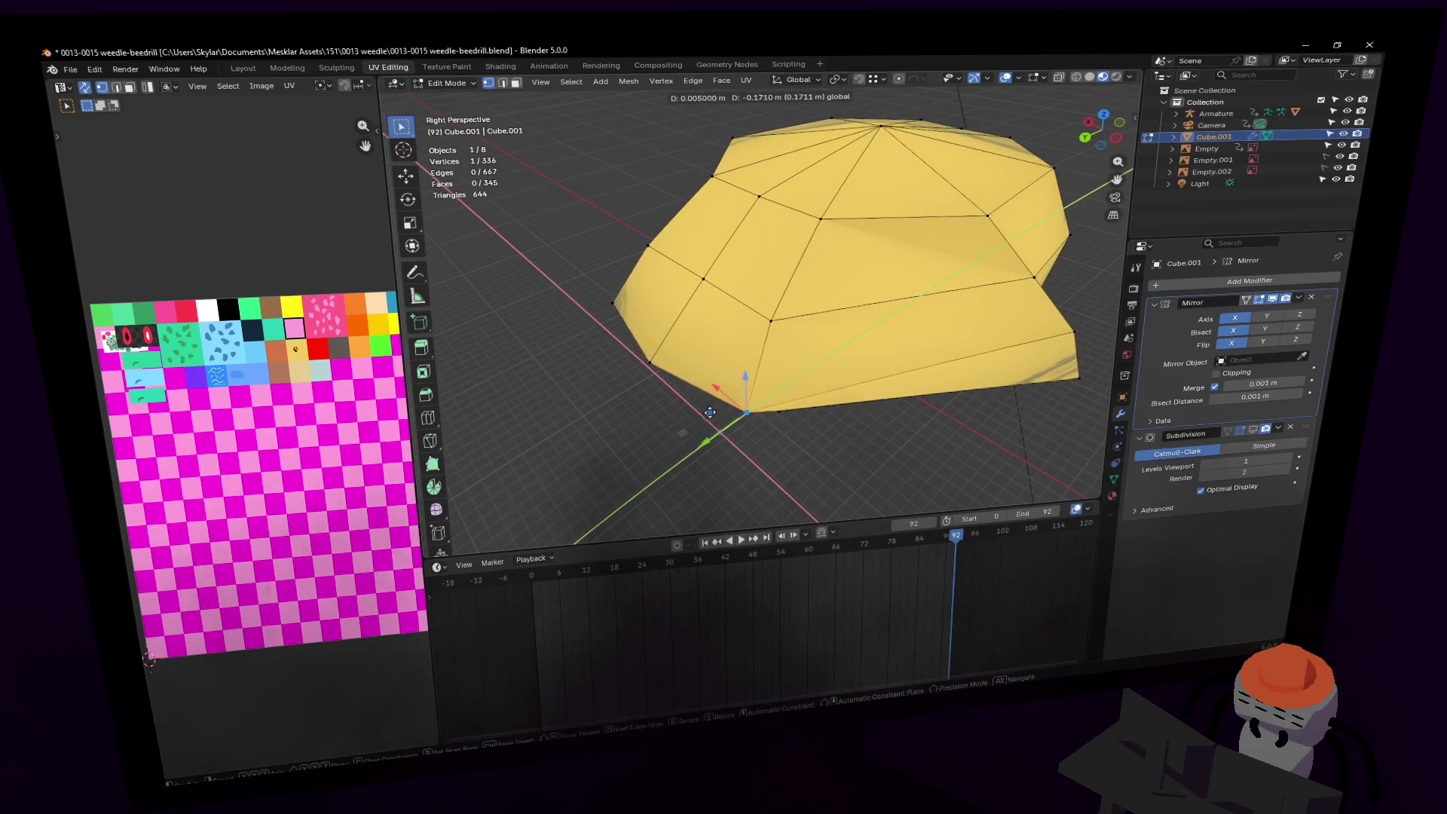
{"action": "left_click", "coordinate": [741, 383]}
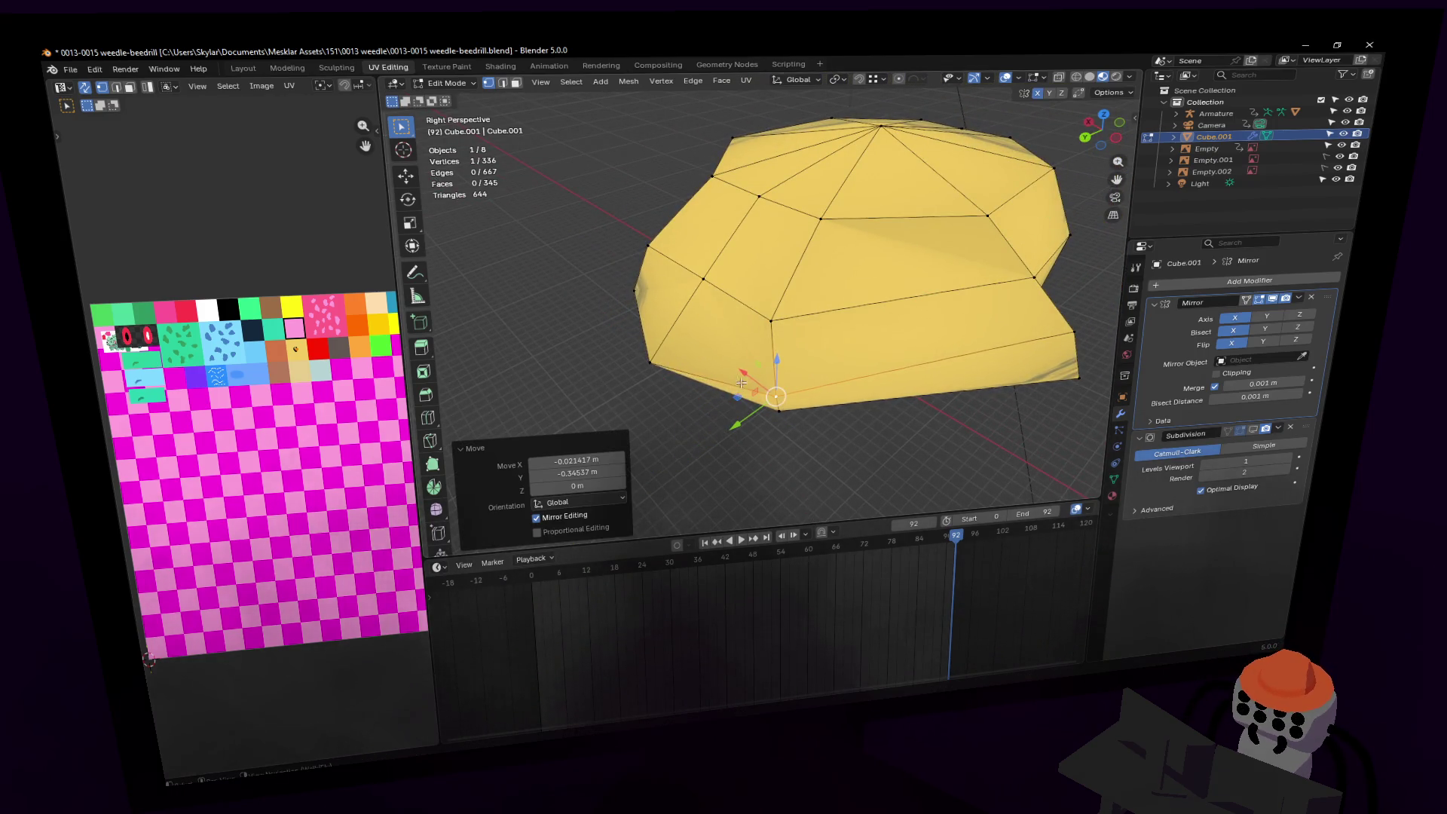
Step: Shift two rim vertices along Y, one by 0.14096 m
{"action": "left_click", "coordinate": [766, 316]}
{"action": "key", "text": "g"}
{"action": "left_click", "coordinate": [724, 324]}
{"action": "middle_click_drag", "start_coordinate": [723, 324], "coordinate": [693, 267]}
{"action": "left_click", "coordinate": [640, 315]}
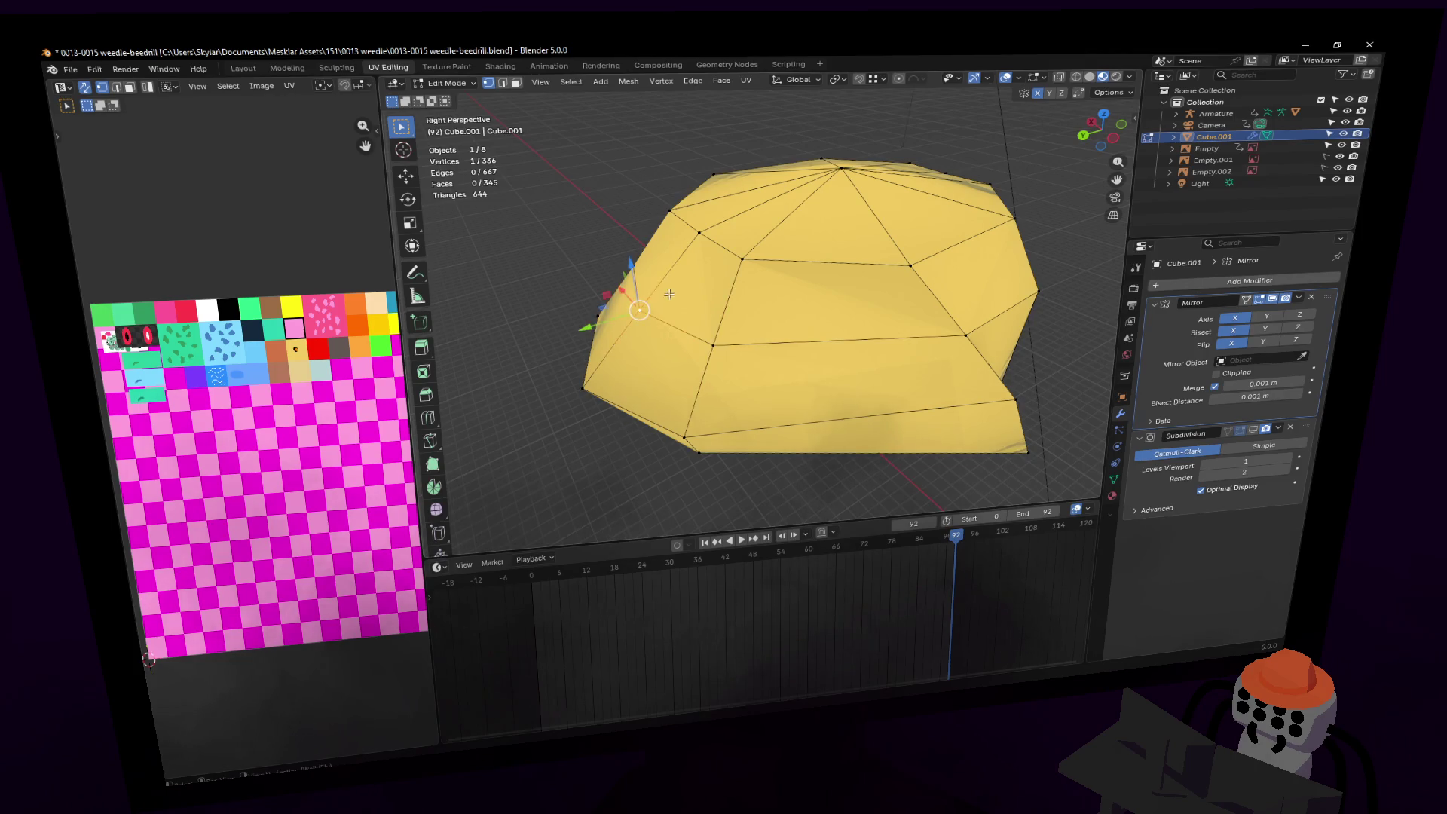
{"action": "key", "text": "g"}
{"action": "key", "text": "y"}
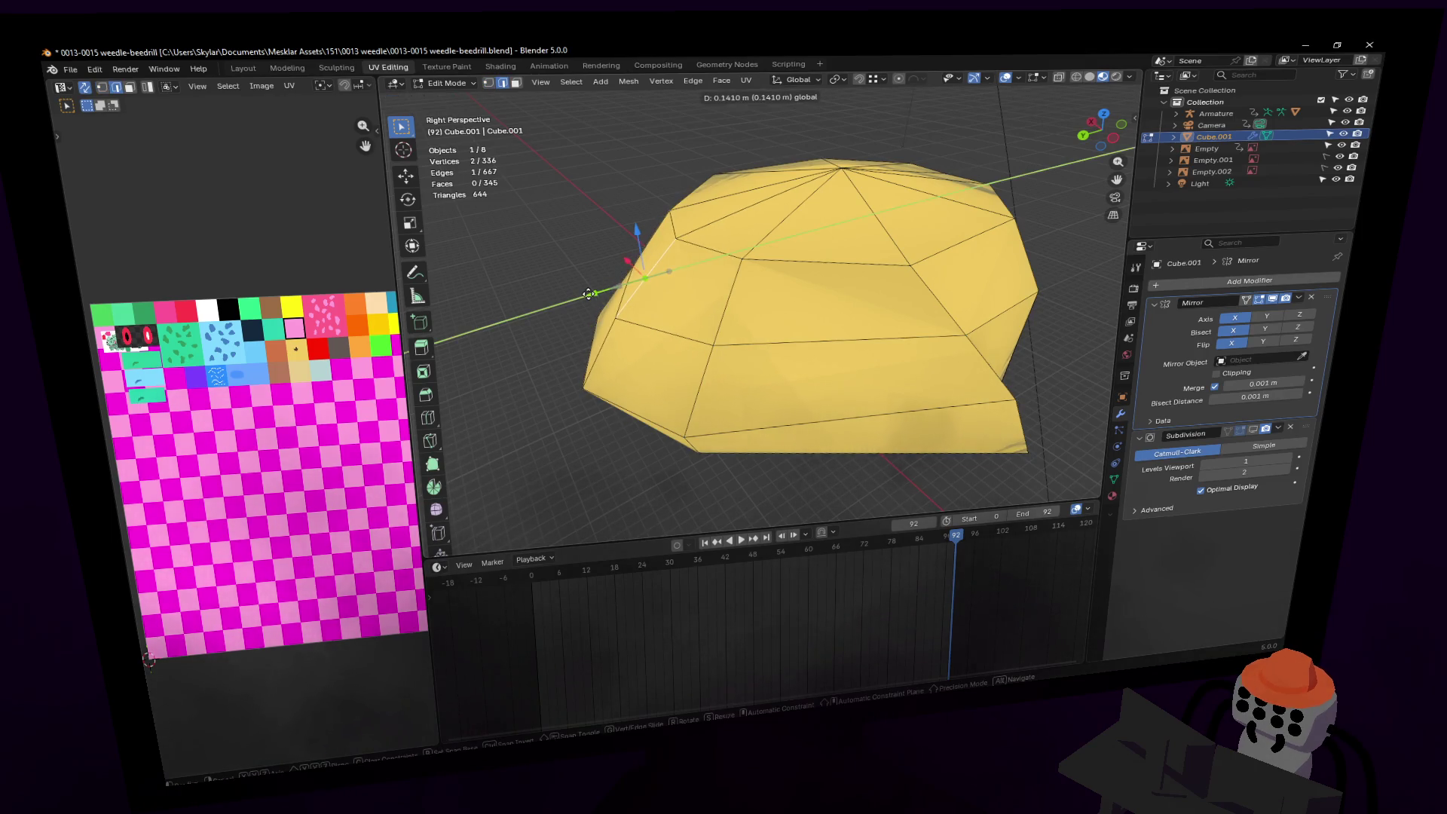
{"action": "left_click", "coordinate": [606, 295]}
Step: Move a top vertex -0.17512 m along the Y axis
{"action": "key", "text": "shift+grave"}
{"action": "key", "text": "w"}
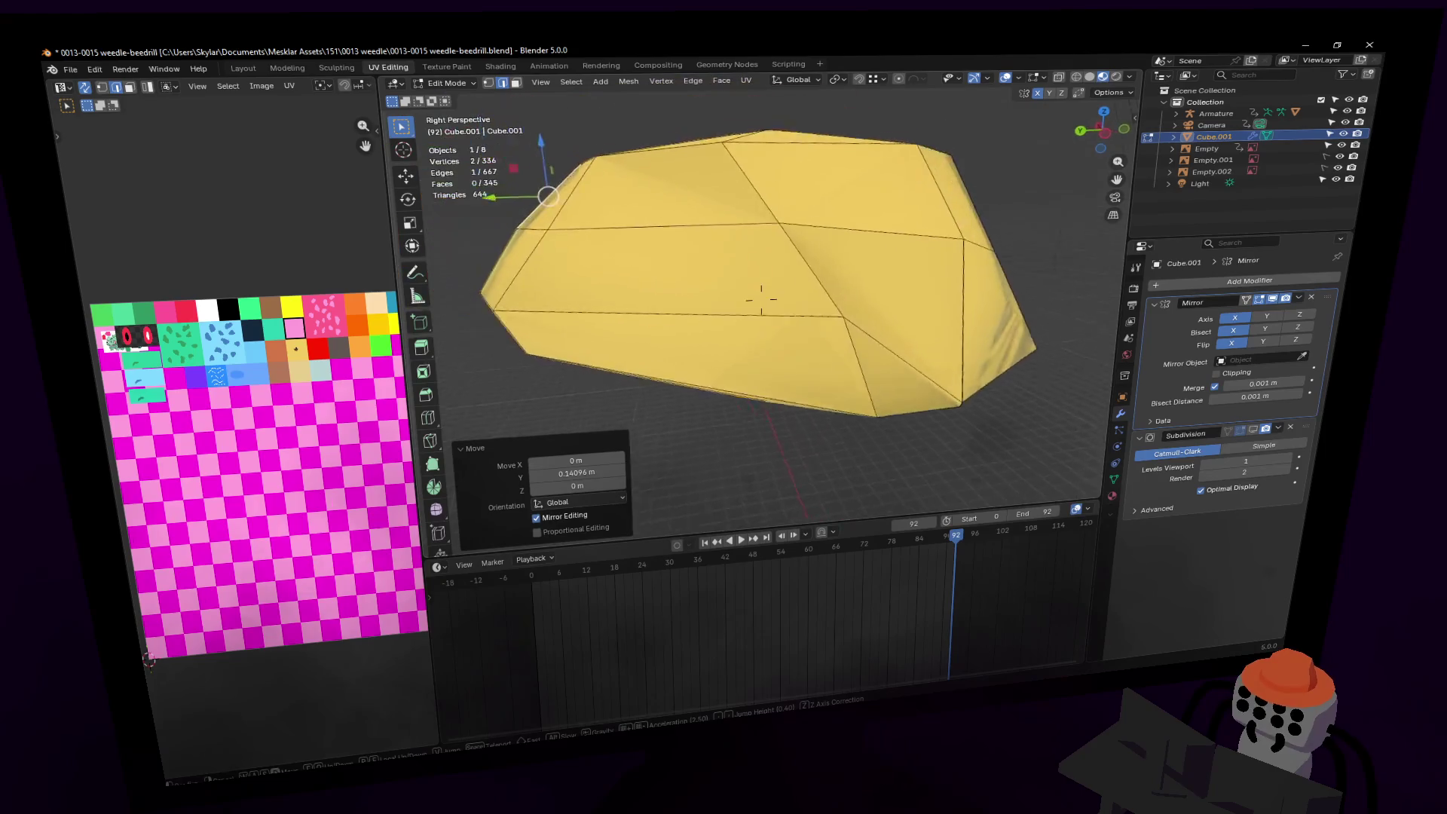
{"action": "left_click", "coordinate": [761, 299]}
{"action": "key", "text": "s"}
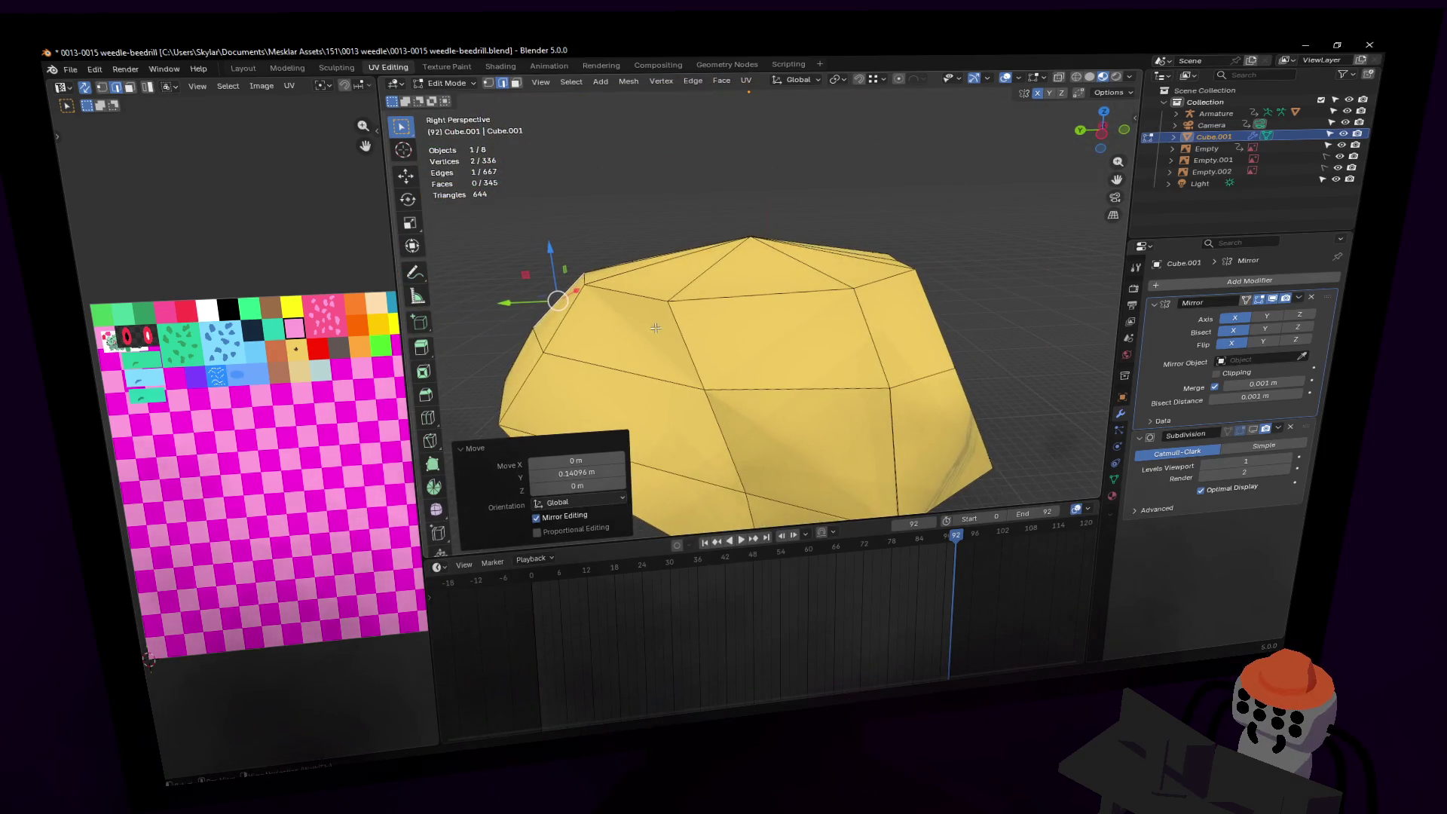
{"action": "left_click", "coordinate": [761, 299]}
{"action": "key", "text": "1"}
{"action": "left_click", "coordinate": [675, 302]}
{"action": "key", "text": "g"}
{"action": "key", "text": "y"}
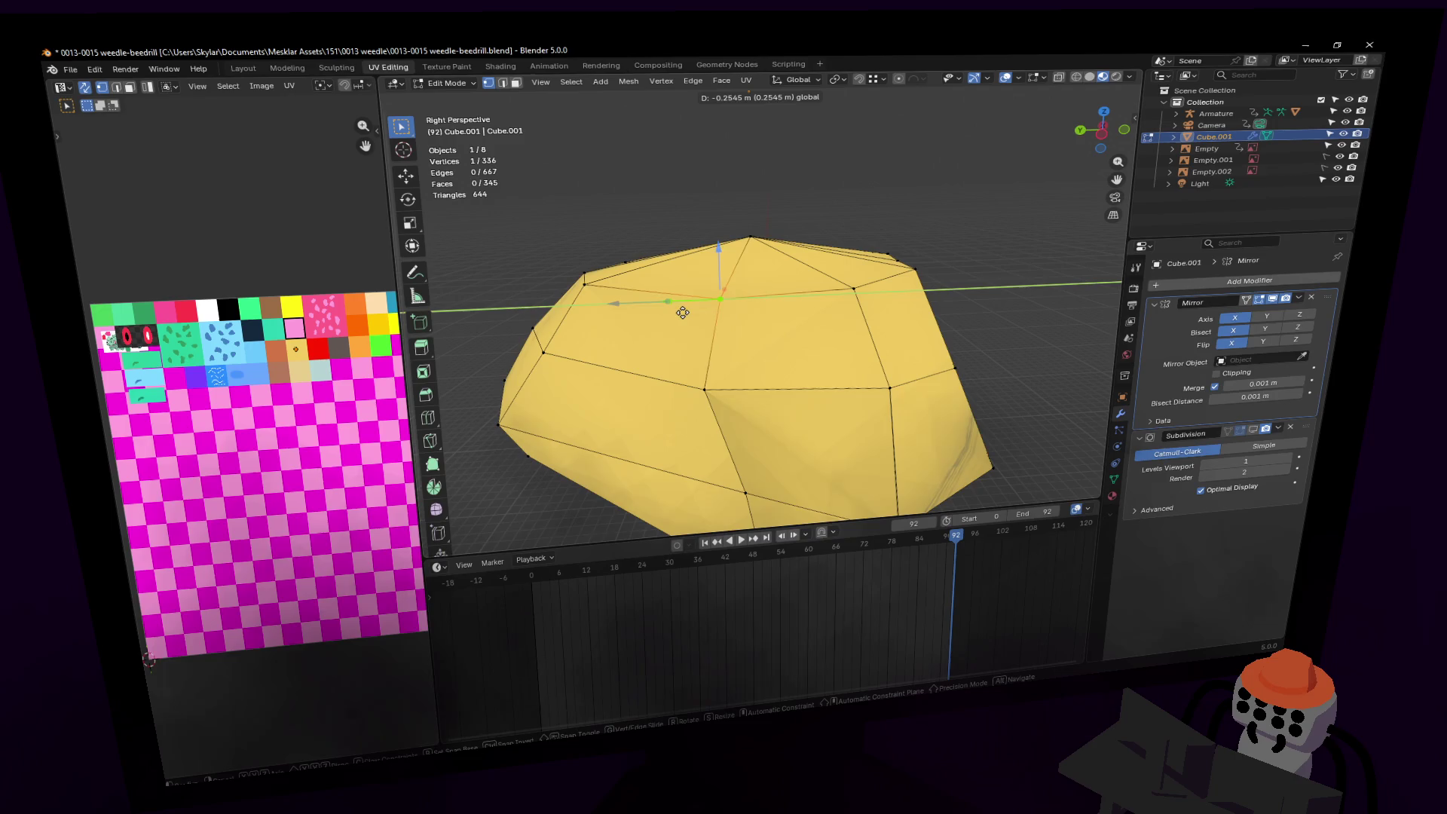
{"action": "left_click", "coordinate": [666, 312]}
Step: Nudge an edge on the mesh underside slightly in edge select mode
{"action": "key", "text": "shift+grave"}
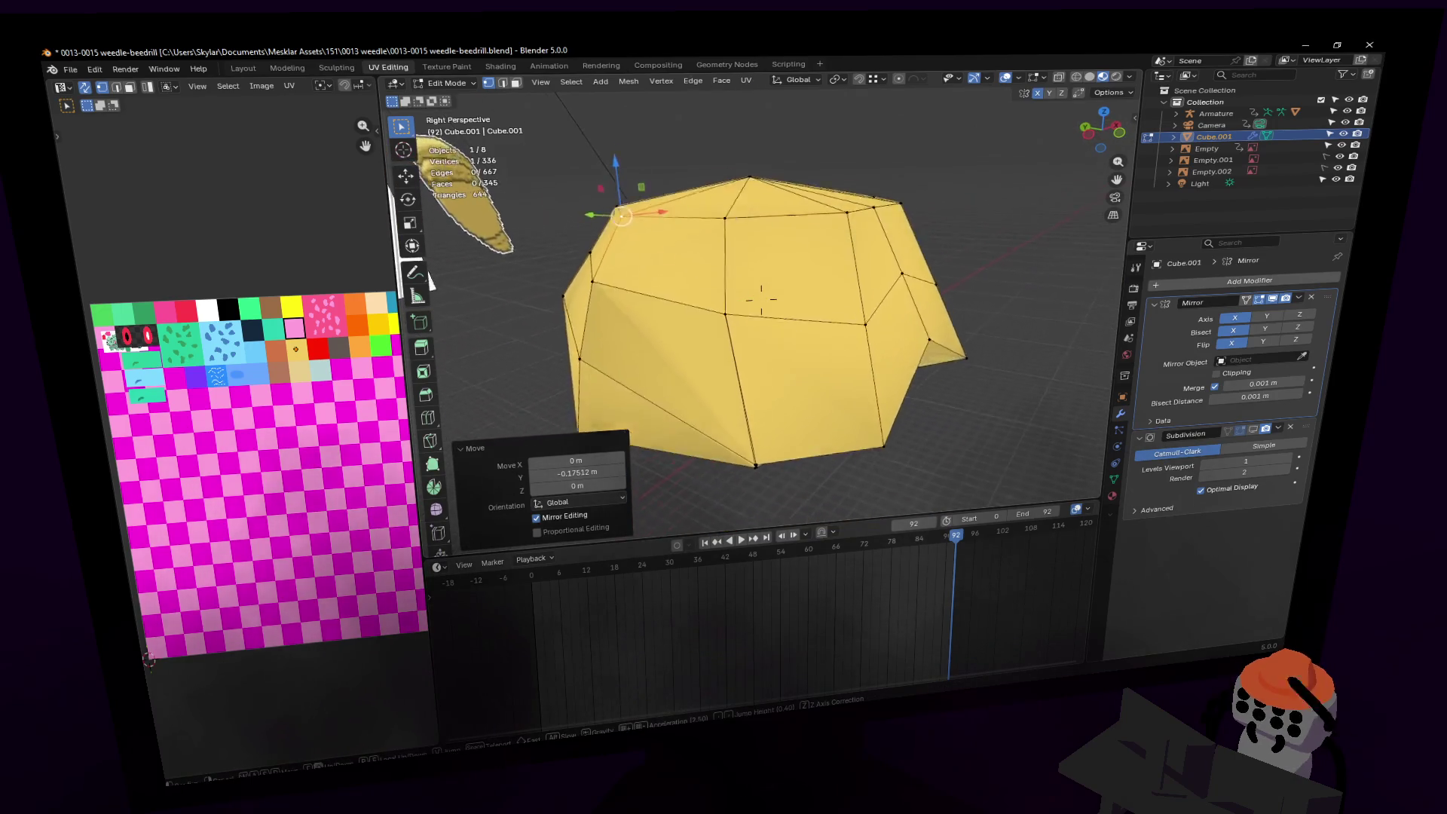
{"action": "left_click", "coordinate": [734, 313]}
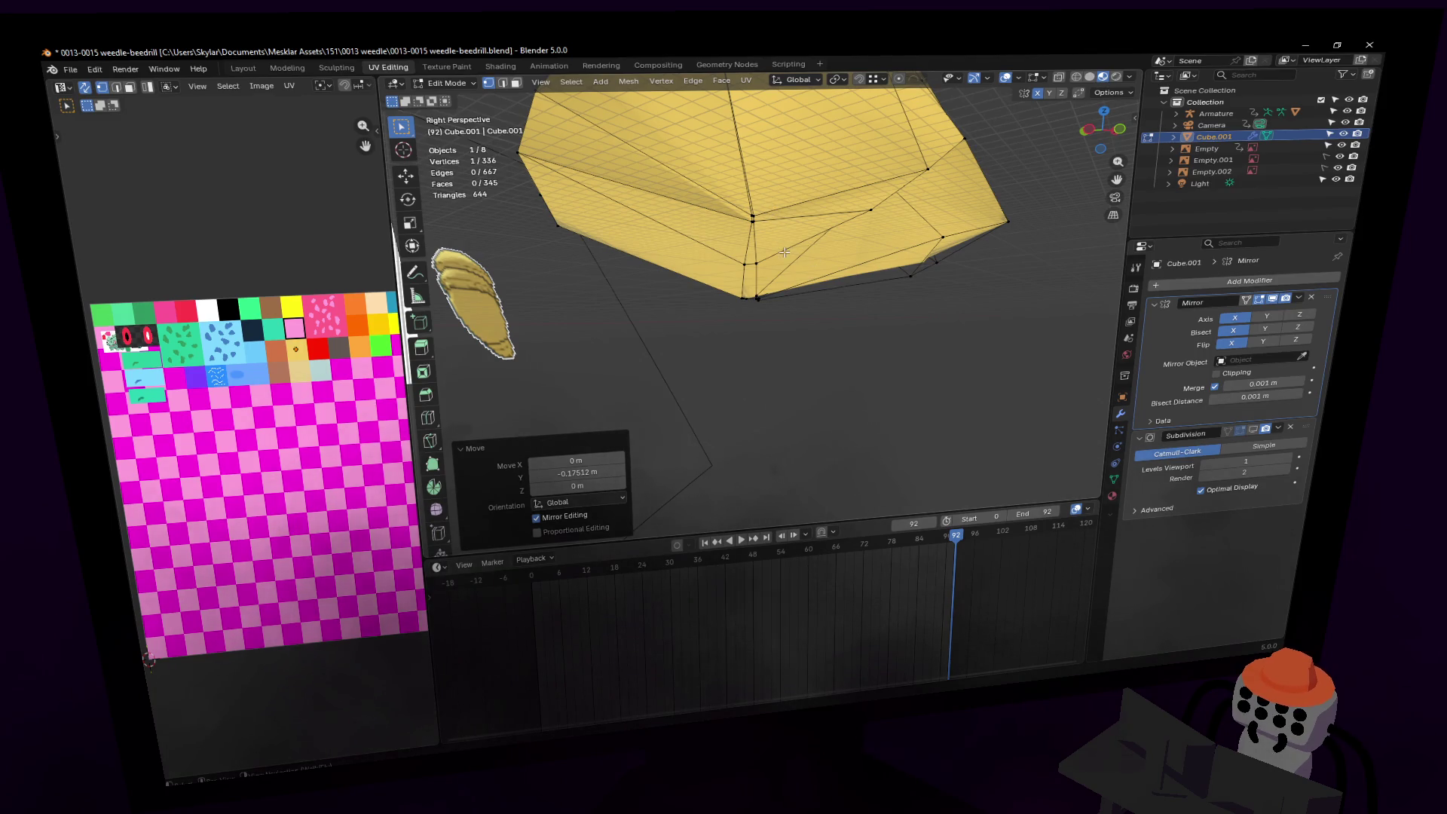
{"action": "key", "text": "shift+grave"}
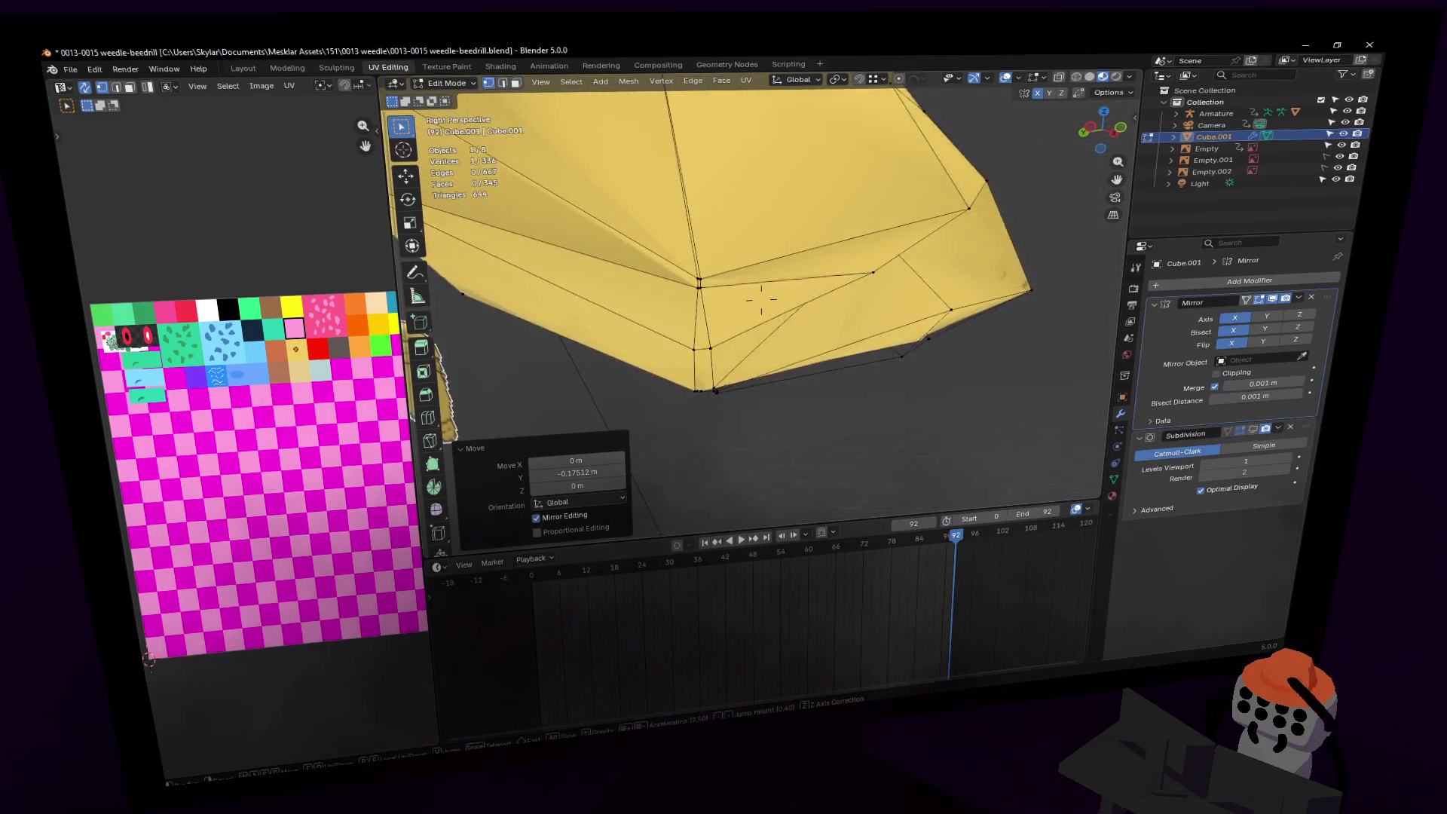
{"action": "key", "text": "w"}
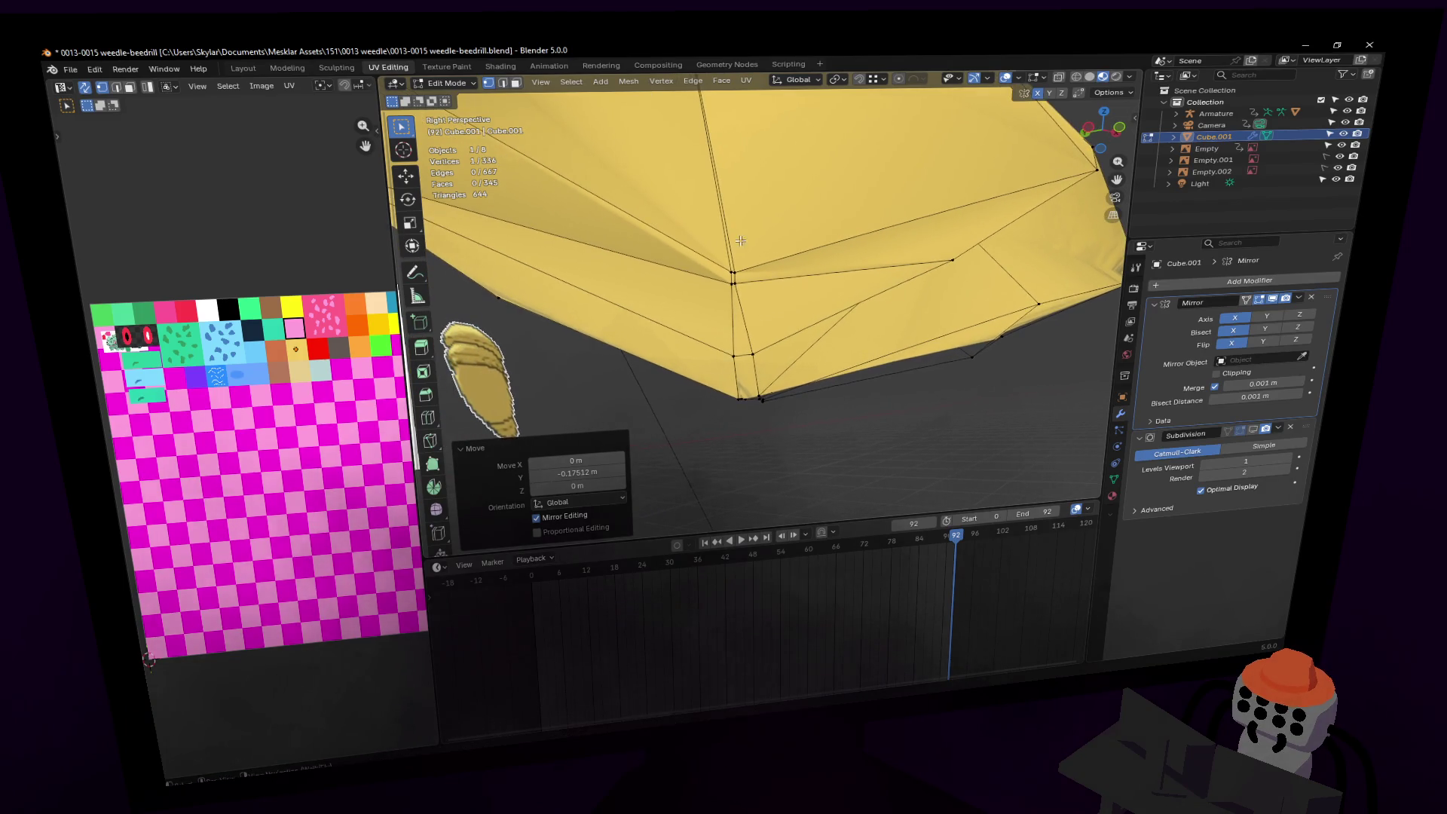
{"action": "key", "text": "2"}
{"action": "left_click_drag", "start_coordinate": [734, 277], "coordinate": [751, 279]}
Step: Make a knife cut on the mesh and return to Object Mode
{"action": "key", "text": "shift+grave"}
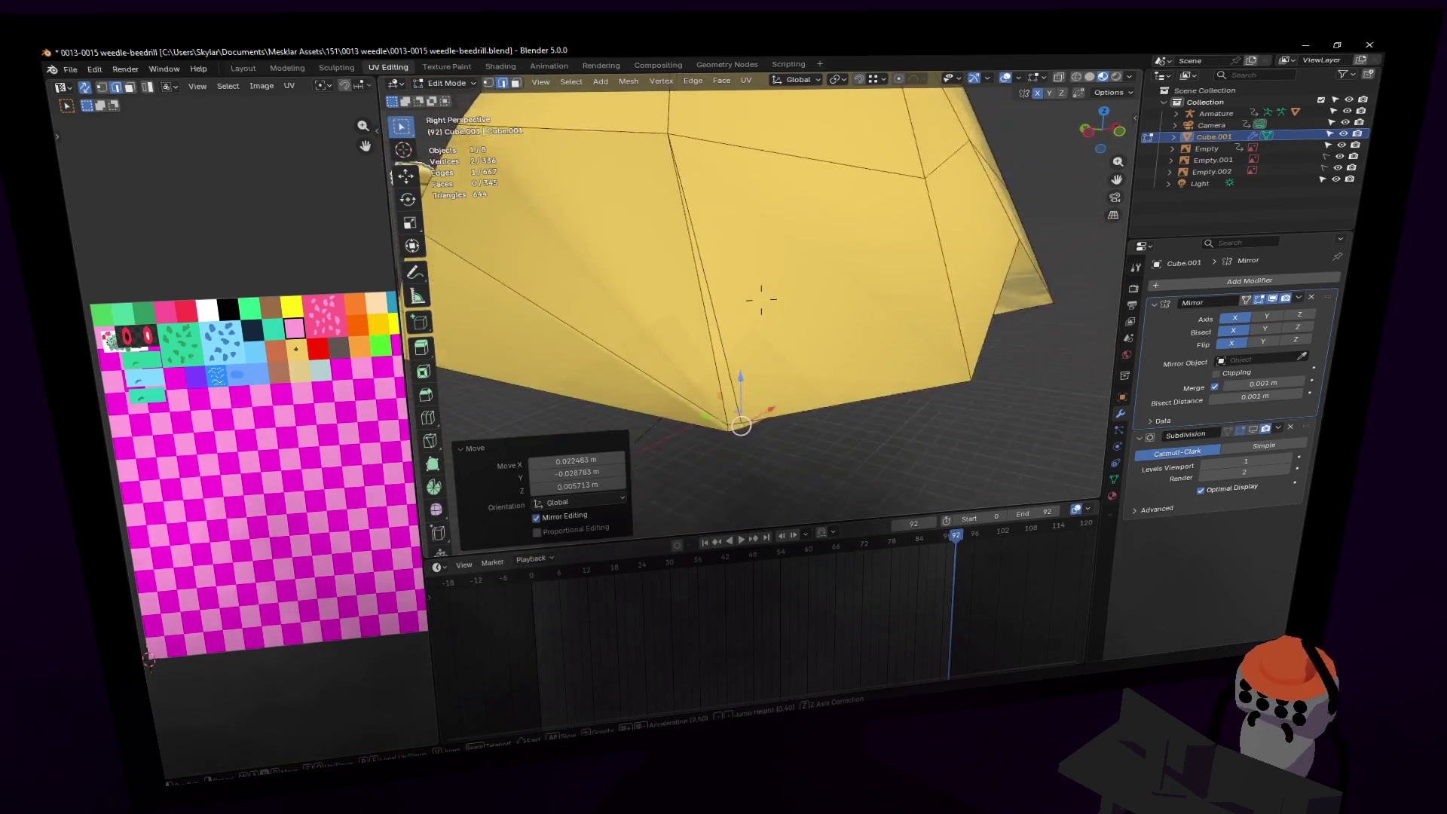
{"action": "key", "text": "s"}
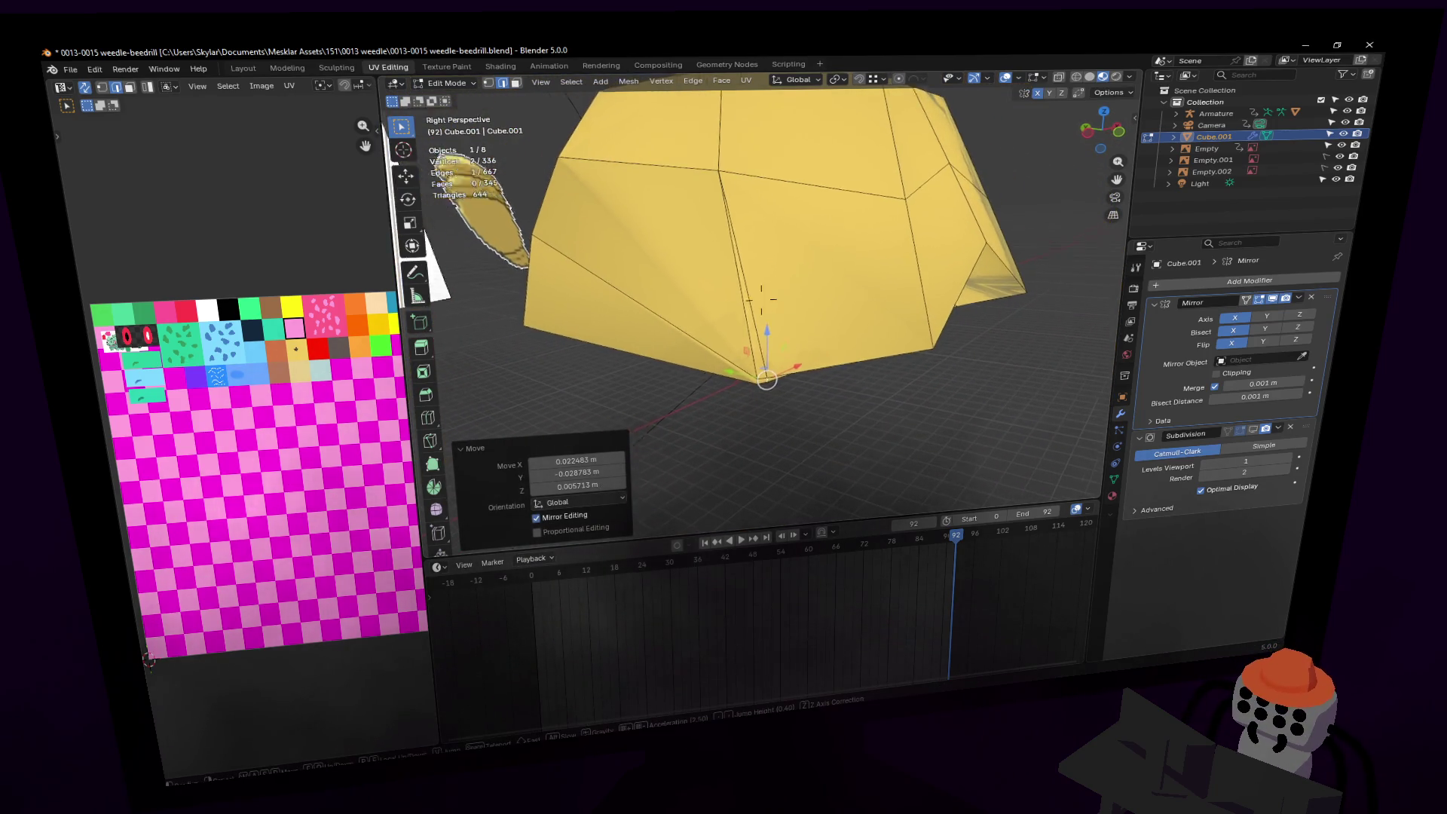
{"action": "key", "text": "w"}
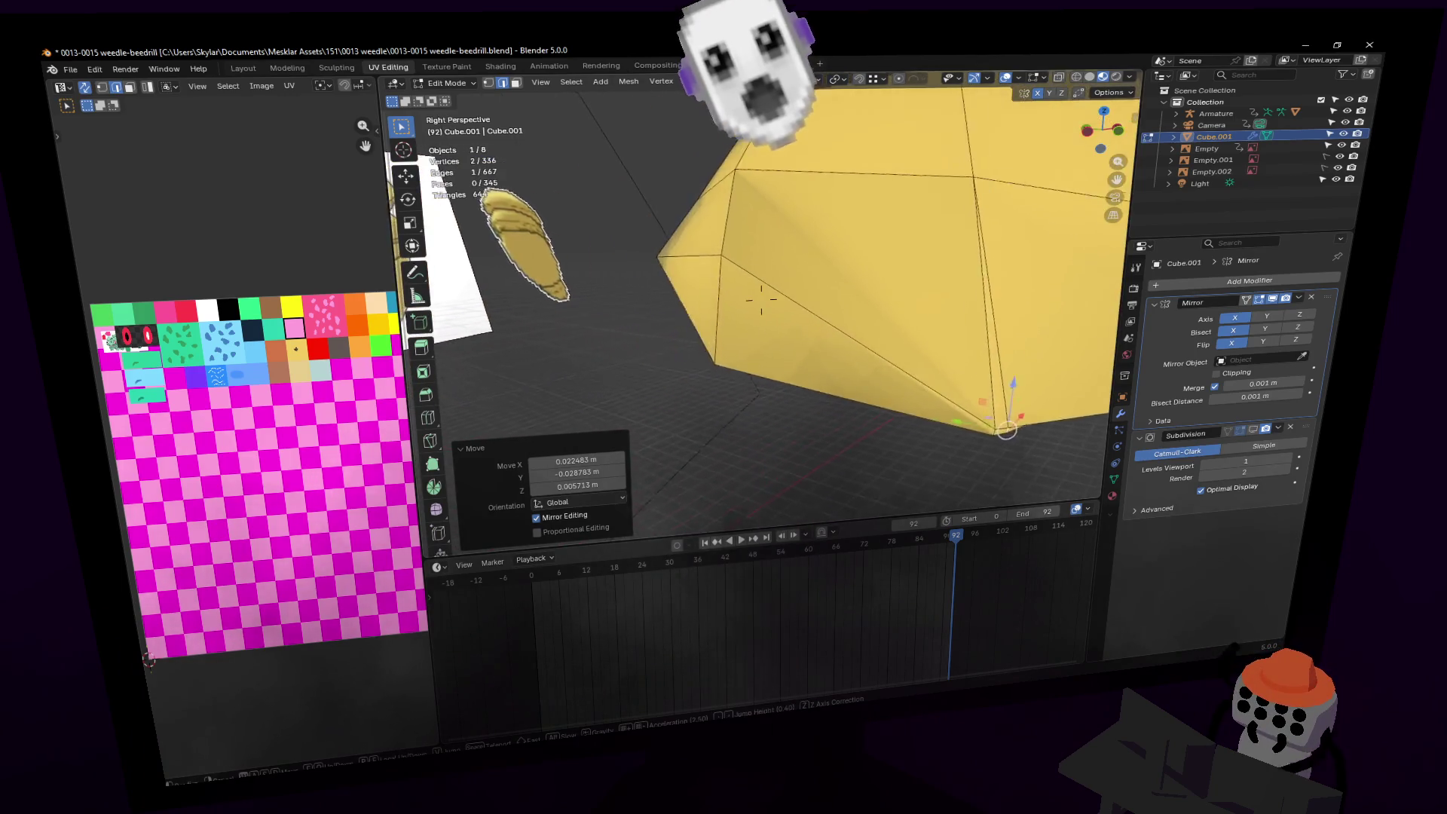
{"action": "left_click", "coordinate": [598, 346]}
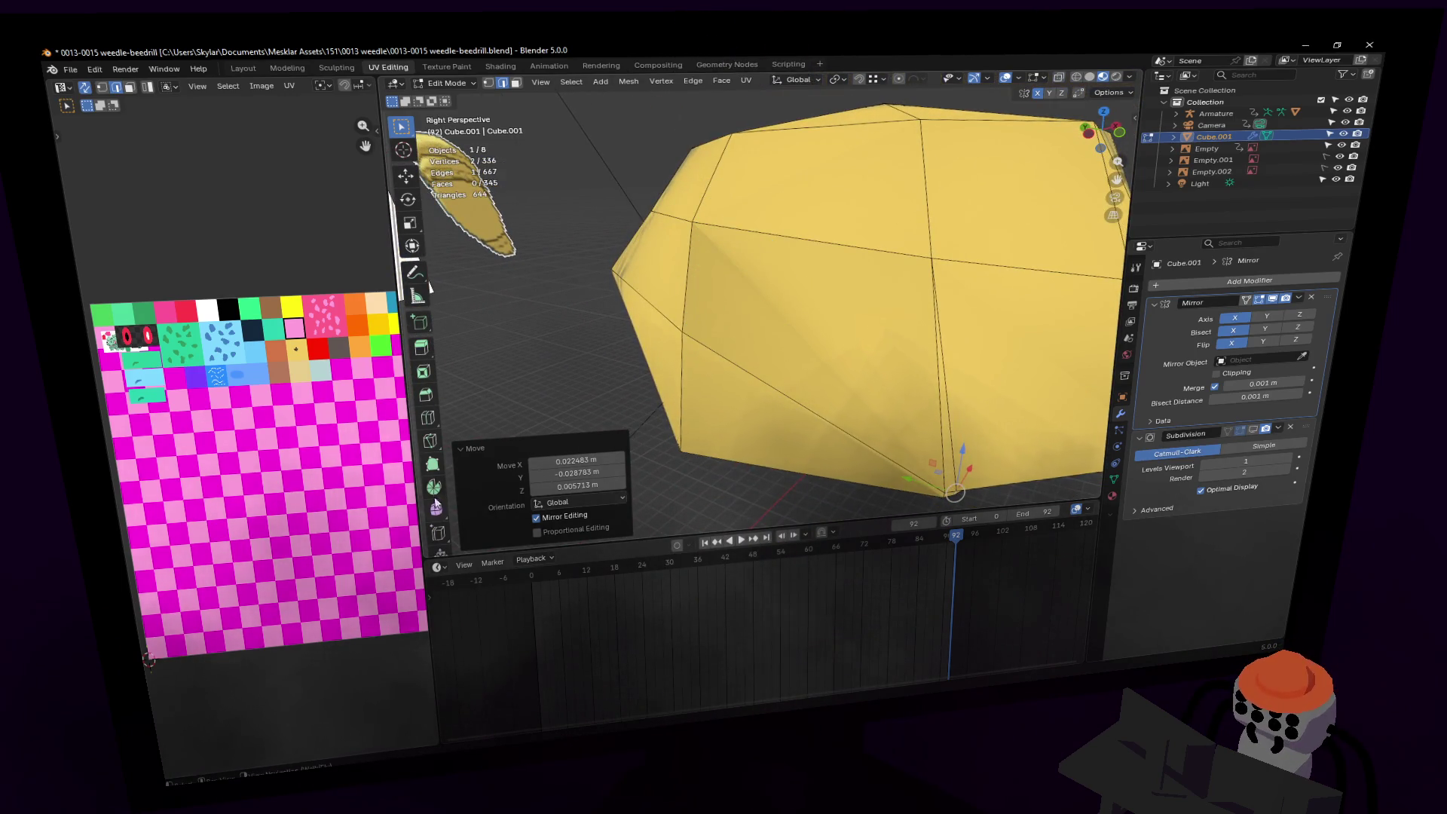
{"action": "left_click", "coordinate": [430, 443]}
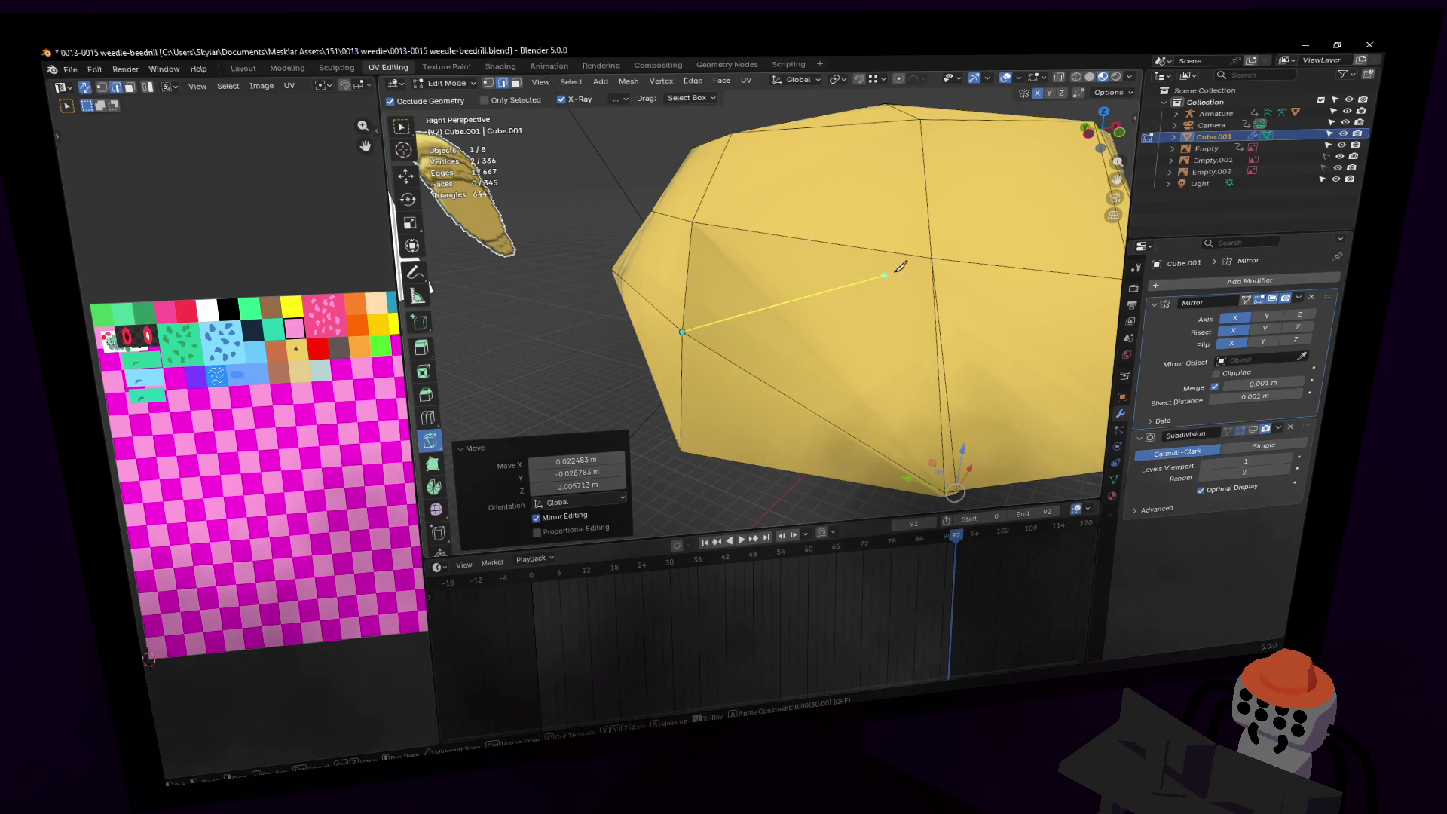
{"action": "key", "text": "Return"}
{"action": "mouse_move", "coordinate": [936, 251]}
{"action": "middle_mouse_down"}
{"action": "mouse_move", "coordinate": [756, 297]}
{"action": "mouse_move", "coordinate": [872, 302]}
{"action": "middle_mouse_up"}
{"action": "key", "text": "Tab"}
{"action": "key", "text": "shift+grave"}
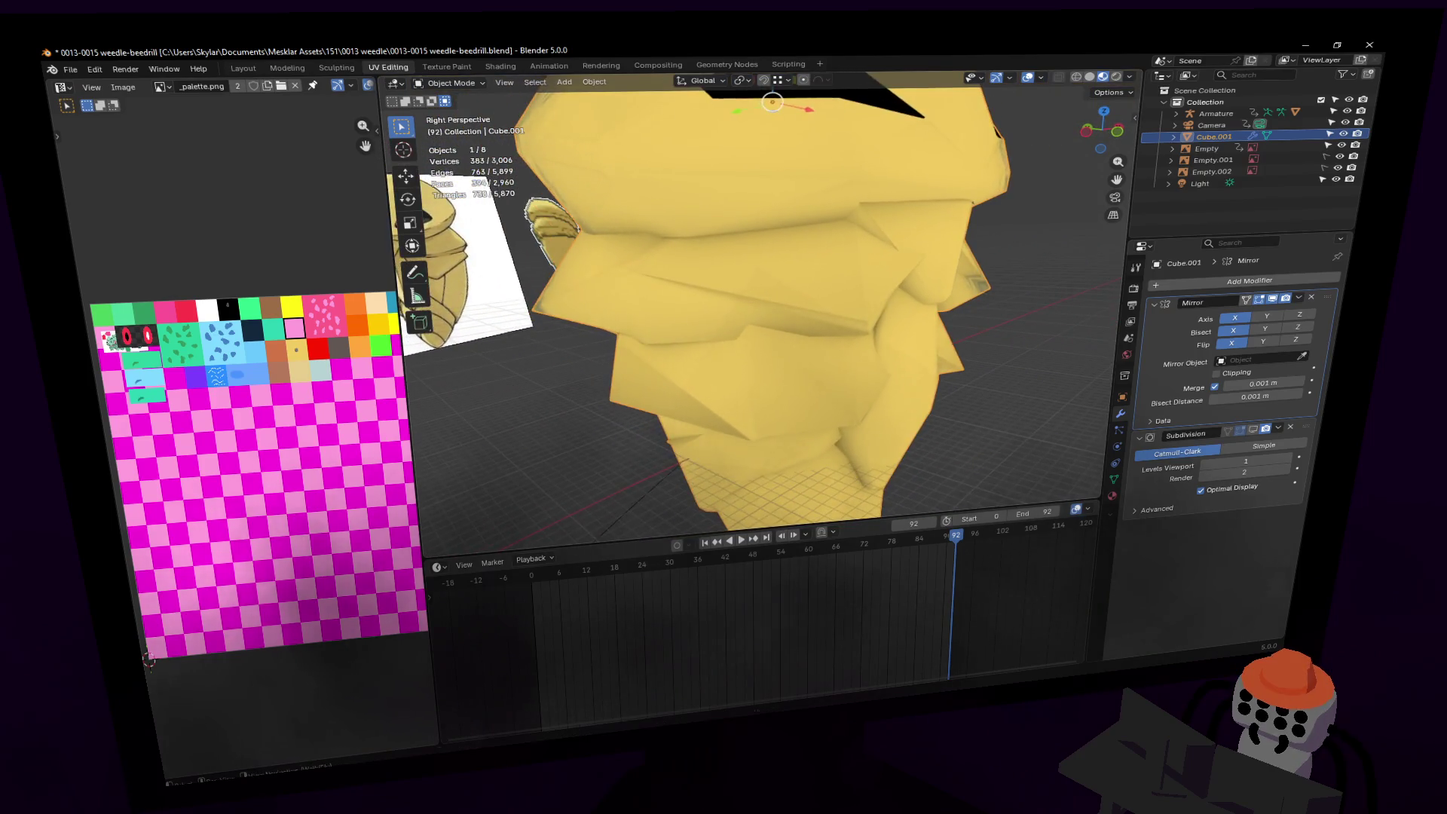
Step: Re-enable Subdivision display in the viewport, inspect the smoothed cocoon, and enter Edit Mode
{"action": "left_click", "coordinate": [880, 305]}
{"action": "left_click", "coordinate": [1255, 433]}
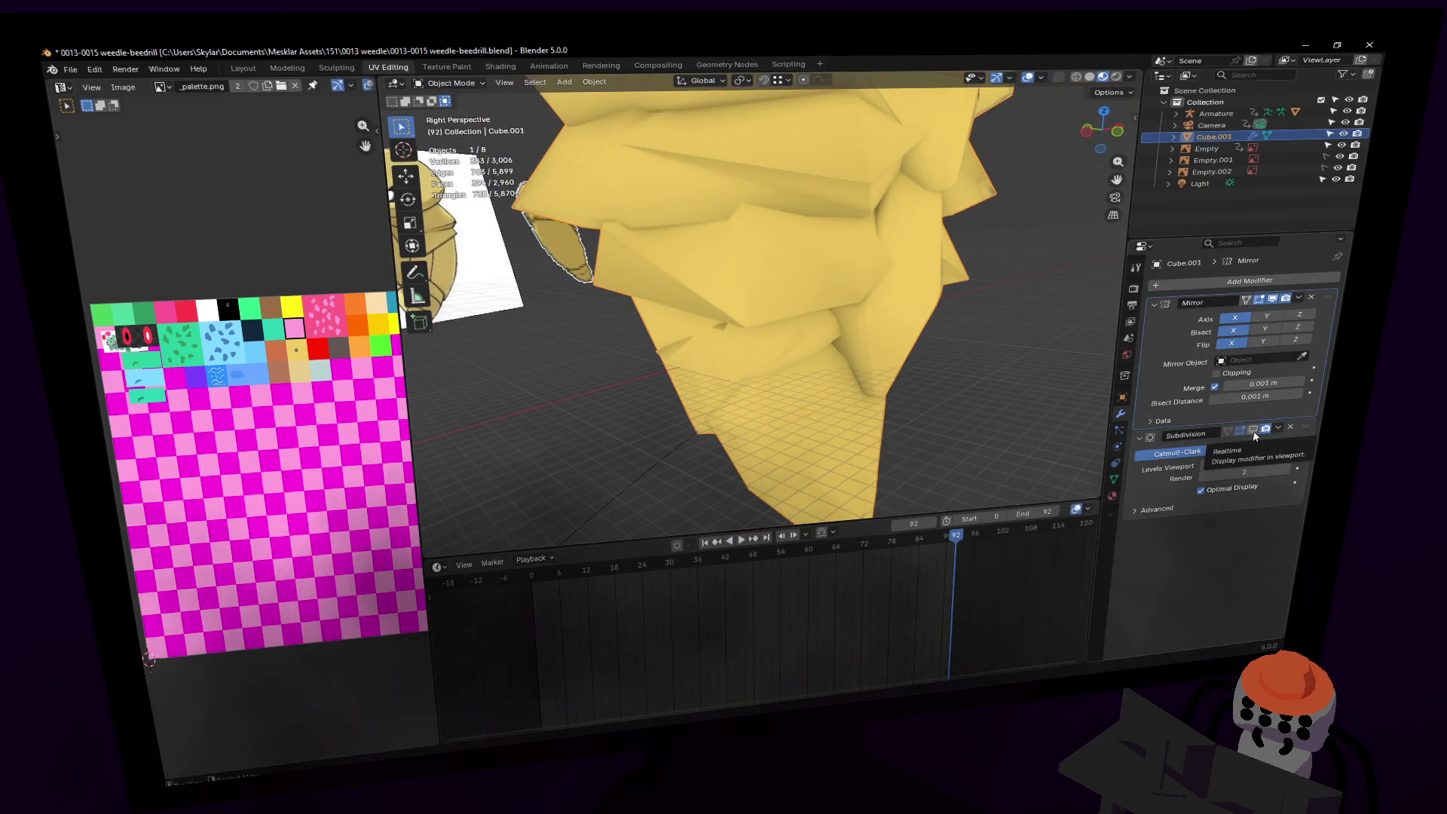
{"action": "key", "text": "shift+grave"}
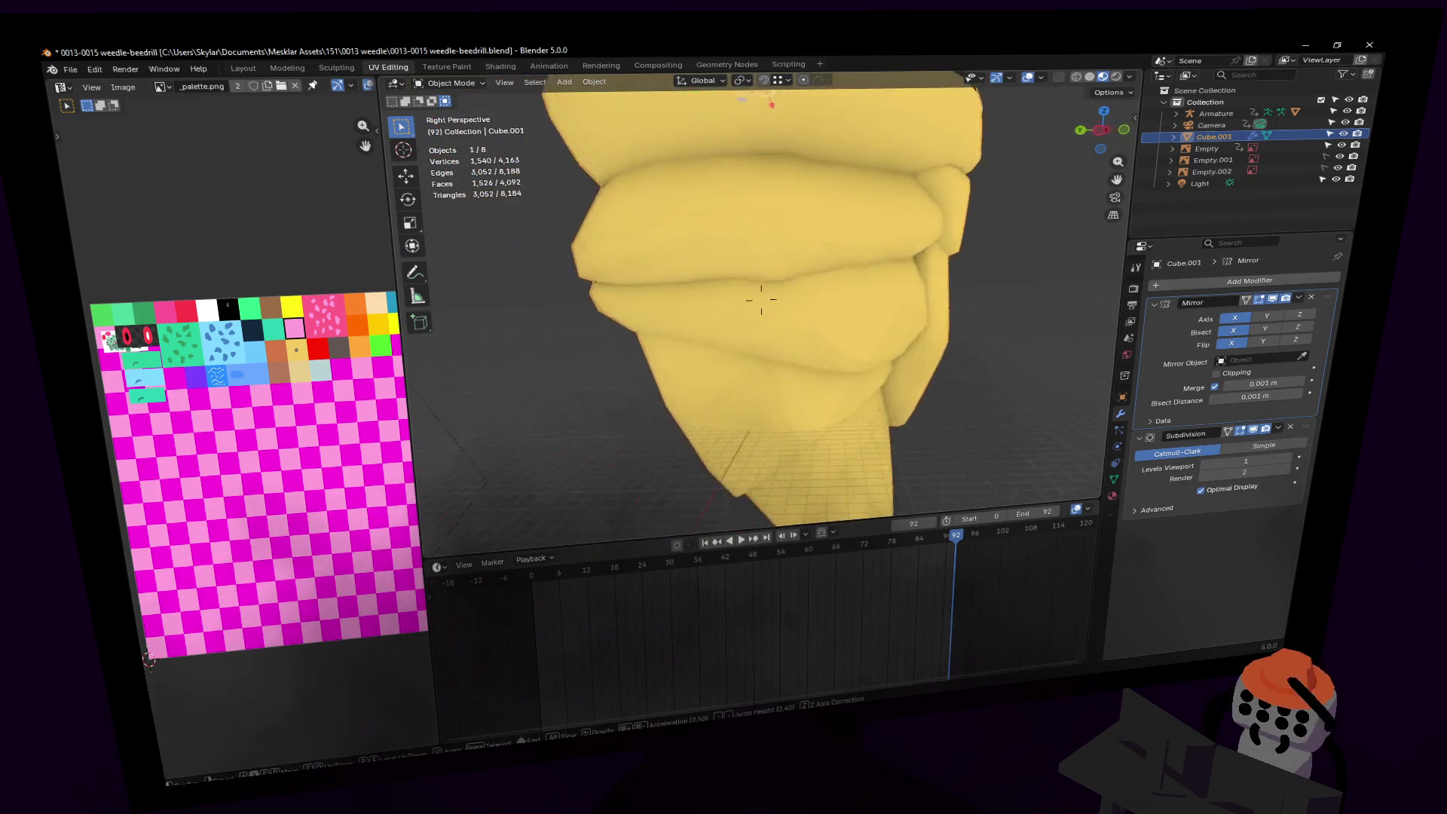
{"action": "key", "text": "w"}
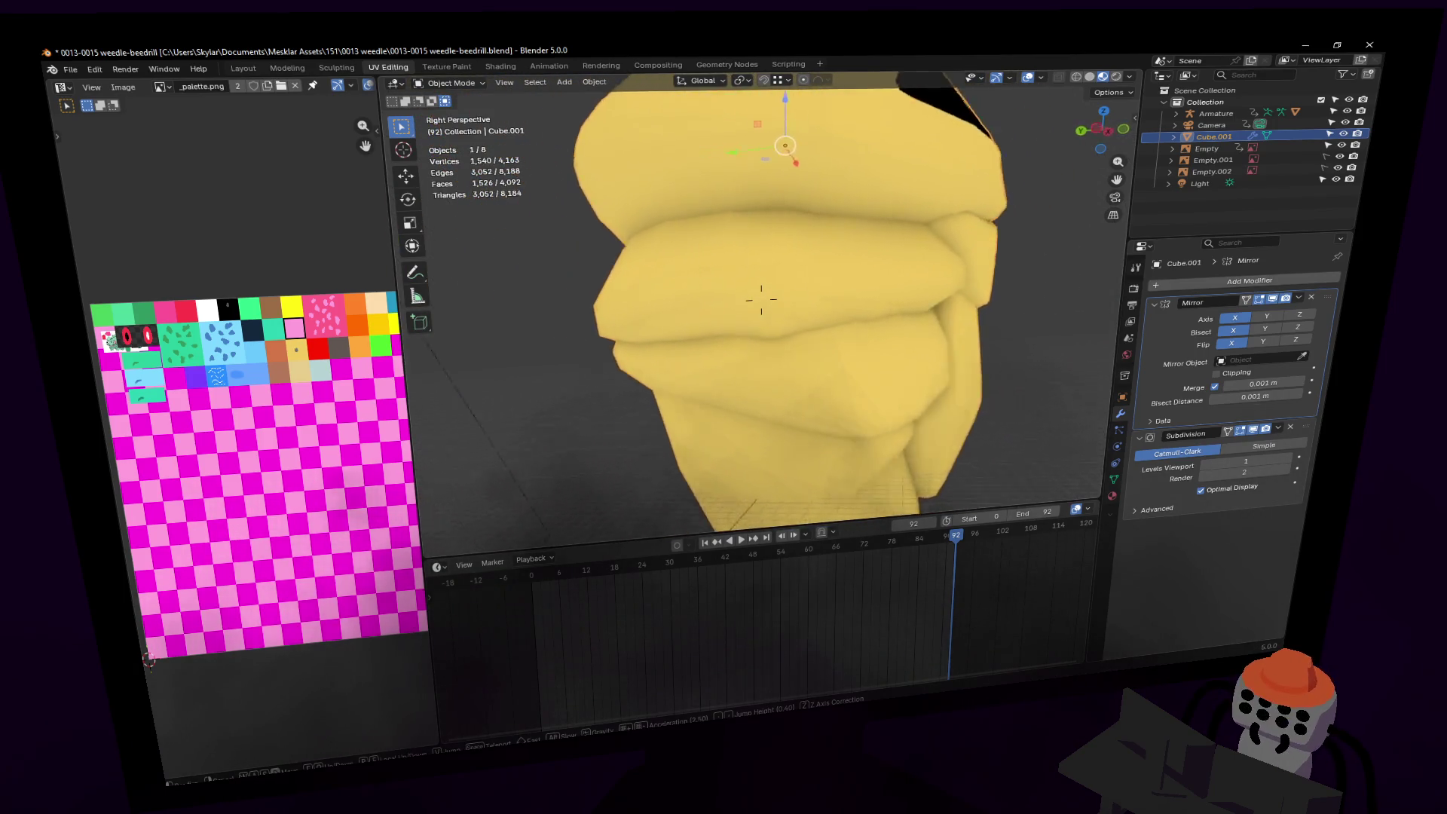
{"action": "key", "text": "a"}
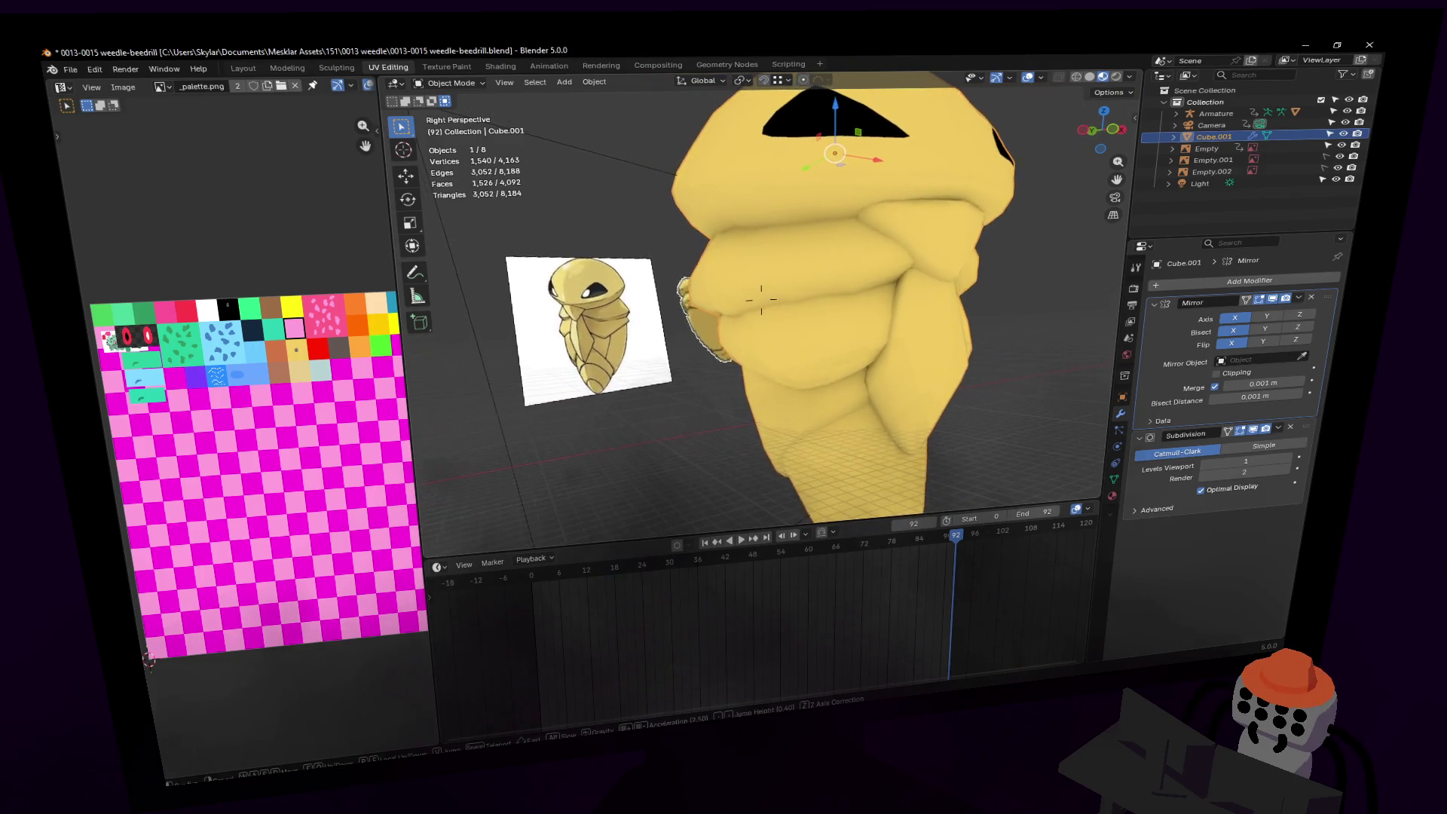
{"action": "left_click", "coordinate": [866, 292]}
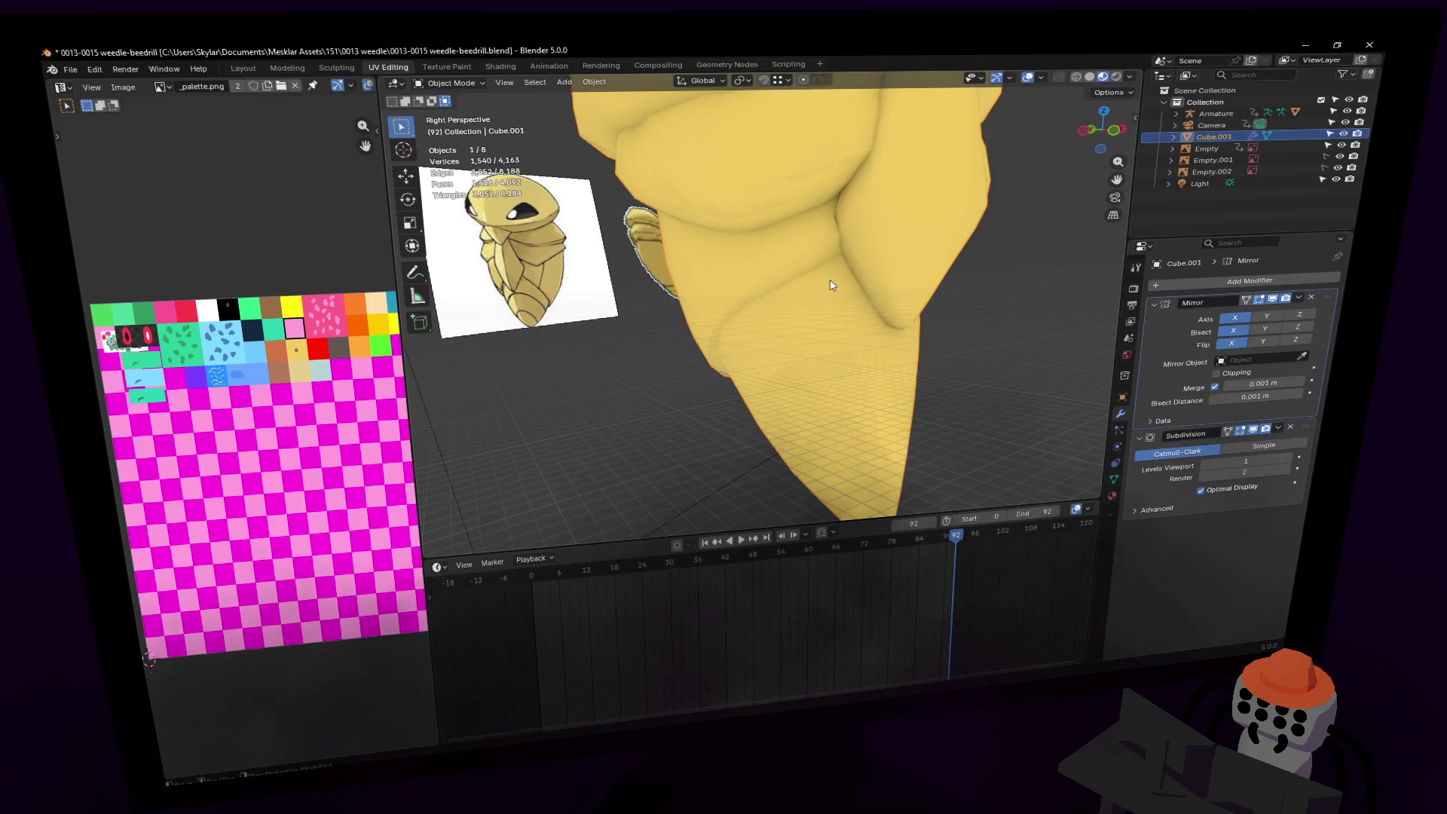
{"action": "key", "text": "shift+grave"}
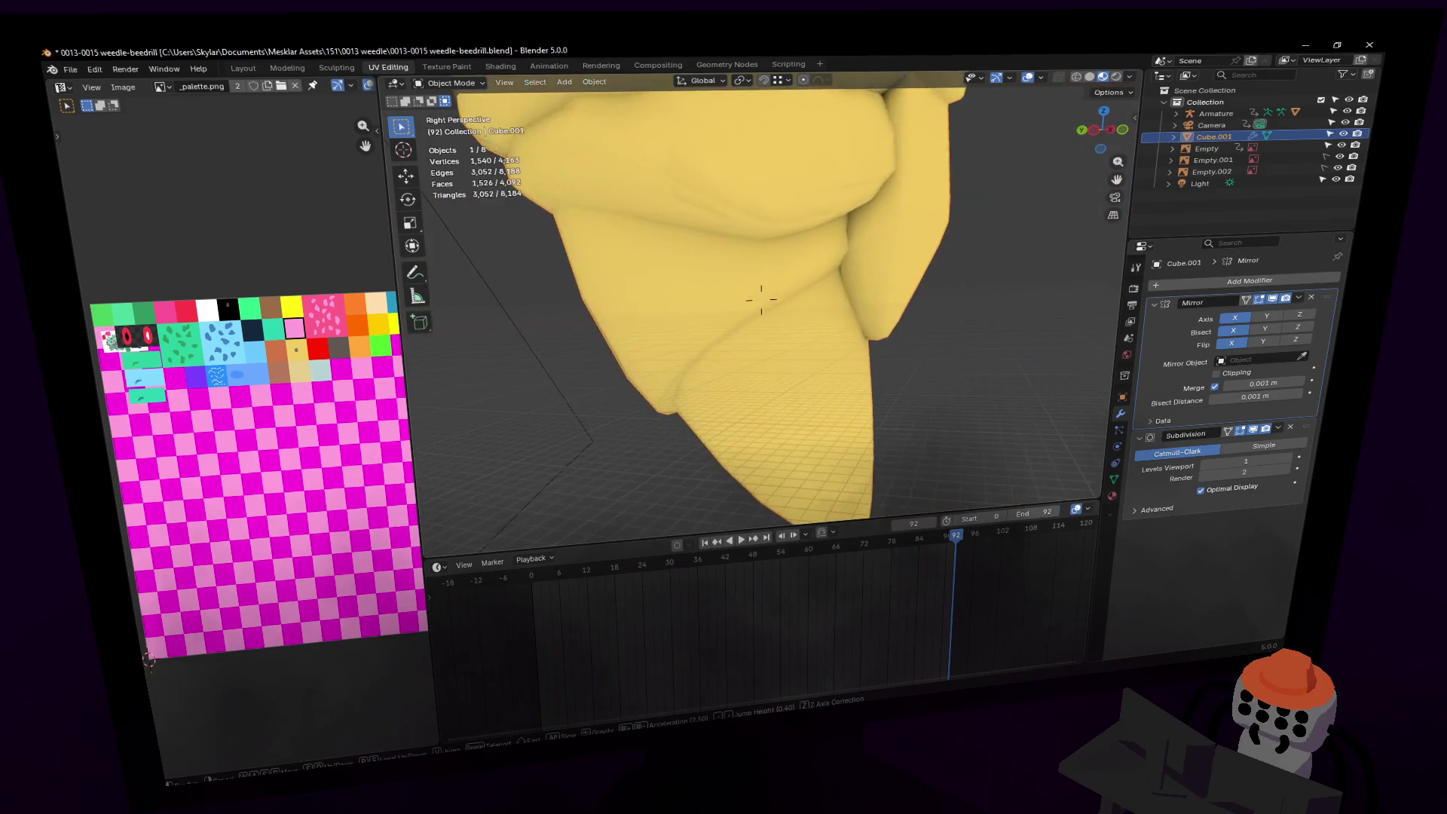
{"action": "key", "text": "Tab"}
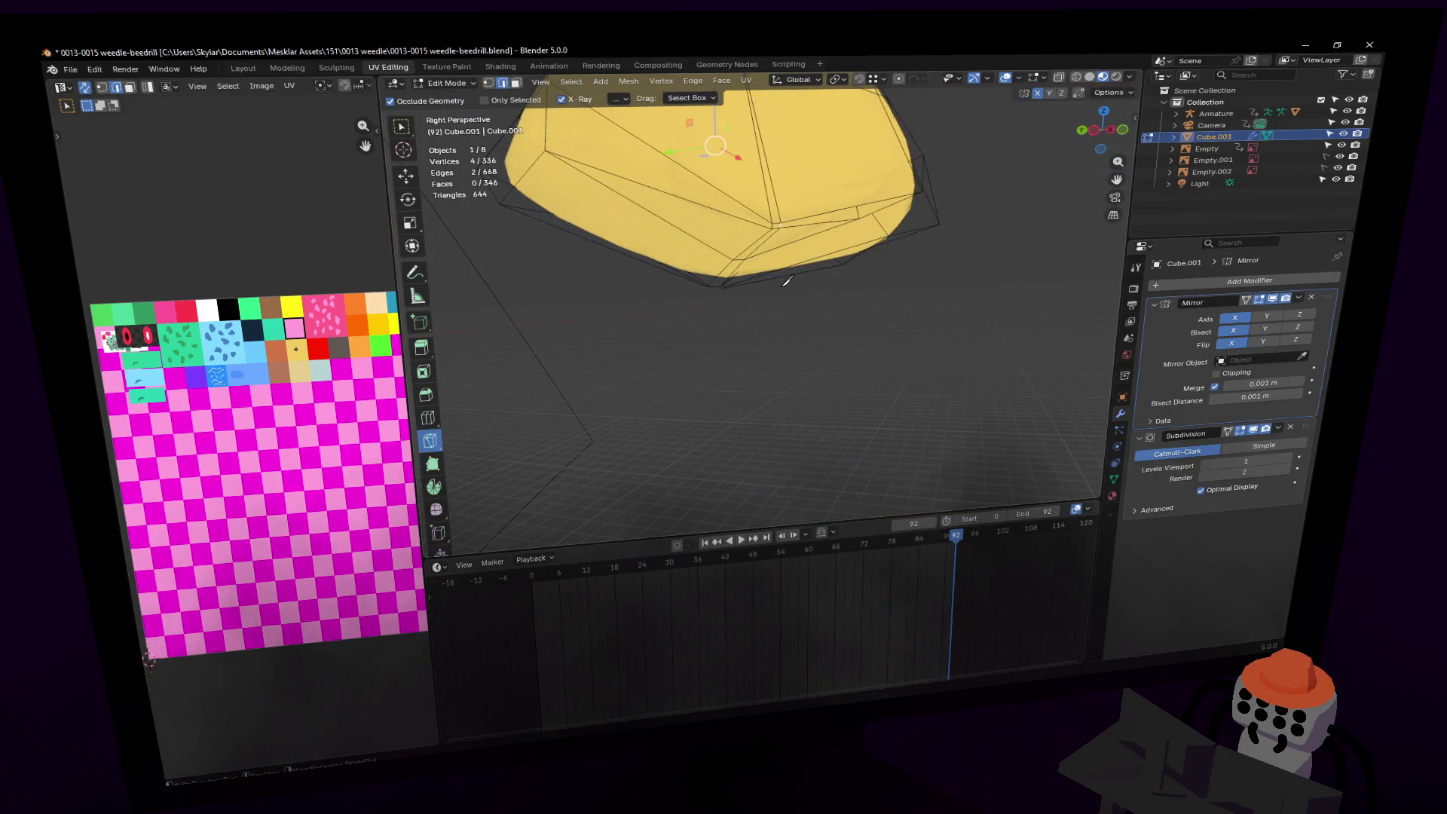
Step: Reveal all hidden mesh parts and select three faces near the cocoon tip
{"action": "key", "text": "a"}
{"action": "key", "text": "alt+h"}
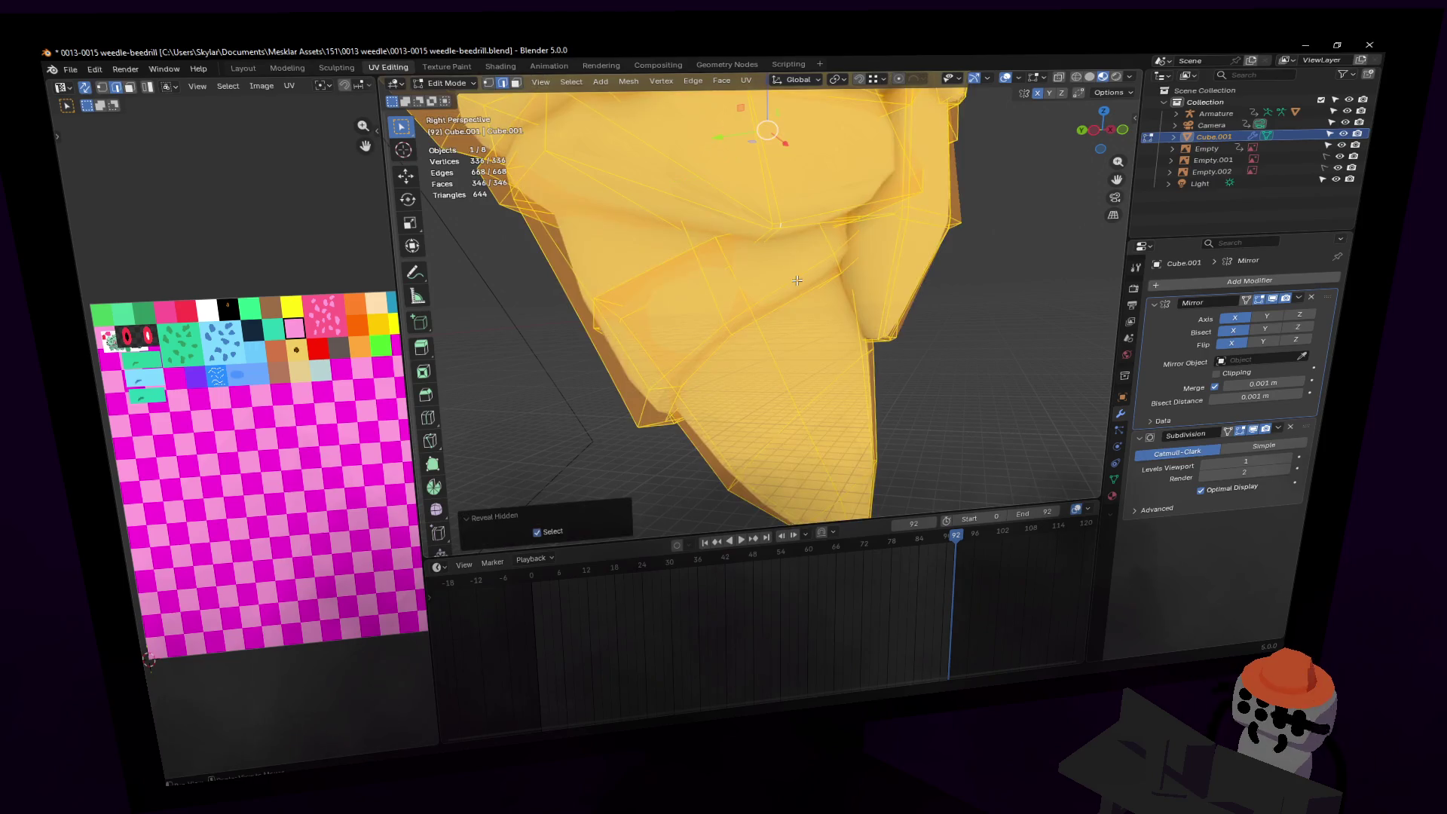
{"action": "left_click", "coordinate": [787, 292]}
{"action": "key", "text": "shift+grave"}
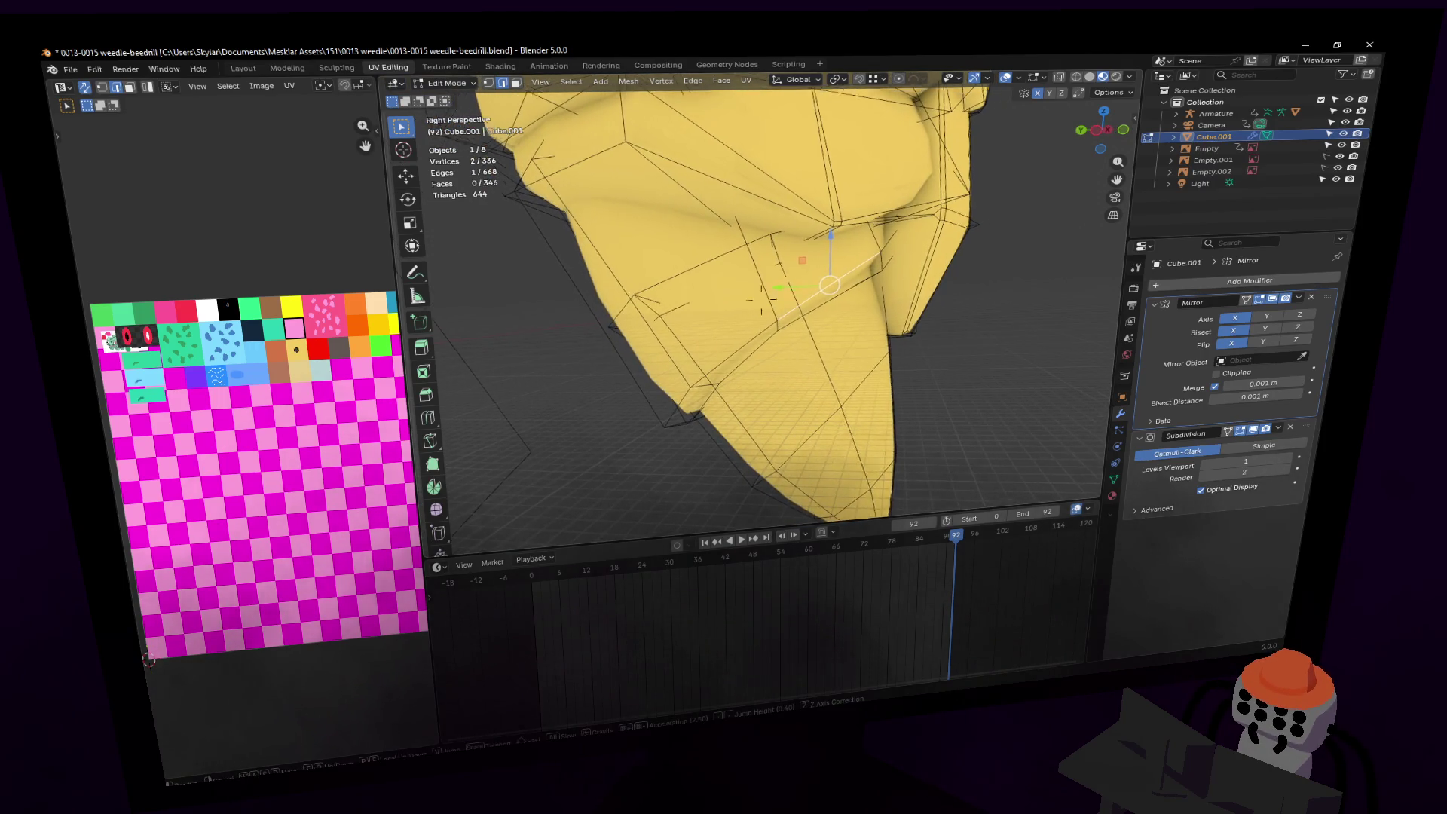
{"action": "key", "text": "ctrl+3"}
{"action": "left_click", "coordinate": [746, 334]}
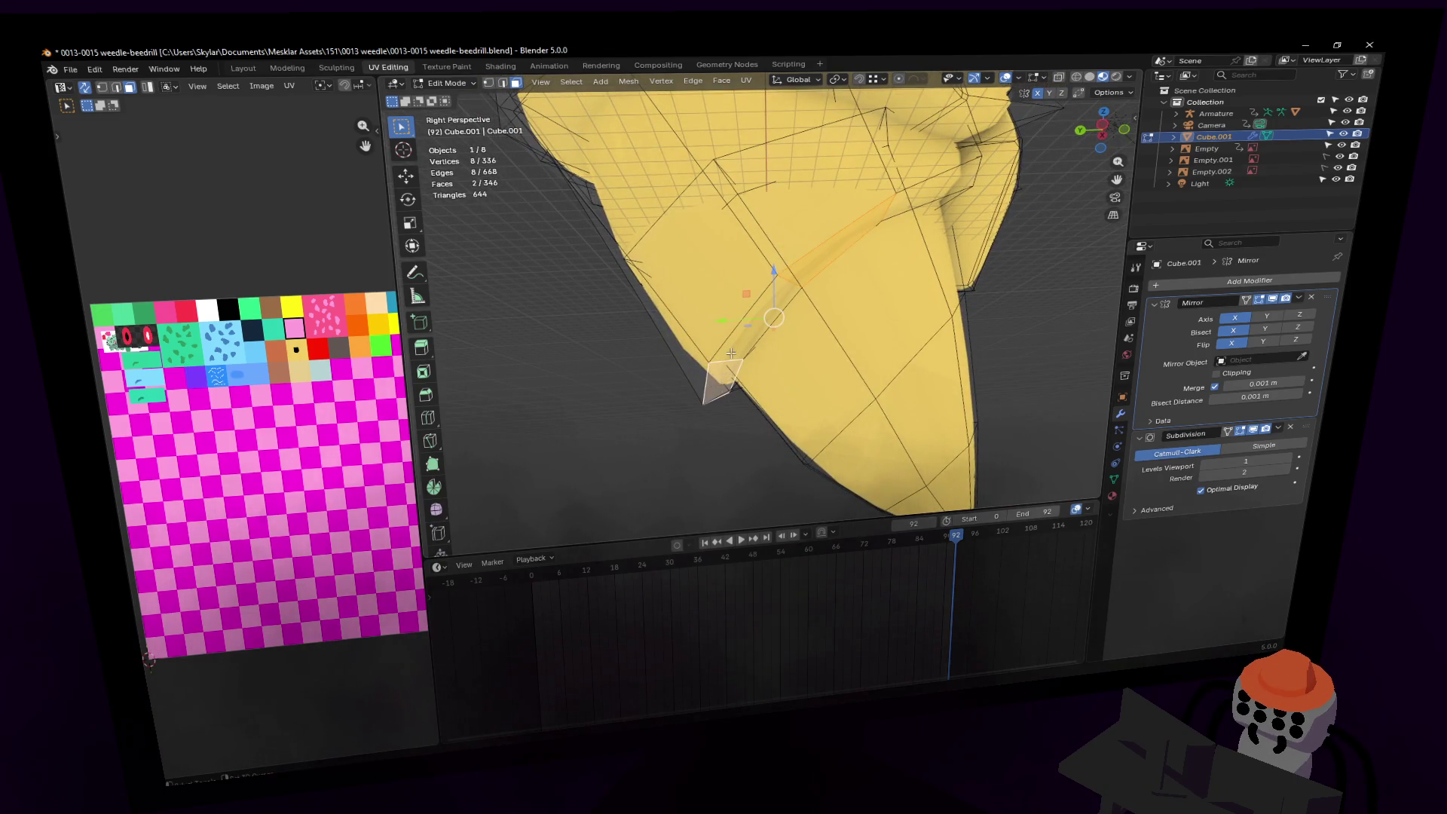
{"action": "key", "text": "shift+grave"}
{"action": "left_click", "coordinate": [731, 365]}
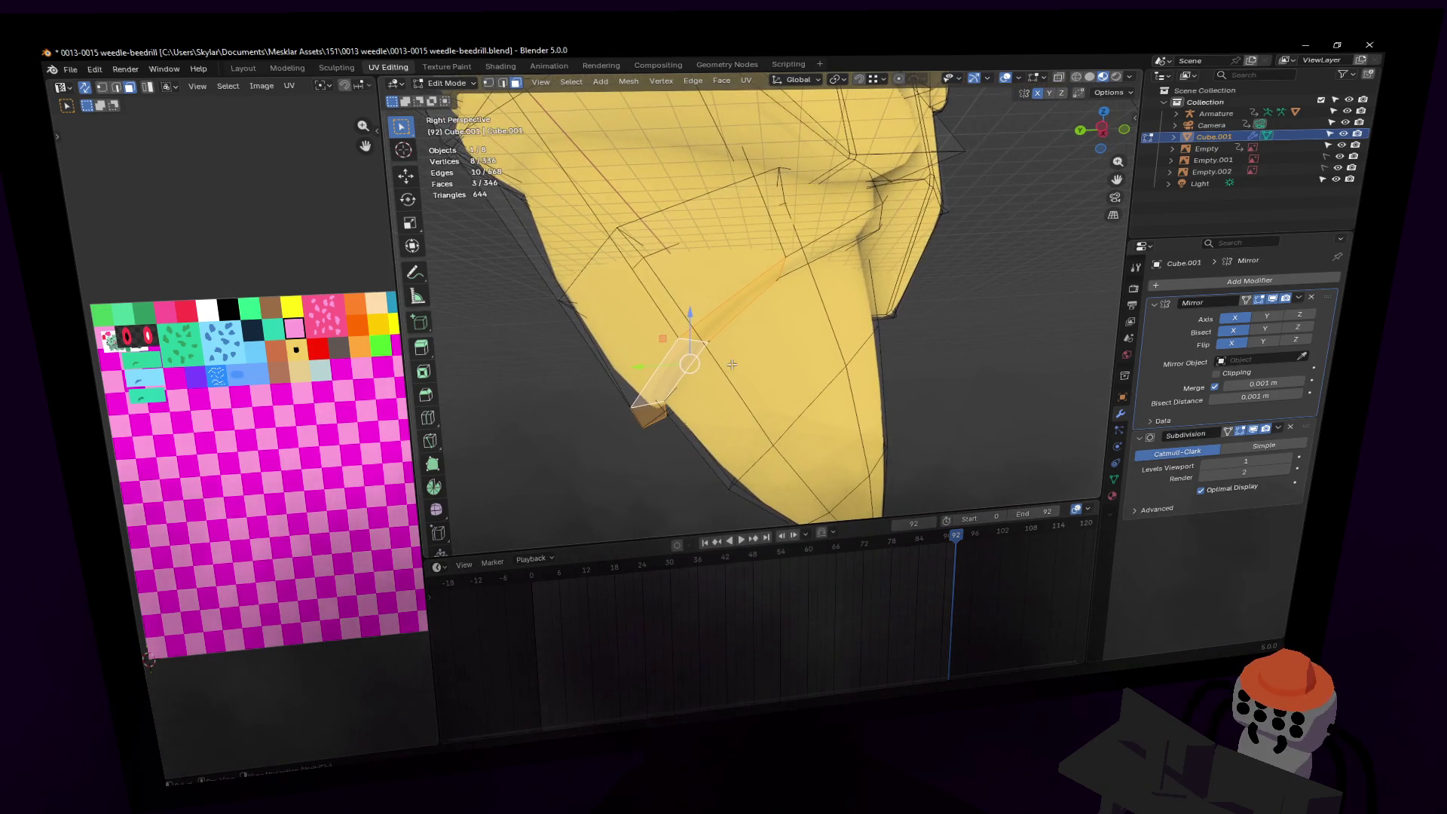
{"action": "left_click", "coordinate": [692, 373]}
Step: Move the selected faces in Left Orthographic view, undoing an accidental extrusion
{"action": "key", "text": "g"}
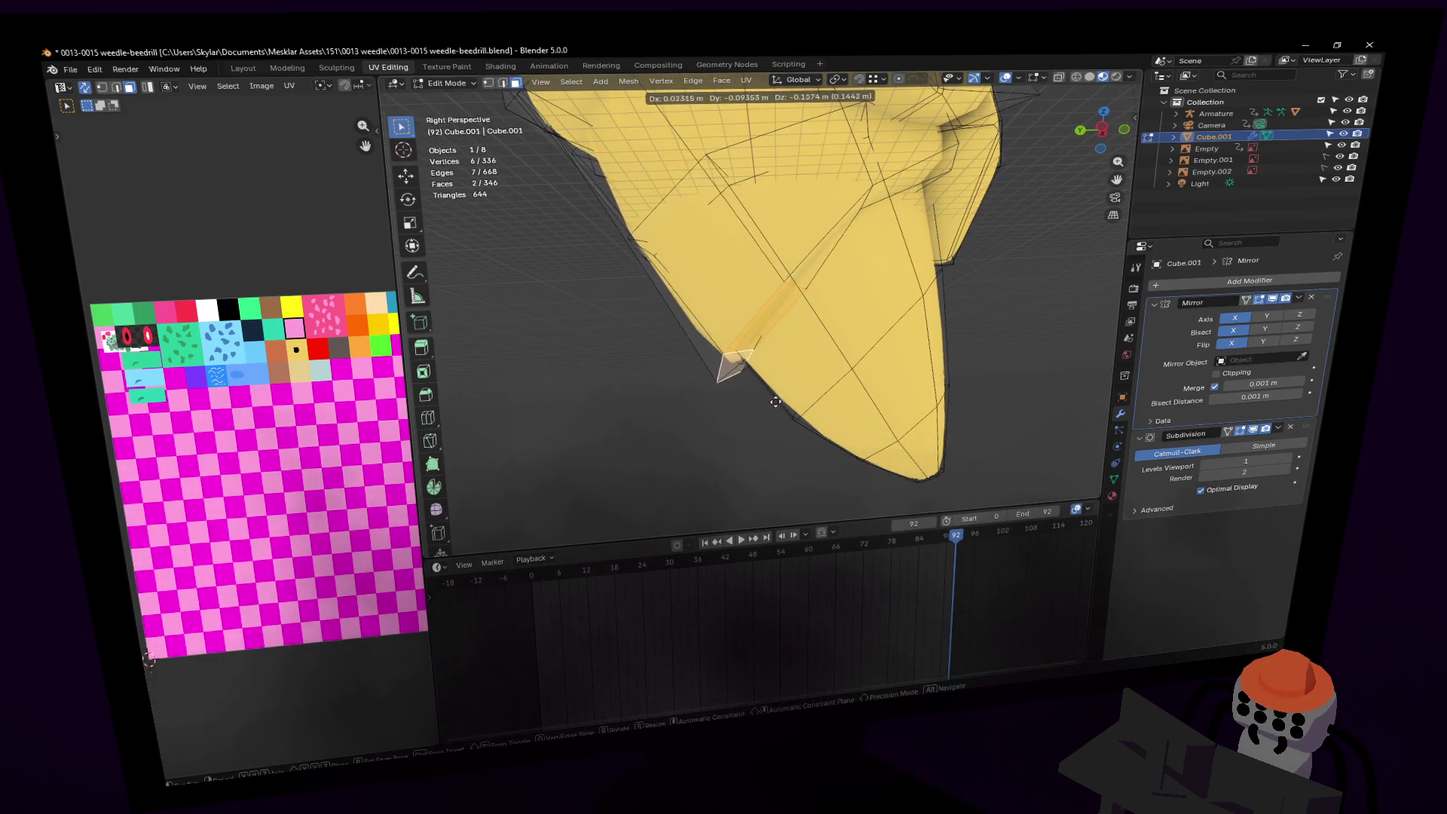
{"action": "right_click", "coordinate": [798, 440]}
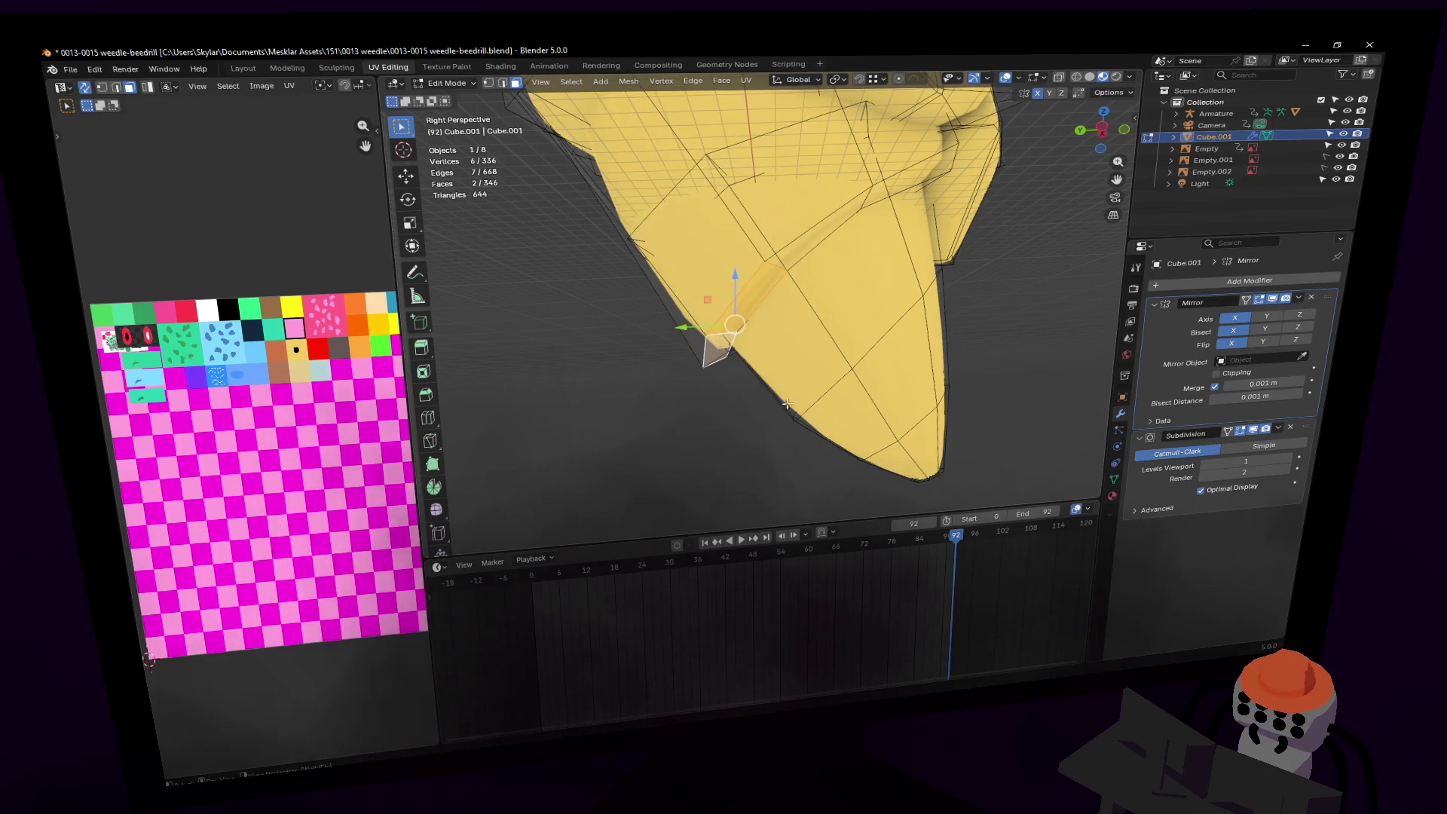
{"action": "key", "text": "shift+grave"}
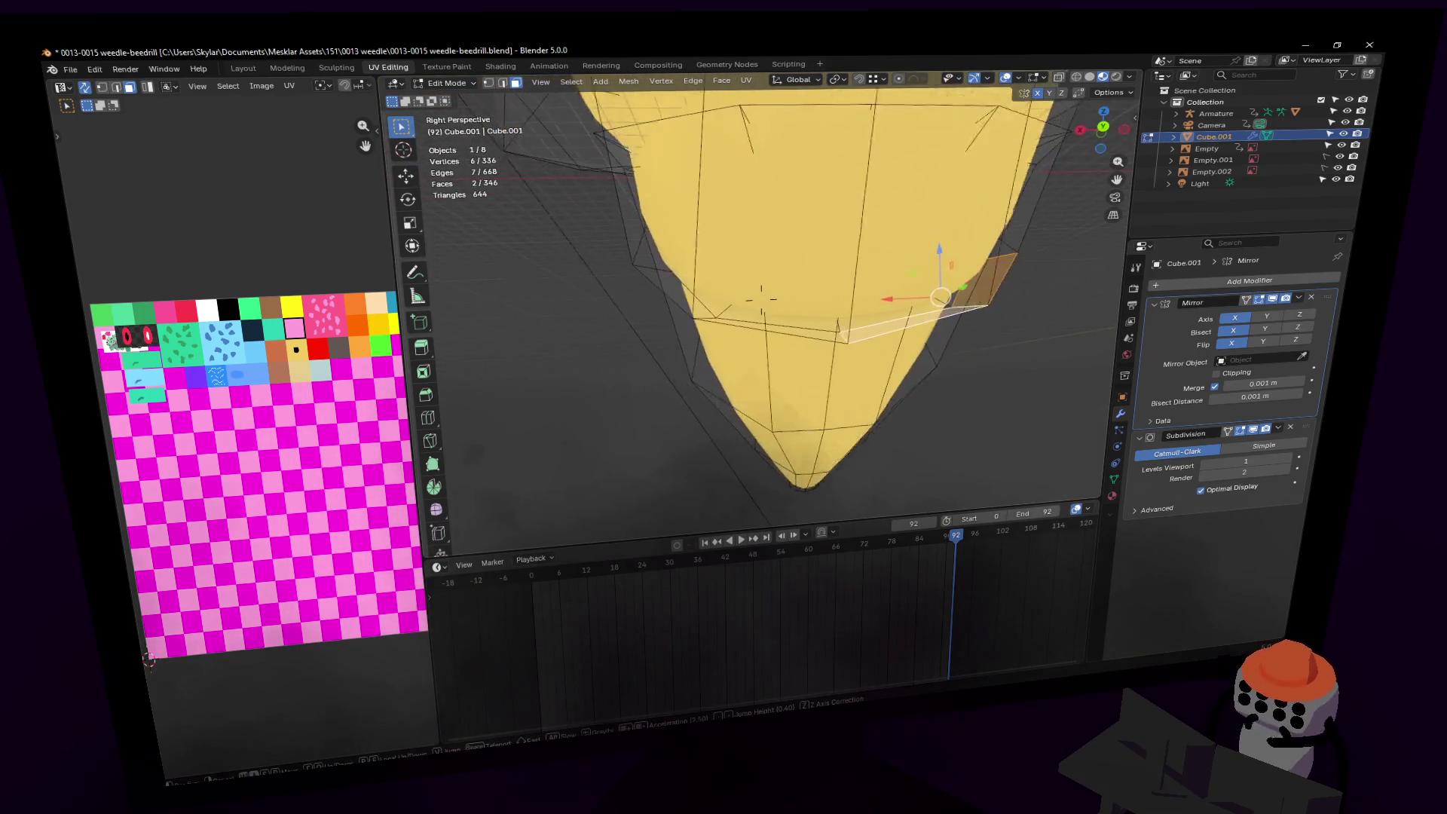
{"action": "key", "text": "Return"}
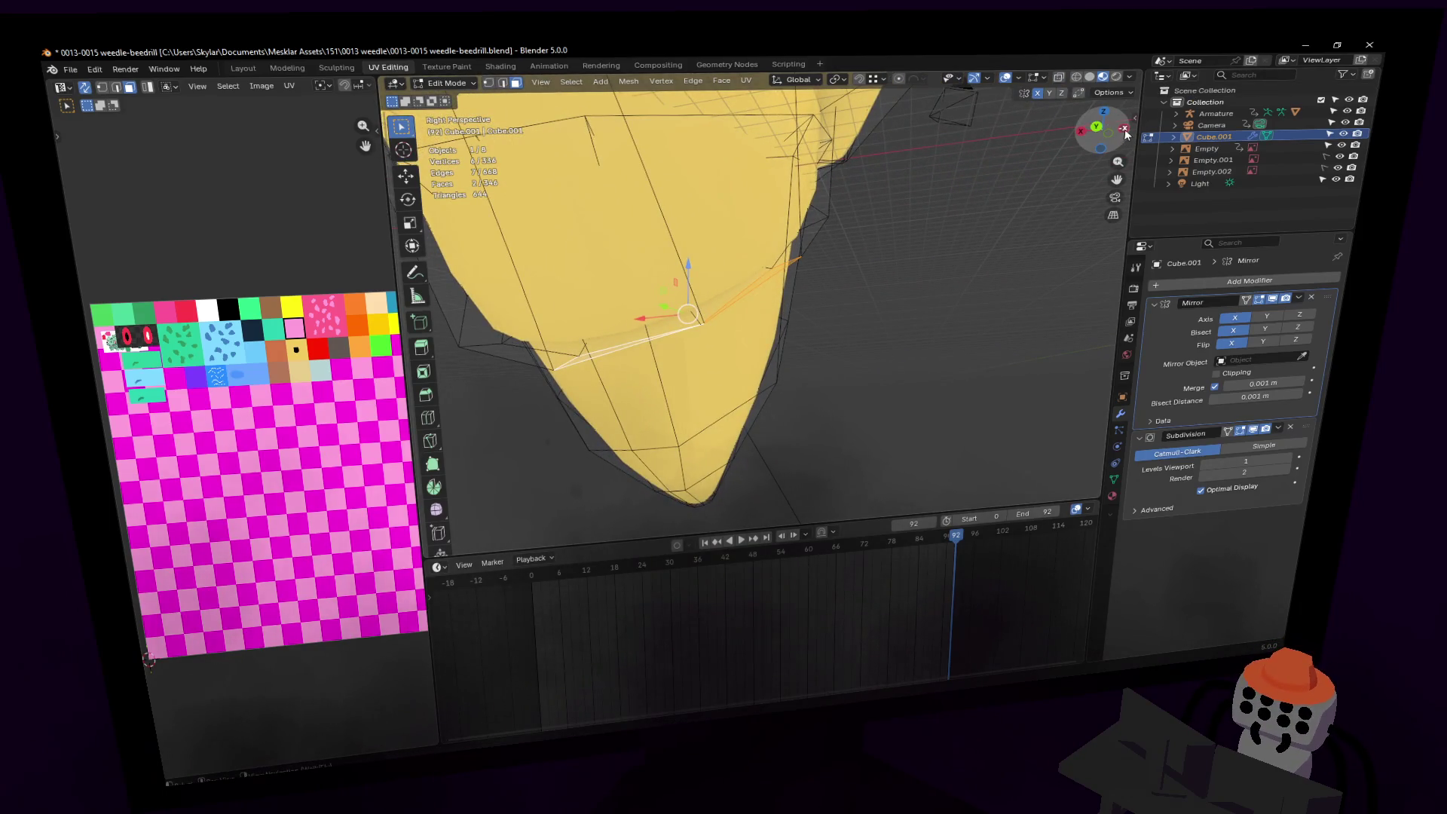
{"action": "left_click", "coordinate": [1124, 131]}
{"action": "key", "text": "g"}
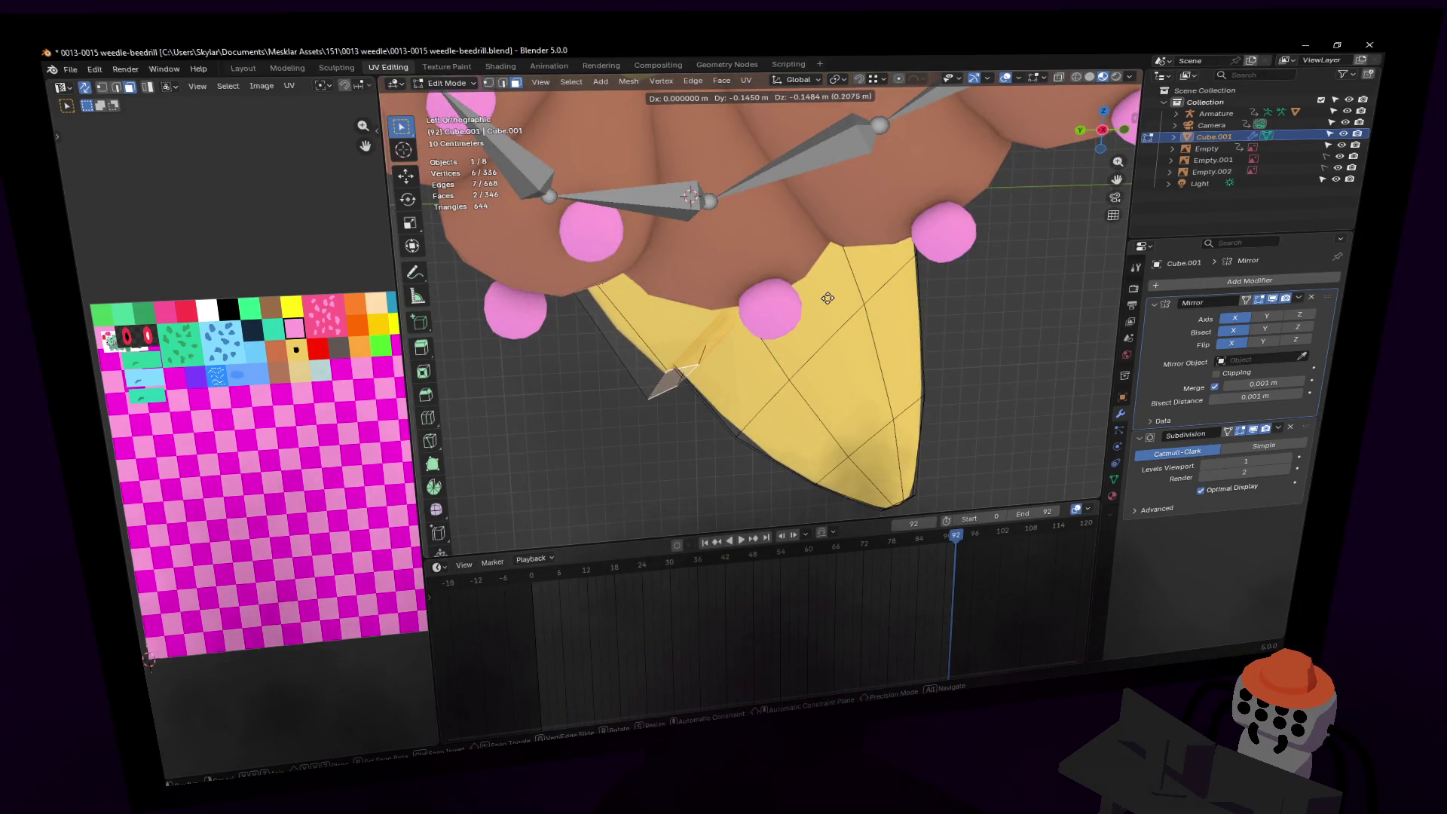
{"action": "left_click", "coordinate": [834, 318]}
{"action": "middle_click_drag", "start_coordinate": [834, 318], "coordinate": [770, 269]}
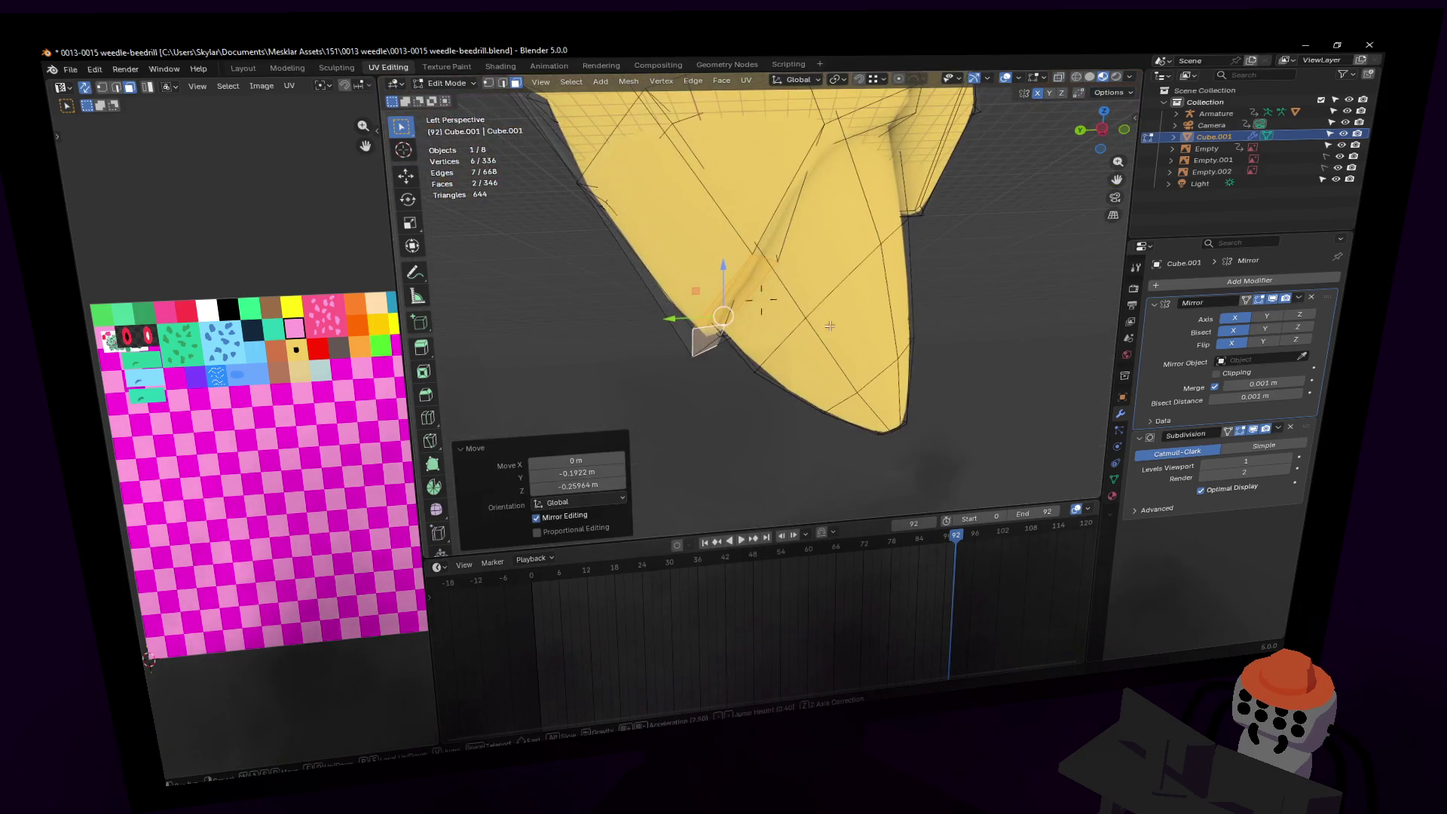
{"action": "key", "text": "e"}
{"action": "key", "text": "Escape"}
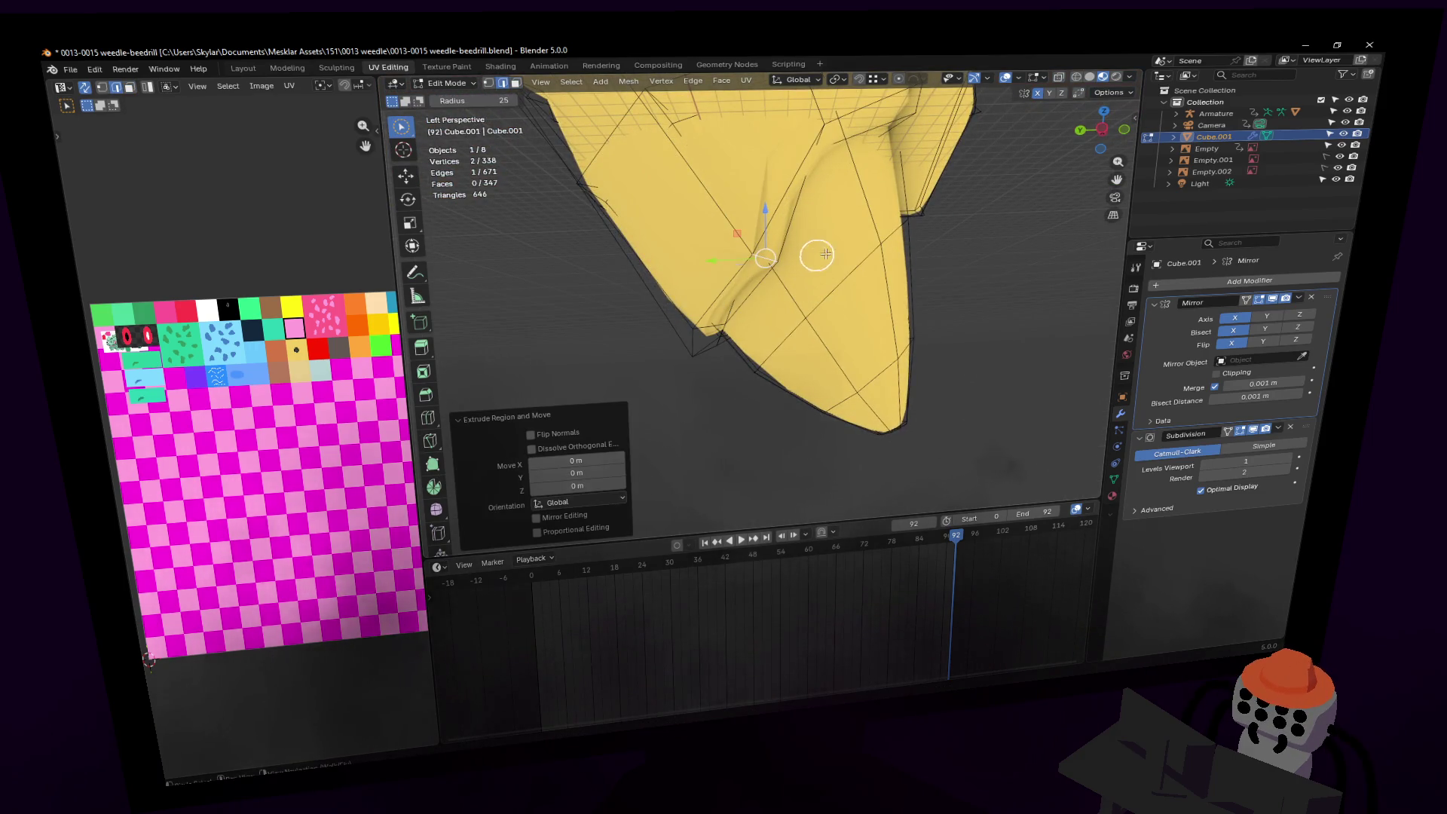
{"action": "key", "text": "ctrl+z"}
Step: Rotate the selection slightly, then 36.4° about the global Z axis
{"action": "scroll", "coordinate": [852, 260], "scroll_direction": "up", "scroll_amount": 2}
{"action": "key", "text": "g"}
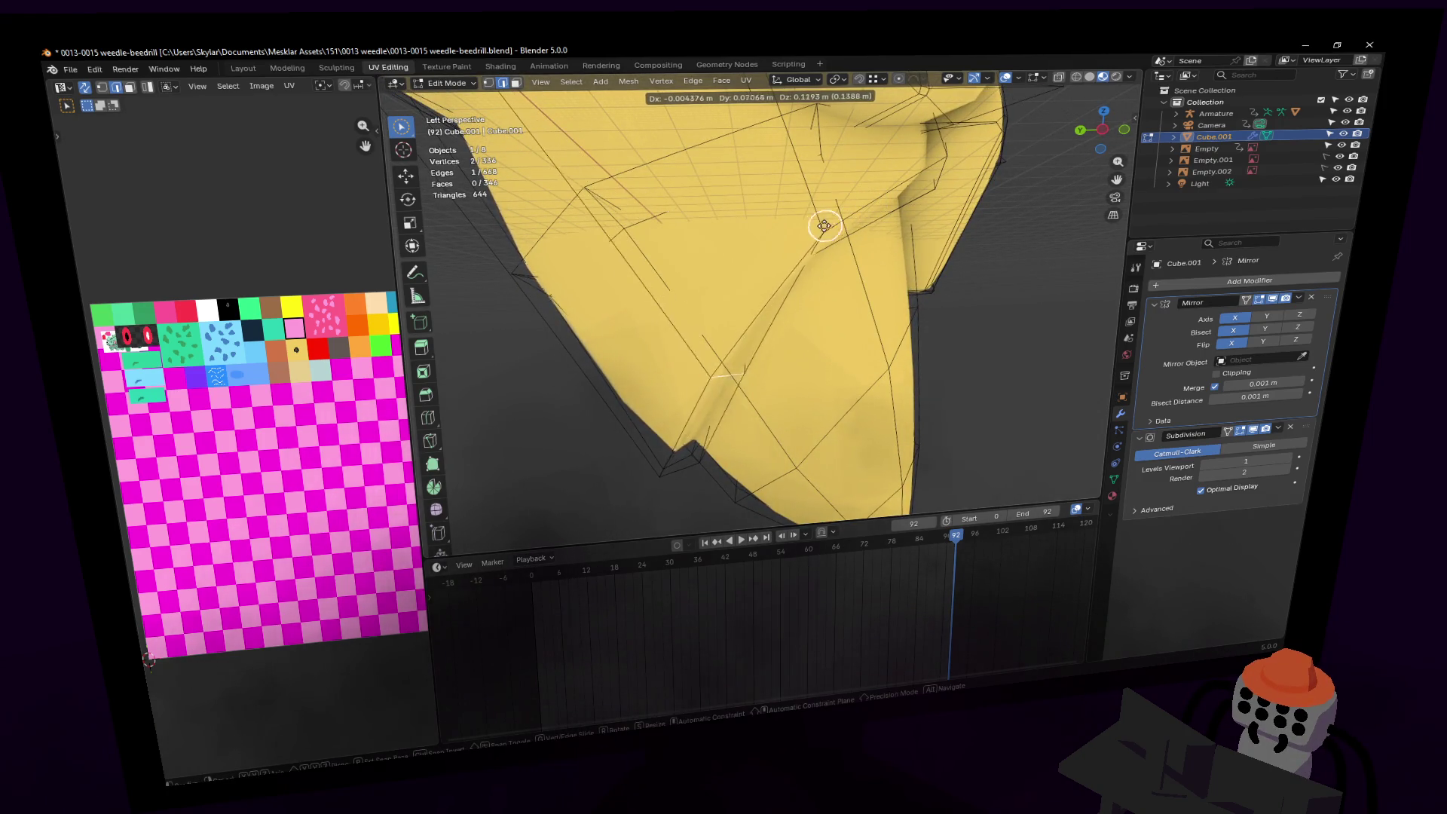
{"action": "key", "text": "r"}
{"action": "left_click", "coordinate": [835, 226]}
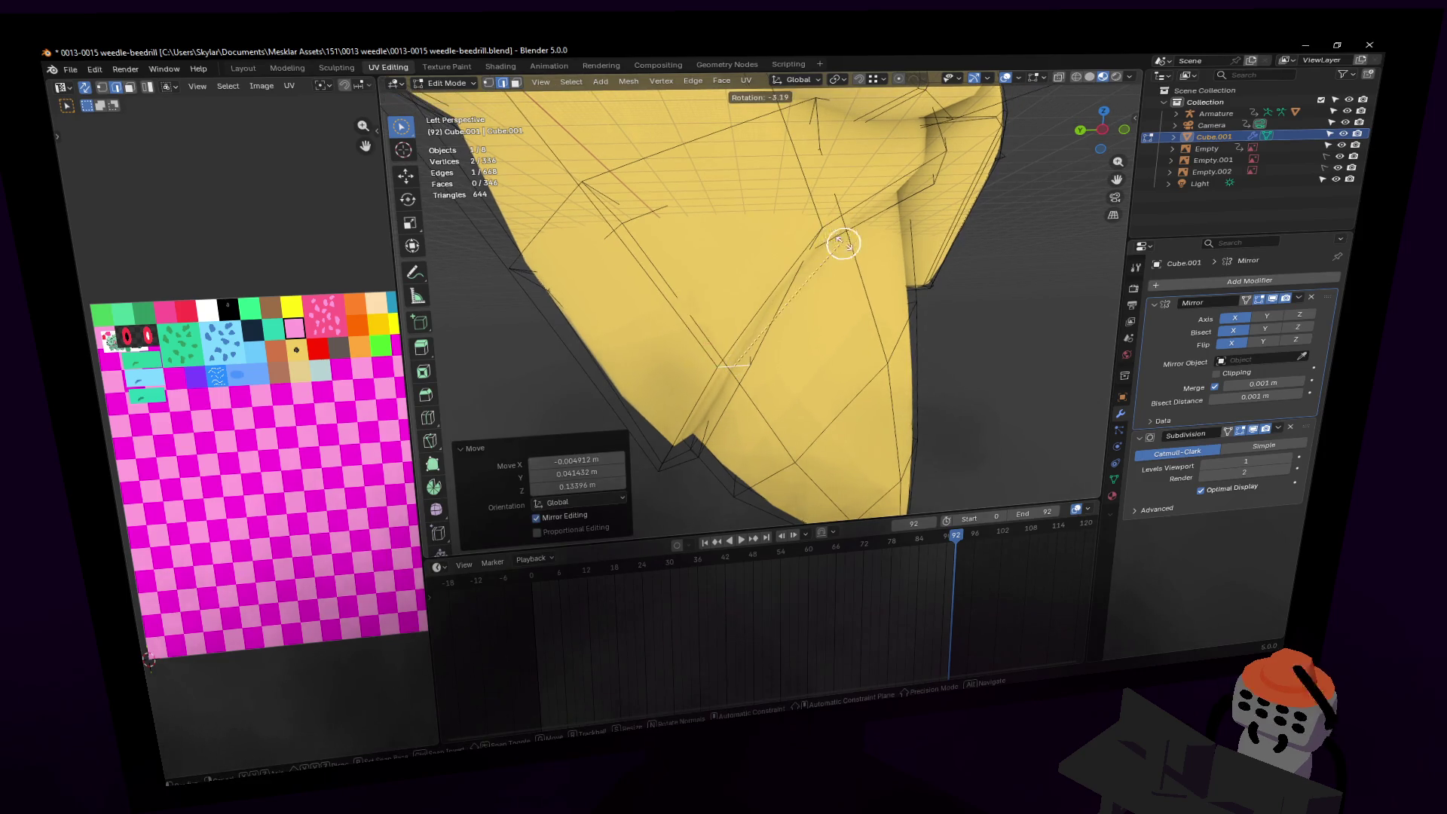
{"action": "key", "text": "shift+grave"}
{"action": "key", "text": "w"}
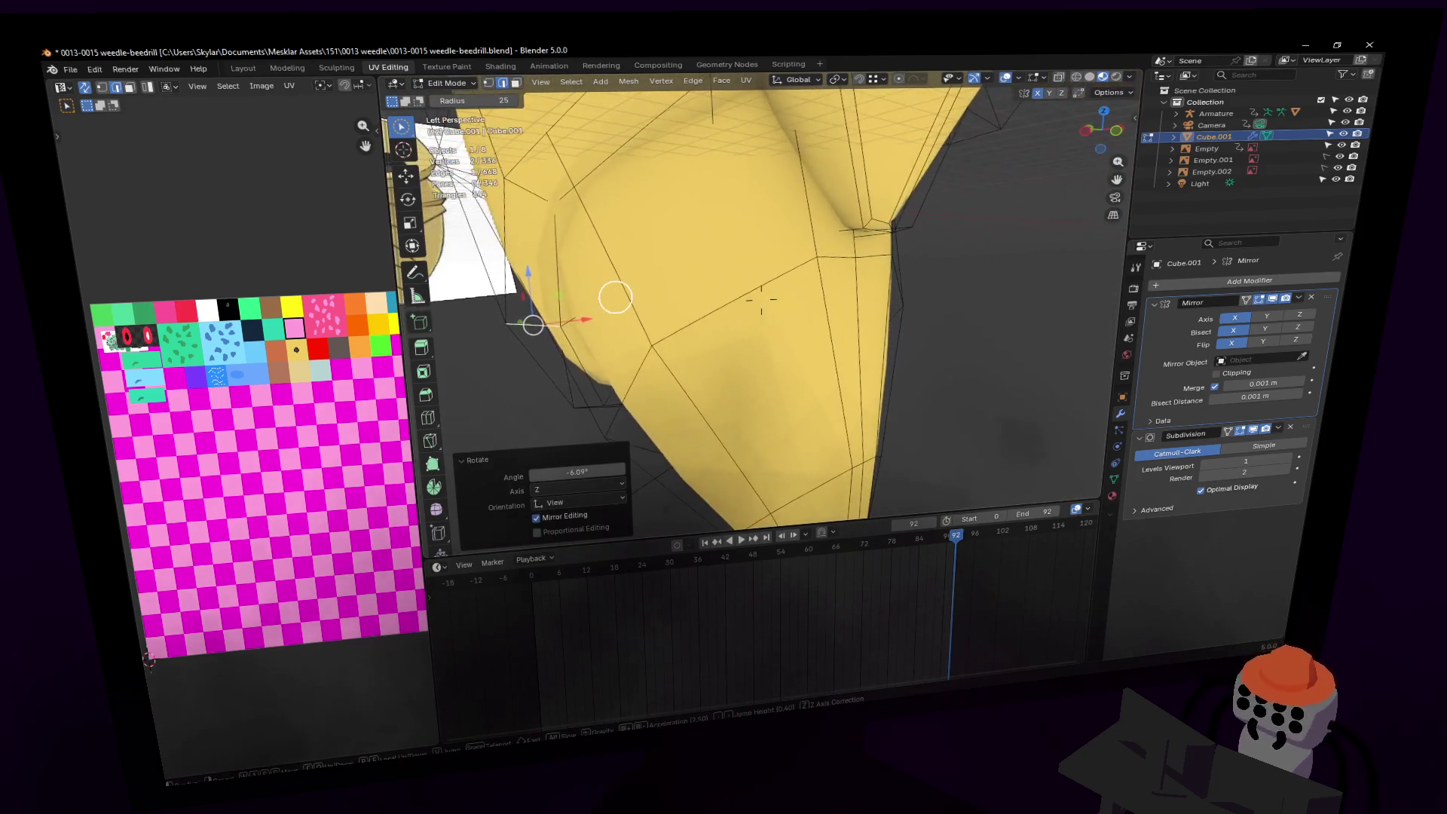
{"action": "key", "text": "r"}
{"action": "key", "text": "z"}
{"action": "left_click", "coordinate": [669, 139]}
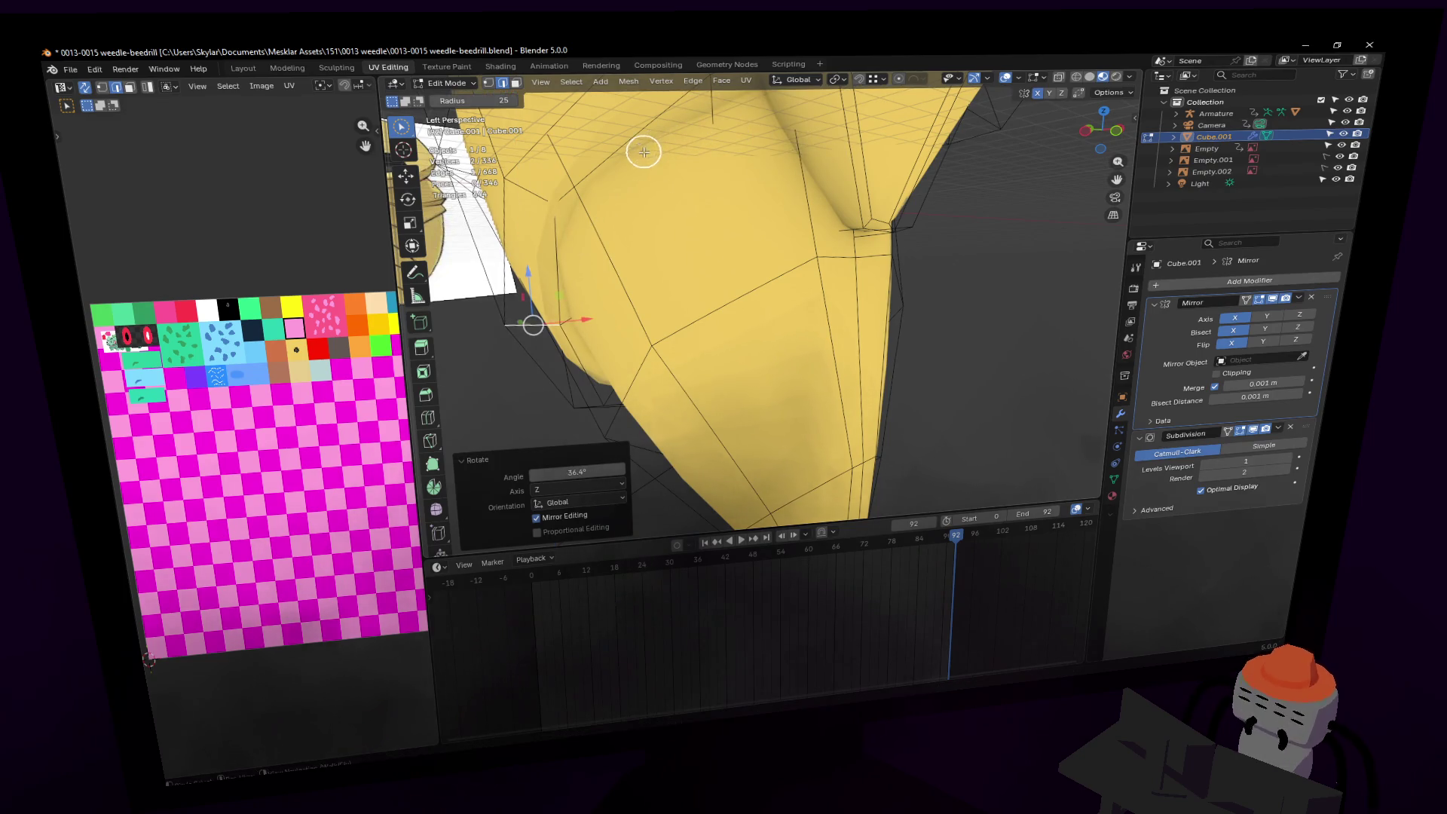
{"action": "key", "text": "shift+grave"}
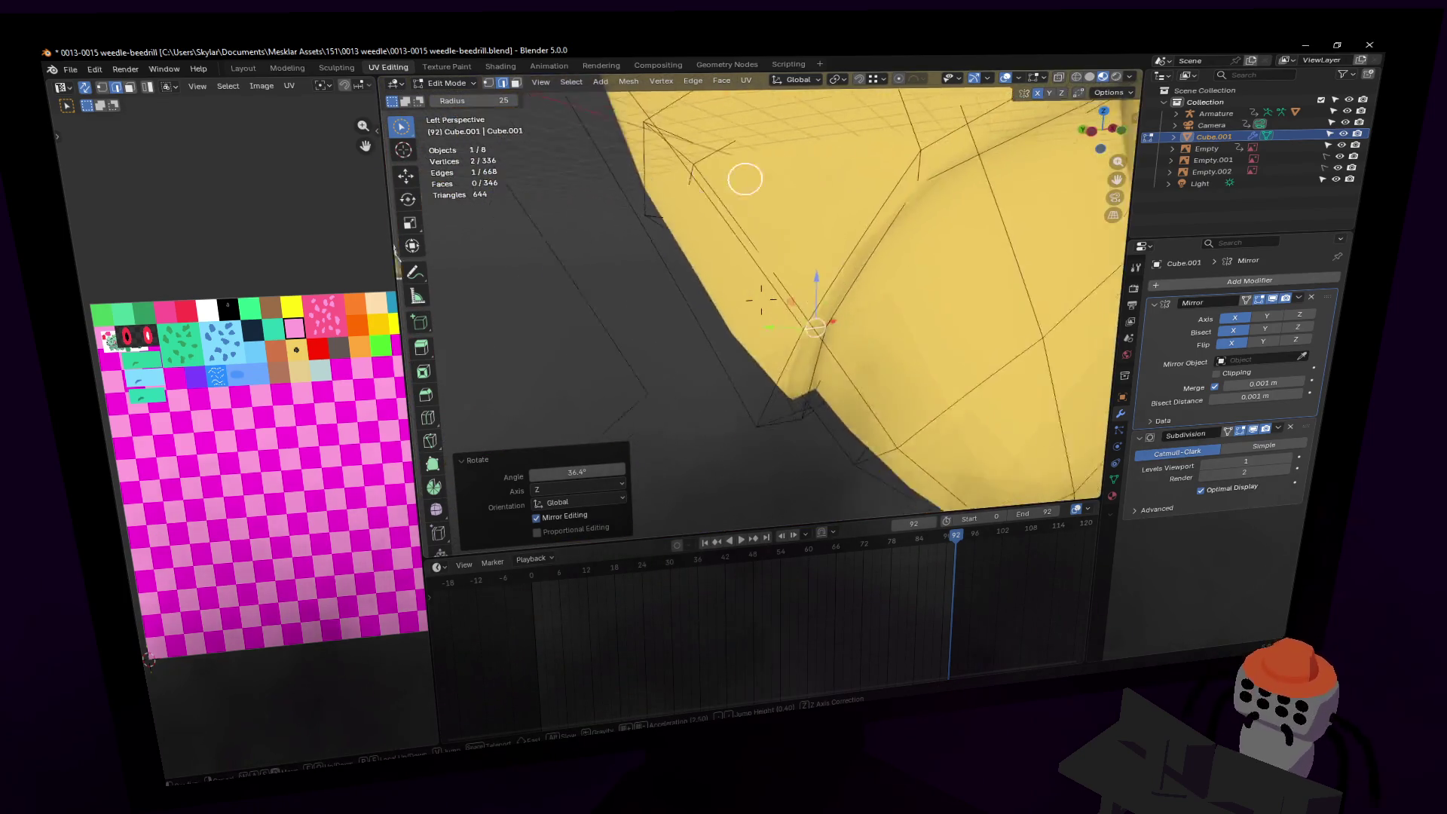
{"action": "left_click", "coordinate": [774, 183]}
{"action": "key", "text": "s"}
{"action": "key", "text": "Escape"}
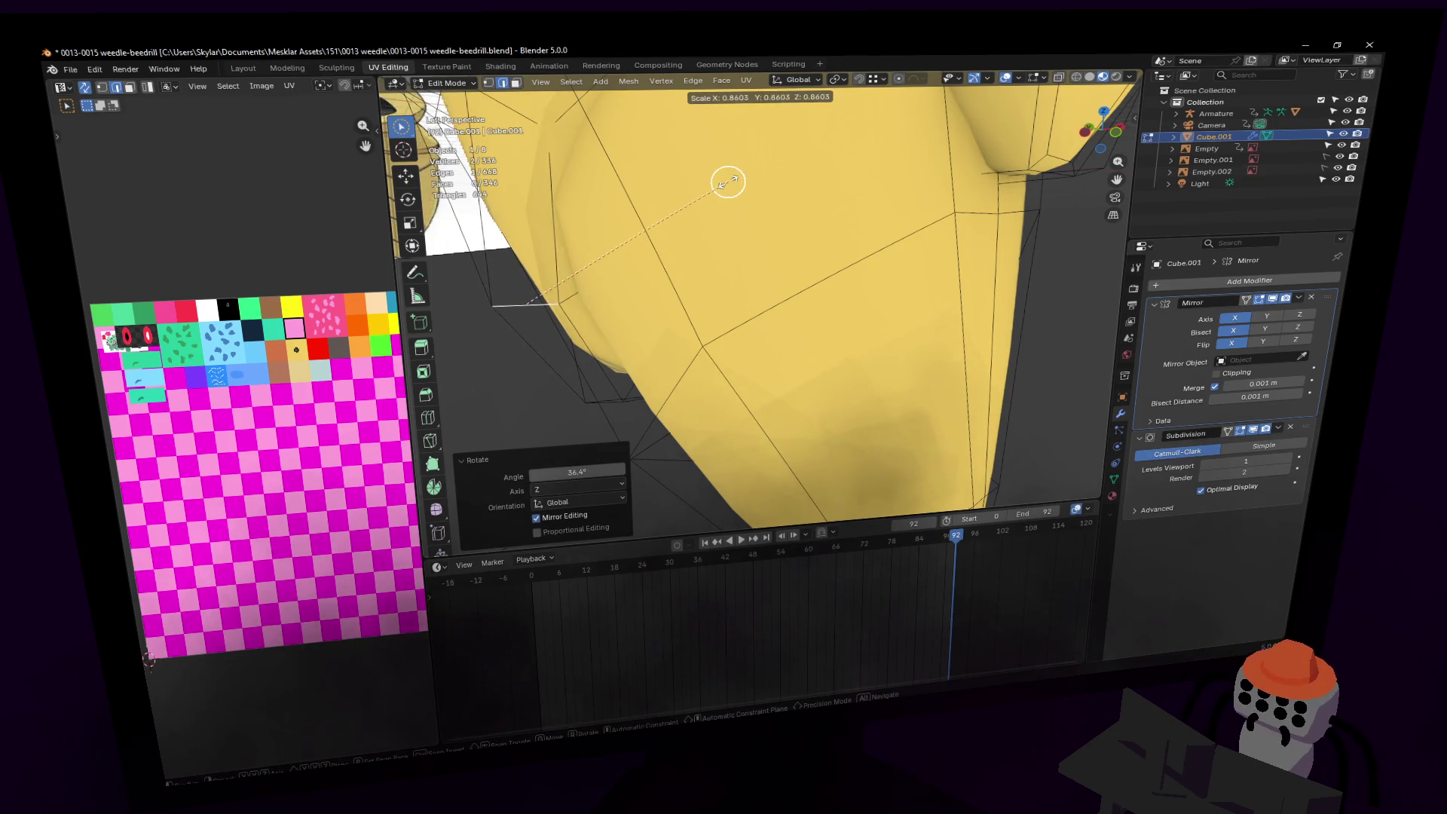
Step: Add a second edge loop near the cocoon tip and inspect it up close
{"action": "key", "text": "shift+grave"}
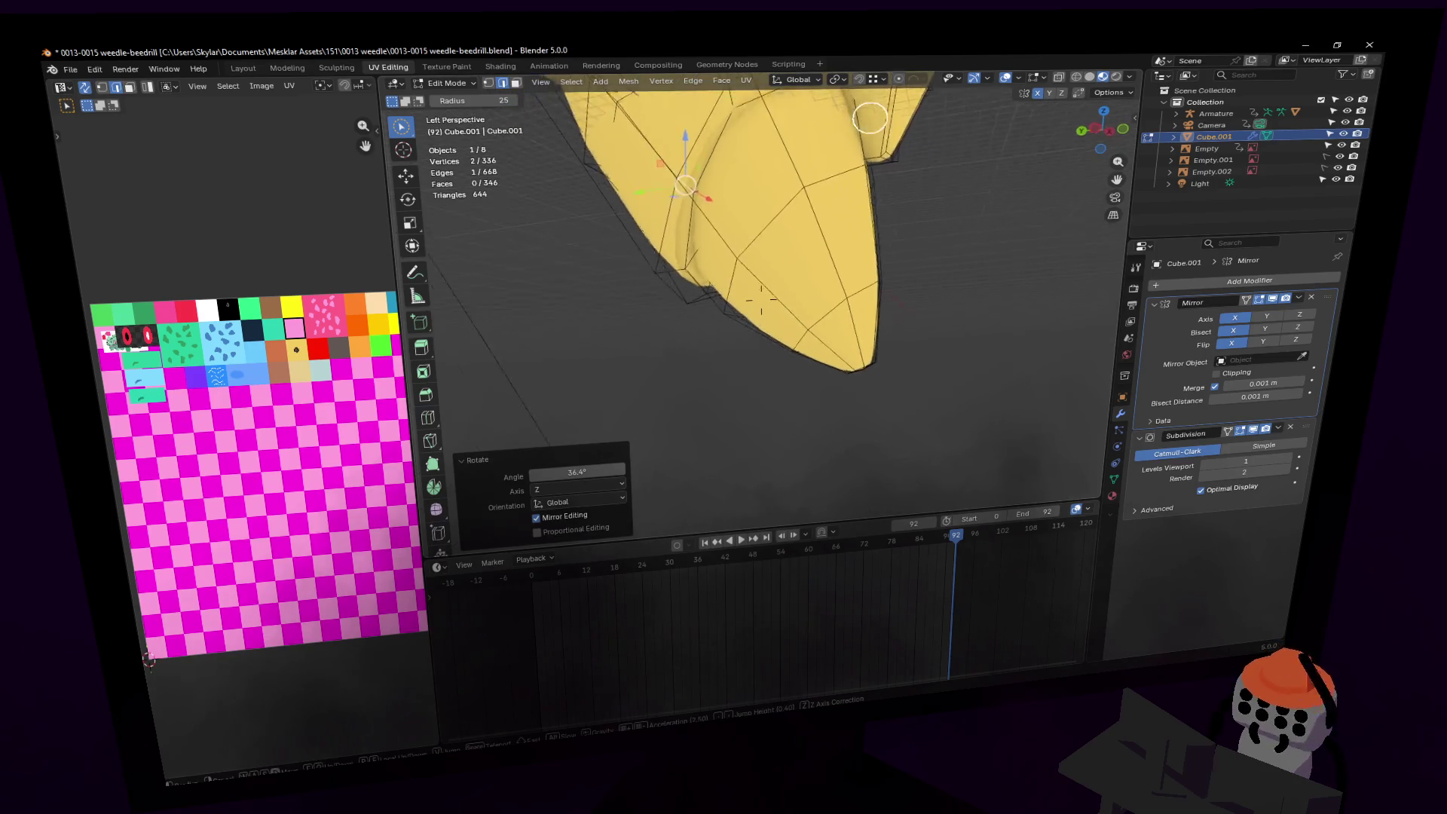
{"action": "left_click", "coordinate": [793, 251]}
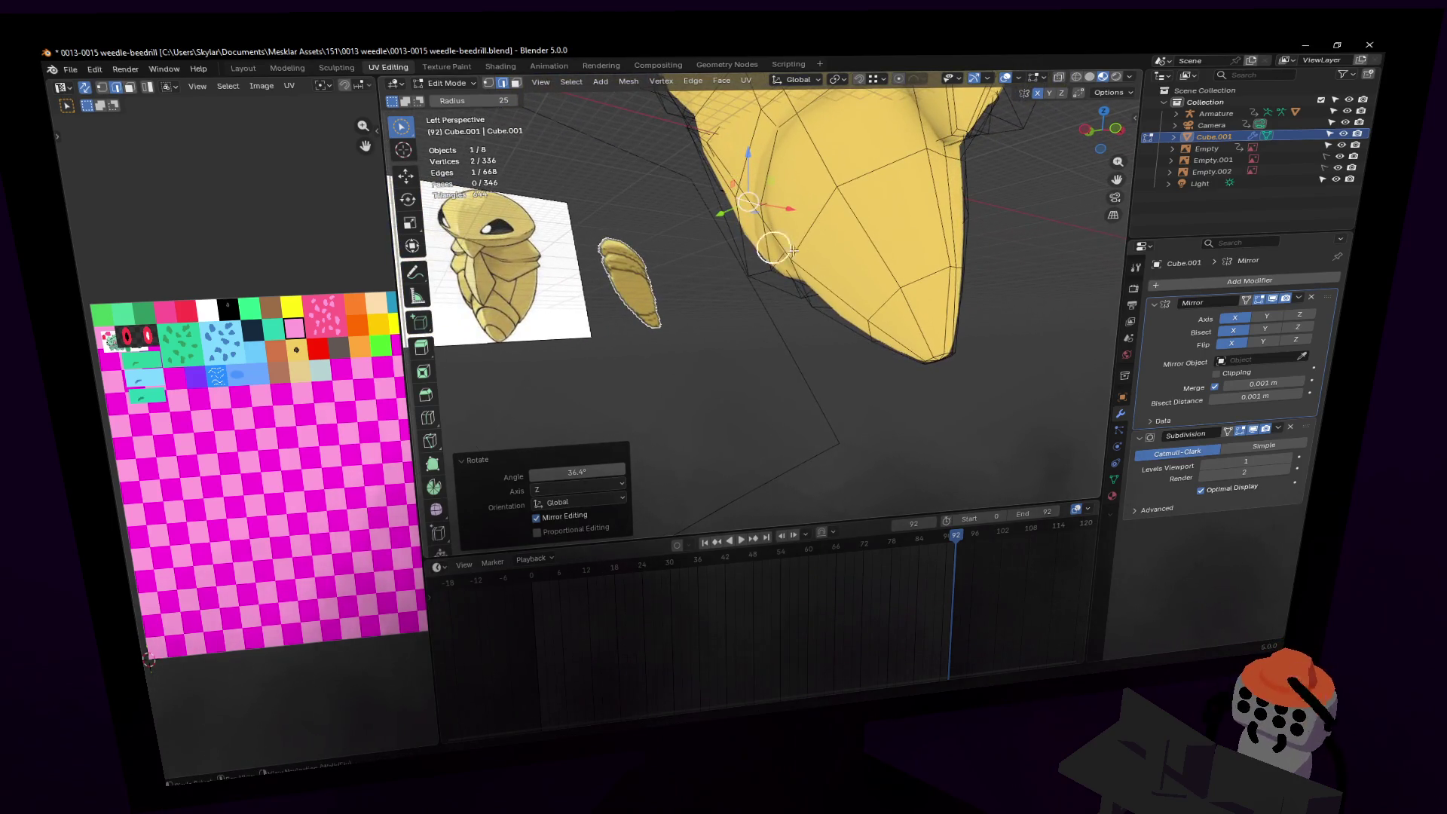
{"action": "left_click", "coordinate": [878, 165], "text": "alt"}
{"action": "key", "text": "shift+grave"}
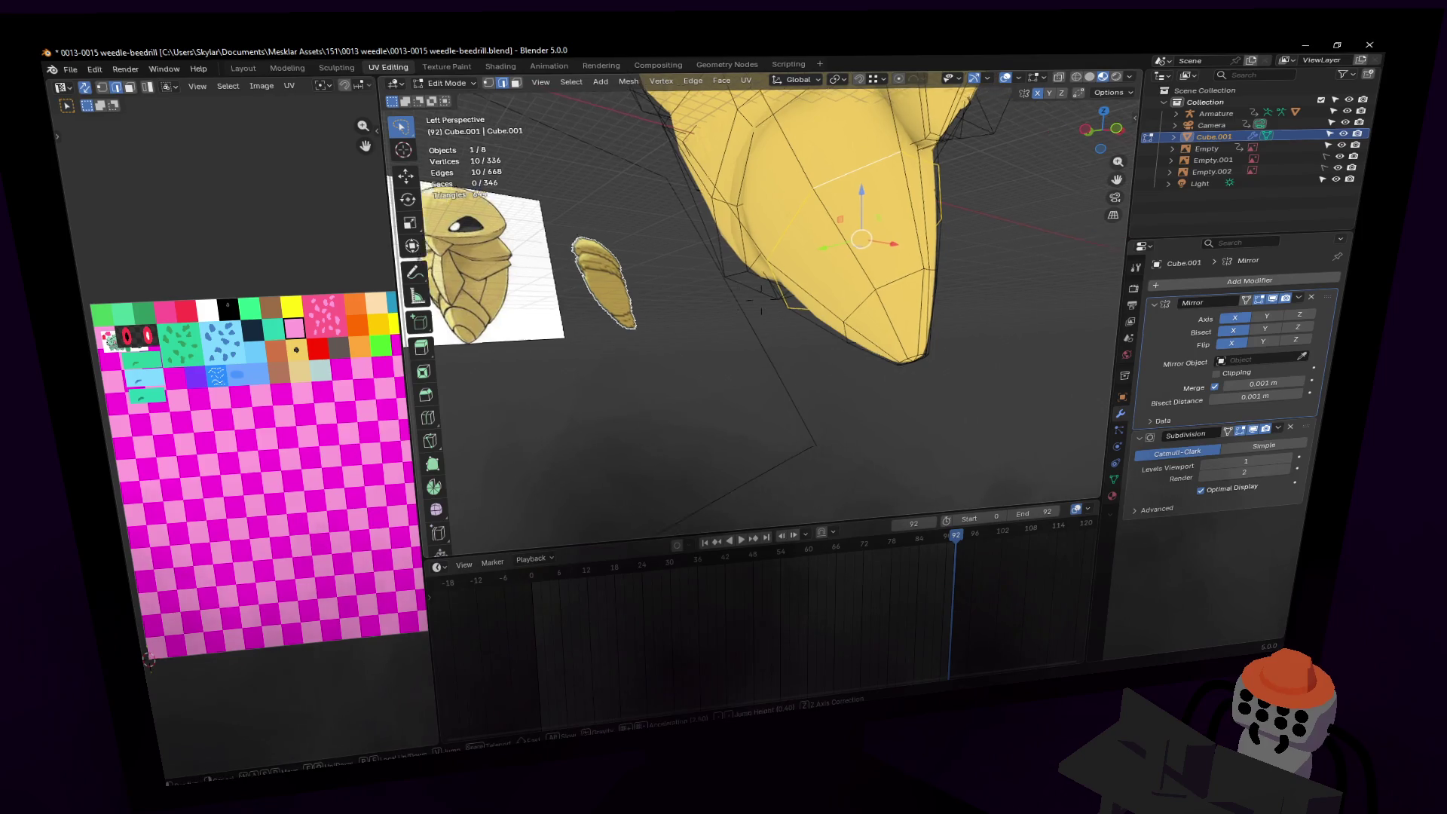
{"action": "left_click", "coordinate": [889, 302]}
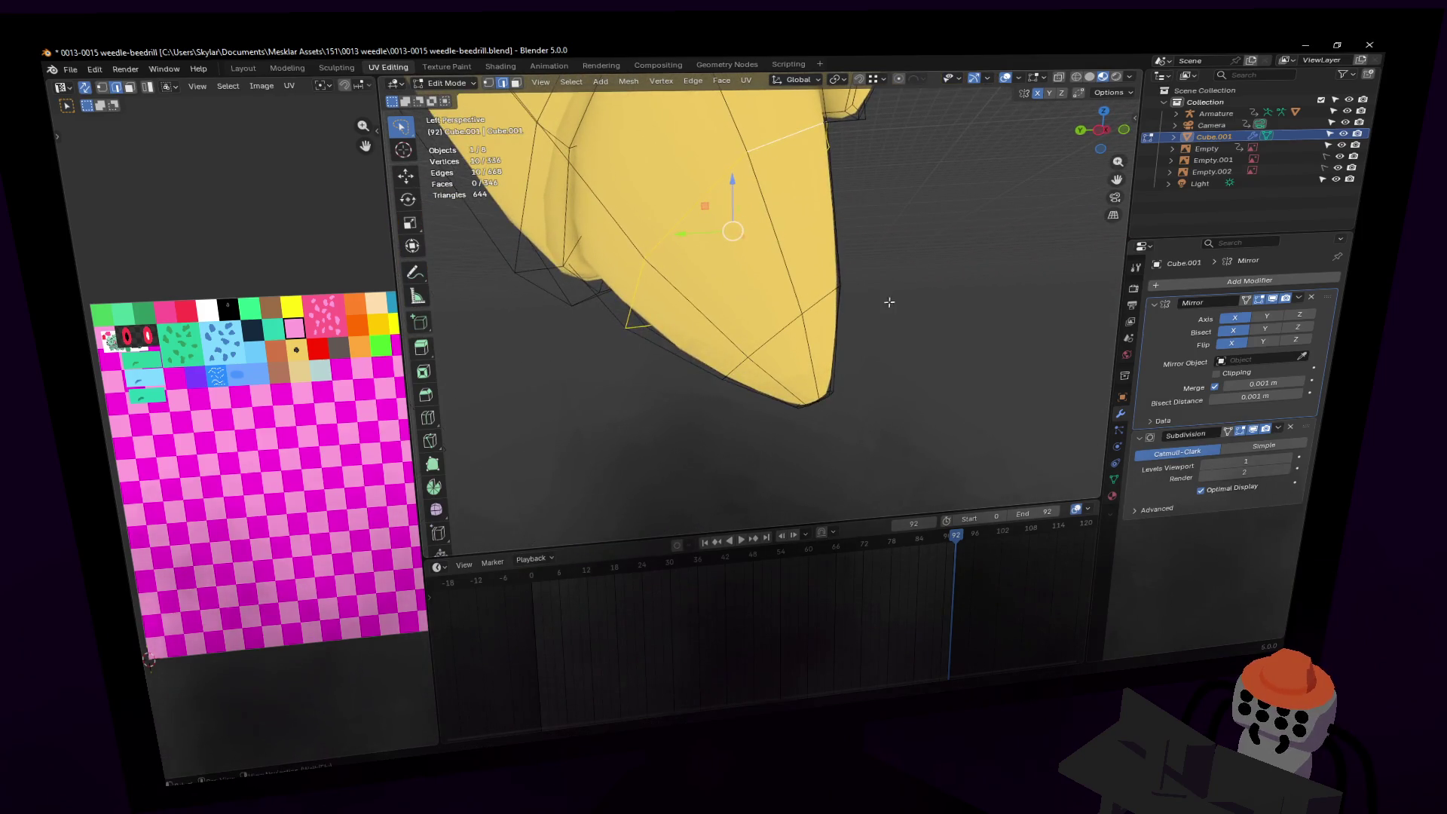
{"action": "middle_click_drag", "start_coordinate": [765, 355], "coordinate": [806, 316]}
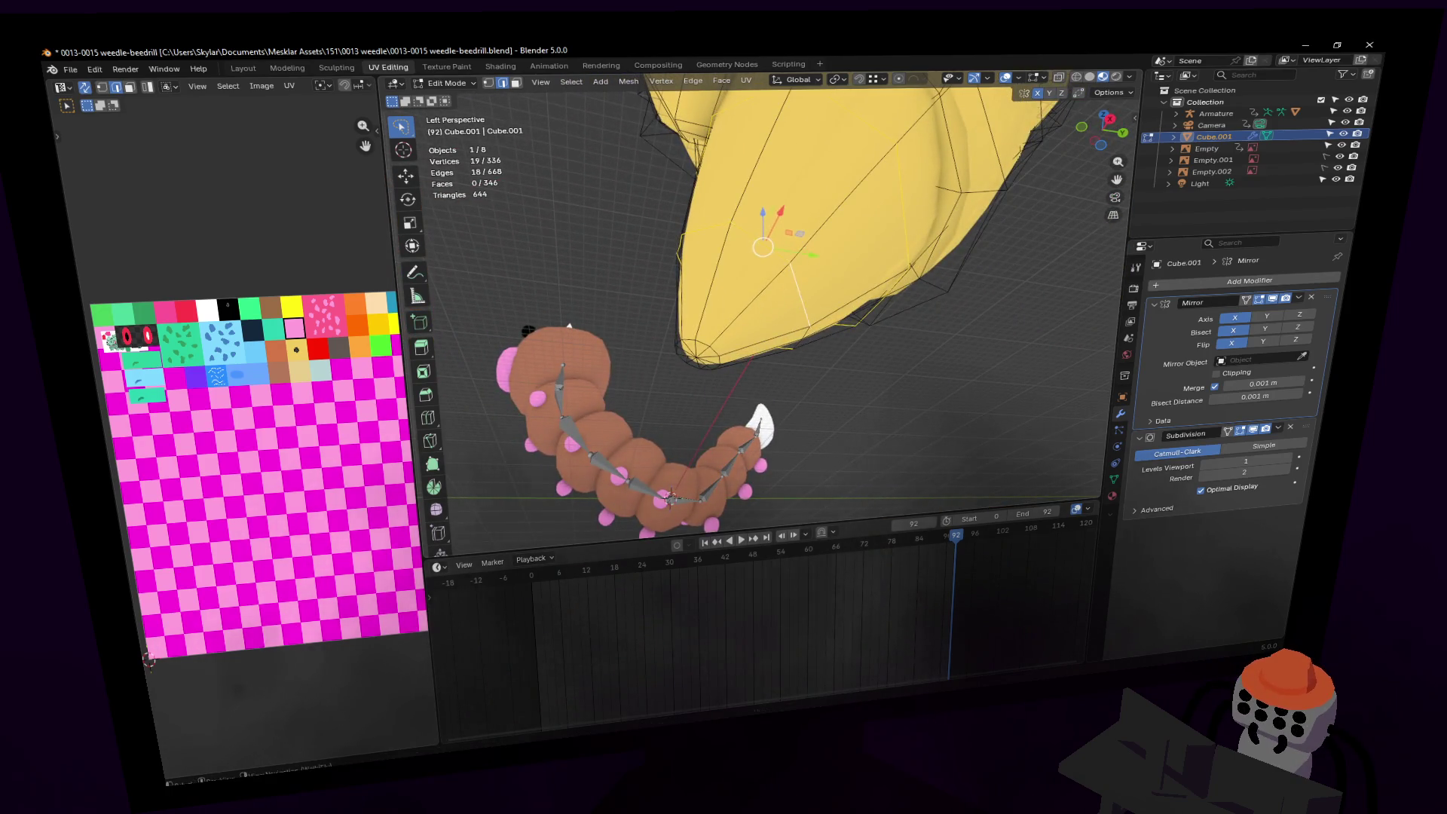
{"action": "key", "text": "shift+grave"}
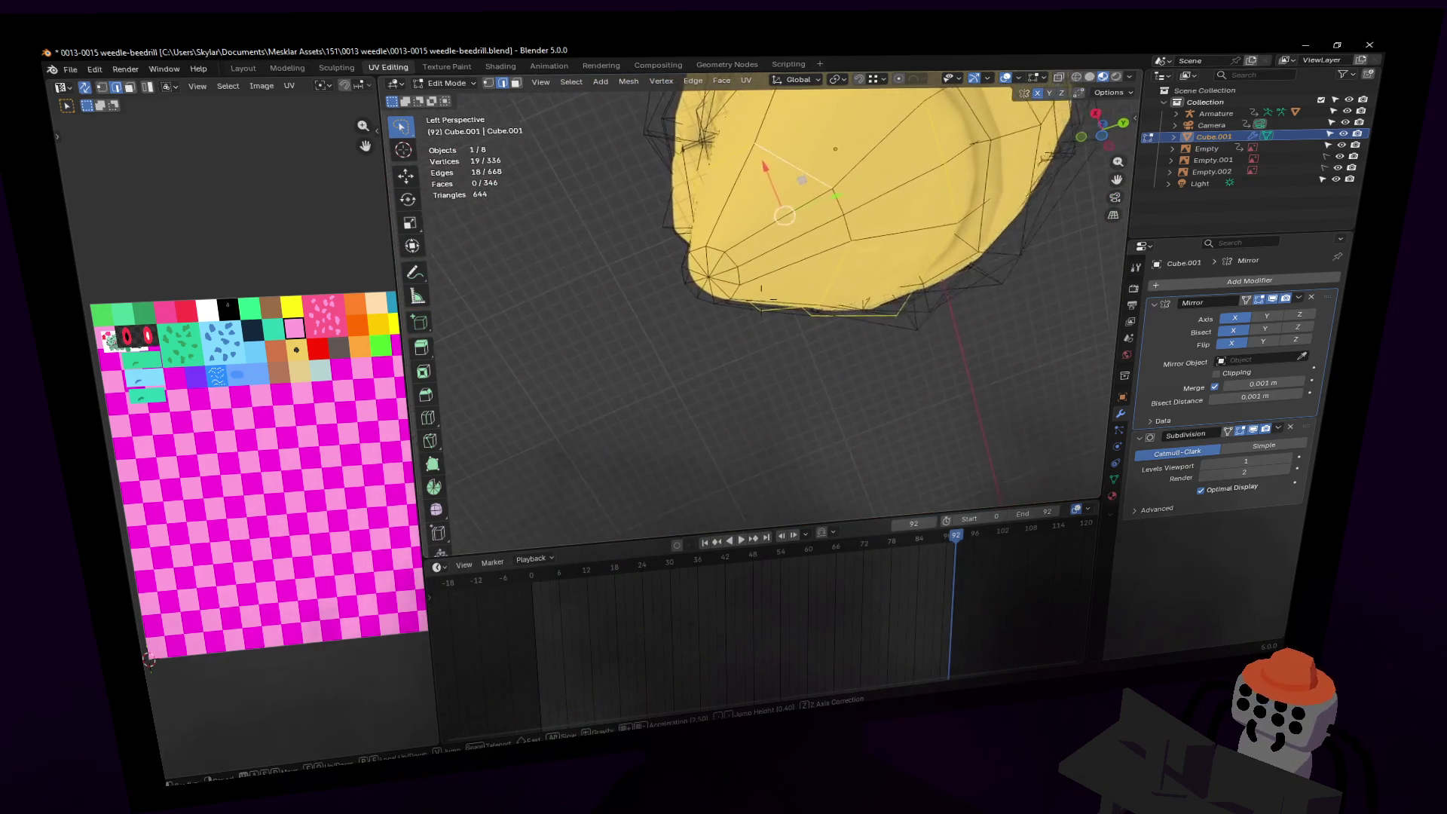
{"action": "left_click", "coordinate": [917, 251]}
{"action": "key", "text": "shift+grave"}
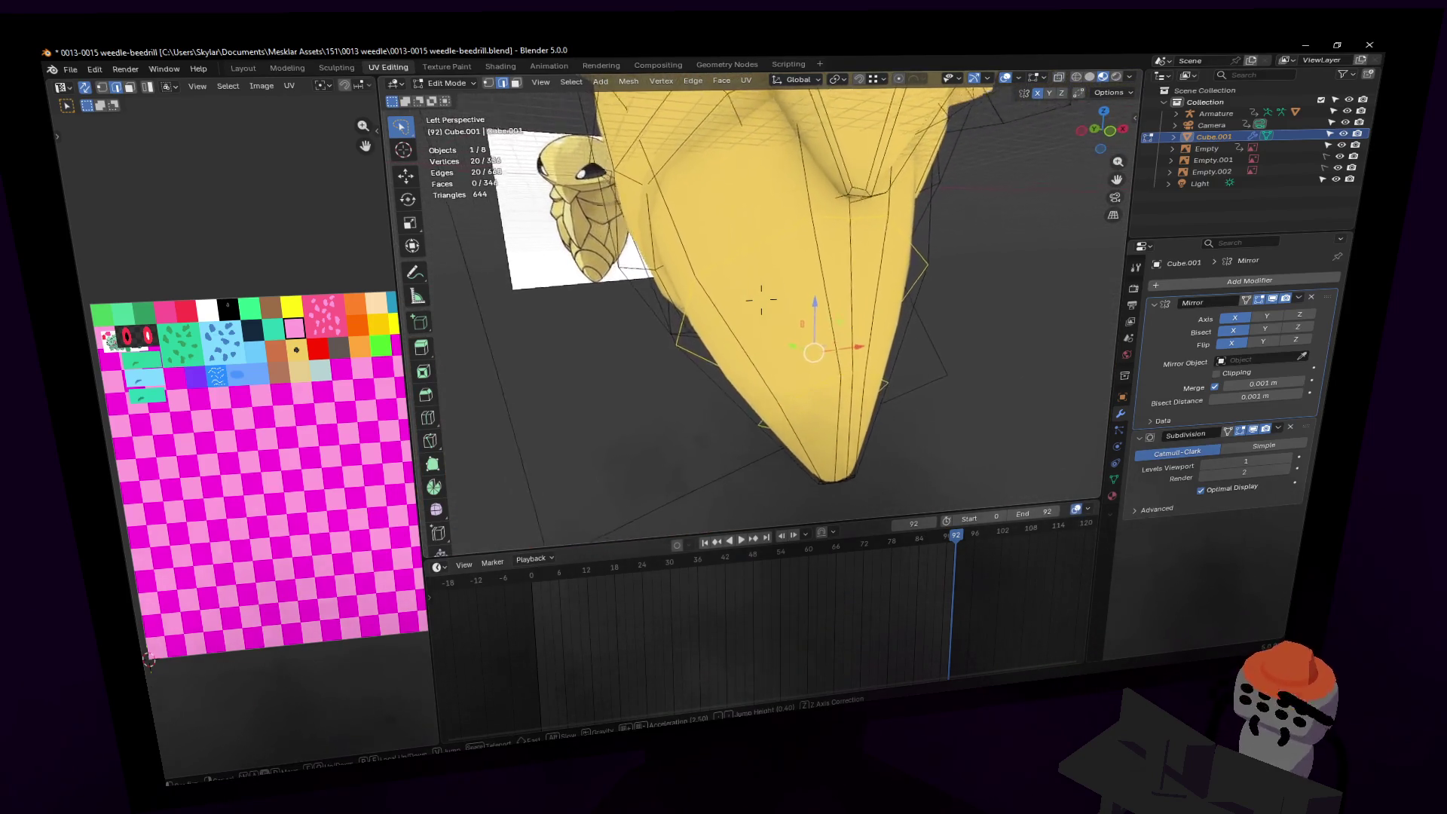
{"action": "left_click", "coordinate": [855, 189]}
{"action": "key", "text": "shift+grave"}
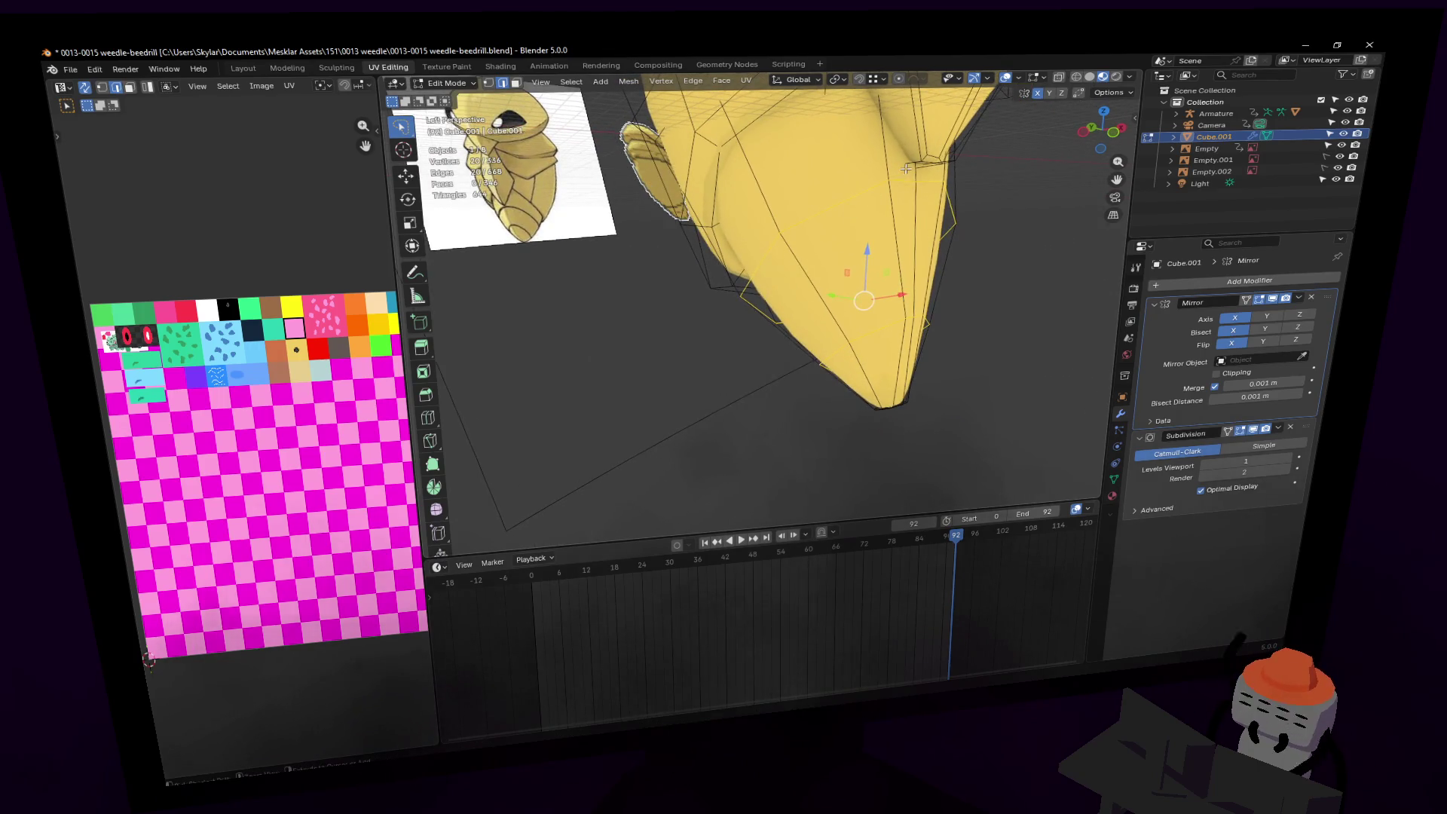
Step: Bevel the two selected tip loops with a 0.0516 m width
{"action": "key", "text": "ctrl+b"}
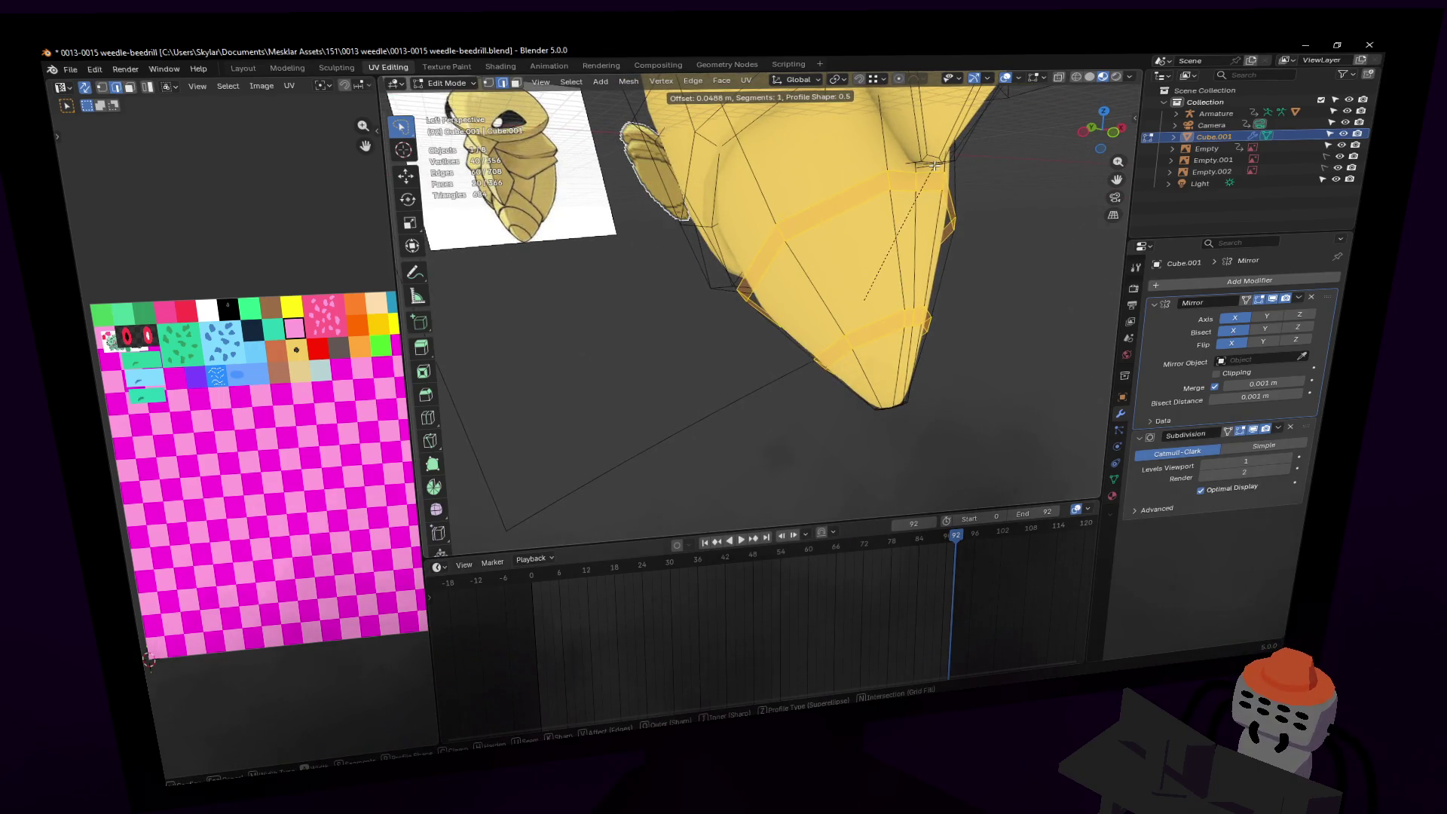
{"action": "left_click", "coordinate": [937, 167]}
{"action": "key", "text": "shift+grave"}
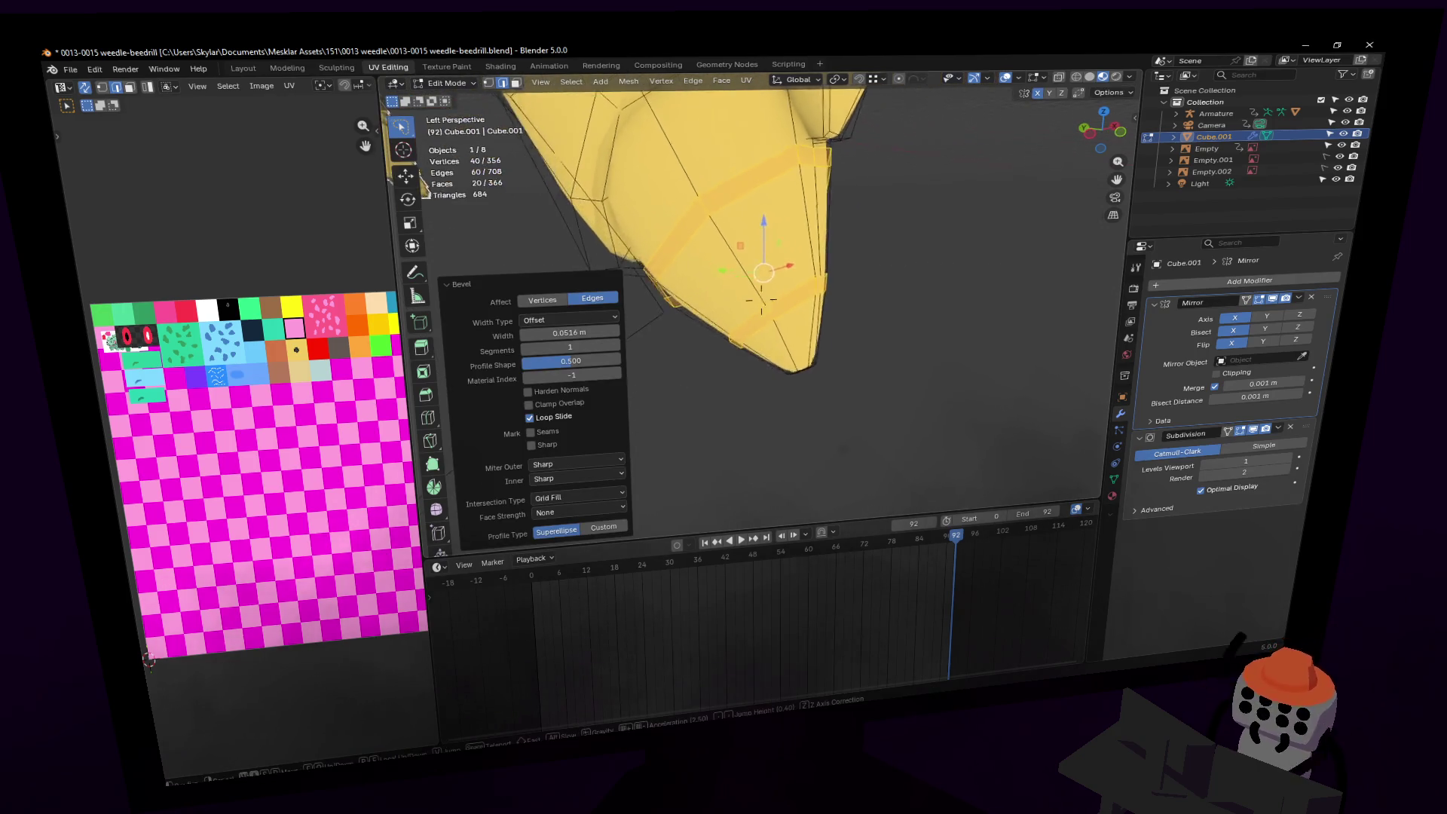
Step: Add two centred loop cuts across the cocoon tip
{"action": "key", "text": "ctrl+r"}
{"action": "left_click", "coordinate": [829, 207]}
{"action": "right_click", "coordinate": [829, 207]}
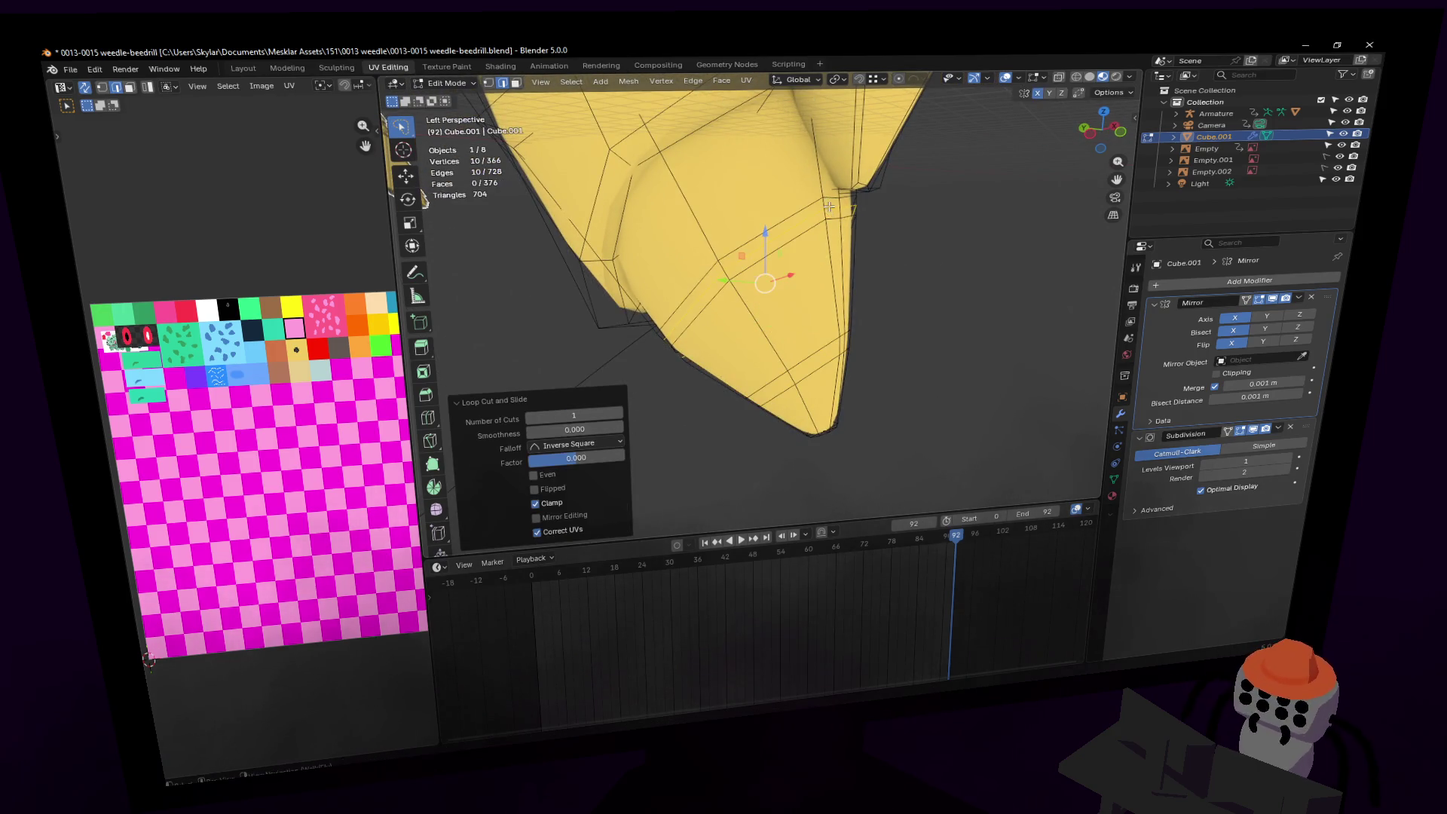
{"action": "key", "text": "ctrl+r"}
{"action": "left_click", "coordinate": [849, 352]}
{"action": "right_click", "coordinate": [849, 352]}
Step: Select one more vertex and inspect the tip from below
{"action": "scroll", "coordinate": [839, 326], "scroll_direction": "up", "scroll_amount": 2}
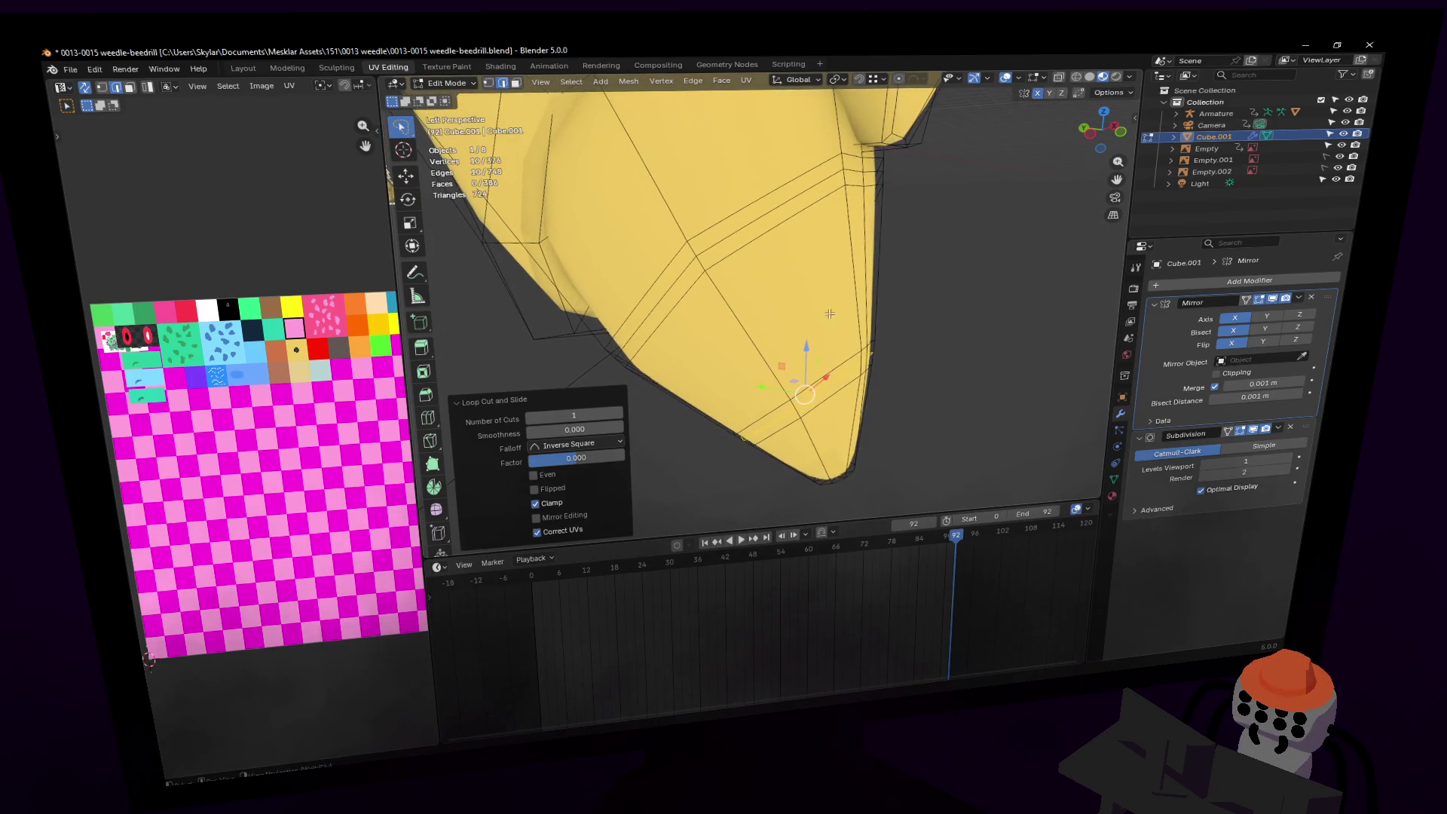
{"action": "key", "text": "q"}
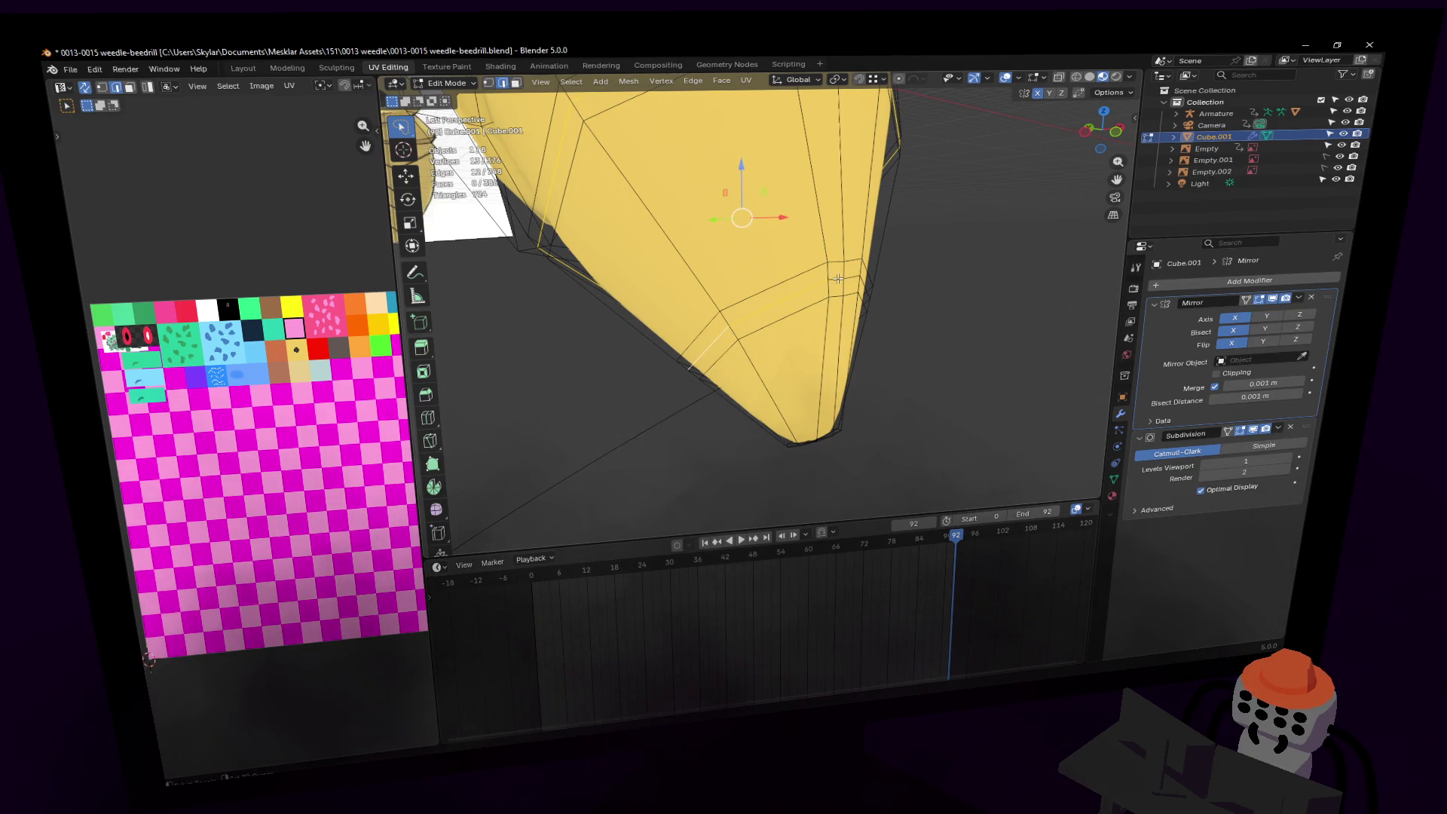
{"action": "key", "text": "shift+grave"}
{"action": "key", "text": "s"}
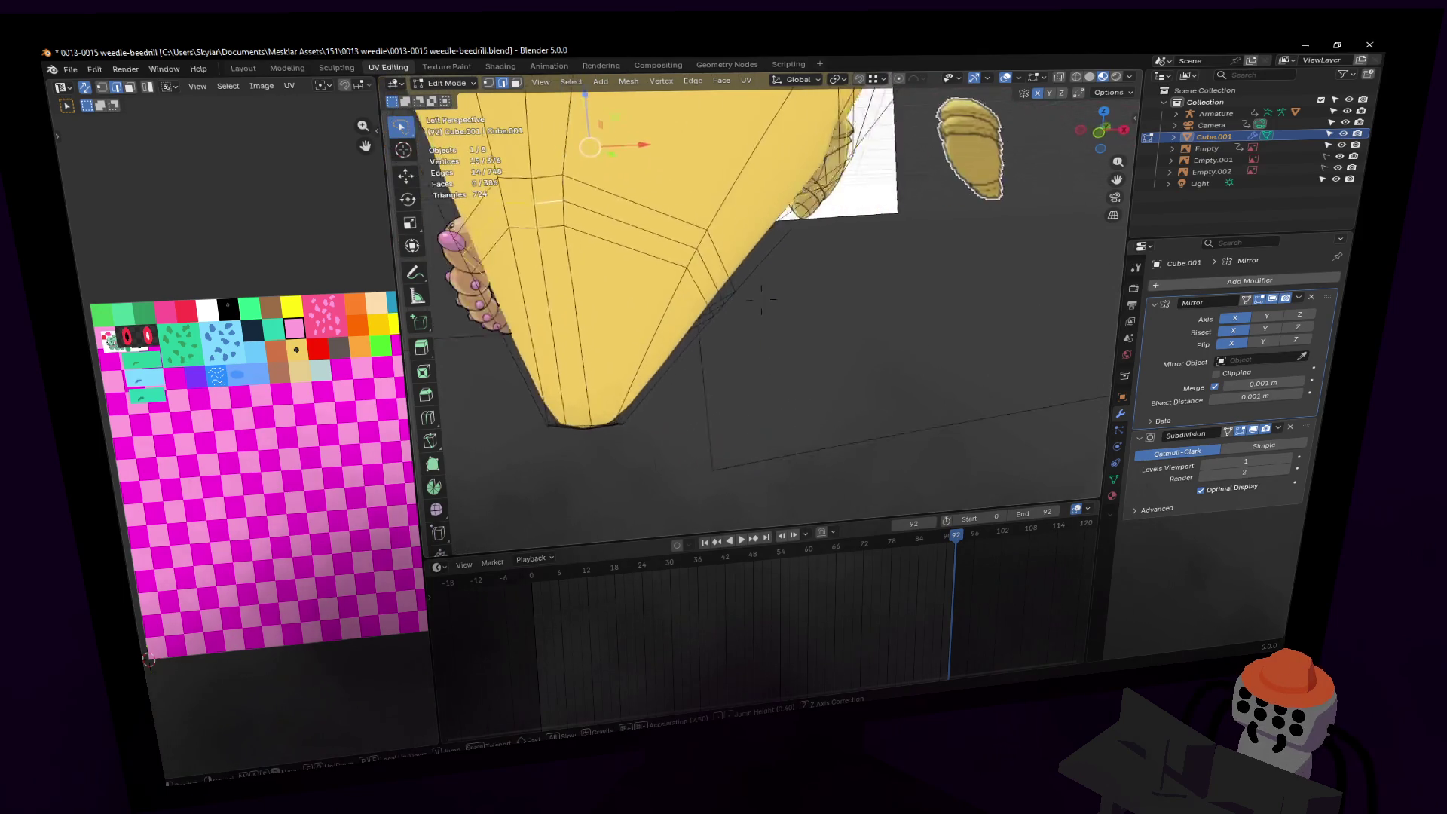
{"action": "left_click", "coordinate": [761, 300]}
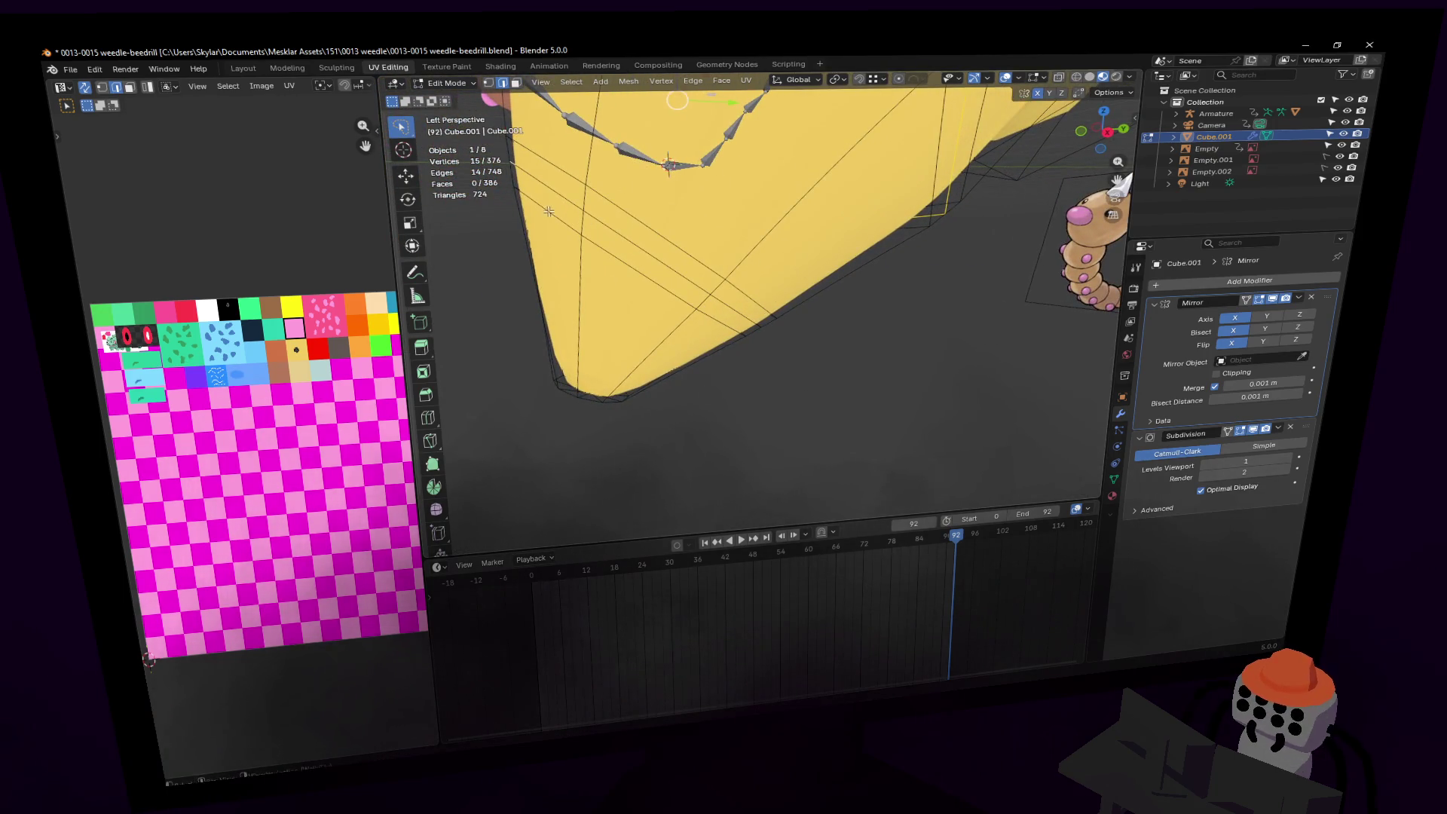
{"action": "left_click", "coordinate": [622, 241], "text": "shift"}
{"action": "key", "text": "shift+grave"}
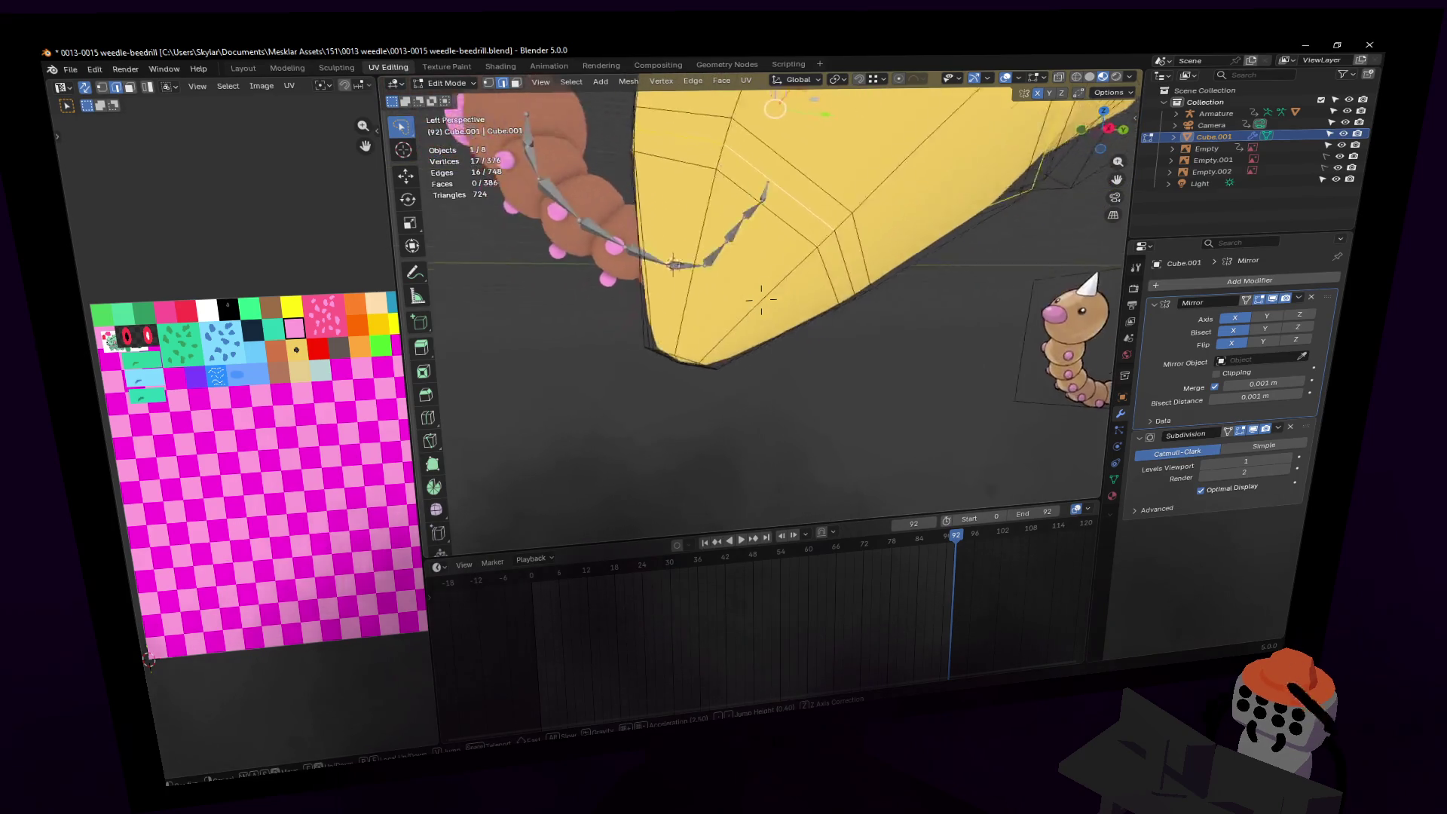
{"action": "left_click", "coordinate": [810, 207]}
{"action": "key", "text": "shift+grave"}
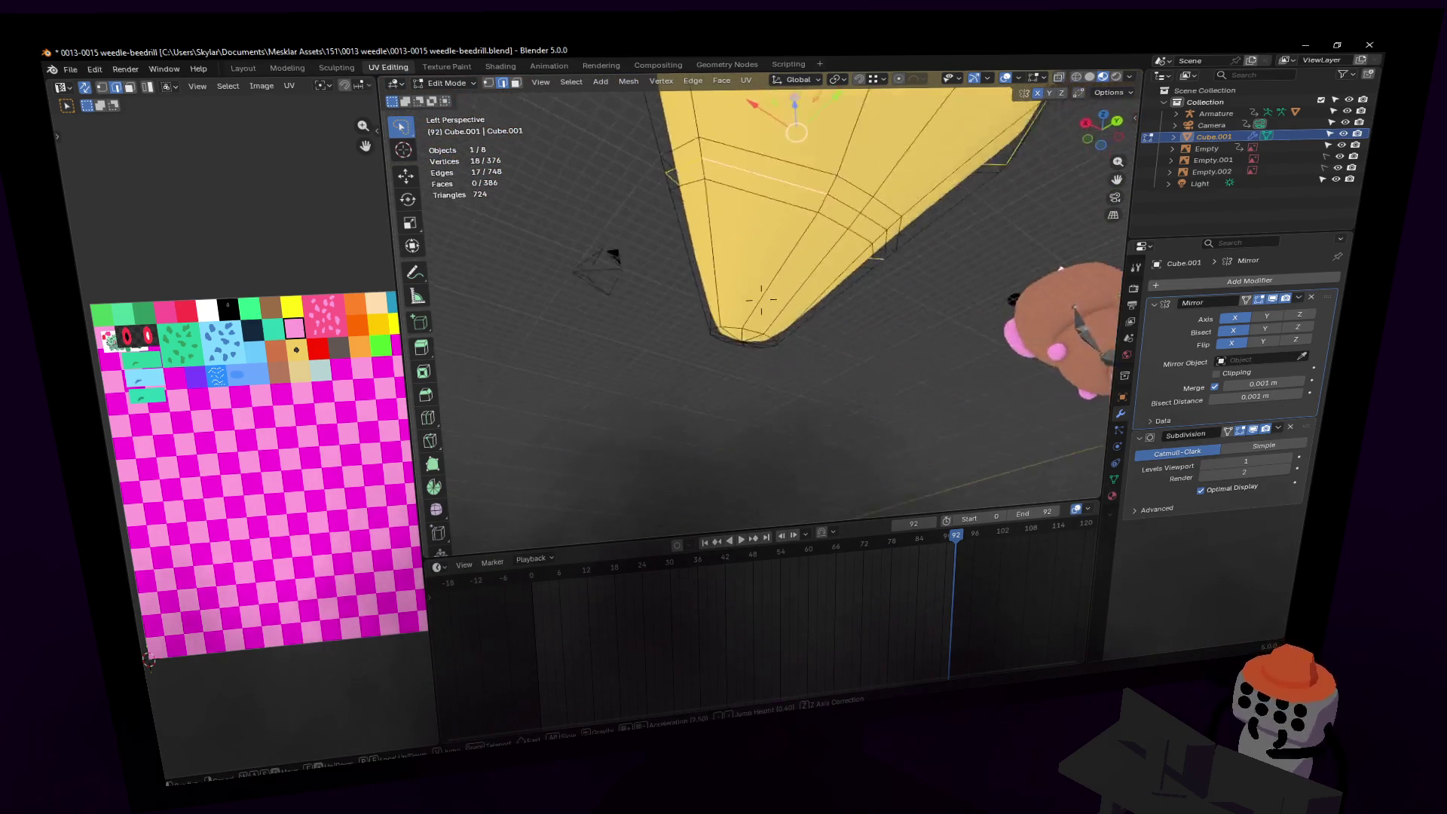
{"action": "left_click", "coordinate": [920, 281]}
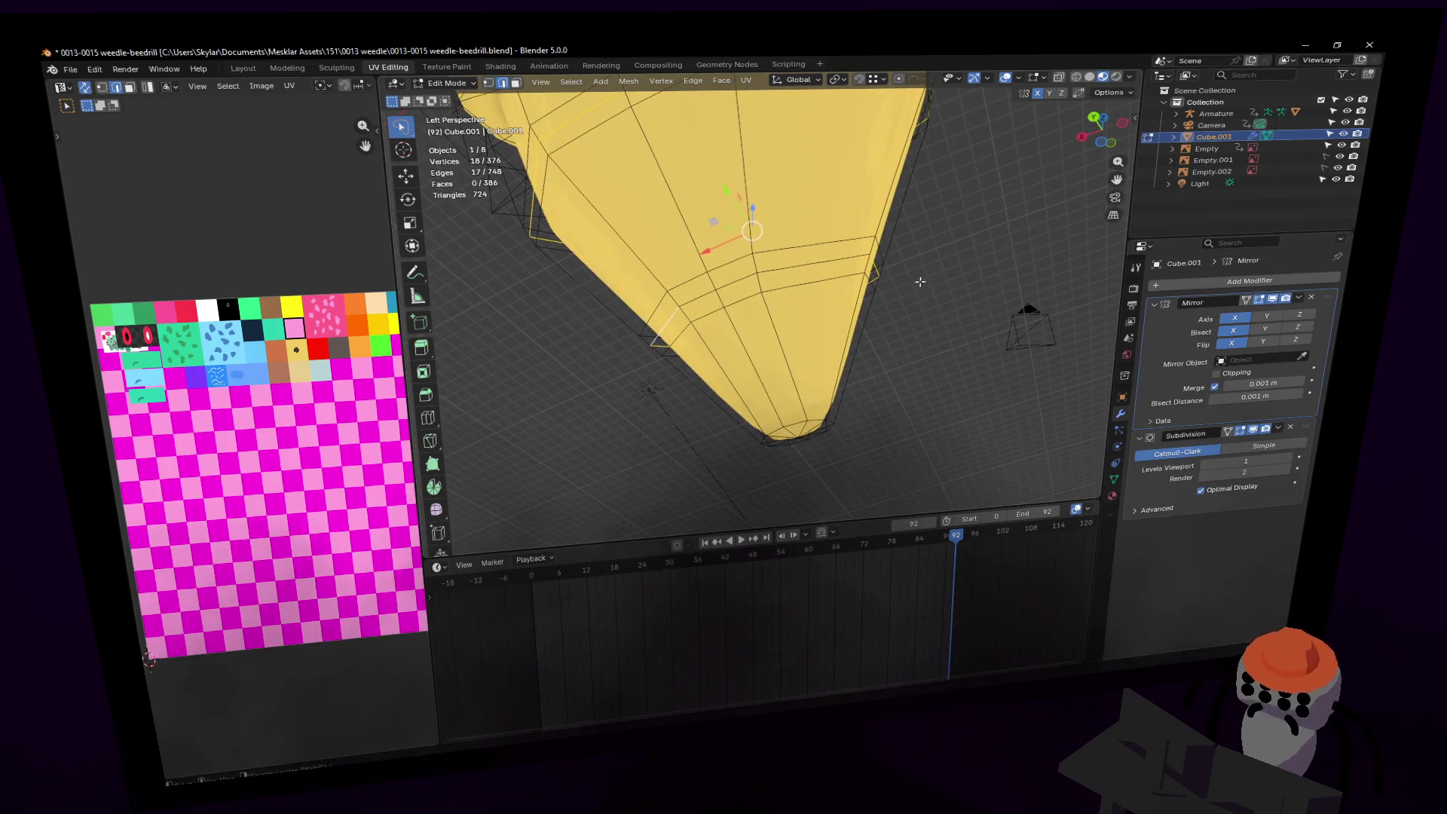
{"action": "key", "text": "shift+grave"}
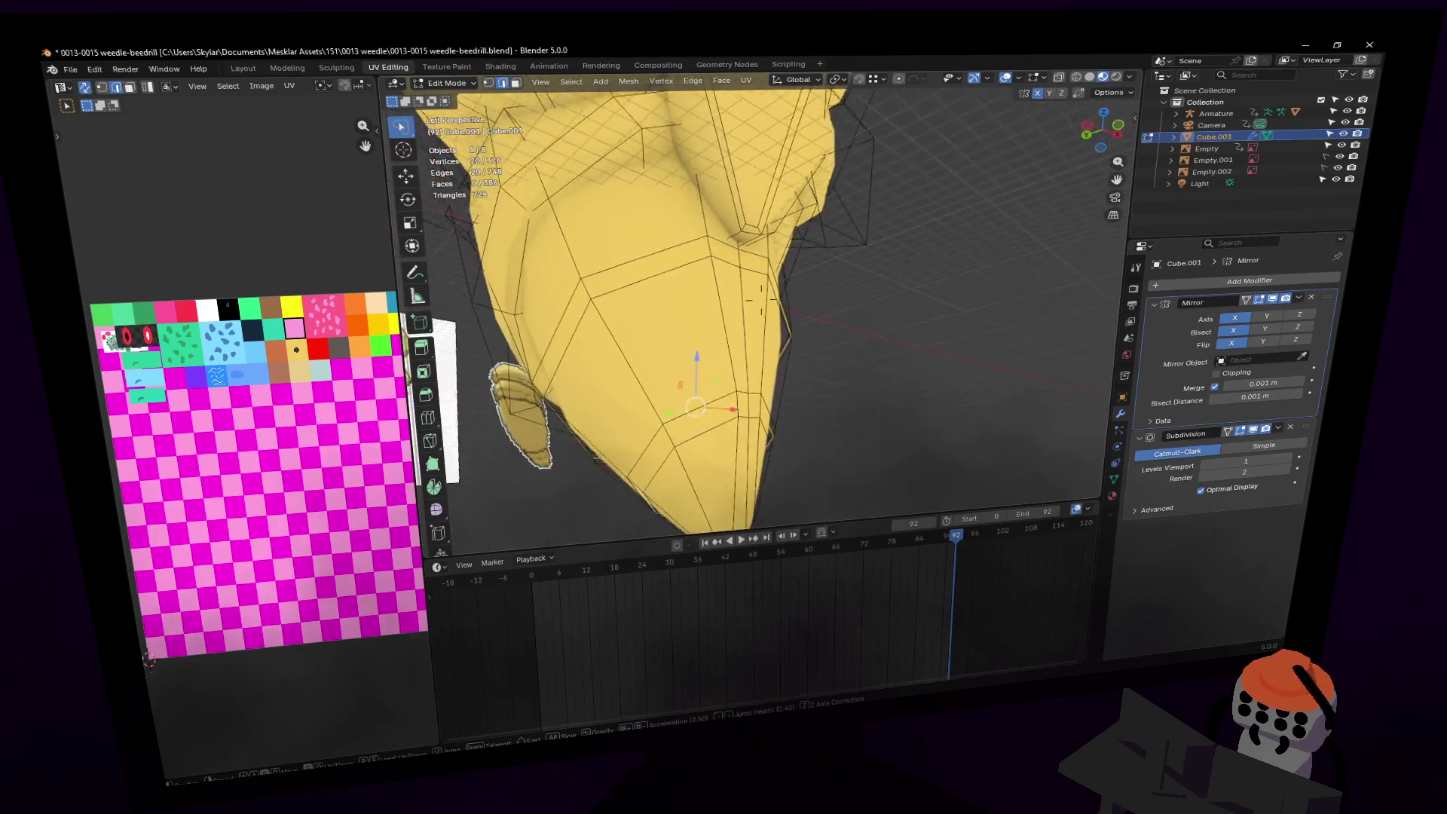
{"action": "left_click", "coordinate": [836, 270]}
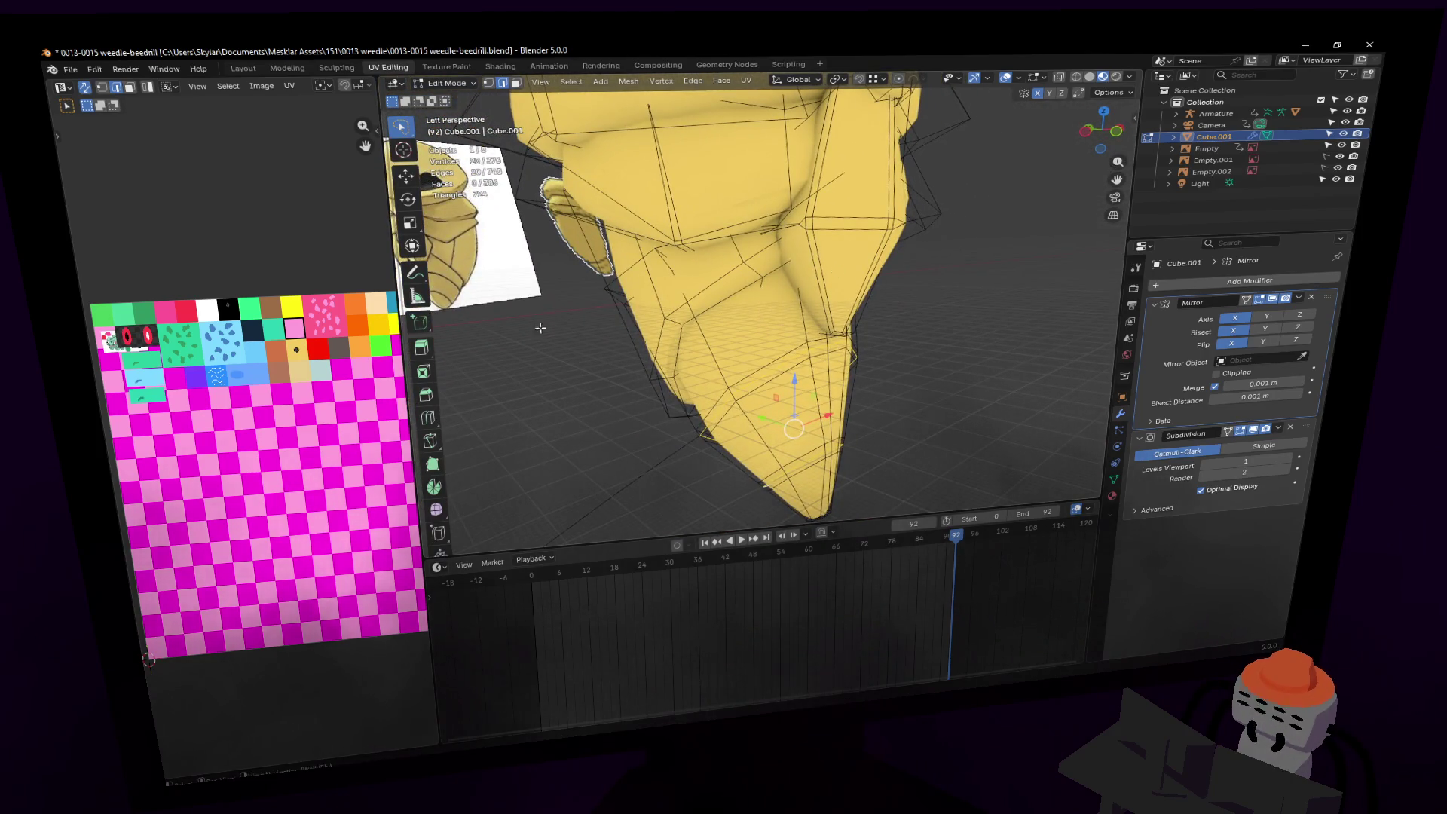
Step: Mark the selected edges sharp and push the loop inward with shrink/fatten
{"action": "right_click", "coordinate": [773, 396]}
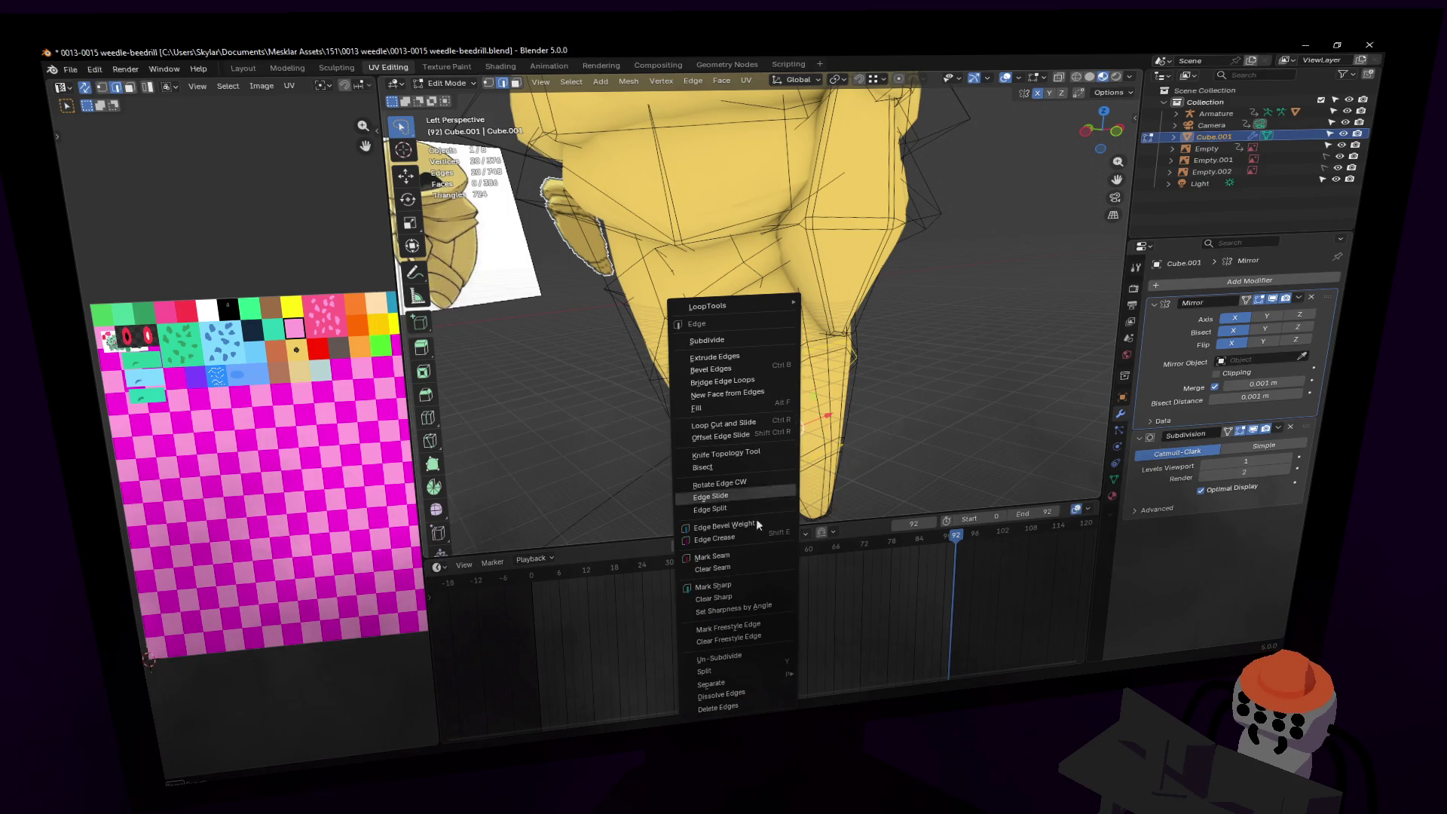
{"action": "left_click", "coordinate": [748, 581]}
{"action": "middle_click_drag", "start_coordinate": [754, 452], "coordinate": [826, 366]}
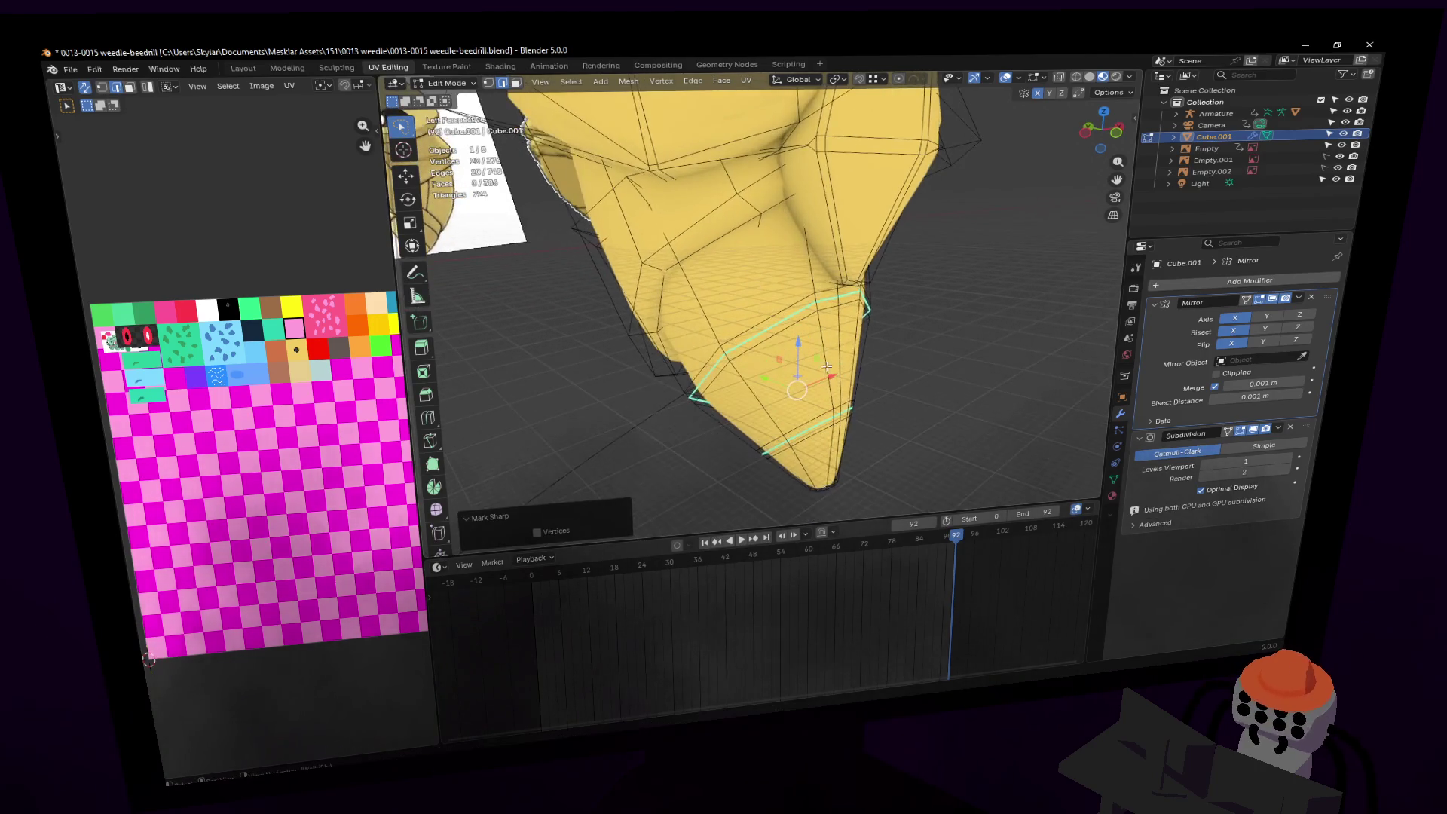
{"action": "left_click_drag", "start_coordinate": [448, 559], "coordinate": [448, 595]}
{"action": "left_click", "coordinate": [440, 555]}
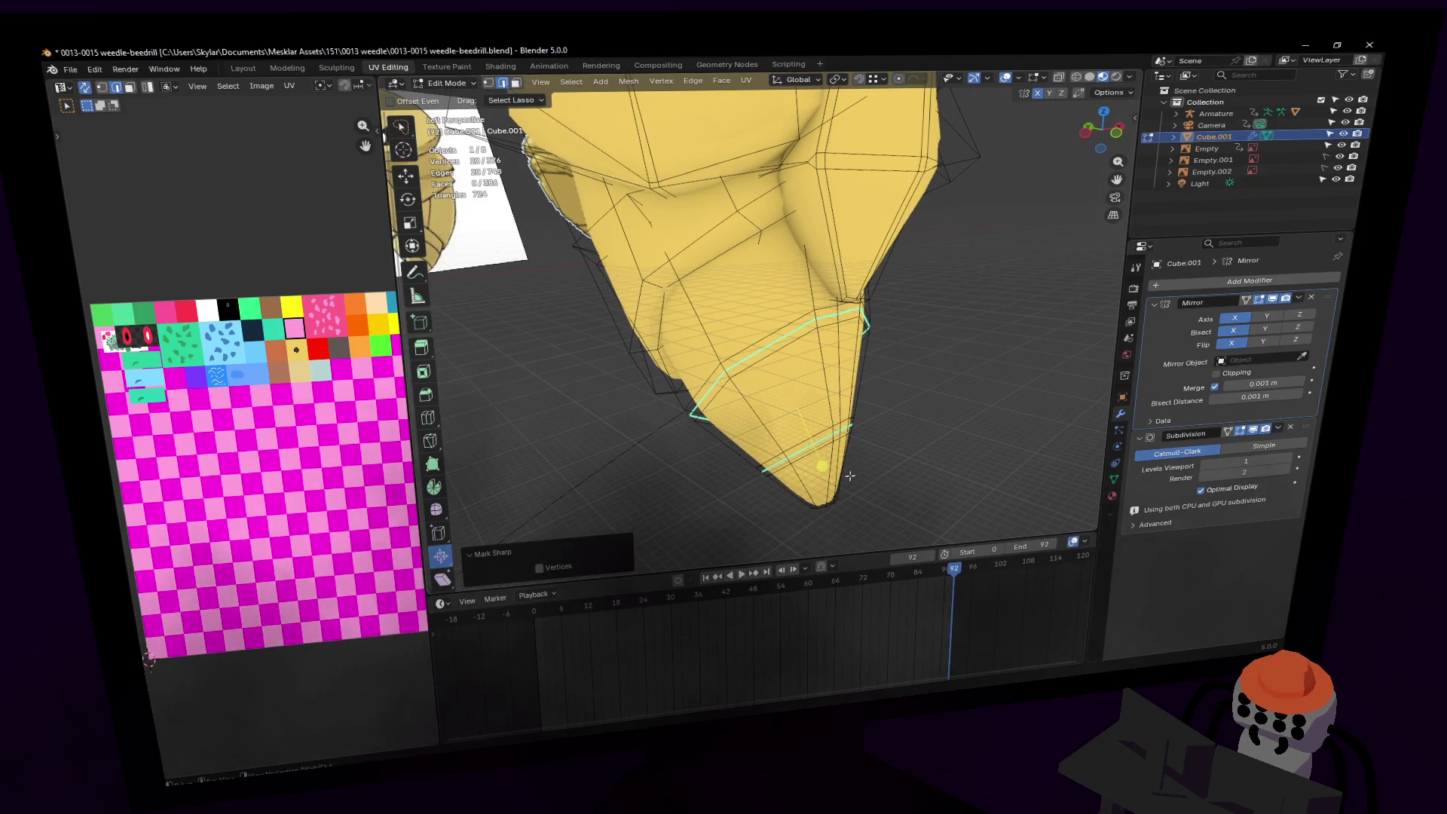
{"action": "left_click_drag", "start_coordinate": [831, 469], "coordinate": [828, 469]}
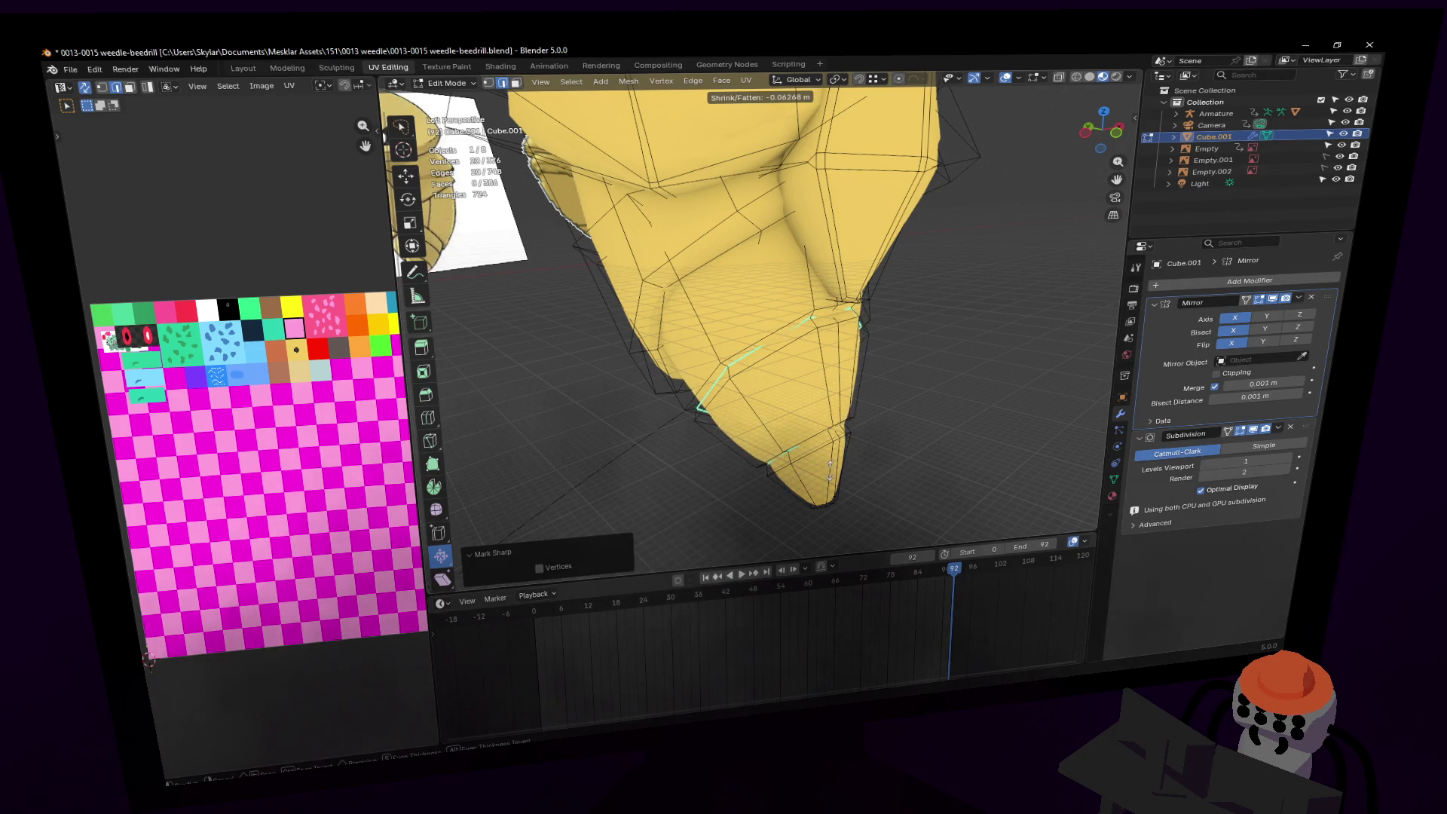
{"action": "left_click_drag", "start_coordinate": [830, 469], "coordinate": [829, 467]}
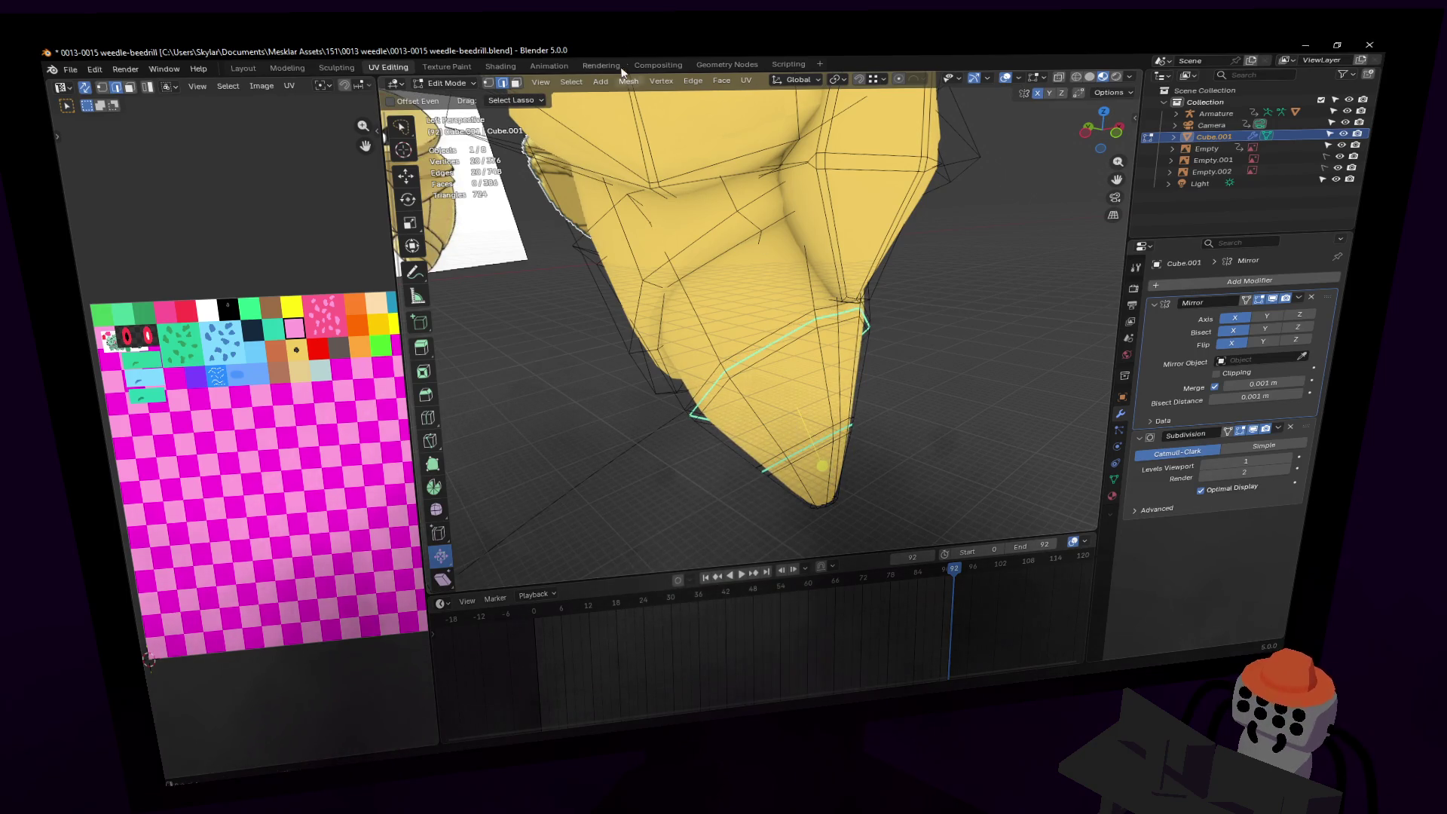
Step: Shrink the sharp loop further inward, leaving the pivot setting unchanged
{"action": "left_click", "coordinate": [870, 81]}
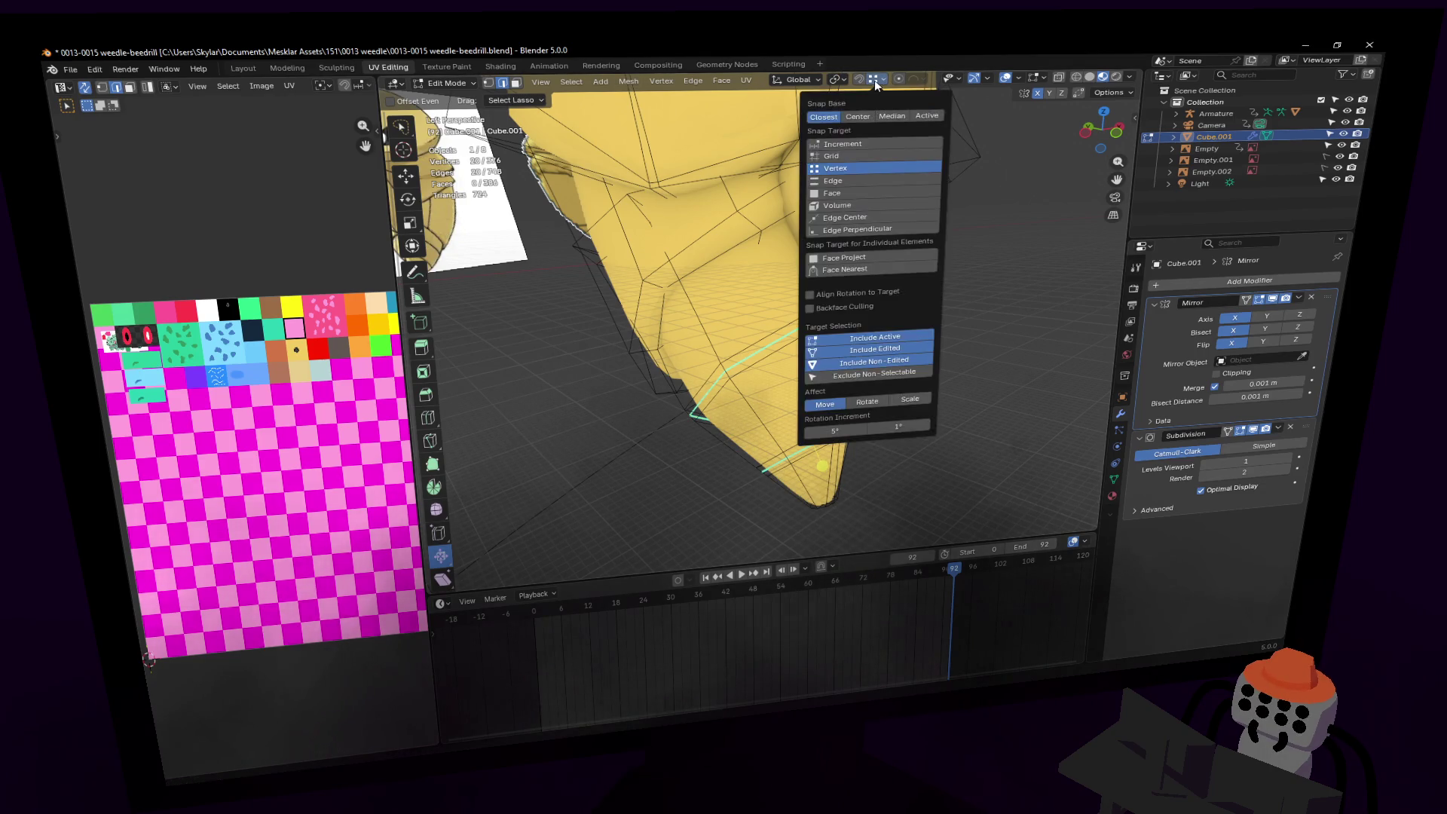
{"action": "left_click", "coordinate": [834, 80]}
{"action": "left_click", "coordinate": [861, 151]}
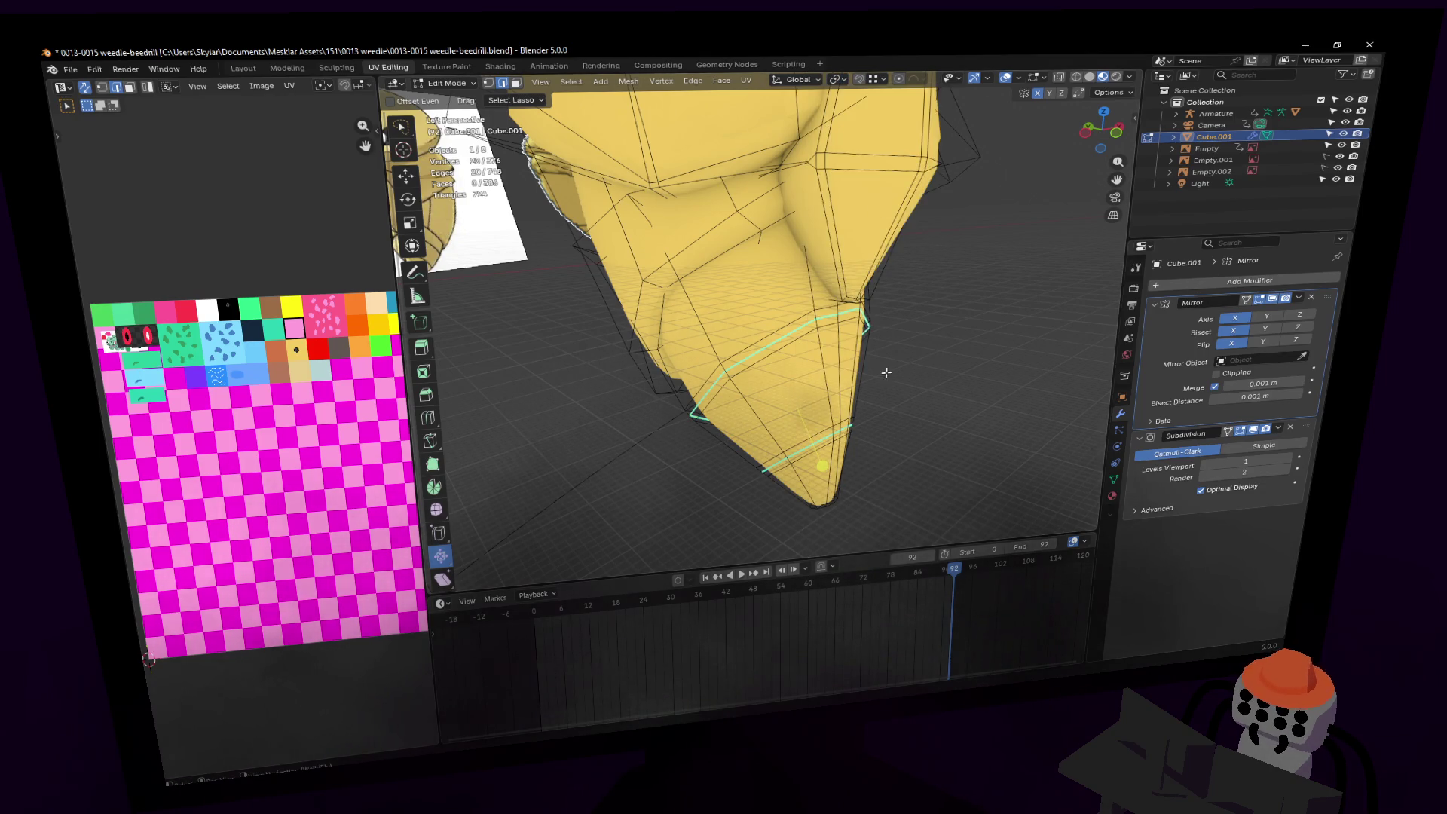
{"action": "left_click_drag", "start_coordinate": [825, 466], "coordinate": [826, 471]}
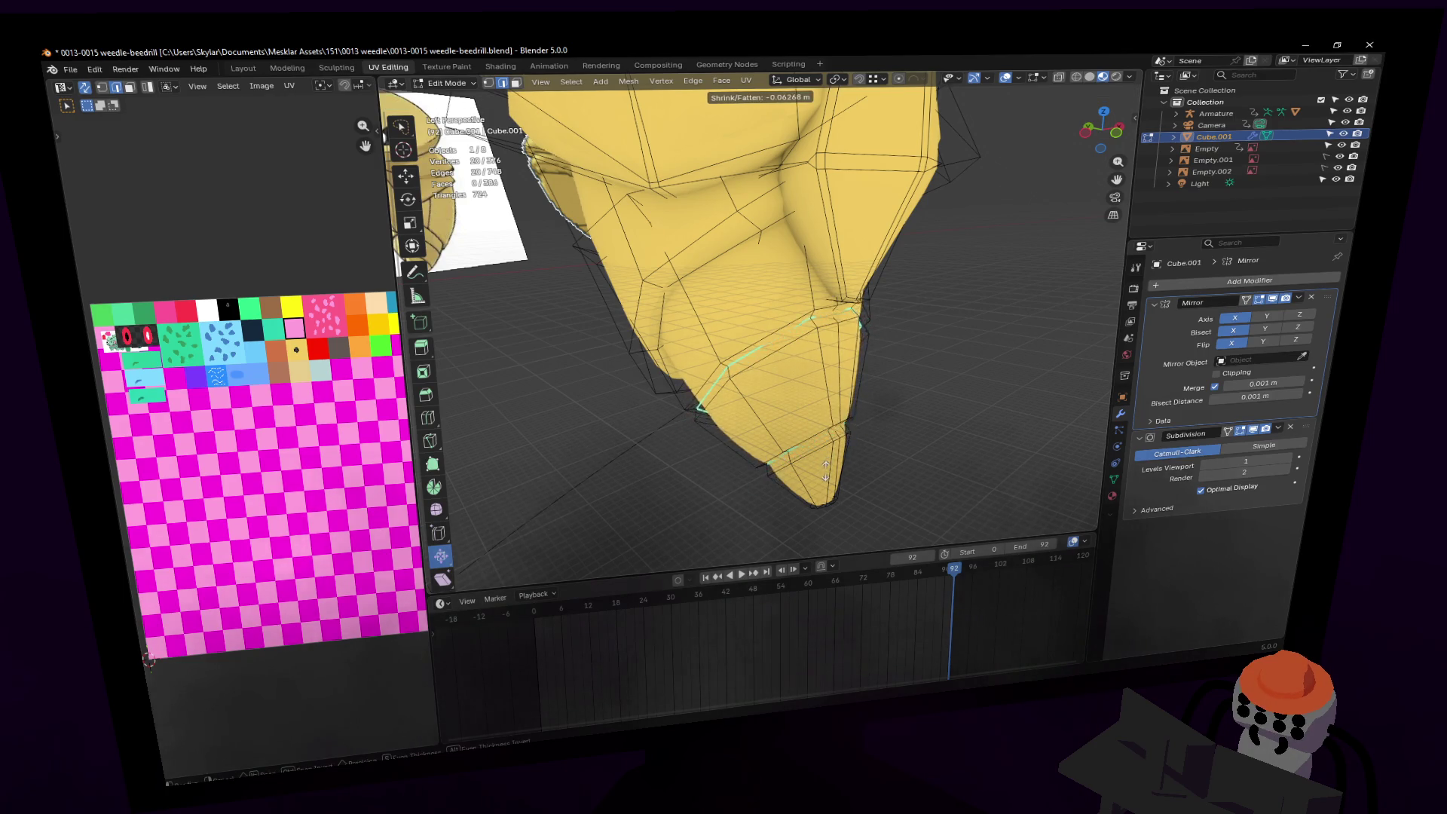
{"action": "left_click", "coordinate": [825, 476]}
Step: Review the cocoon in Object Mode, then back in Edit Mode scale the tip loop to 0.836
{"action": "key", "text": "Tab"}
{"action": "key", "text": "shift+grave"}
{"action": "key", "text": "s"}
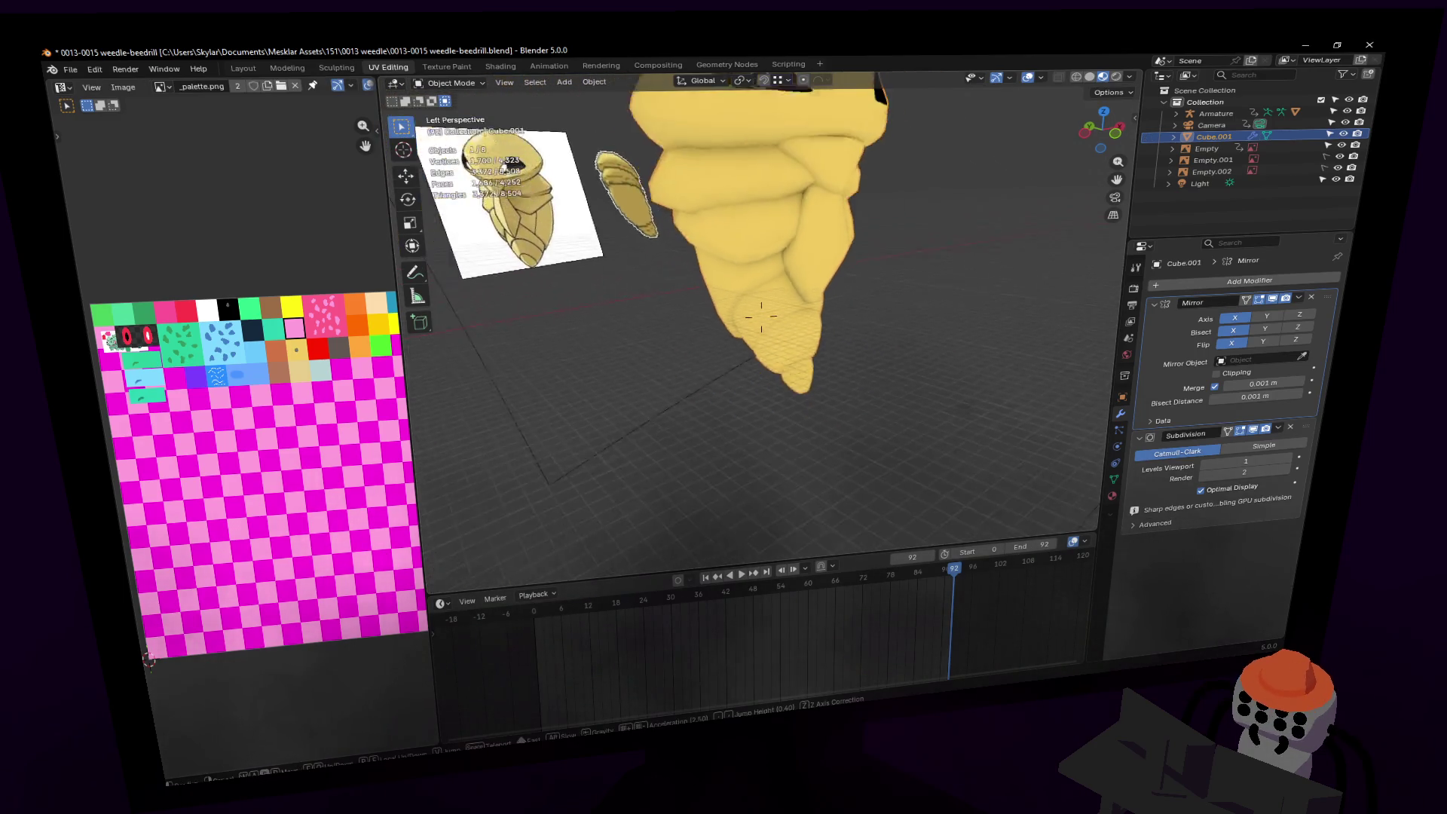
{"action": "key", "text": "w"}
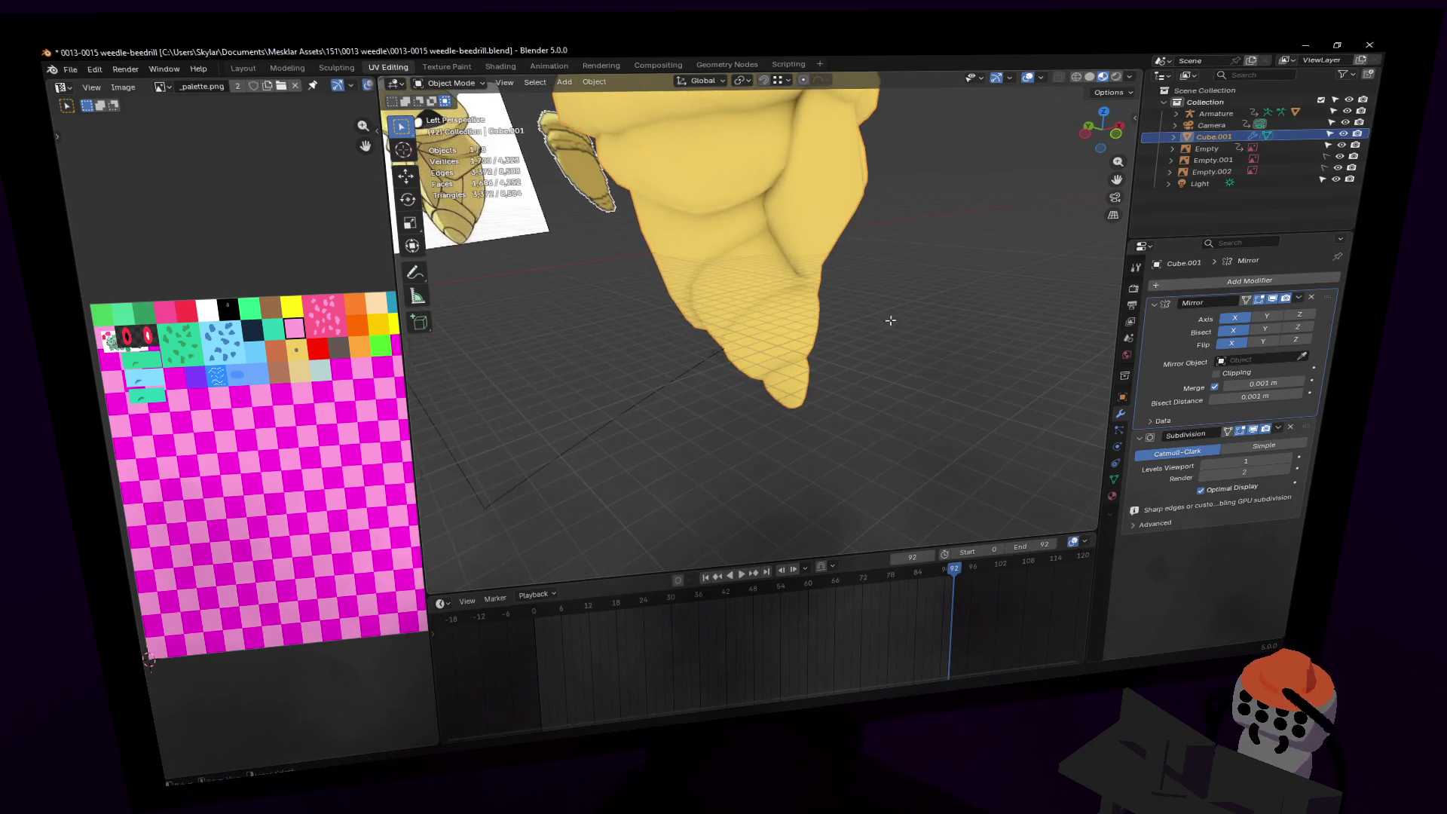
{"action": "key", "text": "Tab"}
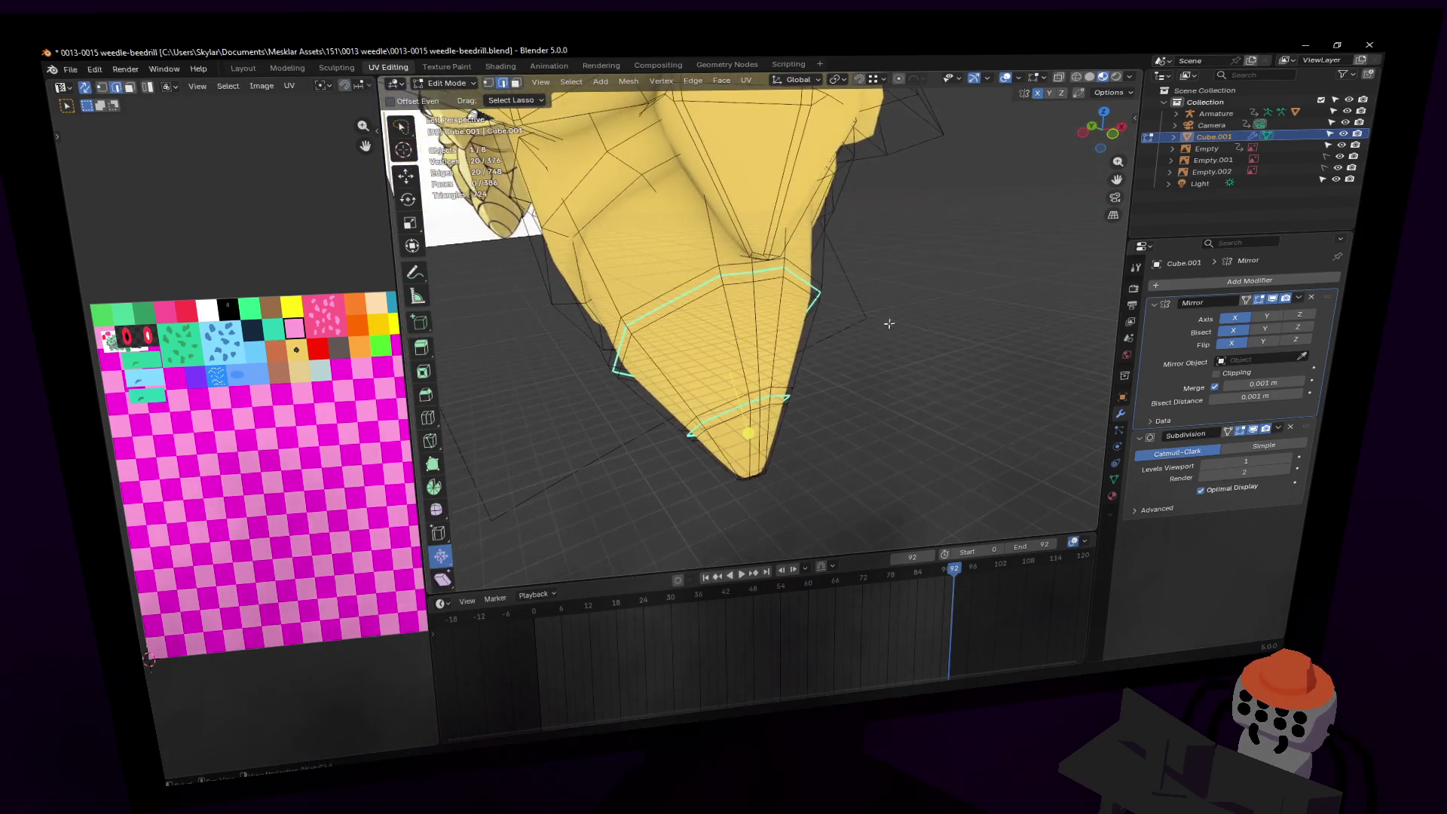
{"action": "key", "text": "Return"}
{"action": "key", "text": "s"}
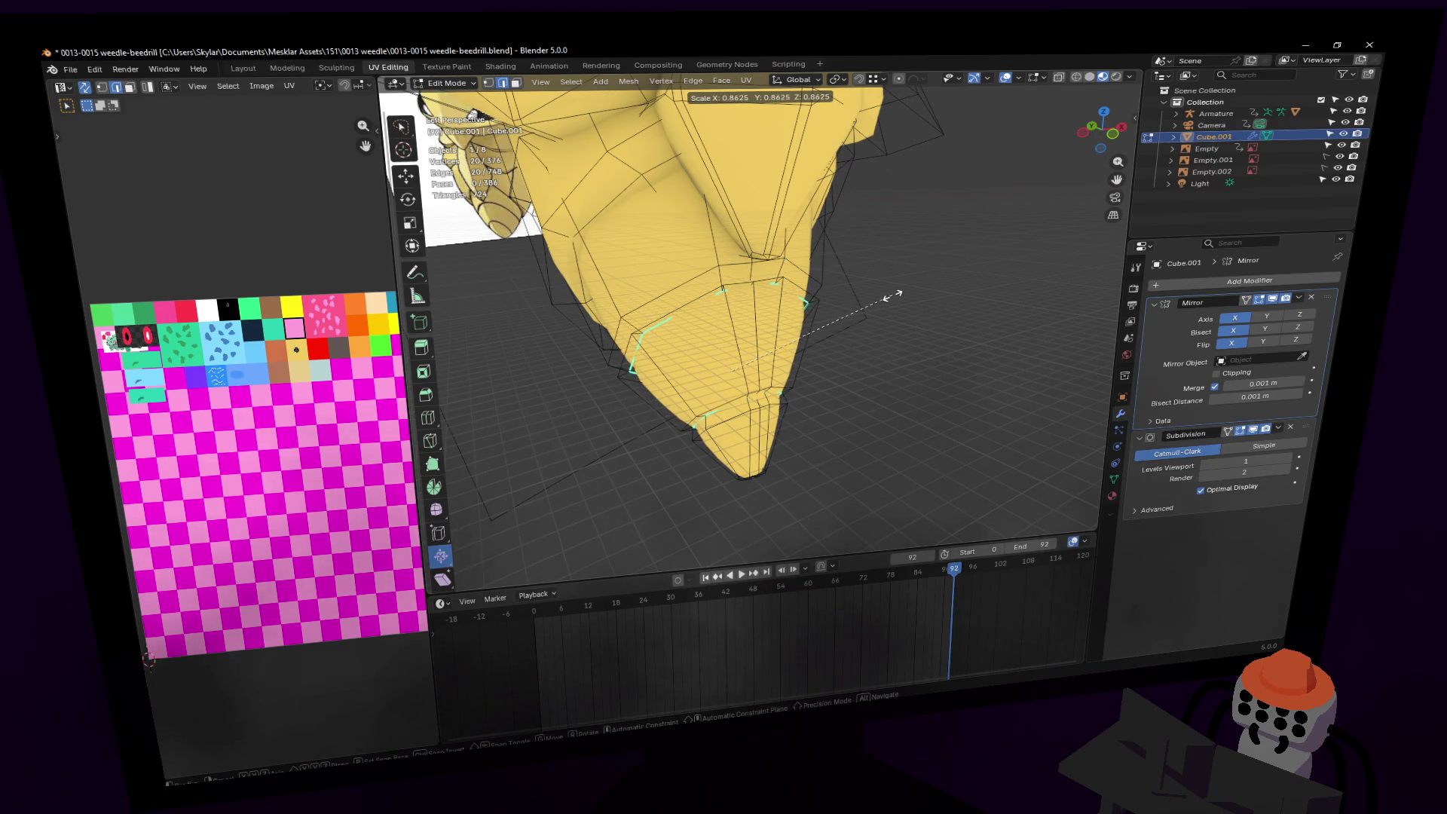
{"action": "left_click", "coordinate": [885, 296]}
Step: In side view, move the tip edges and scale them to 0.908
{"action": "key", "text": "shift+grave"}
{"action": "key", "text": "w"}
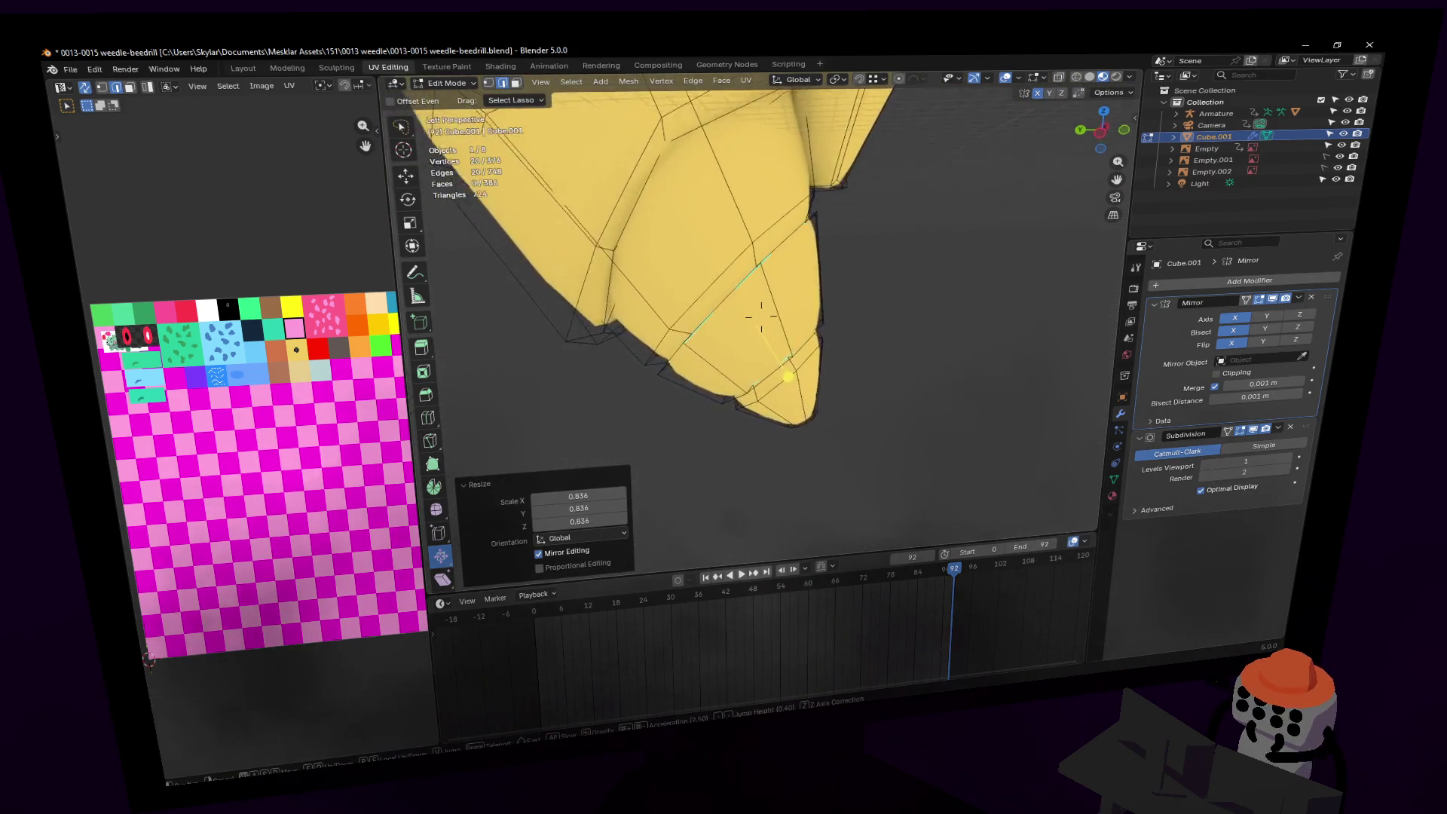
{"action": "key", "text": "Return"}
{"action": "key", "text": "shift+grave"}
{"action": "key", "text": "w"}
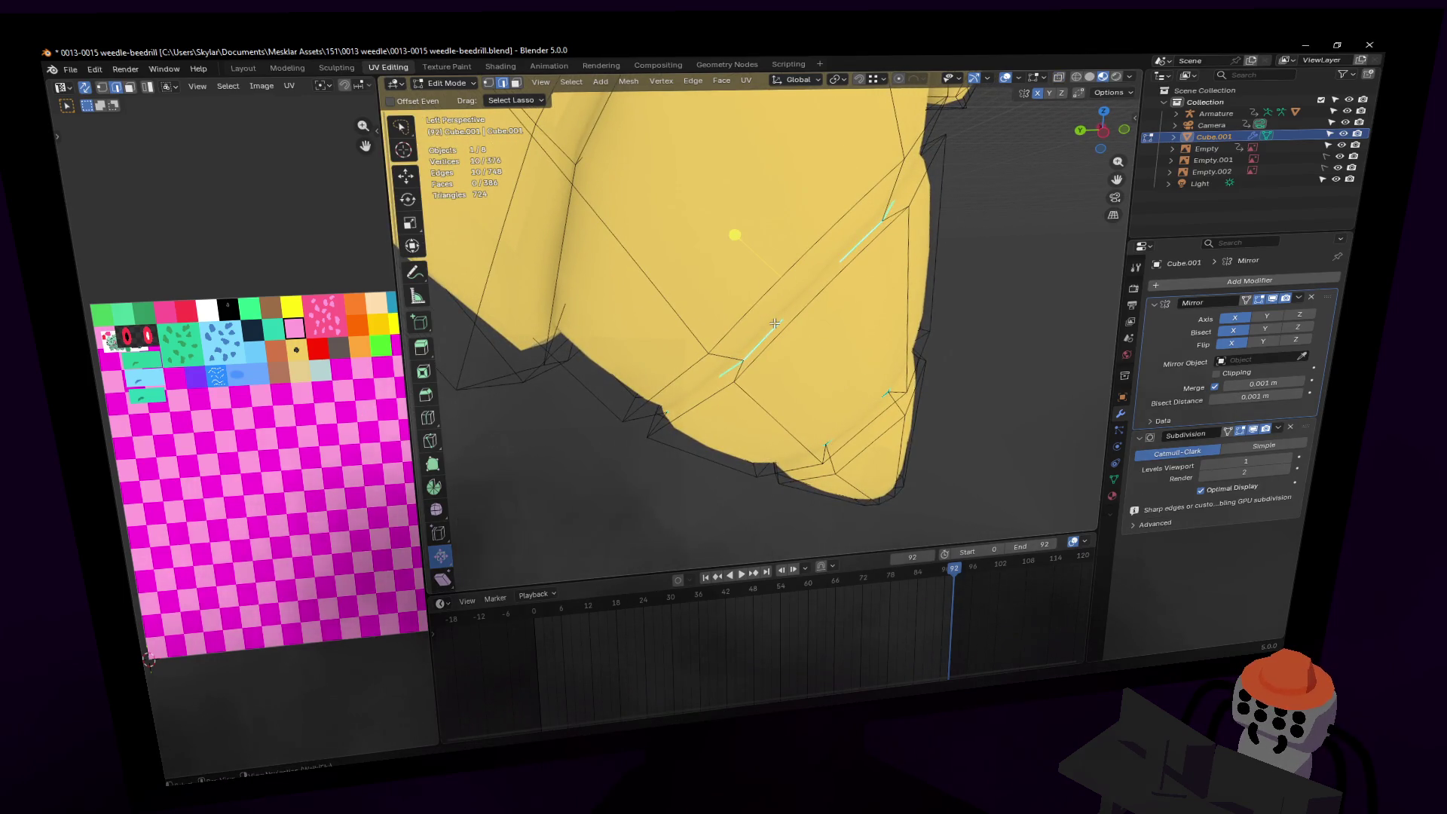
{"action": "key", "text": "Return"}
{"action": "left_click", "coordinate": [1120, 136]}
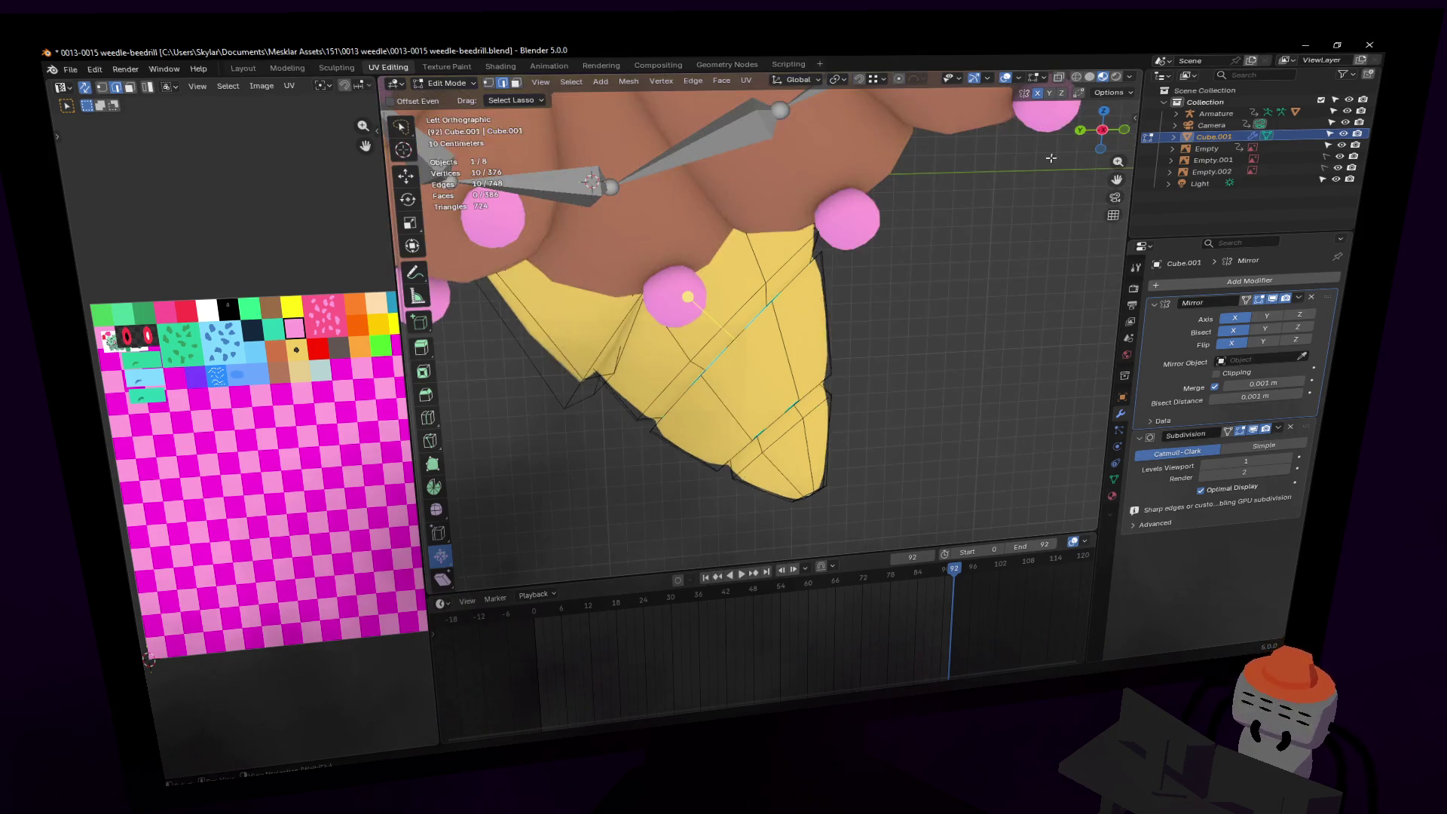
{"action": "key", "text": "g"}
{"action": "left_click", "coordinate": [782, 288]}
{"action": "key", "text": "s"}
{"action": "left_click", "coordinate": [832, 266]}
Step: Move and scale the tip vertices once more, then view the smoothed cocoon in Object Mode
{"action": "middle_click_drag", "start_coordinate": [803, 417], "coordinate": [835, 354]}
{"action": "scroll", "coordinate": [812, 401], "scroll_direction": "up", "scroll_amount": 3}
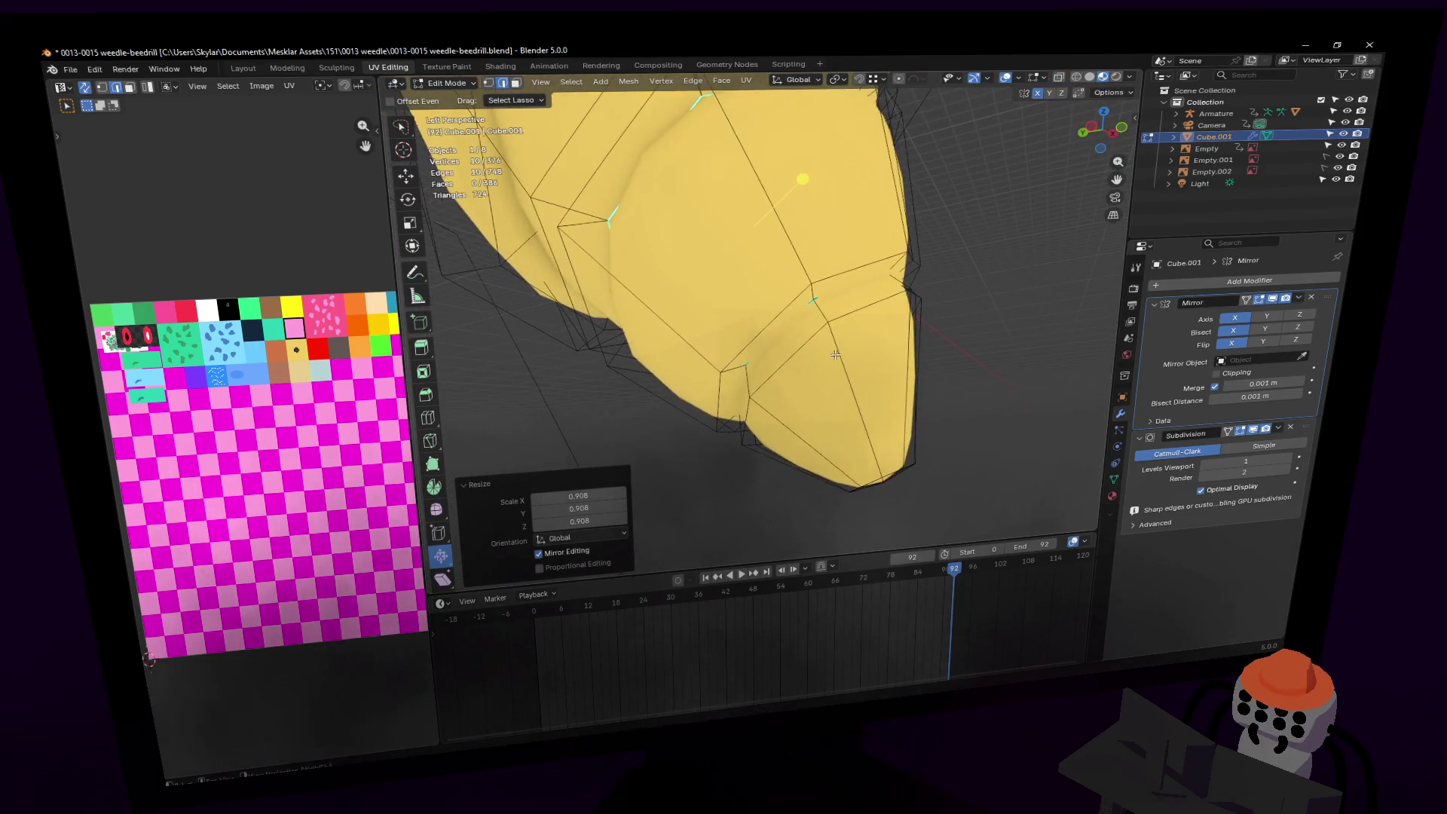
{"action": "left_click", "coordinate": [1092, 129]}
{"action": "key", "text": "g"}
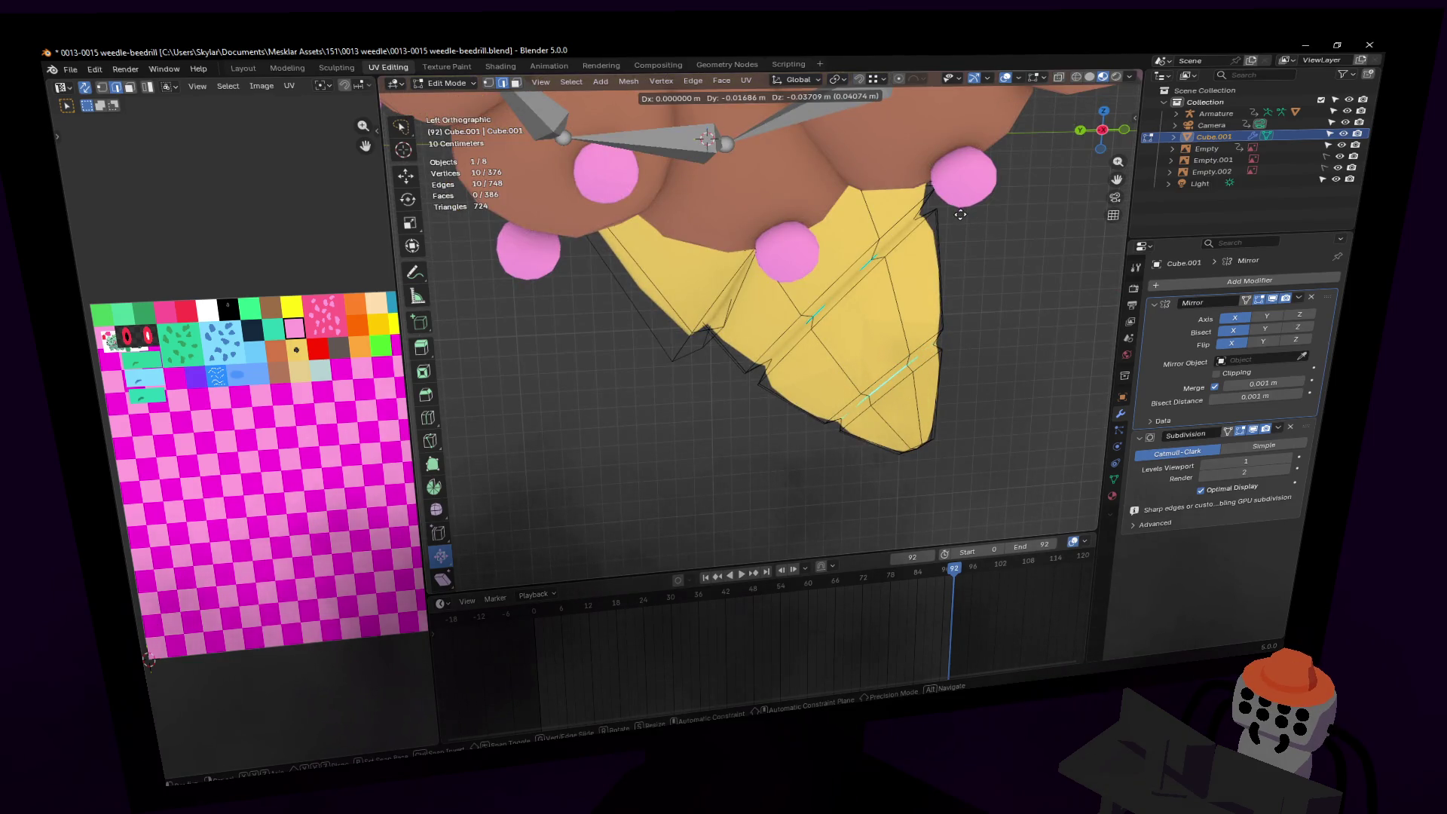
{"action": "left_click", "coordinate": [960, 215]}
{"action": "key", "text": "s"}
{"action": "left_click", "coordinate": [1012, 213]}
{"action": "key", "text": "Tab"}
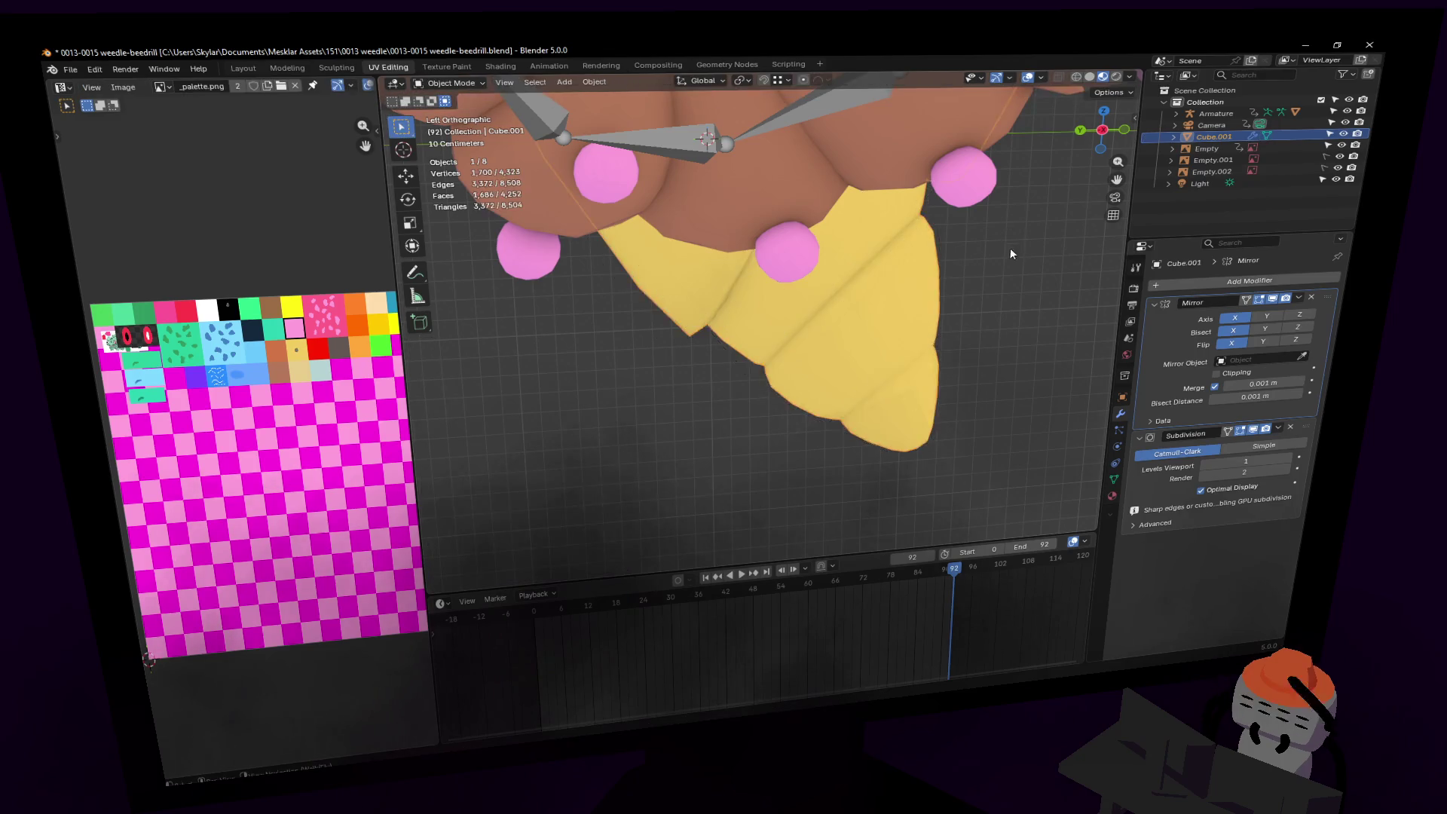
{"action": "key", "text": "shift+grave"}
{"action": "key", "text": "w"}
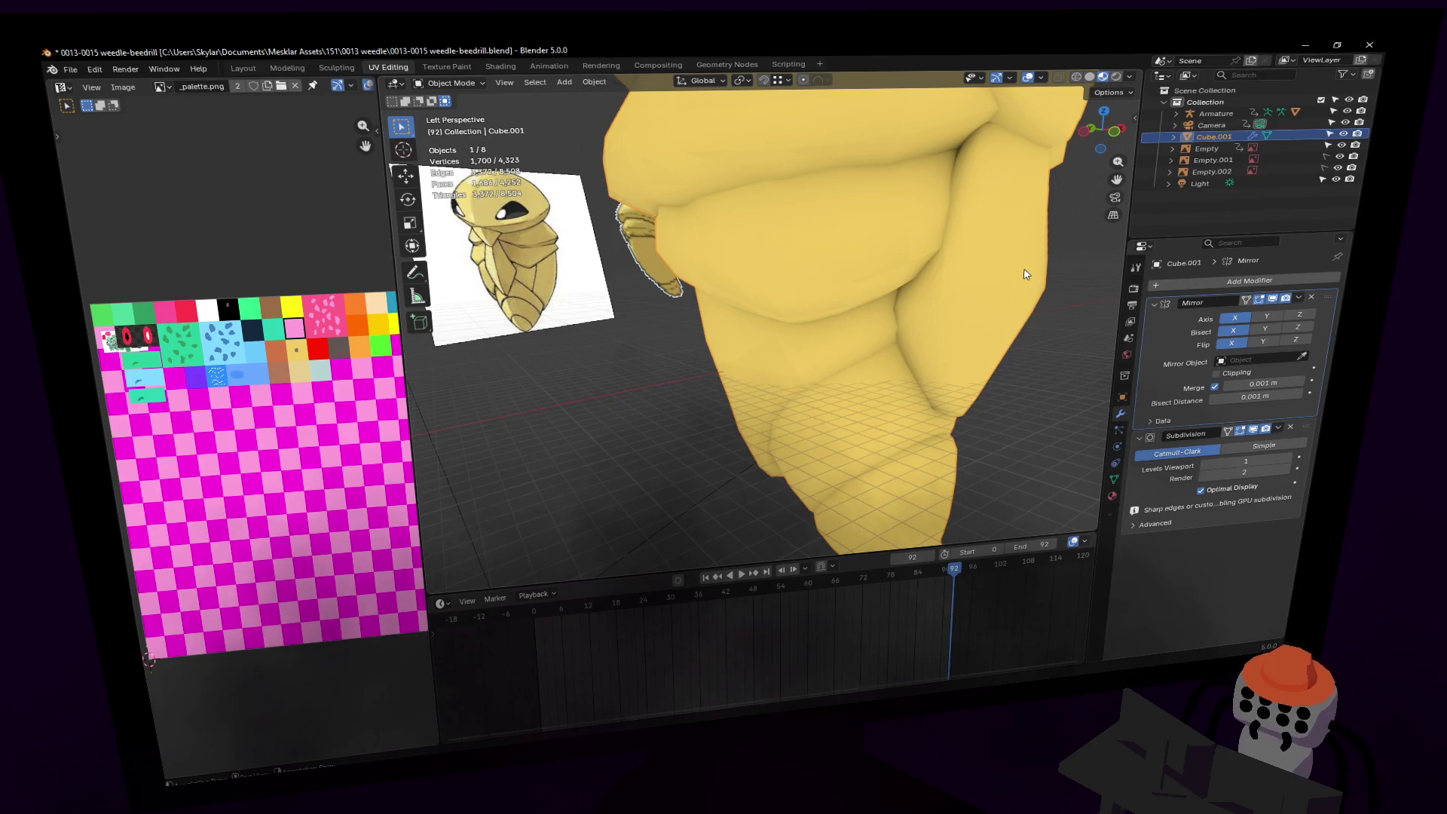
Step: In Edit Mode, select a body-segment crease edge and raise it along Z
{"action": "key", "text": "shift+grave"}
{"action": "key", "text": "s"}
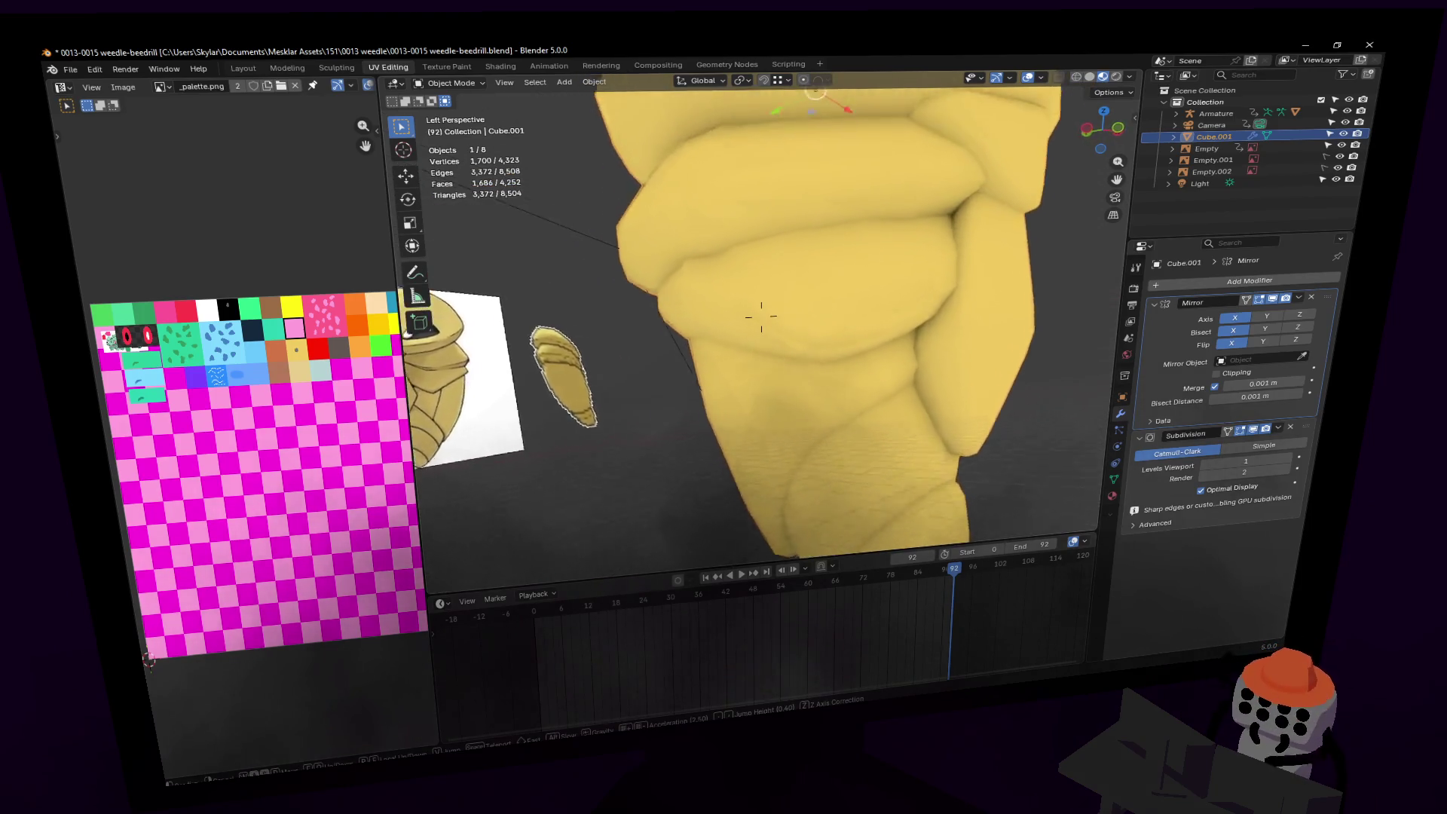
{"action": "key", "text": "w"}
{"action": "key", "text": "Tab"}
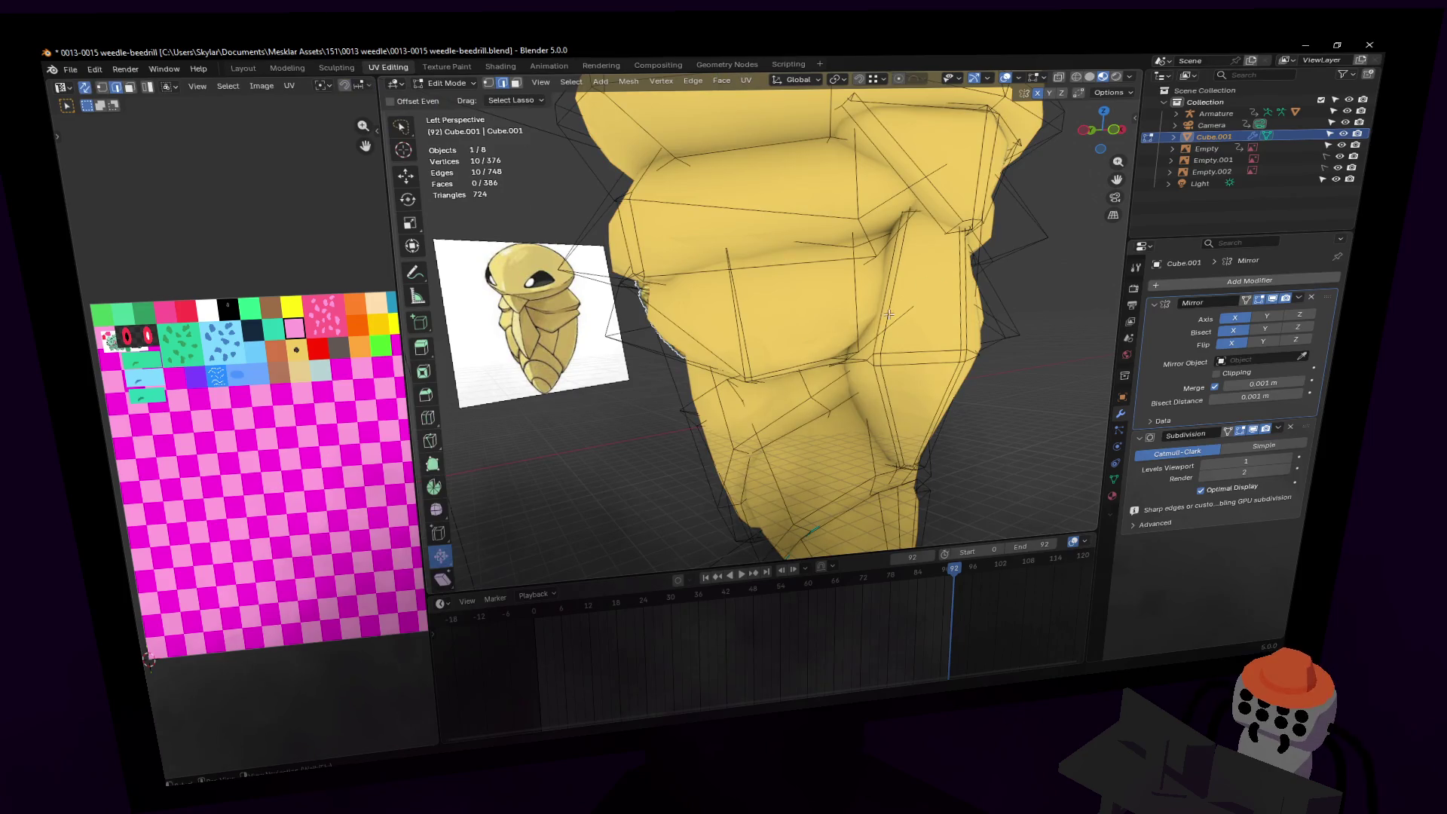
{"action": "left_click", "coordinate": [885, 346]}
{"action": "mouse_move", "coordinate": [896, 349]}
{"action": "middle_mouse_down"}
{"action": "mouse_move", "coordinate": [901, 332]}
{"action": "mouse_move", "coordinate": [870, 309]}
{"action": "middle_mouse_up"}
{"action": "left_click", "coordinate": [862, 313]}
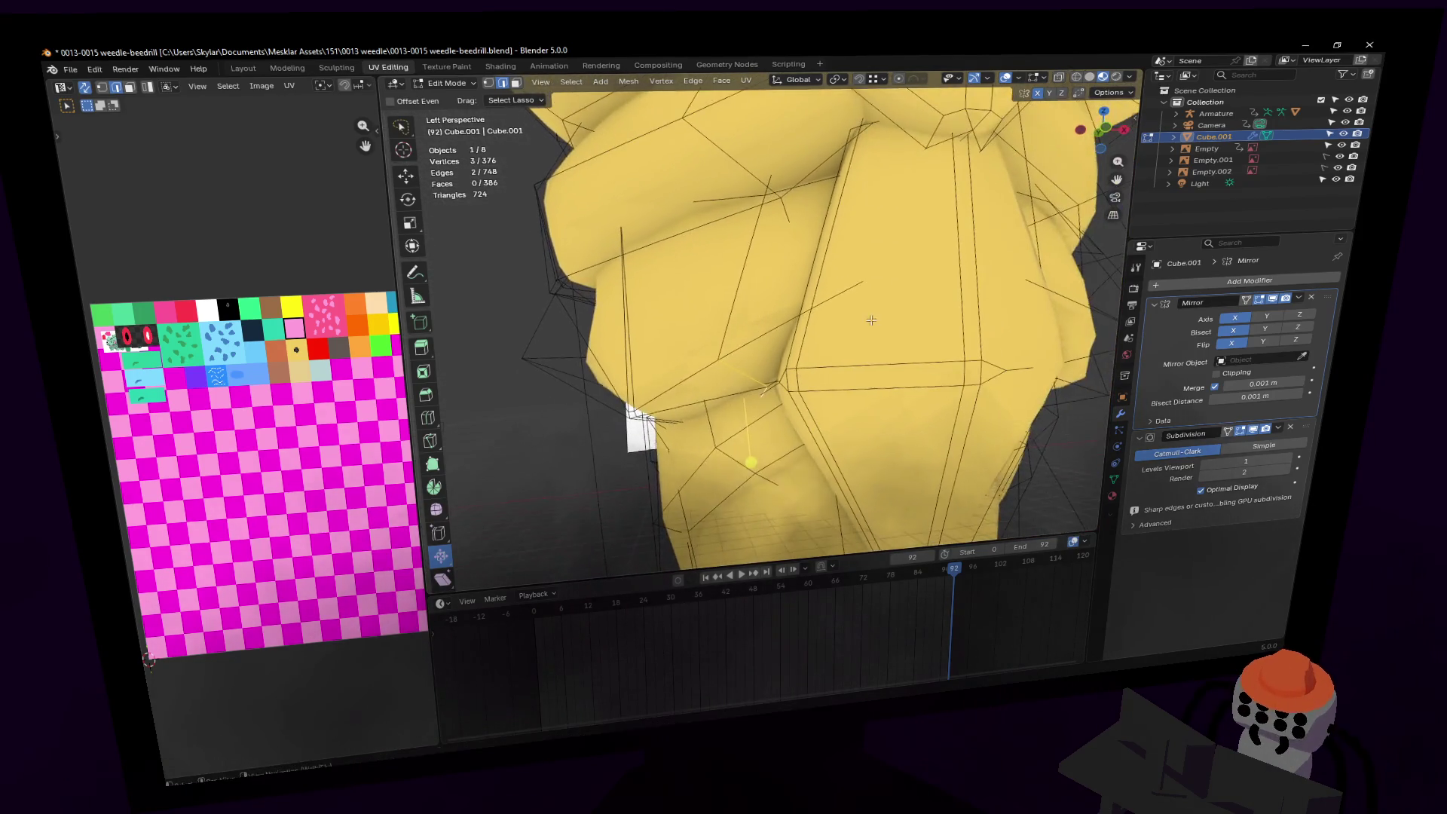
{"action": "key", "text": "g"}
{"action": "key", "text": "z"}
{"action": "left_click", "coordinate": [883, 276]}
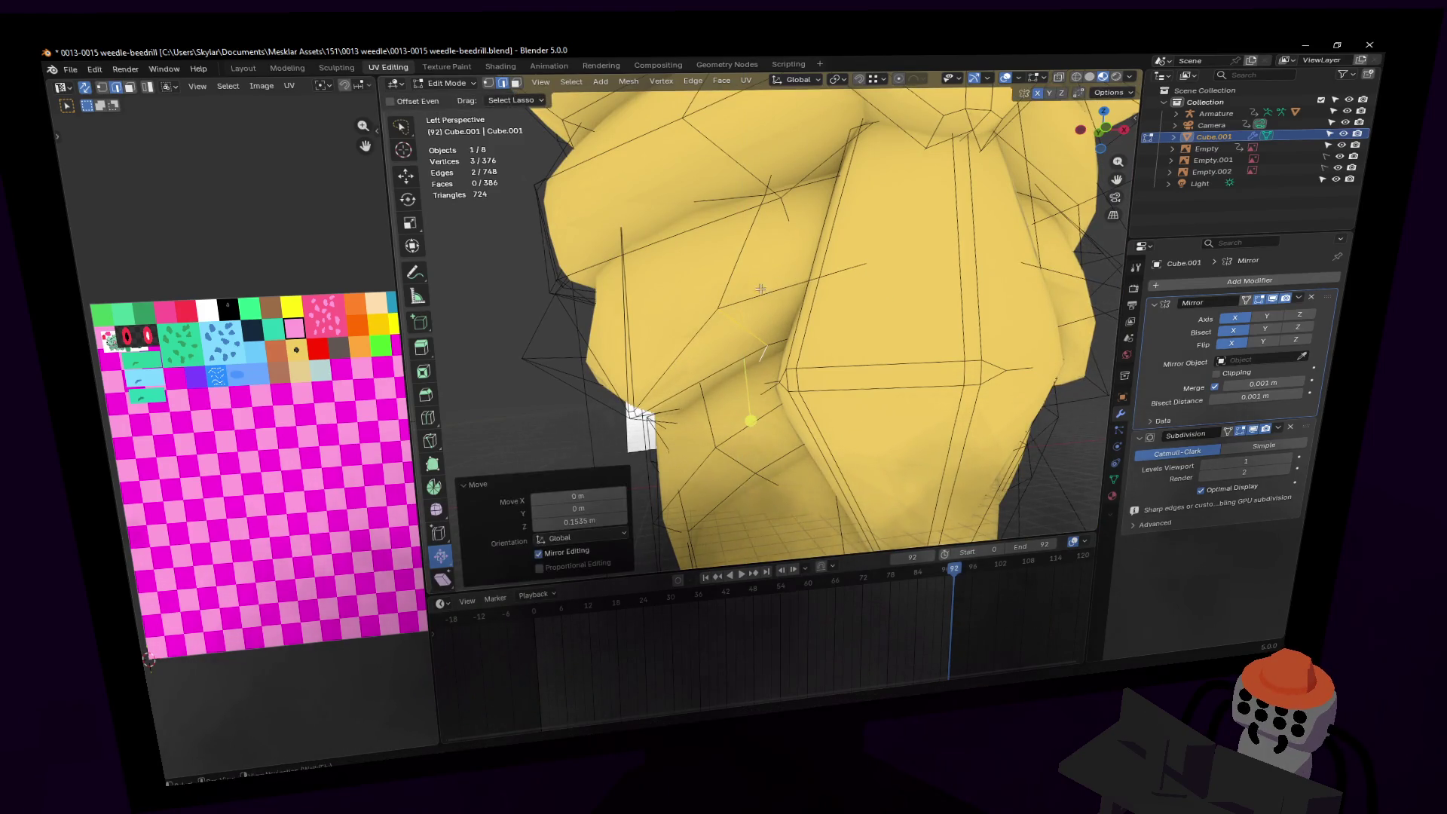
Step: Slide a single crease vertex along its edge, then move it upward
{"action": "left_click", "coordinate": [784, 392]}
{"action": "key", "text": "shift+v"}
{"action": "left_click", "coordinate": [773, 342]}
{"action": "key", "text": "g"}
{"action": "key", "text": "g"}
{"action": "left_click", "coordinate": [761, 298]}
Step: Select two more crease faces and move them vertically along Z
{"action": "key", "text": "shift+grave"}
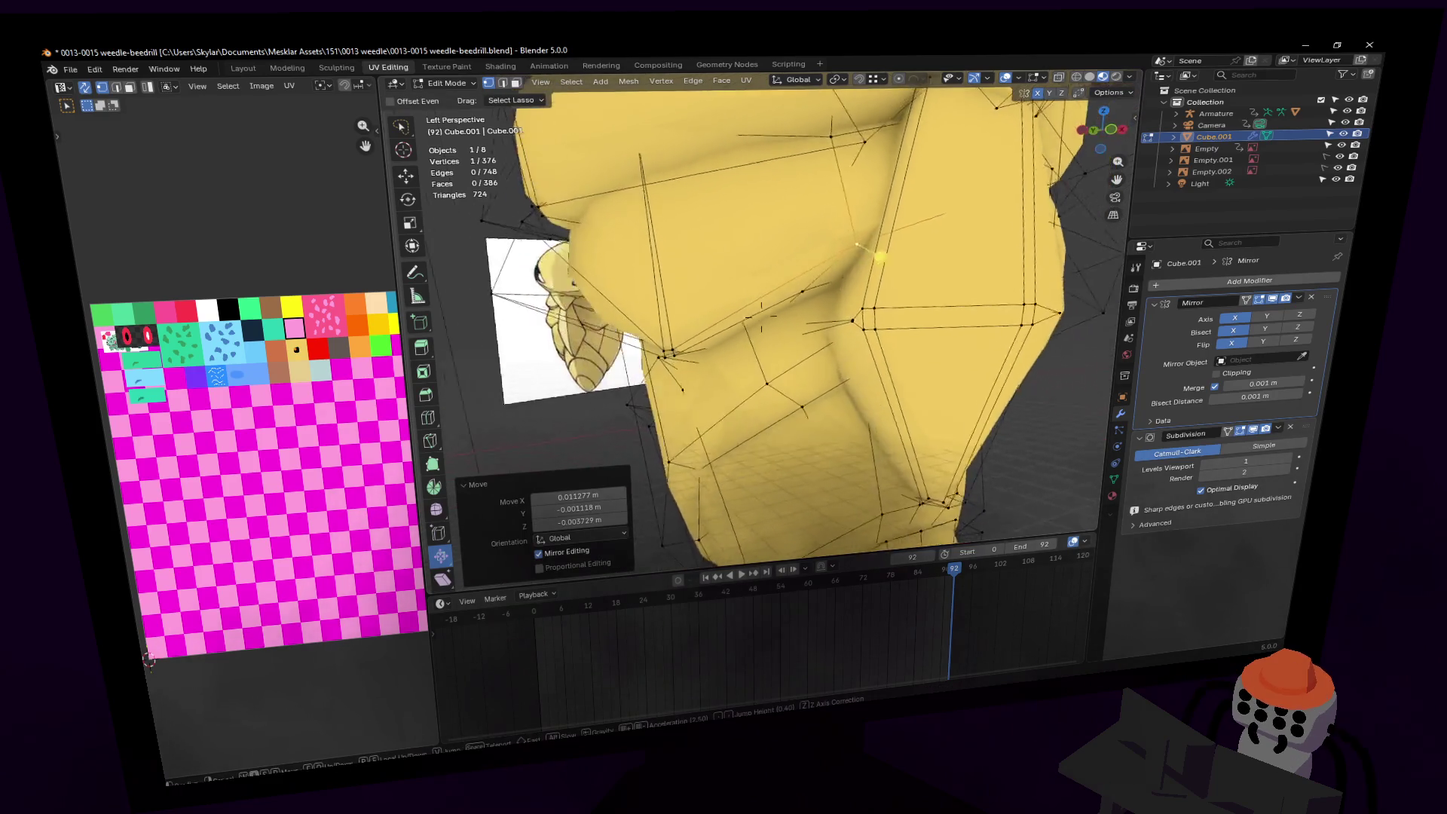
{"action": "key", "text": "w"}
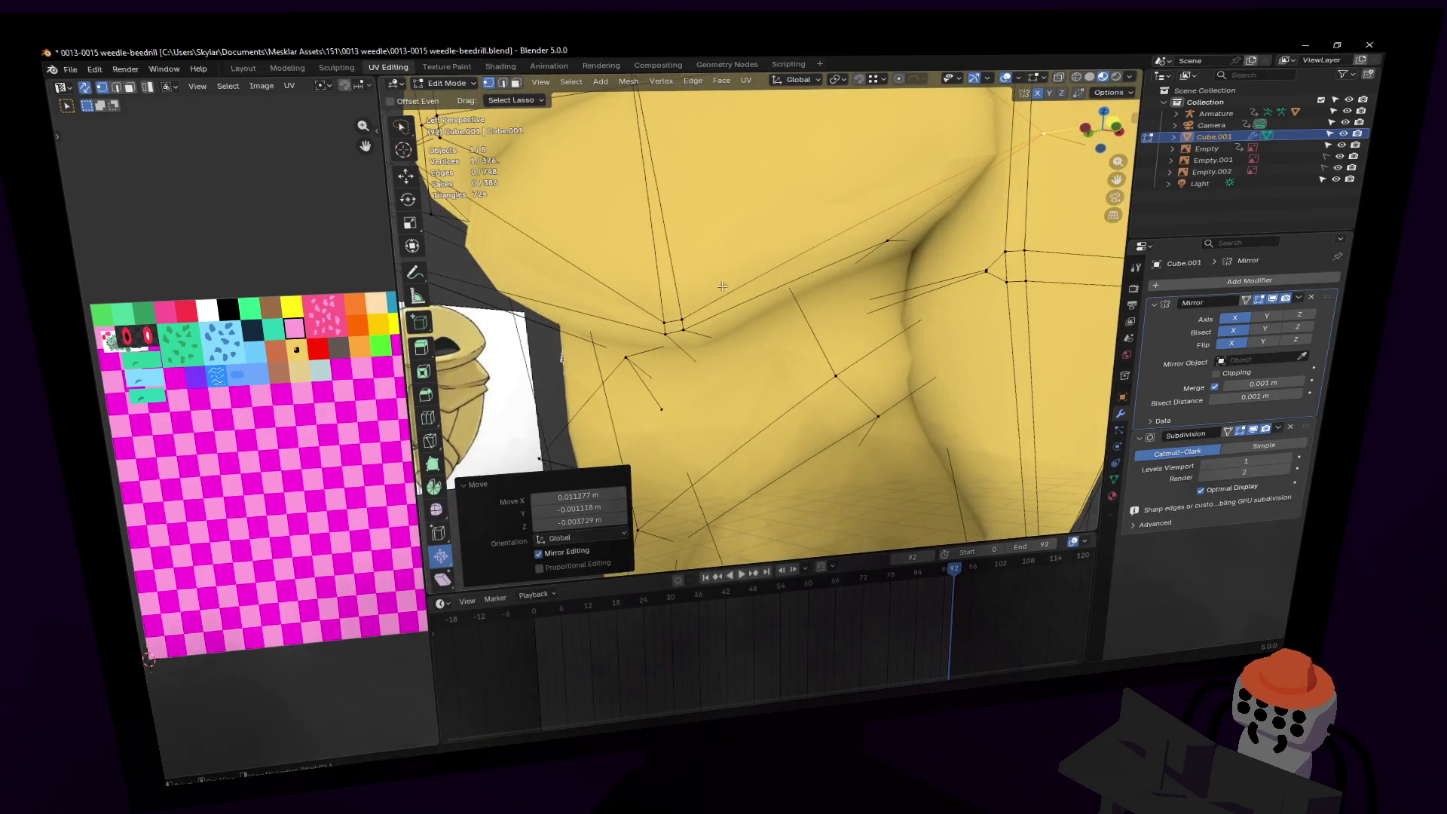
{"action": "left_click", "coordinate": [803, 261]}
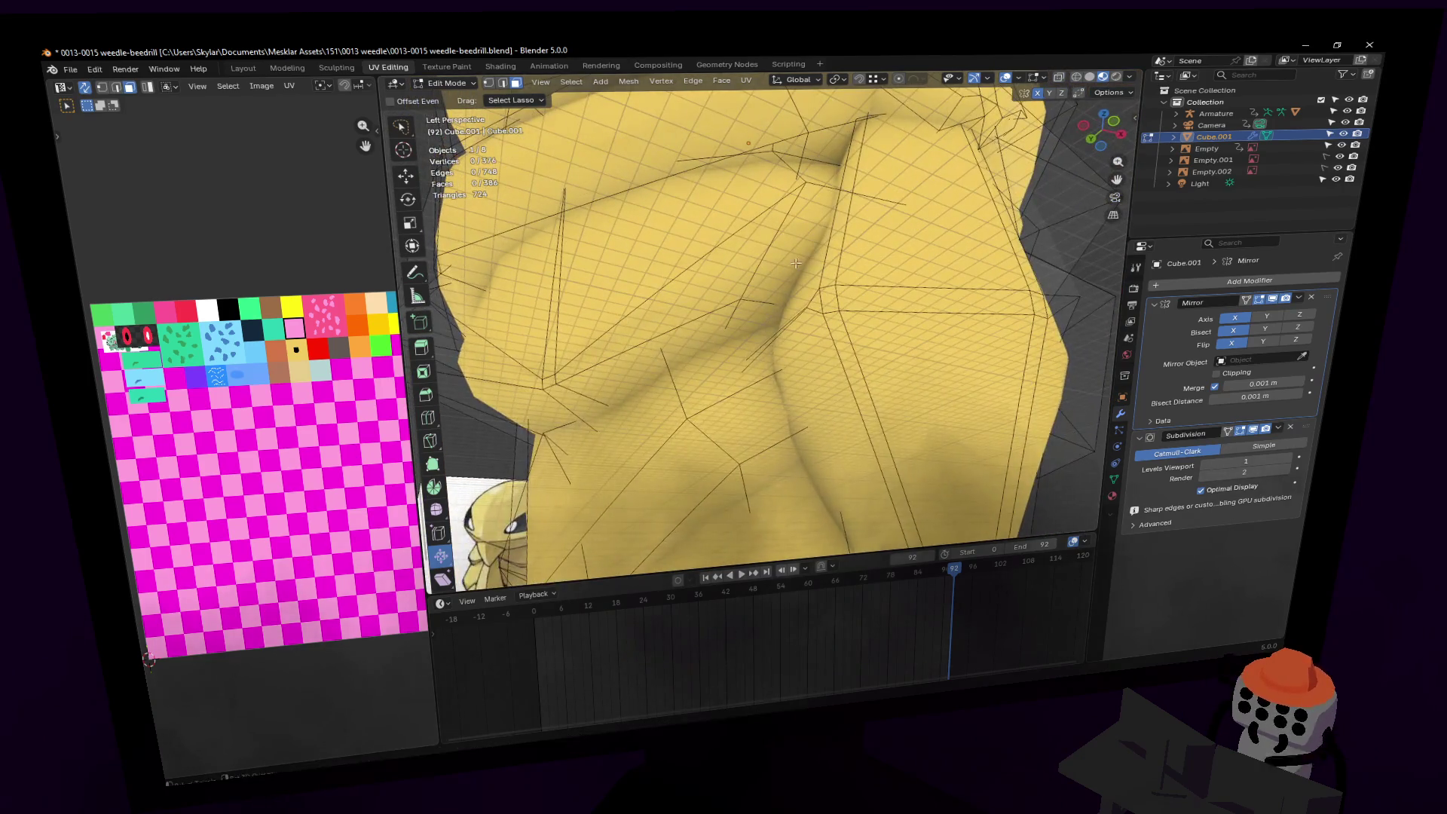
{"action": "left_click", "coordinate": [749, 331], "text": "shift"}
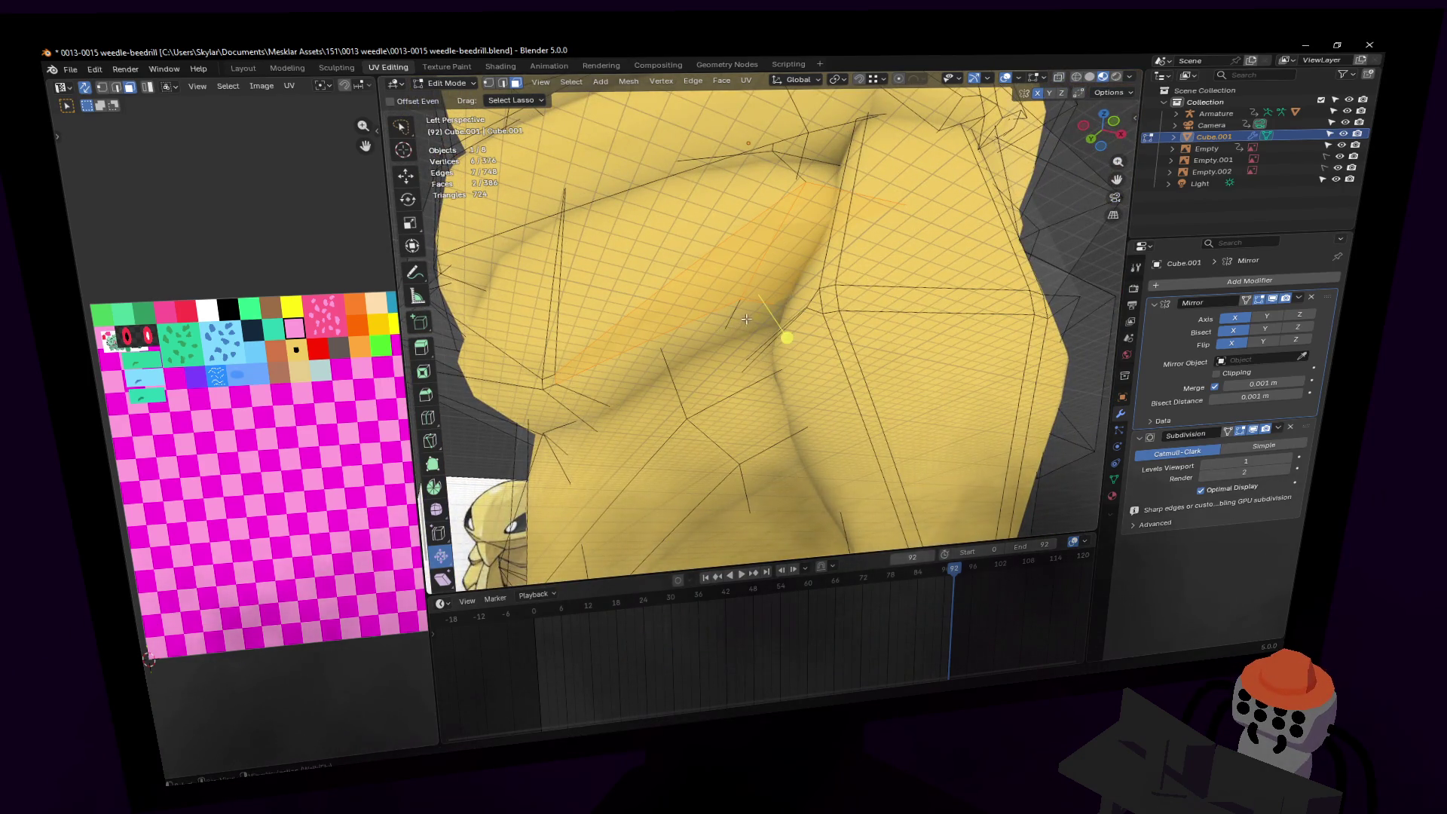
{"action": "key", "text": "shift+grave"}
{"action": "left_click", "coordinate": [719, 306]}
{"action": "key", "text": "g"}
{"action": "key", "text": "z"}
{"action": "left_click", "coordinate": [720, 306]}
Step: Shift crease vertices sideways along Y, one ending at Y 0.095371
{"action": "key", "text": "shift+grave"}
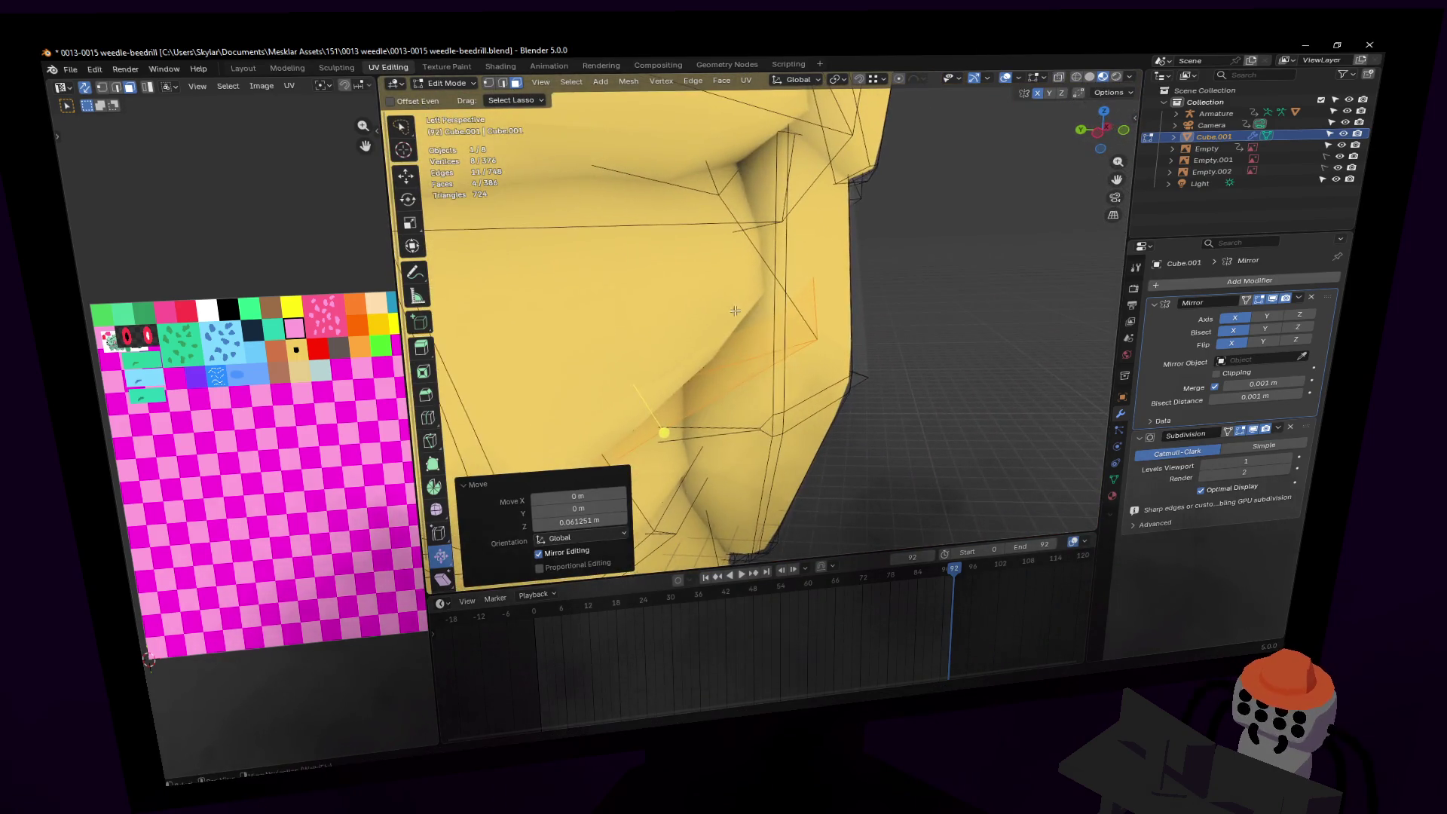
{"action": "left_click", "coordinate": [819, 337]}
{"action": "key", "text": "y"}
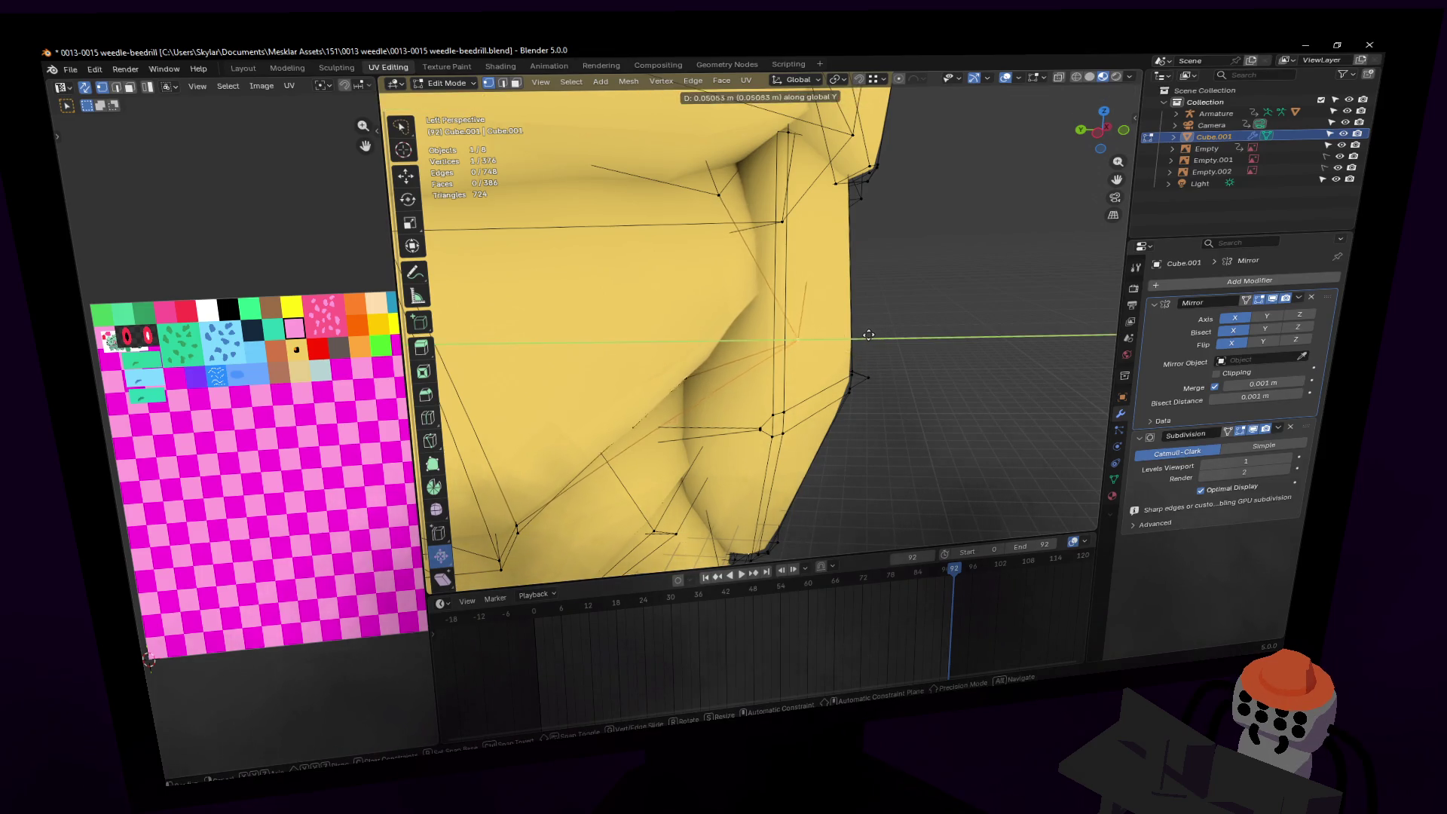
{"action": "left_click", "coordinate": [889, 334]}
{"action": "key", "text": "shift+grave"}
{"action": "left_click", "coordinate": [761, 317]}
{"action": "key", "text": "g"}
{"action": "key", "text": "y"}
{"action": "left_click", "coordinate": [761, 316]}
{"action": "key", "text": "shift+grave"}
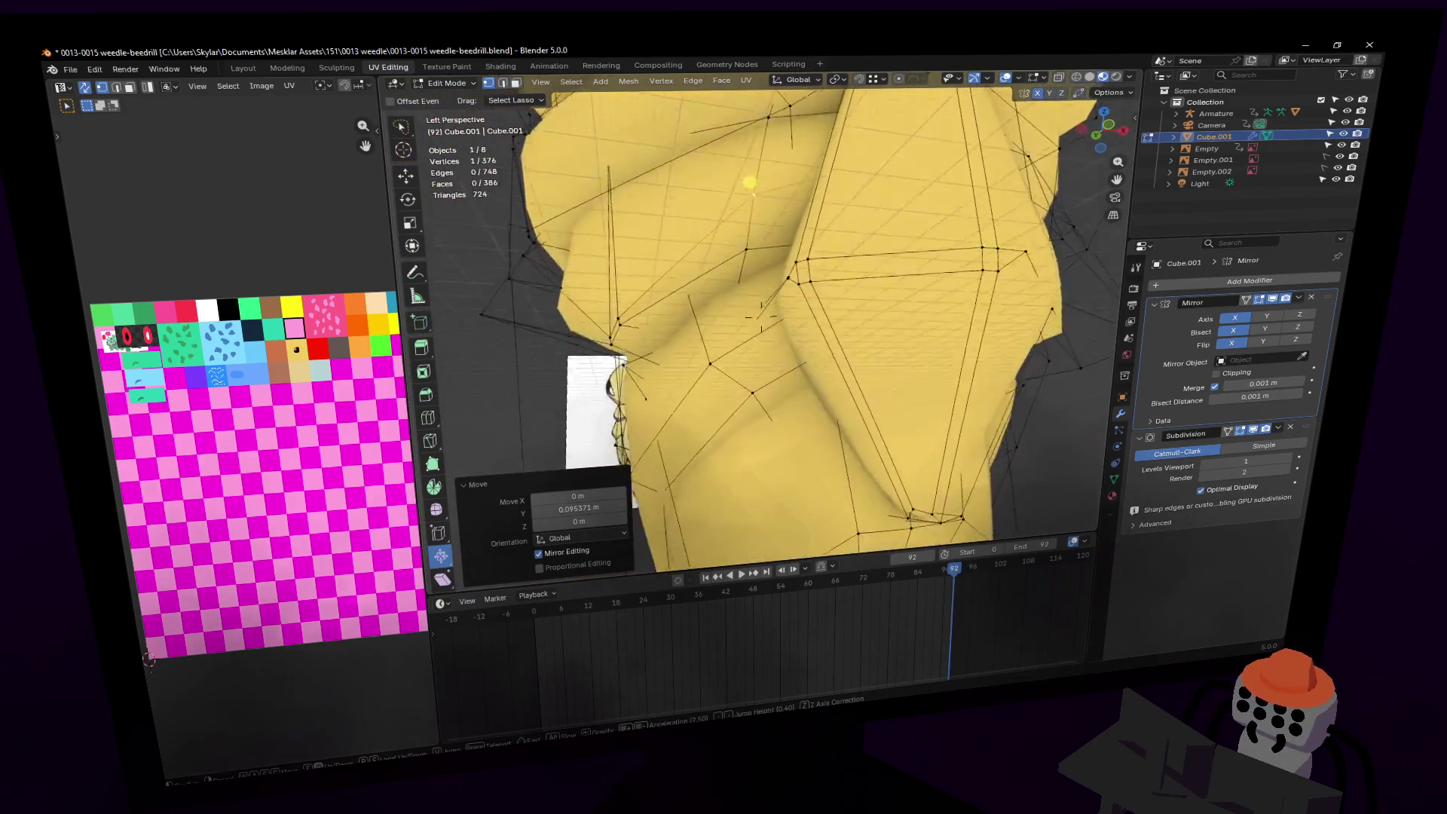
{"action": "left_click", "coordinate": [761, 317]}
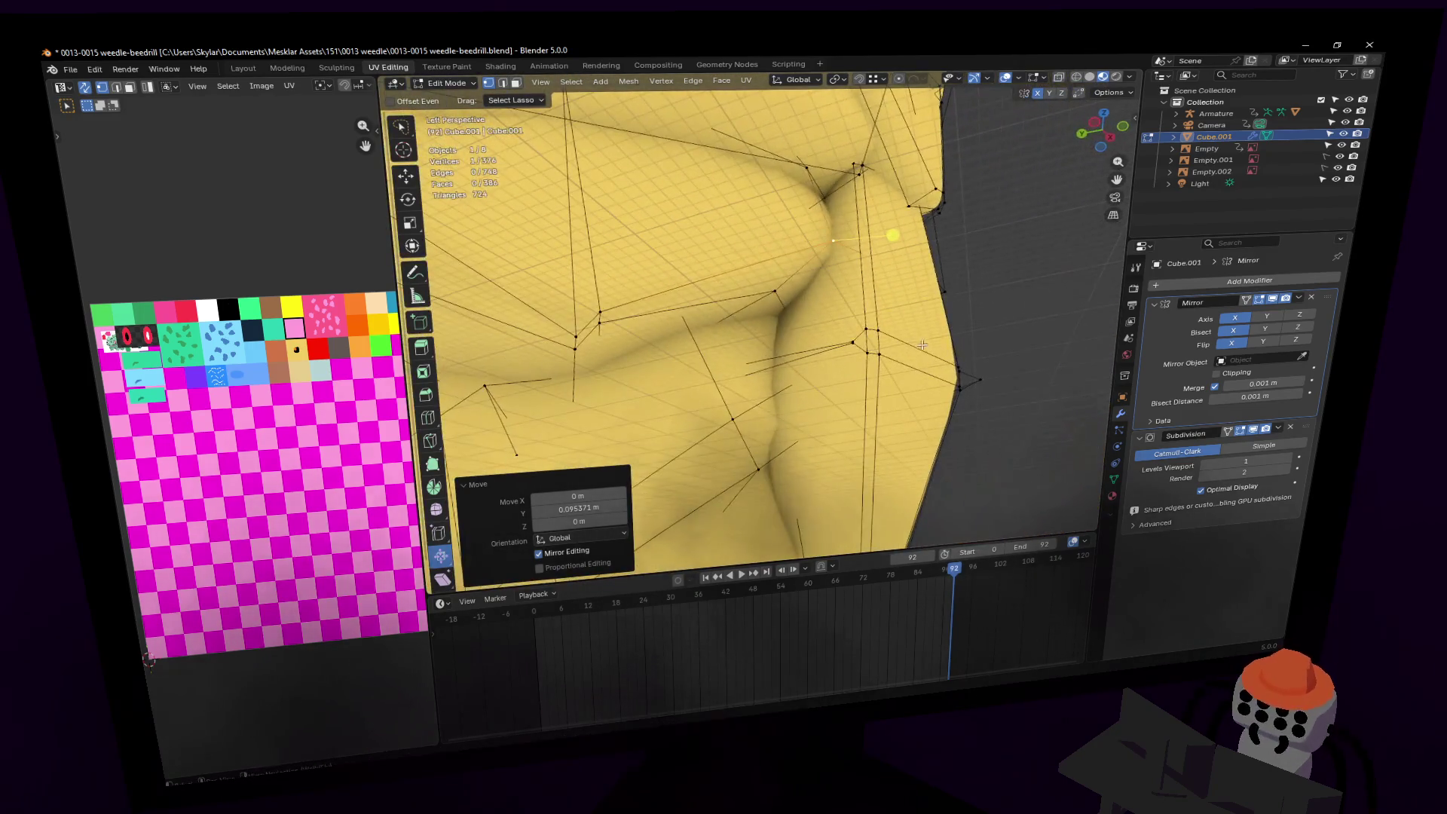
Step: Freely move one crease vertex, then a pair, and return to Object Mode
{"action": "mouse_move", "coordinate": [787, 305]}
{"action": "middle_mouse_down"}
{"action": "mouse_move", "coordinate": [934, 248]}
{"action": "mouse_move", "coordinate": [922, 253]}
{"action": "middle_mouse_up"}
{"action": "key", "text": "g"}
{"action": "key", "text": "z"}
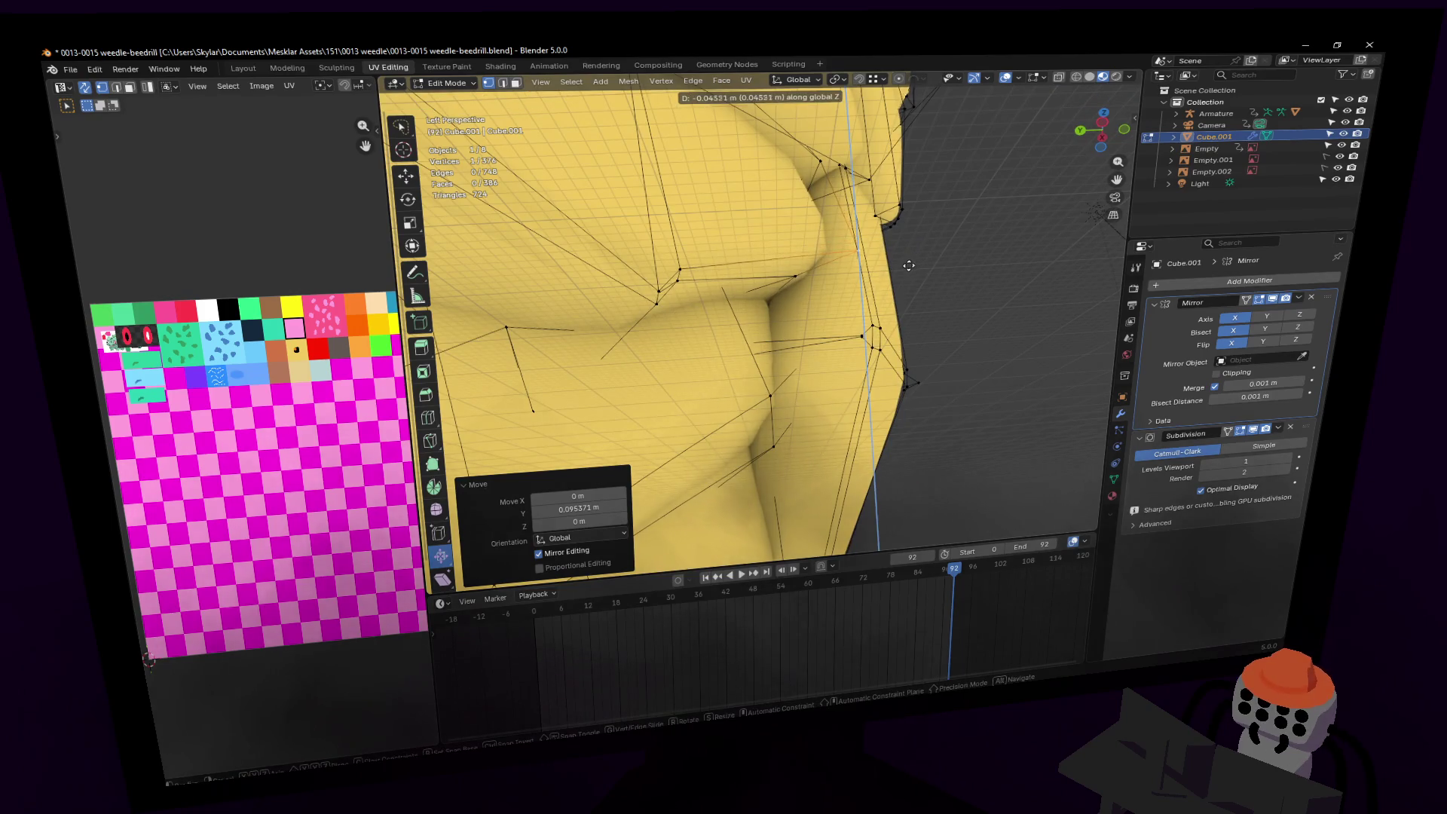
{"action": "right_click", "coordinate": [926, 258]}
{"action": "key", "text": "g"}
{"action": "left_click", "coordinate": [868, 247]}
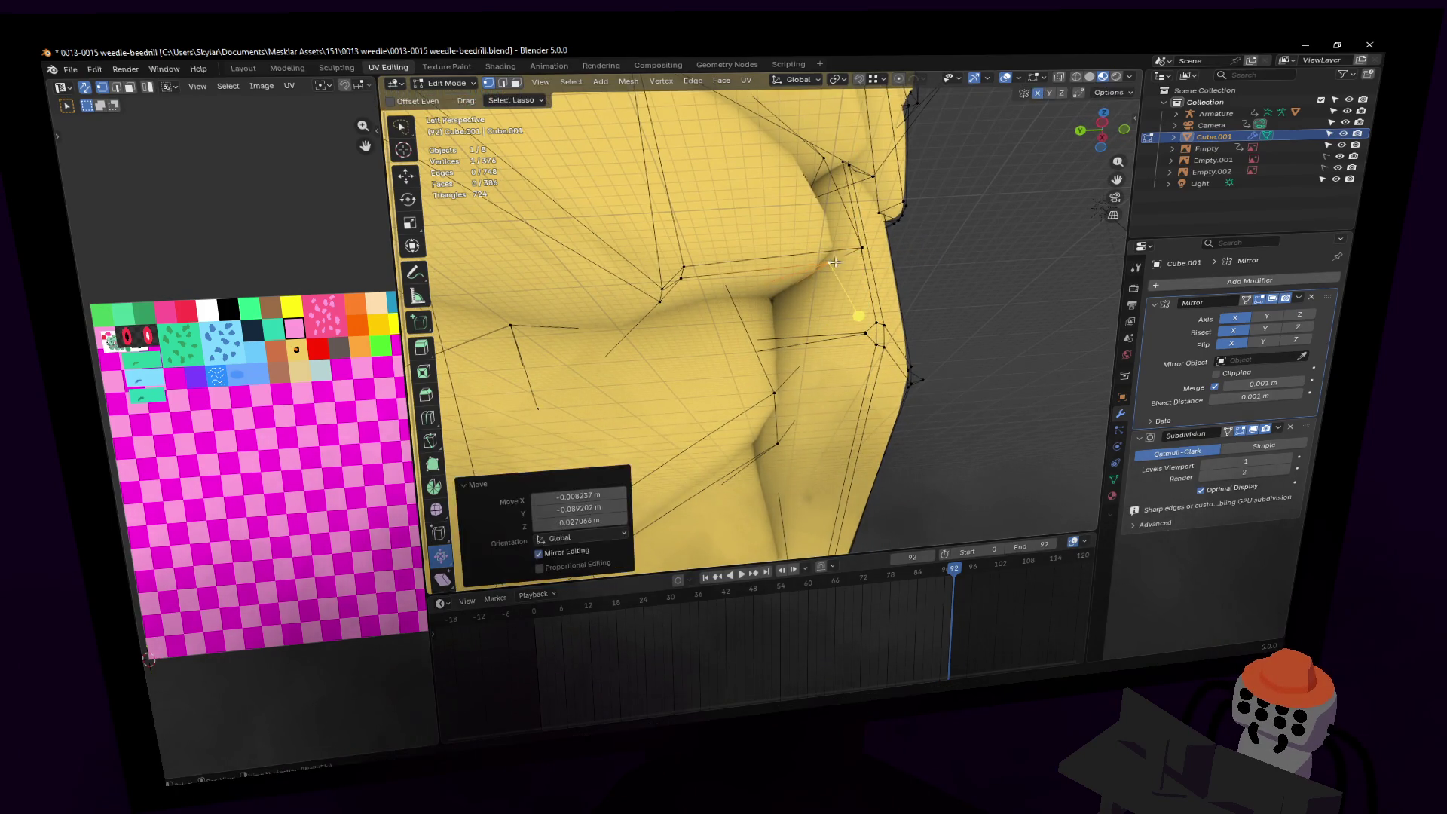
{"action": "left_click", "coordinate": [829, 262], "text": "shift"}
{"action": "key", "text": "g"}
{"action": "left_click", "coordinate": [843, 267]}
{"action": "scroll", "coordinate": [843, 266], "scroll_direction": "down", "scroll_amount": 10}
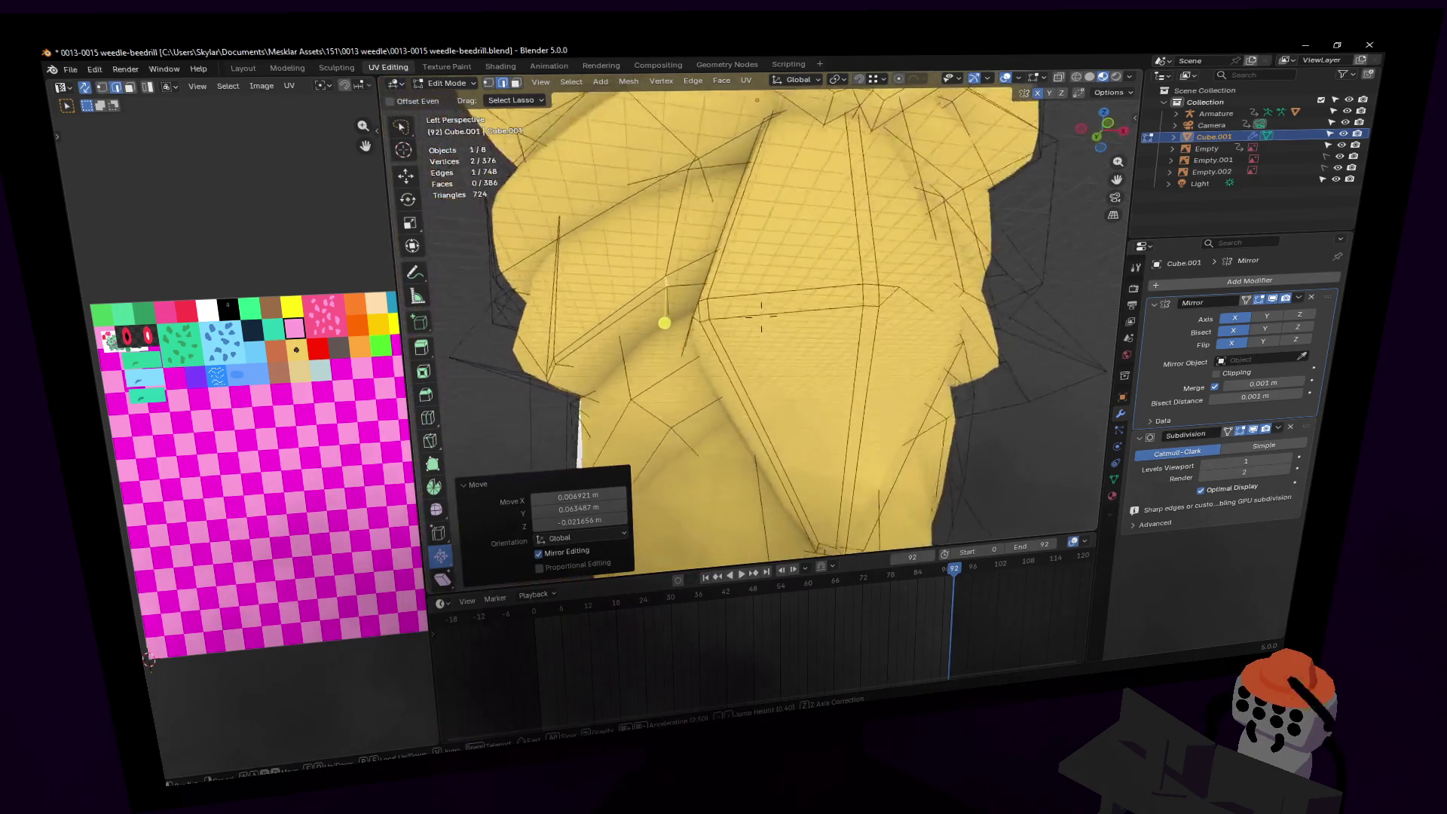
{"action": "key", "text": "Tab"}
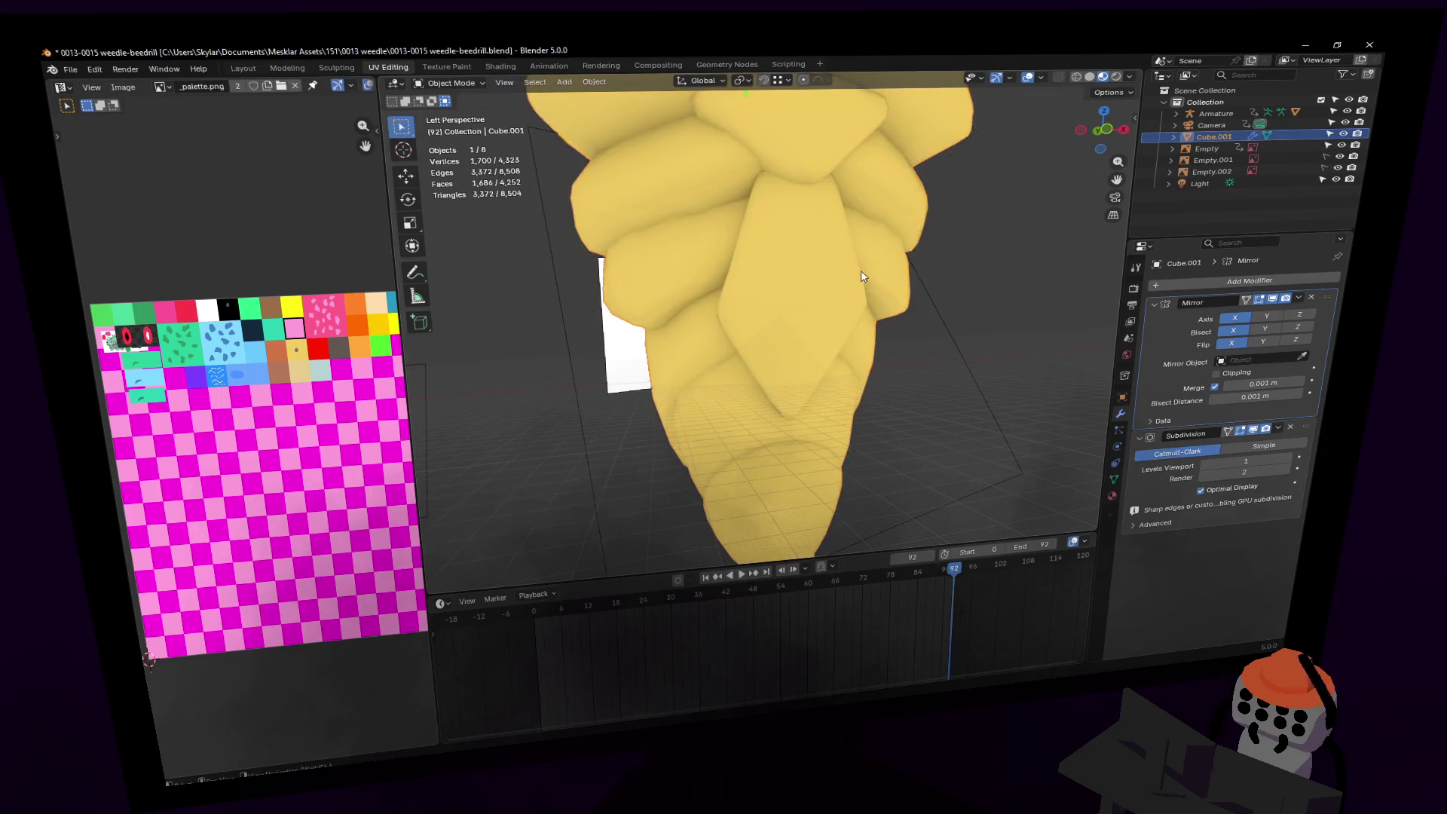
Step: In Edit Mode, rotate the selected crease elements by 5.42°
{"action": "key", "text": "shift+grave"}
{"action": "key", "text": "s"}
{"action": "key", "text": "w"}
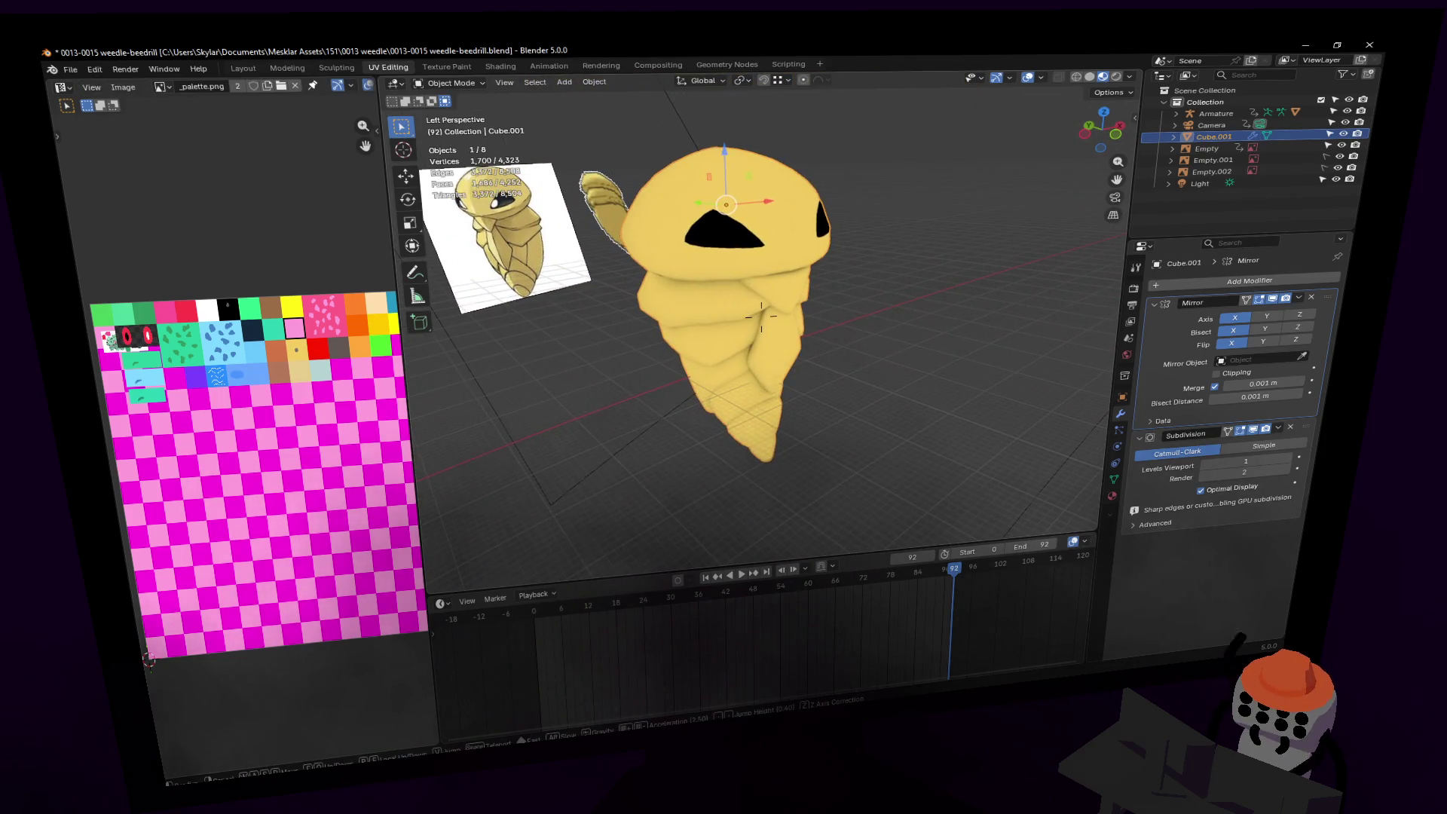
{"action": "key", "text": "w"}
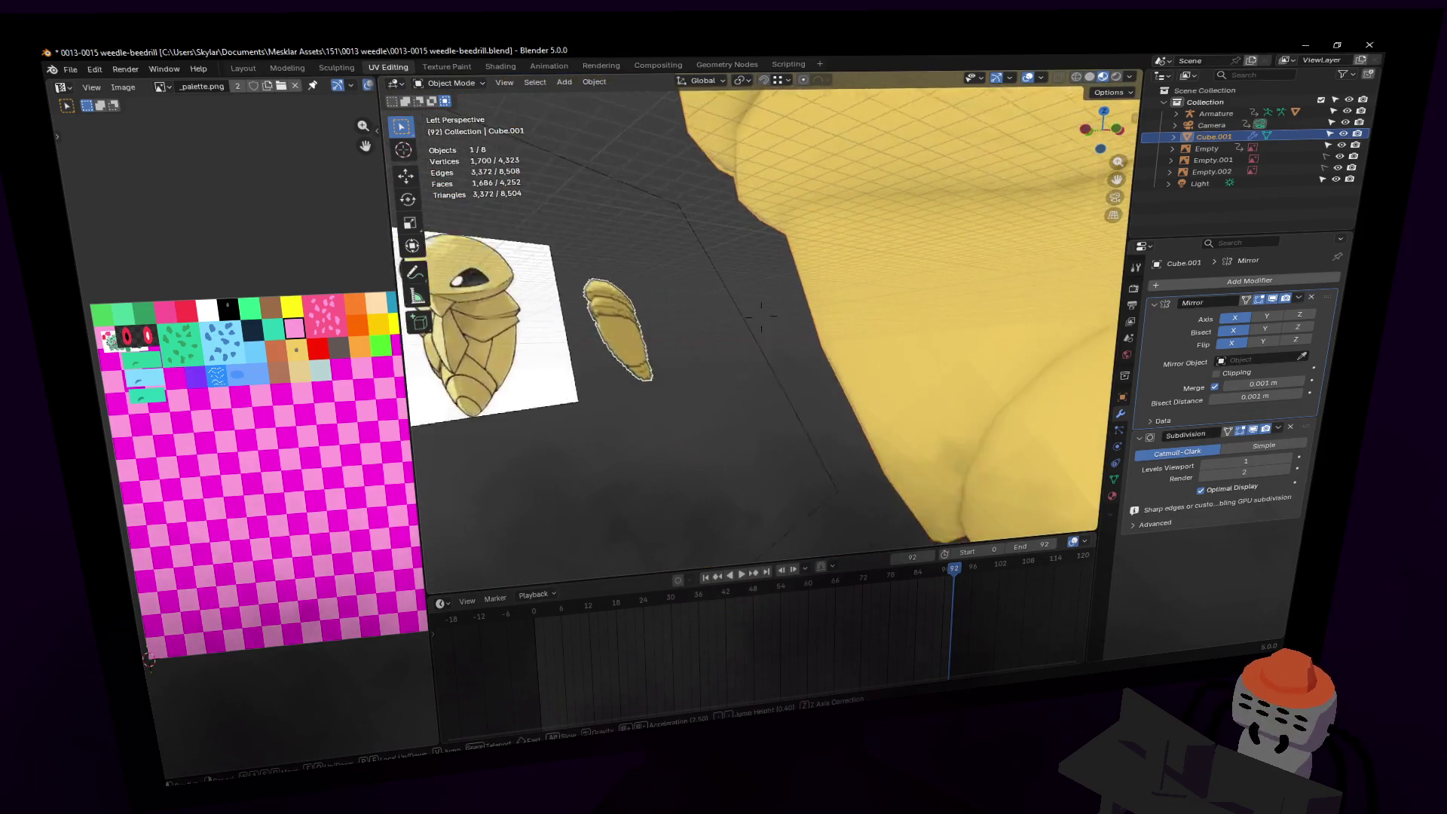
{"action": "key", "text": "Return"}
{"action": "key", "text": "Tab"}
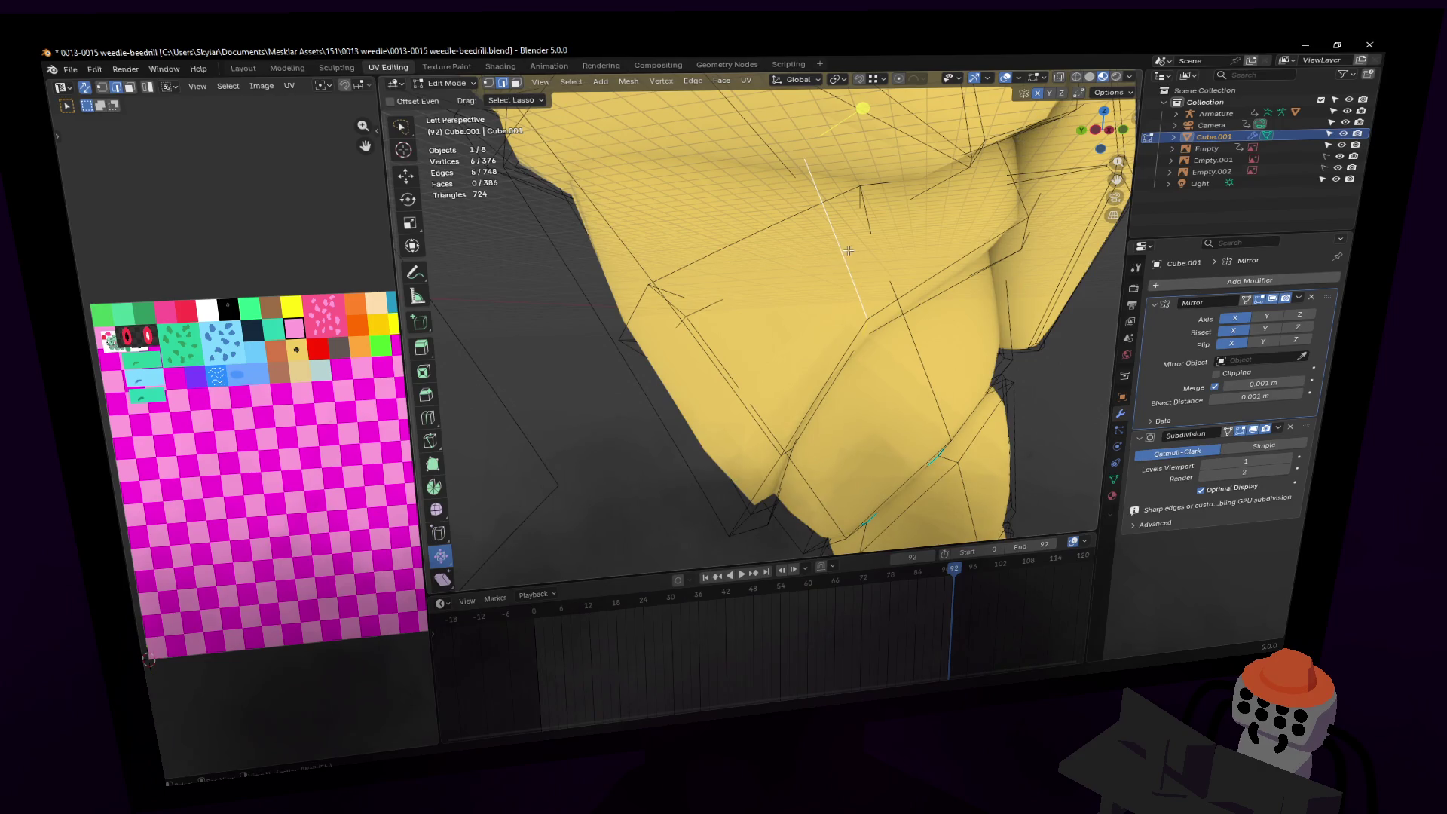
{"action": "key", "text": "r"}
{"action": "left_click", "coordinate": [874, 172]}
{"action": "key", "text": "r"}
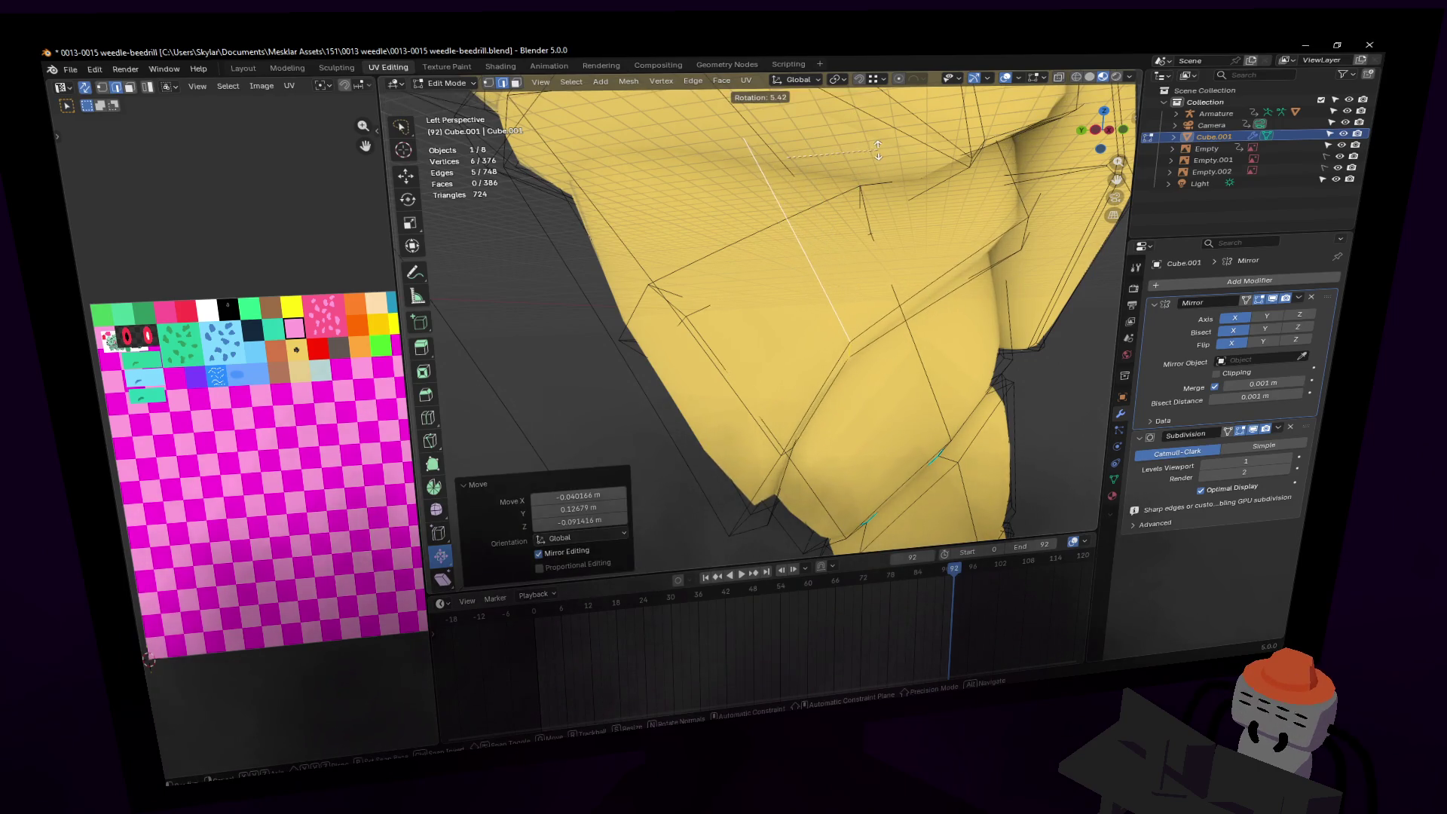
{"action": "left_click", "coordinate": [864, 173]}
Step: Bevel the crease edge into two segments with Ctrl+B
{"action": "key", "text": "KP_Decimal"}
{"action": "key", "text": "ctrl+b"}
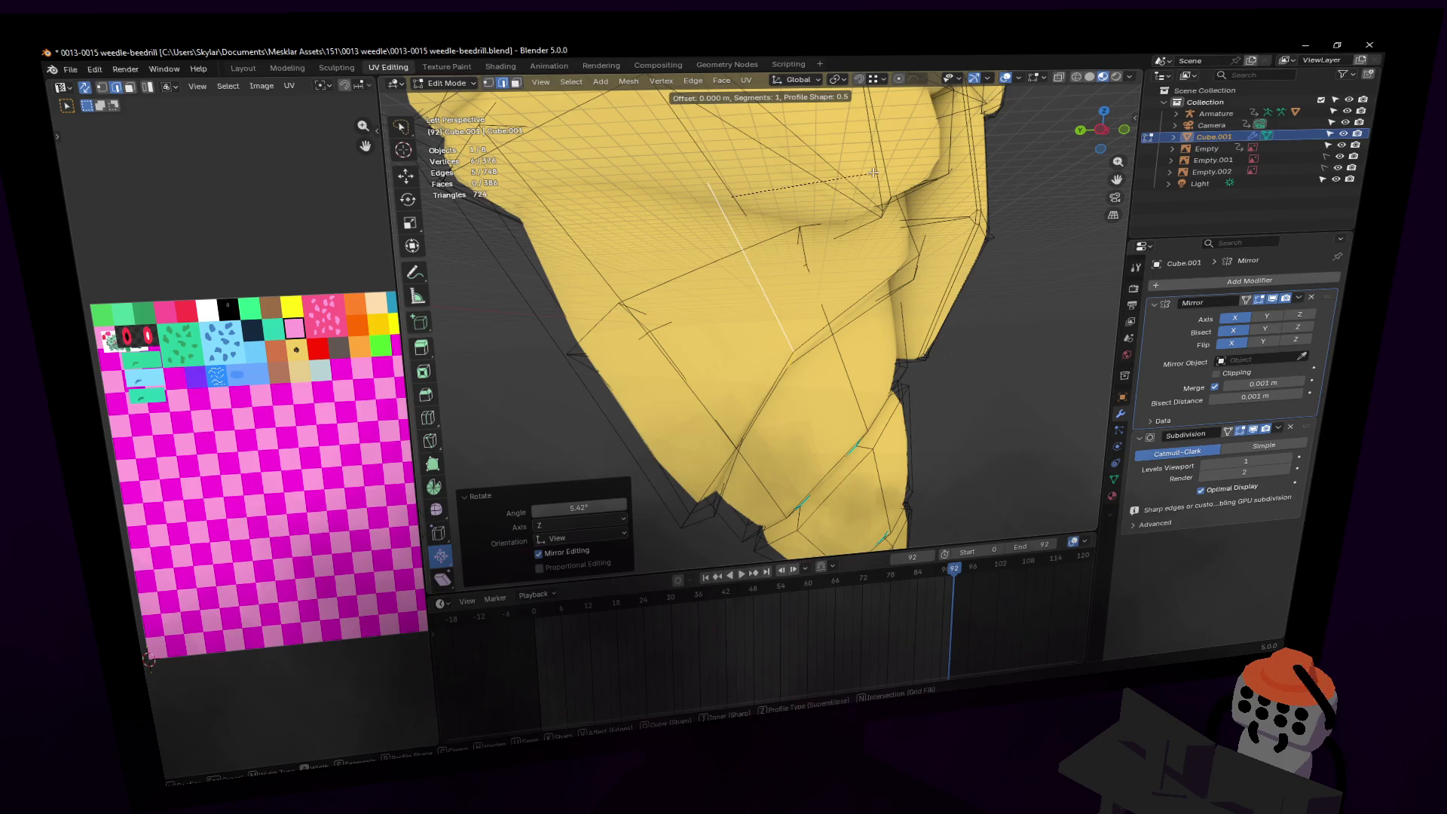
{"action": "left_click", "coordinate": [885, 167]}
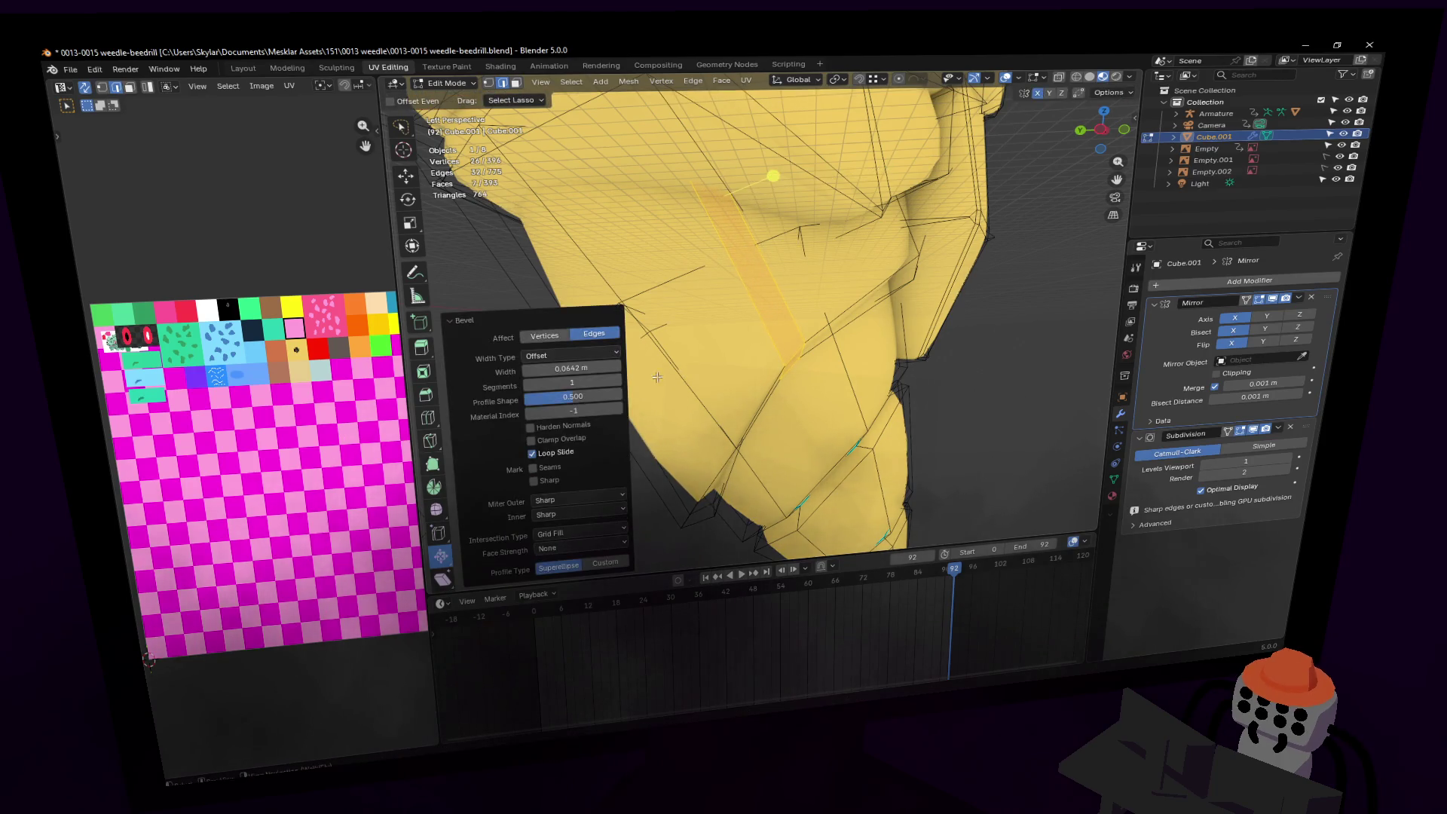
{"action": "left_click", "coordinate": [752, 257]}
{"action": "key", "text": "KP_Decimal"}
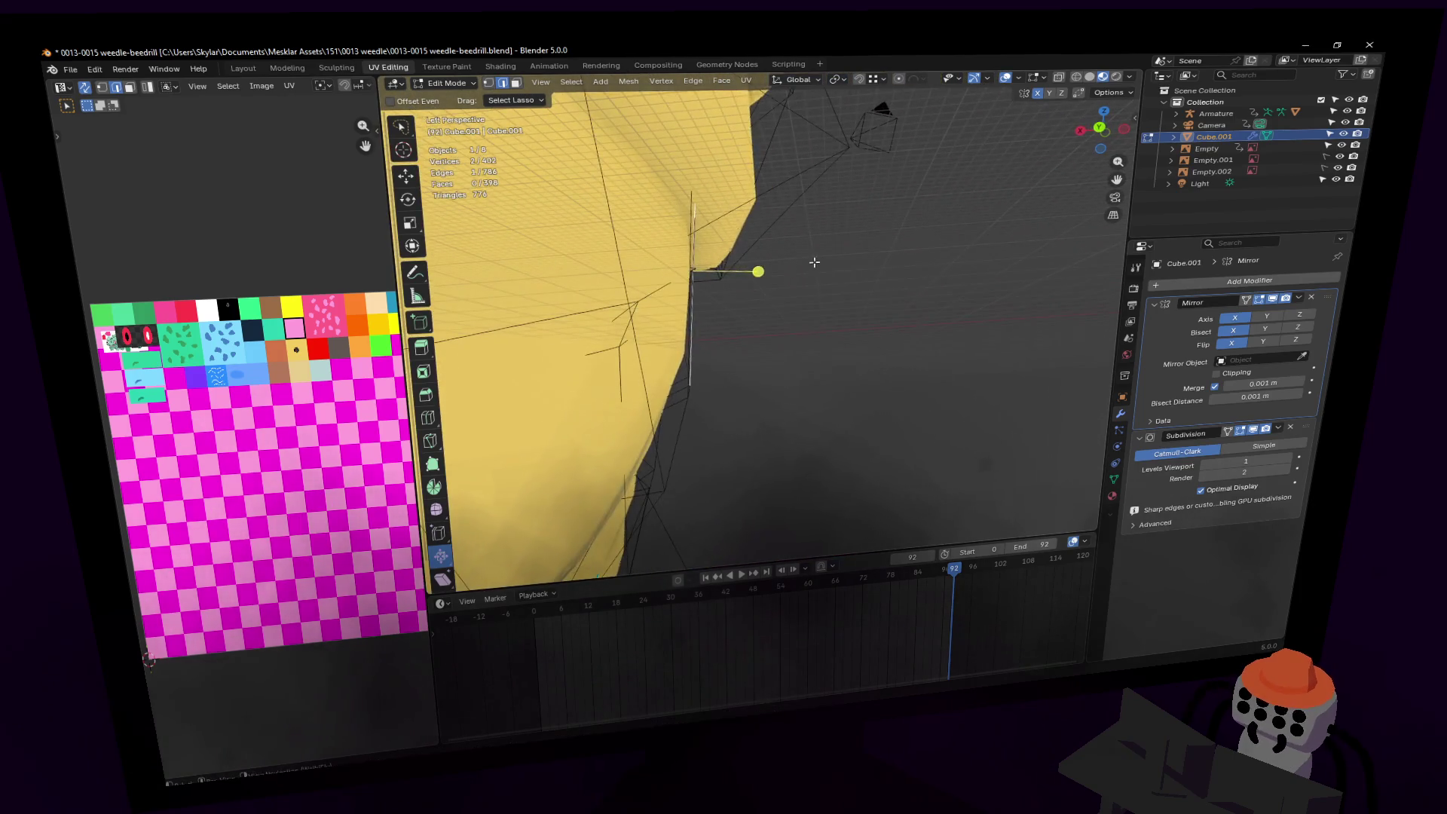
Step: Mark the selected crease edge sharp and check the smoothed cocoon in Object Mode
{"action": "key", "text": "Tab"}
{"action": "key", "text": "KP_Decimal"}
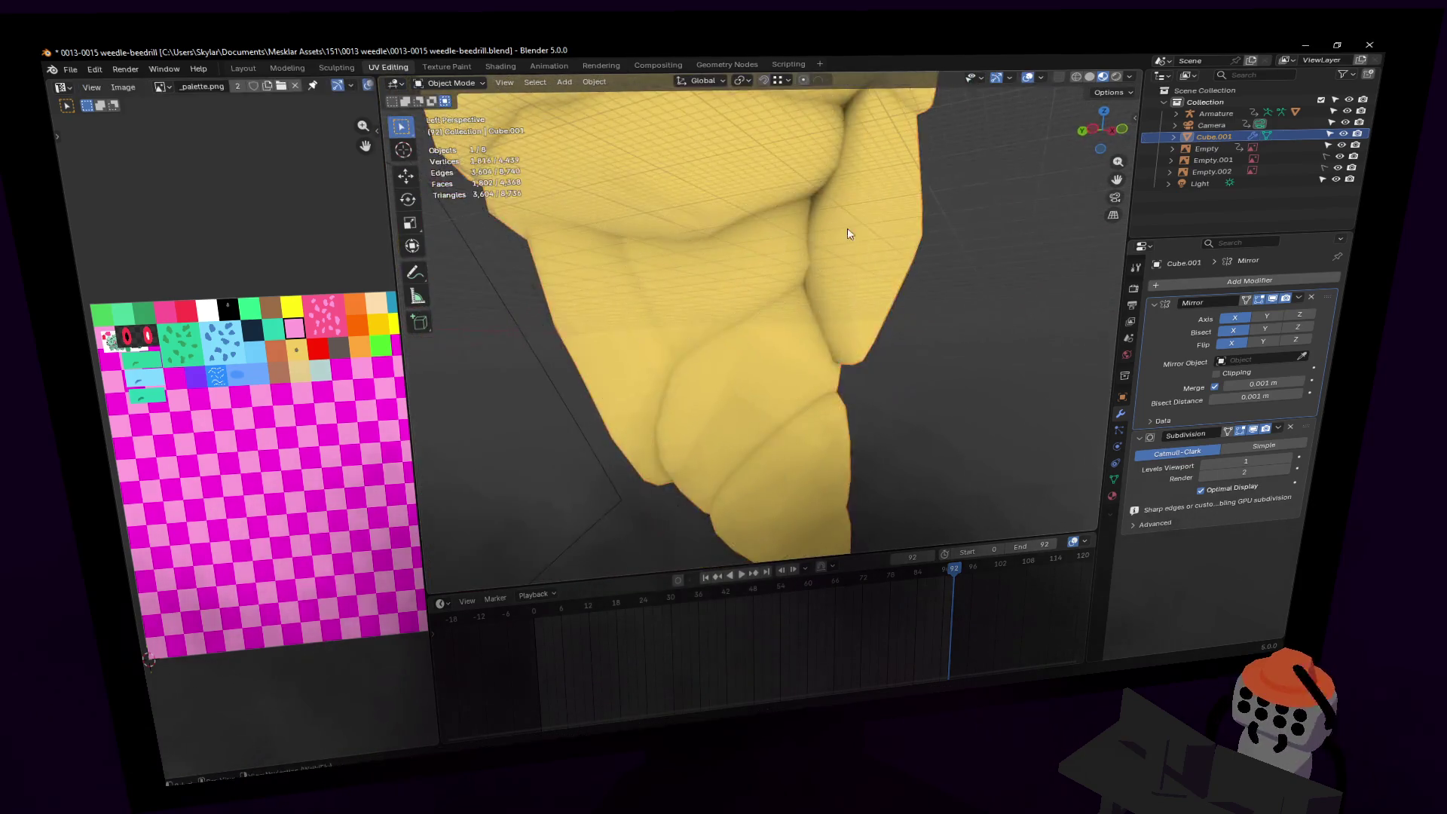
{"action": "key", "text": "Tab"}
{"action": "key", "text": "KP_Decimal"}
{"action": "right_click", "coordinate": [910, 219]}
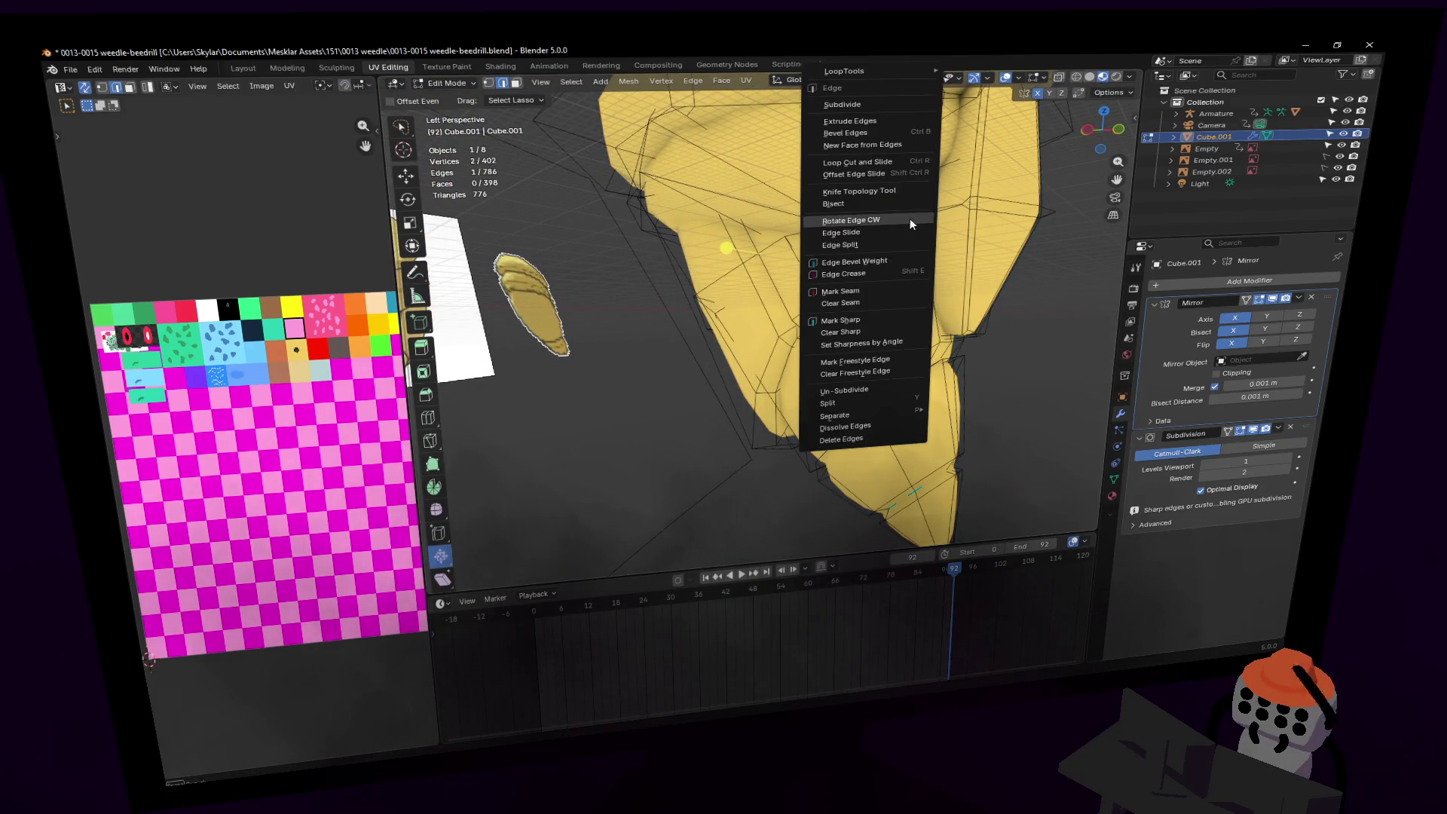
{"action": "key", "text": "Escape"}
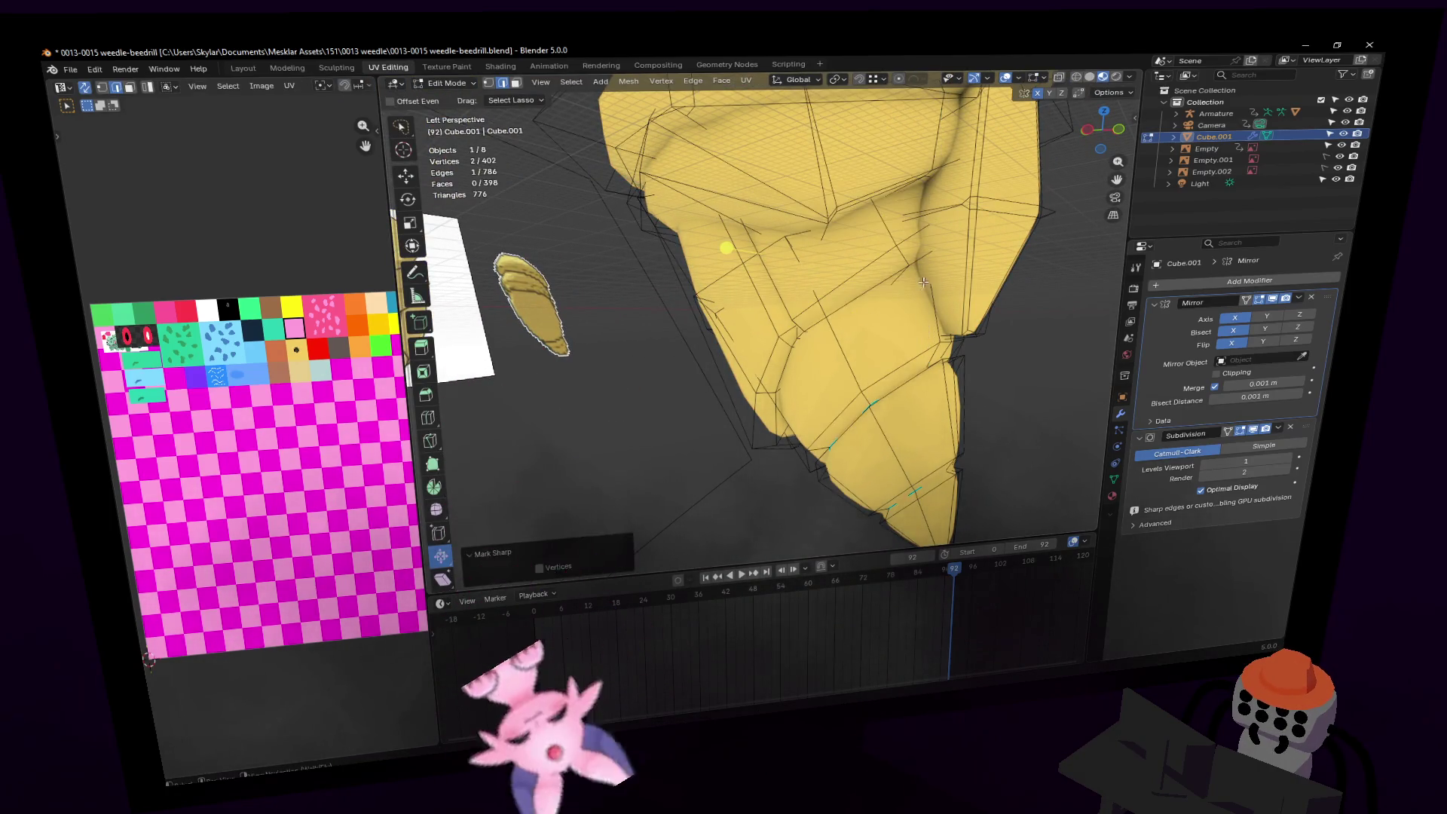
{"action": "key", "text": "Tab"}
{"action": "key", "text": "shift+grave"}
{"action": "left_click", "coordinate": [926, 282]}
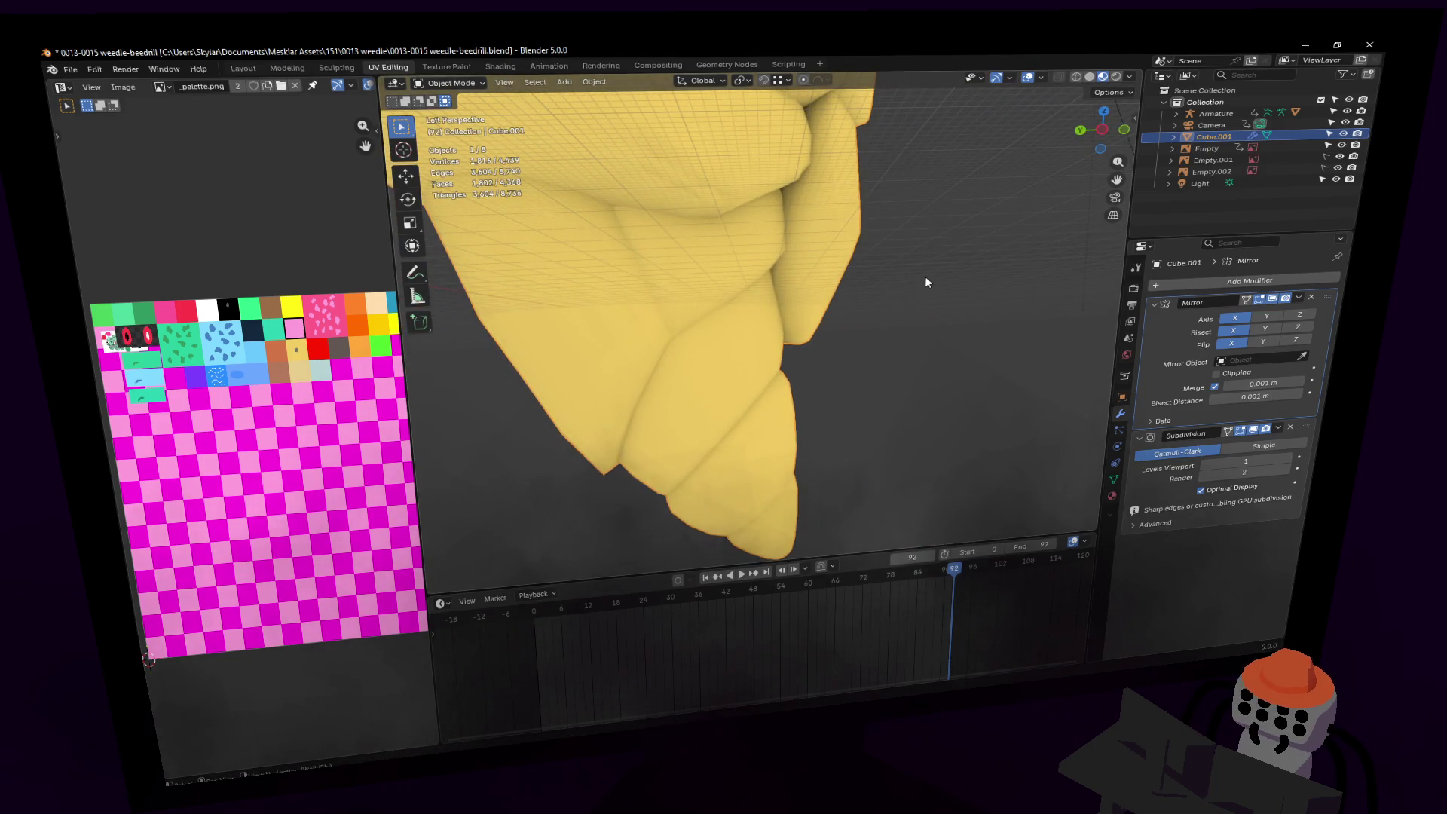
Step: Move the selected crease edge to a new position in Edit Mode
{"action": "key", "text": "Tab"}
{"action": "key", "text": "shift+grave"}
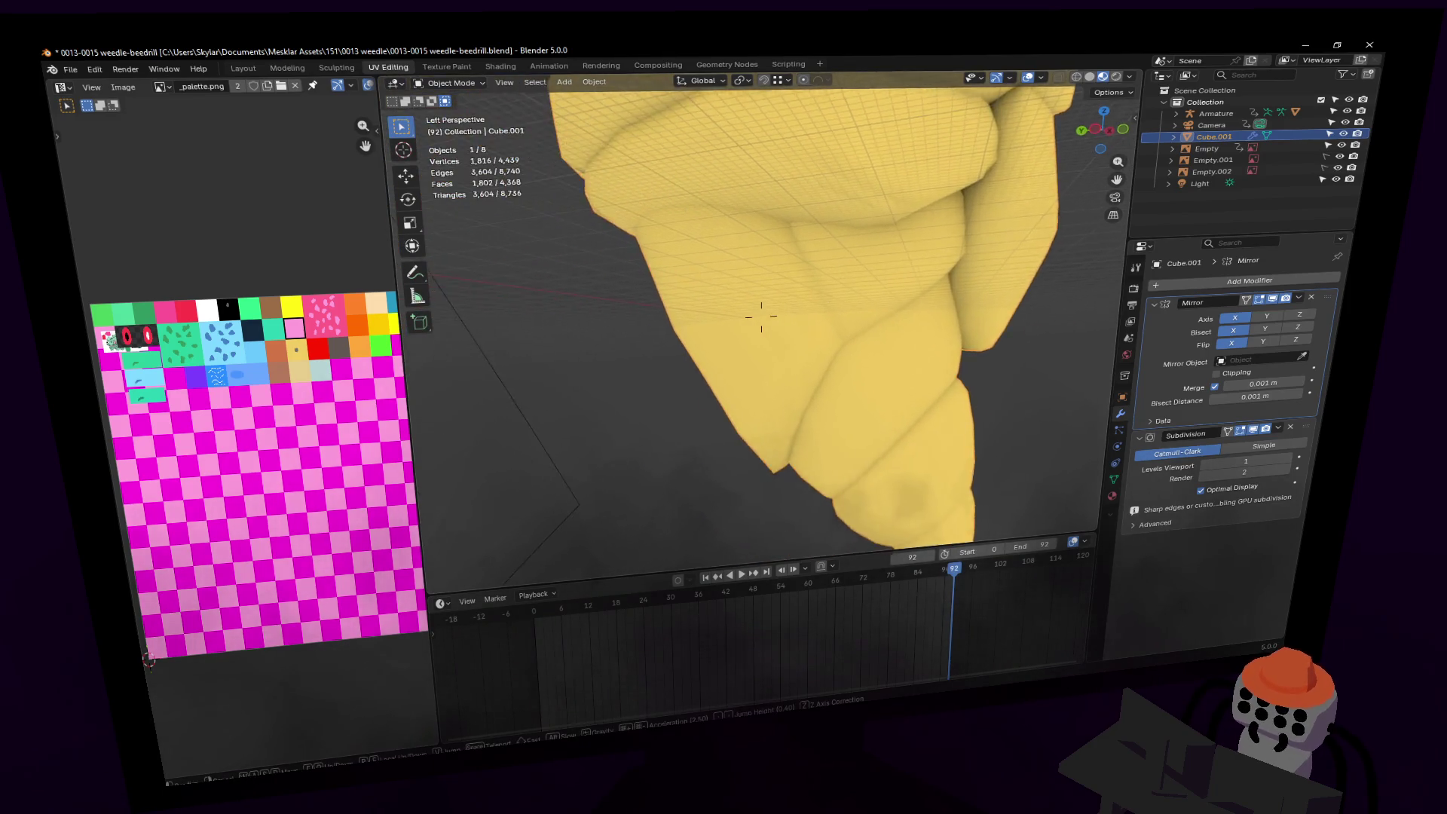
{"action": "left_click", "coordinate": [856, 329]}
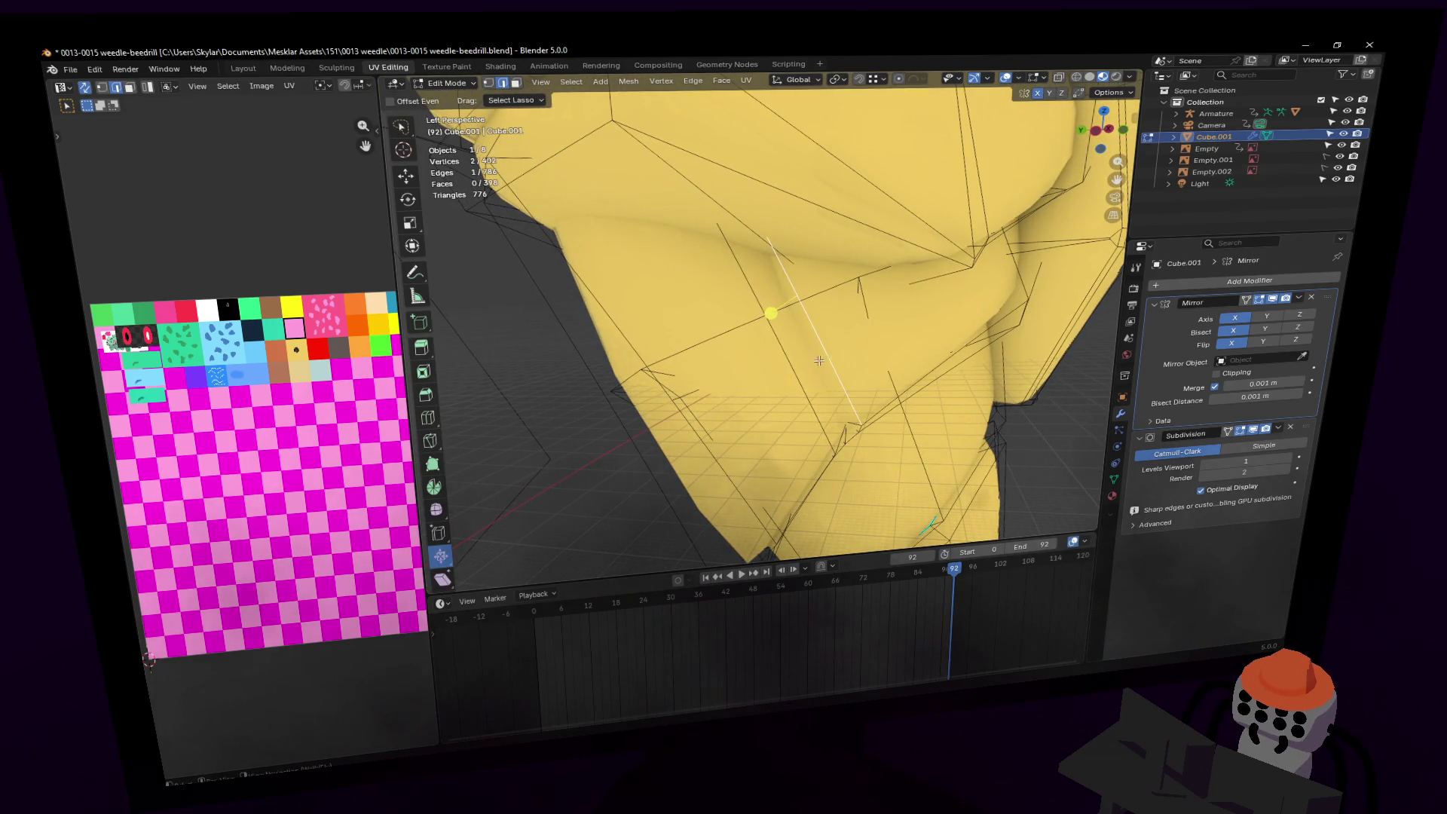
{"action": "key", "text": "shift+grave"}
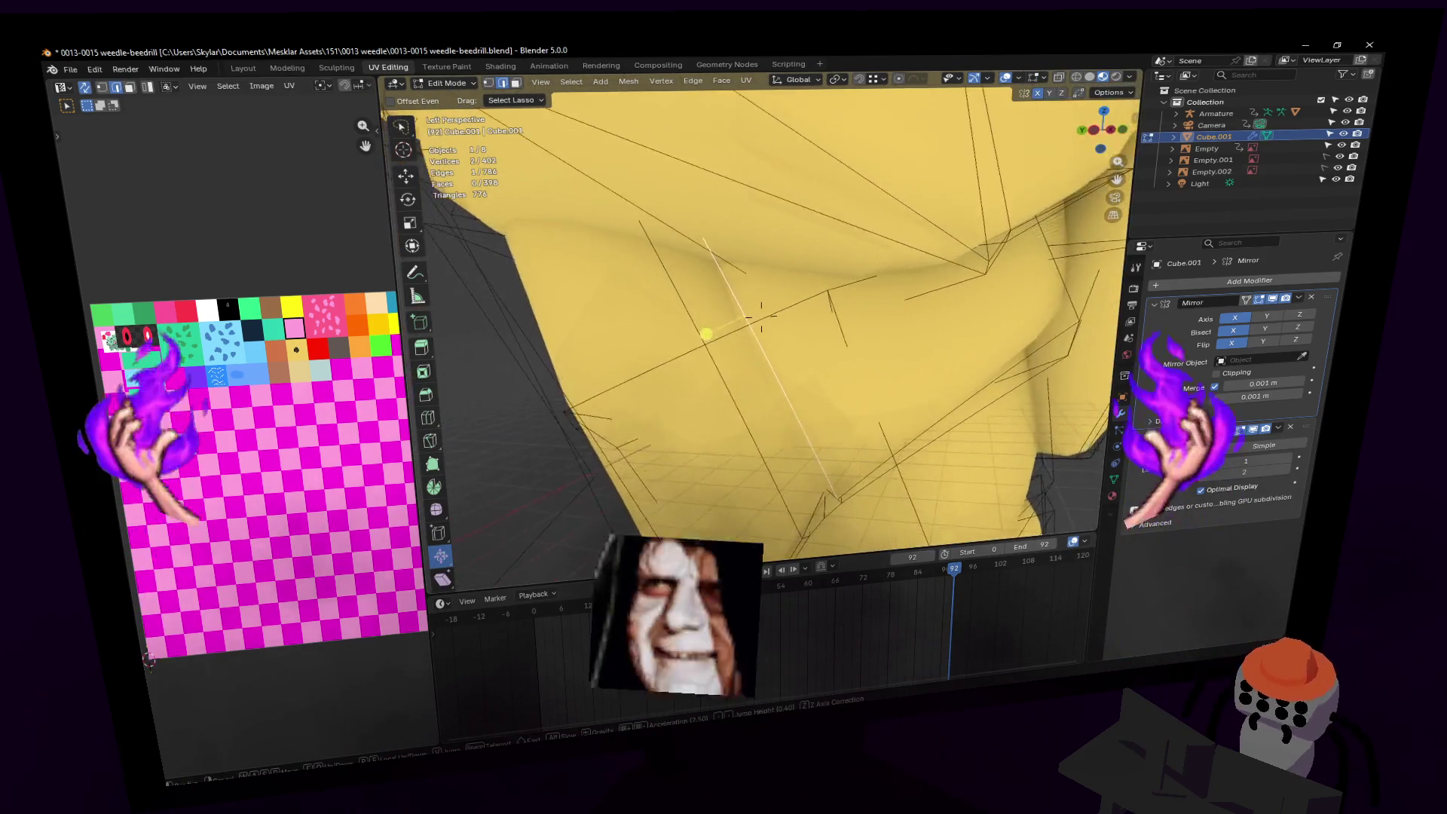
{"action": "left_click", "coordinate": [761, 316]}
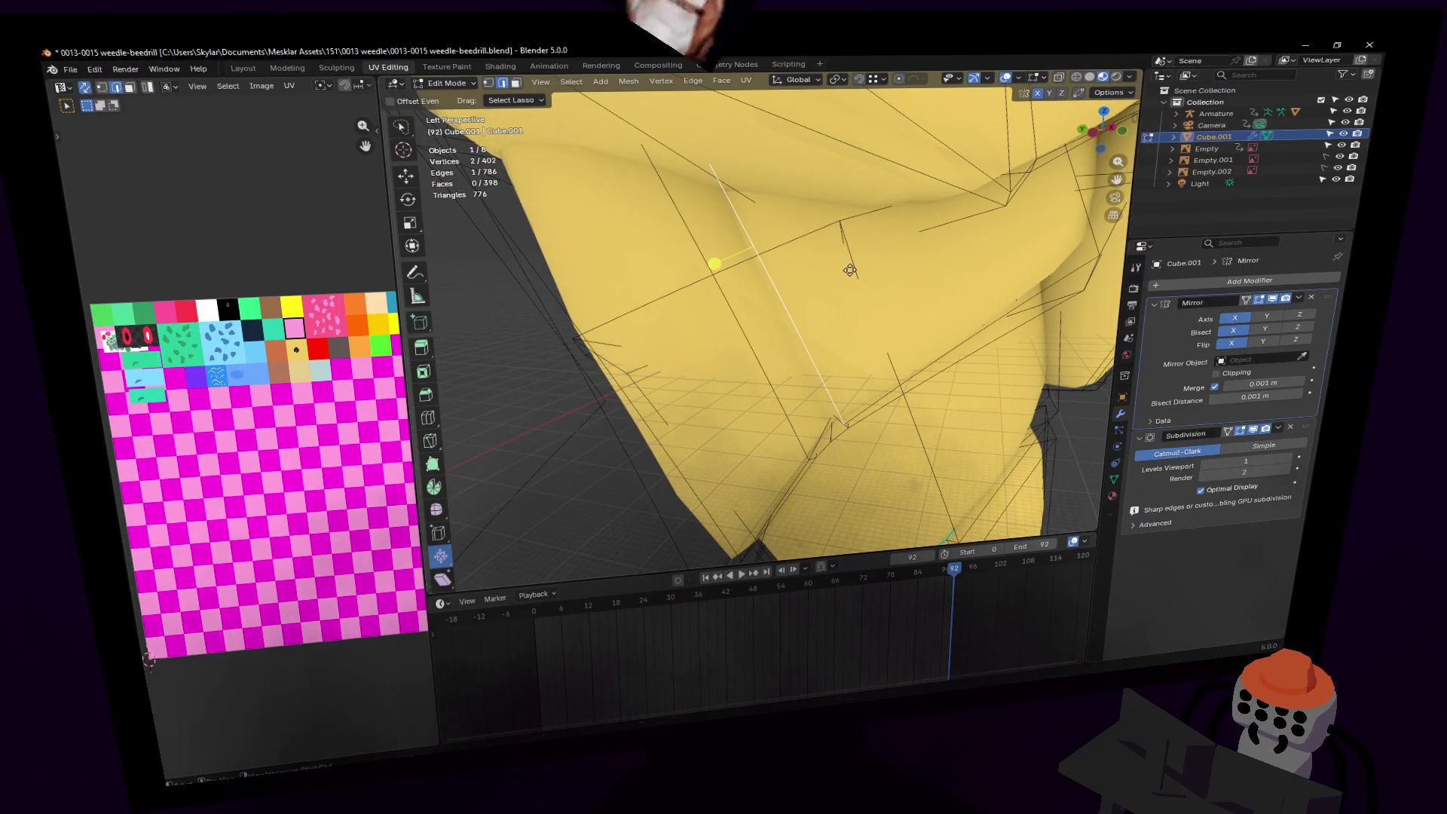
{"action": "key", "text": "g"}
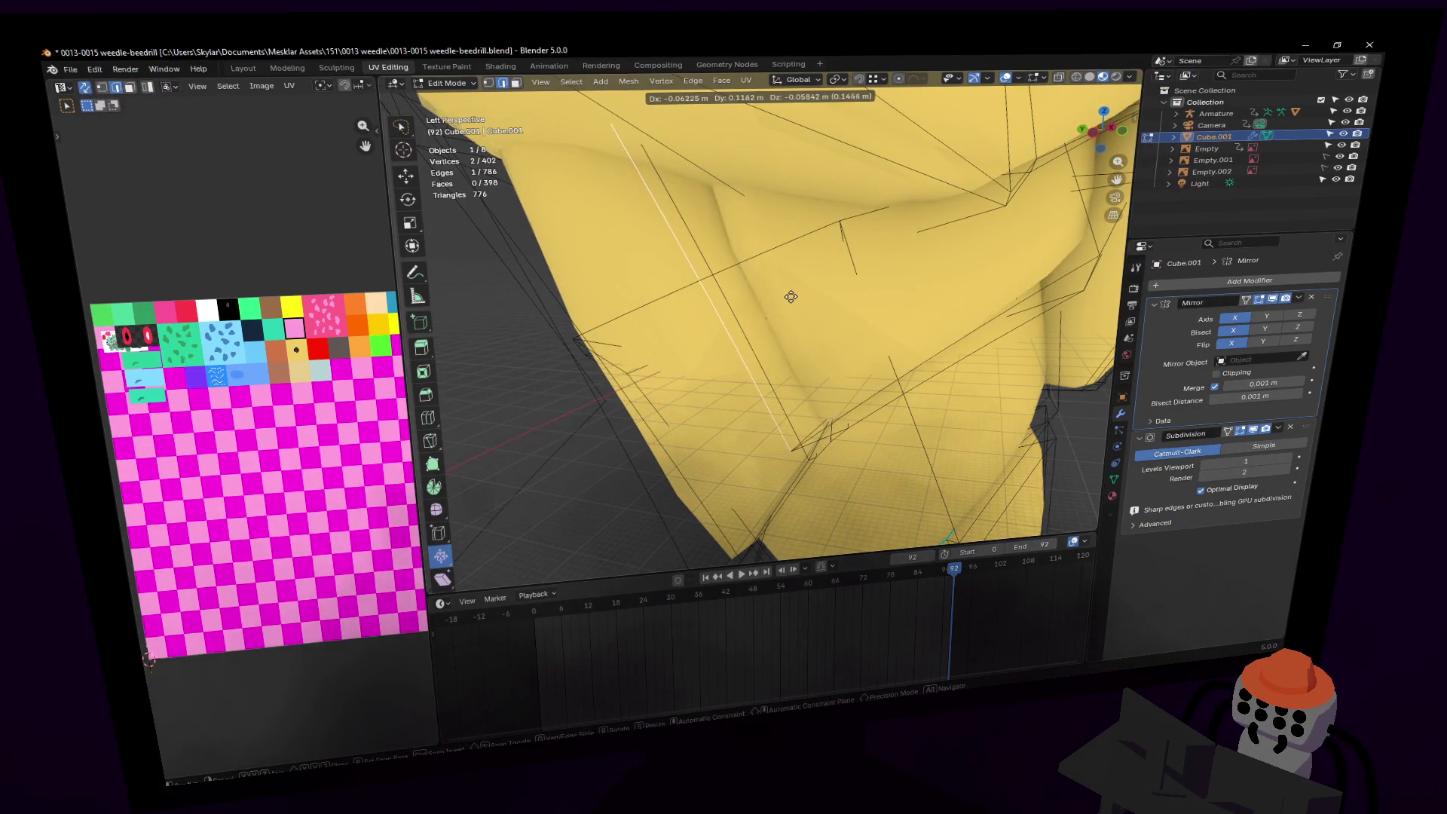
{"action": "left_click", "coordinate": [790, 297]}
{"action": "mouse_move", "coordinate": [790, 297]}
{"action": "middle_mouse_down"}
{"action": "mouse_move", "coordinate": [852, 348]}
{"action": "mouse_move", "coordinate": [749, 317]}
{"action": "mouse_move", "coordinate": [874, 360]}
{"action": "mouse_move", "coordinate": [799, 323]}
{"action": "middle_mouse_up"}
Step: Select the edge loop near the tip and lower it about -0.127 m in Z
{"action": "left_click", "coordinate": [874, 360], "text": "alt"}
{"action": "key", "text": "g"}
{"action": "left_click", "coordinate": [882, 372]}
{"action": "key", "text": "shift+grave"}
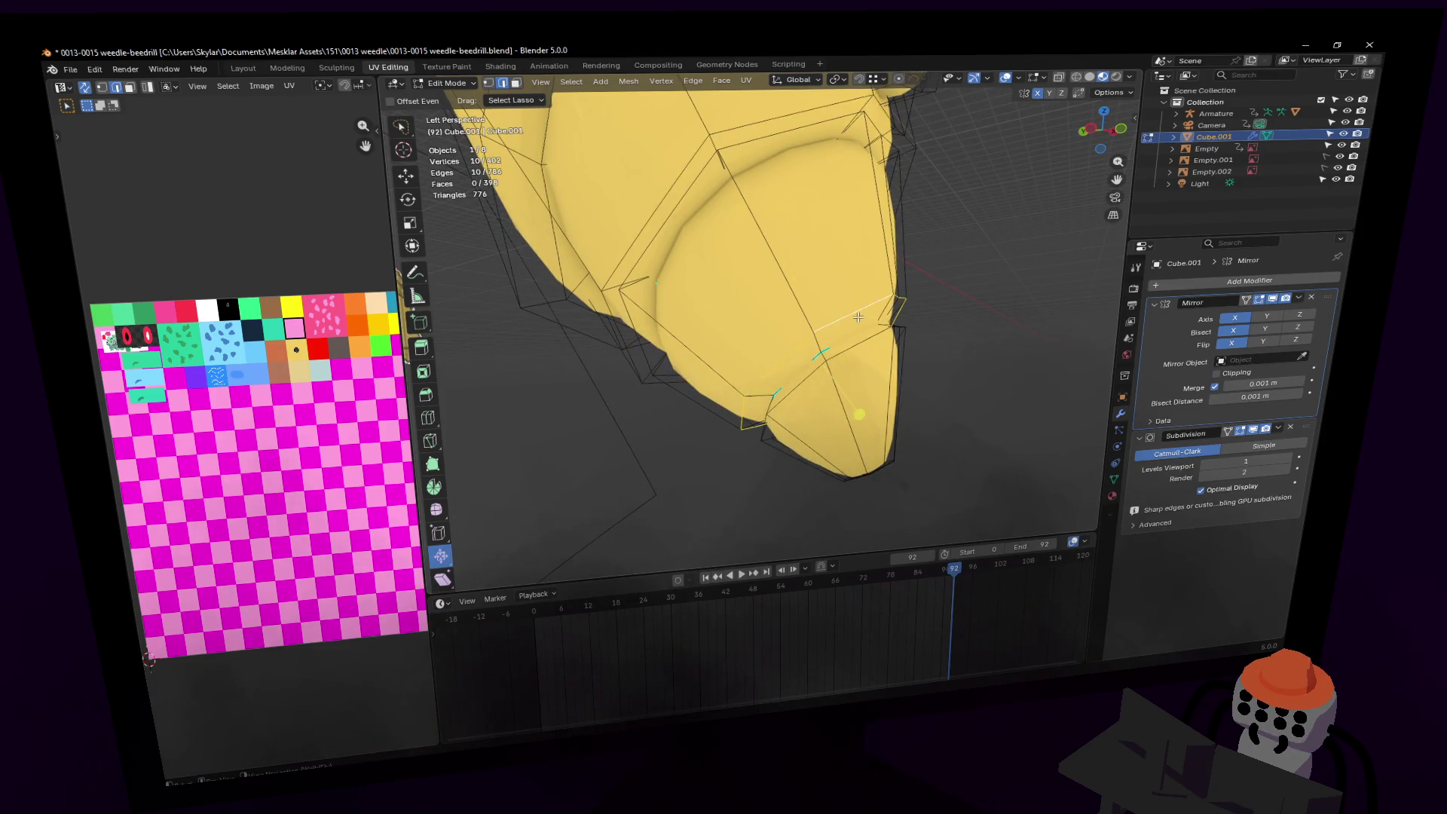
{"action": "left_click", "coordinate": [859, 318]}
{"action": "key", "text": "g"}
{"action": "left_click", "coordinate": [874, 349]}
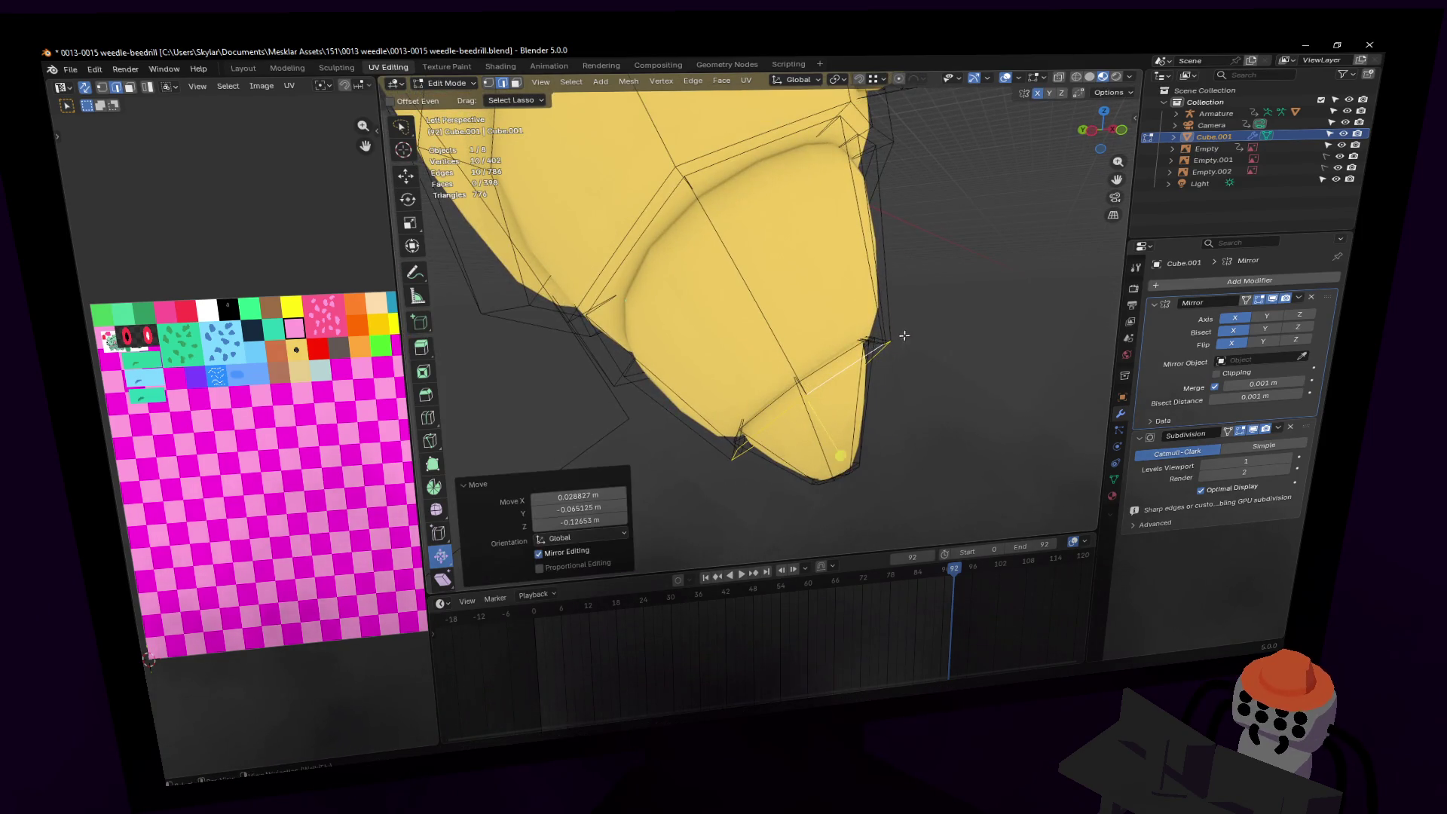
{"action": "key", "text": "Tab"}
{"action": "key", "text": "shift+grave"}
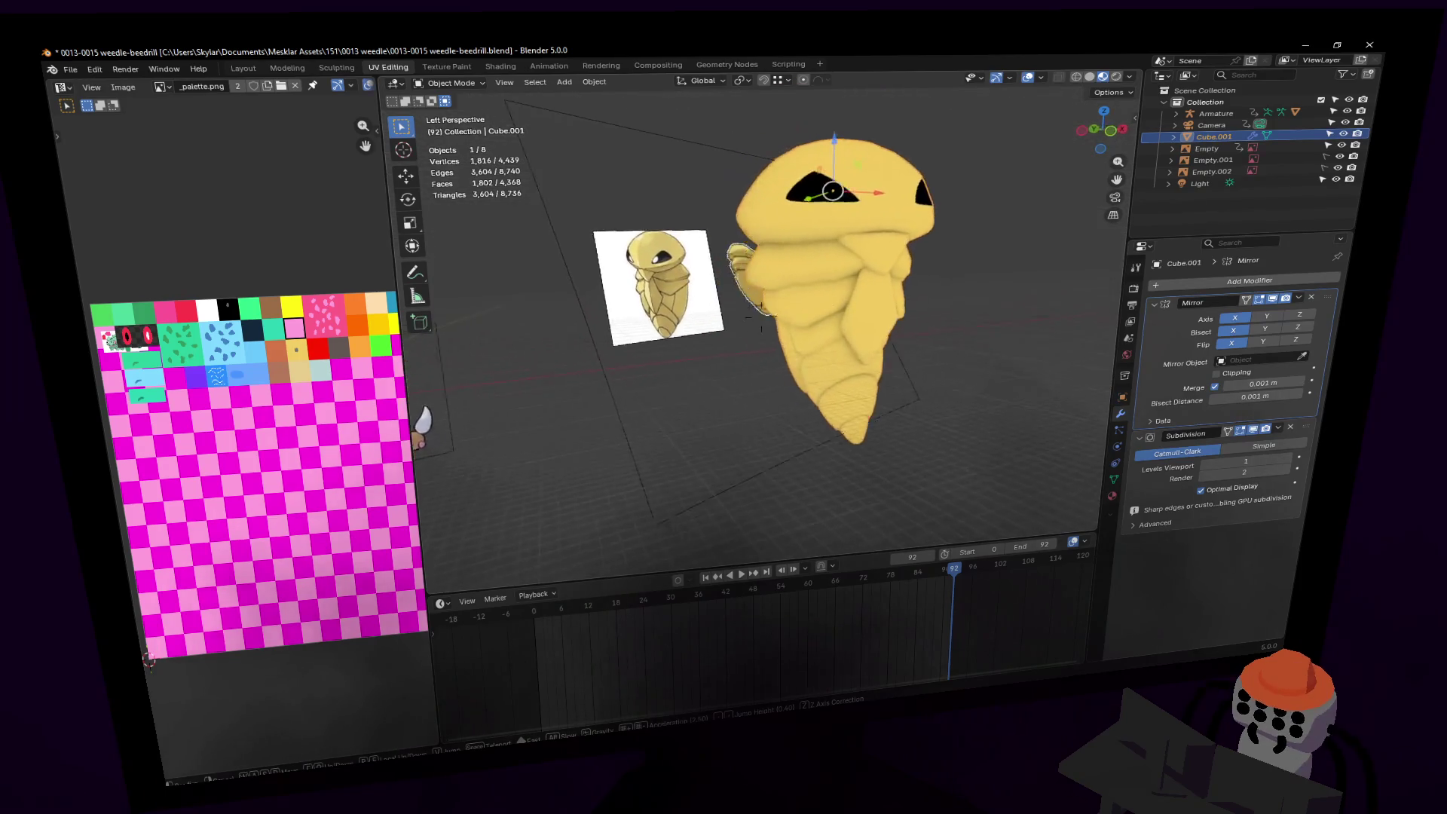
{"action": "left_click", "coordinate": [910, 341]}
{"action": "key", "text": "shift+grave"}
{"action": "key", "text": "w"}
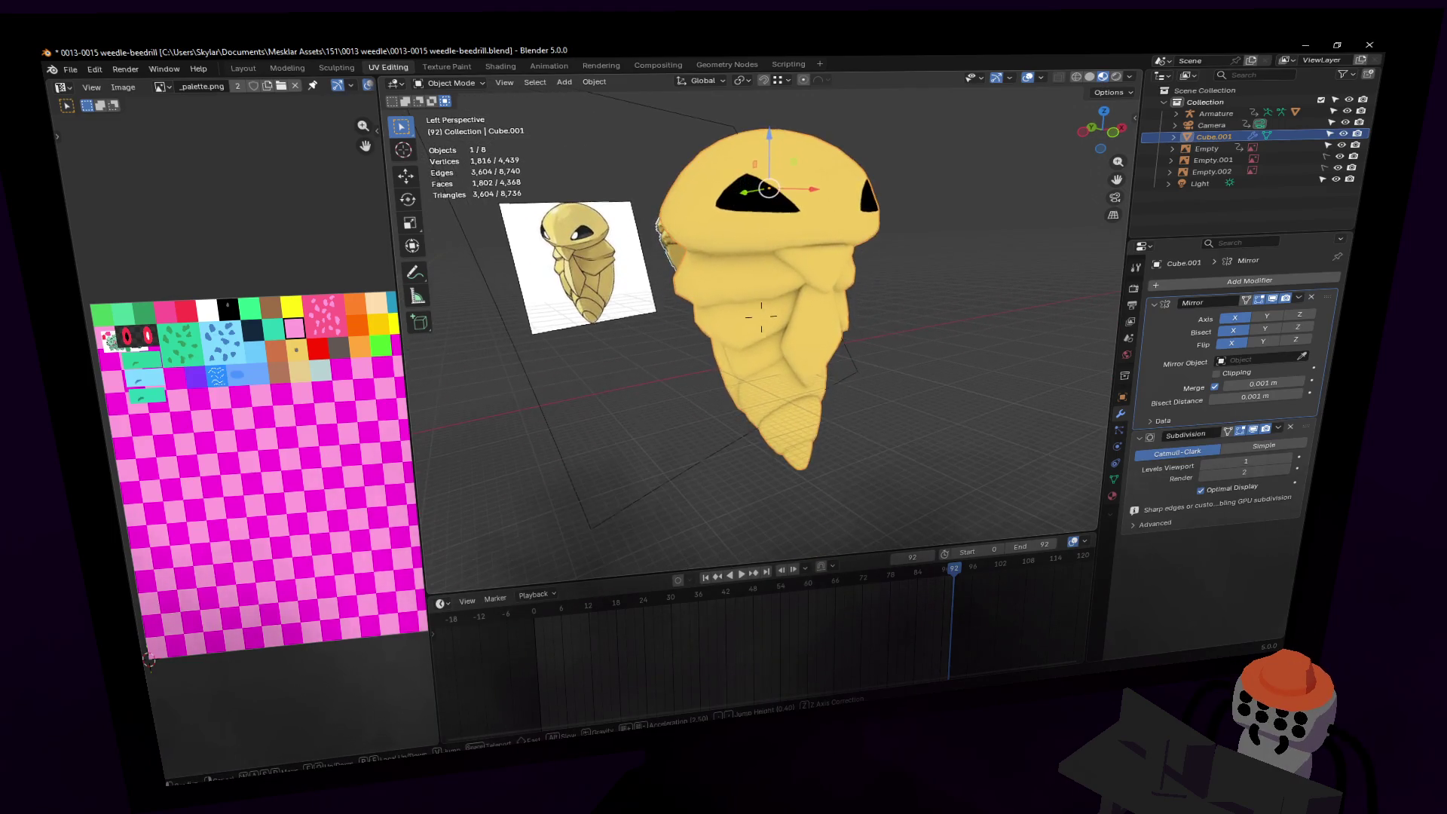
{"action": "key", "text": "Tab"}
{"action": "left_click", "coordinate": [874, 307]}
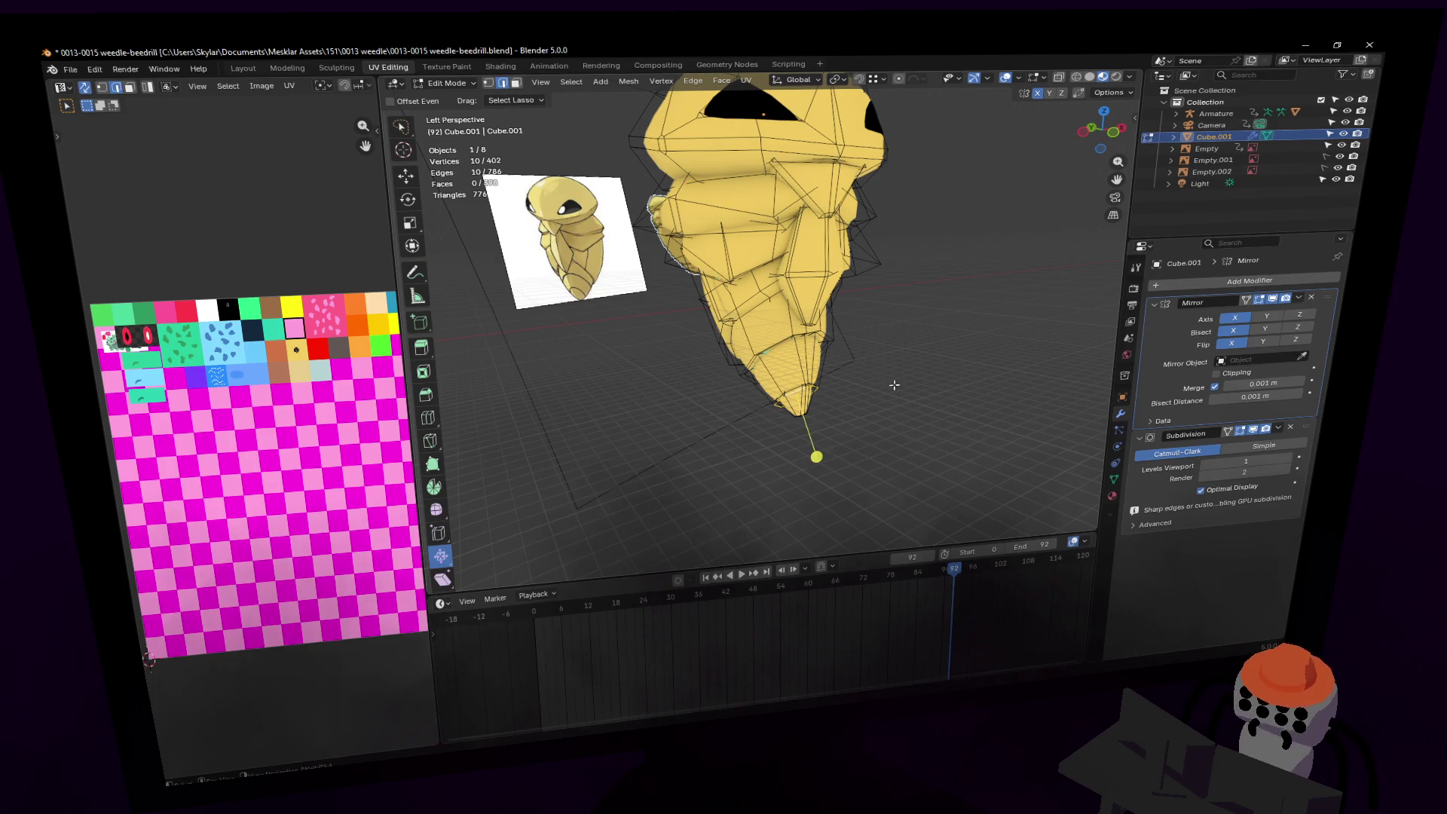
{"action": "left_click_drag", "start_coordinate": [657, 304], "coordinate": [653, 301]}
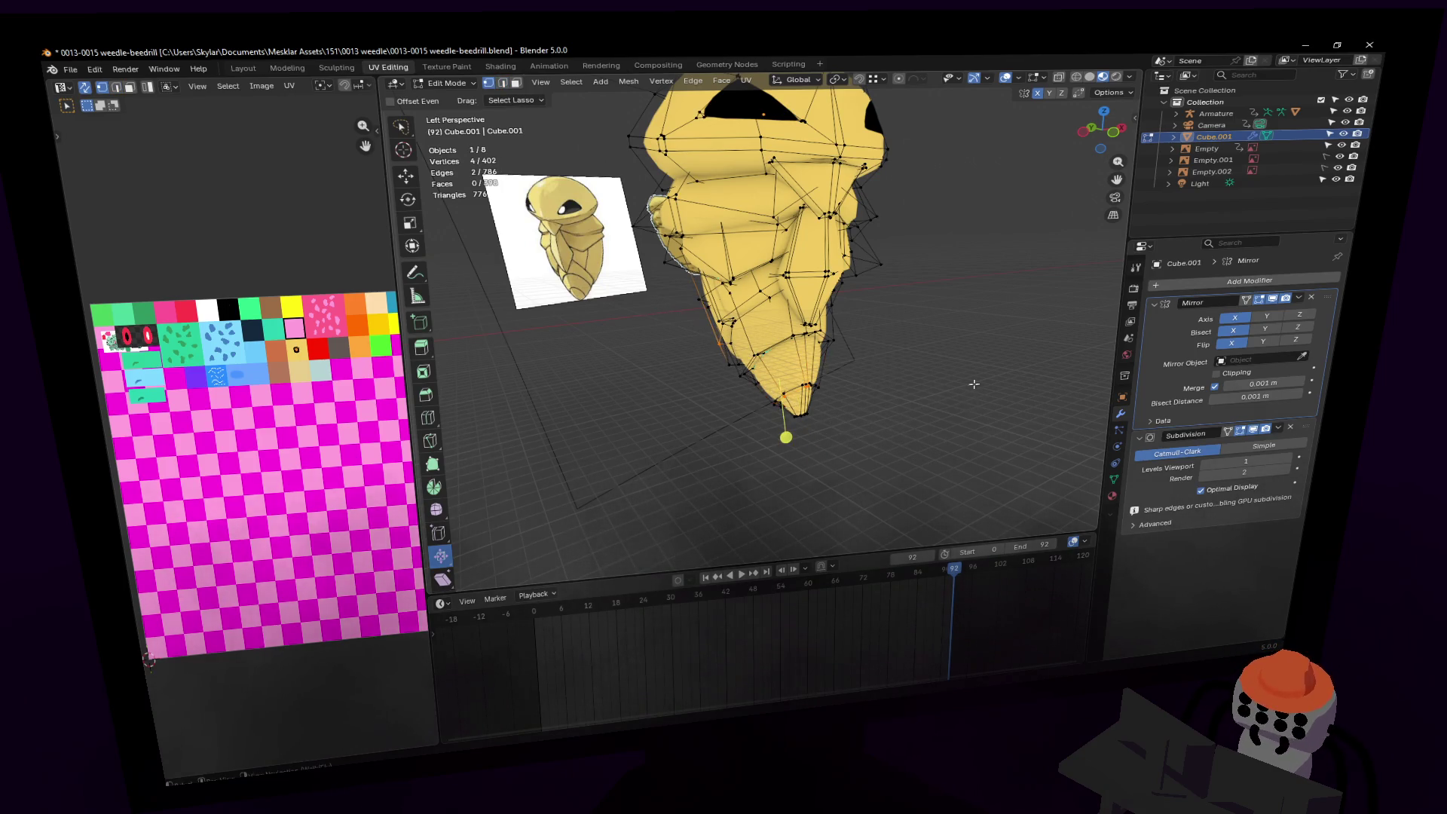
{"action": "mouse_move", "coordinate": [780, 277]}
{"action": "left_mouse_down"}
{"action": "mouse_move", "coordinate": [723, 497]}
{"action": "mouse_move", "coordinate": [917, 316]}
{"action": "left_mouse_up"}
{"action": "key", "text": "Tab"}
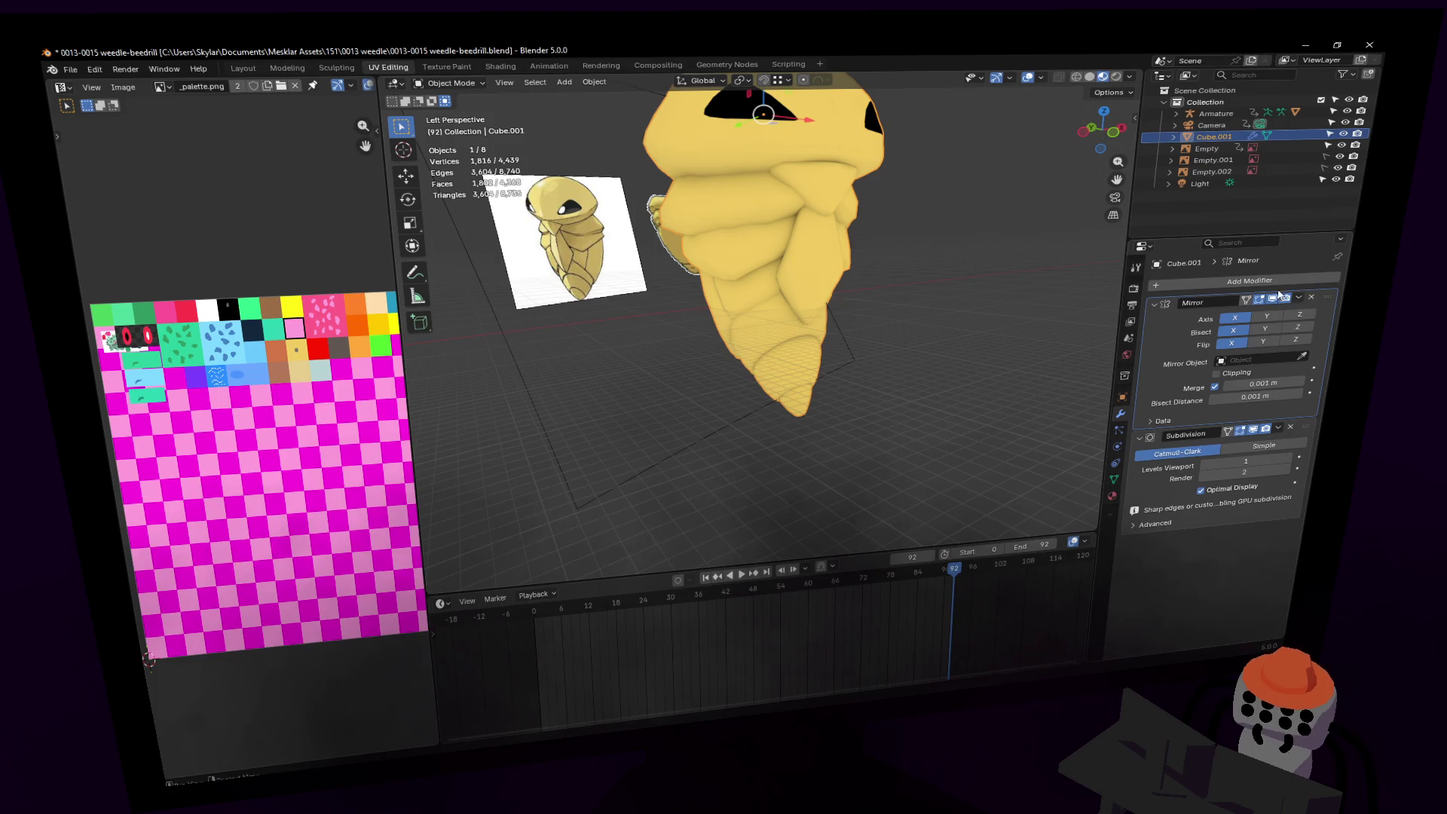
Step: Apply the Mirror modifier, leaving only Subdivision, and enter Edit Mode
{"action": "left_click", "coordinate": [1298, 303]}
{"action": "left_click", "coordinate": [1277, 310]}
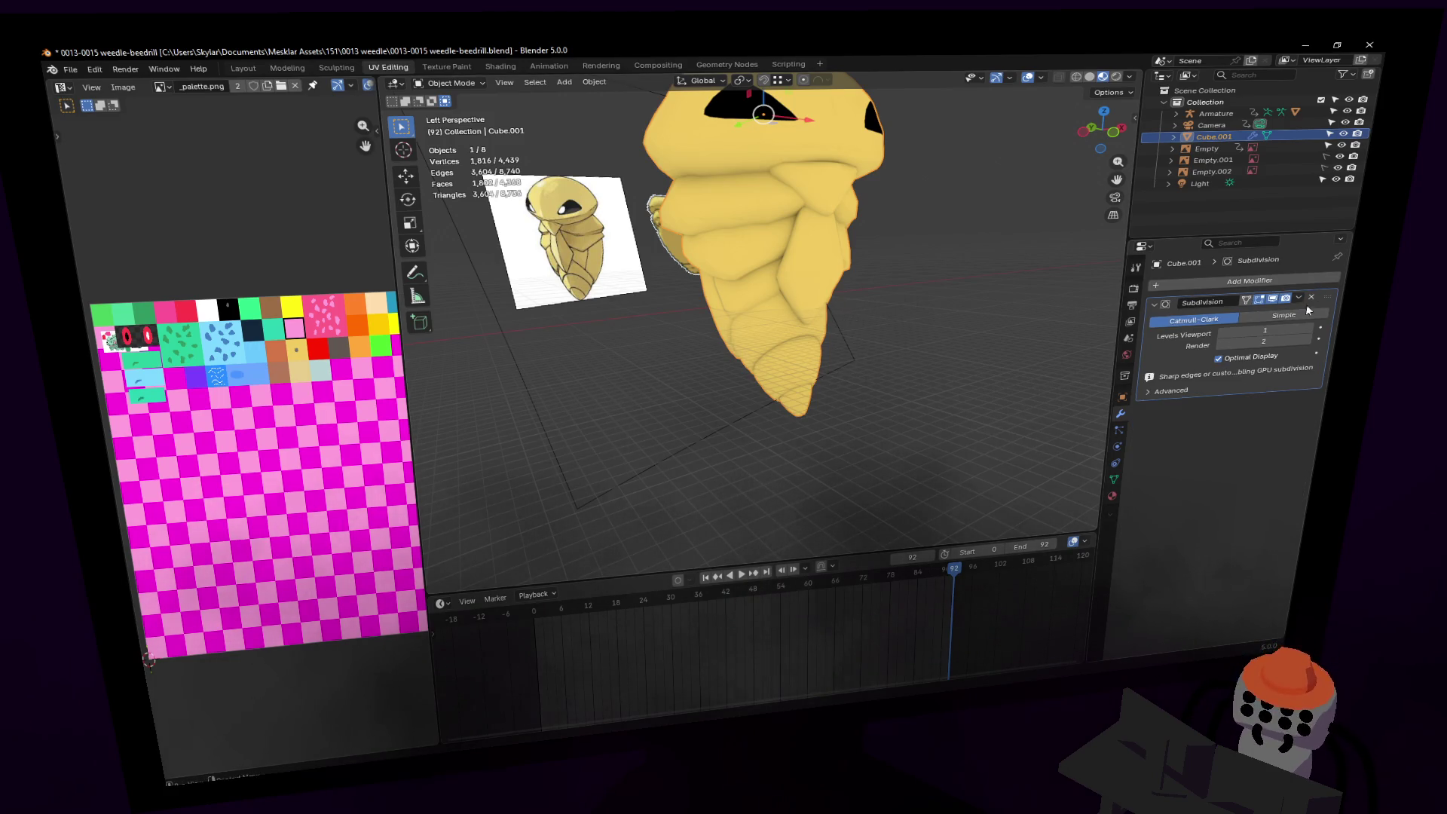
{"action": "left_click", "coordinate": [1268, 282]}
{"action": "mouse_move", "coordinate": [1248, 279]}
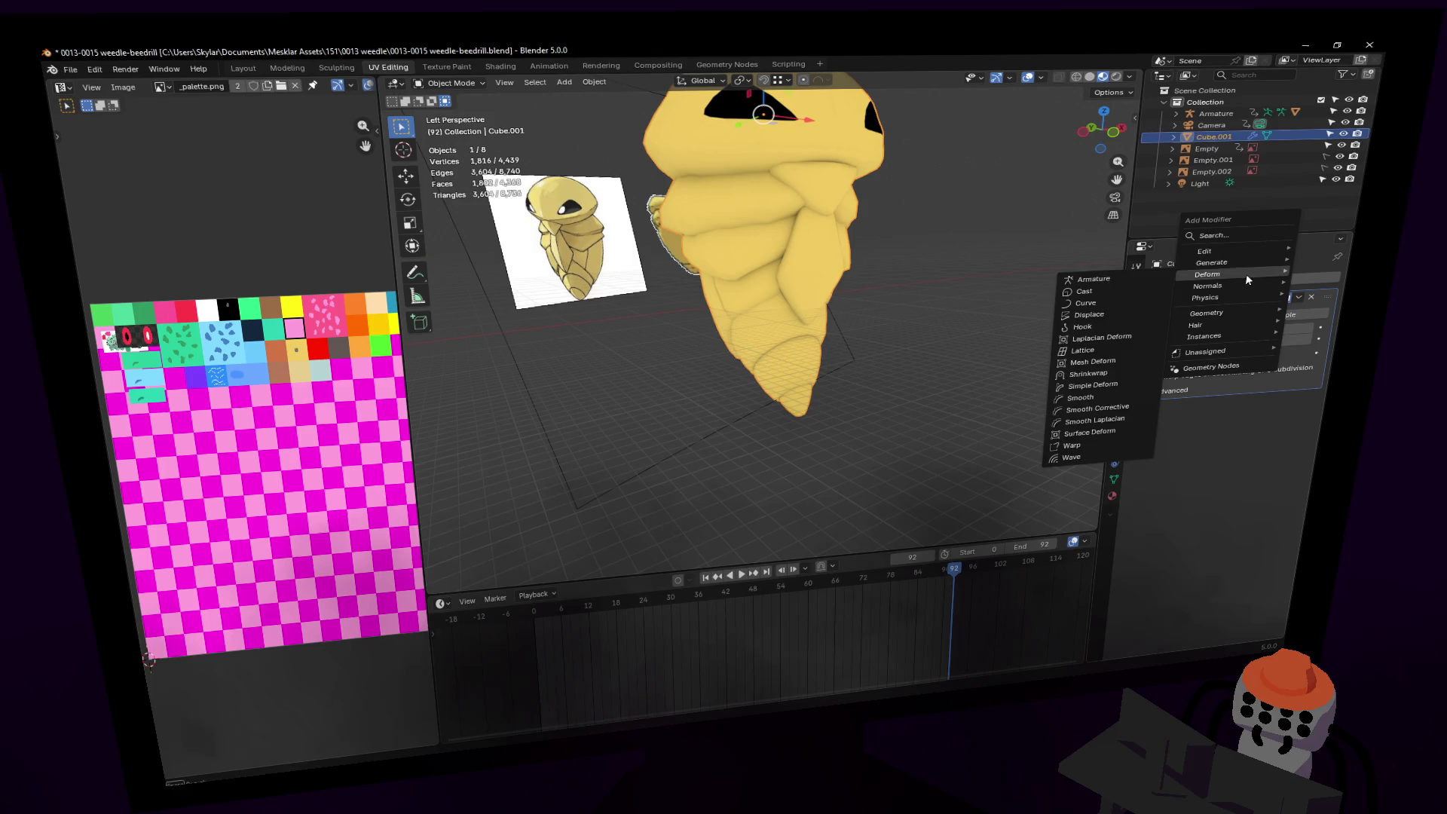
{"action": "key", "text": "Tab"}
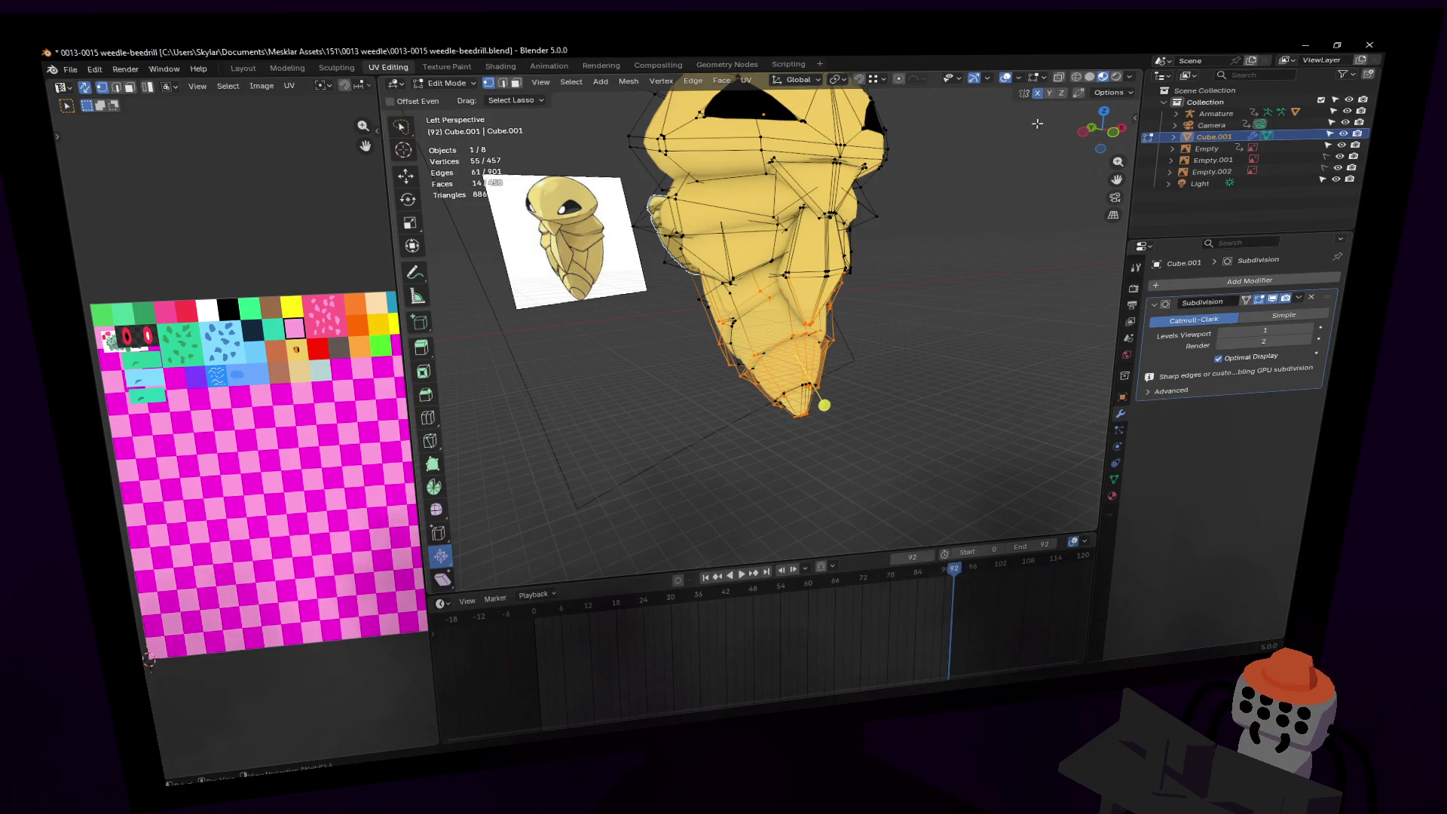
Step: Enable Sphere-falloff proportional editing with Connected Only turned off
{"action": "left_click", "coordinate": [918, 79]}
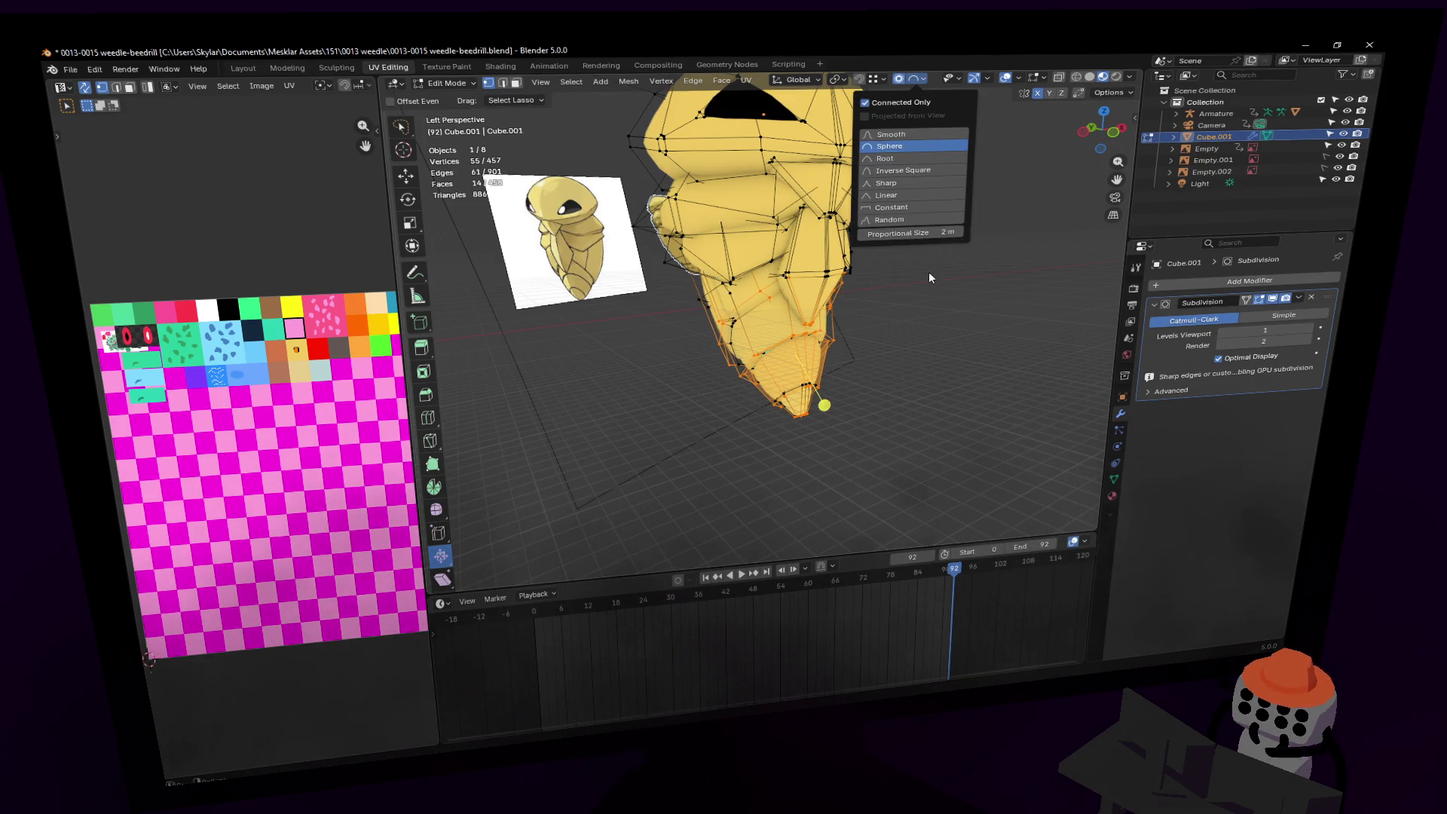
{"action": "key", "text": "g"}
{"action": "key", "text": "Escape"}
{"action": "left_click", "coordinate": [918, 79]}
{"action": "left_click", "coordinate": [916, 104]}
Step: Scale the lower tip about 1.25 on X and Y only (Shift+Z) to widen it
{"action": "key", "text": "s"}
{"action": "key", "text": "shift+z"}
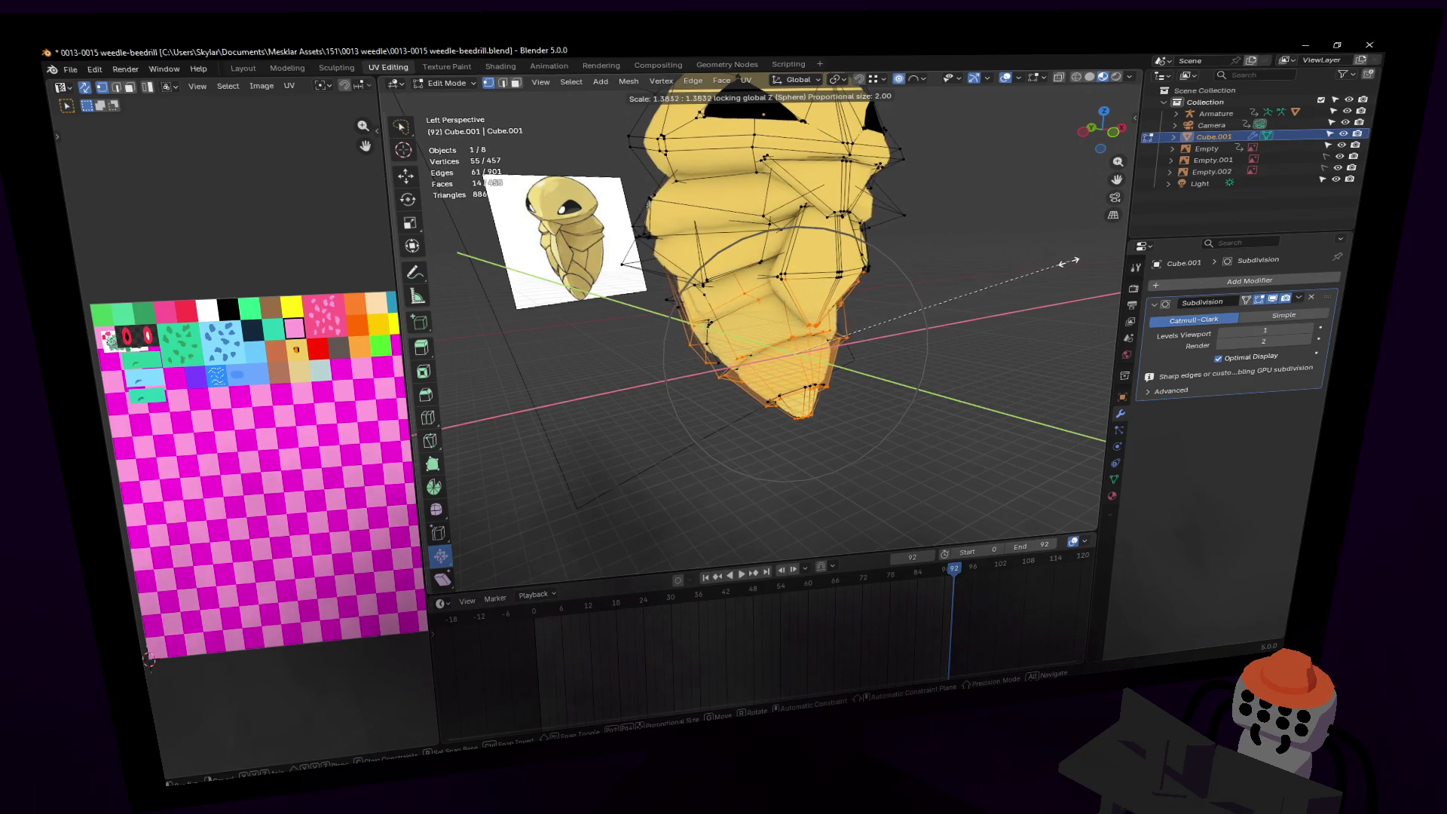
{"action": "key", "text": "Escape"}
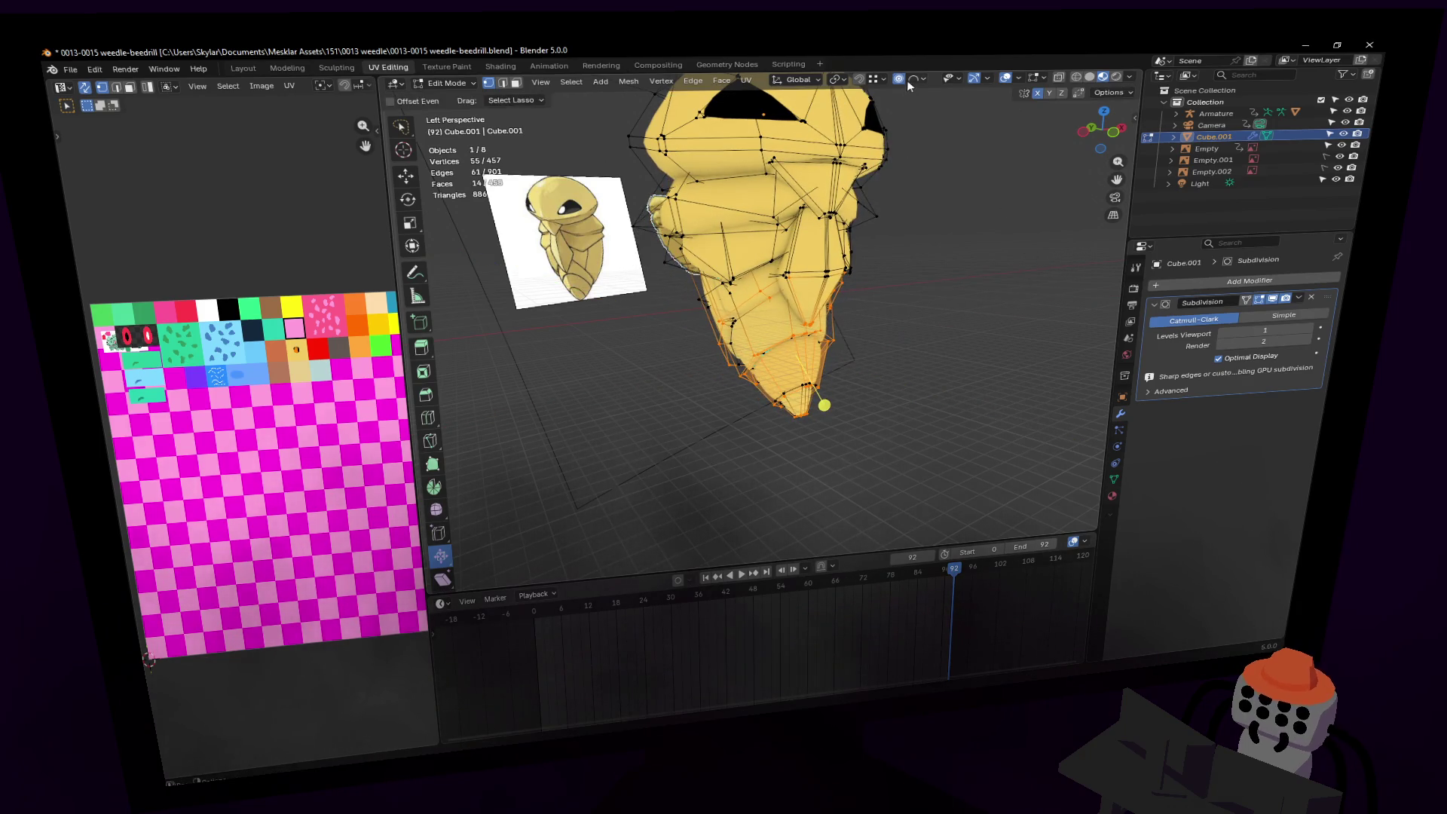
{"action": "left_click", "coordinate": [914, 79]}
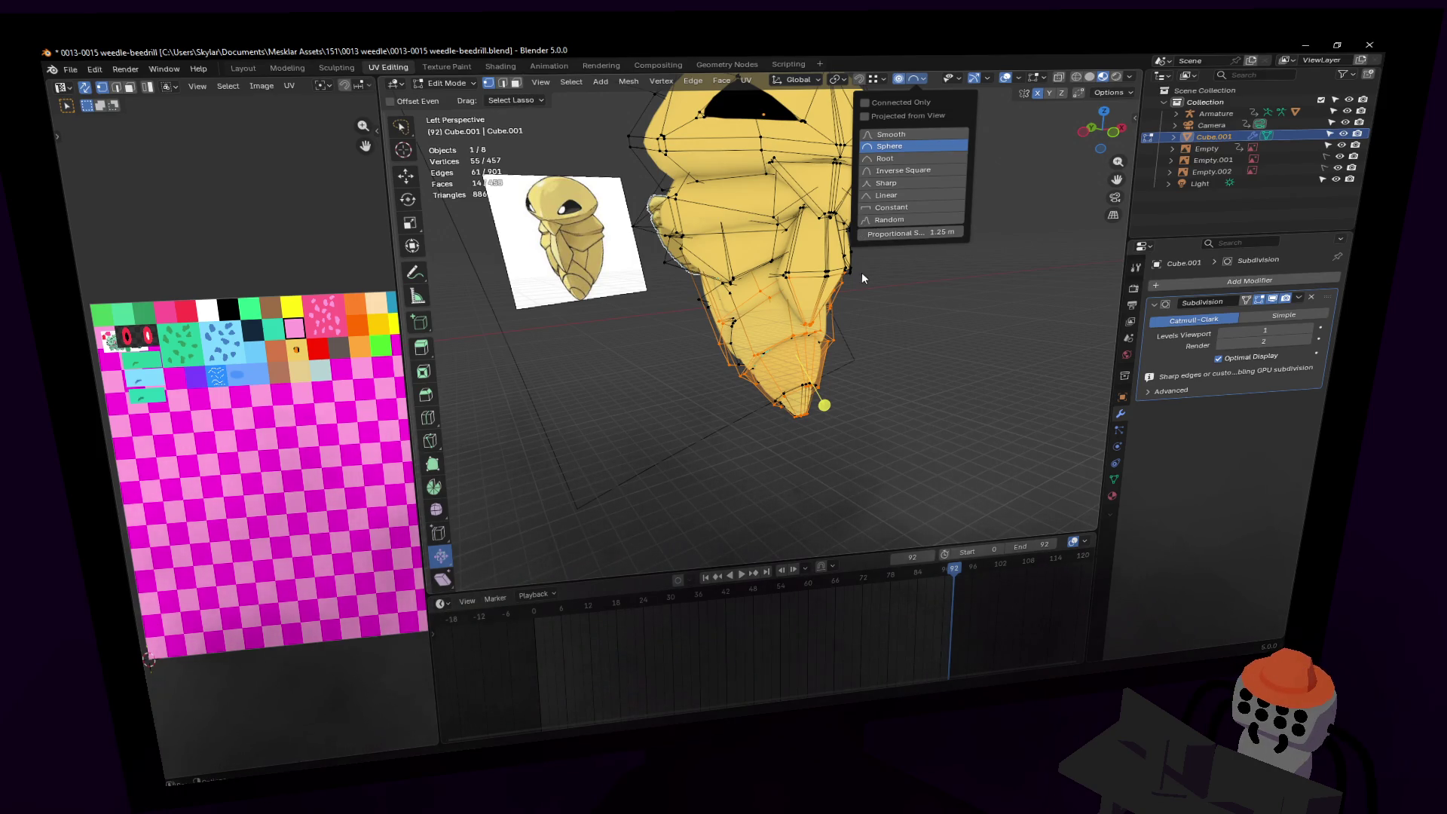
{"action": "key", "text": "s"}
{"action": "key", "text": "z"}
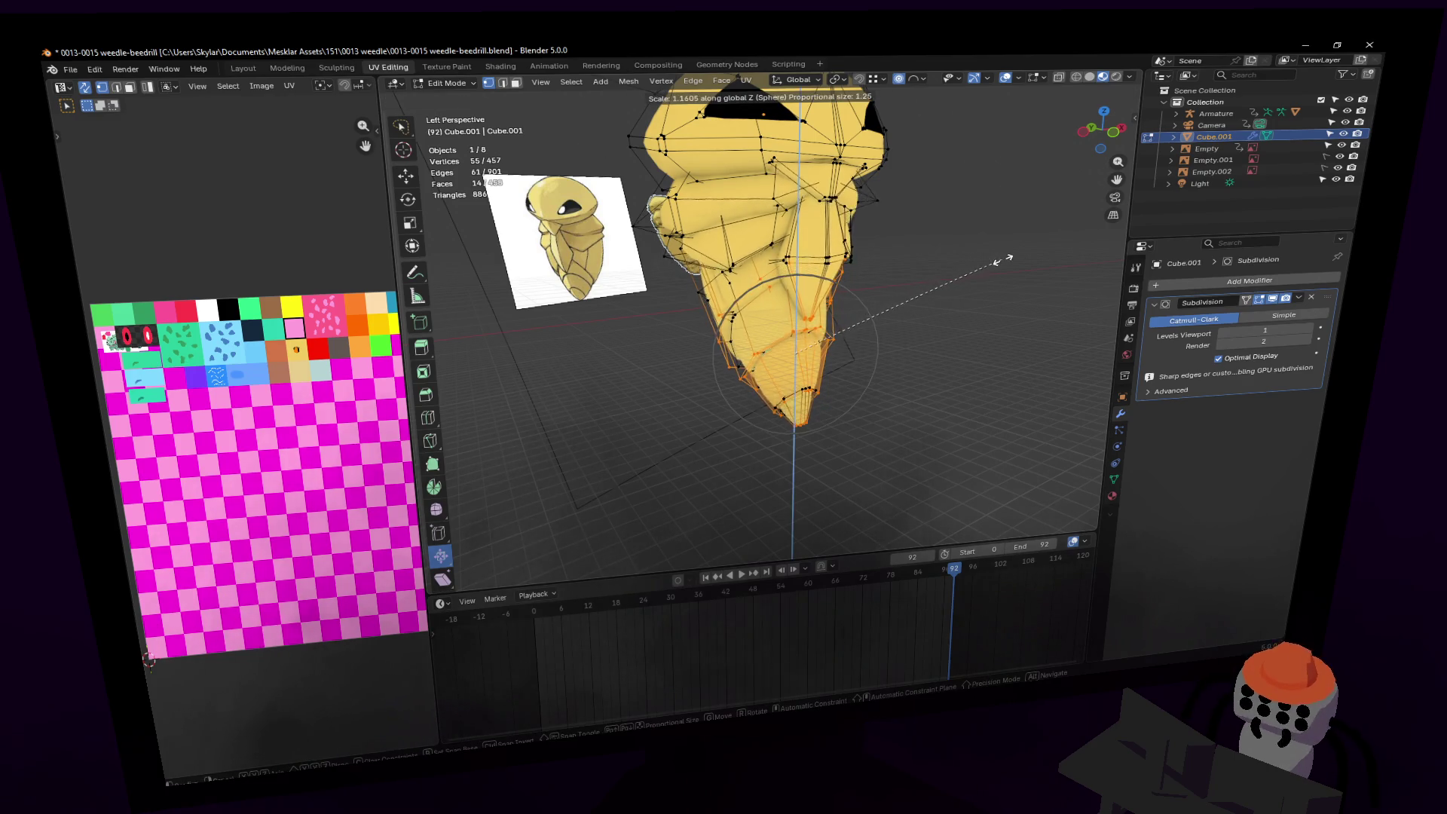
{"action": "key", "text": "shift+z"}
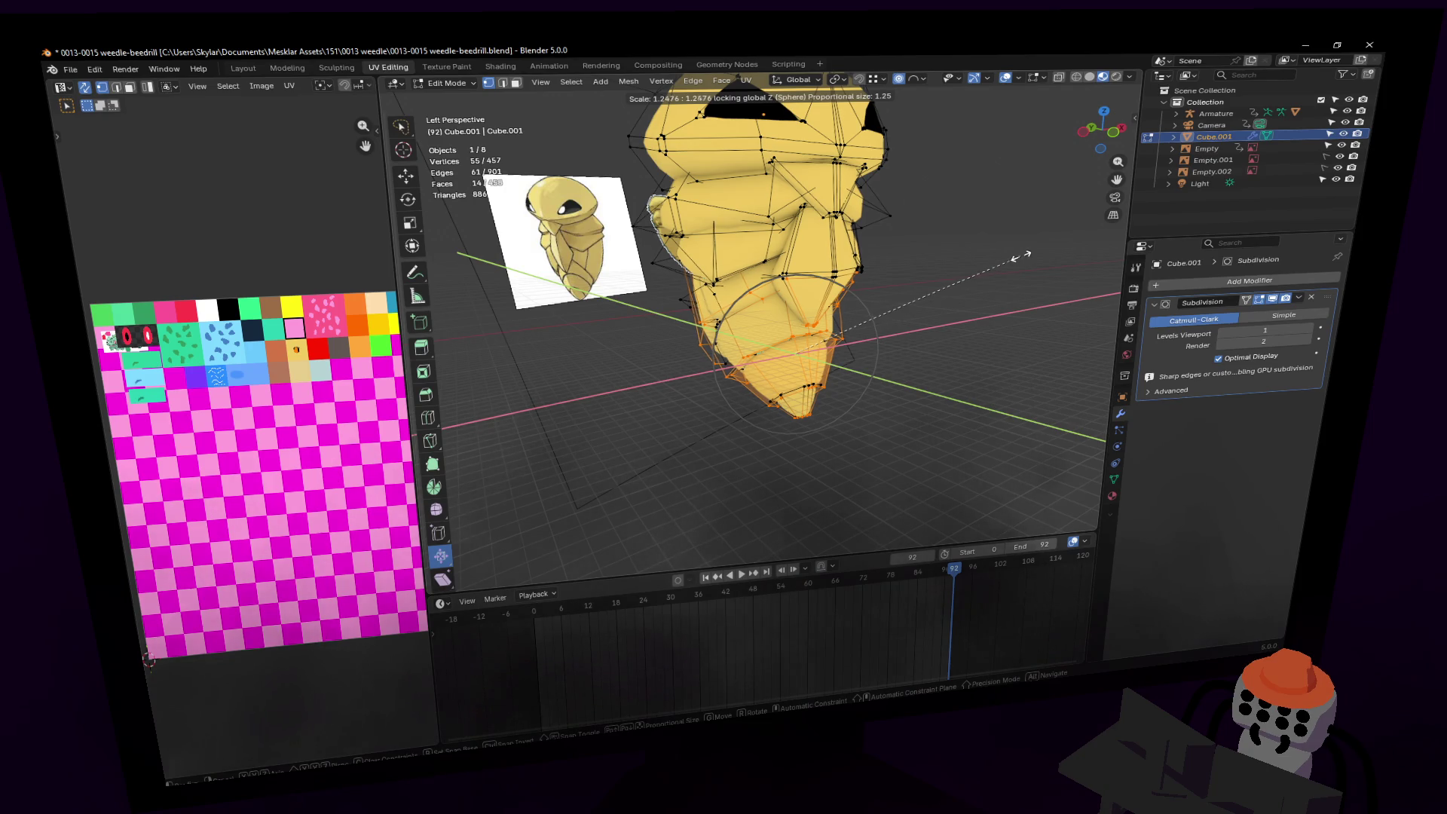
{"action": "left_click", "coordinate": [1020, 257]}
{"action": "key", "text": "Tab"}
{"action": "key", "text": "shift+grave"}
Step: Enter Edit Mode and move an edge on the cocoon's lower segment up and to the right
{"action": "key", "text": "w"}
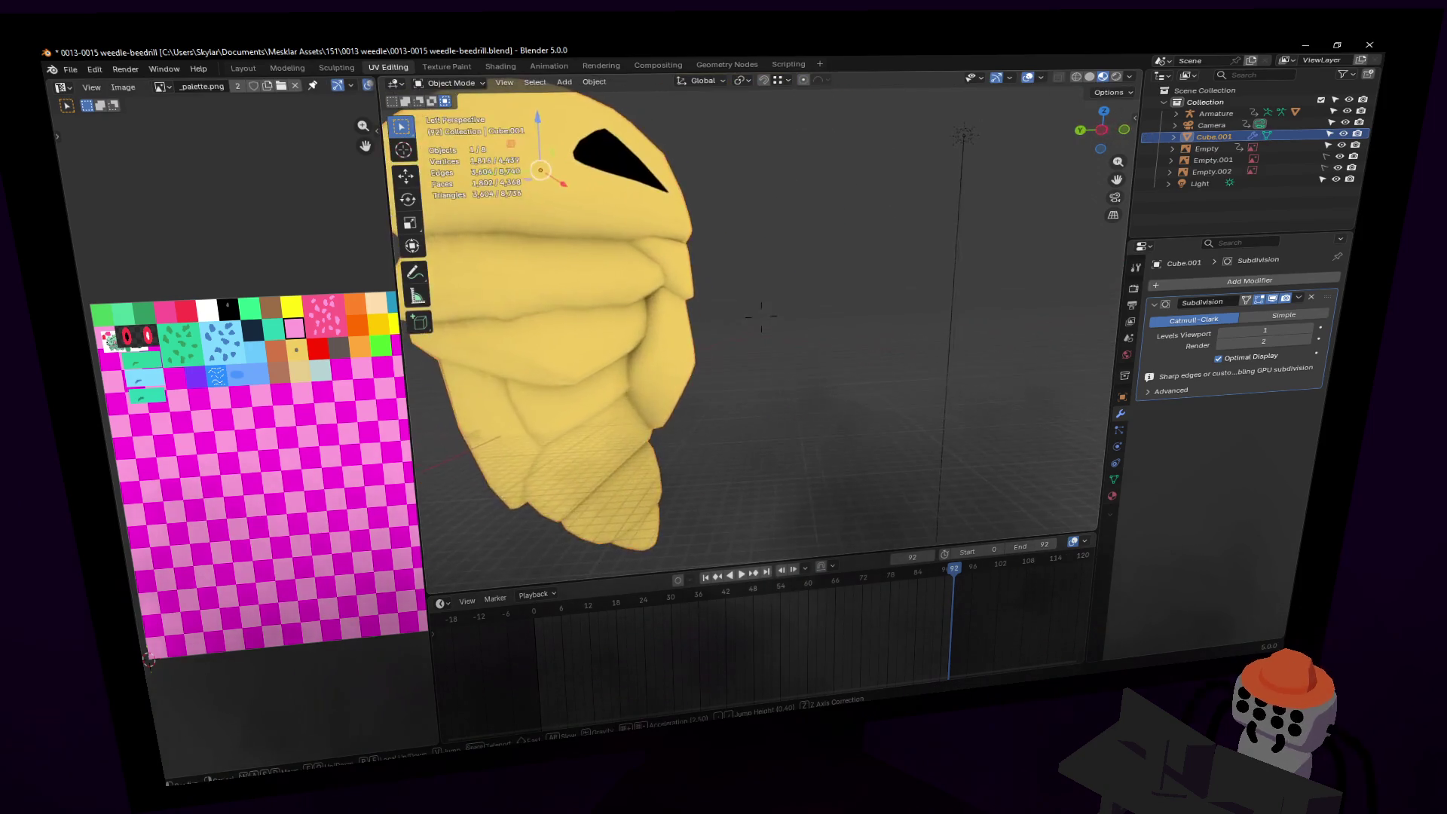
{"action": "key", "text": "s"}
{"action": "key", "text": "a"}
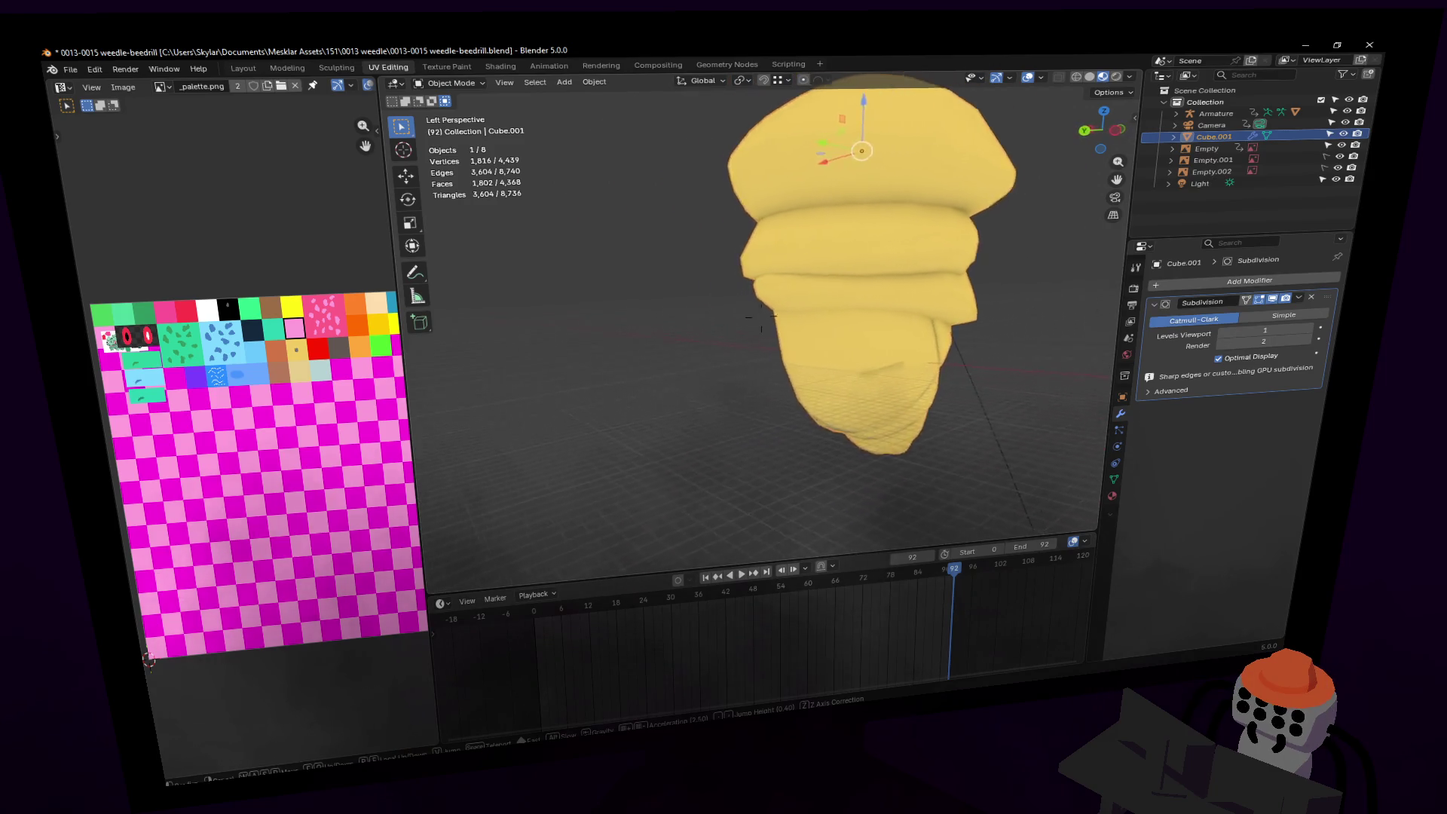
{"action": "key", "text": "w"}
{"action": "left_click", "coordinate": [860, 336]}
{"action": "key", "text": "Tab"}
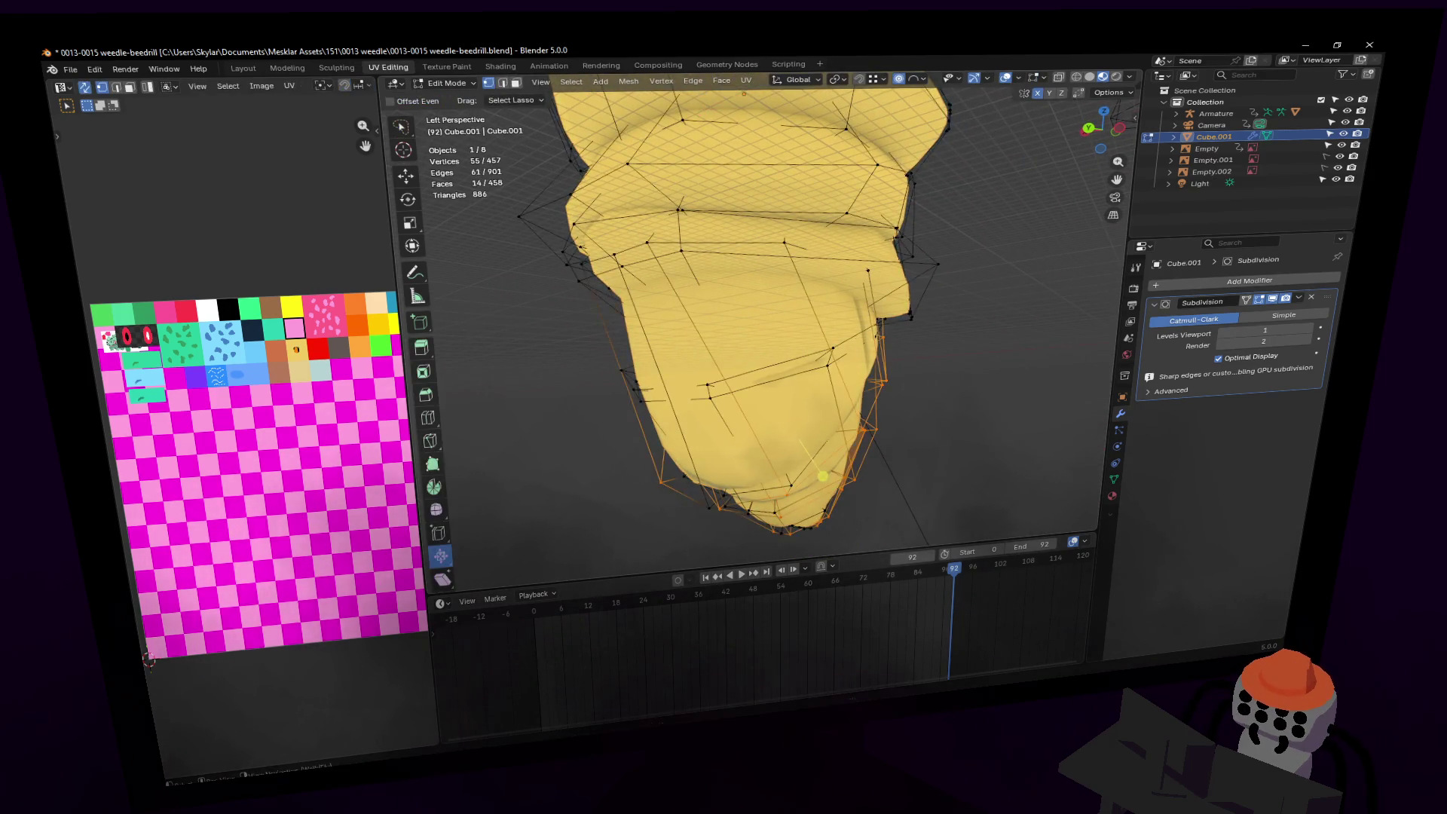
{"action": "key", "text": "shift+grave"}
{"action": "key", "text": "w"}
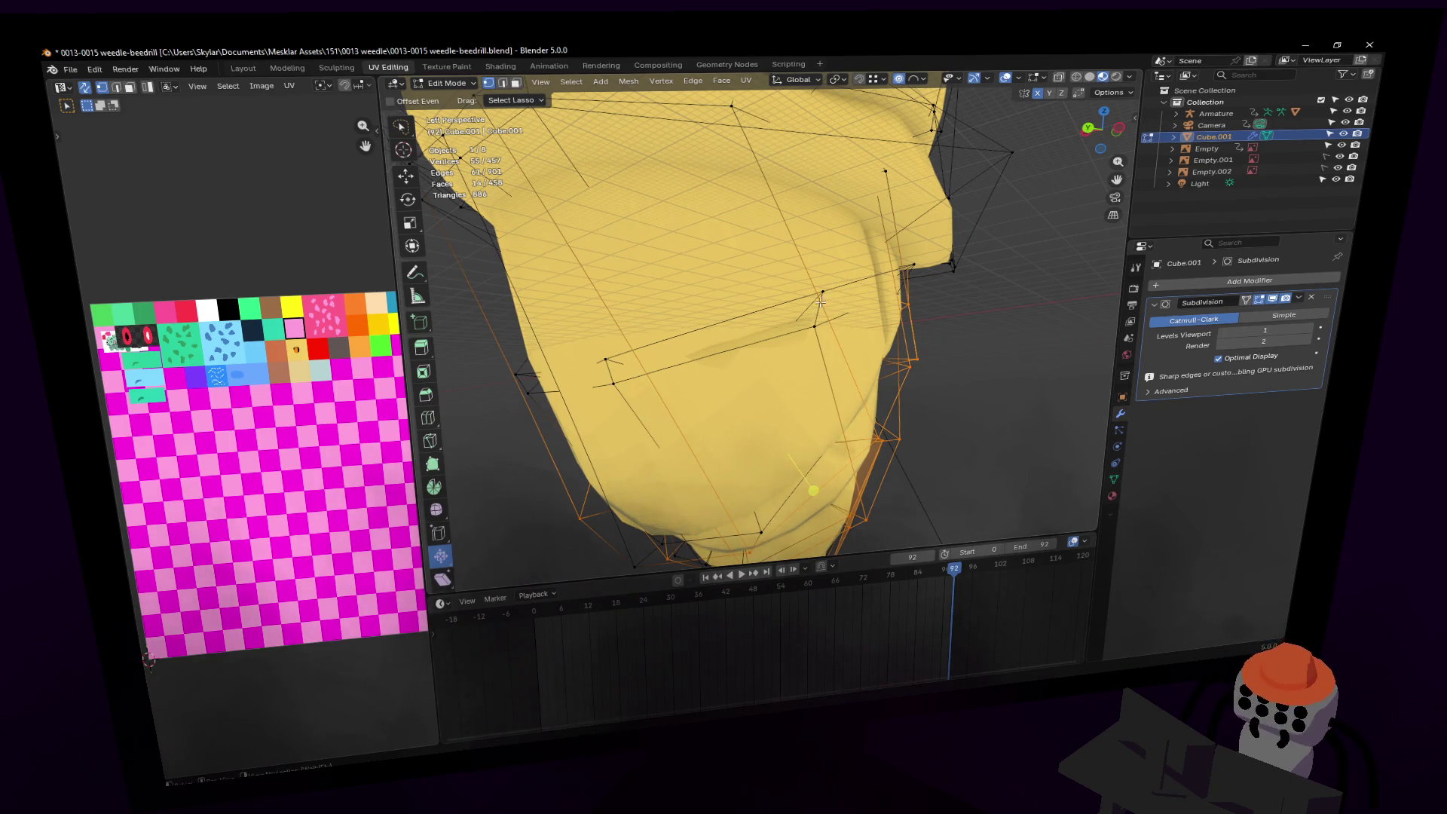
{"action": "key", "text": "w"}
{"action": "left_click", "coordinate": [814, 321]}
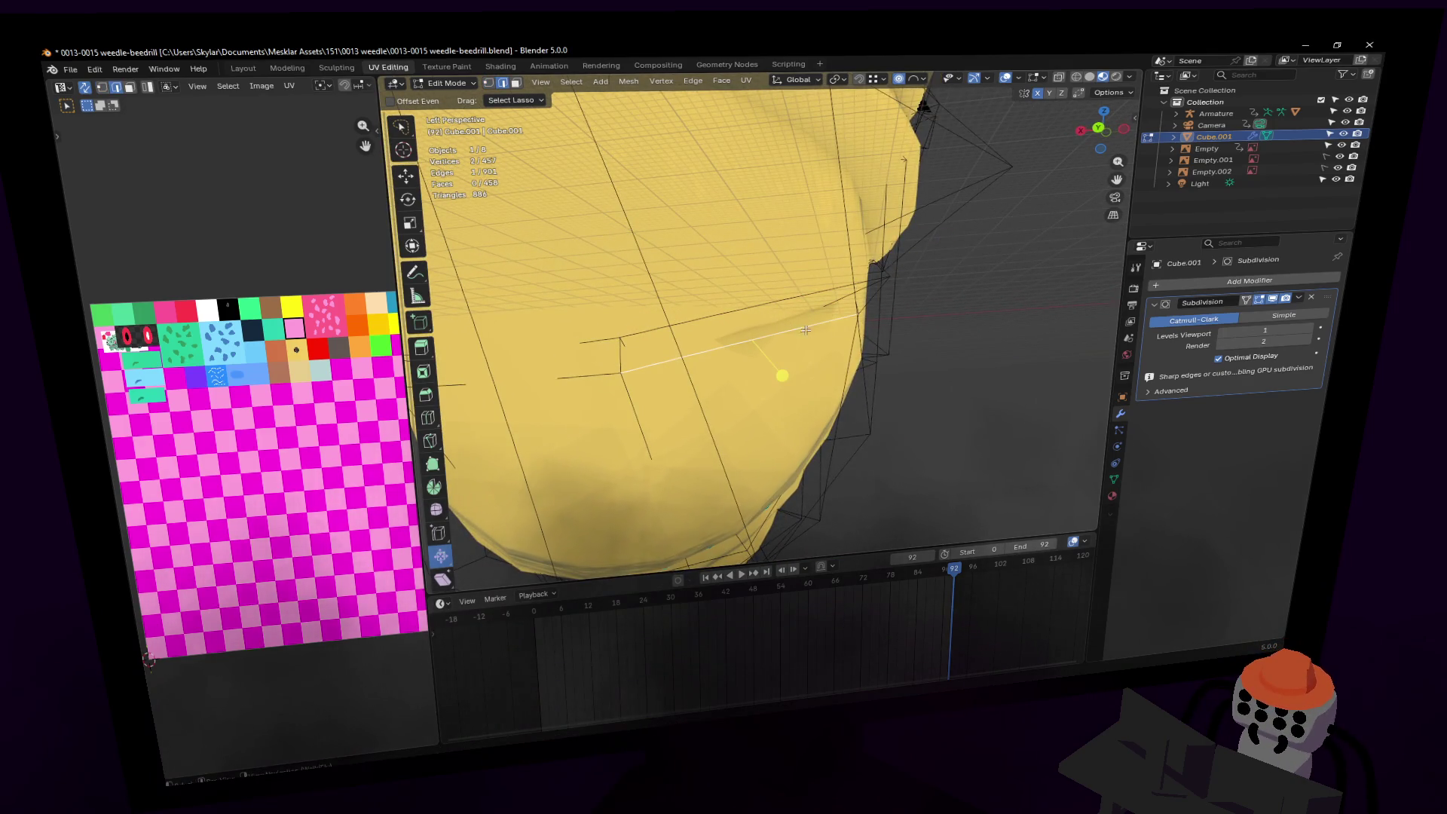
{"action": "key", "text": "g"}
{"action": "left_click", "coordinate": [849, 265]}
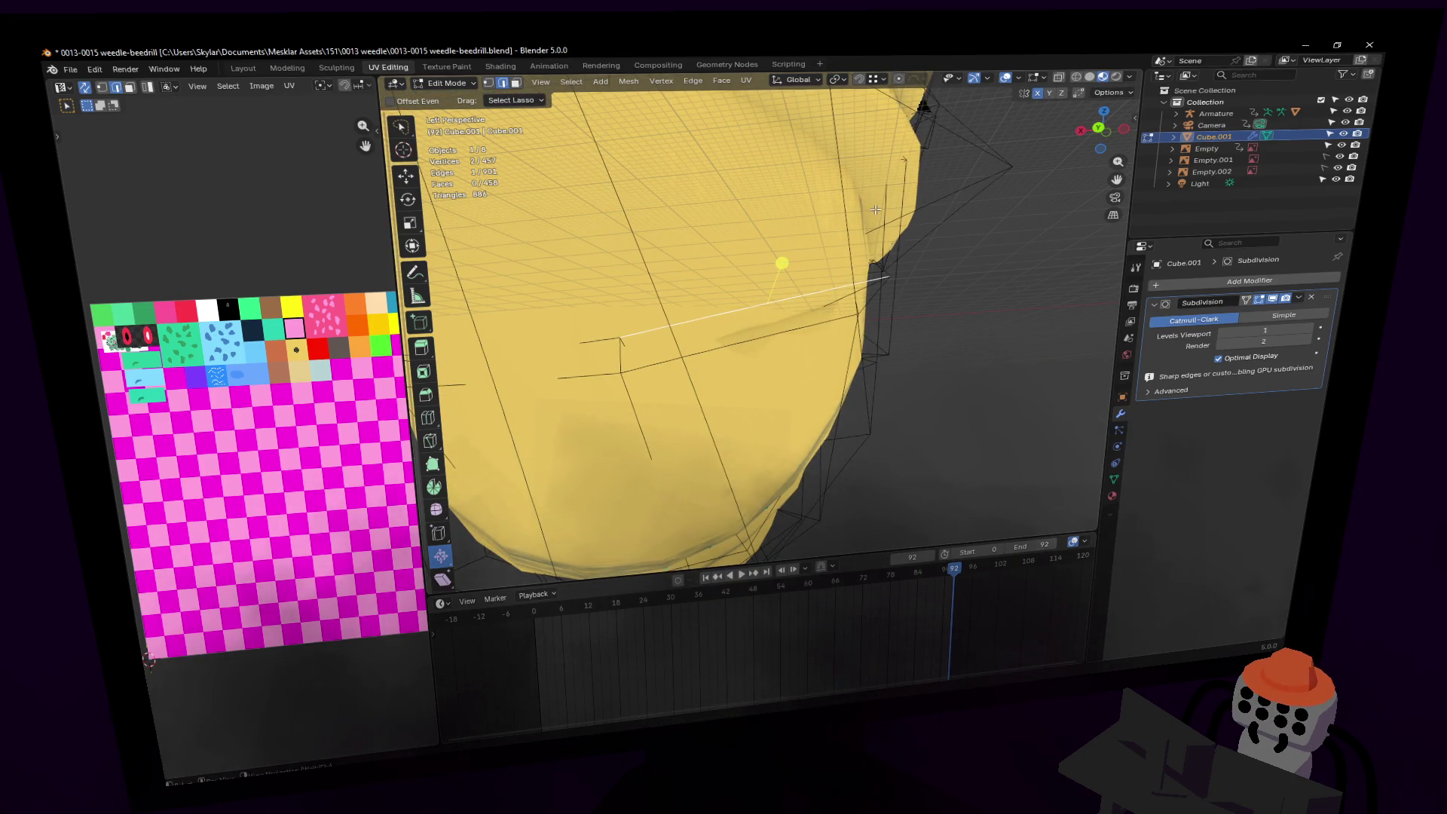
{"action": "key", "text": "g"}
{"action": "left_click", "coordinate": [824, 189]}
Step: Reposition two vertices near the cocoon's tip
{"action": "middle_click_drag", "start_coordinate": [824, 190], "coordinate": [933, 218], "text": "shift"}
{"action": "key", "text": "g"}
{"action": "left_click", "coordinate": [924, 215]}
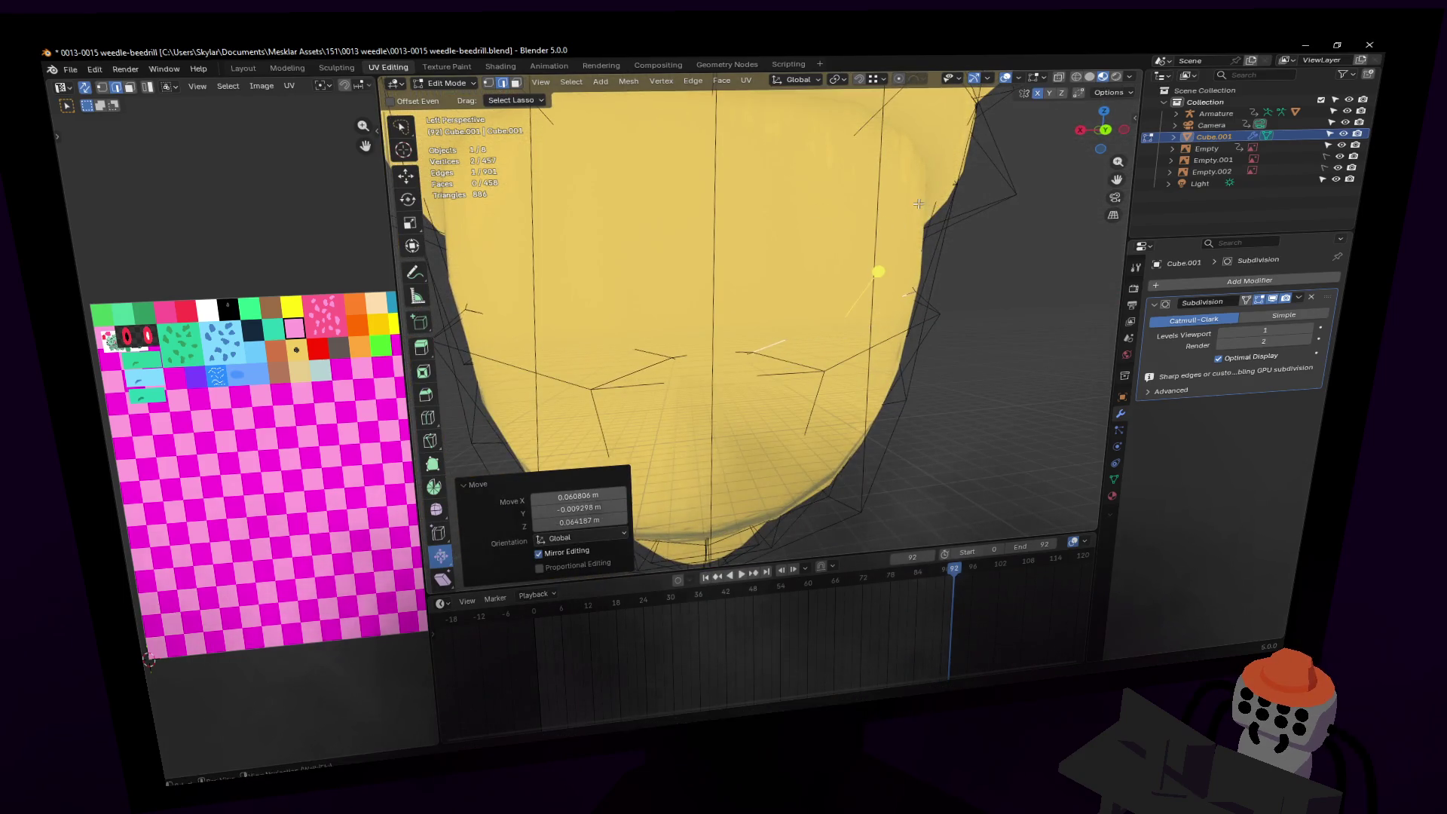
{"action": "key", "text": "shift+grave"}
{"action": "key", "text": "g"}
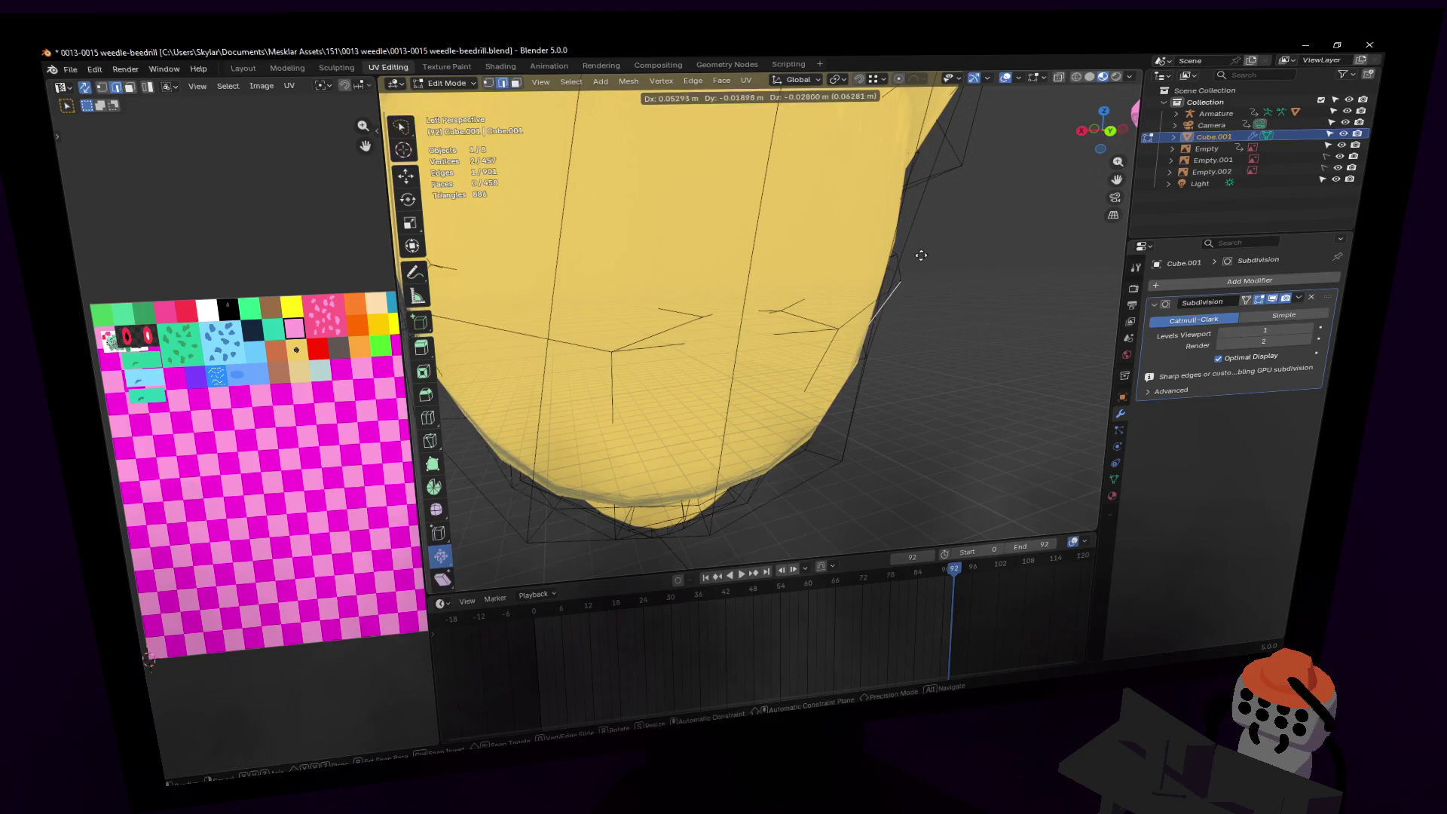
{"action": "left_click", "coordinate": [922, 264]}
{"action": "scroll", "coordinate": [924, 265], "scroll_direction": "up", "scroll_amount": 4}
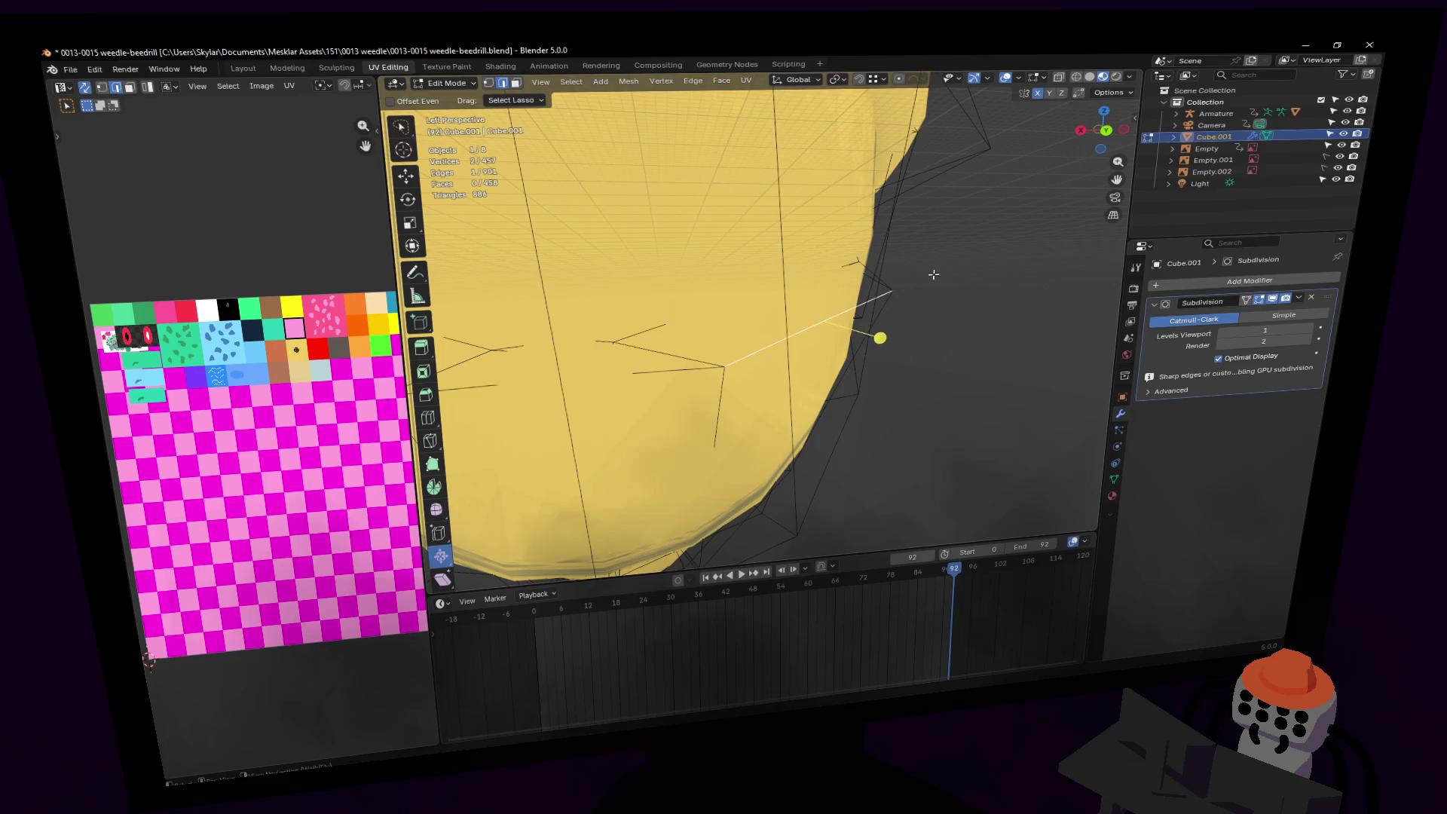
{"action": "key", "text": "g"}
{"action": "left_click", "coordinate": [883, 269]}
Step: With X-ray on and vertex select mode, move a tip vertex lower and to the left
{"action": "key", "text": "shift+grave"}
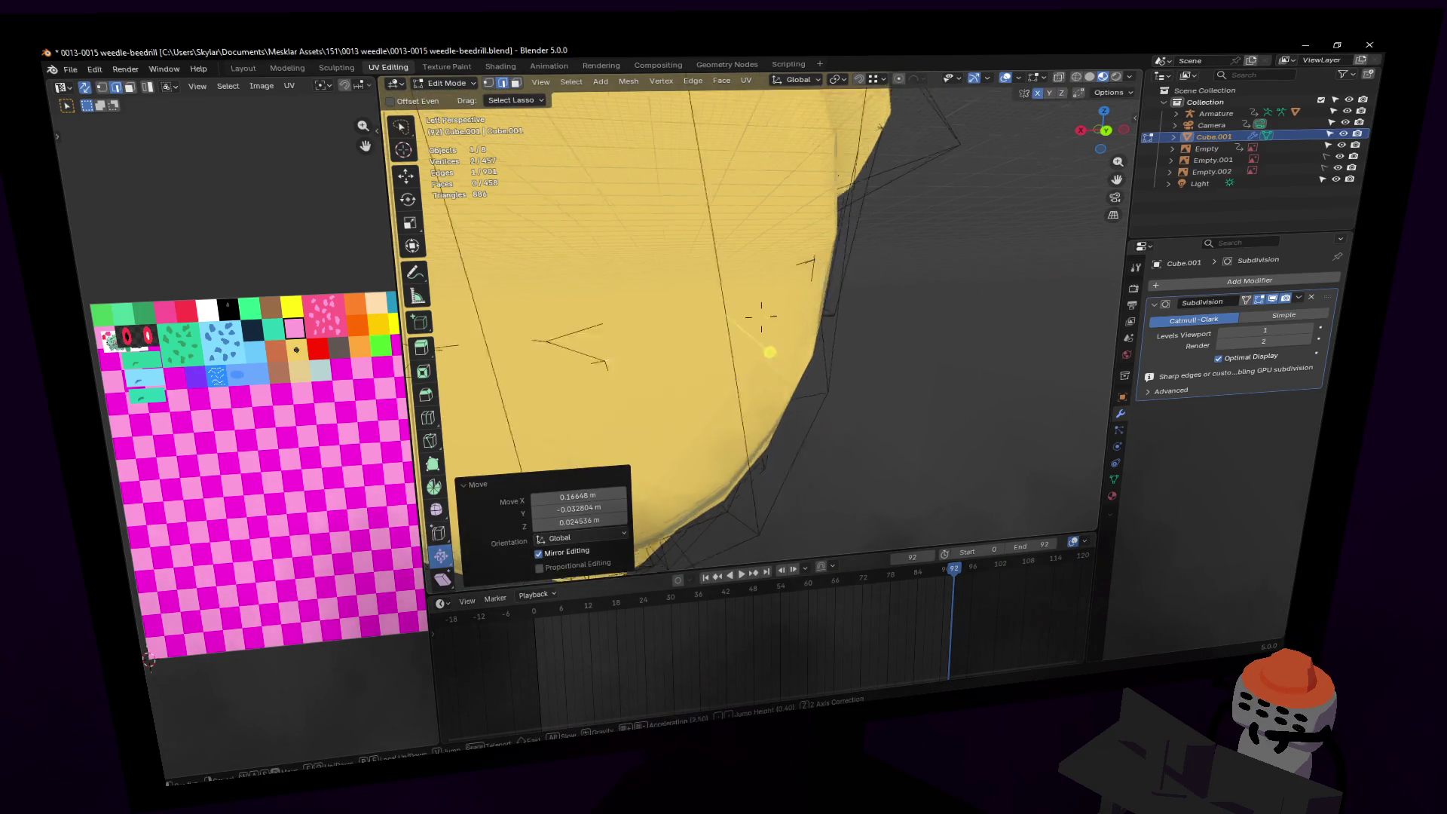
{"action": "key", "text": "w"}
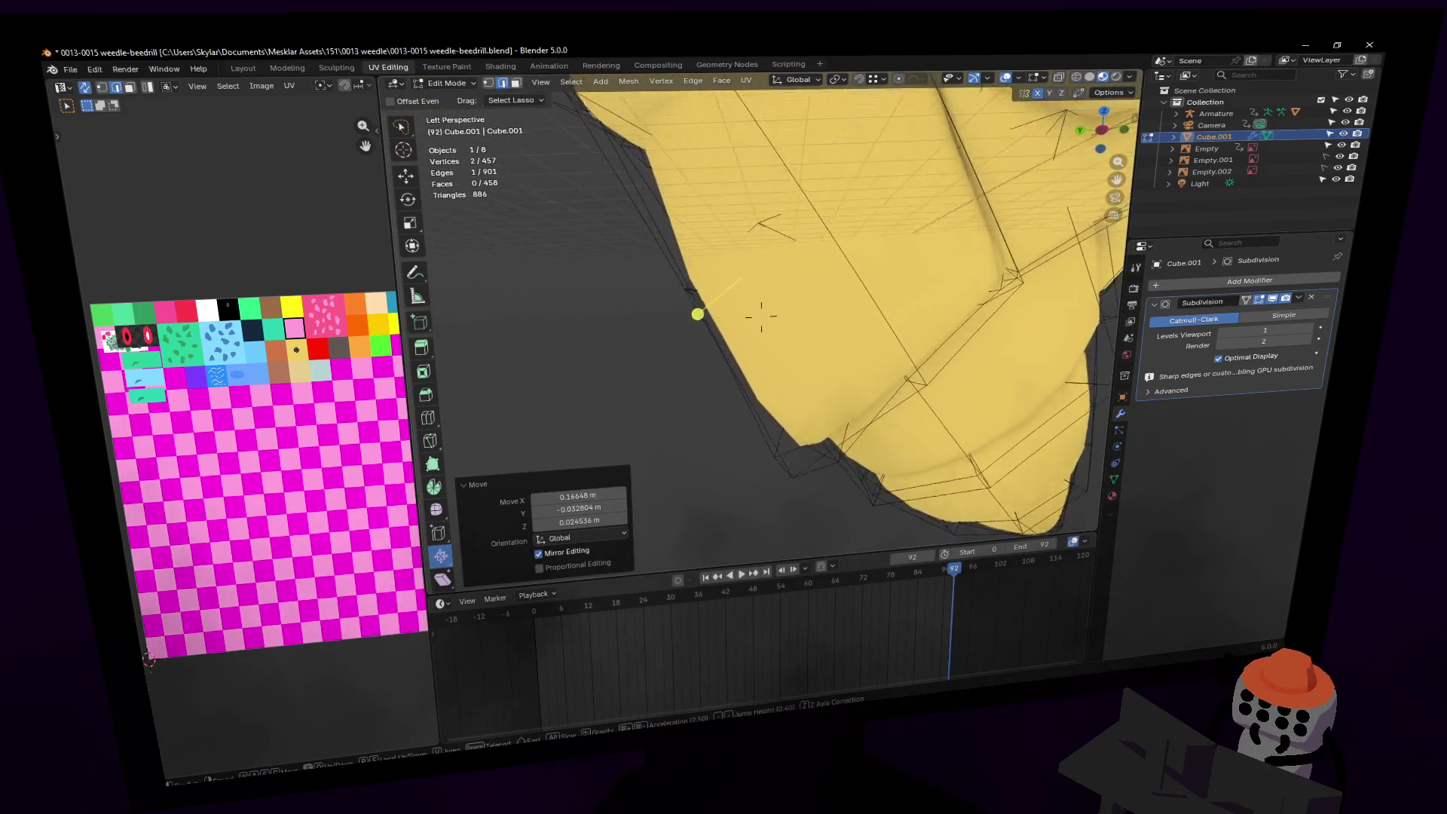
{"action": "left_click", "coordinate": [828, 337]}
{"action": "key", "text": "alt+z"}
{"action": "left_click", "coordinate": [809, 341]}
{"action": "key", "text": "1"}
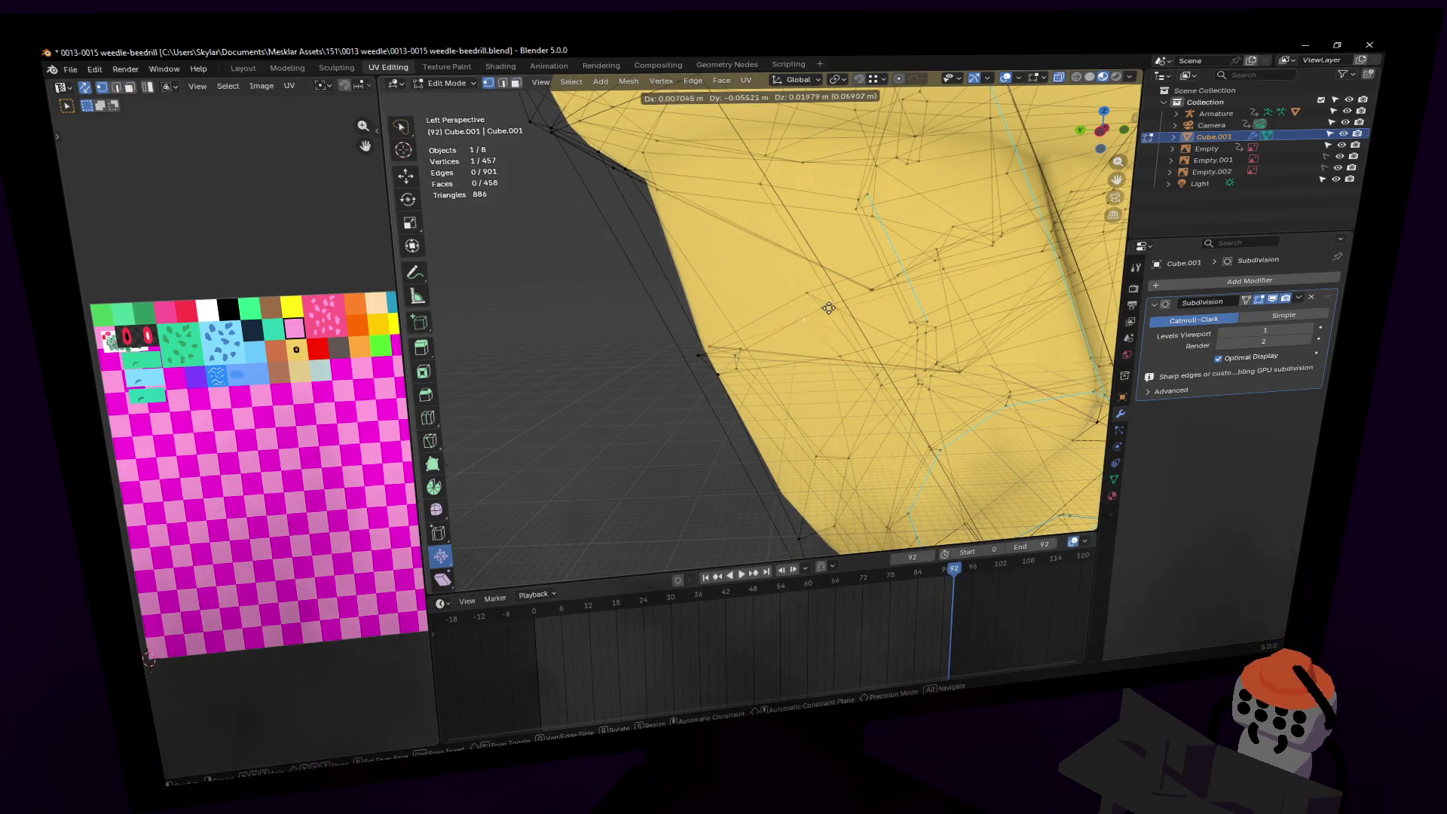
{"action": "left_click", "coordinate": [821, 312]}
{"action": "key", "text": "g"}
{"action": "left_click", "coordinate": [844, 305]}
{"action": "key", "text": "g"}
{"action": "left_click", "coordinate": [717, 356]}
{"action": "key", "text": "g"}
{"action": "left_click", "coordinate": [735, 365]}
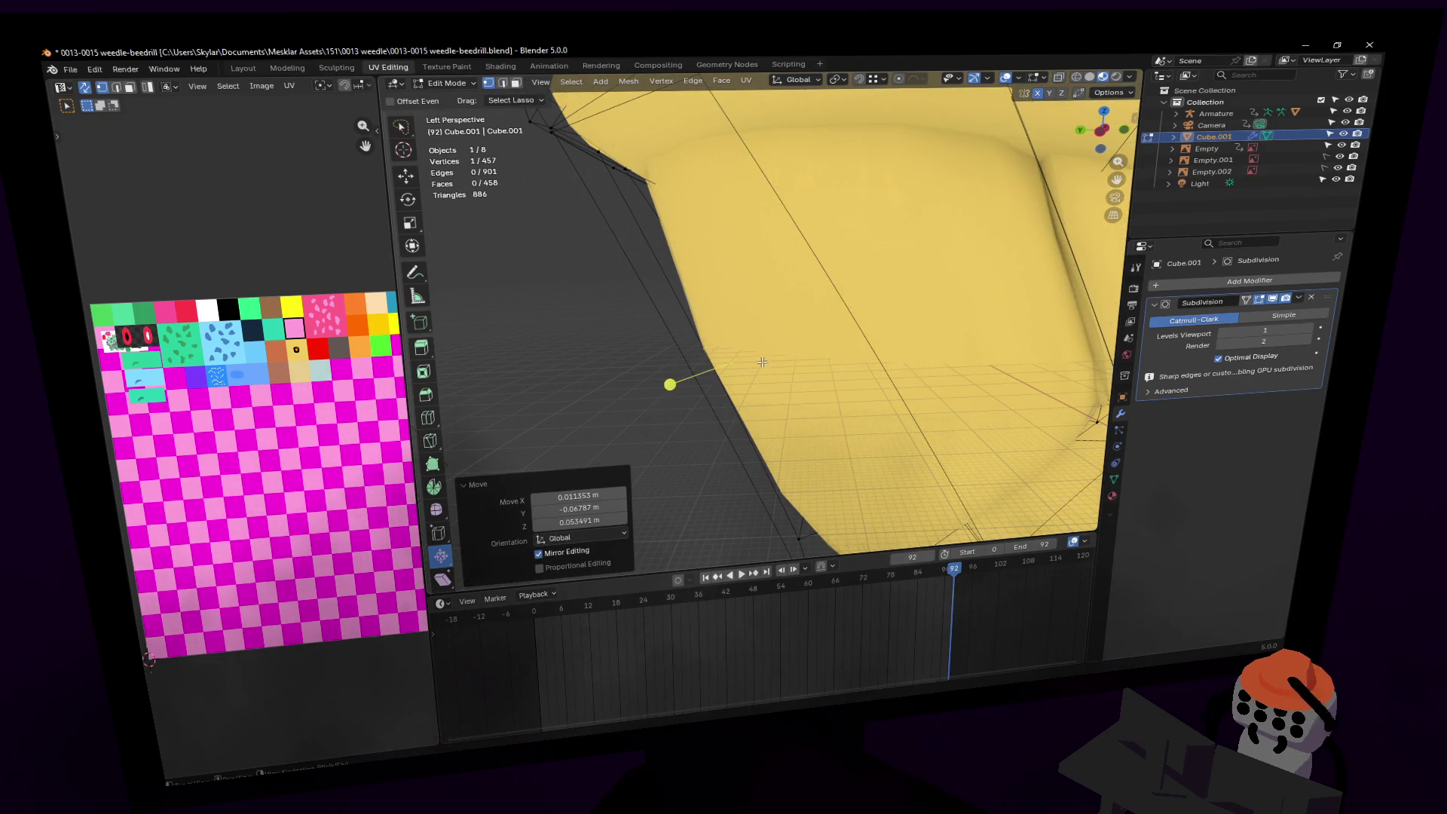
Step: Return to Object Mode to view the smoothed yellow cocoon
{"action": "key", "text": "shift+grave"}
{"action": "key", "text": "s"}
{"action": "key", "text": "Tab"}
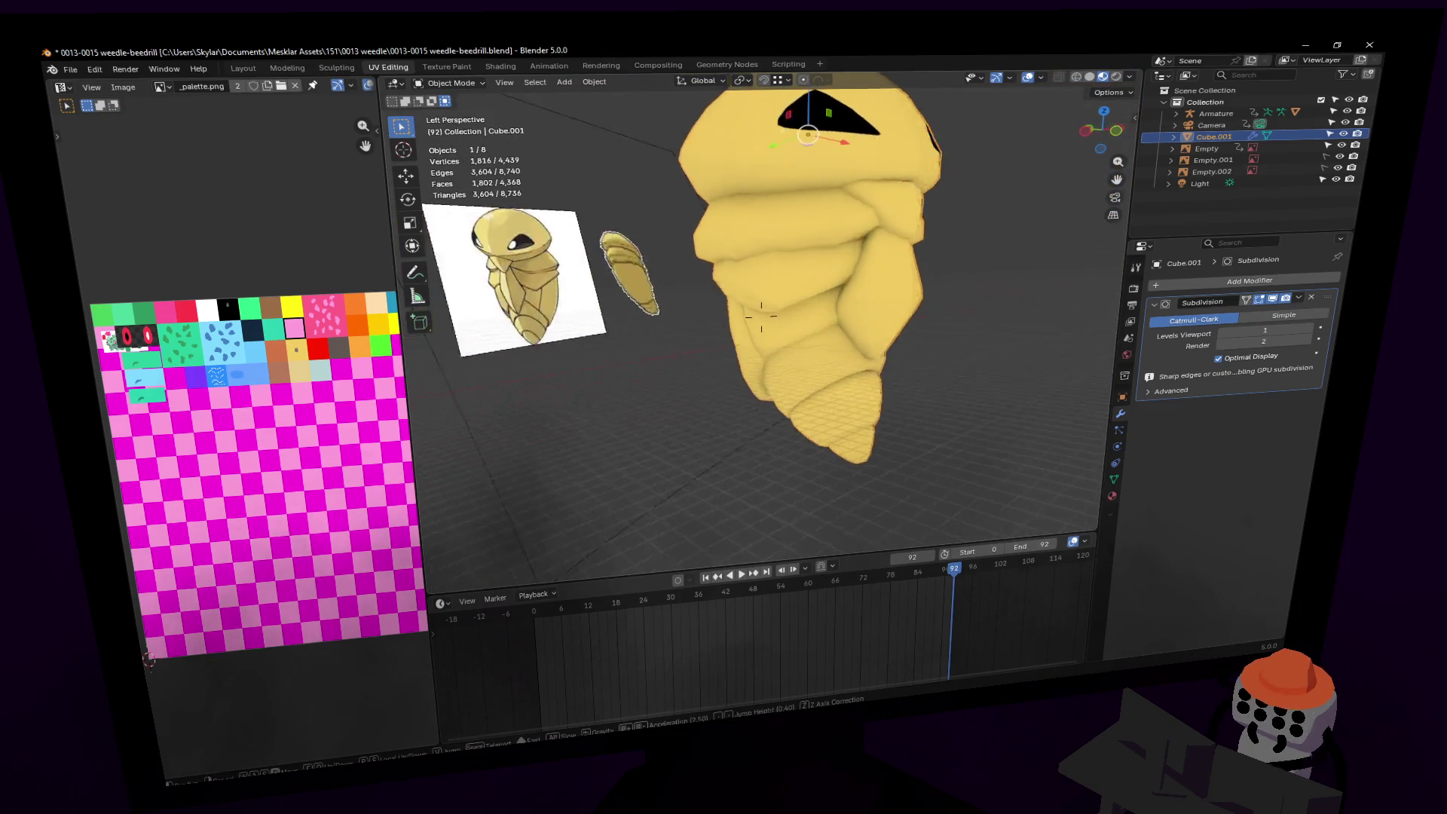
{"action": "key", "text": "w"}
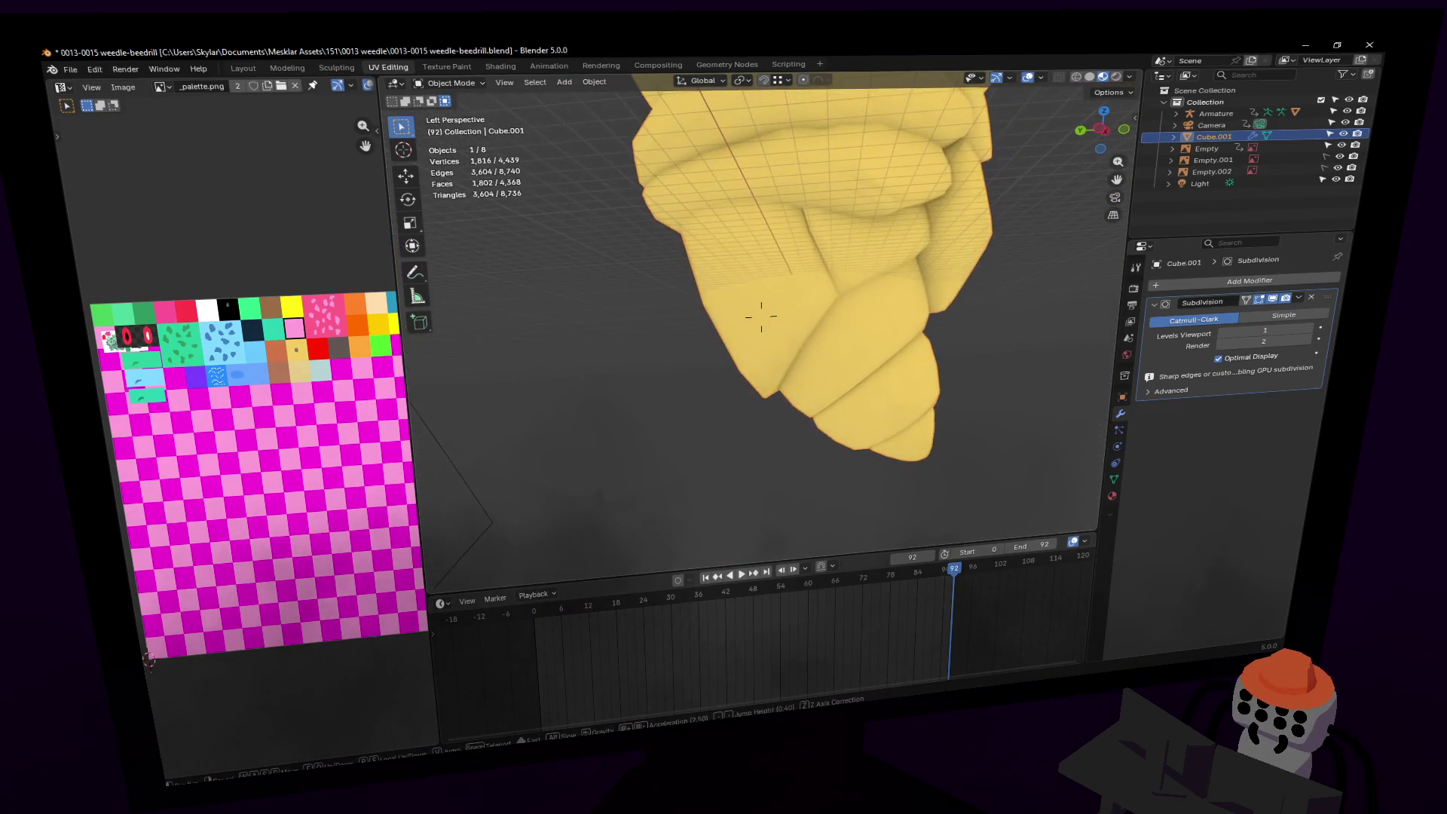
{"action": "key", "text": "s"}
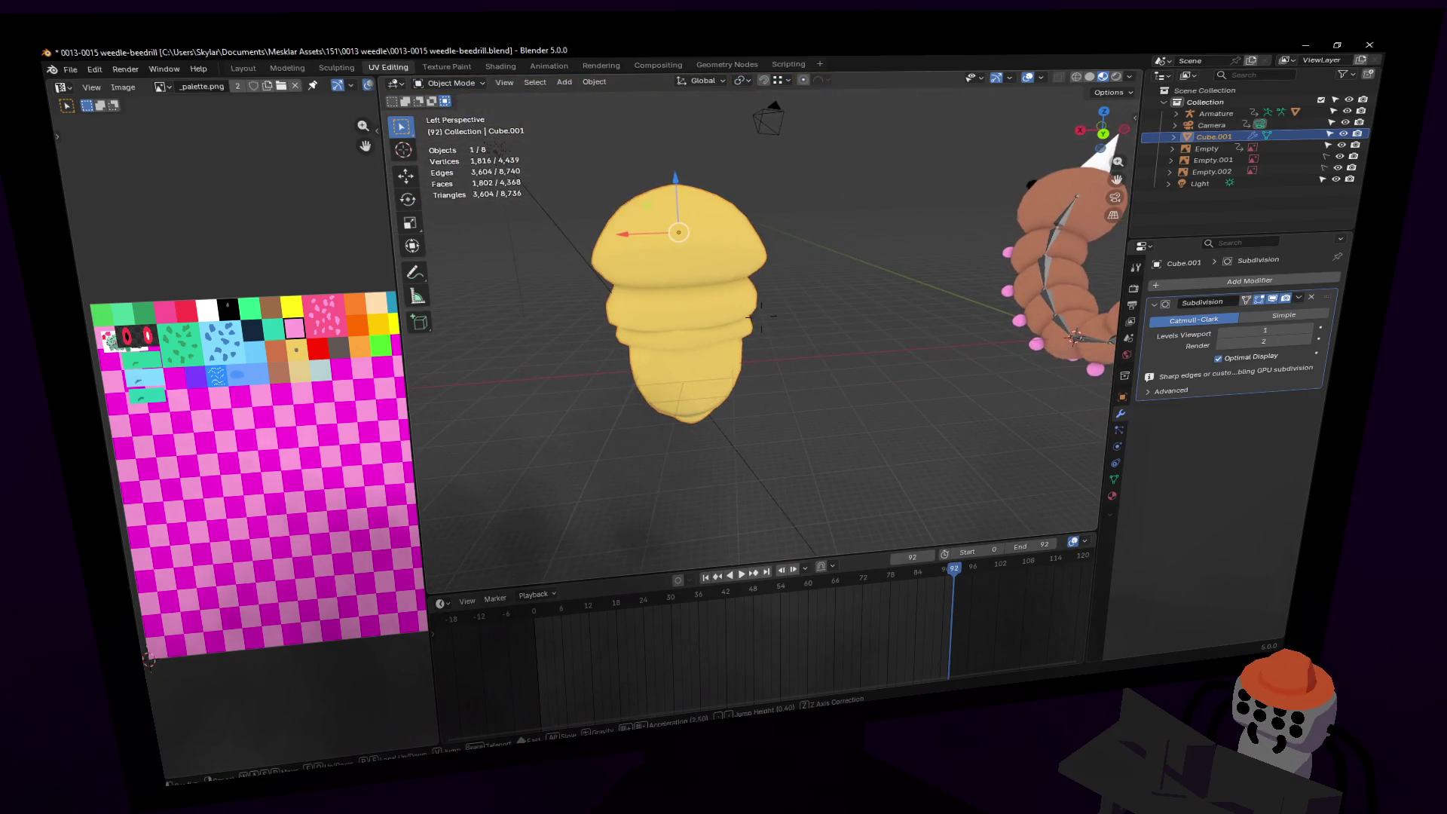
{"action": "key", "text": "d"}
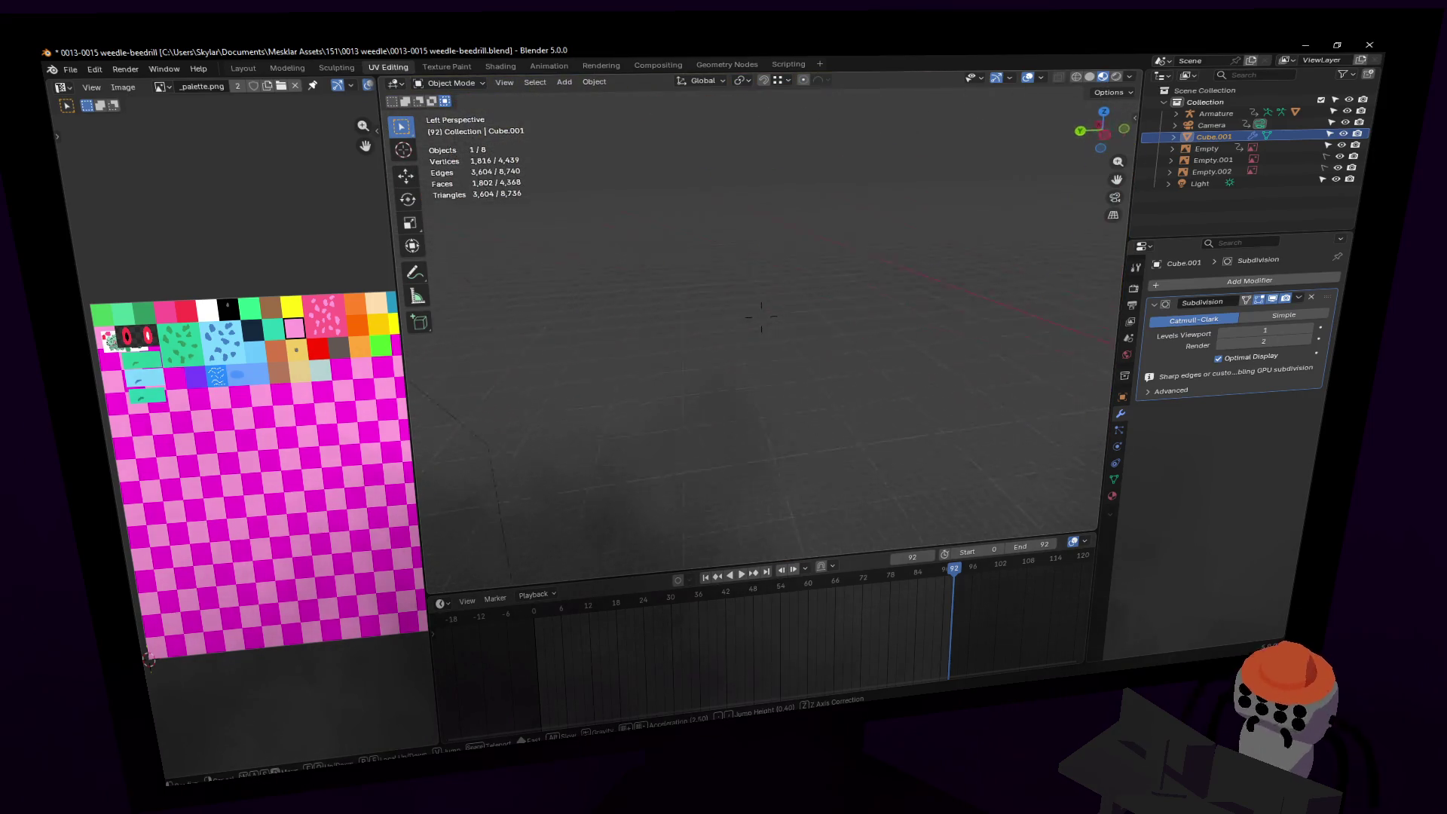
{"action": "key", "text": "w"}
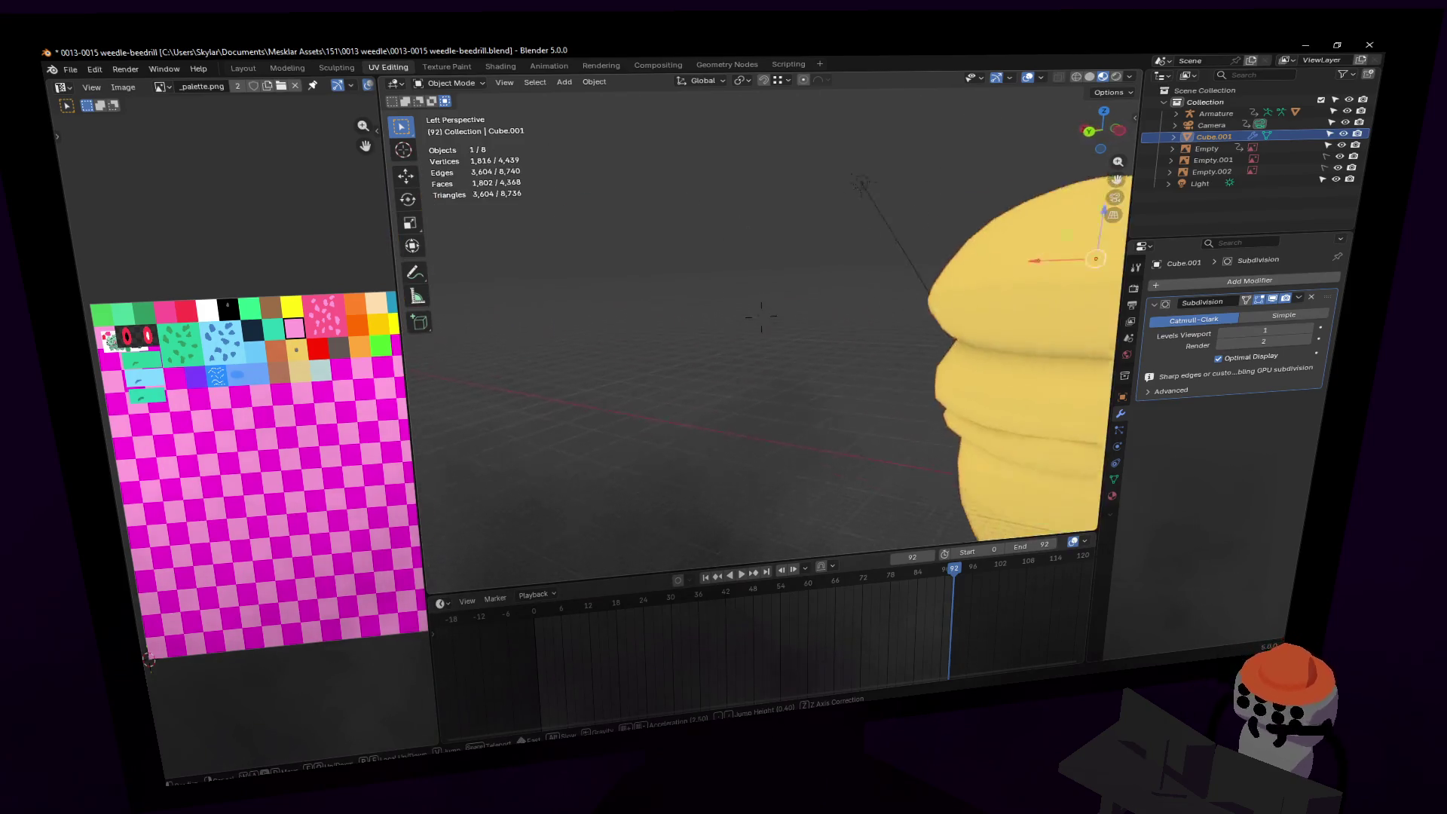
{"action": "key", "text": "a"}
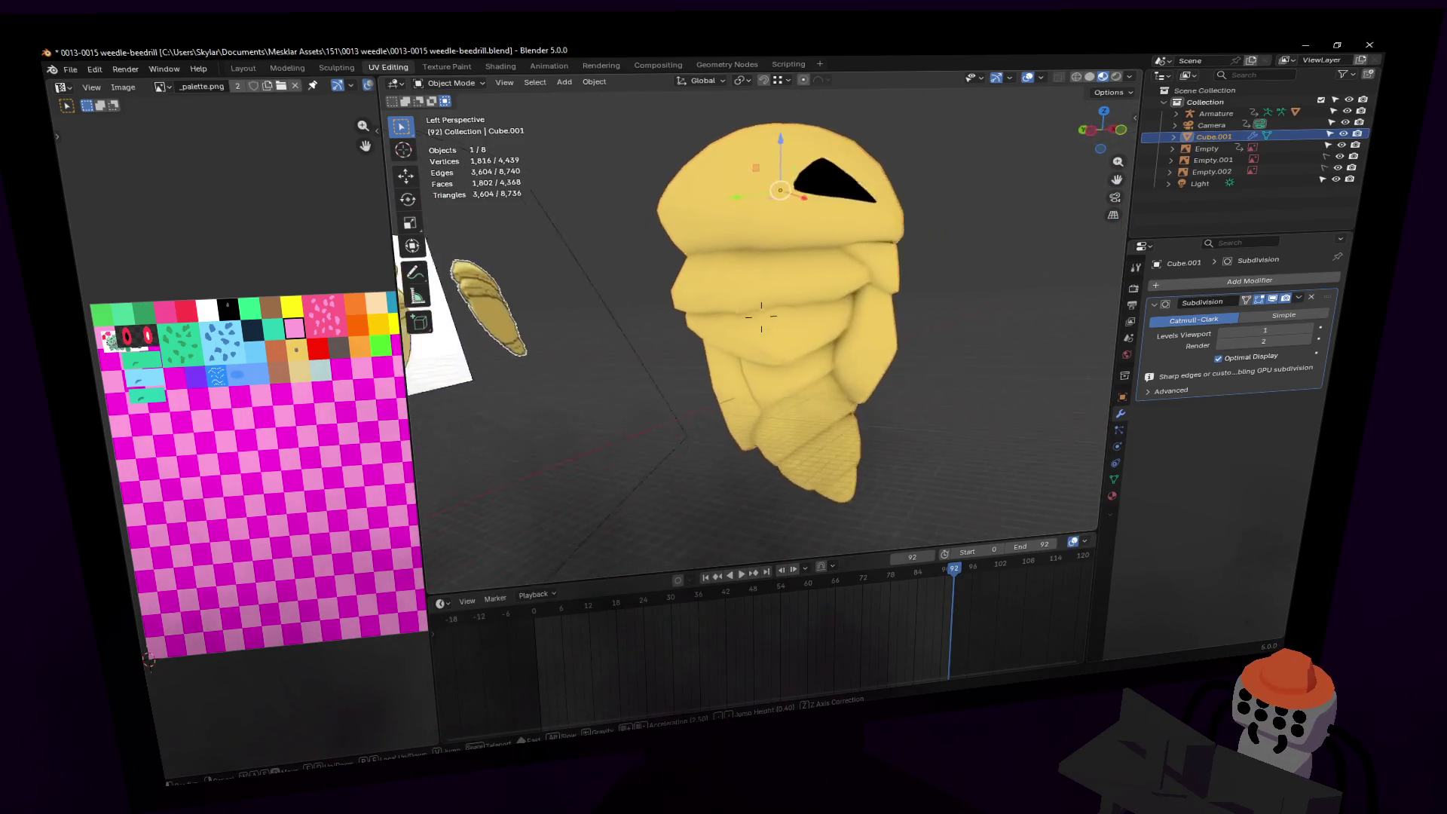
{"action": "key", "text": "a"}
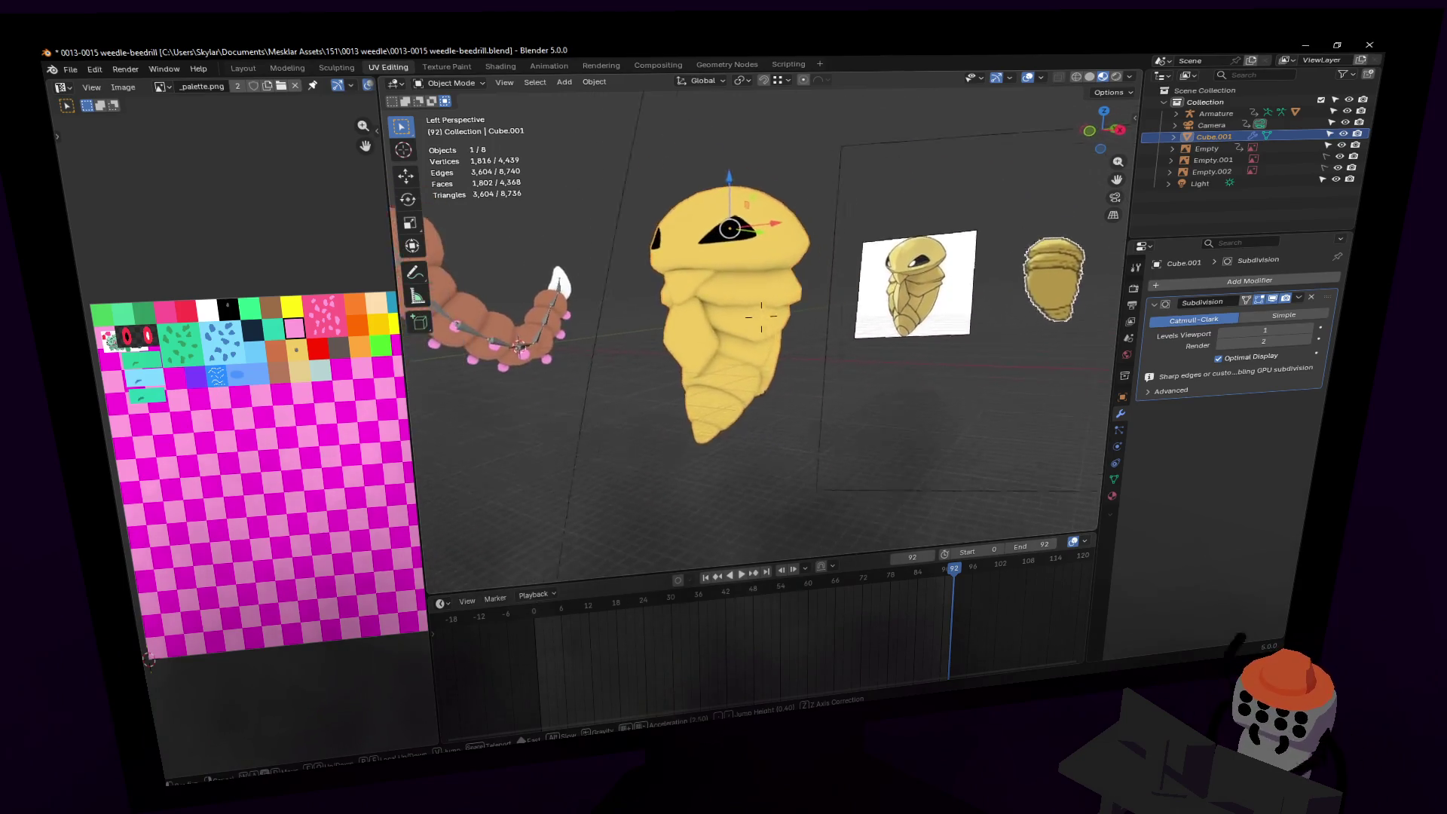
{"action": "left_click", "coordinate": [797, 258]}
{"action": "left_click", "coordinate": [783, 191]}
{"action": "key", "text": "shift+grave"}
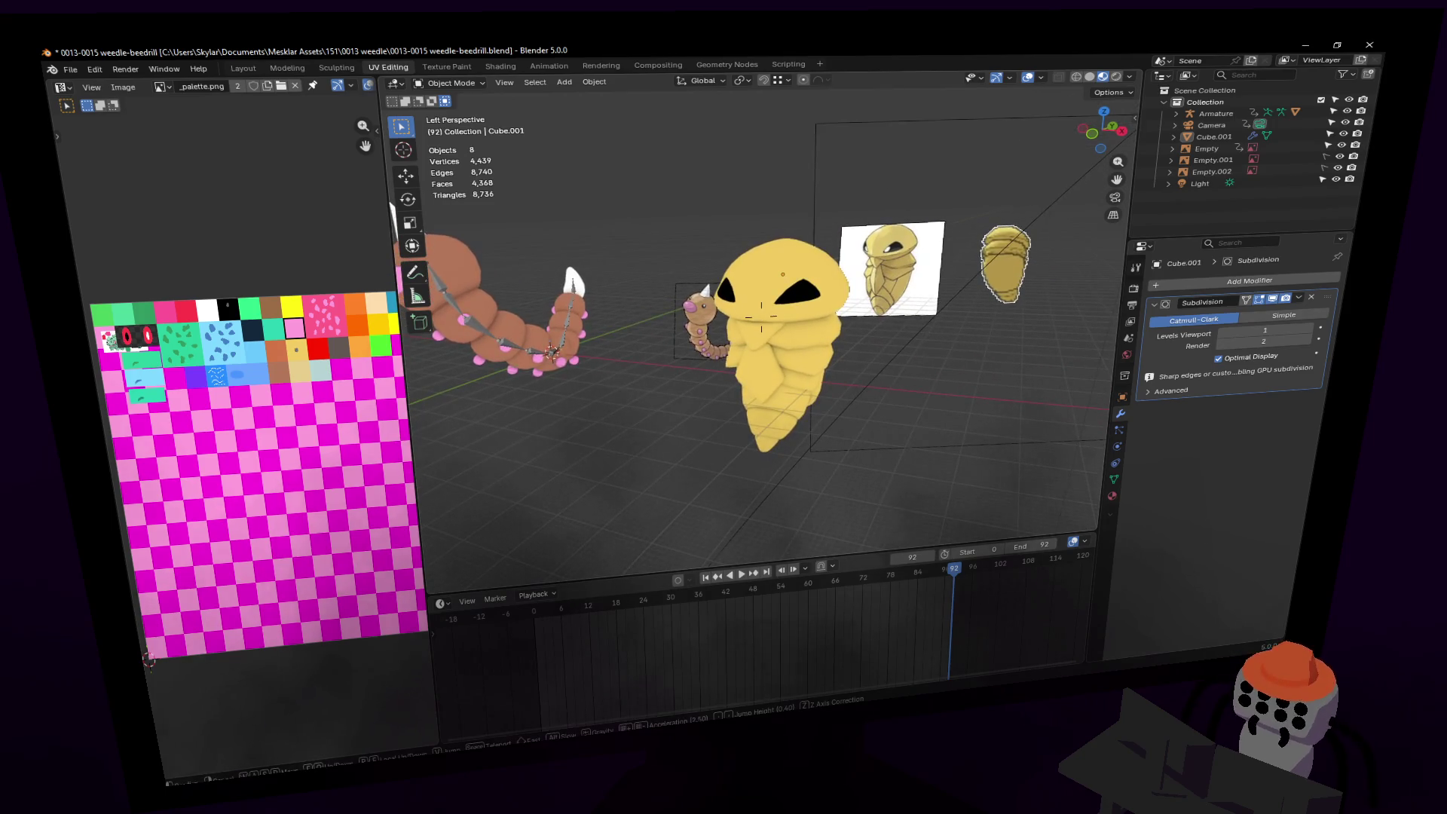
{"action": "key", "text": "w"}
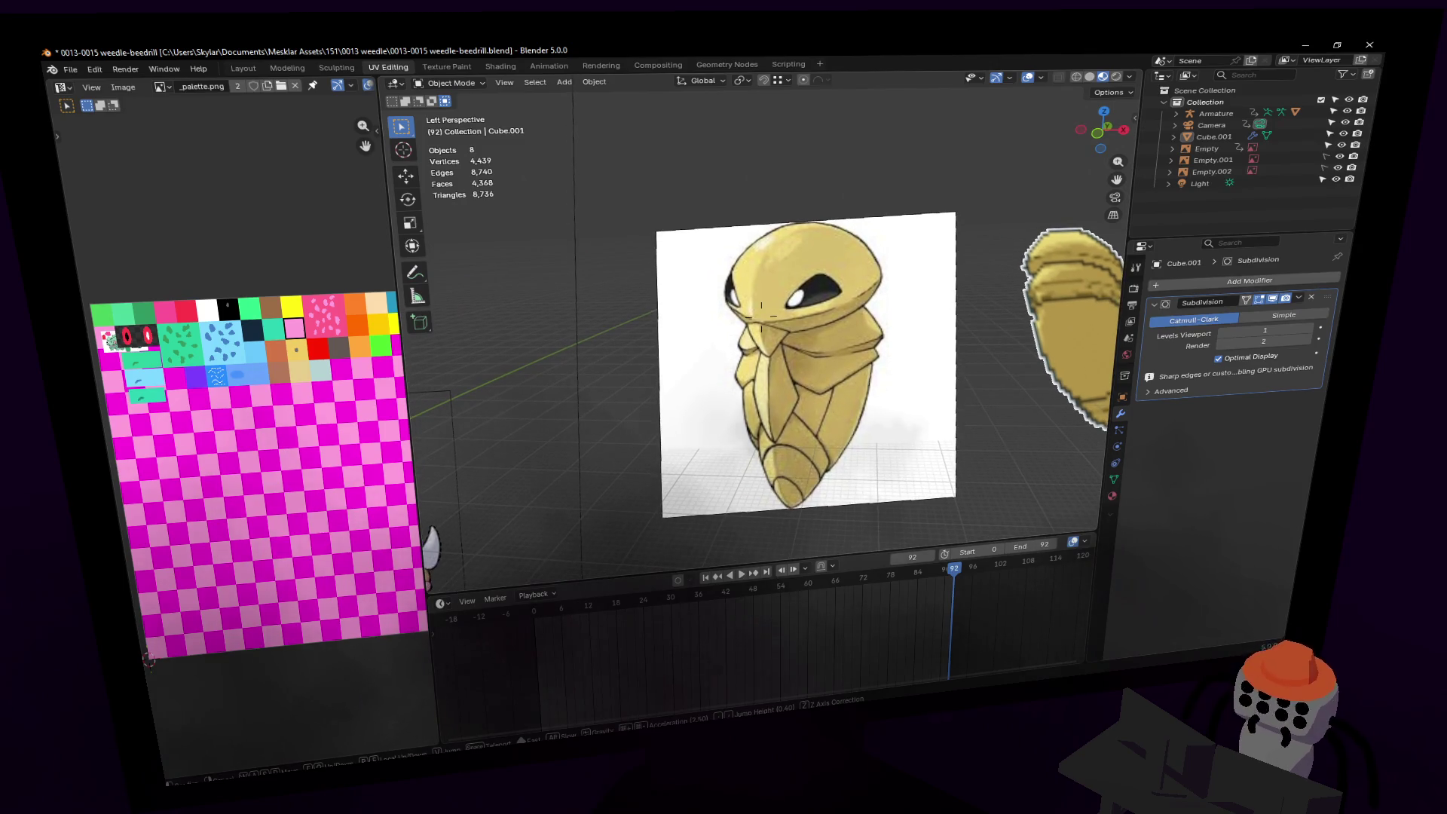
{"action": "key", "text": "s"}
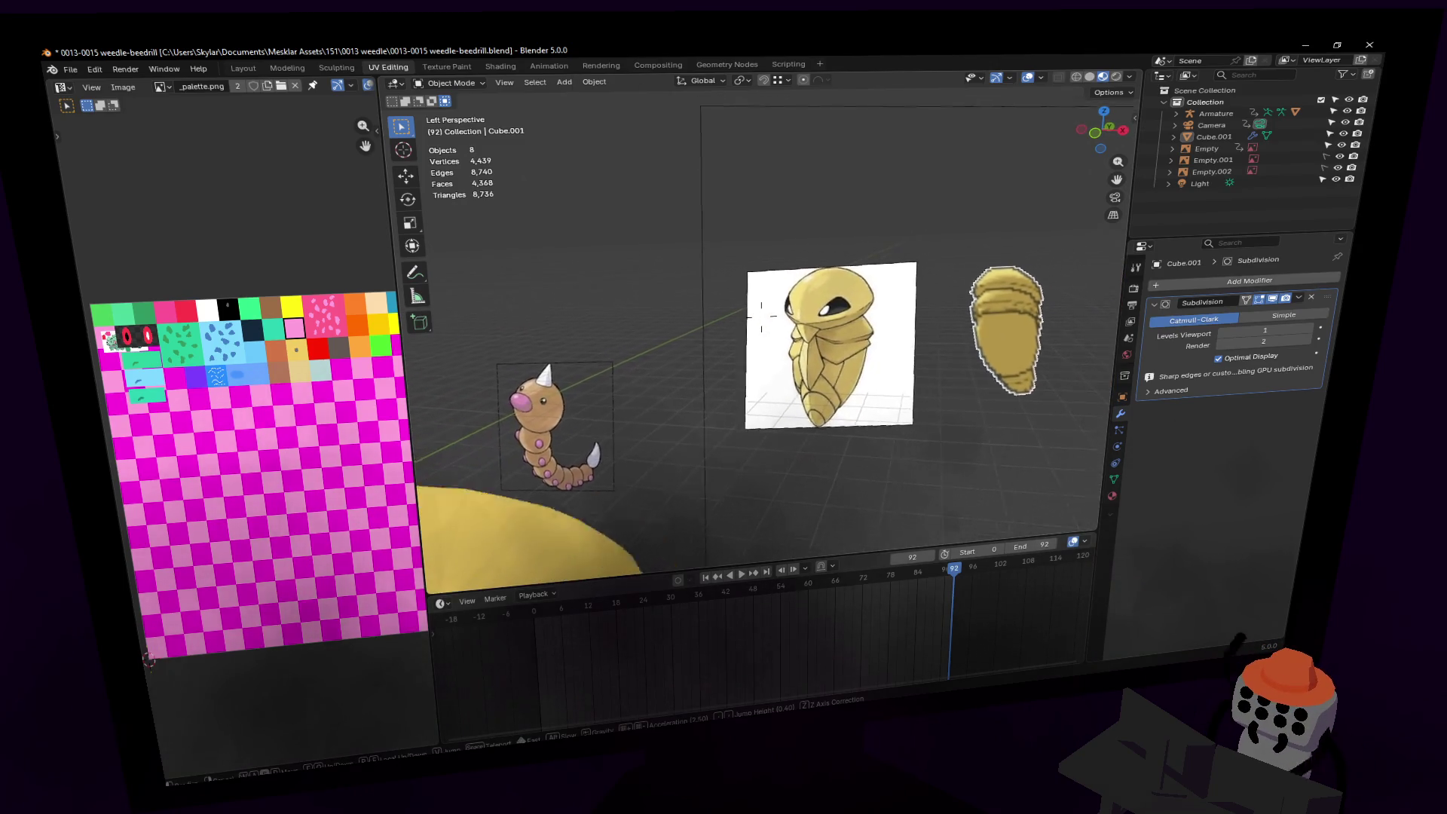
{"action": "key", "text": "q"}
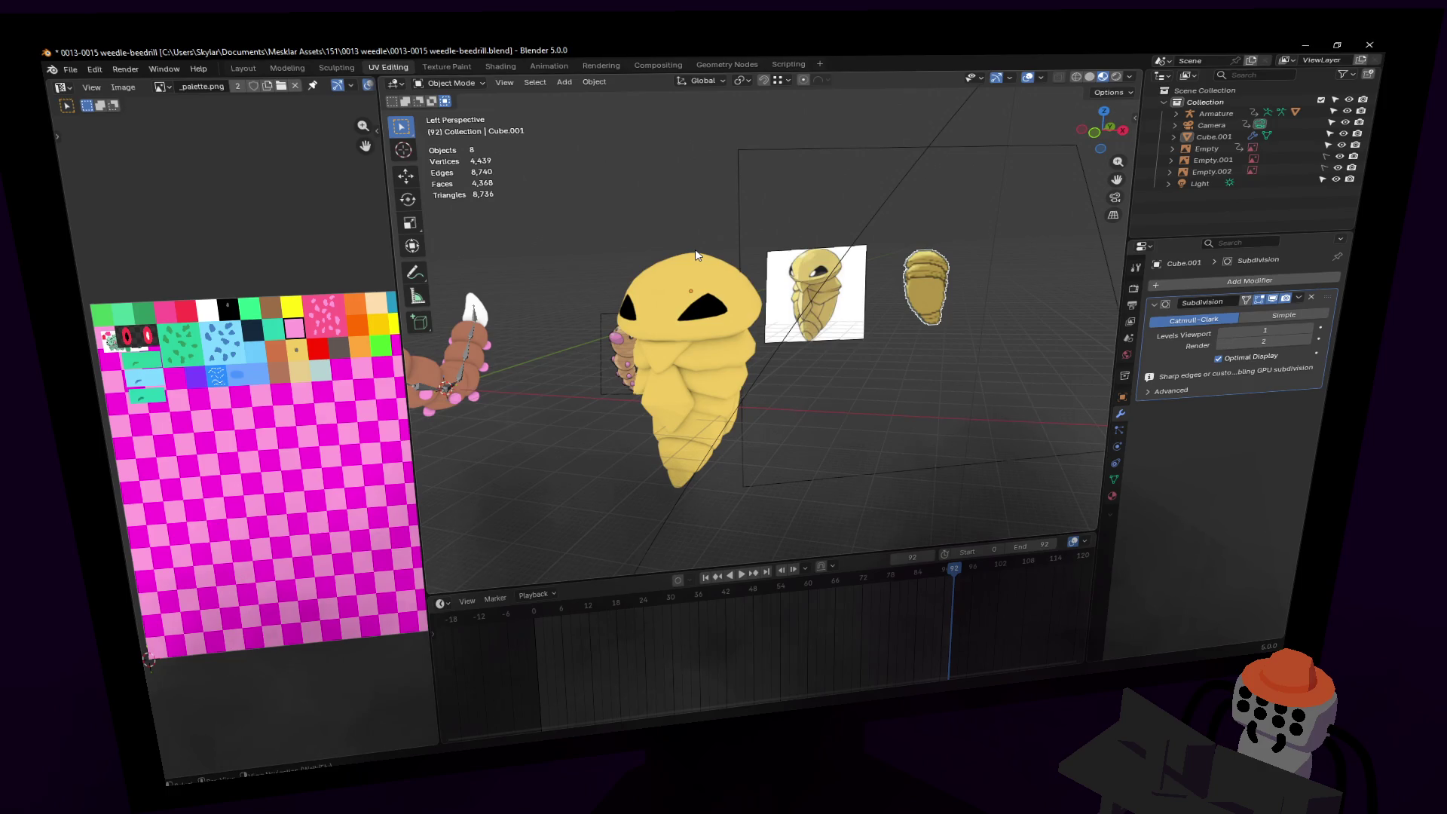
{"action": "key", "text": "shift+grave"}
{"action": "key", "text": "w"}
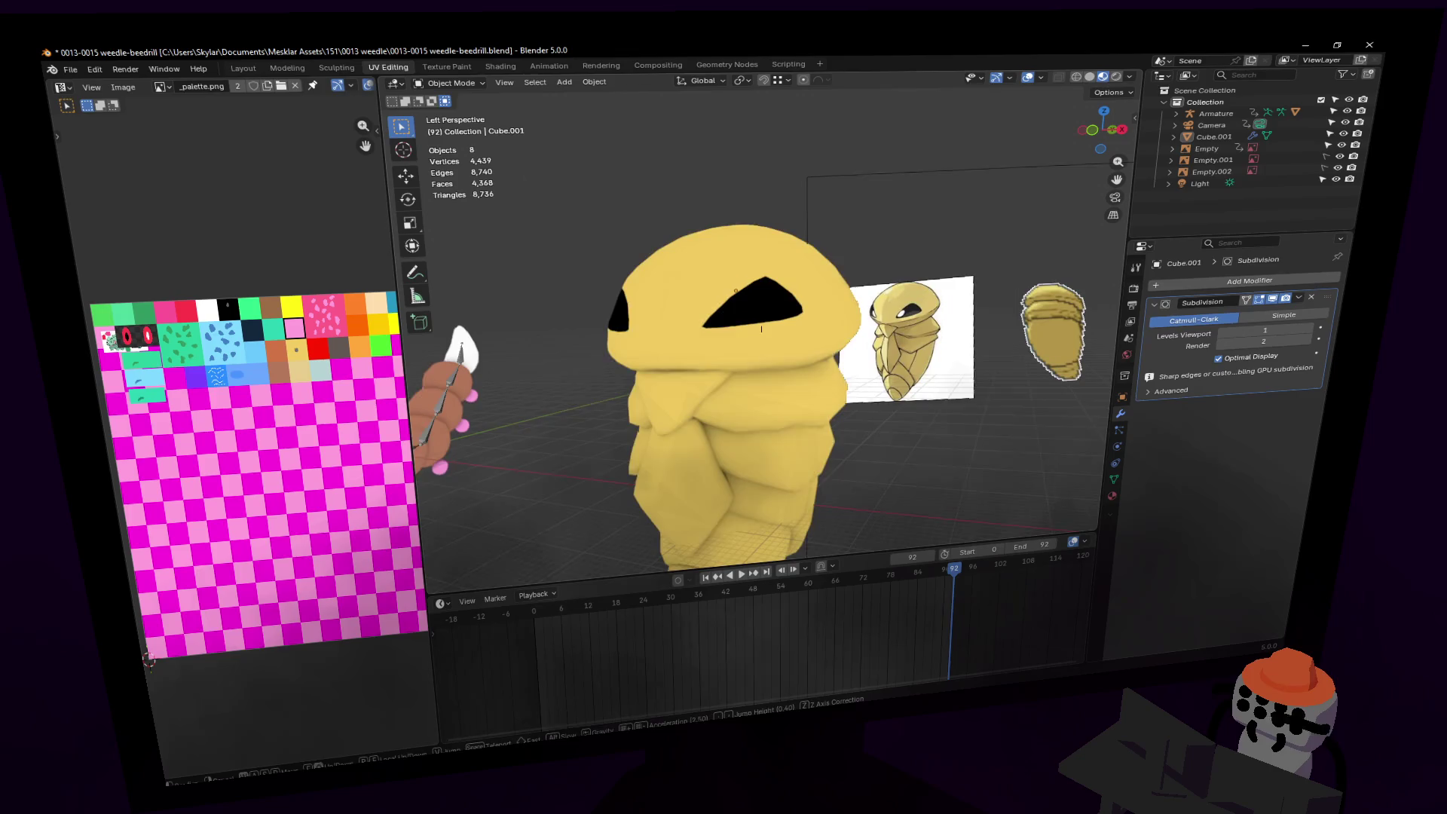
{"action": "key", "text": "Tab"}
Step: Flatten the selected faces vertically with S Z, cancelling a trial X rotation
{"action": "left_click", "coordinate": [712, 289]}
{"action": "key", "text": "3"}
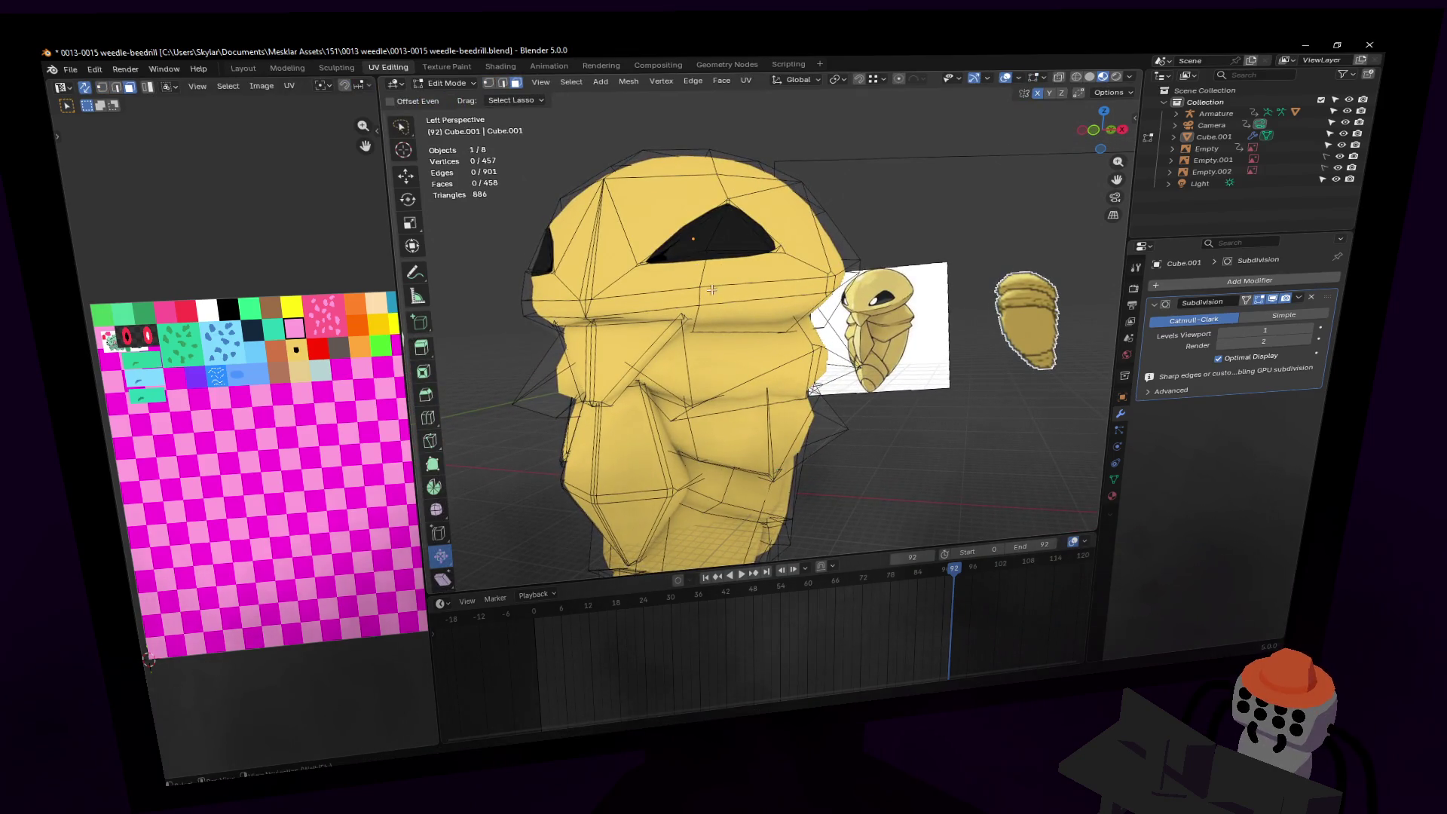
{"action": "key", "text": "s"}
{"action": "key", "text": "z"}
{"action": "left_click", "coordinate": [746, 213]}
{"action": "mouse_move", "coordinate": [746, 213]}
{"action": "middle_mouse_down"}
{"action": "mouse_move", "coordinate": [806, 173]}
{"action": "mouse_move", "coordinate": [761, 316]}
{"action": "middle_mouse_up"}
{"action": "key", "text": "r"}
{"action": "key", "text": "x"}
{"action": "key", "text": "Escape"}
Step: Walk up to the cocoon's head and briefly check the edge operations menu in Edit Mode
{"action": "key", "text": "Tab"}
{"action": "key", "text": "shift+grave"}
{"action": "key", "text": "w"}
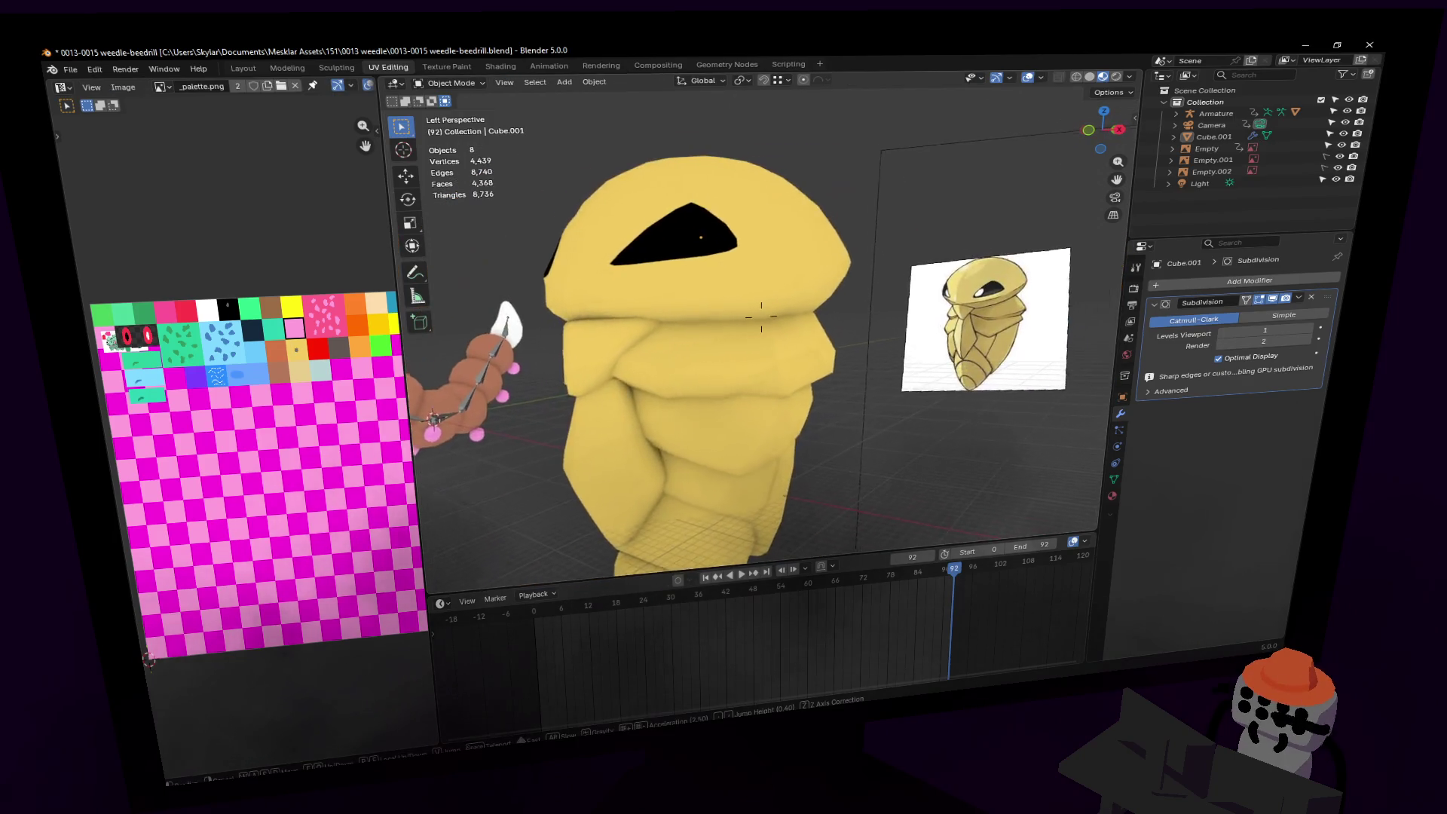
{"action": "left_click", "coordinate": [761, 317]}
{"action": "key", "text": "Tab"}
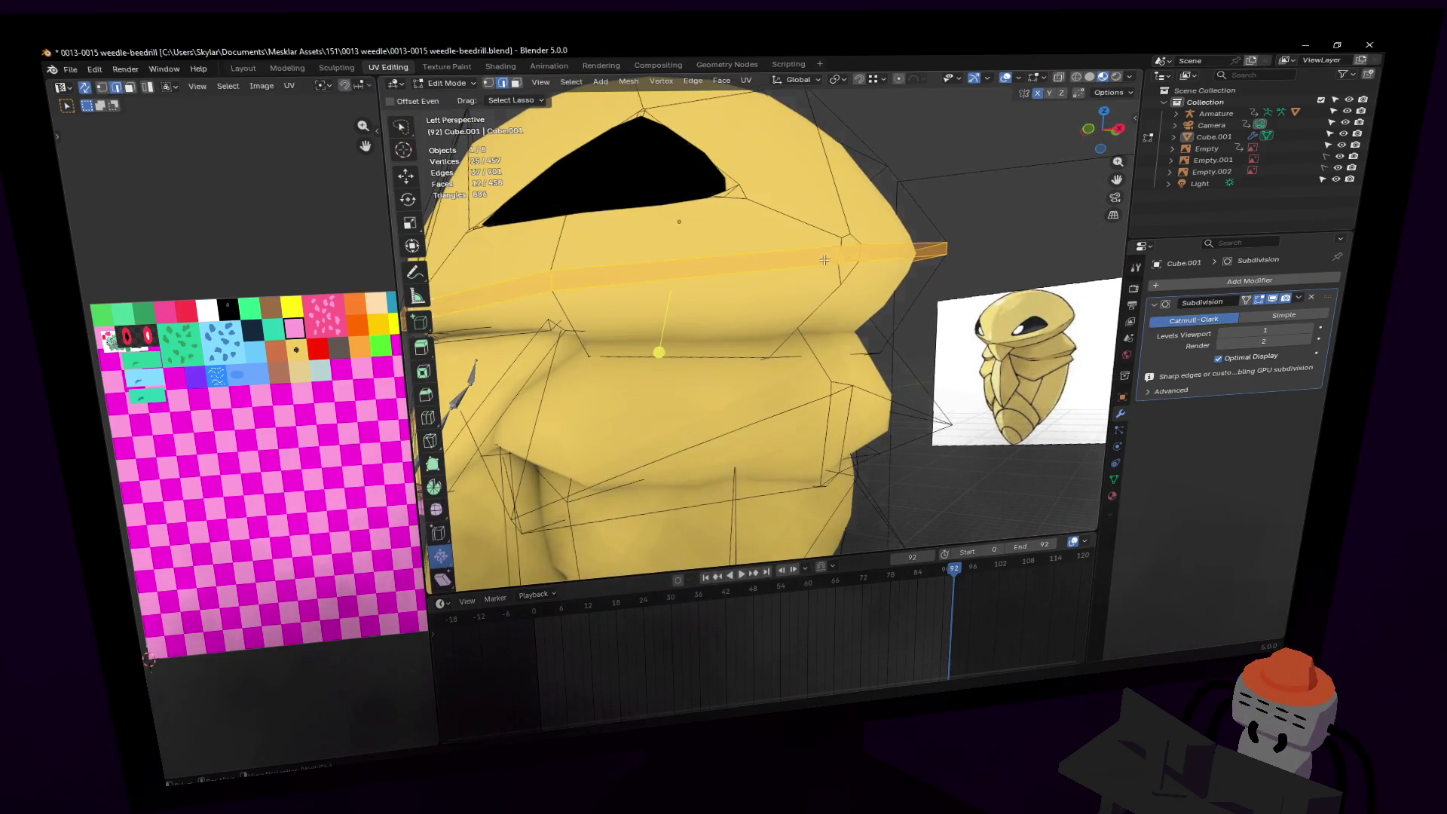
{"action": "key", "text": "ctrl+e"}
{"action": "mouse_move", "coordinate": [871, 256]}
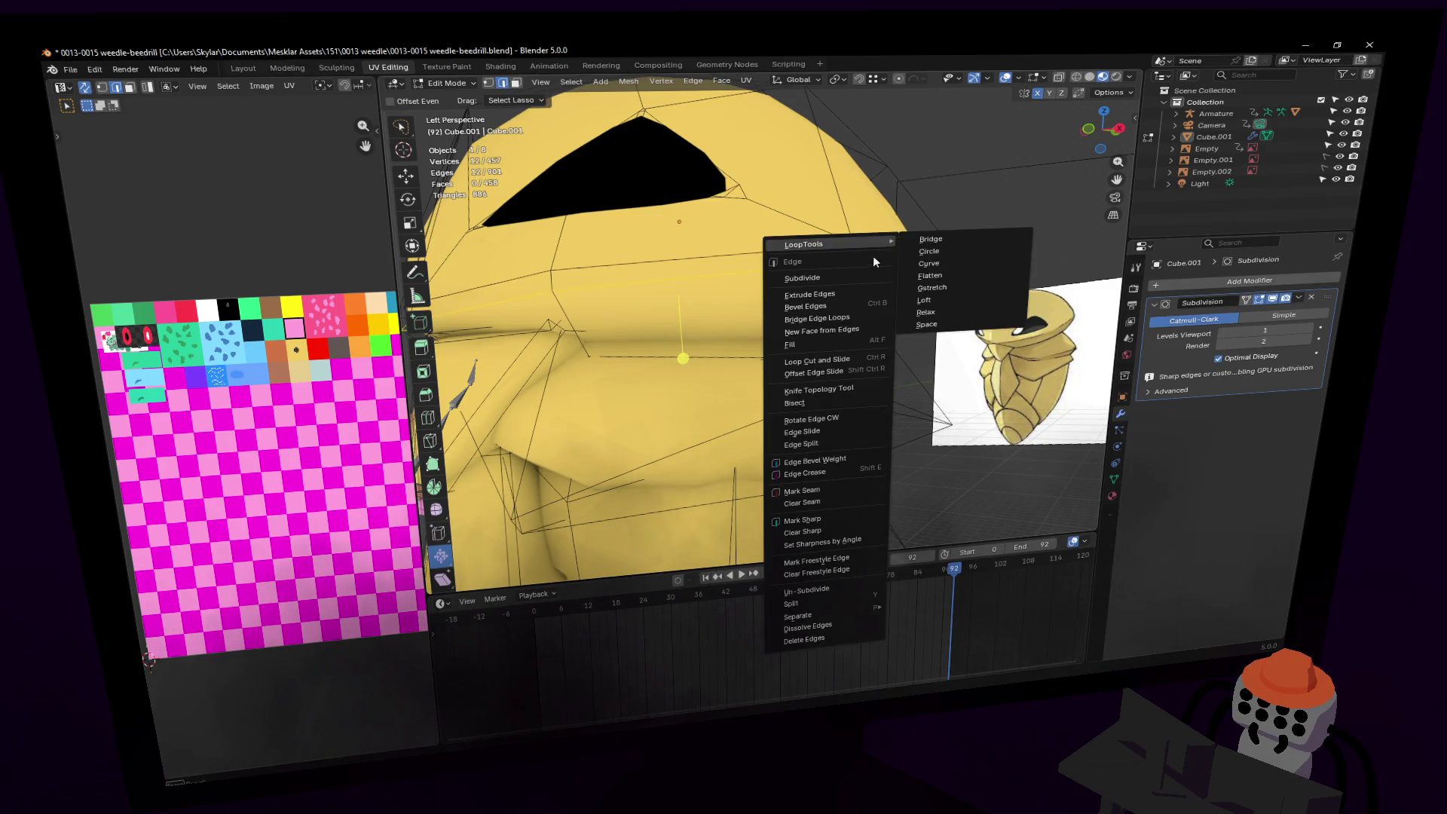
{"action": "key", "text": "Escape"}
Step: Swing around the cocoon and try a slight shrink of the crease loop
{"action": "key", "text": "Tab"}
{"action": "key", "text": "shift+grave"}
{"action": "key", "text": "d"}
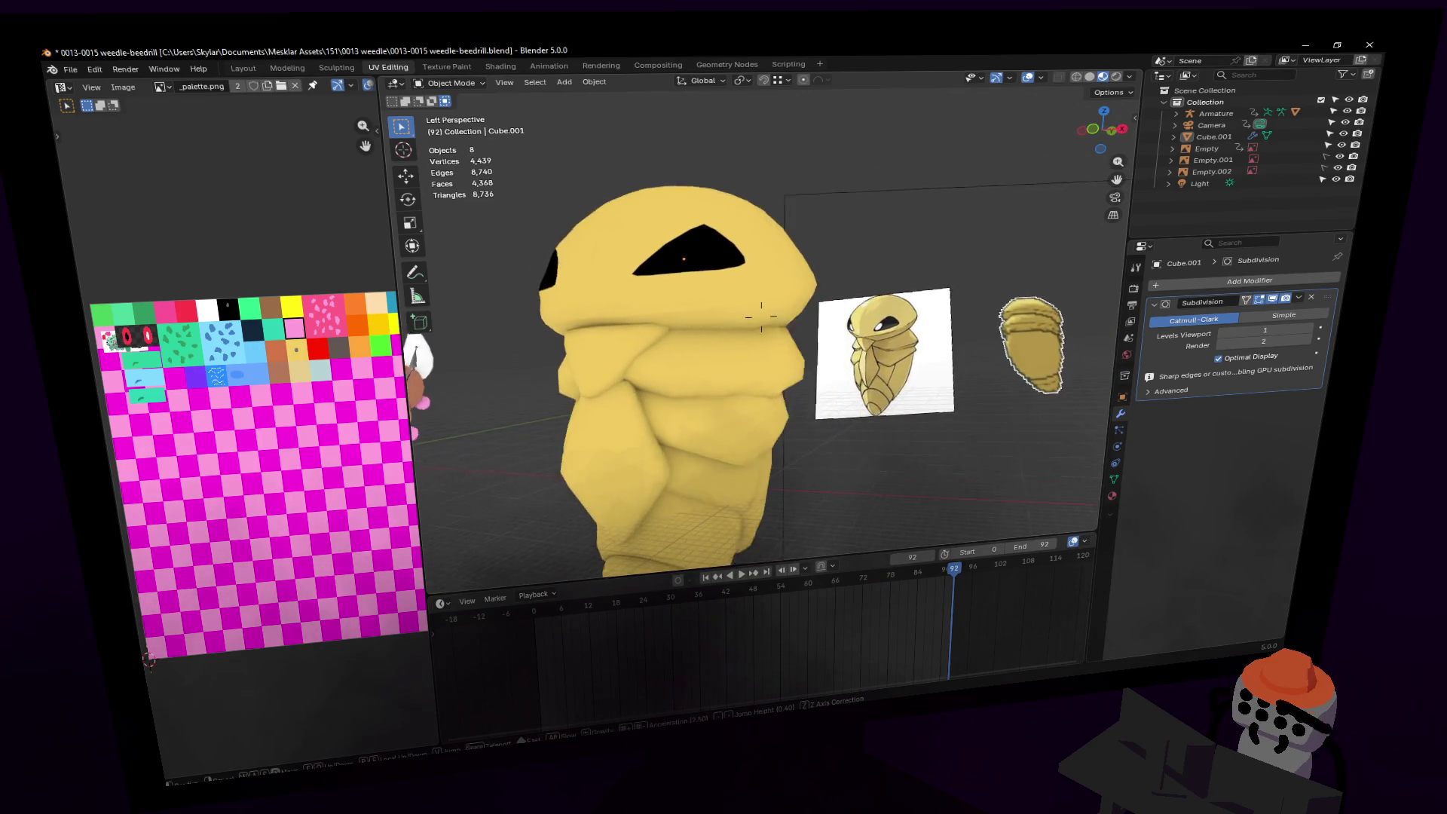
{"action": "key", "text": "Tab"}
{"action": "key", "text": "s"}
{"action": "key", "text": "Escape"}
{"action": "key", "text": "shift+grave"}
{"action": "key", "text": "w"}
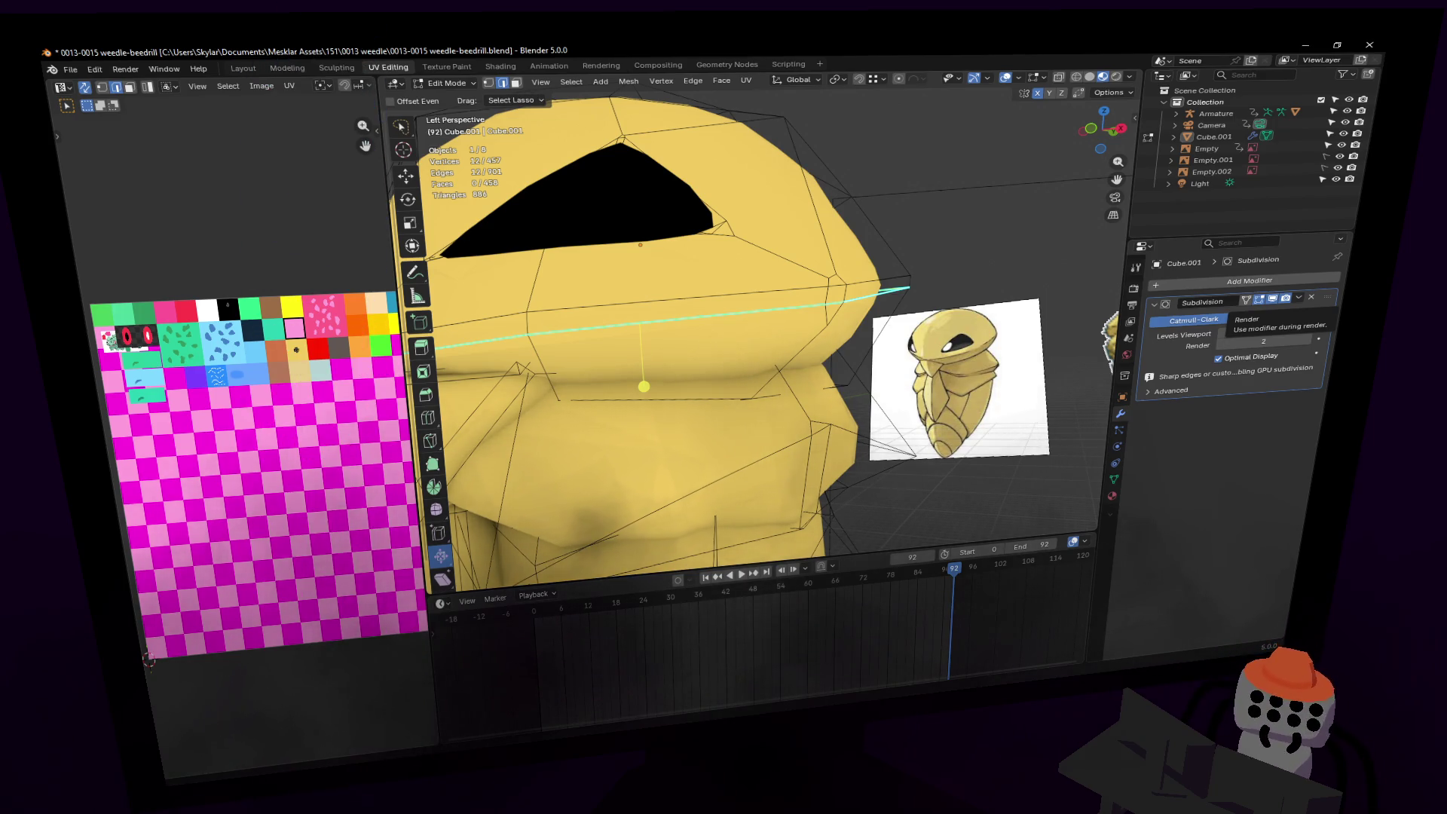
{"action": "scroll", "coordinate": [809, 315], "scroll_direction": "down", "scroll_amount": 5}
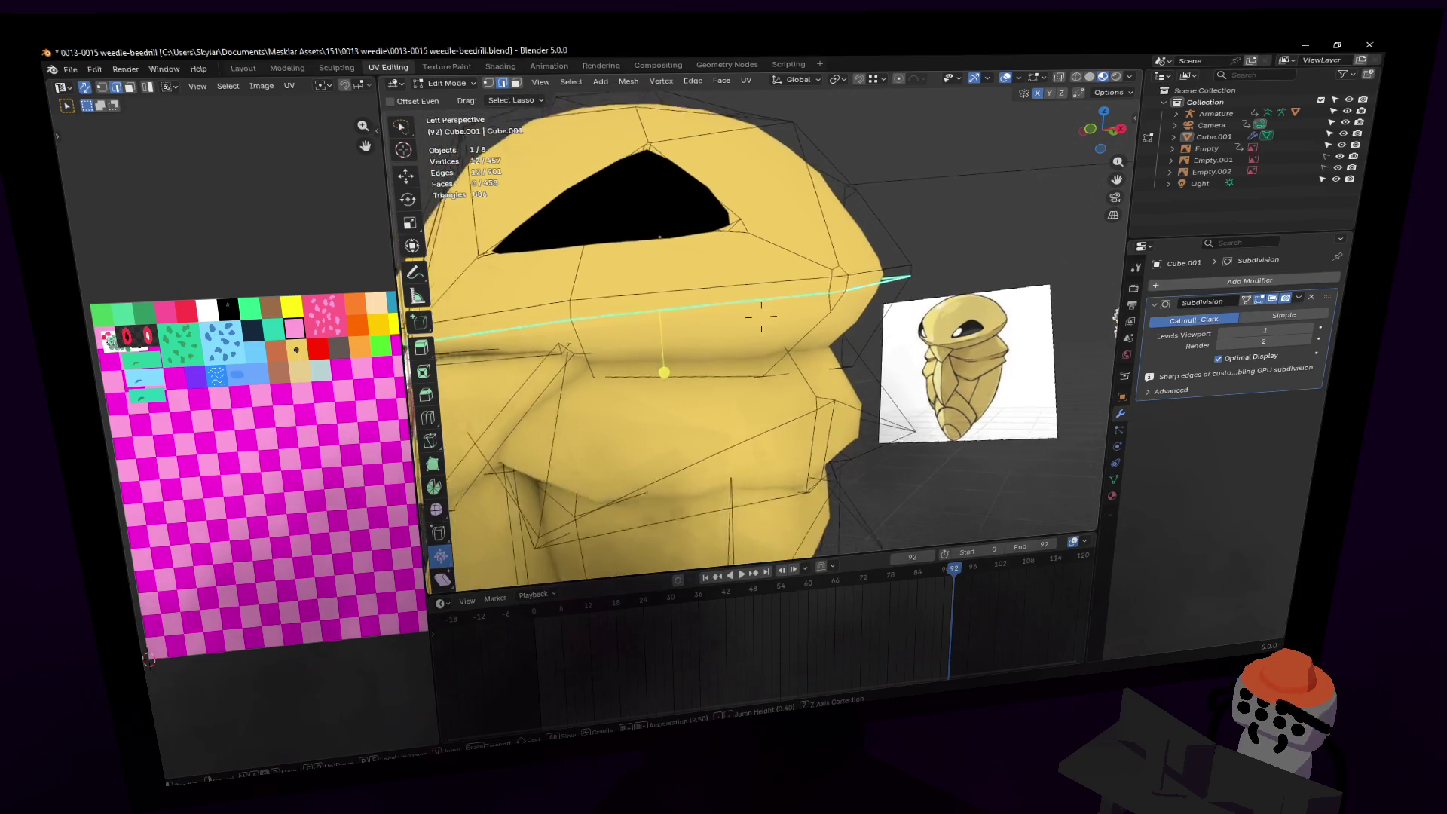
{"action": "key", "text": "Tab"}
{"action": "key", "text": "Tab"}
Step: Frame the cocoon's head and select the whole head-seam edge loop
{"action": "mouse_move", "coordinate": [809, 315]}
{"action": "middle_mouse_down"}
{"action": "mouse_move", "coordinate": [791, 313]}
{"action": "mouse_move", "coordinate": [808, 305]}
{"action": "middle_mouse_up"}
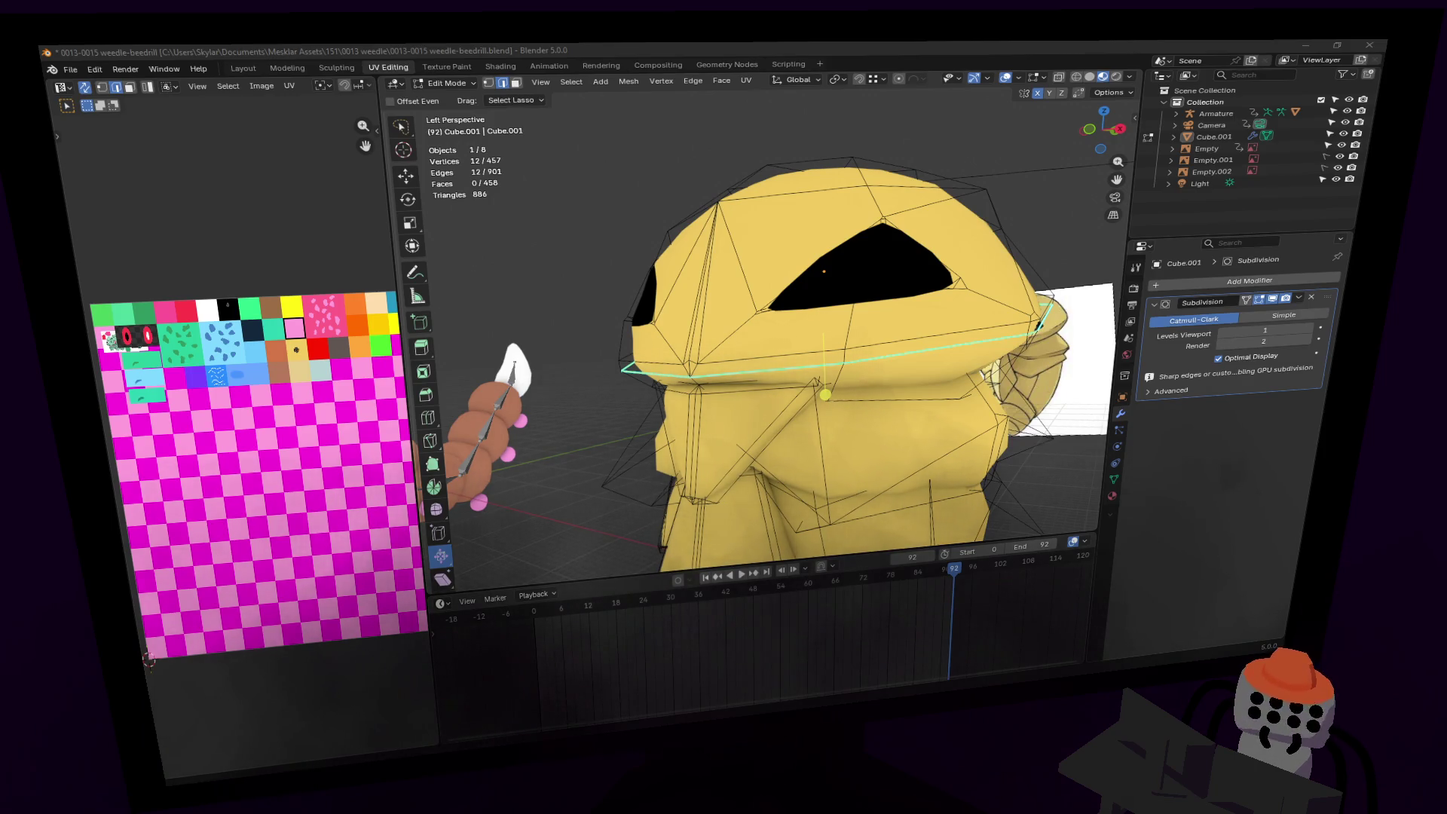
{"action": "key", "text": "Tab"}
{"action": "key", "text": "shift+grave"}
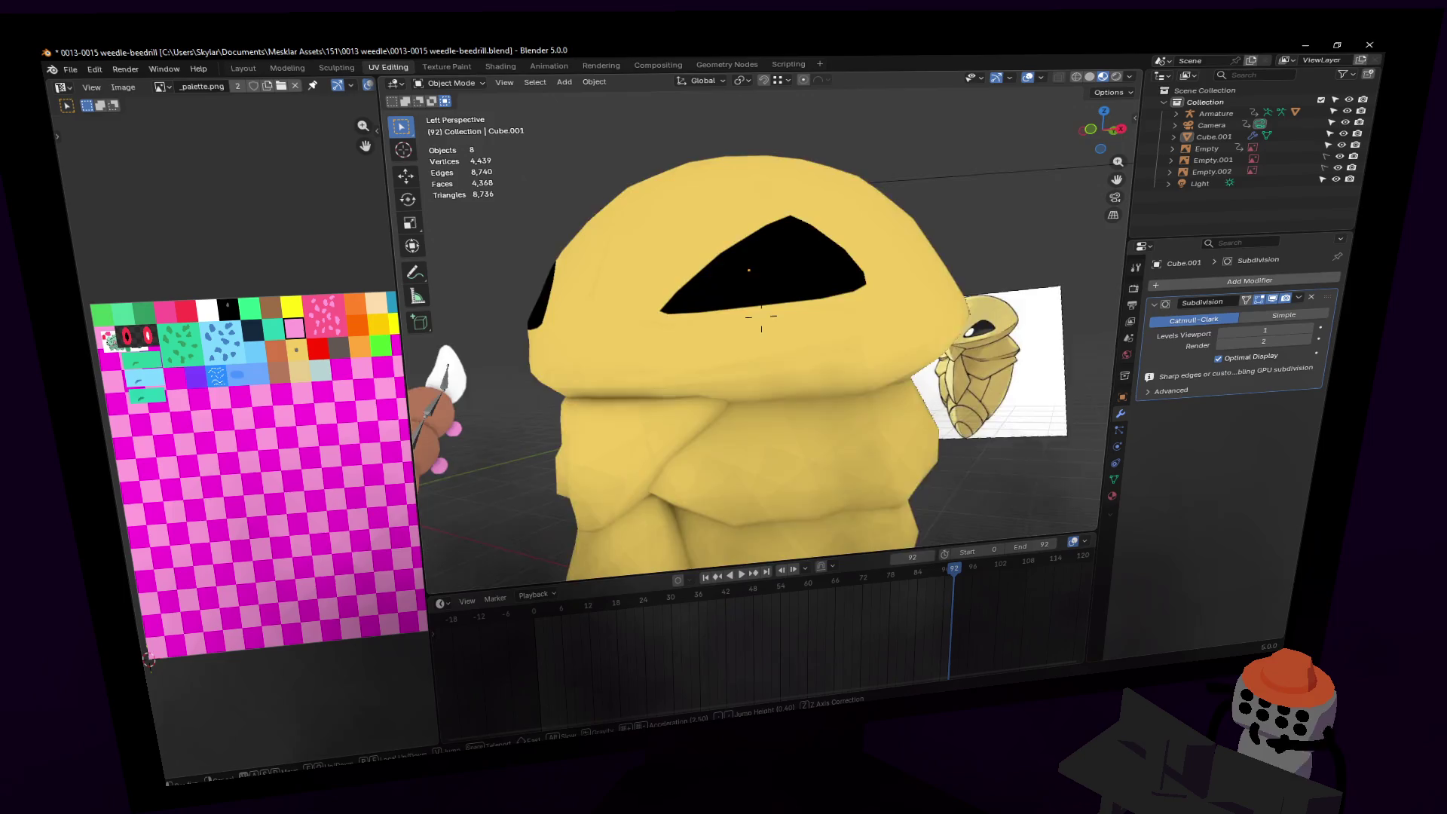
{"action": "key", "text": "w"}
{"action": "key", "text": "s"}
{"action": "key", "text": "w"}
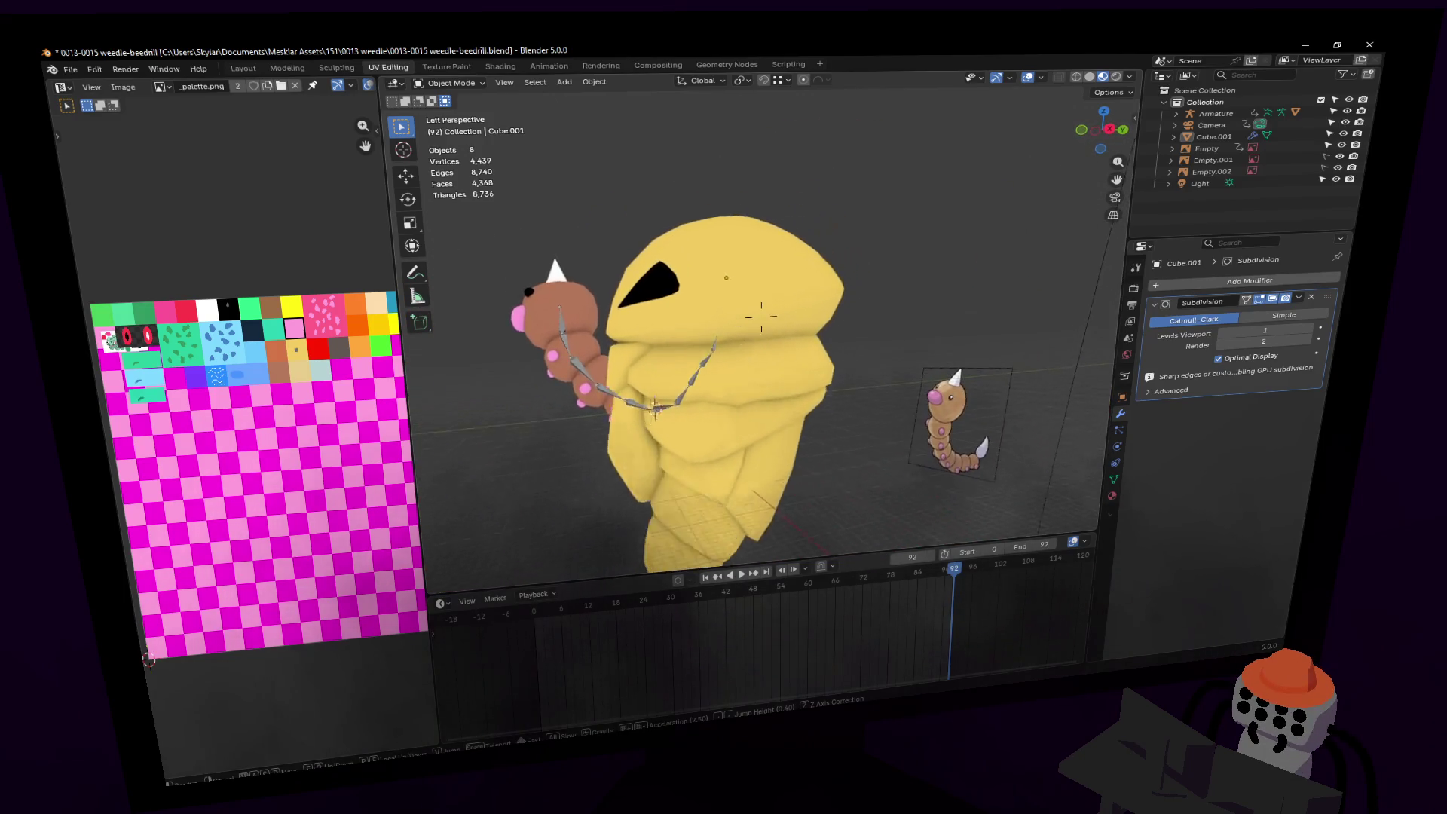
{"action": "left_click", "coordinate": [977, 248]}
{"action": "key", "text": "Tab"}
{"action": "scroll", "coordinate": [977, 248], "scroll_direction": "up", "scroll_amount": 4}
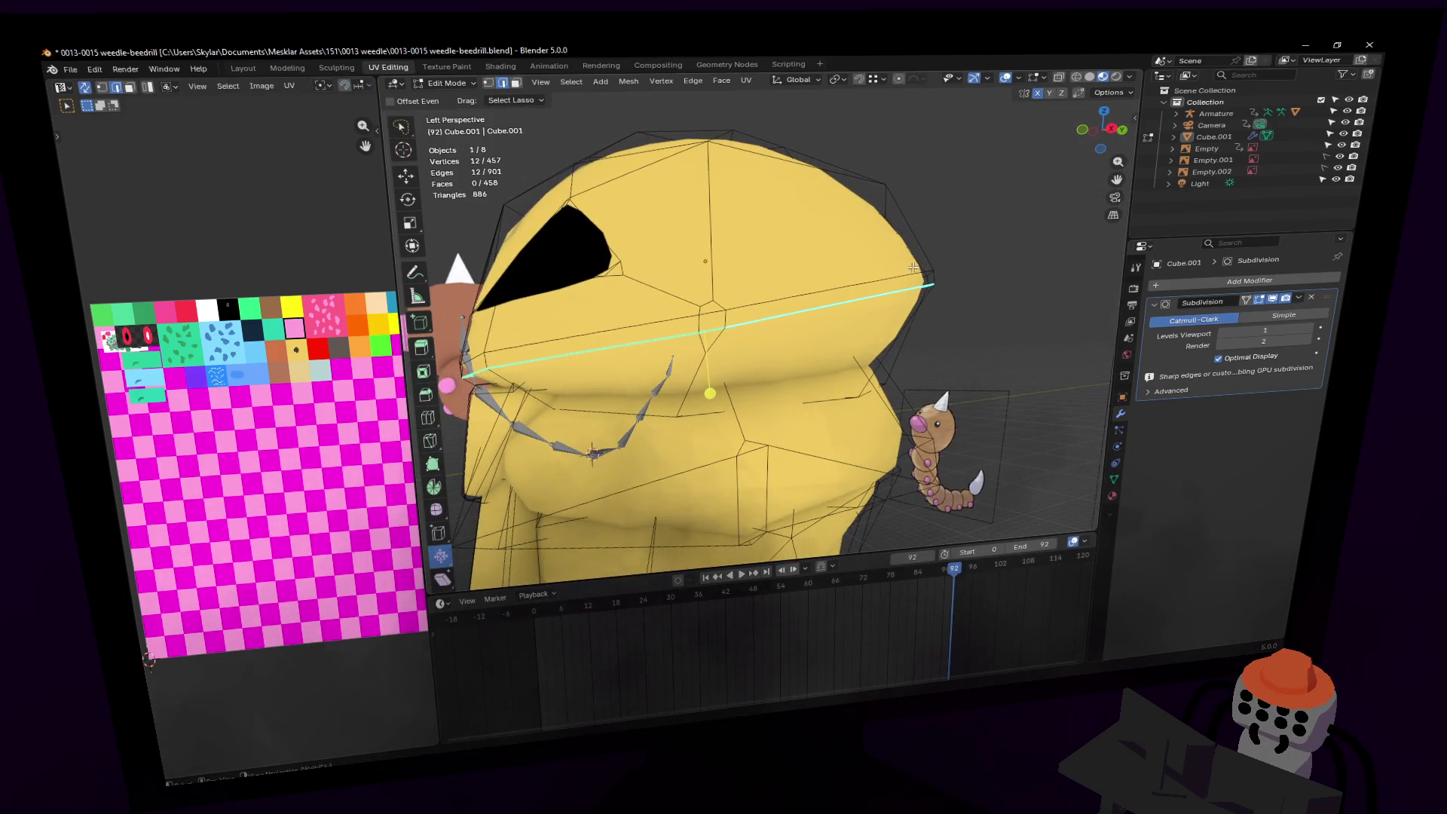
{"action": "left_click", "coordinate": [908, 270]}
{"action": "left_click", "coordinate": [908, 269], "text": "alt"}
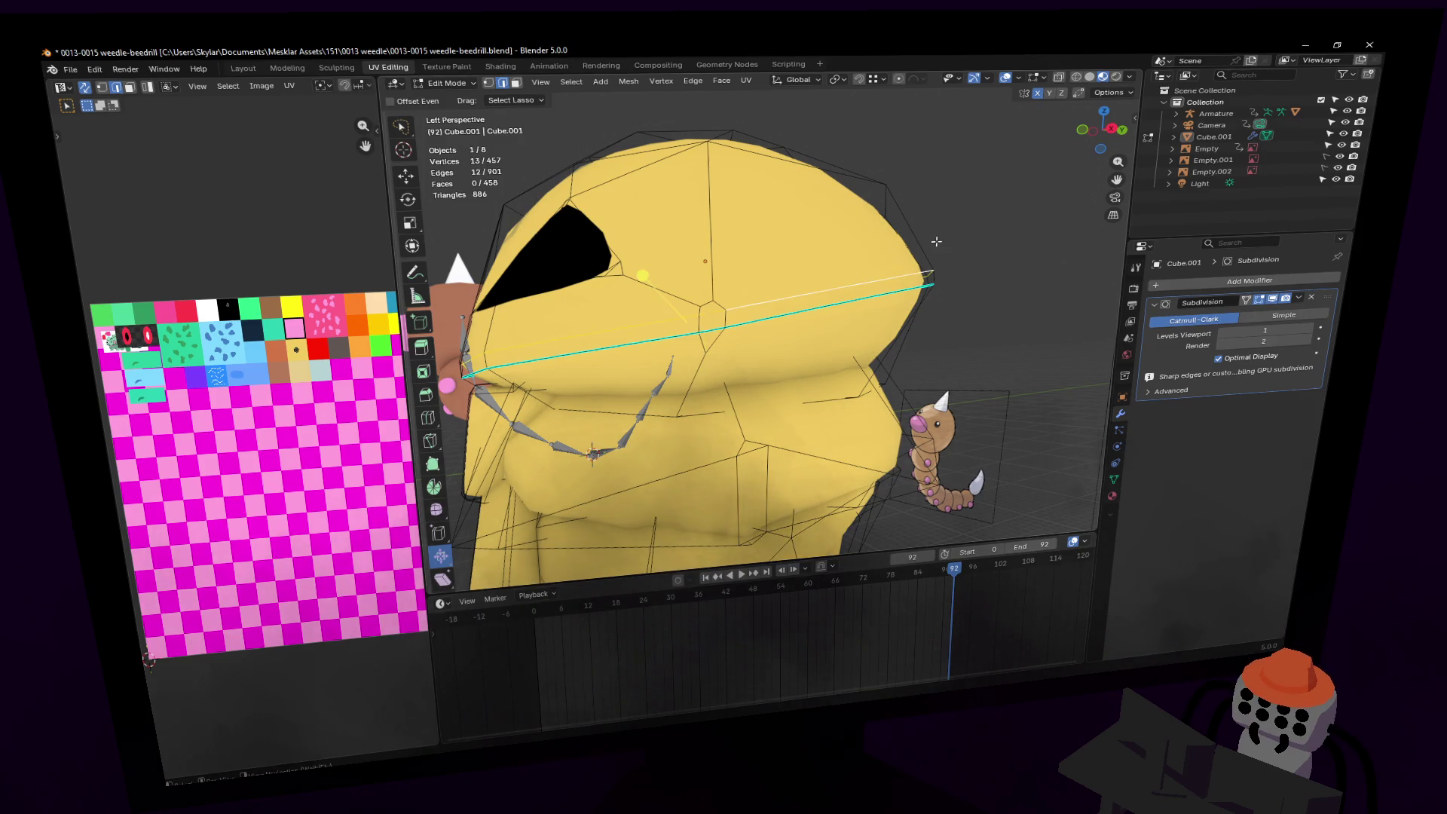
Step: Lower the head-seam loop along Z, widen it to 1.082, and lower it about 0.2 m more
{"action": "scroll", "coordinate": [936, 241], "scroll_direction": "up", "scroll_amount": 3}
{"action": "key", "text": "g"}
{"action": "key", "text": "z"}
{"action": "left_click", "coordinate": [951, 255]}
{"action": "key", "text": "s"}
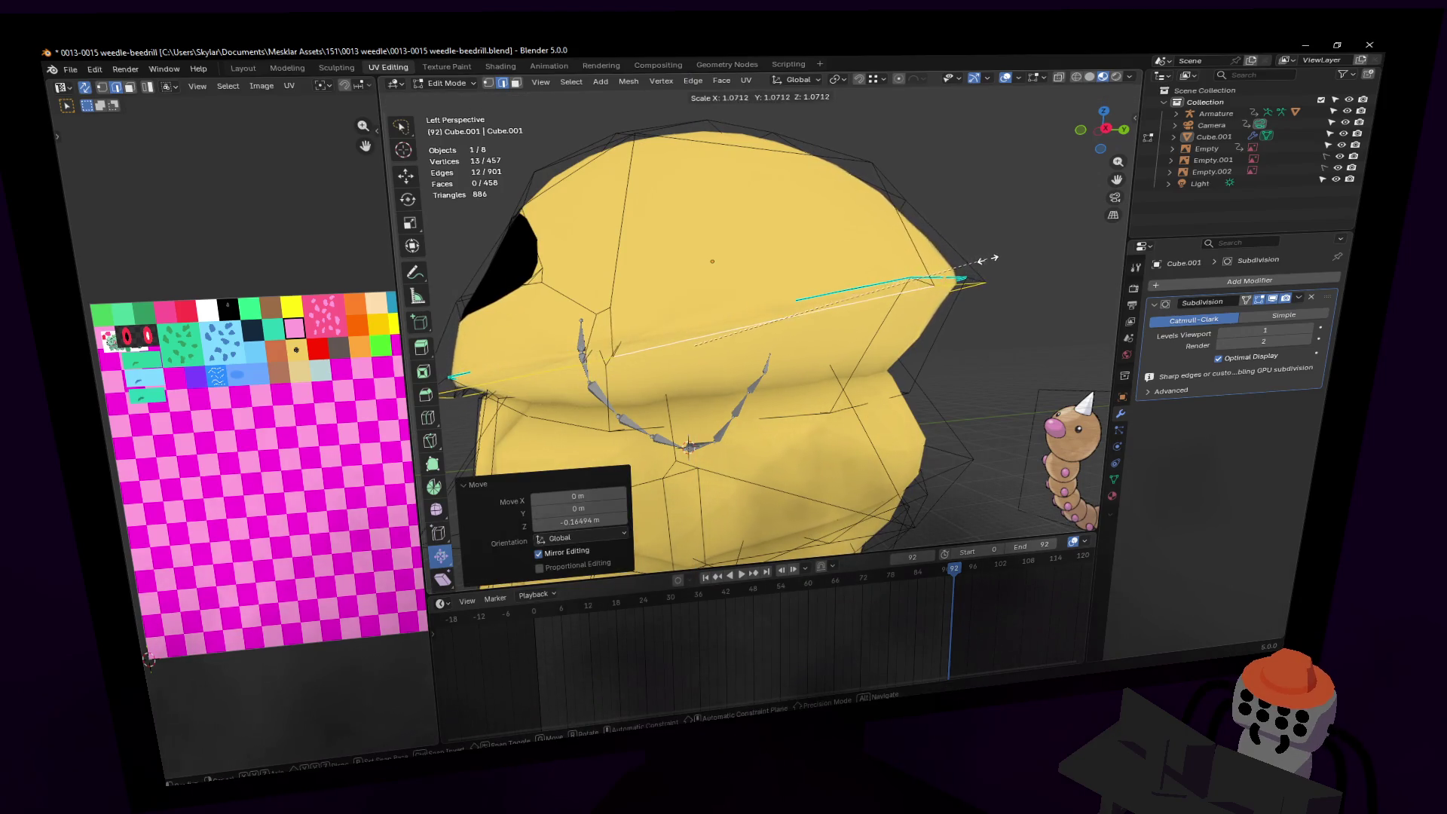
{"action": "left_click", "coordinate": [979, 258]}
{"action": "key", "text": "g"}
{"action": "key", "text": "z"}
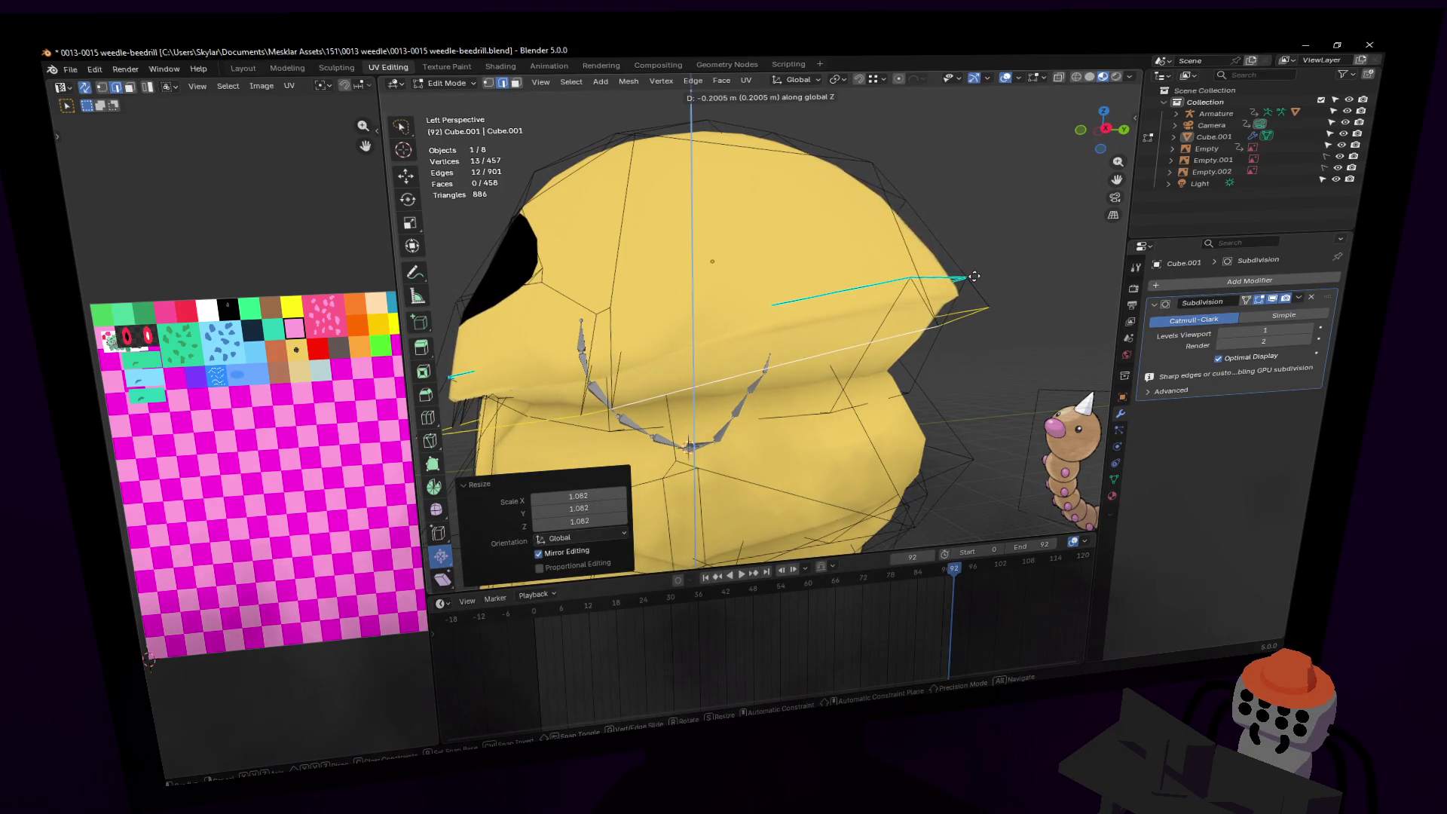
{"action": "left_click", "coordinate": [974, 243]}
Step: Check the shape, then nudge a single edge on the cocoon's side
{"action": "key", "text": "Tab"}
{"action": "mouse_move", "coordinate": [866, 256]}
{"action": "middle_mouse_down"}
{"action": "mouse_move", "coordinate": [965, 261]}
{"action": "mouse_move", "coordinate": [795, 305]}
{"action": "middle_mouse_up"}
{"action": "key", "text": "Tab"}
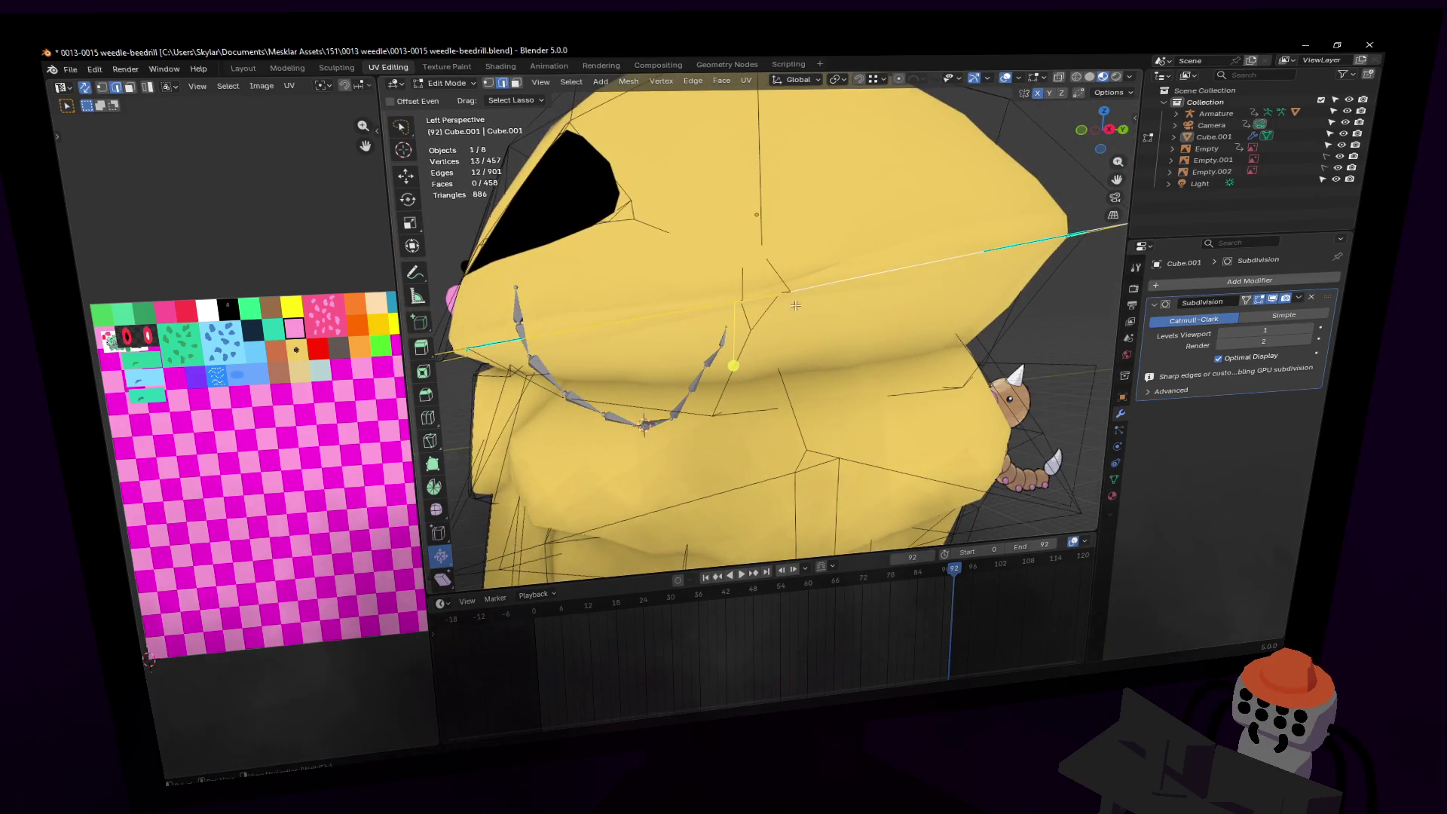
{"action": "left_click", "coordinate": [771, 294]}
{"action": "key", "text": "g"}
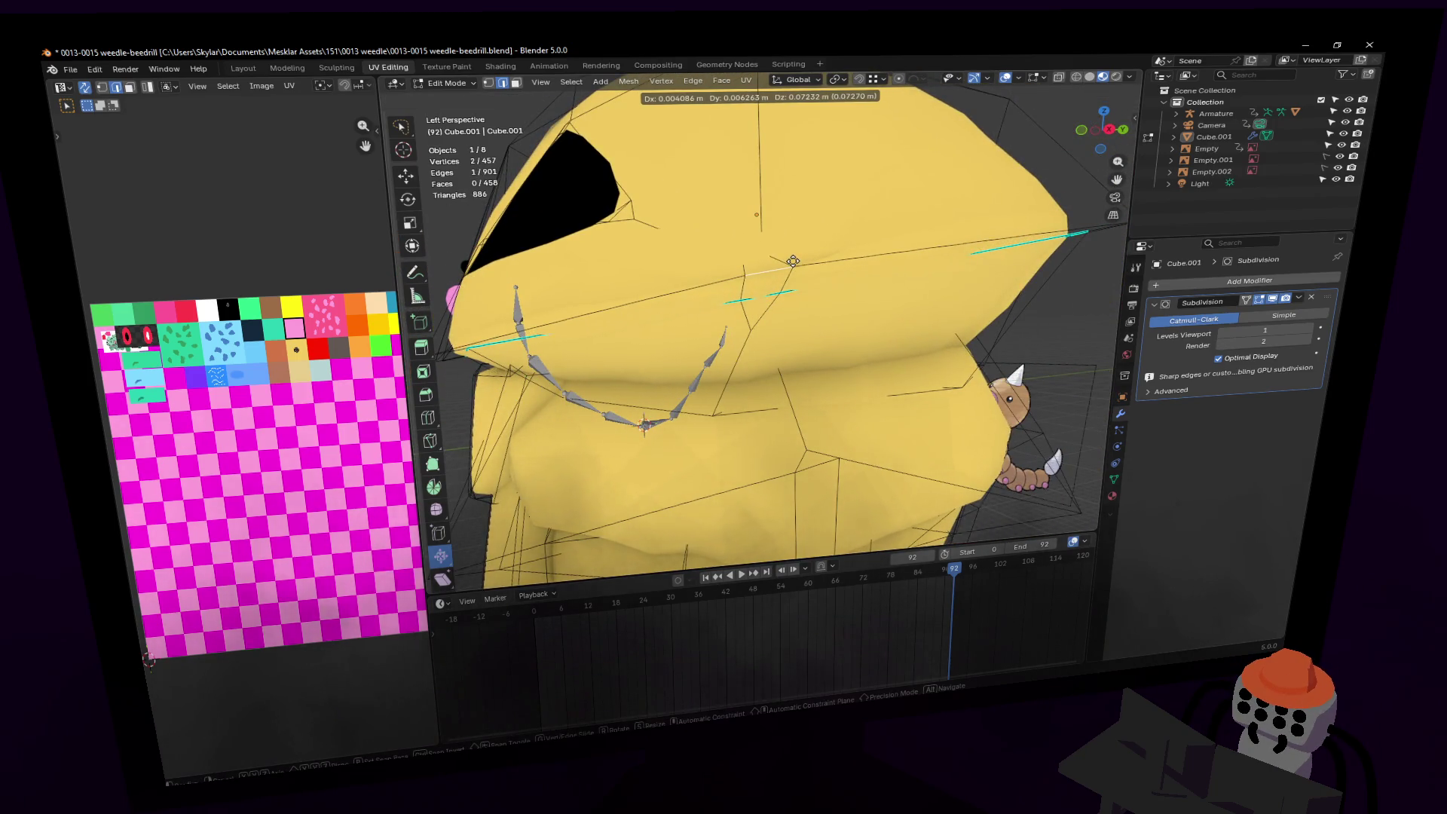
{"action": "left_click", "coordinate": [776, 290]}
Step: Preview the result, then reselect the head-rim loop and shrink it to 0.949
{"action": "key", "text": "Tab"}
{"action": "key", "text": "shift+grave"}
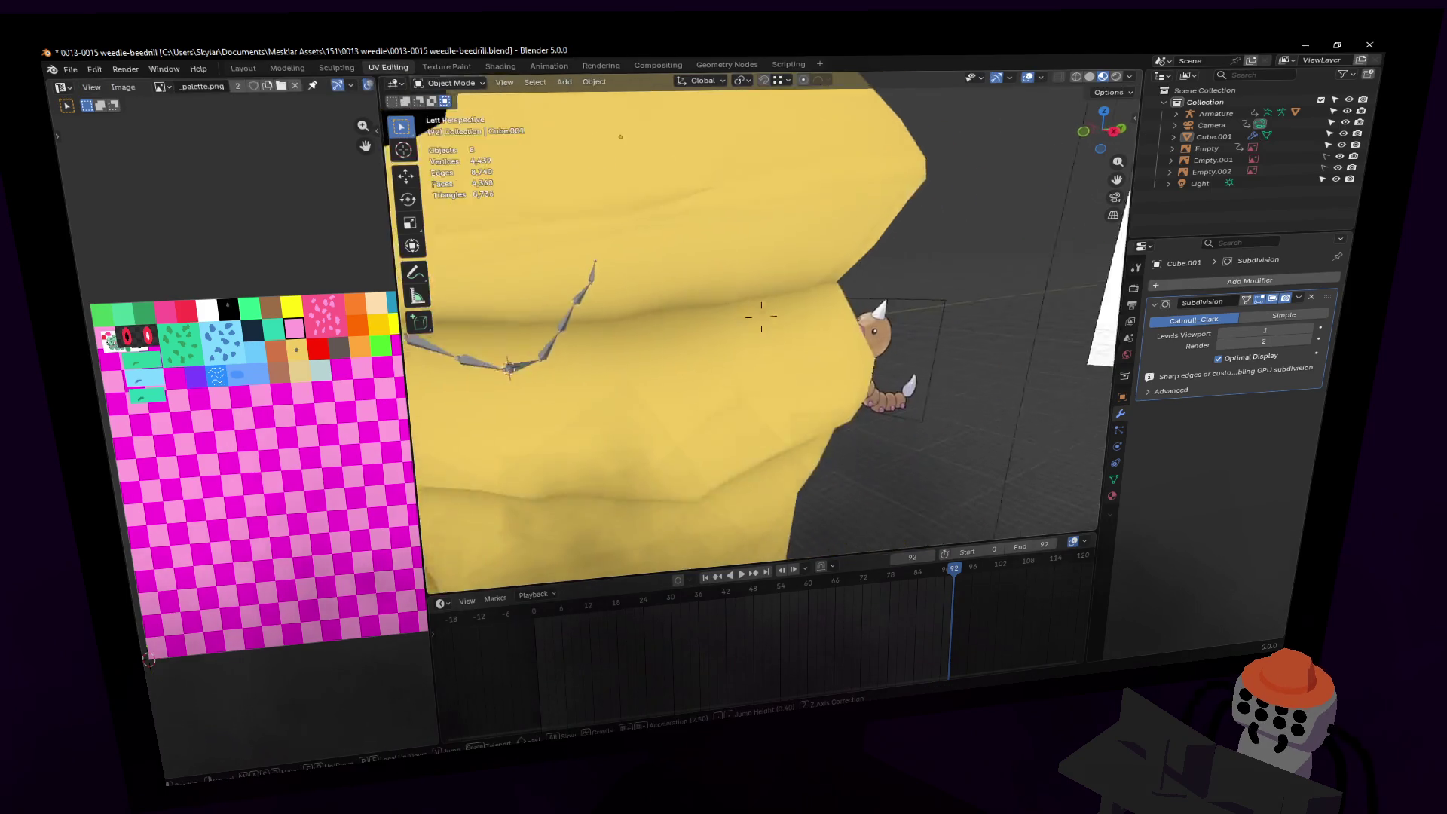
{"action": "left_click", "coordinate": [761, 316]}
{"action": "key", "text": "Tab"}
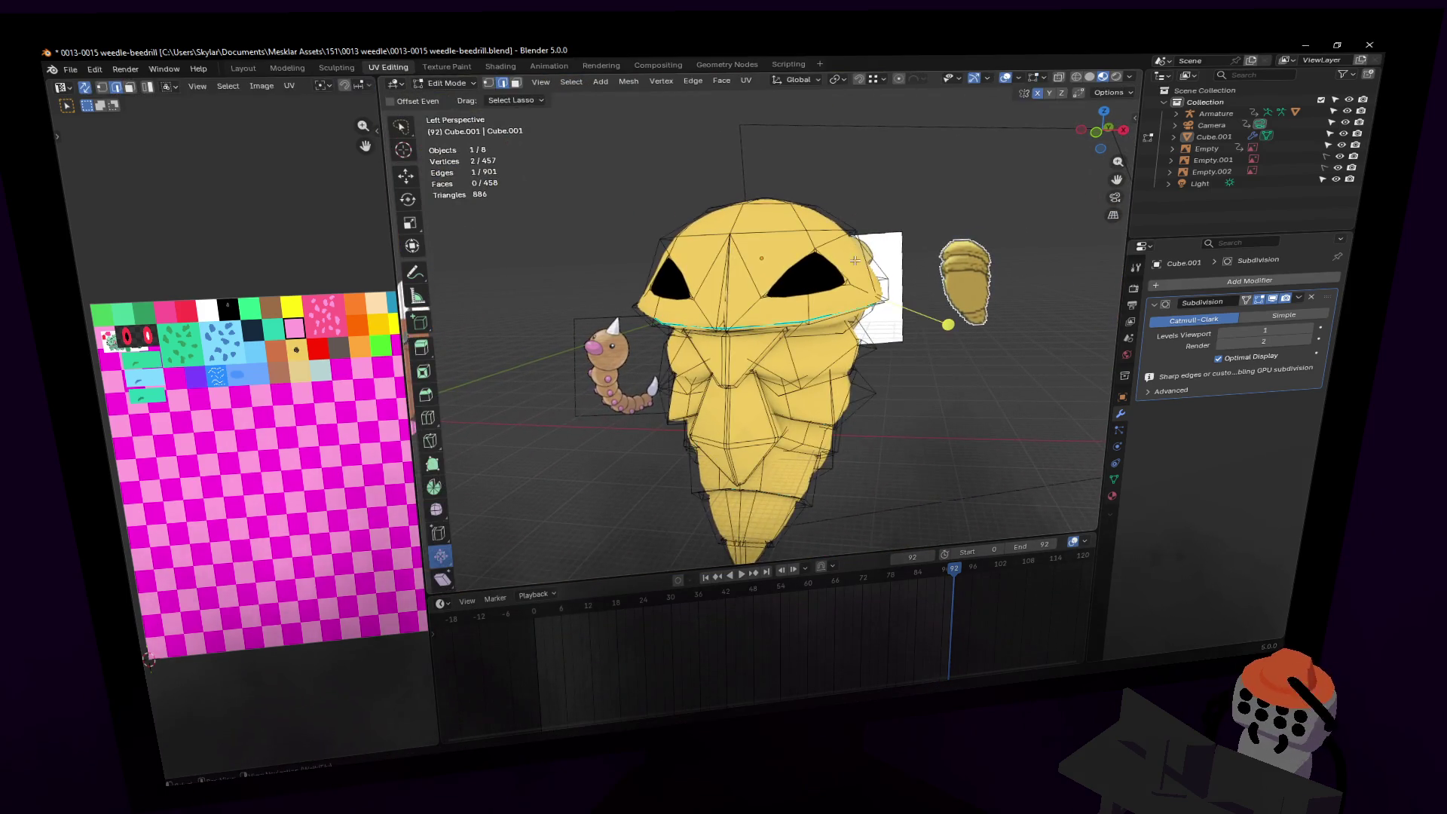
{"action": "scroll", "coordinate": [837, 317], "scroll_direction": "up", "scroll_amount": 3}
{"action": "left_click", "coordinate": [825, 341], "text": "alt"}
{"action": "middle_click_drag", "start_coordinate": [825, 341], "coordinate": [942, 279]}
{"action": "key", "text": "s"}
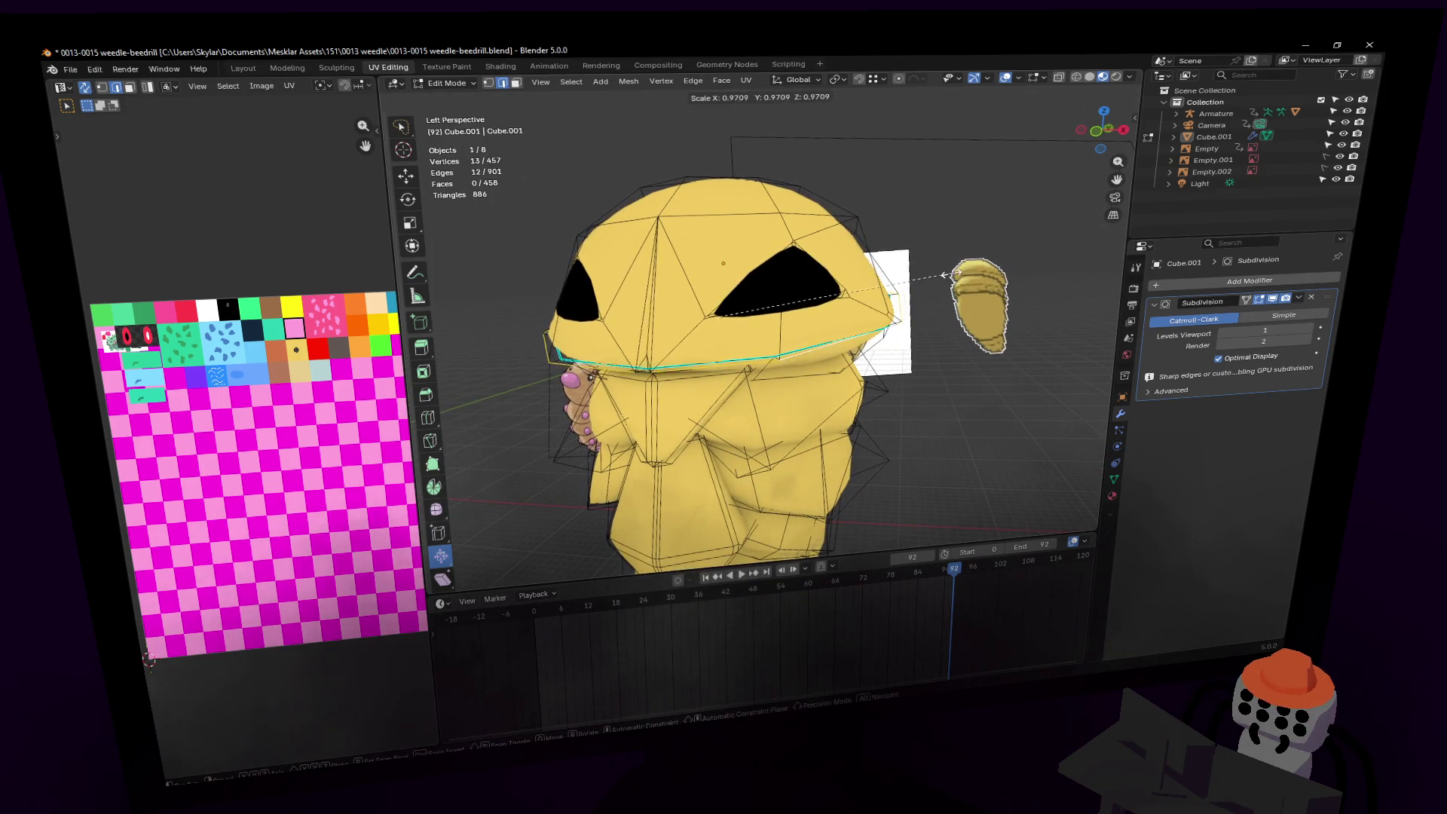
{"action": "left_click", "coordinate": [949, 270]}
Step: Cancel a vertical move and instead enlarge the head-rim loop to 1.044
{"action": "key", "text": "g"}
{"action": "key", "text": "z"}
{"action": "right_click", "coordinate": [949, 268]}
{"action": "key", "text": "s"}
{"action": "left_click", "coordinate": [958, 262]}
{"action": "middle_click_drag", "start_coordinate": [958, 262], "coordinate": [995, 263]}
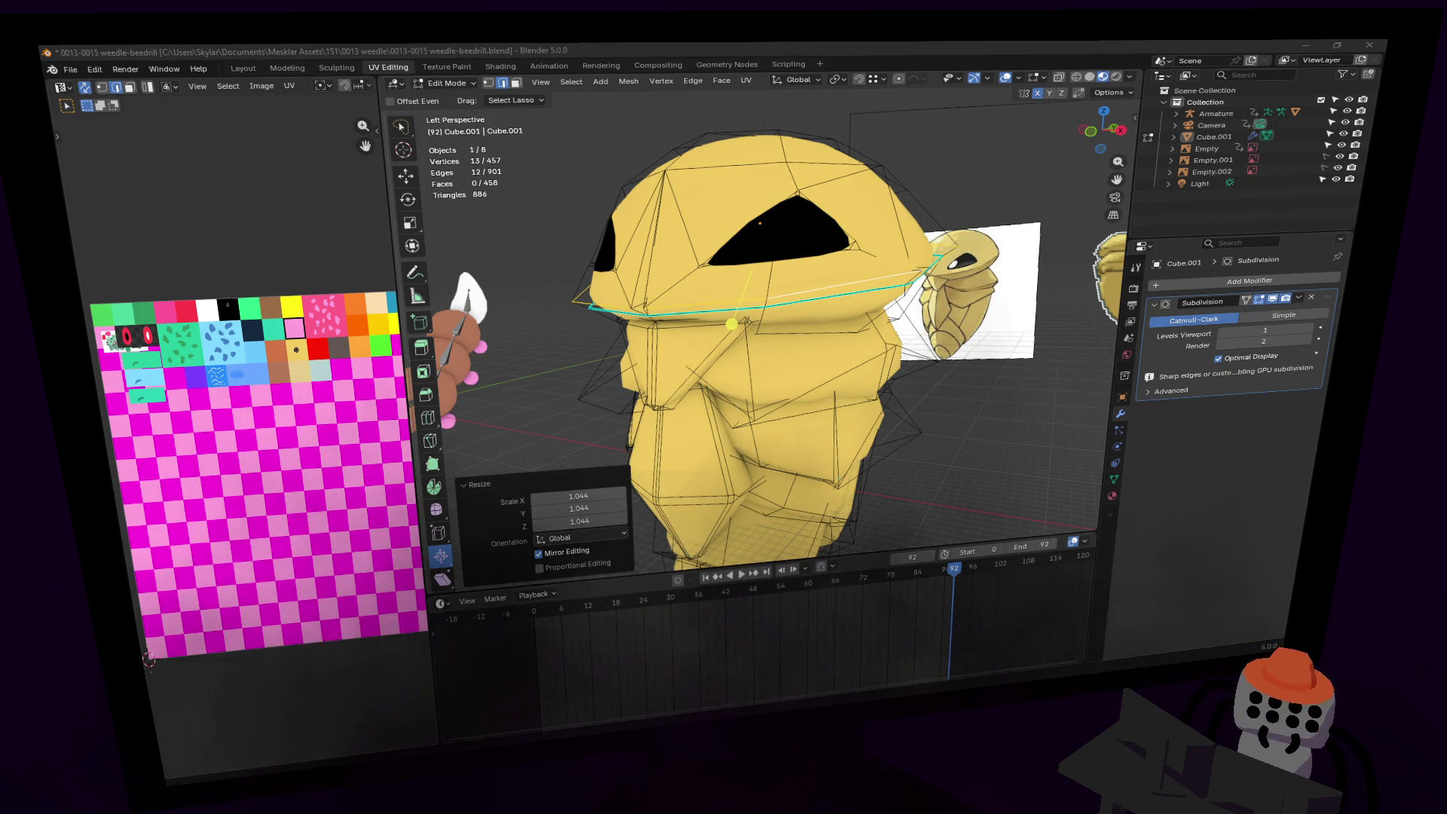
{"action": "key", "text": "shift+grave"}
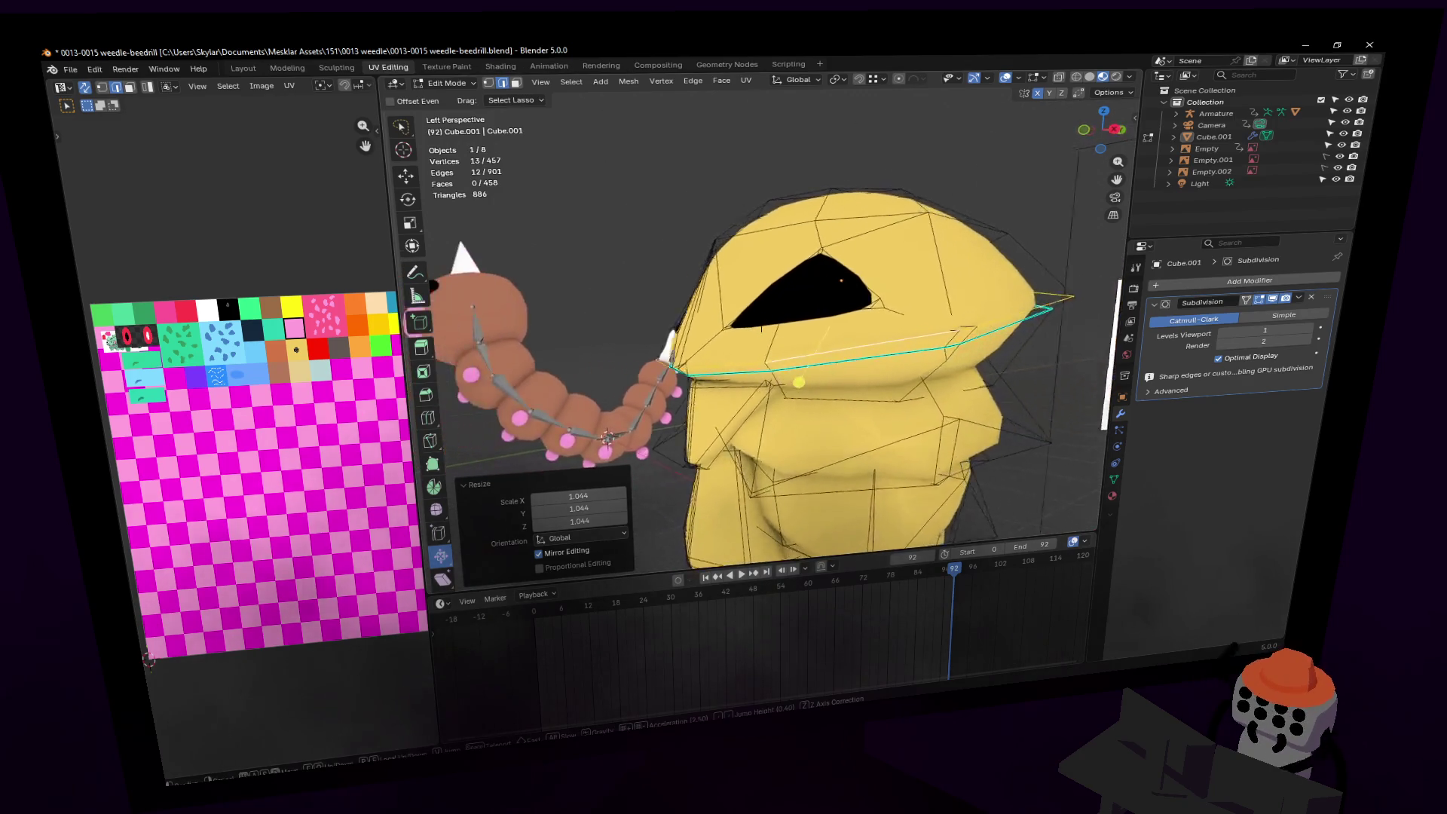
Step: Preview the cocoon in Object Mode, then frame the selected head-rim loop in Edit Mode
{"action": "left_click", "coordinate": [823, 274]}
{"action": "key", "text": "Tab"}
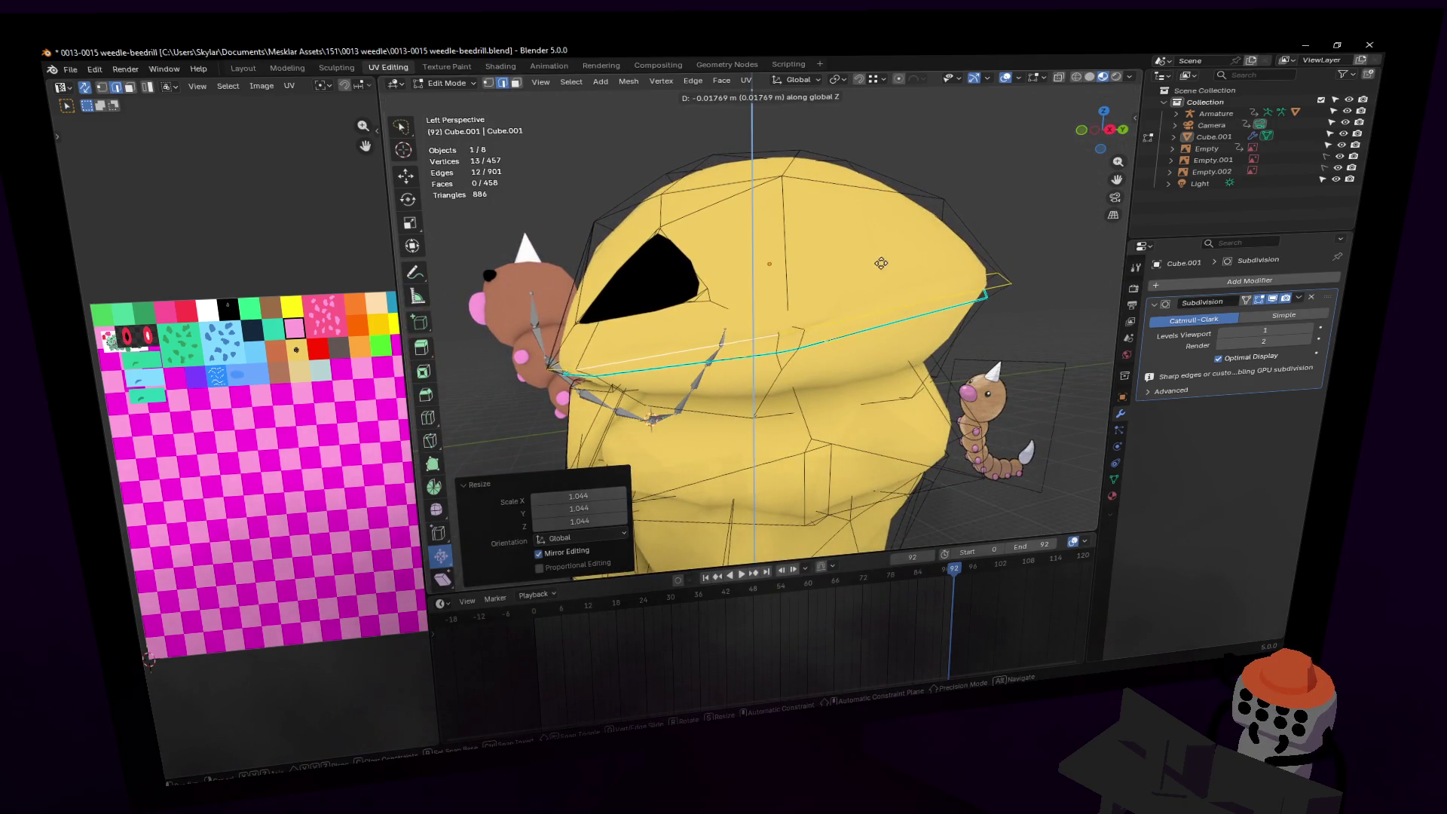
{"action": "key", "text": "shift+grave"}
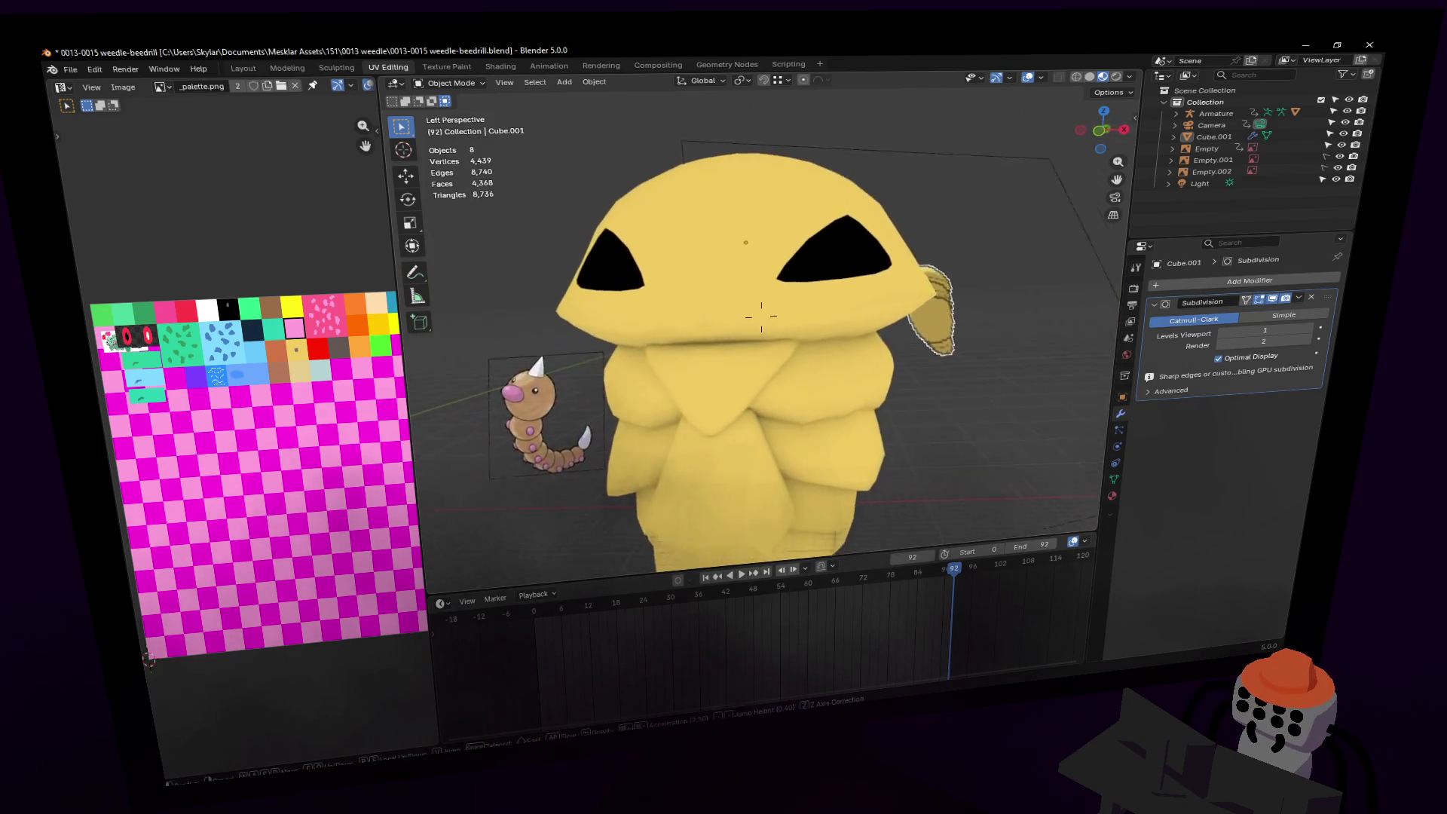
{"action": "left_click", "coordinate": [877, 274]}
{"action": "key", "text": "Tab"}
{"action": "key", "text": "Tab"}
{"action": "key", "text": "Tab"}
{"action": "key", "text": "shift+grave"}
{"action": "left_click", "coordinate": [871, 279]}
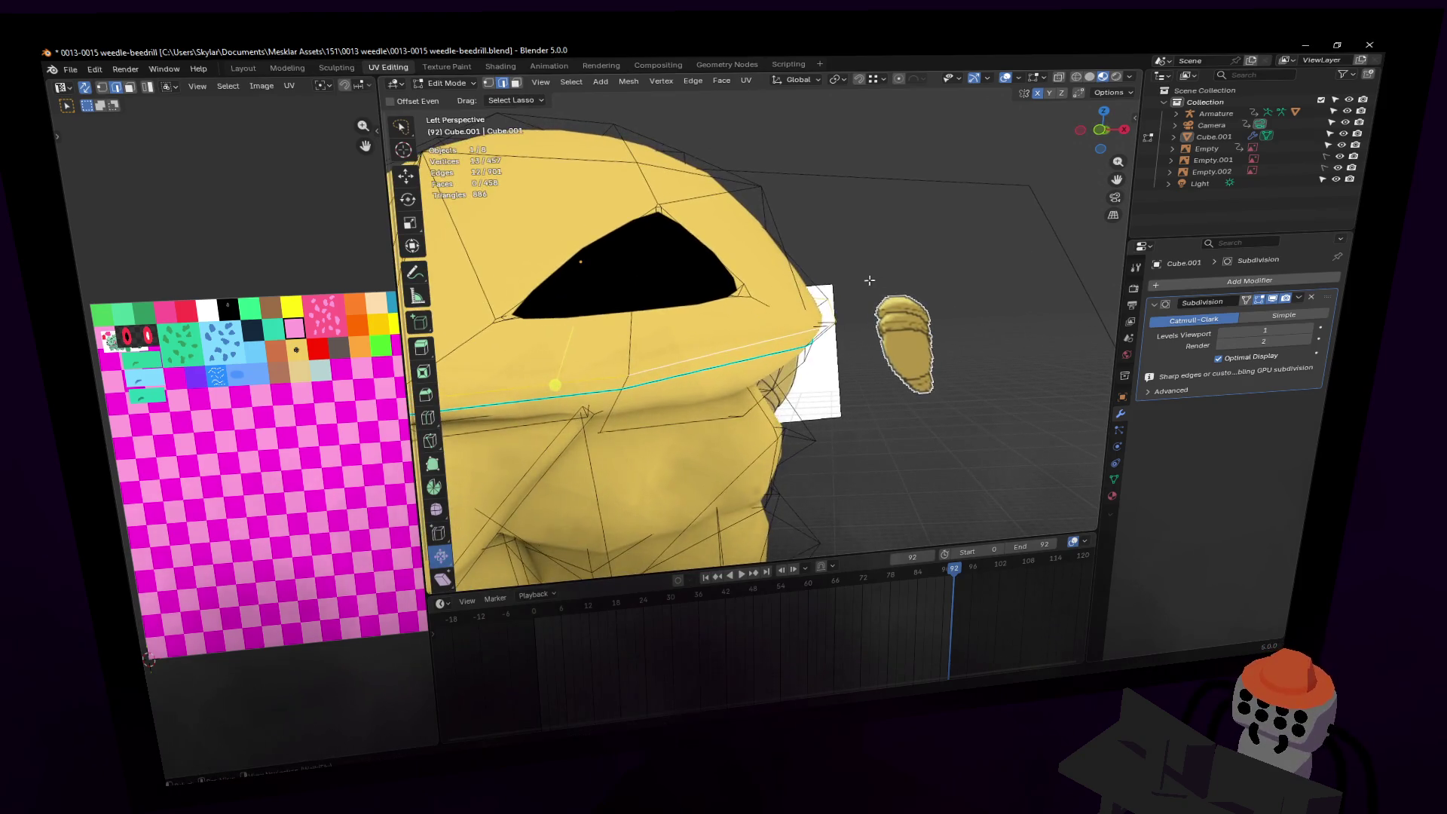
{"action": "key", "text": "KP_Decimal"}
Step: Narrow the head-rim loop to 0.897 along X and raise it slightly along Z
{"action": "key", "text": "s"}
{"action": "key", "text": "x"}
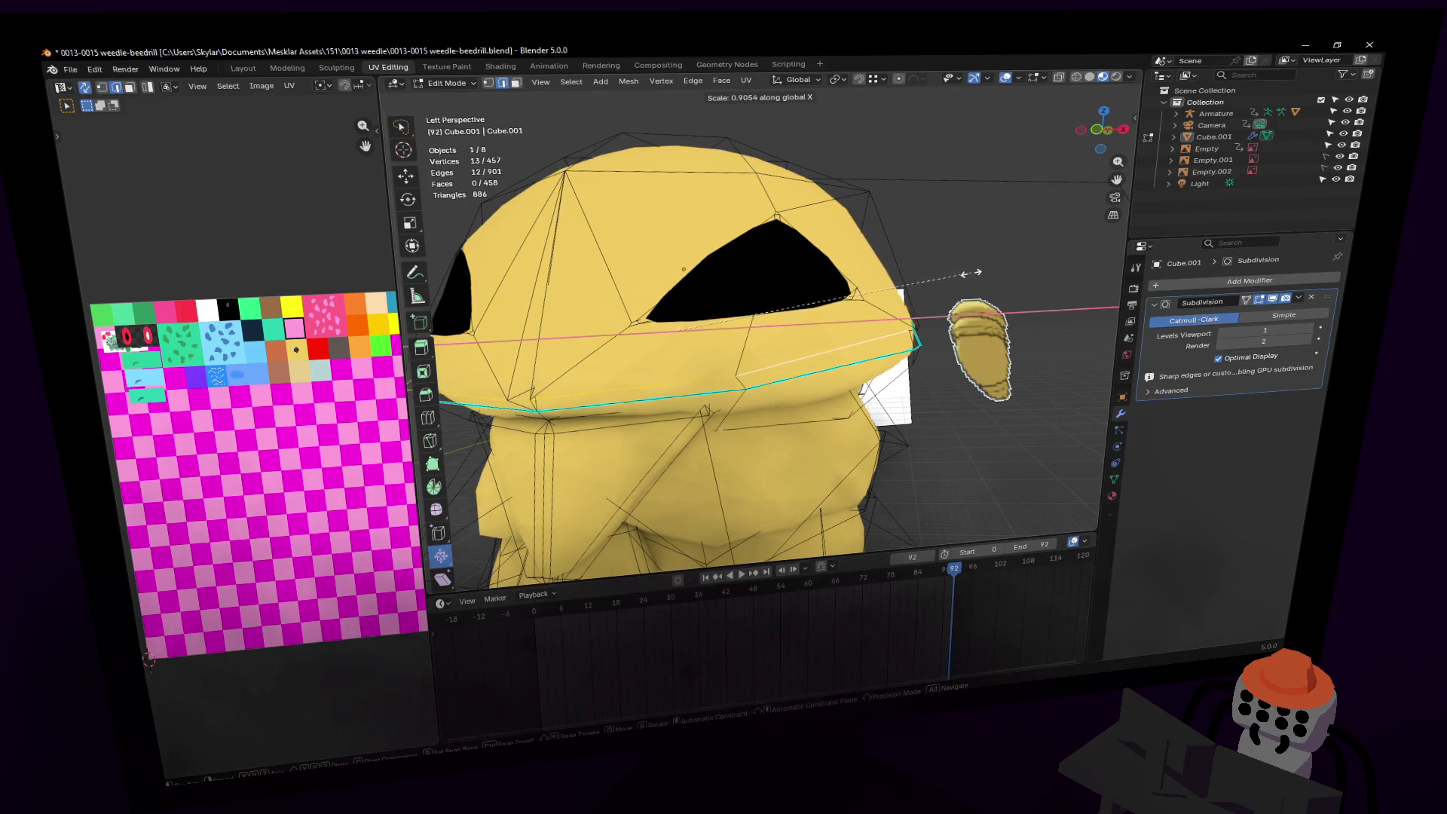
{"action": "left_click", "coordinate": [970, 278]}
{"action": "key", "text": "g"}
{"action": "key", "text": "z"}
{"action": "key", "text": "z"}
{"action": "left_click", "coordinate": [970, 277]}
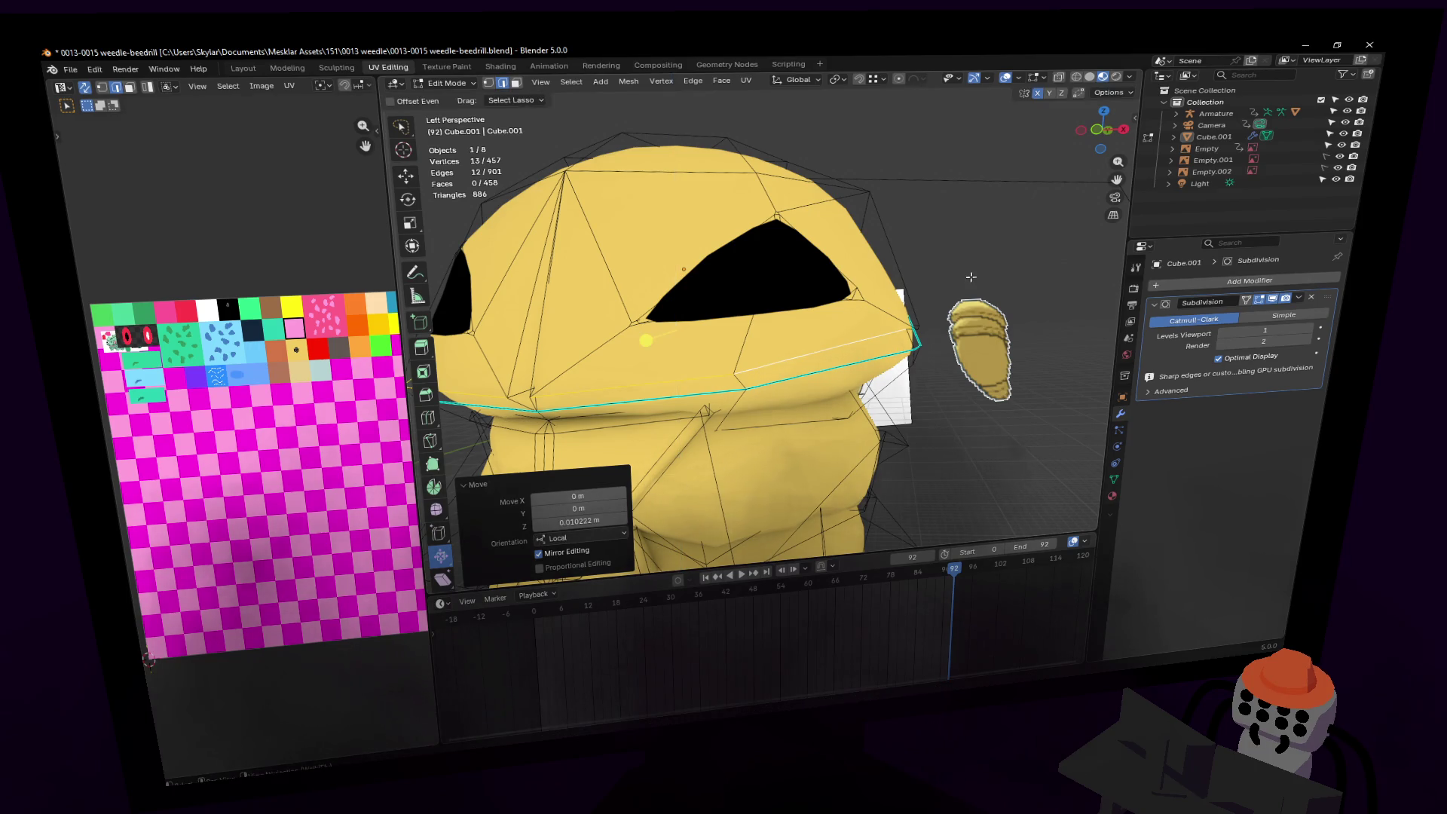
{"action": "key", "text": "g"}
{"action": "key", "text": "z"}
Step: Inspect the reshaped cocoon with walk navigation in Object Mode, then return to Edit Mode
{"action": "key", "text": "Return"}
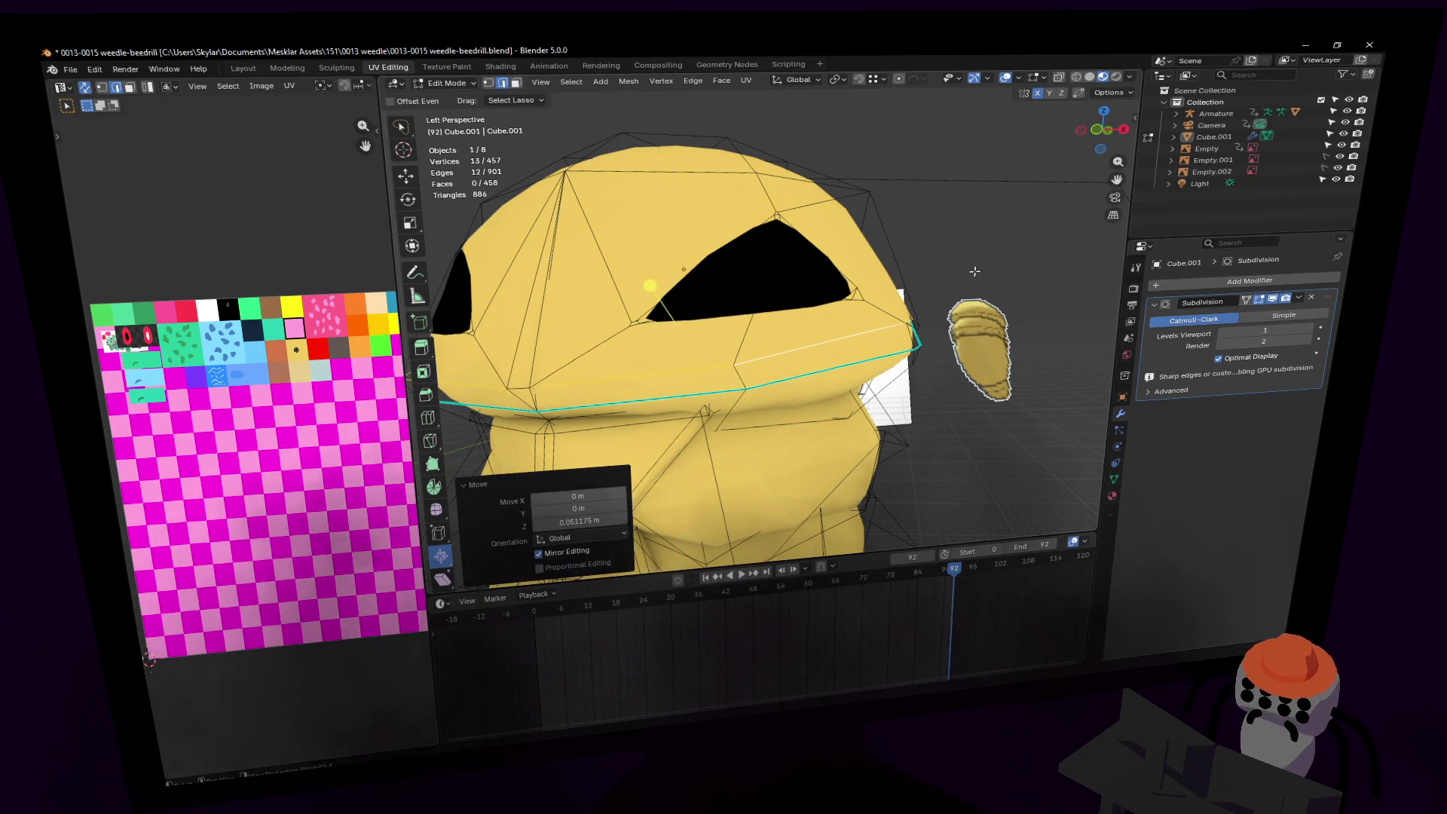
{"action": "key", "text": "shift+grave"}
{"action": "key", "text": "s"}
{"action": "key", "text": "Tab"}
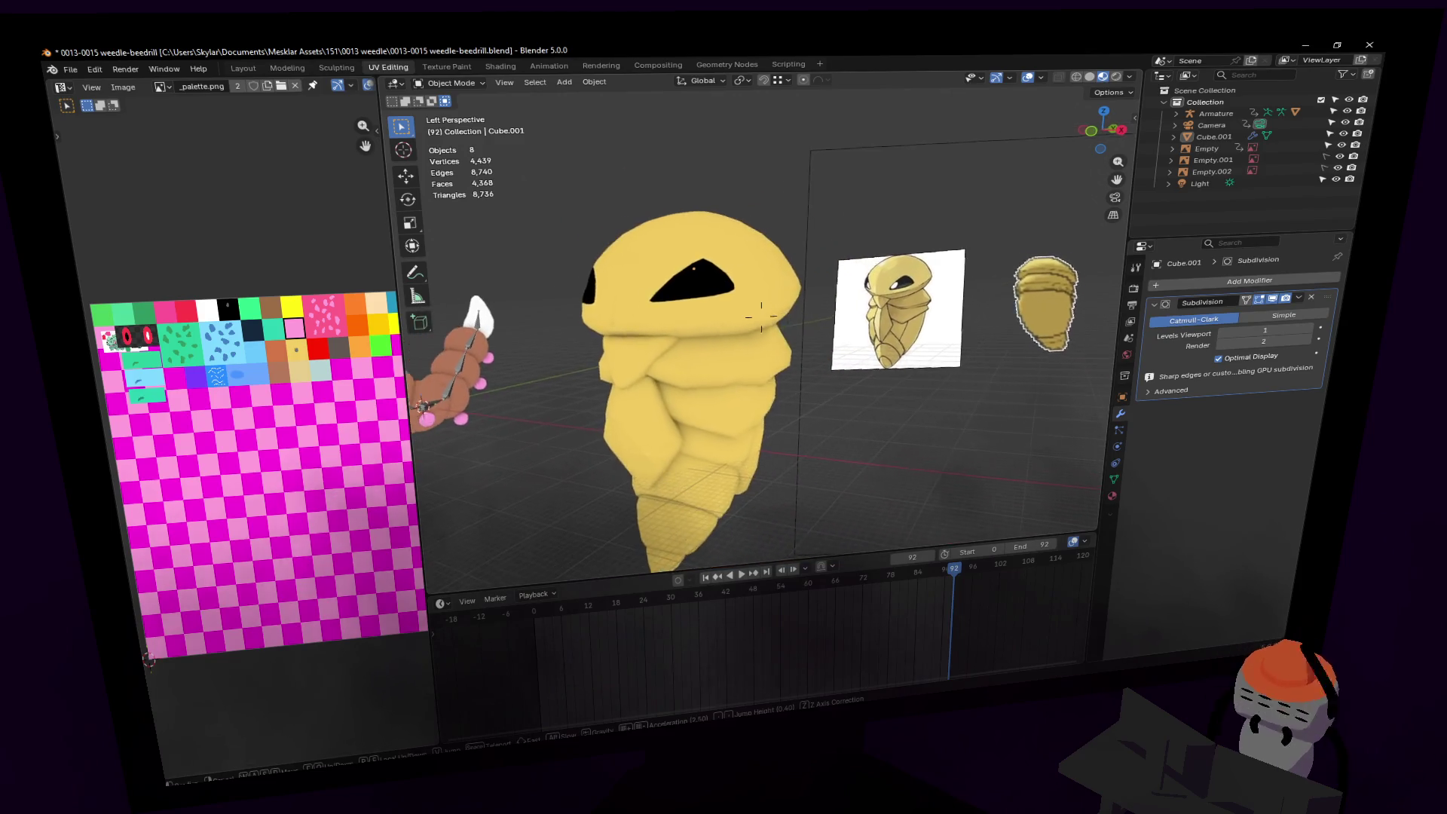
{"action": "key", "text": "w"}
{"action": "left_click", "coordinate": [967, 277]}
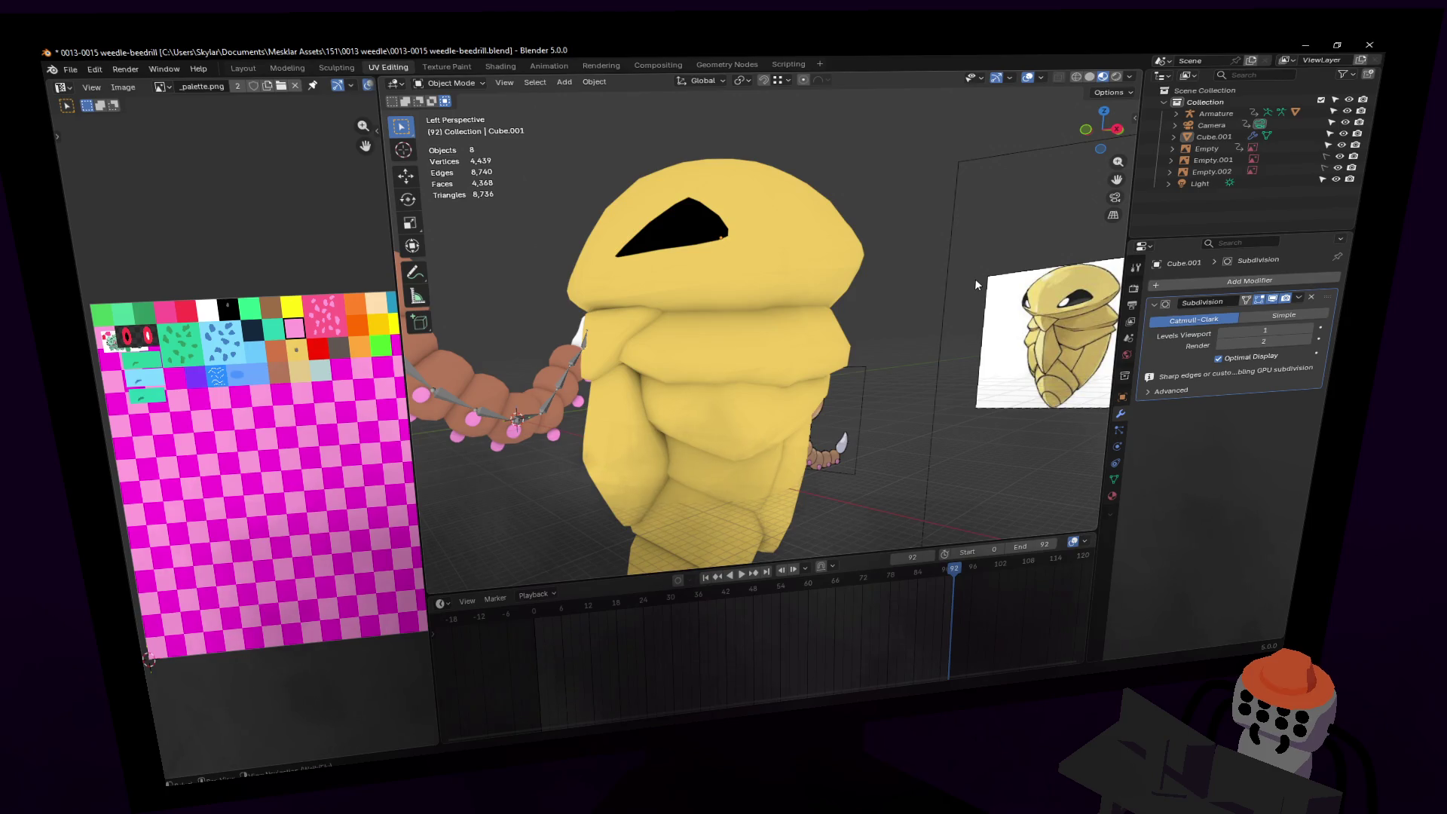
{"action": "key", "text": "shift+grave"}
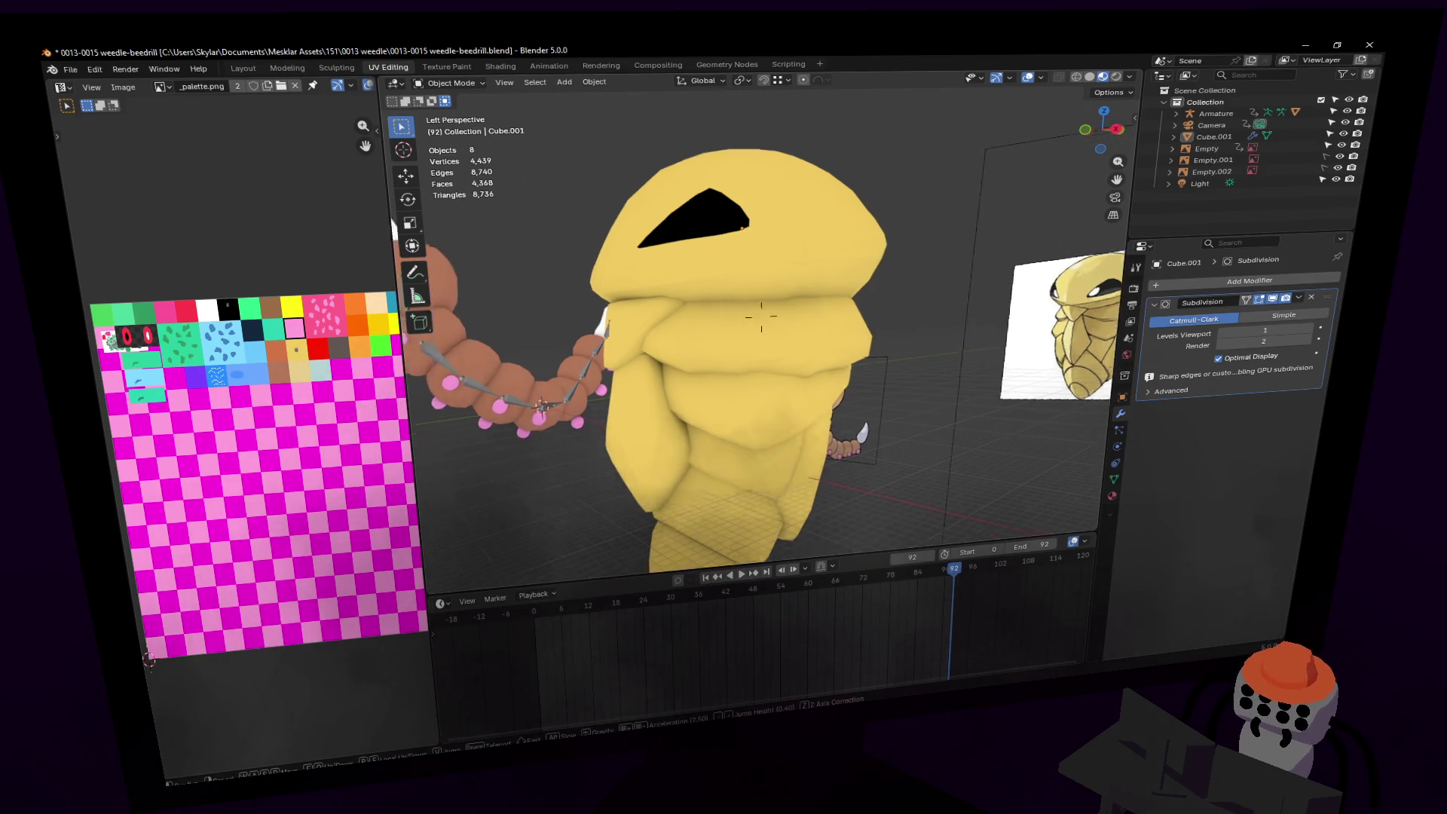
{"action": "key", "text": "s"}
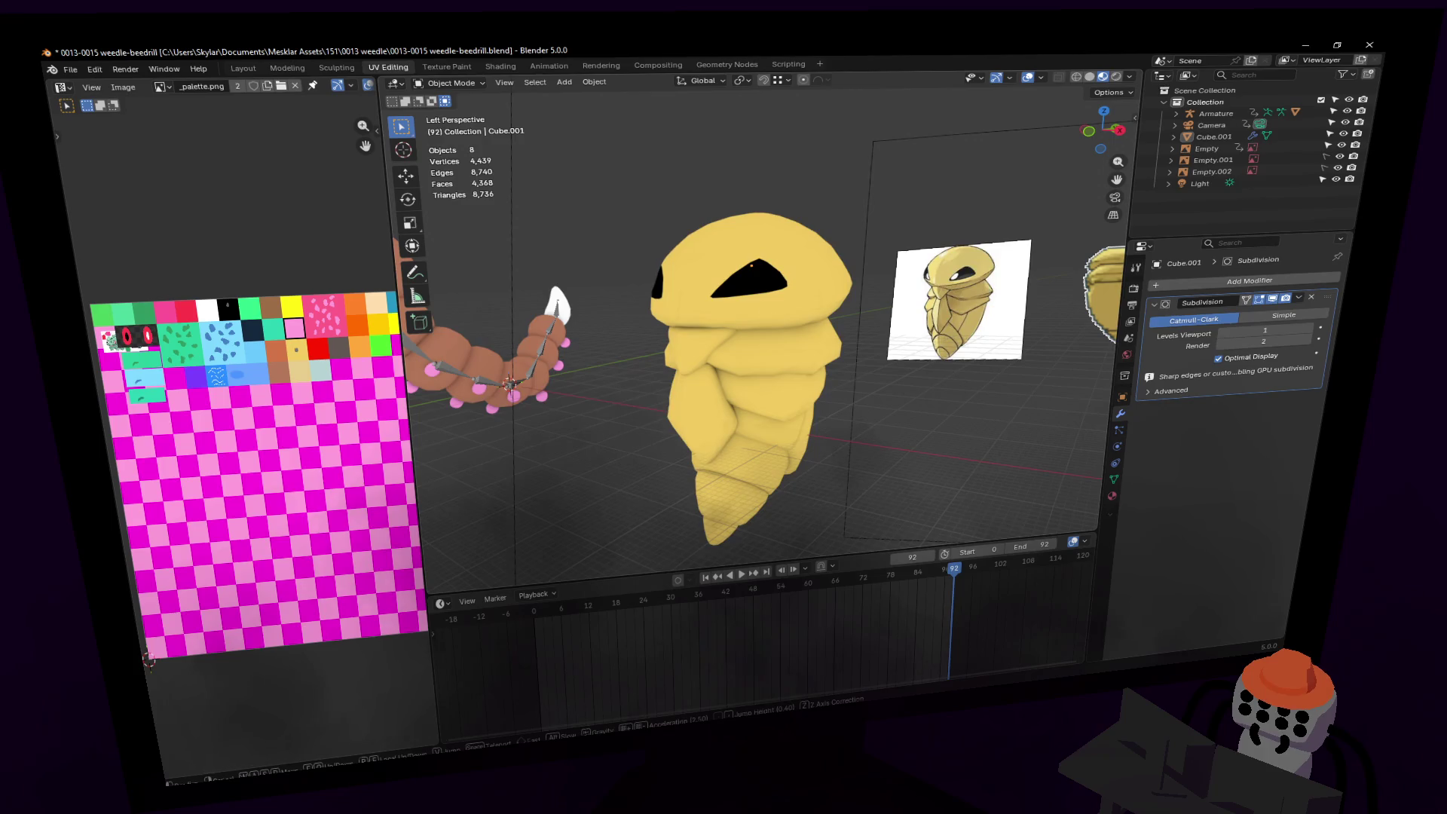
{"action": "key", "text": "w"}
{"action": "key", "text": "Tab"}
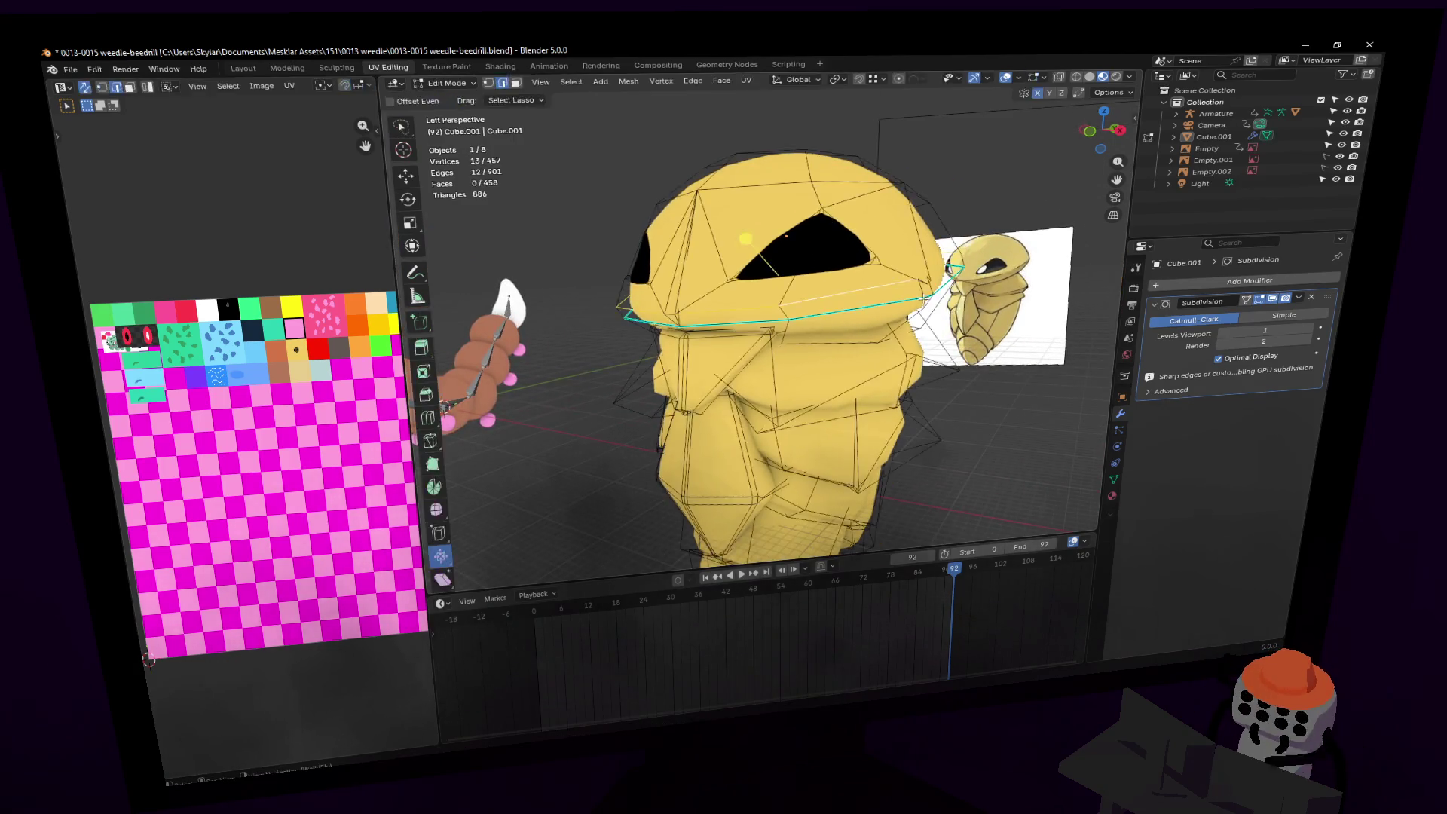
Step: Shift two vertical crease edges along the global Y axis
{"action": "left_click", "coordinate": [764, 335]}
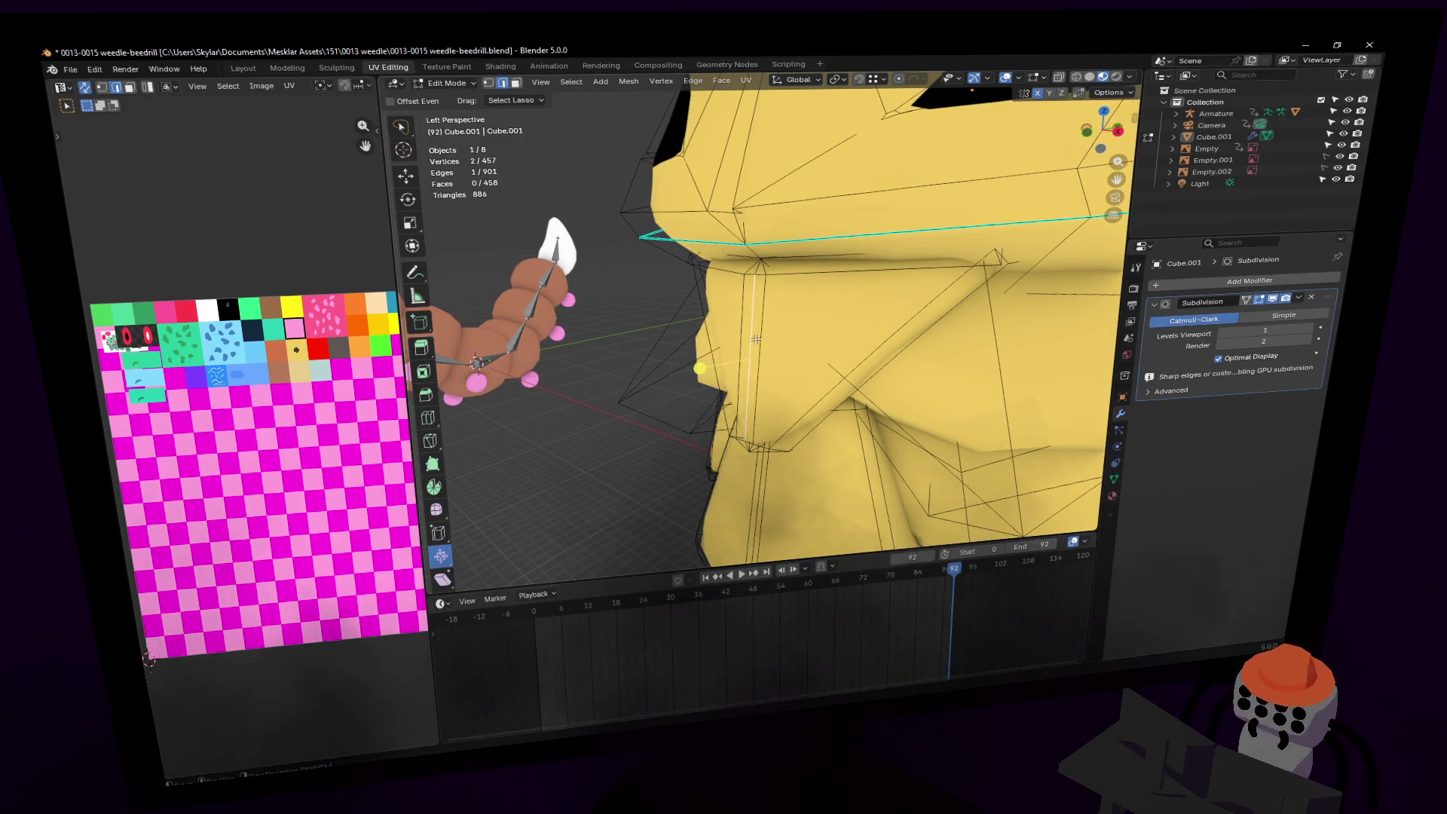
{"action": "key", "text": "q"}
{"action": "left_click", "coordinate": [757, 406], "text": "shift"}
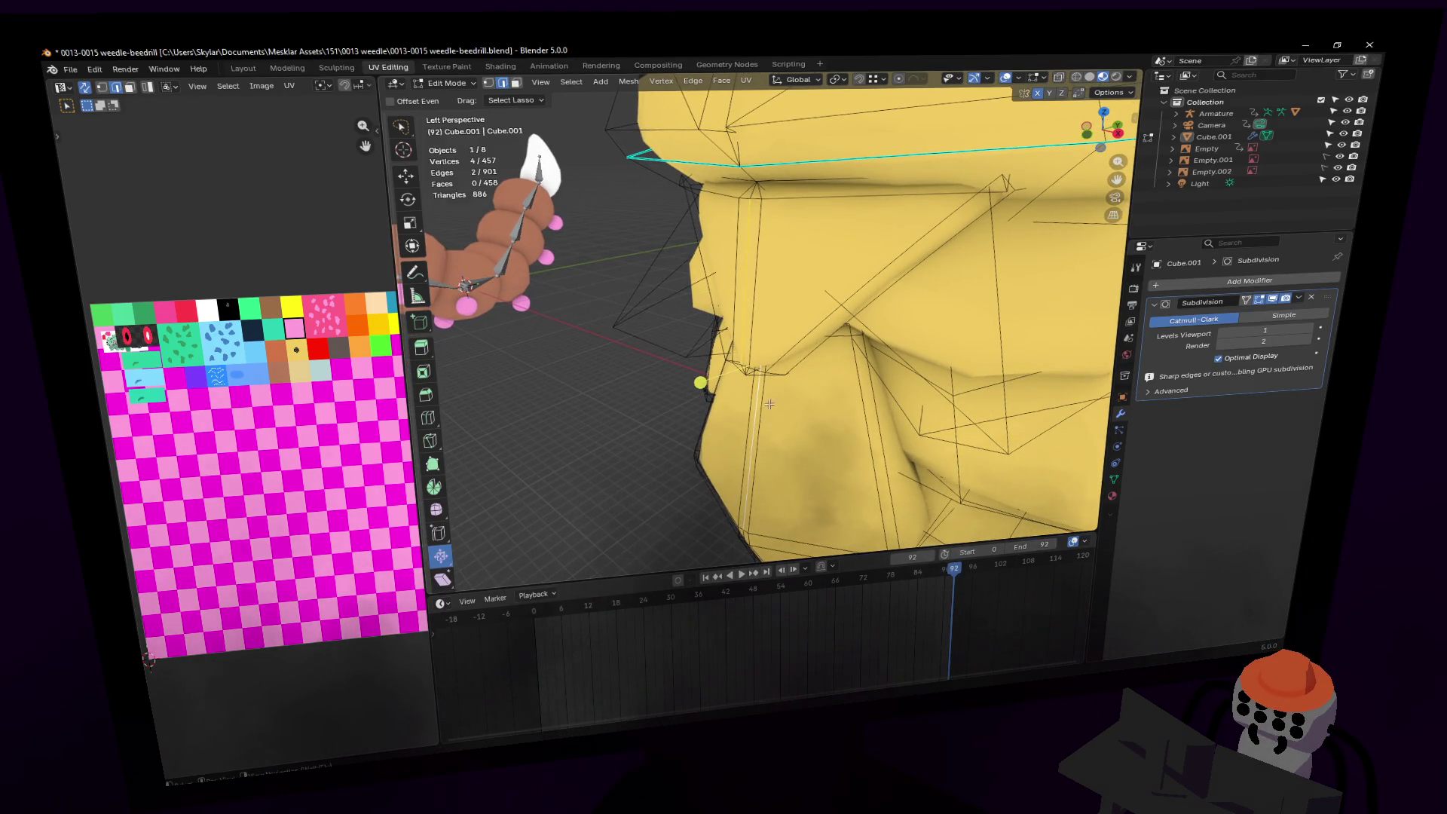
{"action": "key", "text": "g"}
{"action": "key", "text": "y"}
{"action": "left_click", "coordinate": [835, 304]}
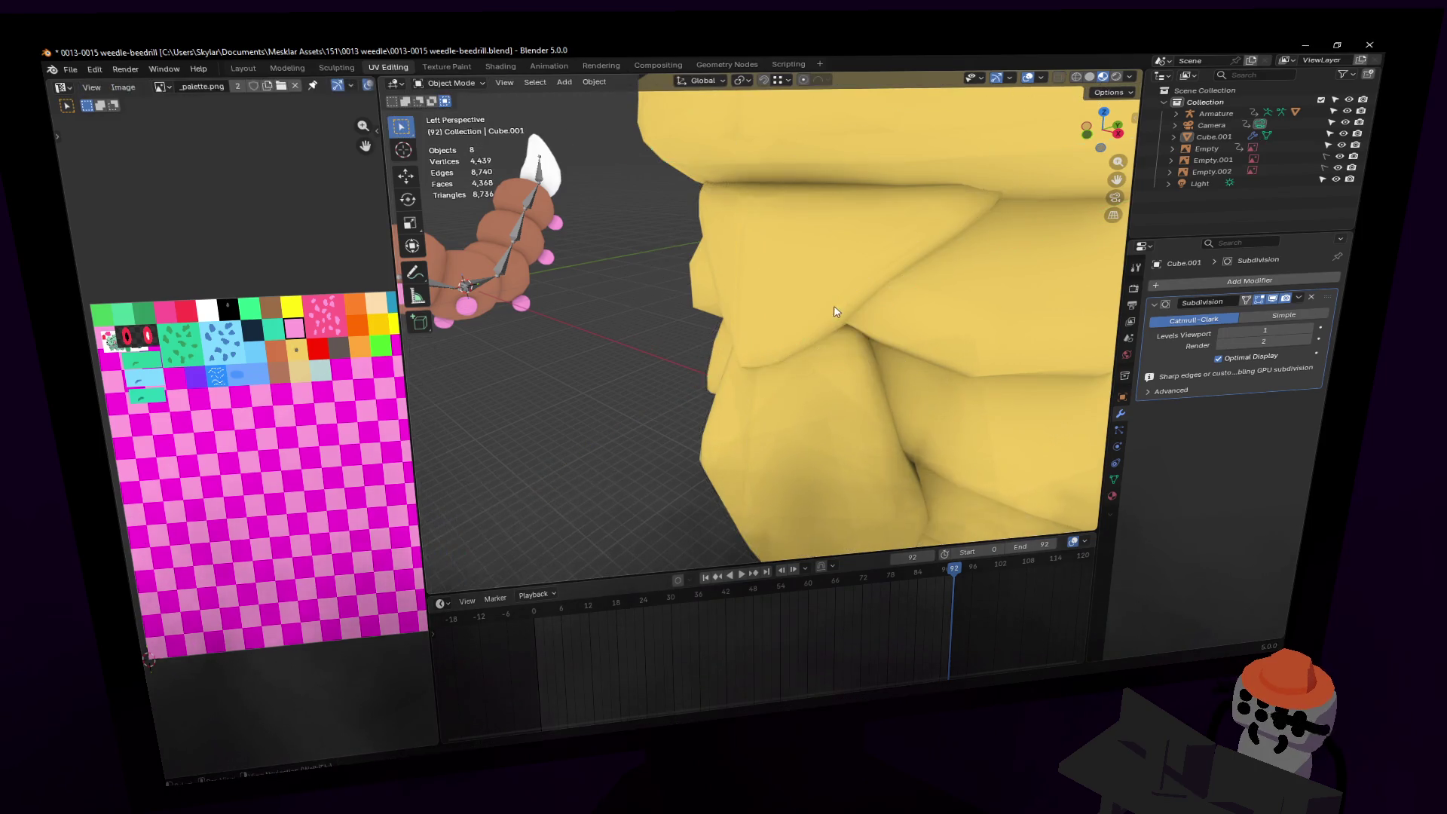
Step: Preview the cocoon's shape in Object Mode from a closer viewpoint
{"action": "key", "text": "Tab"}
{"action": "key", "text": "shift+grave"}
{"action": "key", "text": "s"}
{"action": "key", "text": "w"}
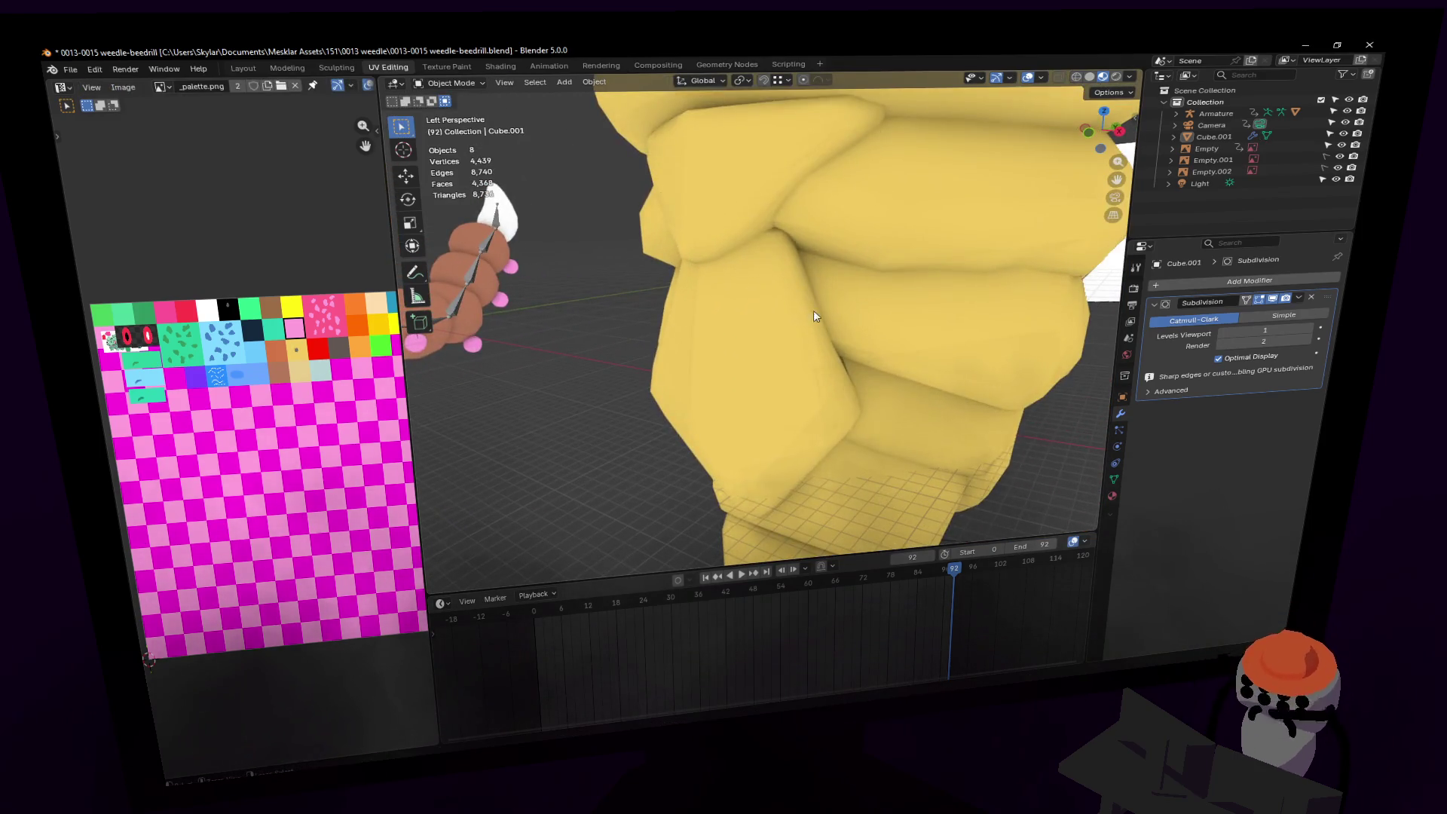
{"action": "left_click", "coordinate": [761, 317]}
{"action": "key", "text": "Tab"}
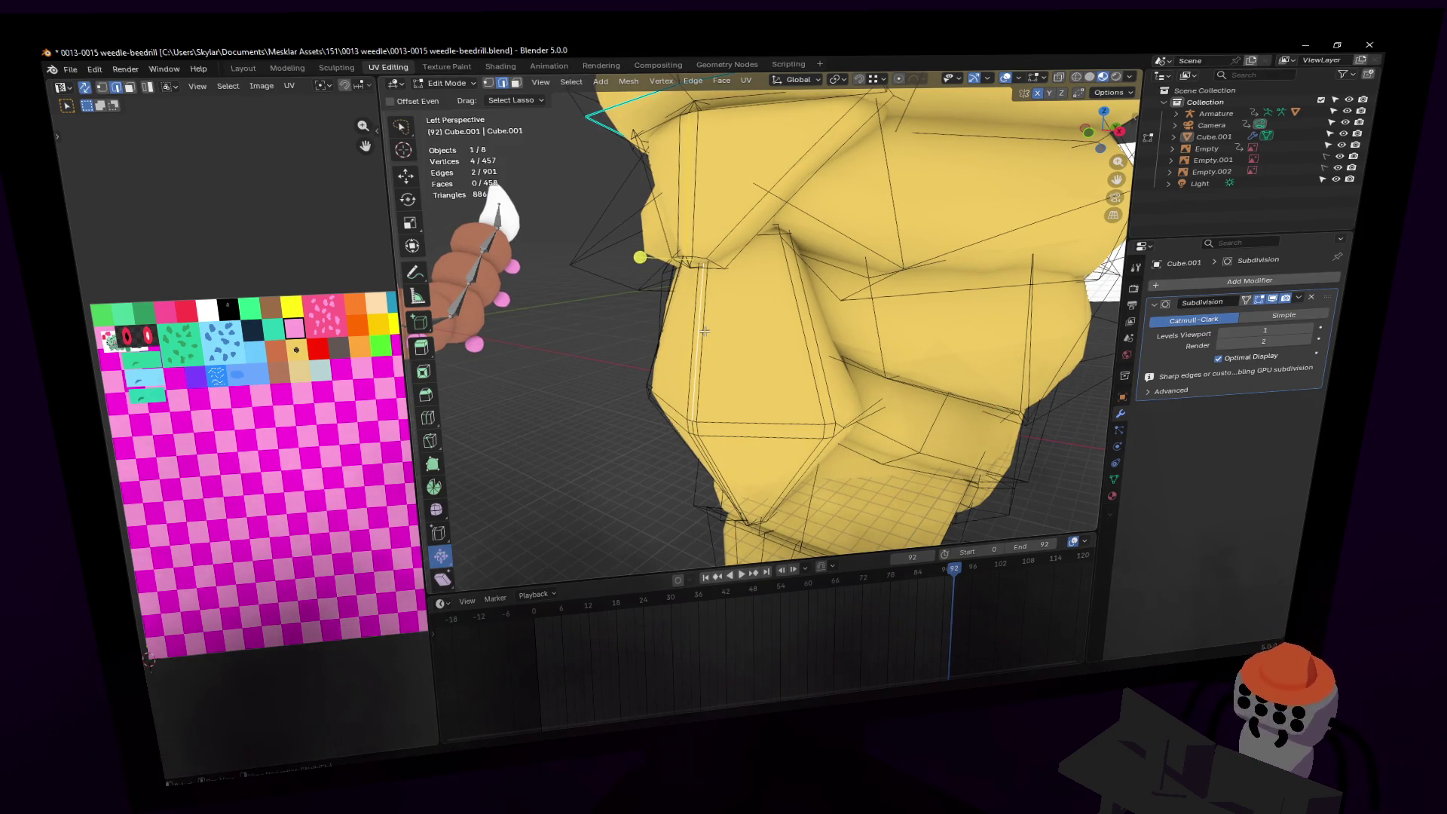
Step: Select three more body-crease edges and move them along Y
{"action": "left_click", "coordinate": [696, 330]}
{"action": "left_click", "coordinate": [698, 339], "text": "shift"}
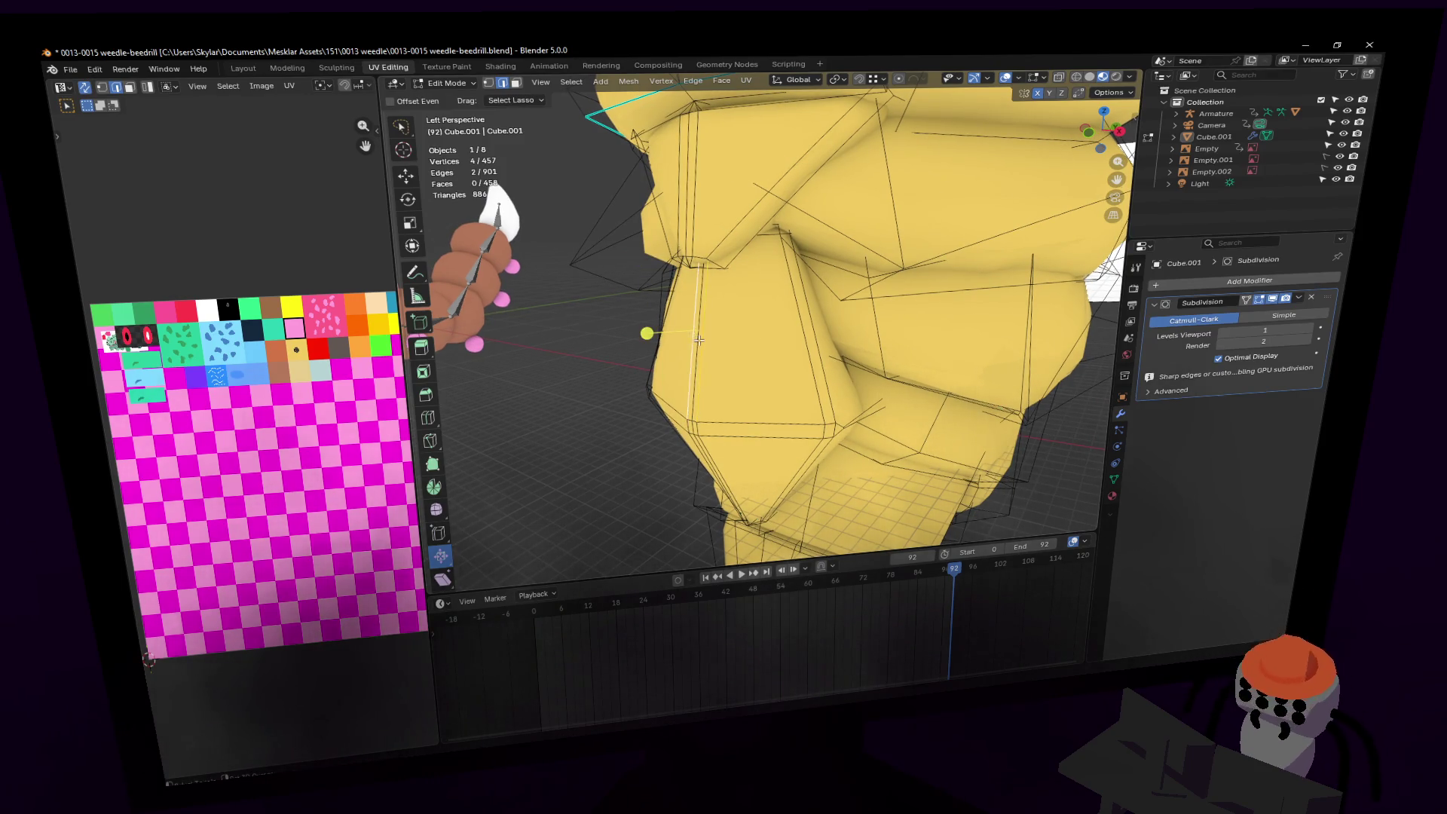
{"action": "left_click", "coordinate": [697, 238], "text": "shift"}
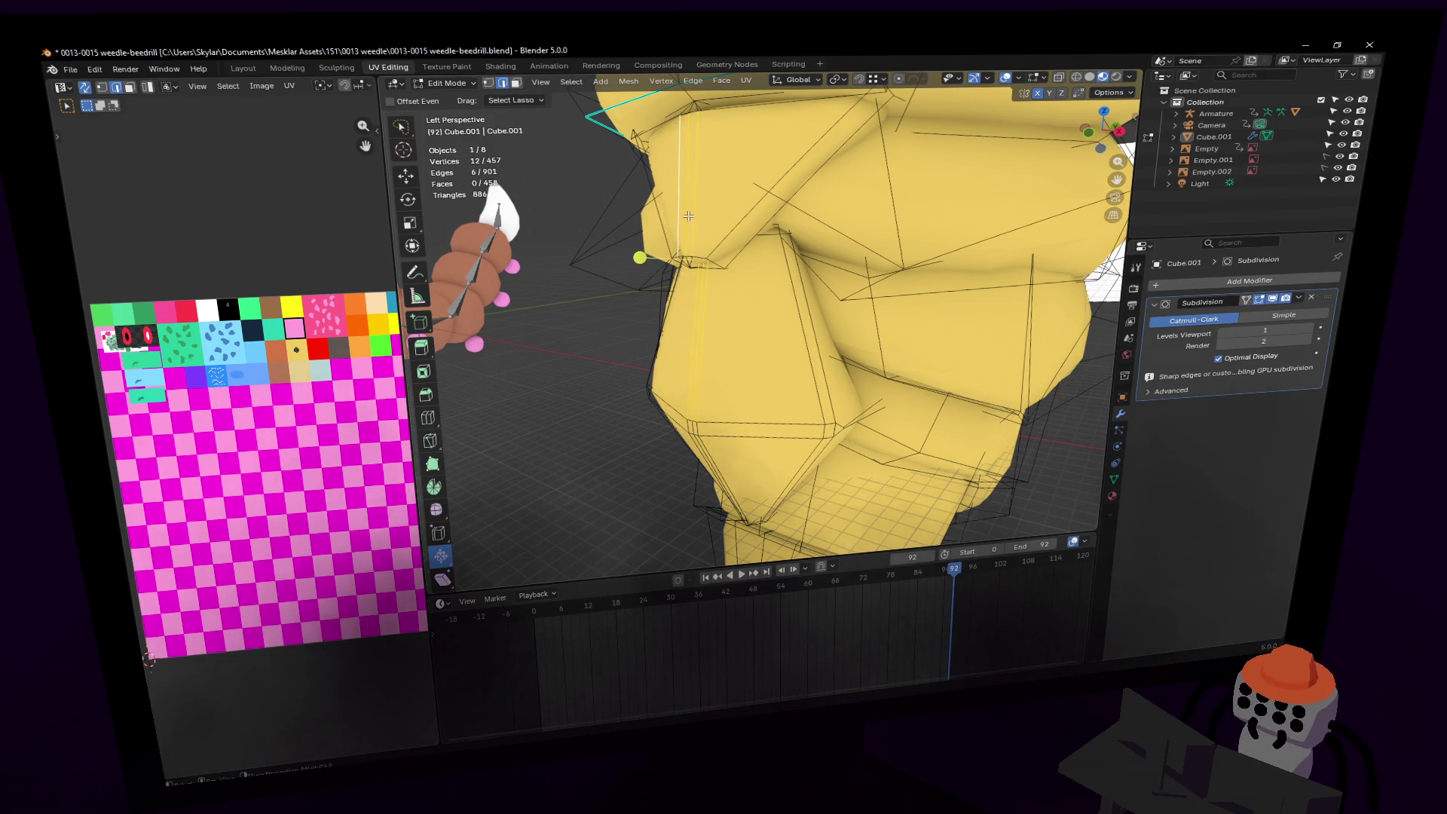
{"action": "key", "text": "shift+grave"}
{"action": "left_click", "coordinate": [761, 316]}
{"action": "key", "text": "g"}
{"action": "key", "text": "y"}
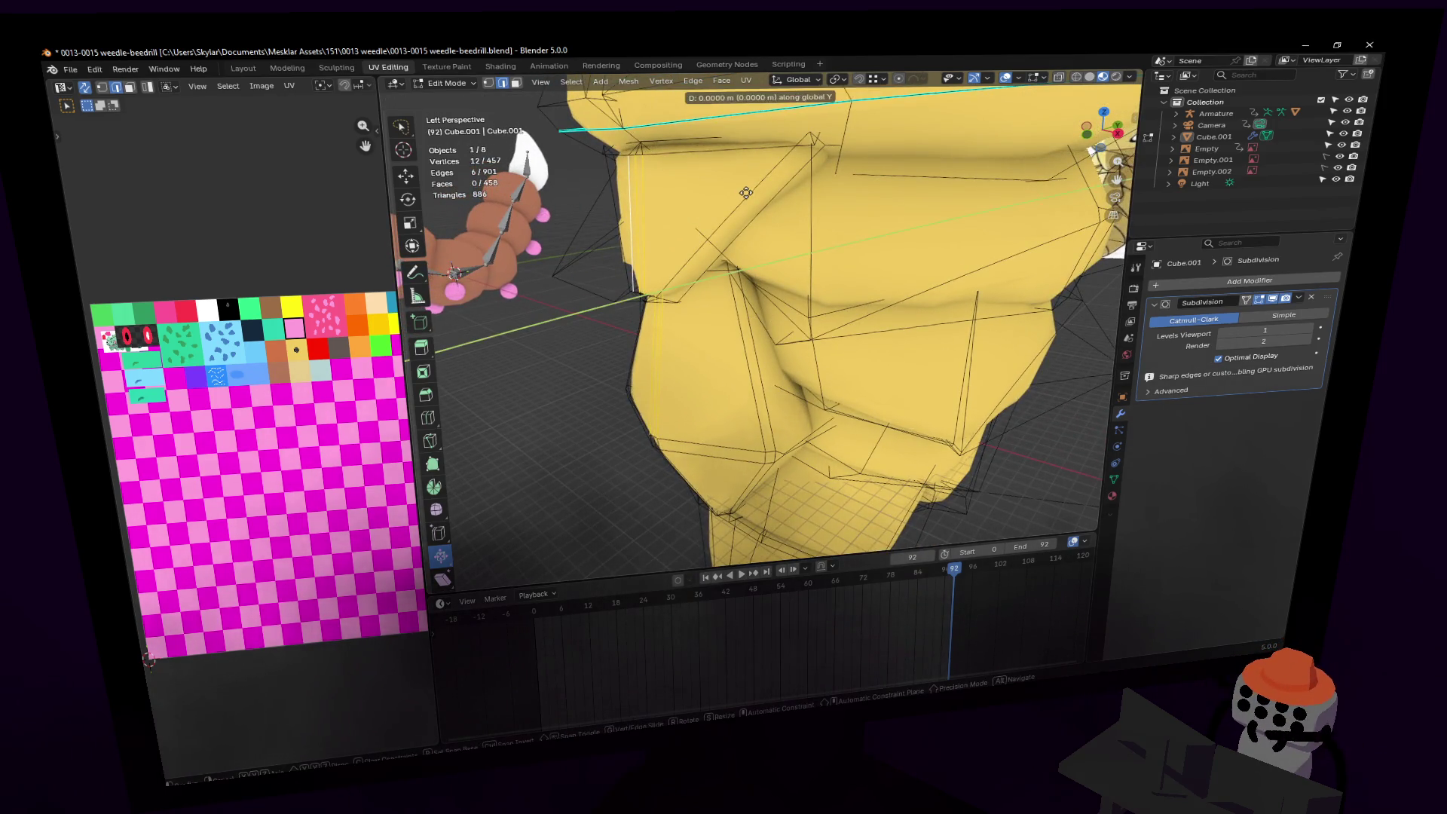
{"action": "left_click", "coordinate": [722, 226]}
{"action": "key", "text": "q"}
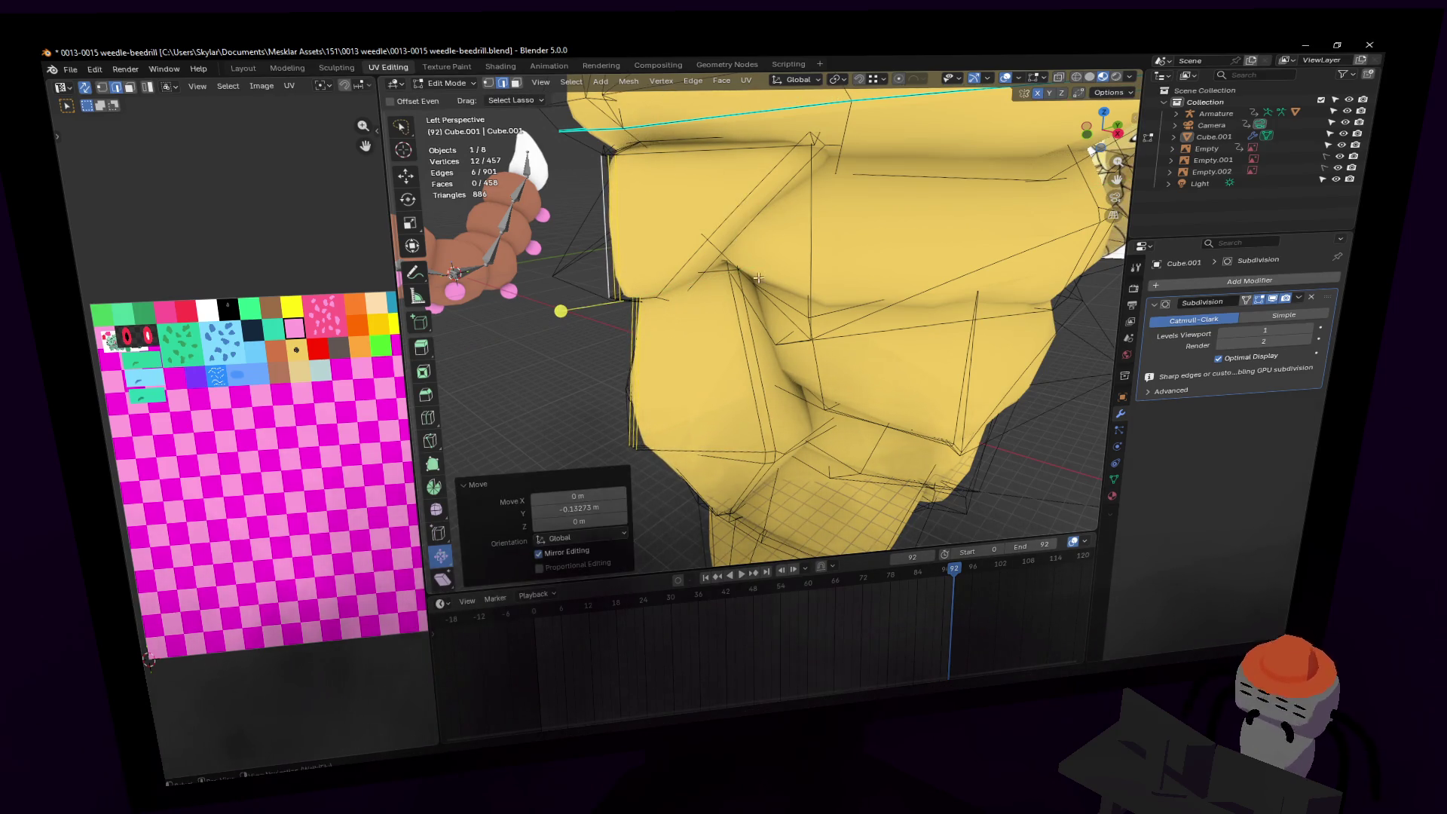
Step: Add more crease vertices to the selection and move them along Y
{"action": "key", "text": "Tab"}
{"action": "key", "text": "Tab"}
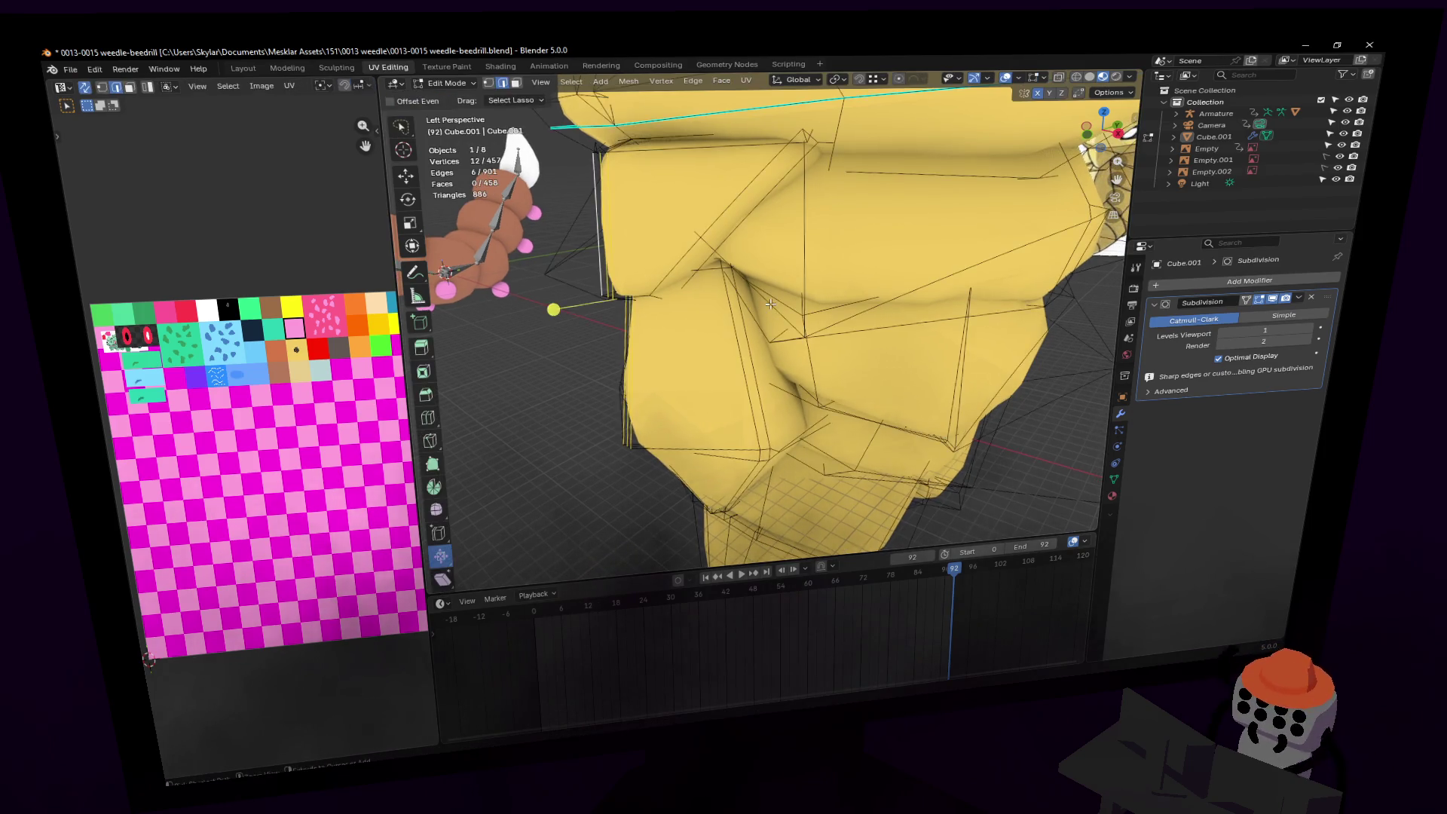
{"action": "key", "text": "shift+grave"}
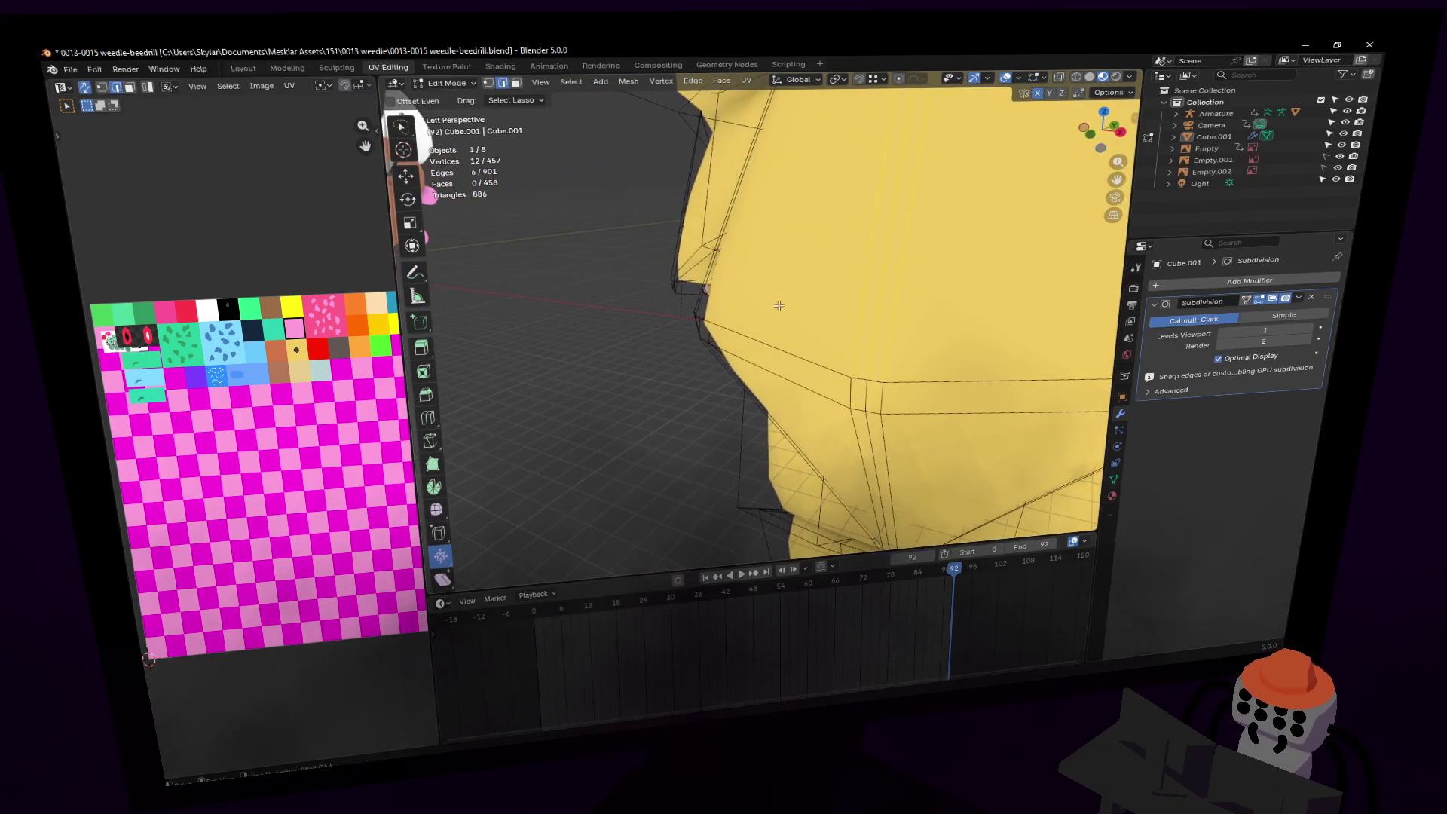
{"action": "left_click", "coordinate": [825, 307]}
{"action": "left_click", "coordinate": [769, 292], "text": "ctrl"}
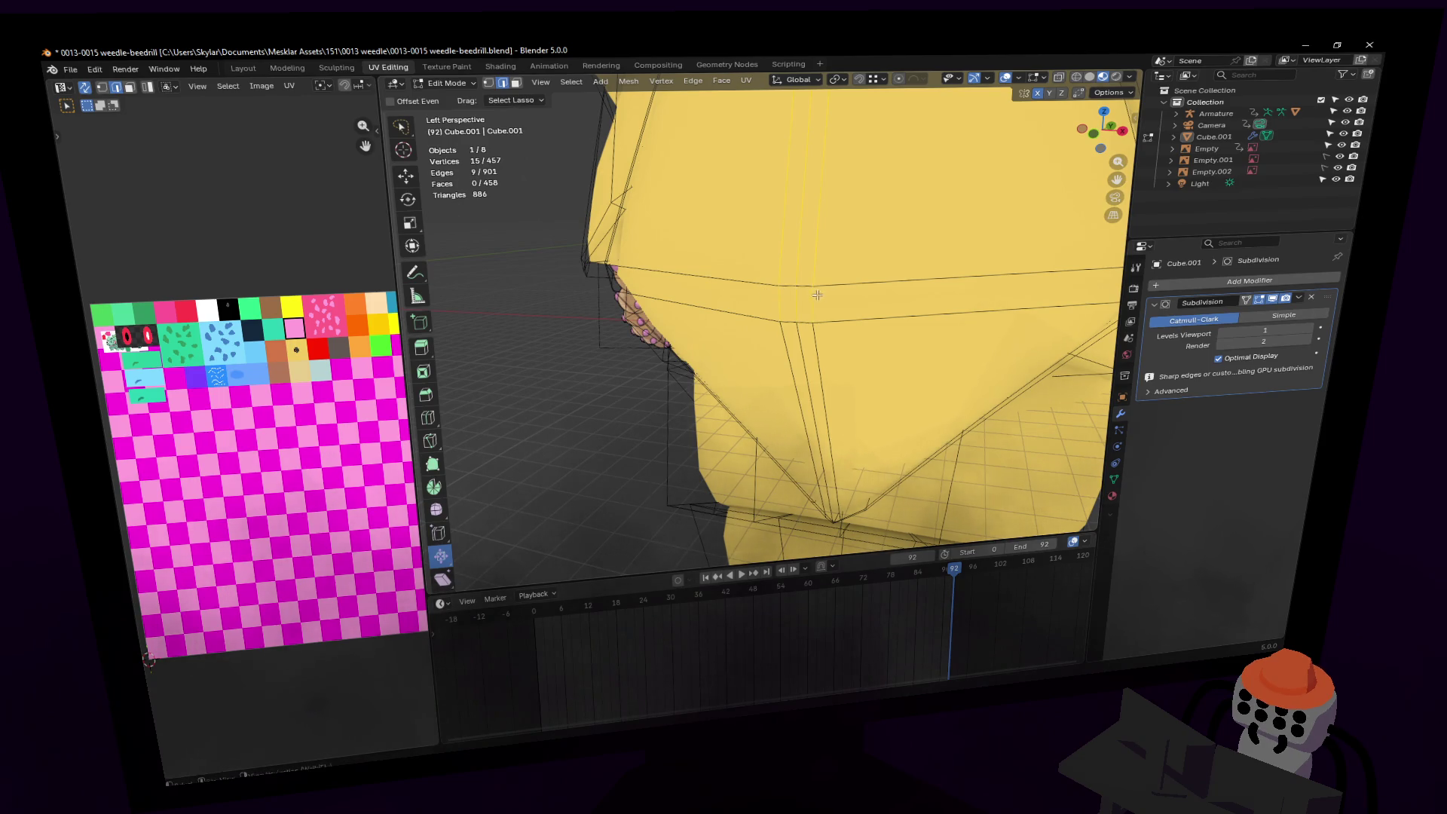
{"action": "key", "text": "shift+grave"}
{"action": "left_click", "coordinate": [760, 317]}
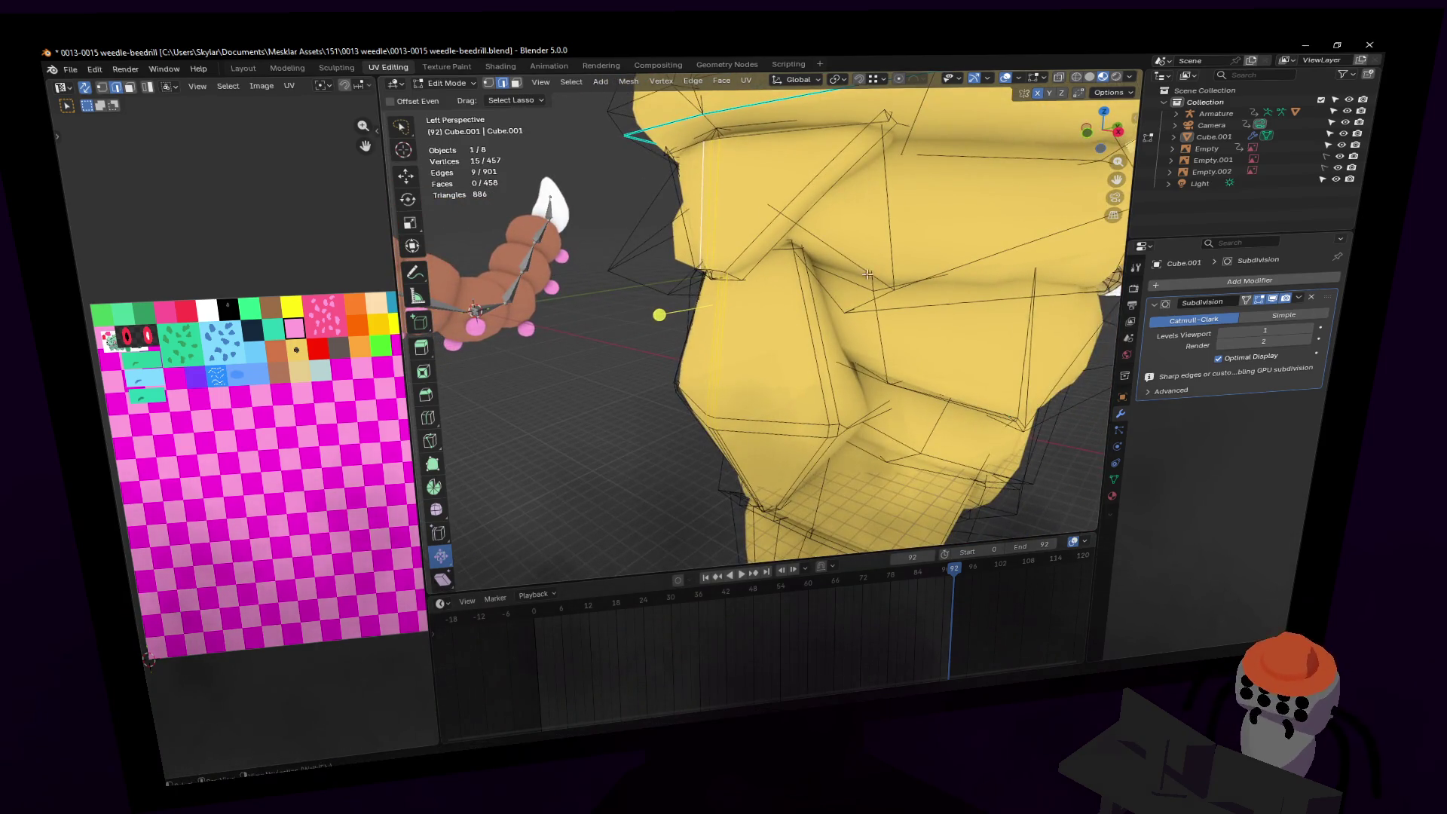
{"action": "key", "text": "g"}
{"action": "key", "text": "y"}
{"action": "left_click", "coordinate": [873, 257]}
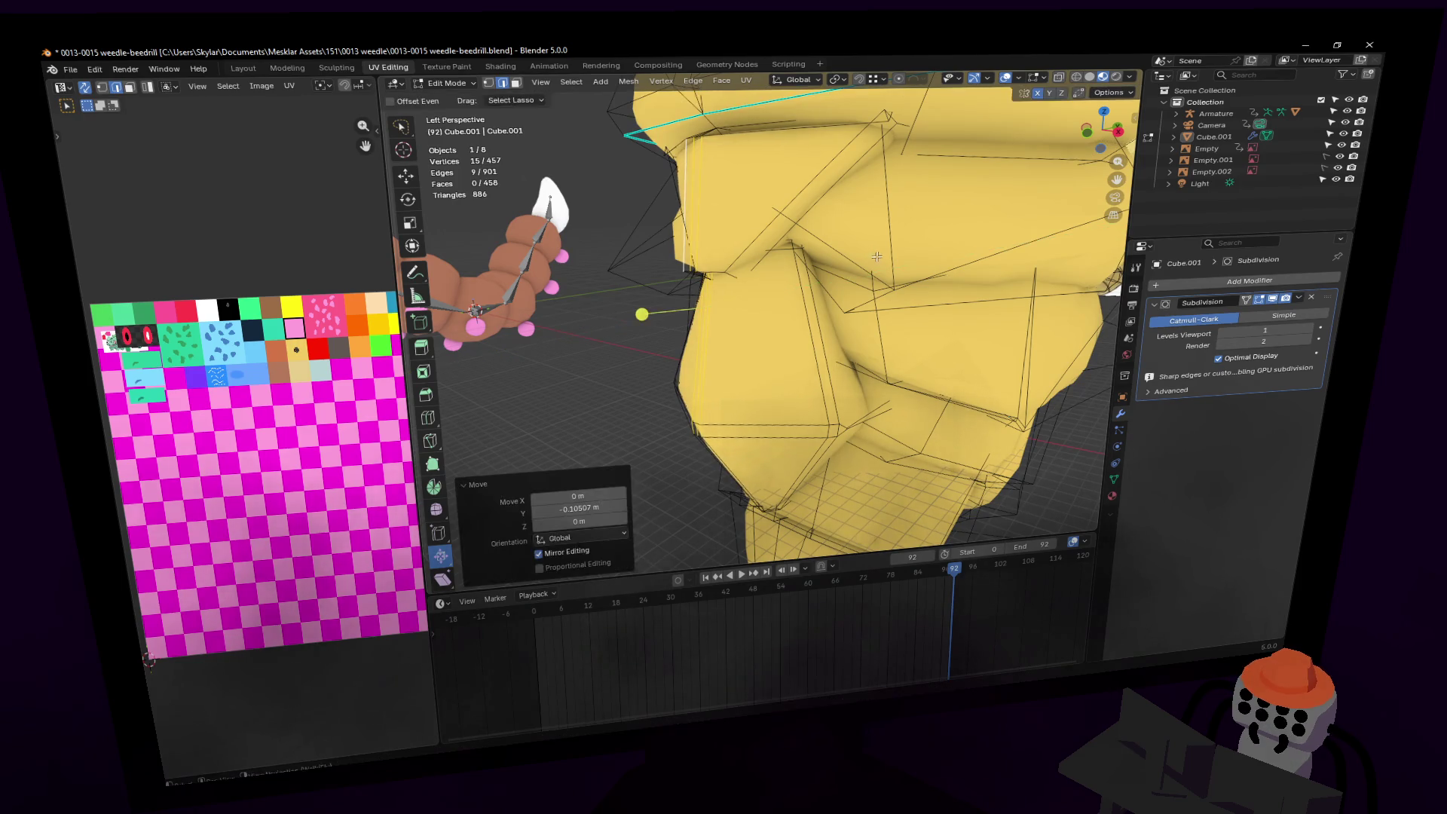
Step: In vertex select mode, scale a crease vertex pair to spread it apart
{"action": "key", "text": "Tab"}
{"action": "key", "text": "shift+grave"}
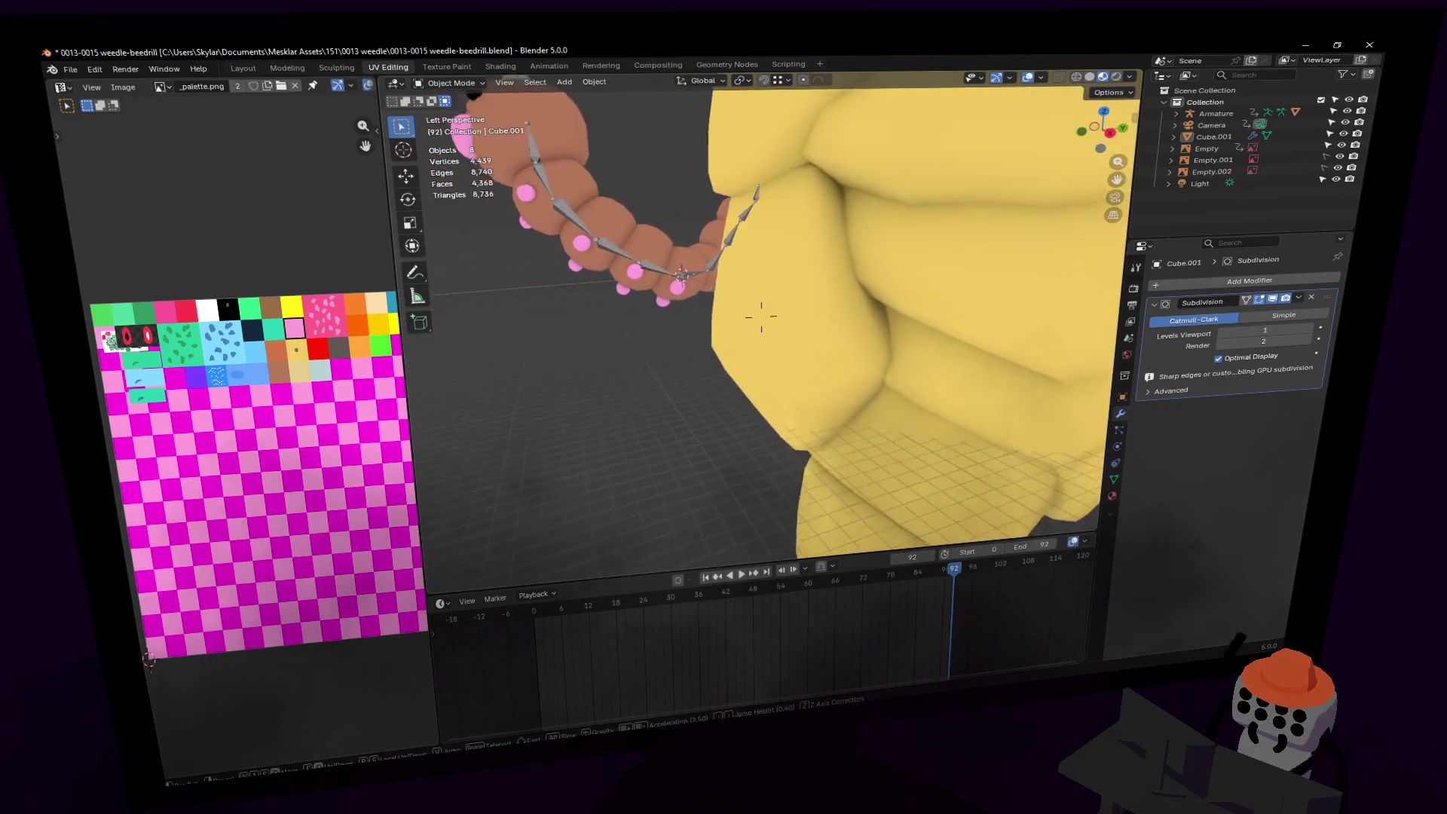
{"action": "key", "text": "Tab"}
{"action": "left_click", "coordinate": [761, 316]}
{"action": "key", "text": "1"}
{"action": "left_click", "coordinate": [815, 367]}
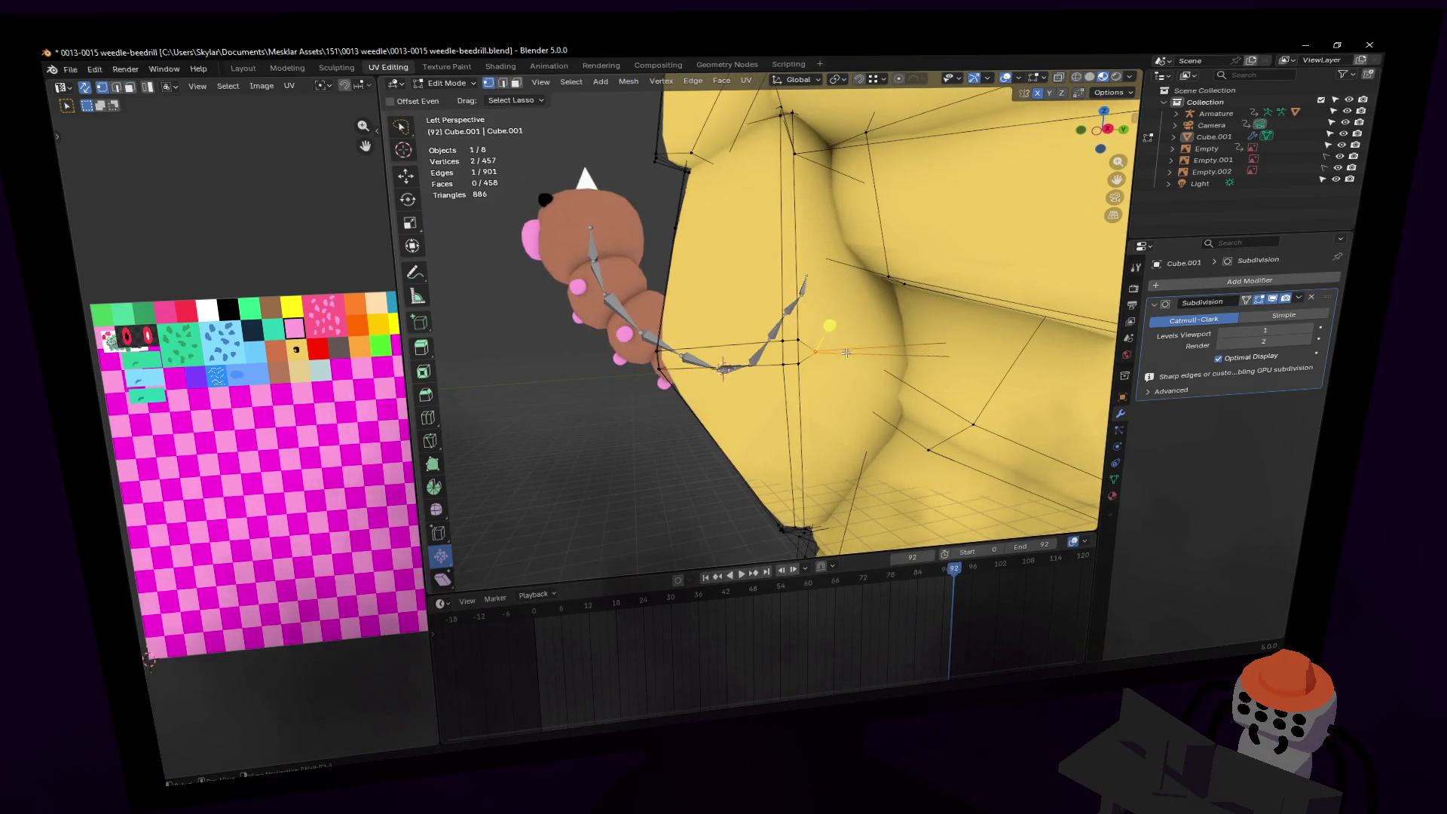
{"action": "key", "text": "s"}
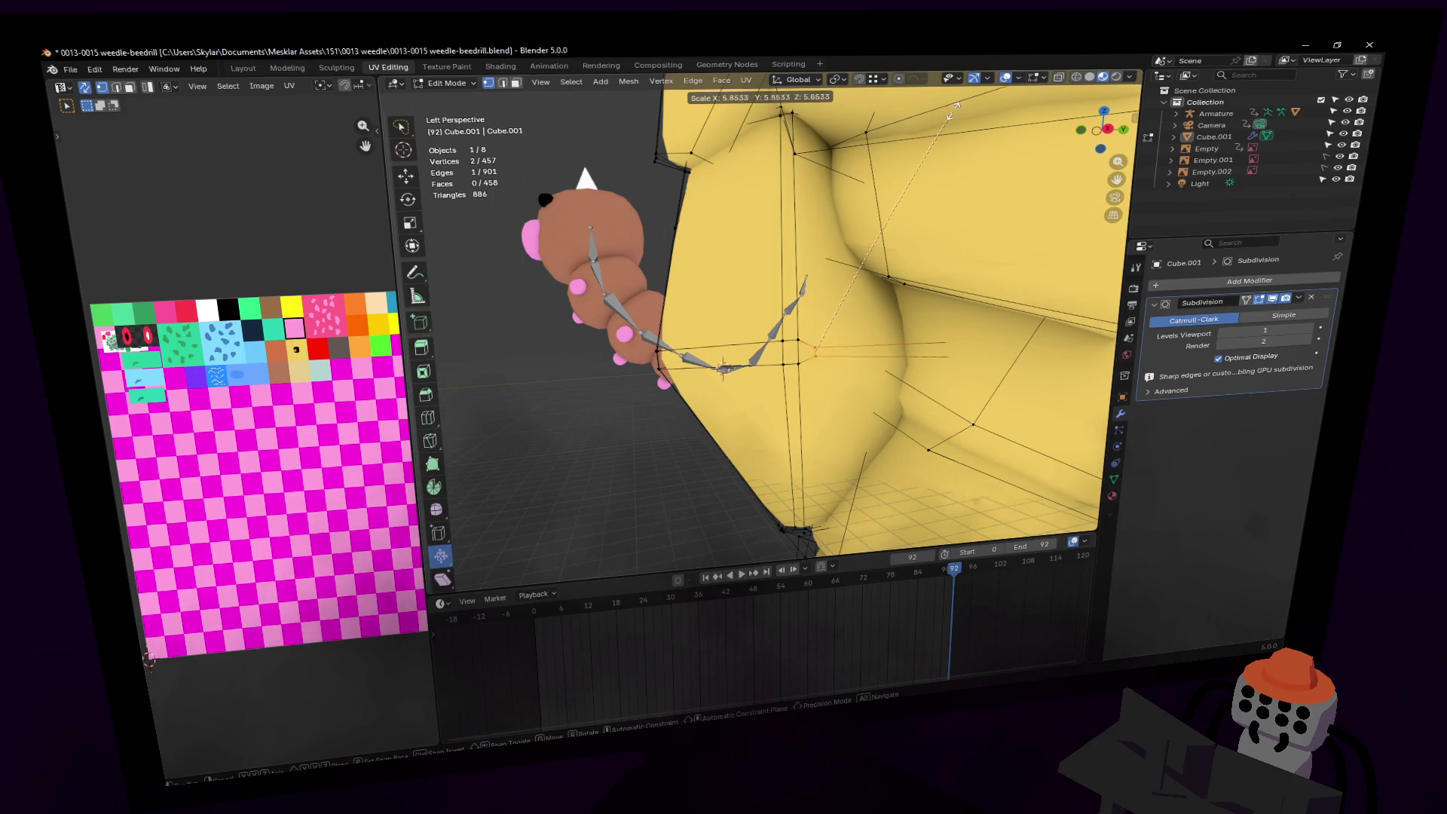
{"action": "left_click", "coordinate": [1033, 468]}
Step: Switch to edge select and rotate the ridge edges by about 38°
{"action": "key", "text": "shift+grave"}
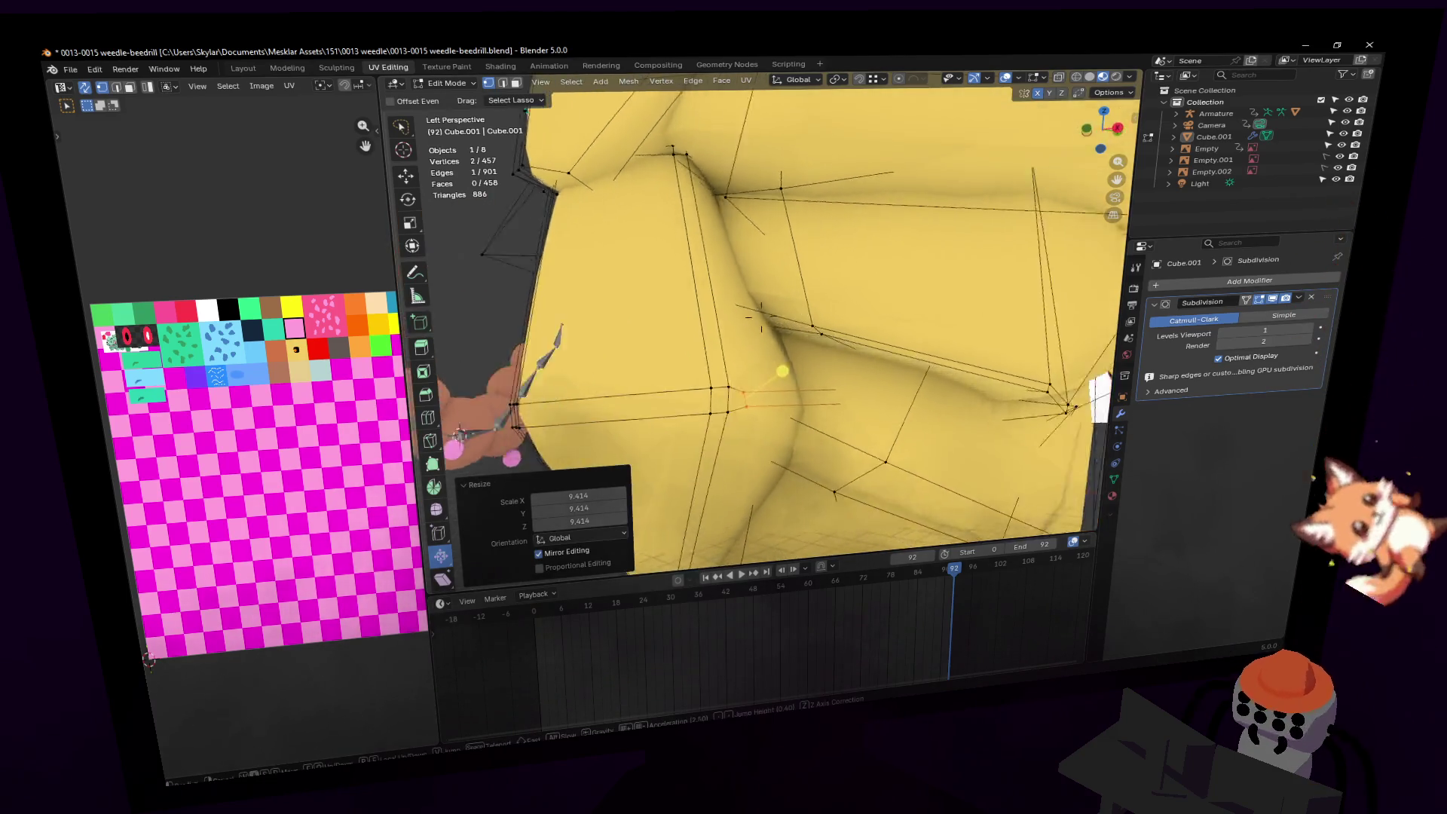
{"action": "key", "text": "s"}
{"action": "key", "text": "w"}
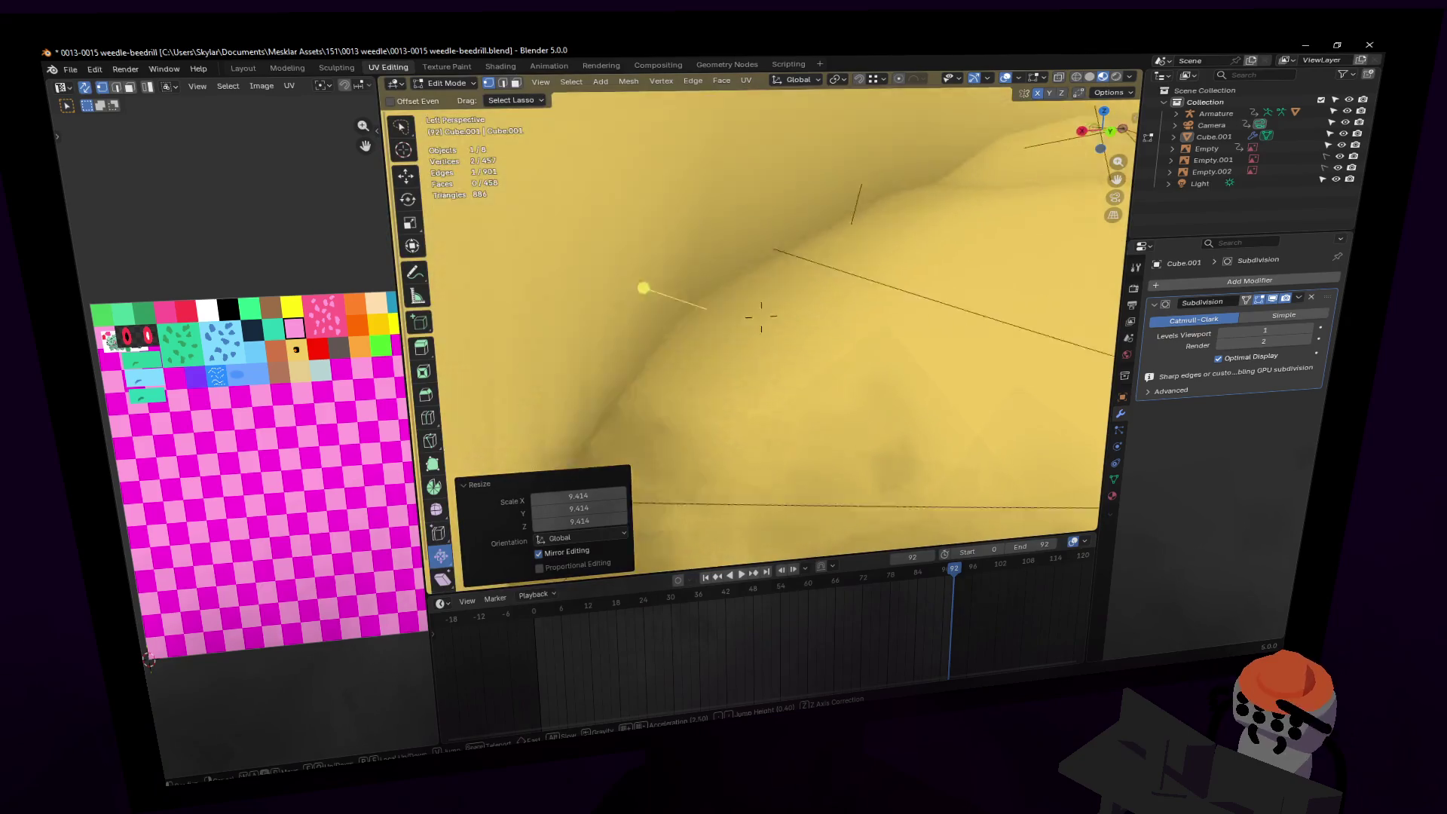
{"action": "key", "text": "s"}
{"action": "key", "text": "w"}
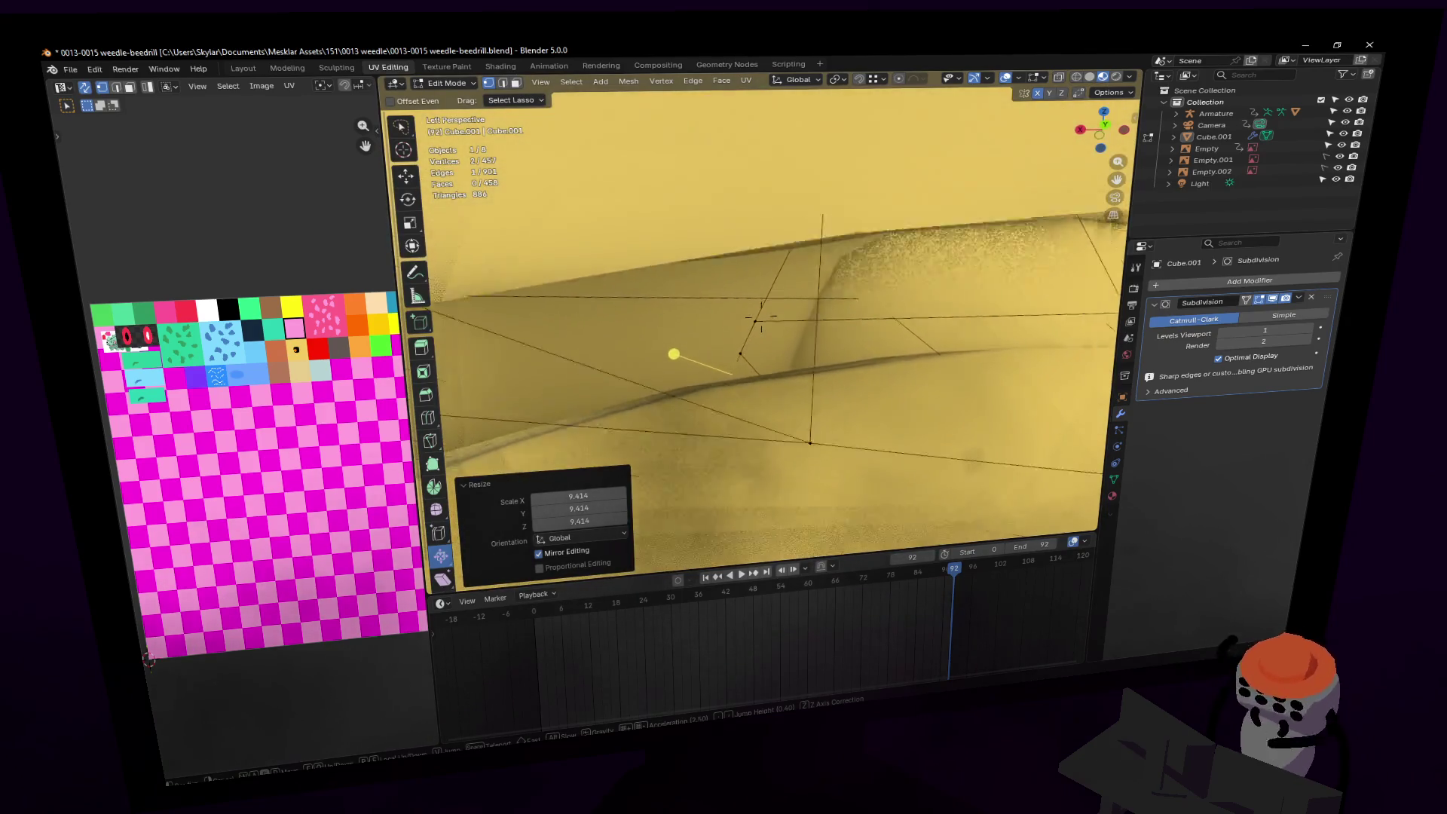
{"action": "key", "text": "s"}
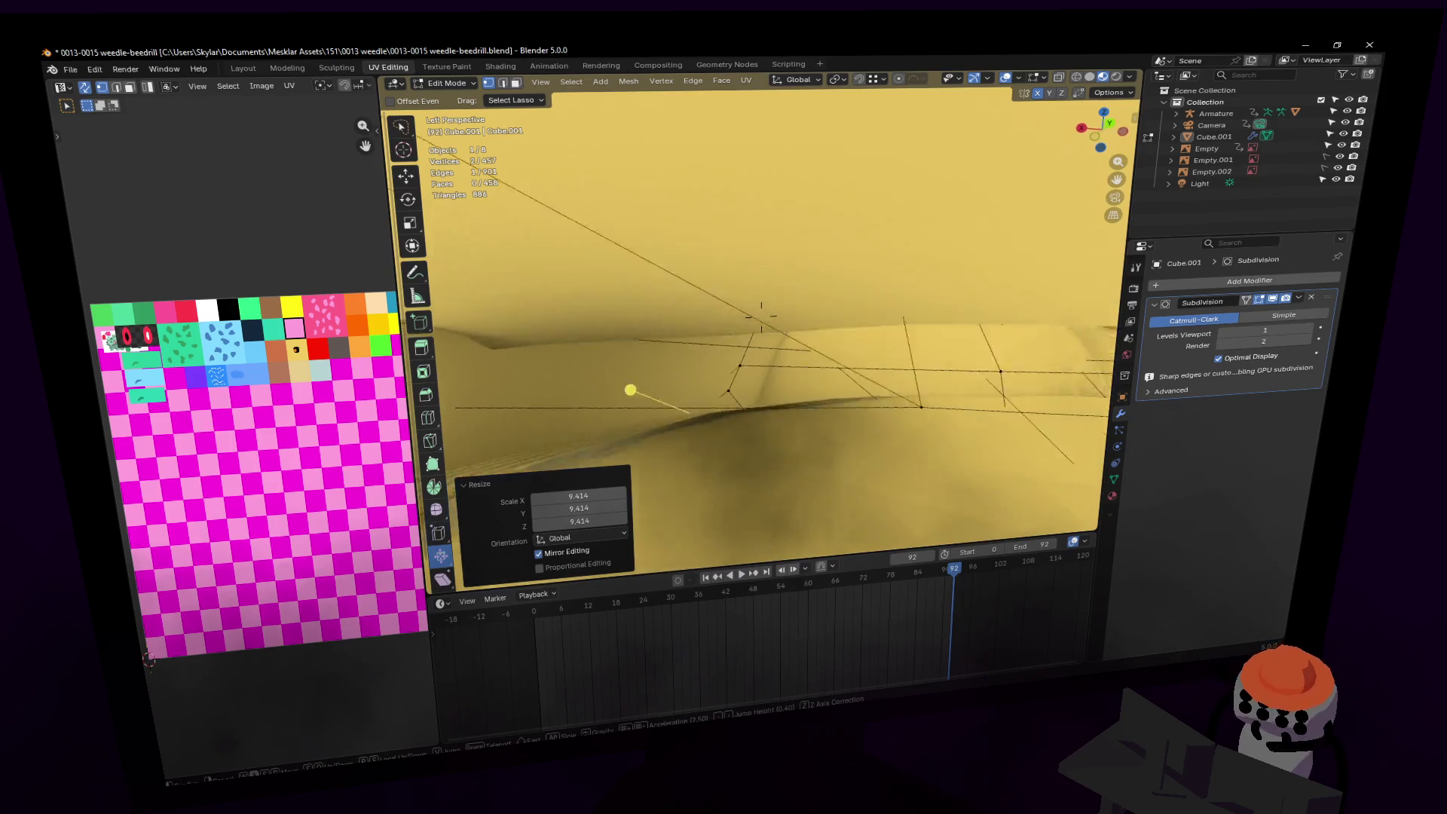
{"action": "key", "text": "w"}
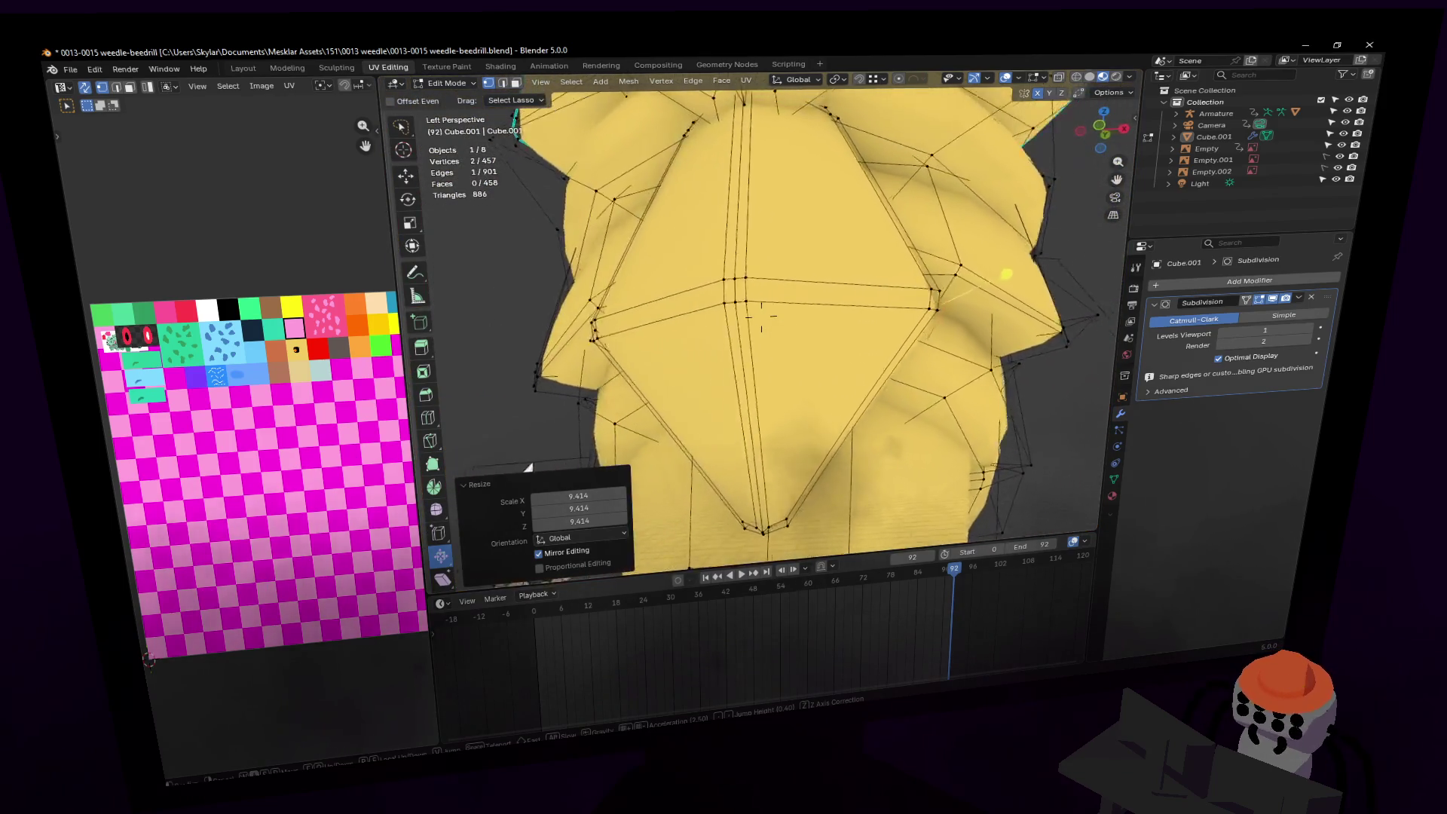
{"action": "key", "text": "w"}
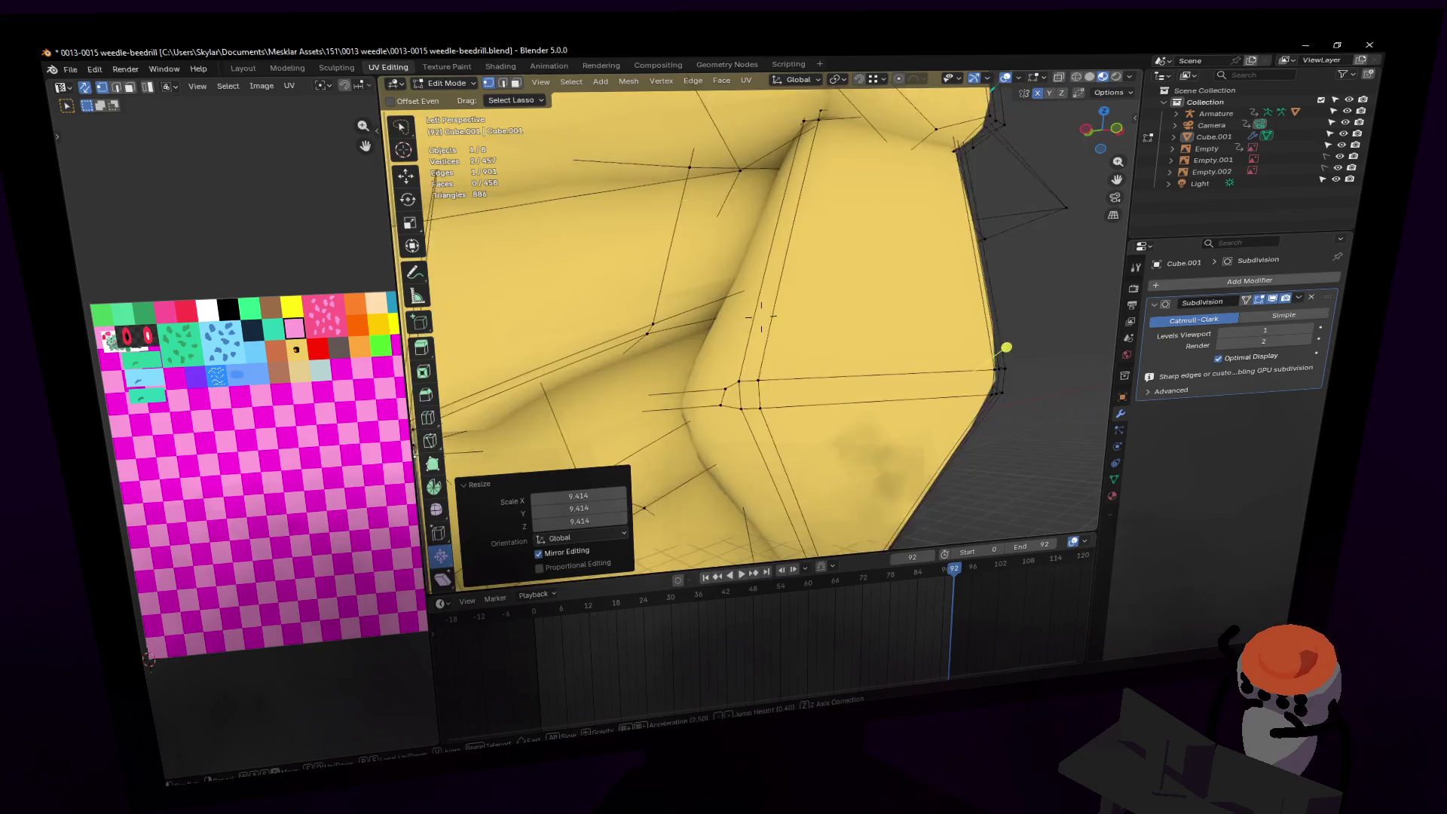
{"action": "left_click", "coordinate": [912, 466]}
{"action": "key", "text": "2"}
{"action": "key", "text": "shift+grave"}
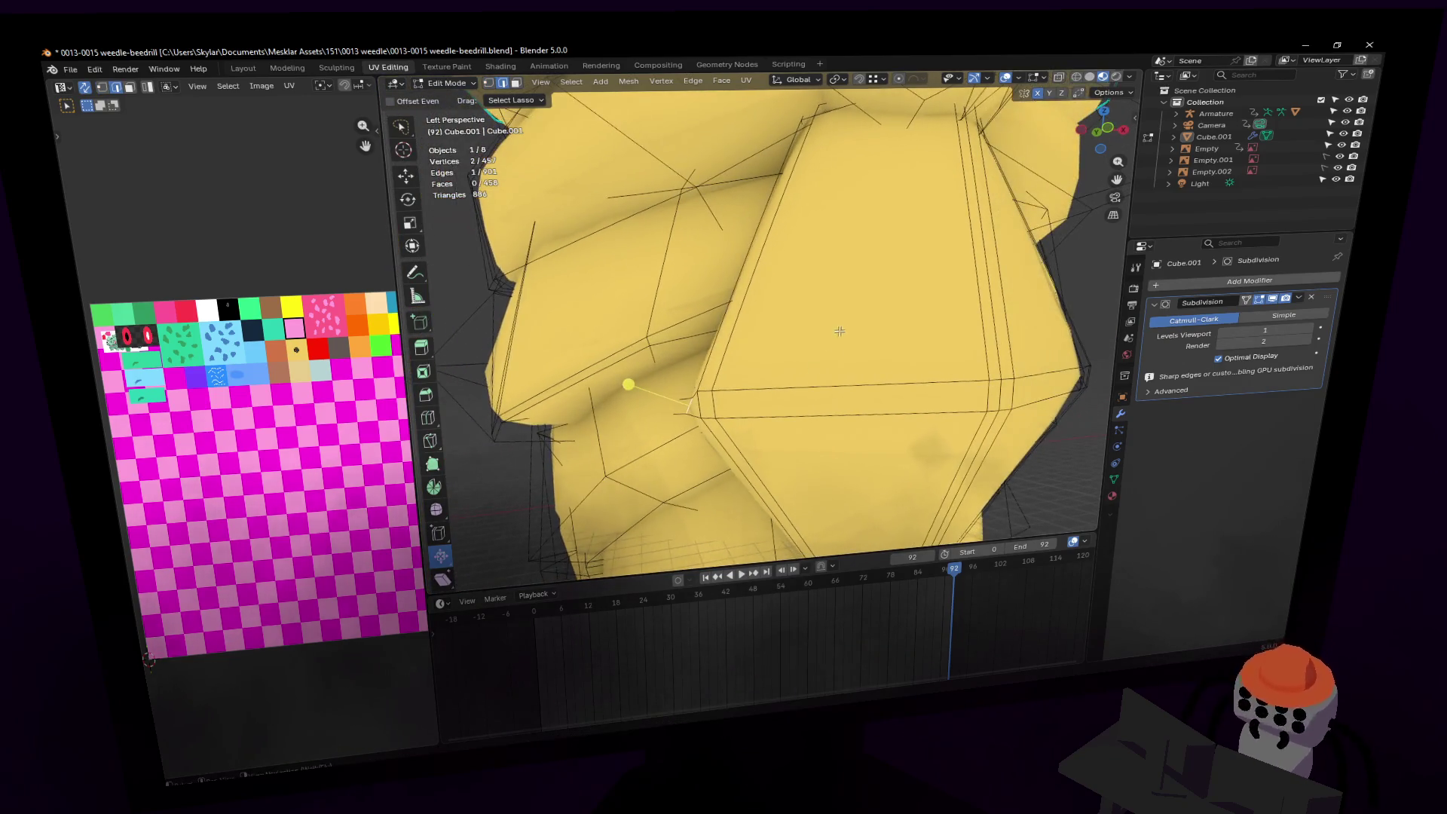
{"action": "left_click", "coordinate": [844, 282]}
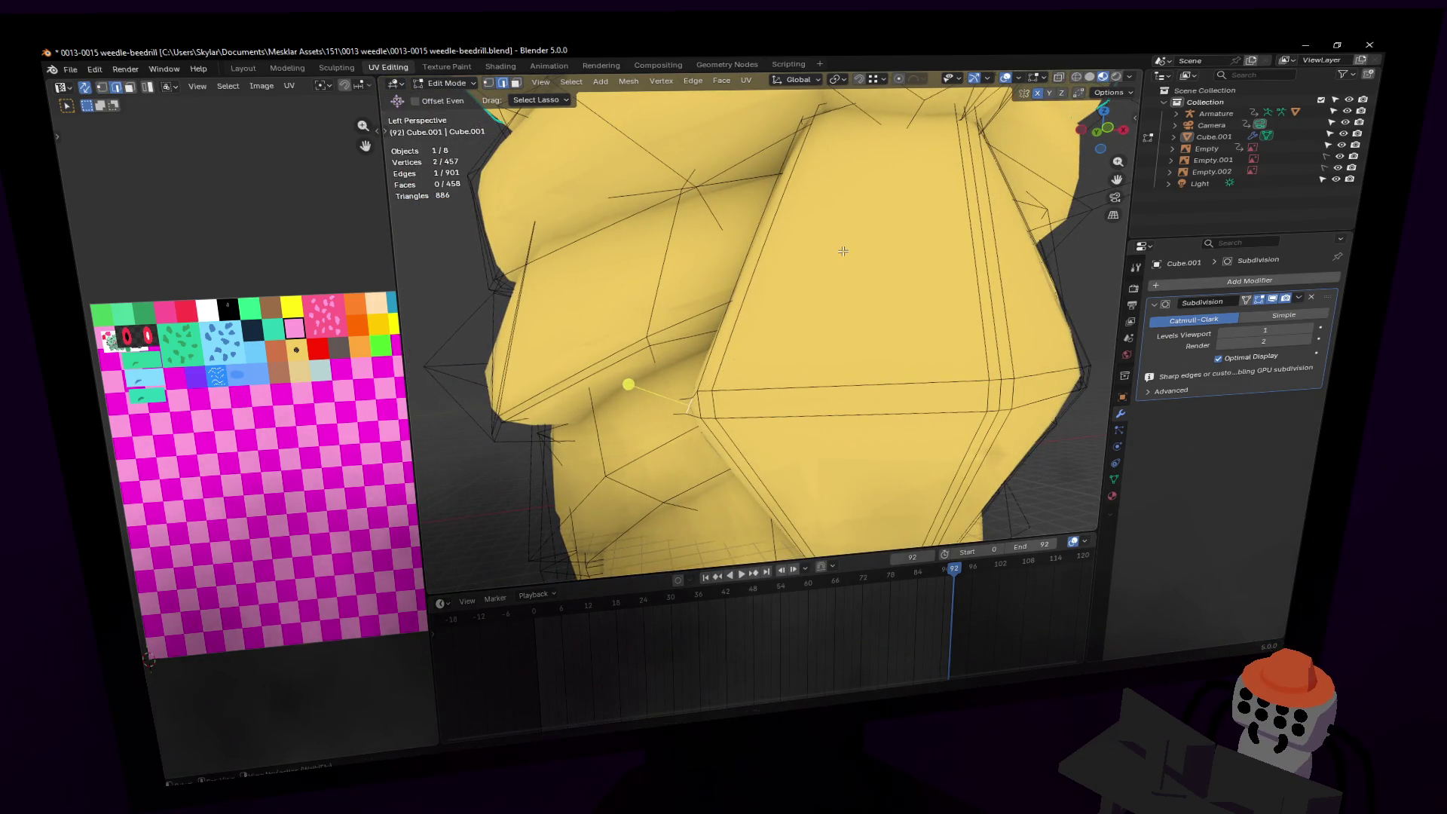
{"action": "key", "text": "r"}
{"action": "left_click", "coordinate": [708, 234]}
Step: Select the linked segment piece and reveal the hidden geometry
{"action": "key", "text": "shift+grave"}
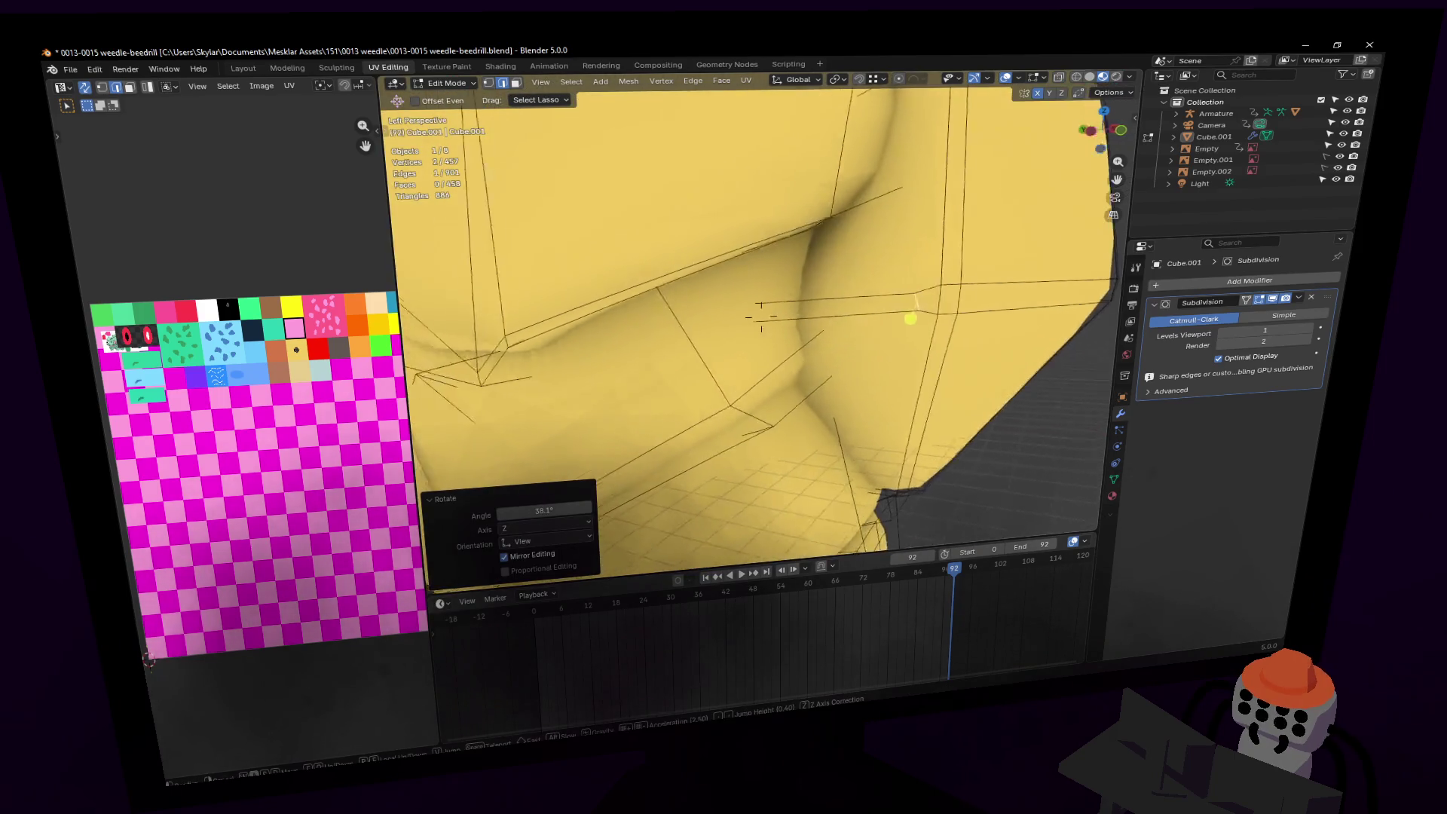
{"action": "key", "text": "l"}
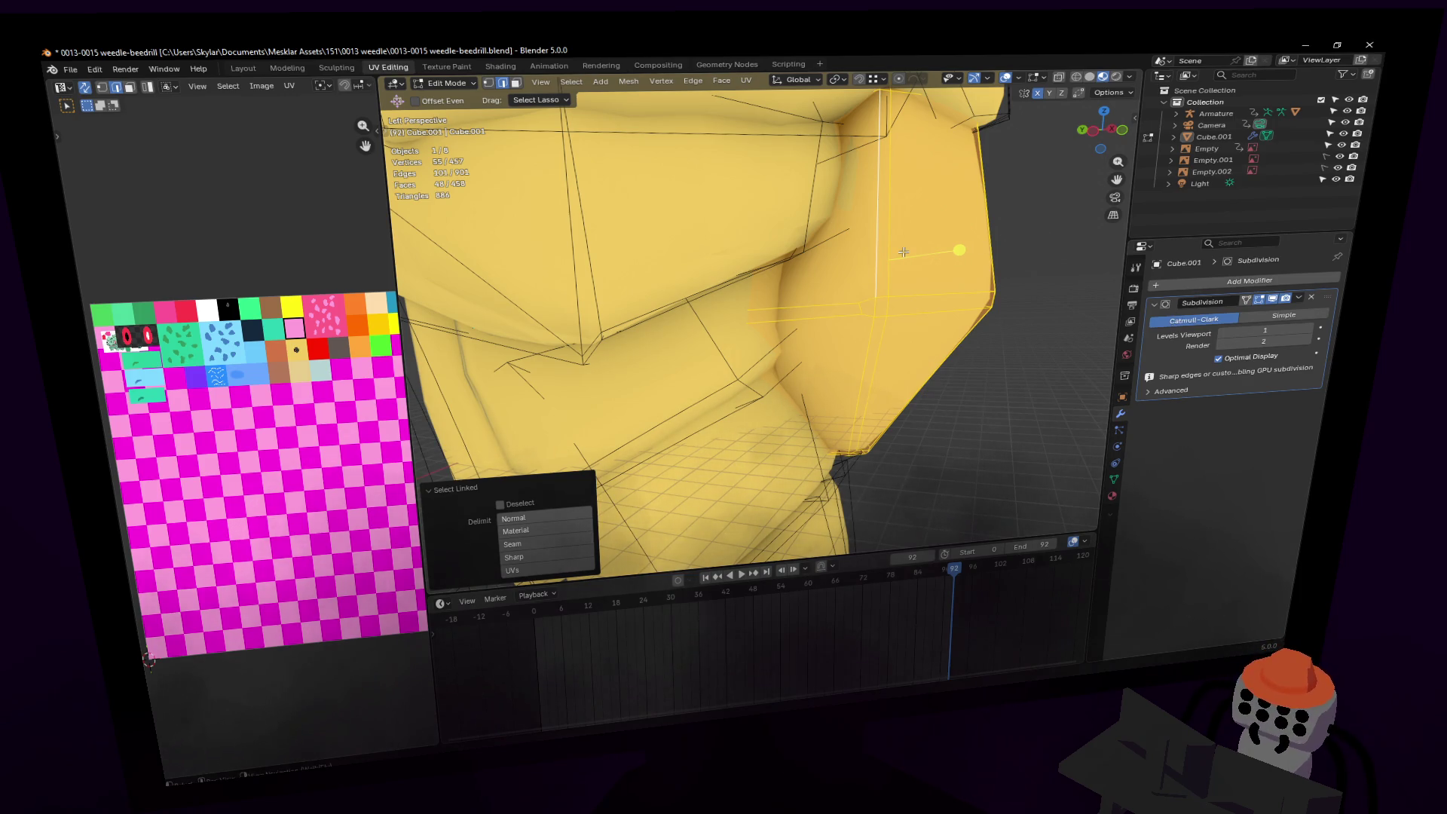
{"action": "key", "text": "alt+h"}
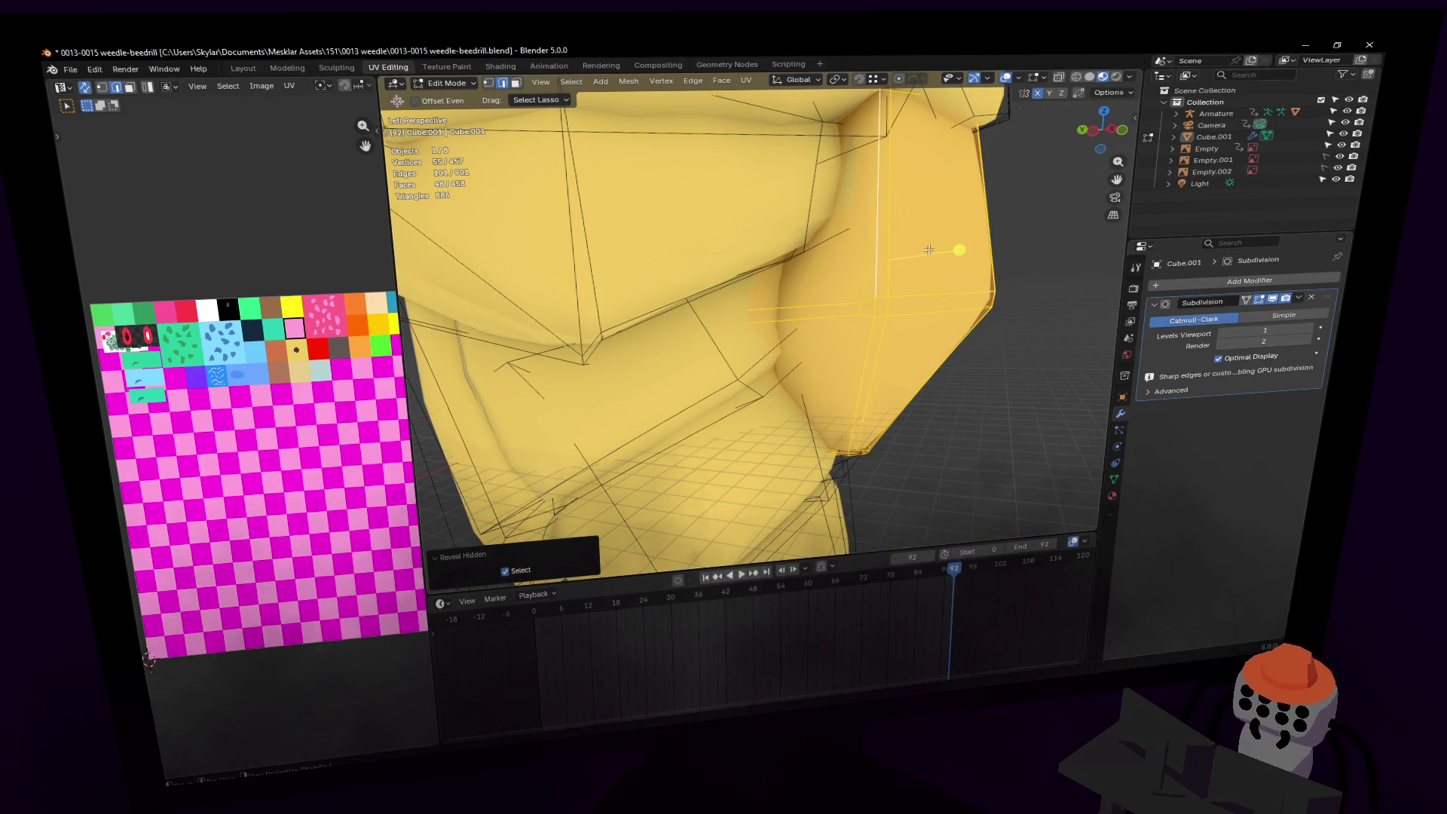
Step: Isolate the selected segment piece by hiding everything else
{"action": "mouse_move", "coordinate": [951, 245]}
{"action": "middle_mouse_down", "text": "shift"}
{"action": "mouse_move", "coordinate": [919, 246]}
{"action": "mouse_move", "coordinate": [967, 248]}
{"action": "middle_mouse_up", "text": "shift"}
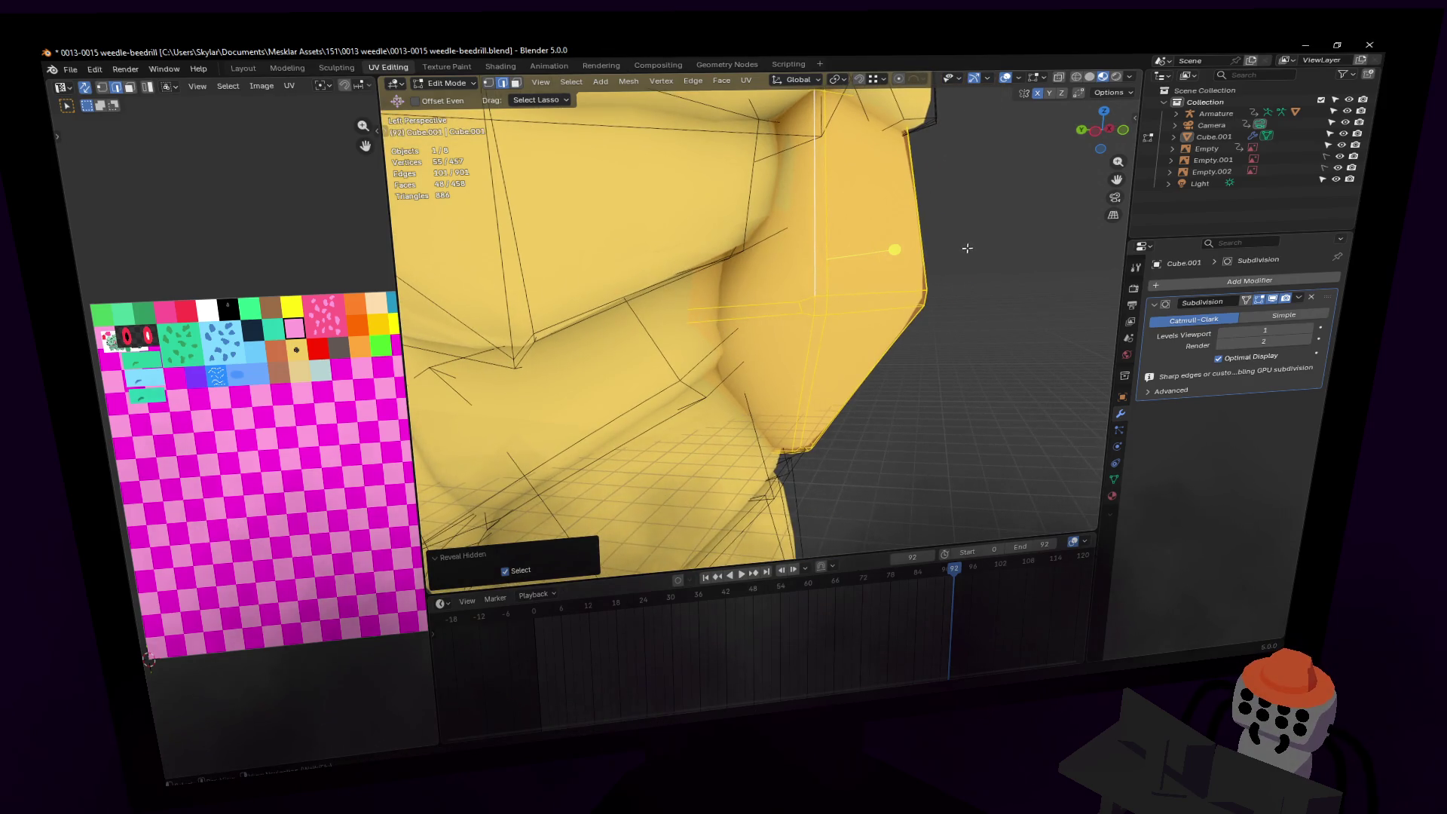
{"action": "key", "text": "shift+h"}
{"action": "key", "text": "shift+grave"}
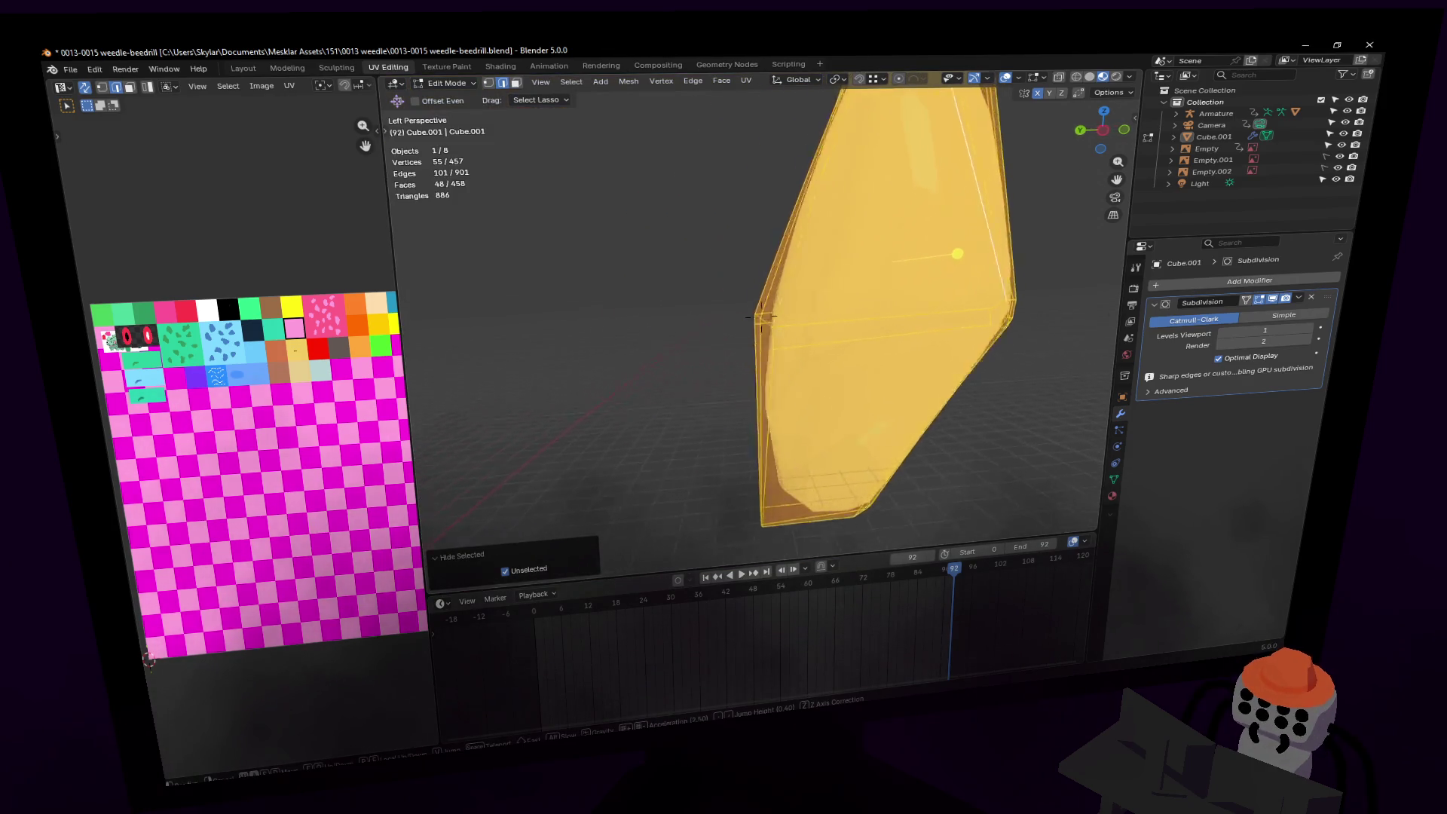
{"action": "key", "text": "Escape"}
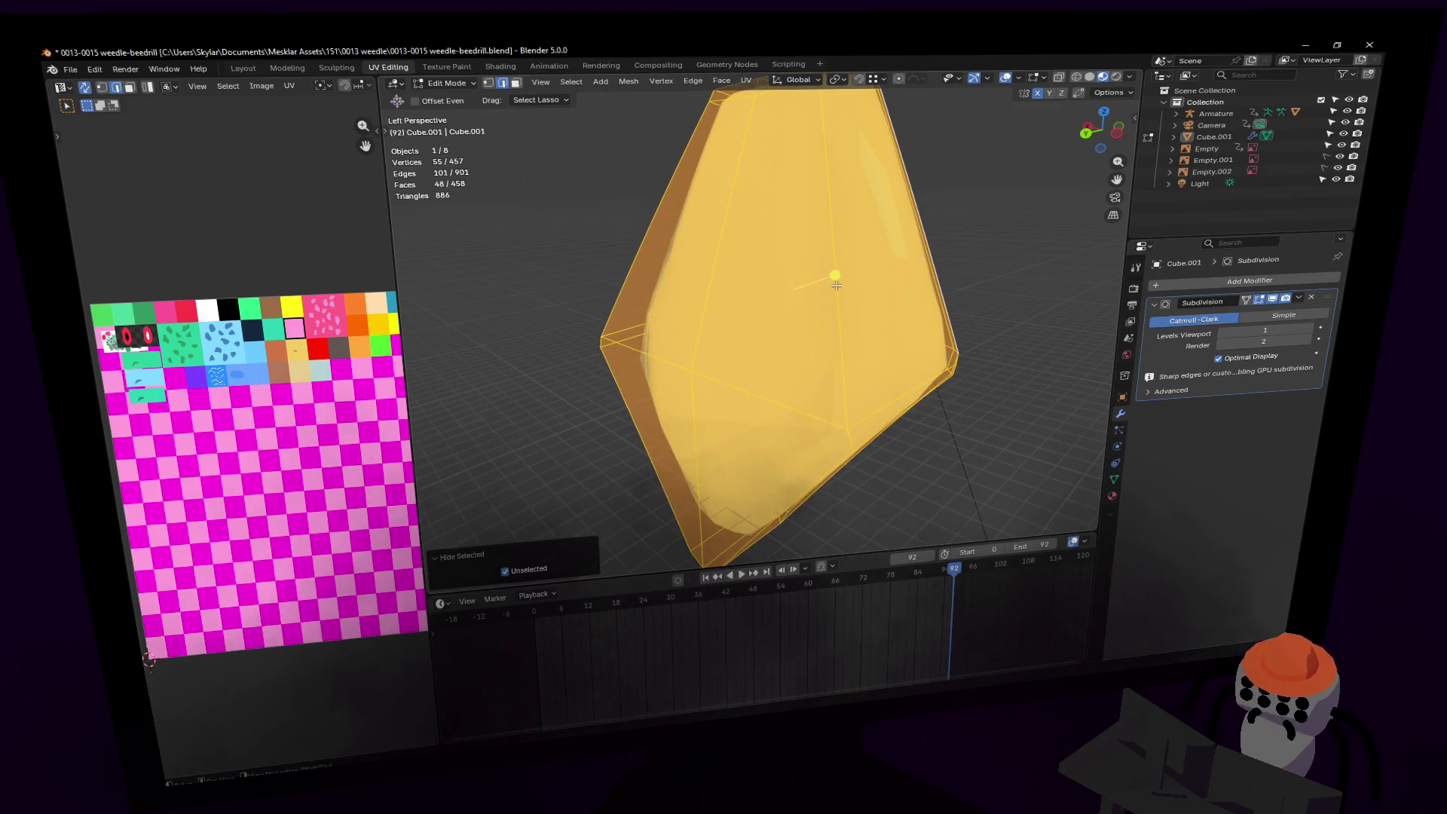
Step: Select two edges and a tip vertex on the isolated piece
{"action": "left_click", "coordinate": [841, 293]}
{"action": "key", "text": "shift+grave"}
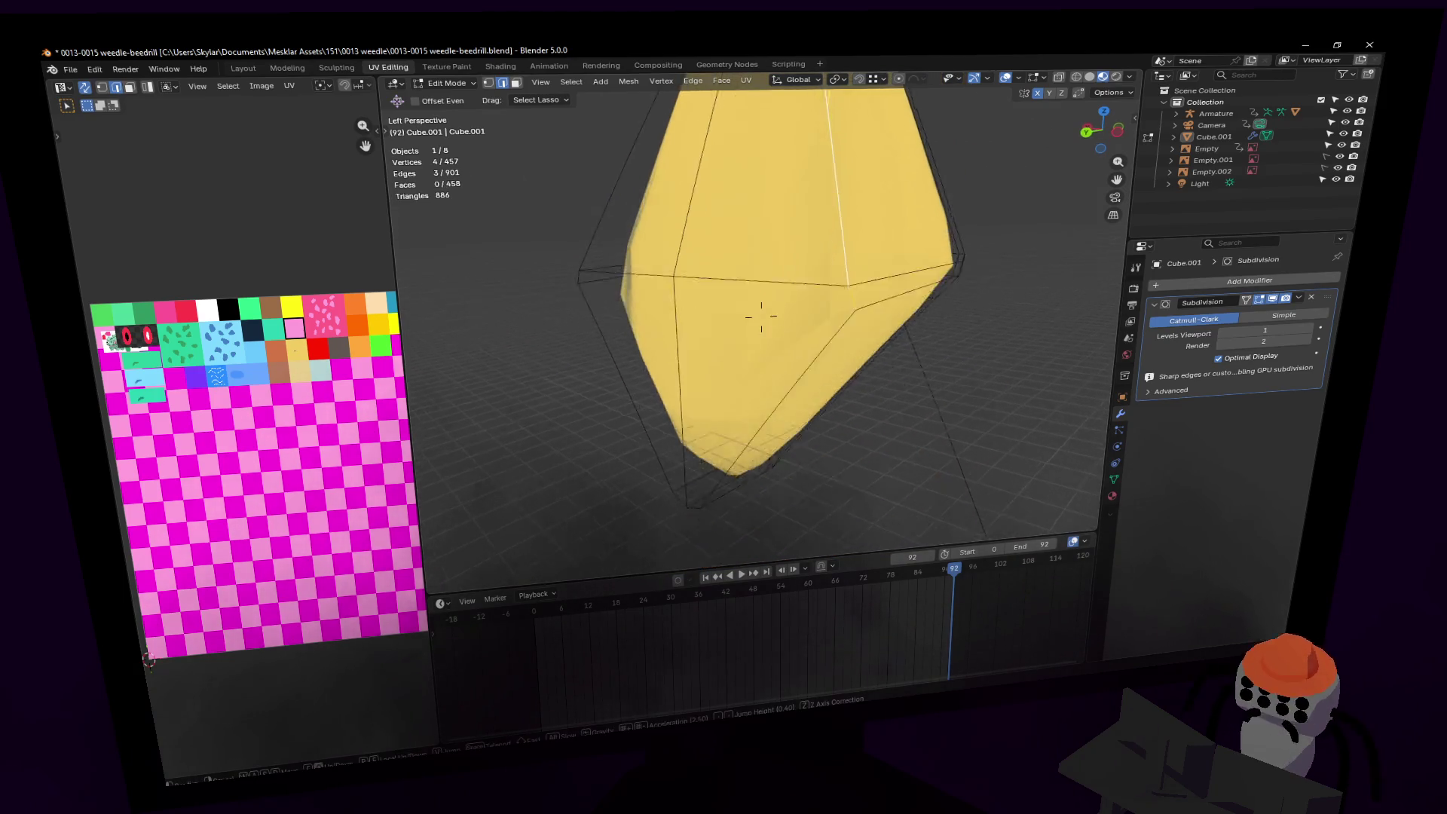
{"action": "middle_click_drag", "start_coordinate": [781, 205], "coordinate": [695, 263]}
{"action": "left_click", "coordinate": [686, 244], "text": "shift"}
{"action": "left_click", "coordinate": [686, 255], "text": "shift"}
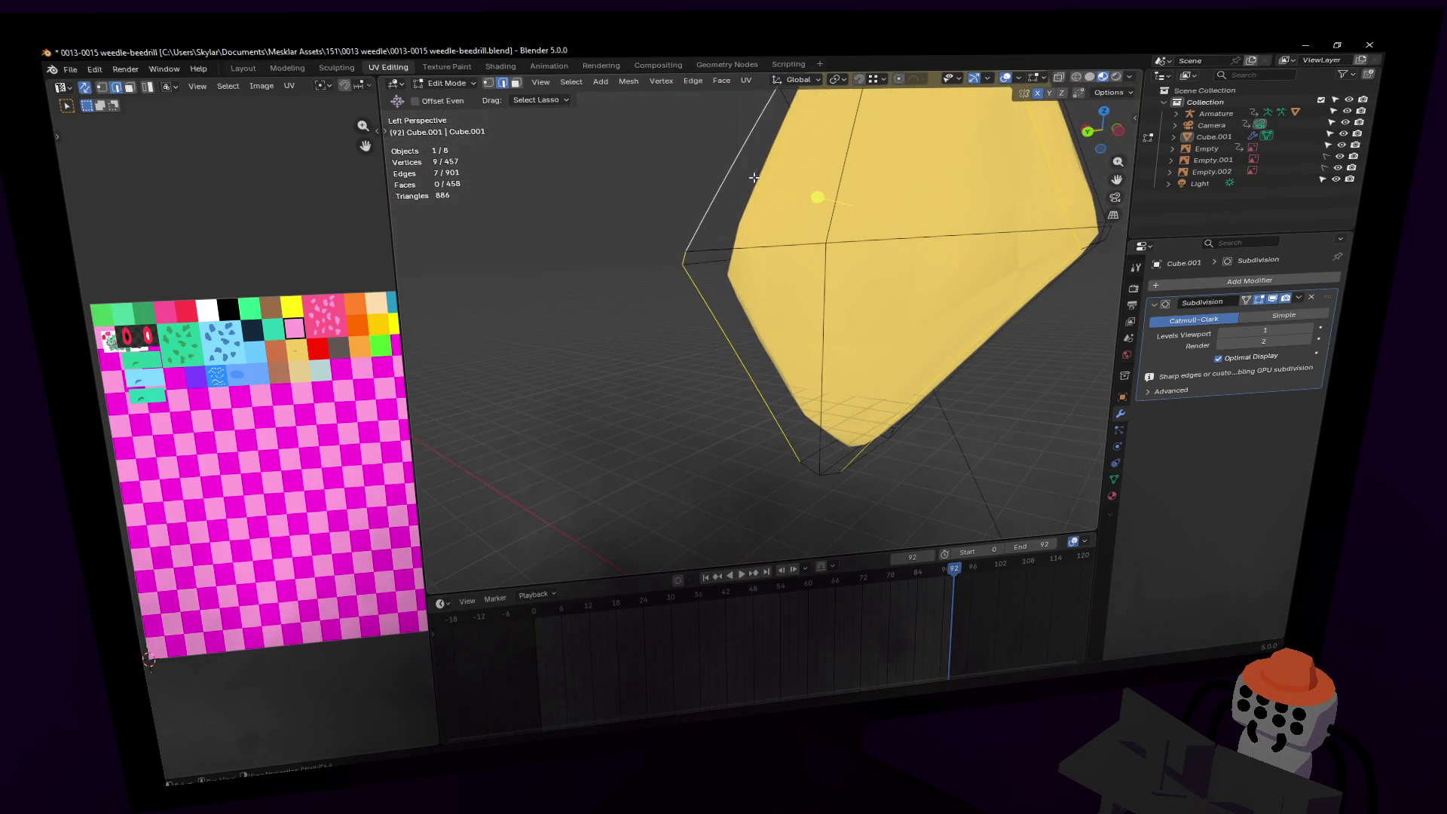
{"action": "key", "text": "shift+grave"}
{"action": "left_click", "coordinate": [752, 158]}
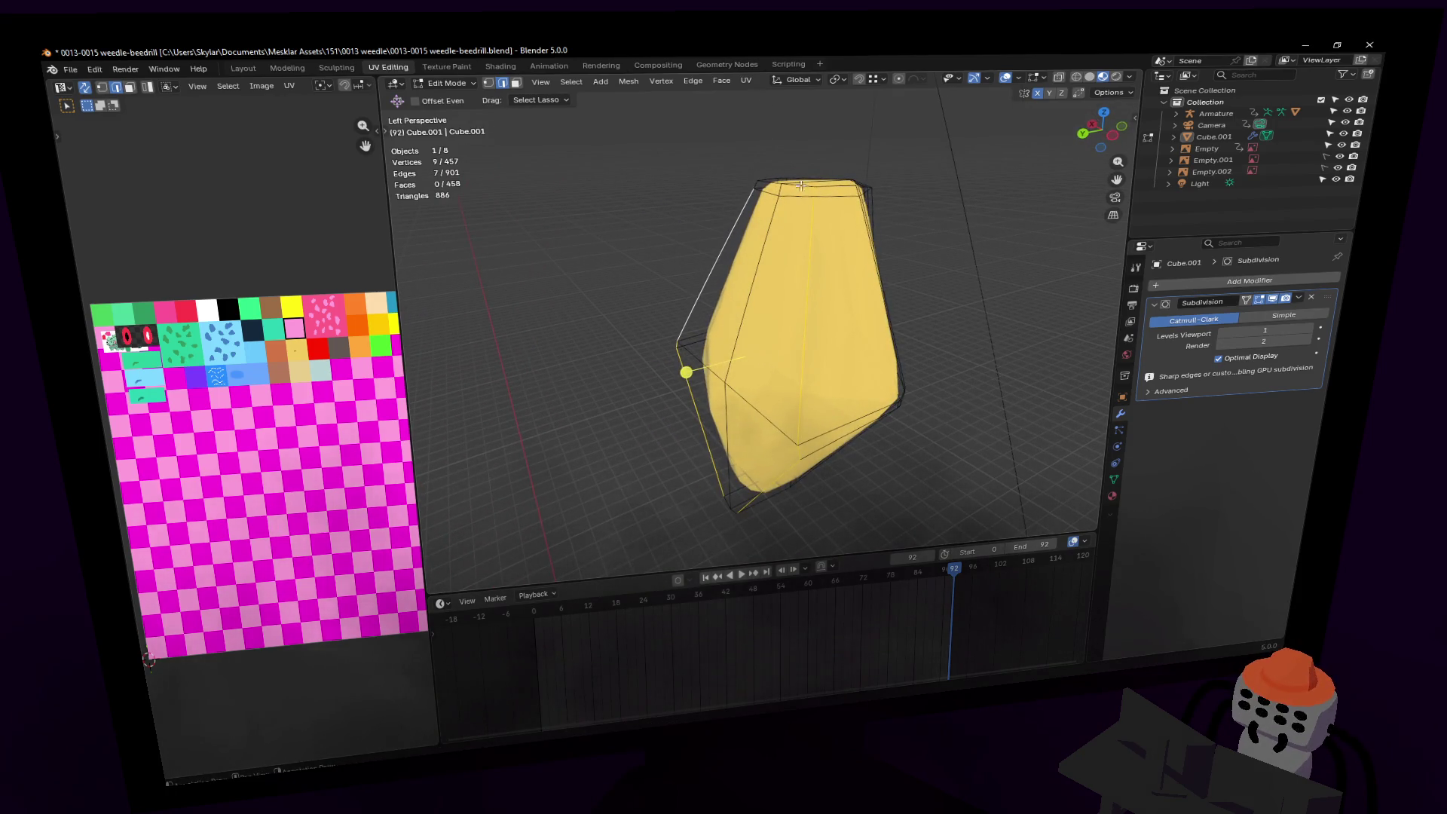
Step: Bevel the selection with two segments and view the smoothed cocoon
{"action": "key", "text": "ctrl+z"}
{"action": "key", "text": "ctrl+z"}
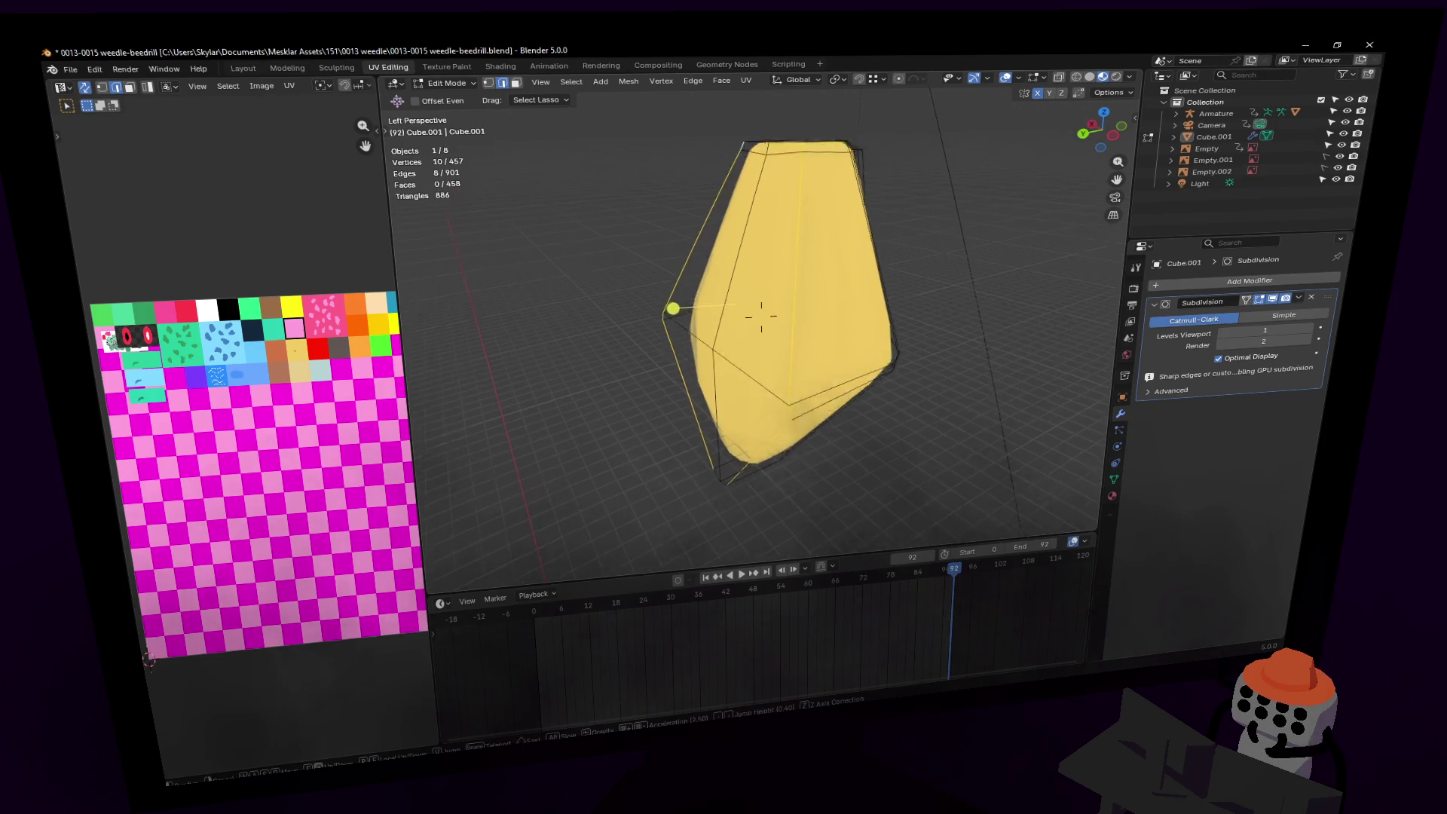
{"action": "key", "text": "ctrl+b"}
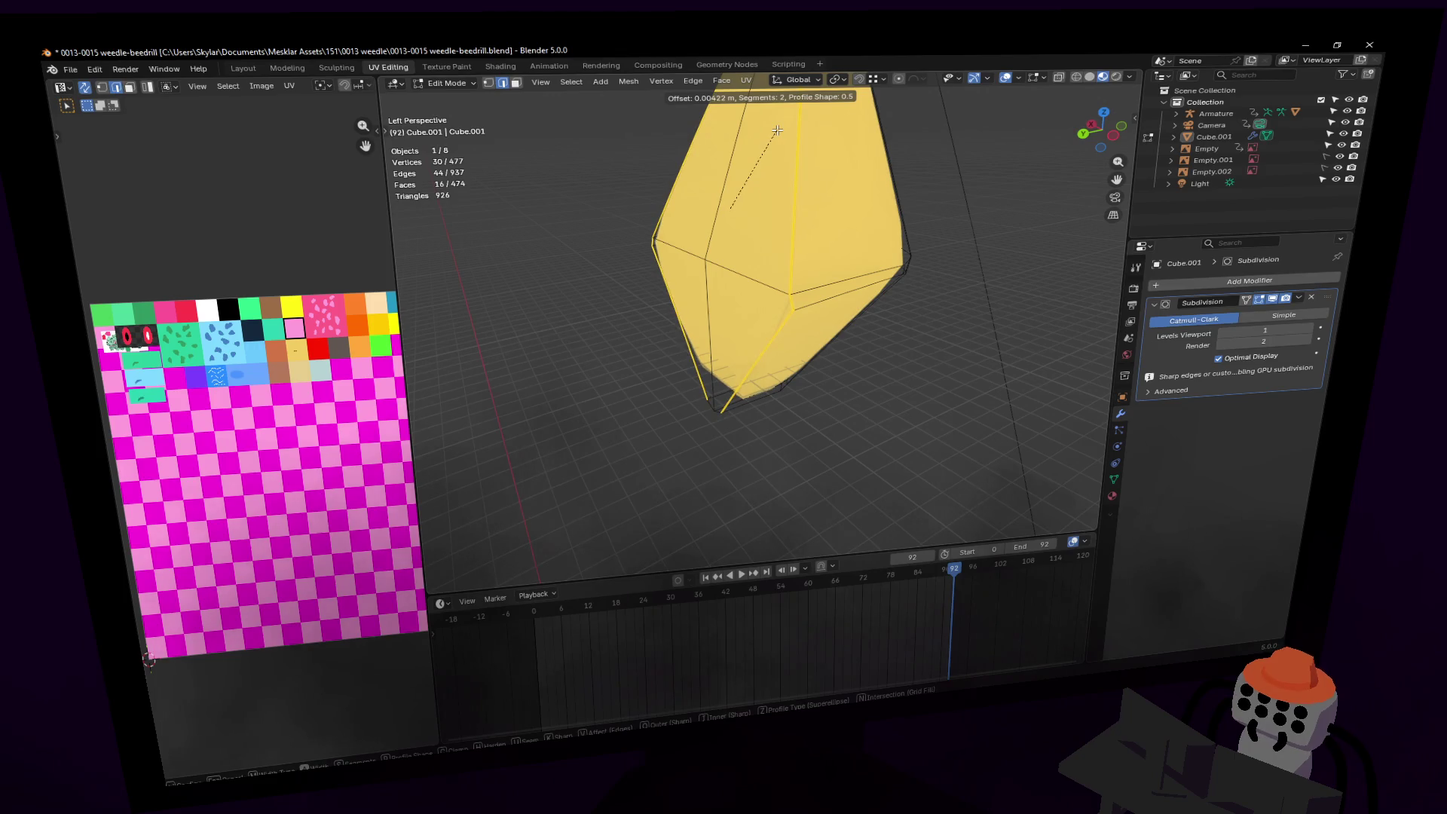
{"action": "key", "text": "Tab"}
{"action": "key", "text": "shift+grave"}
{"action": "key", "text": "s"}
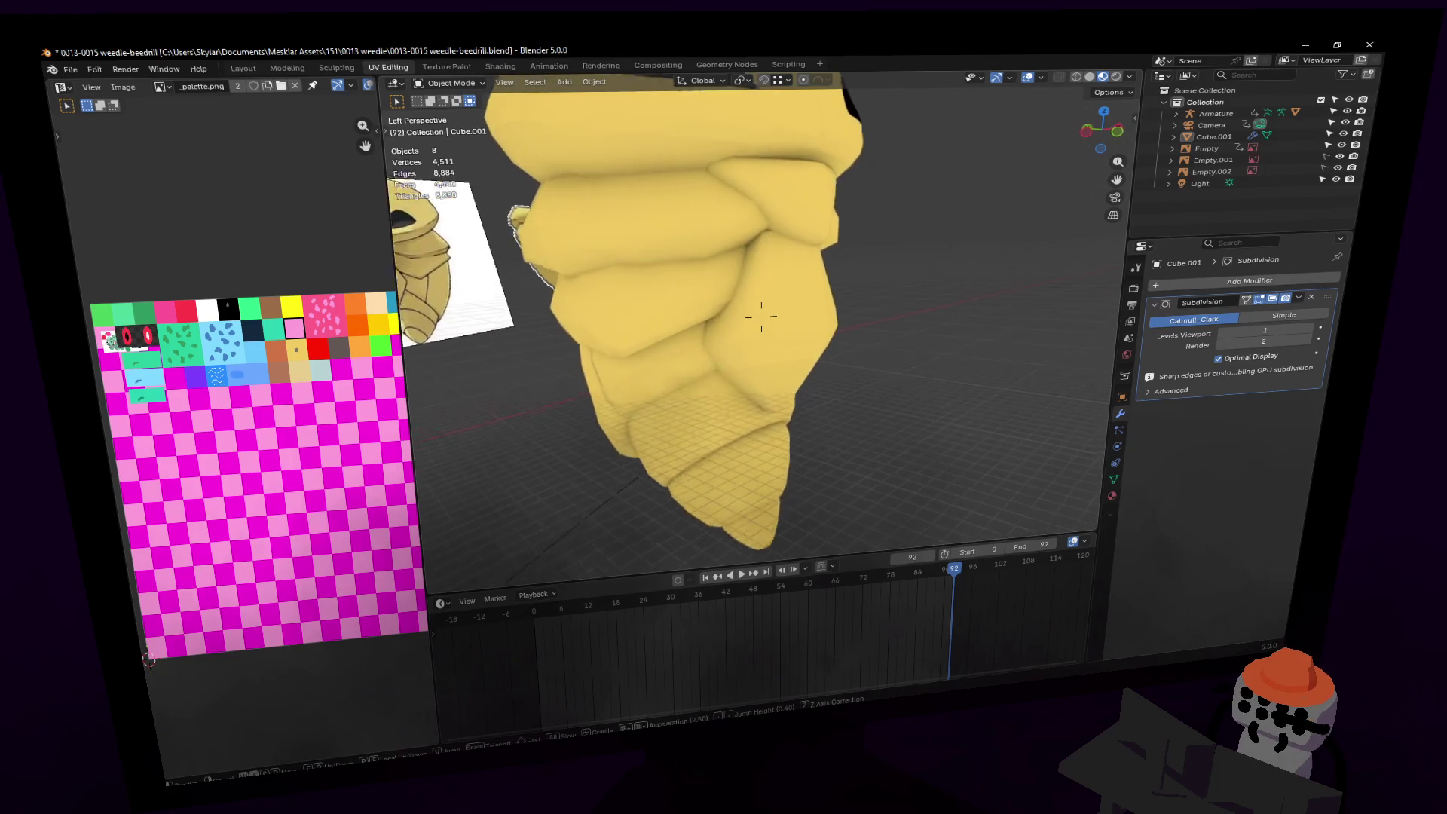
Step: Narrow the segment piece slightly along X and inspect it up close
{"action": "key", "text": "Return"}
{"action": "key", "text": "Tab"}
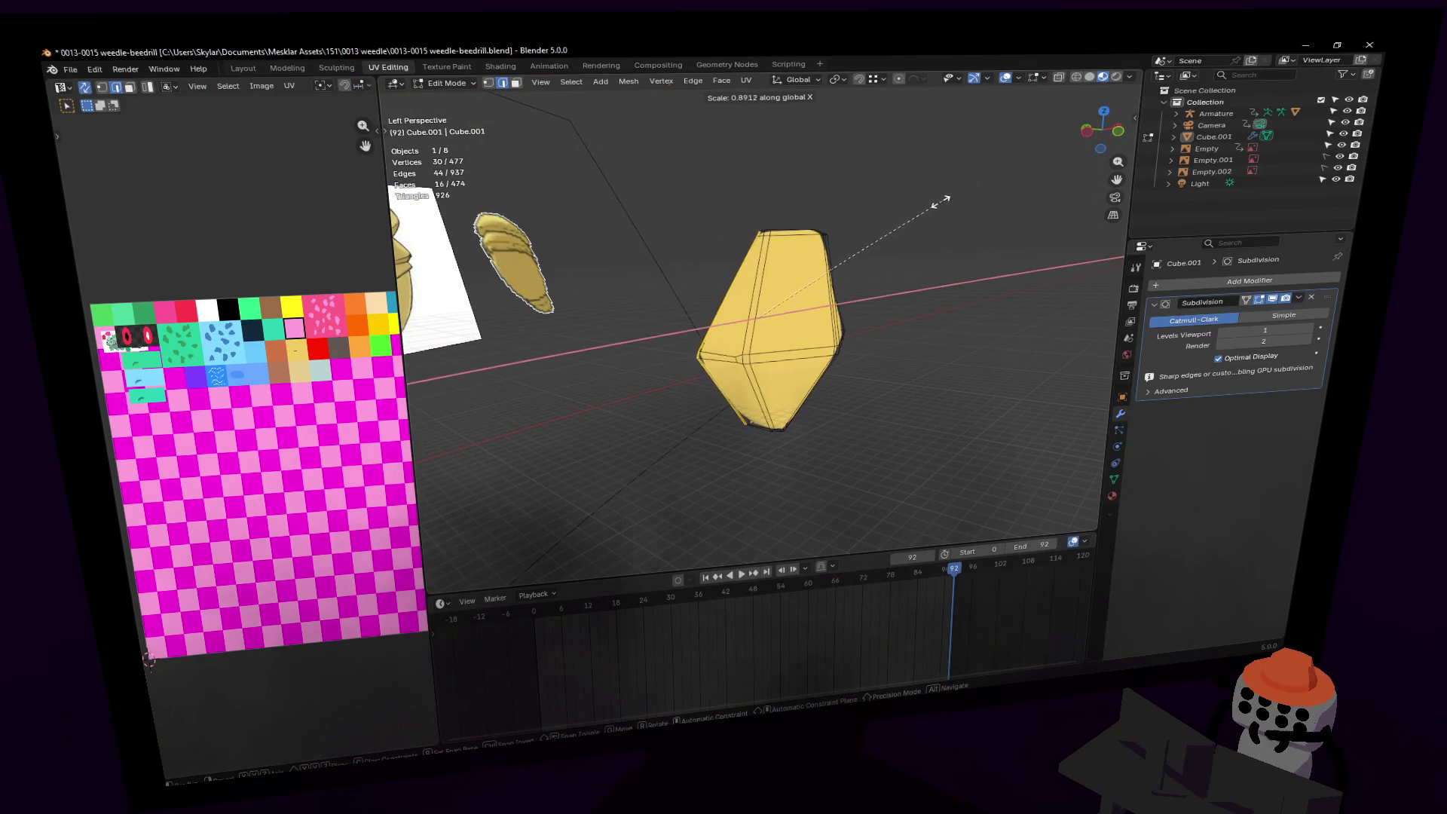
{"action": "left_click", "coordinate": [856, 245]}
{"action": "key", "text": "Tab"}
{"action": "key", "text": "shift+grave"}
{"action": "key", "text": "w"}
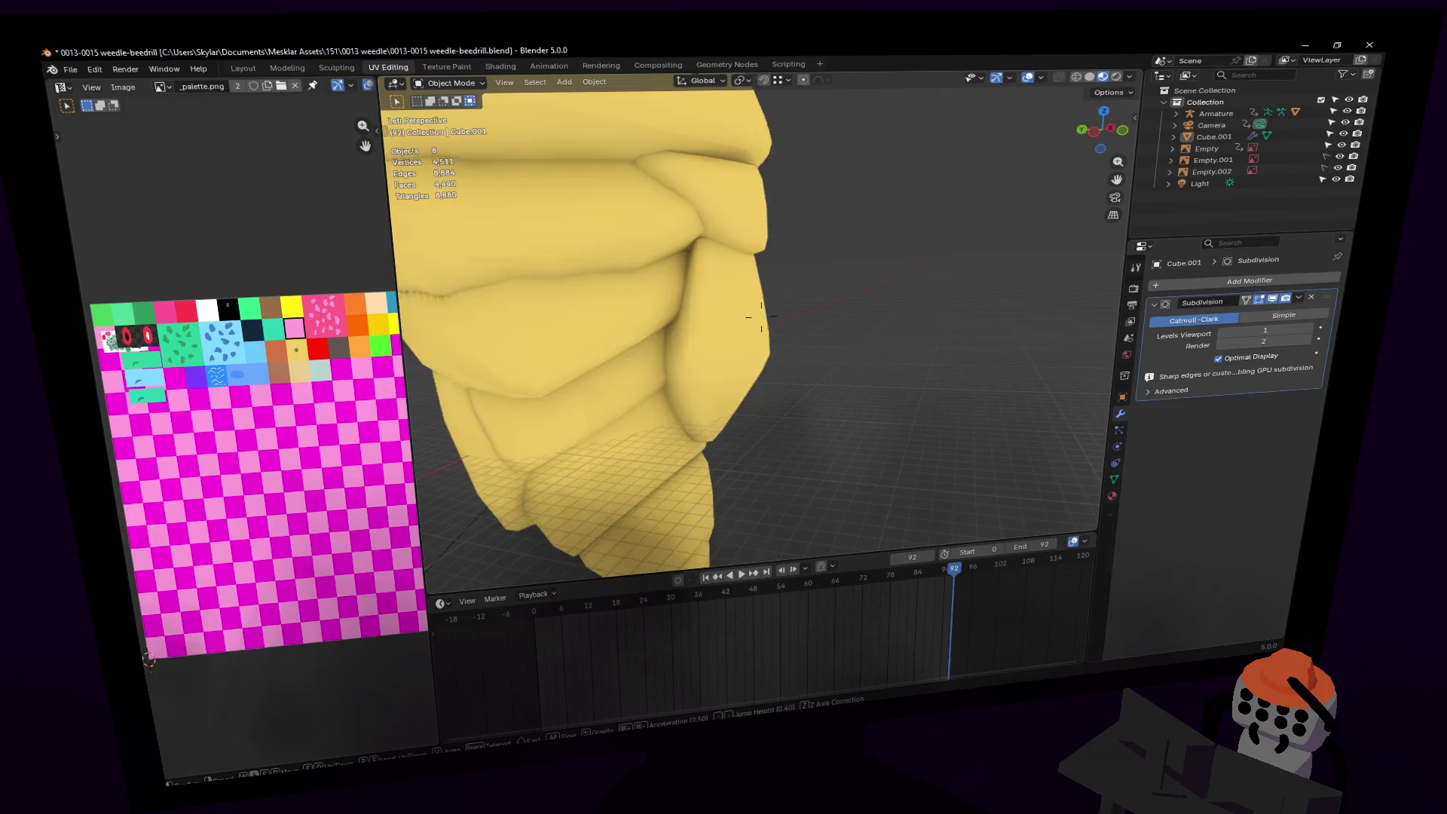
{"action": "key", "text": "Return"}
Step: Apply an Edge menu operation to a vertical edge loop on the segment
{"action": "key", "text": "Tab"}
{"action": "key", "text": "KP_Decimal"}
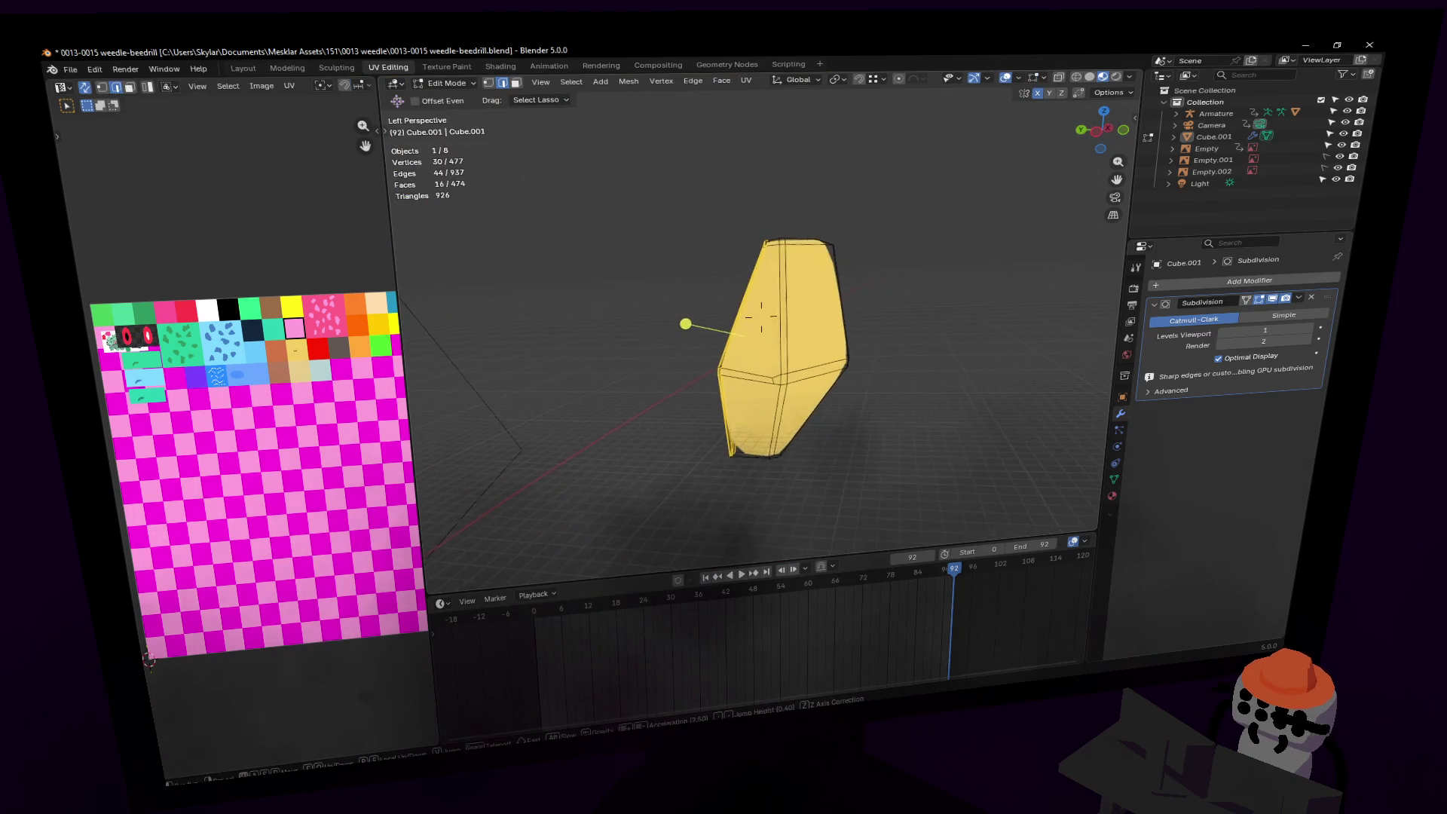
{"action": "left_click", "coordinate": [788, 367], "text": "alt"}
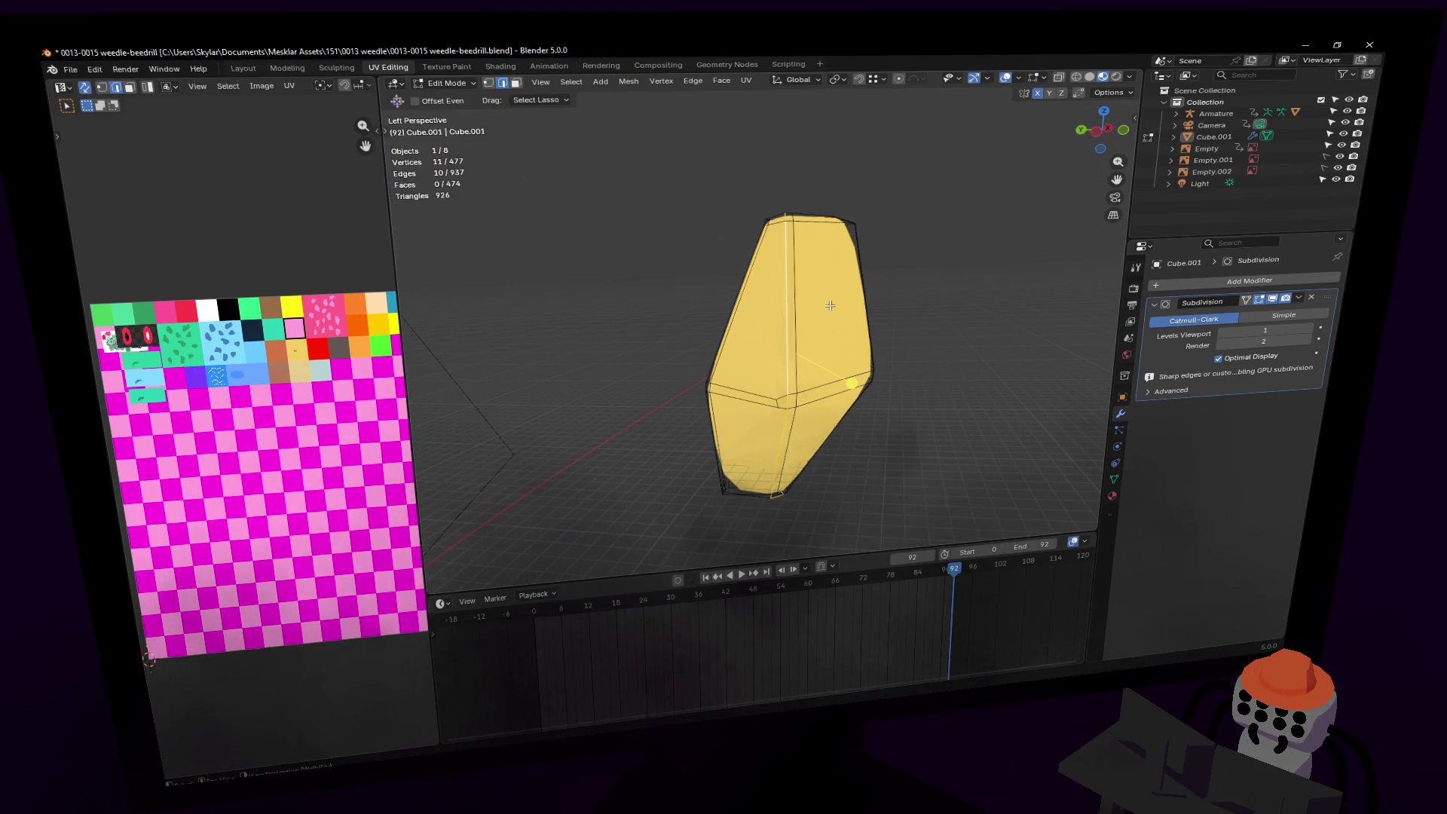
{"action": "right_click", "coordinate": [829, 304]}
{"action": "left_click", "coordinate": [795, 342]}
{"action": "key", "text": "Tab"}
{"action": "key", "text": "w"}
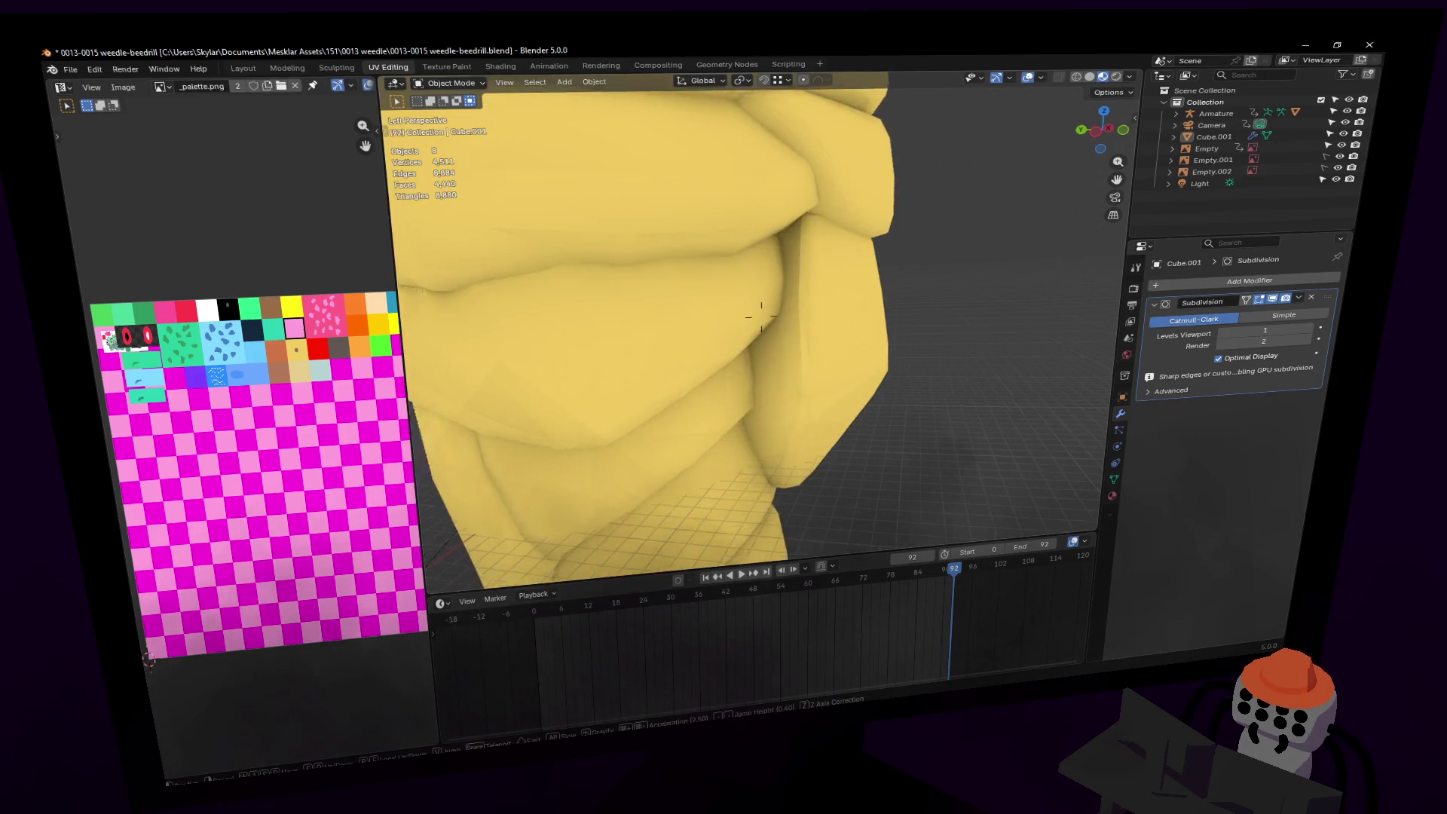
{"action": "key", "text": "Escape"}
{"action": "key", "text": "Tab"}
Step: Back the view out in Object Mode and centre it on the Kakuna cocoon
{"action": "mouse_move", "coordinate": [922, 263]}
{"action": "middle_mouse_down", "text": "shift"}
{"action": "mouse_move", "coordinate": [836, 254]}
{"action": "mouse_move", "coordinate": [854, 253]}
{"action": "middle_mouse_up", "text": "shift"}
{"action": "key", "text": "Tab"}
{"action": "key", "text": "shift+grave"}
{"action": "key", "text": "s"}
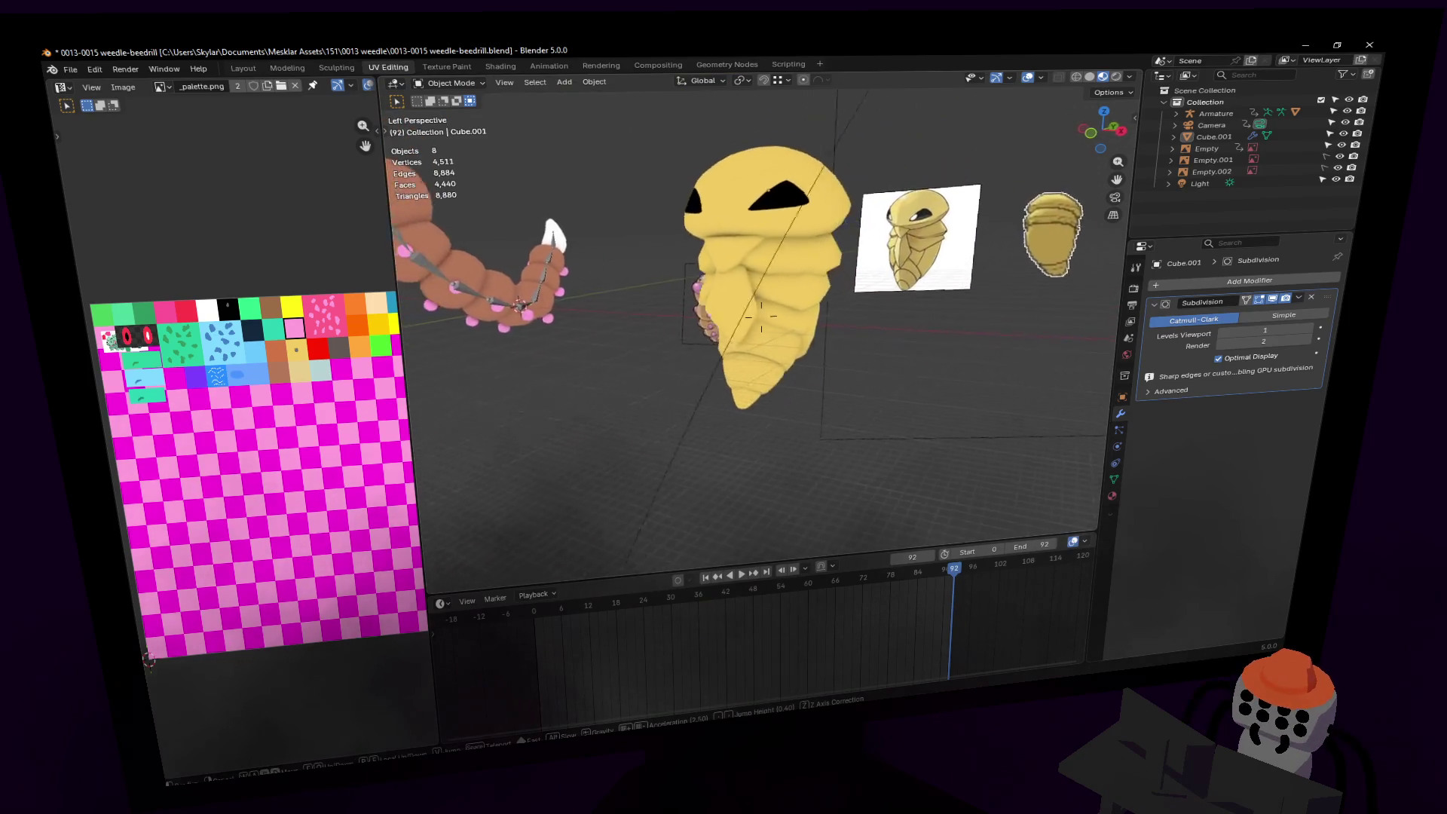
{"action": "key", "text": "w"}
{"action": "key", "text": "Return"}
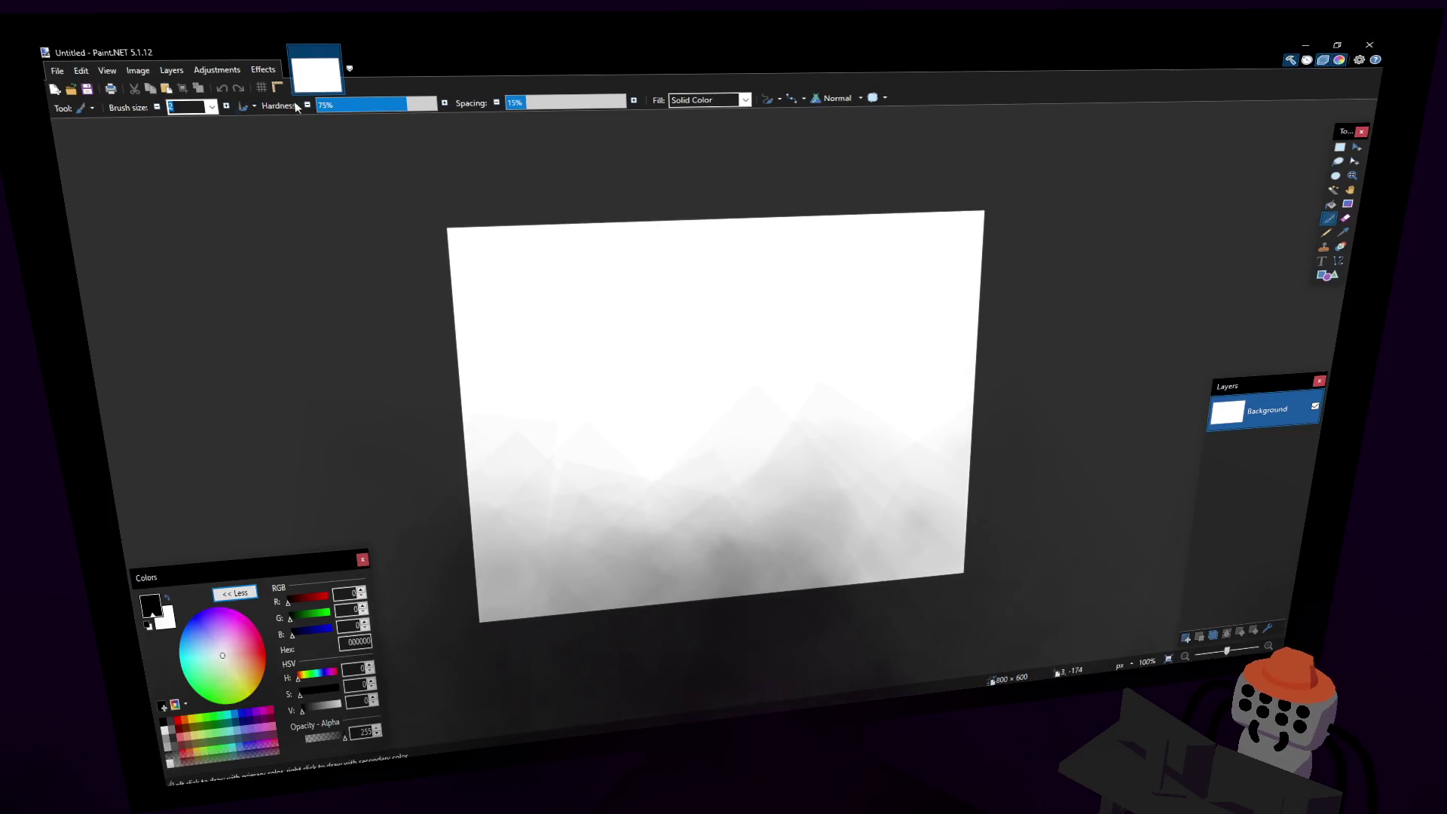
Step: Resize the image to 256 × 256 pixels with aspect ratio unlocked
{"action": "left_click", "coordinate": [200, 118]}
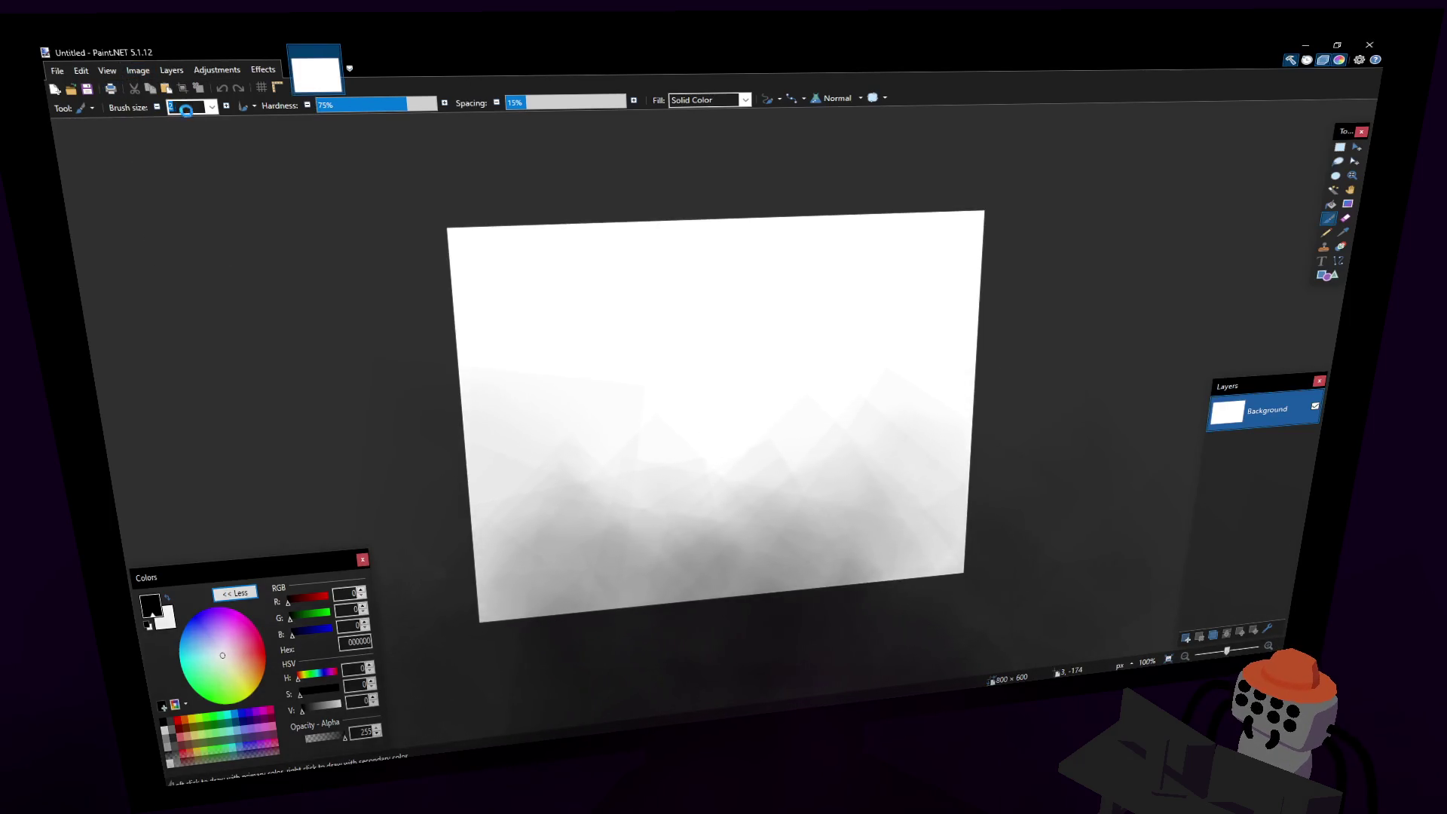
{"action": "type", "text": "256"}
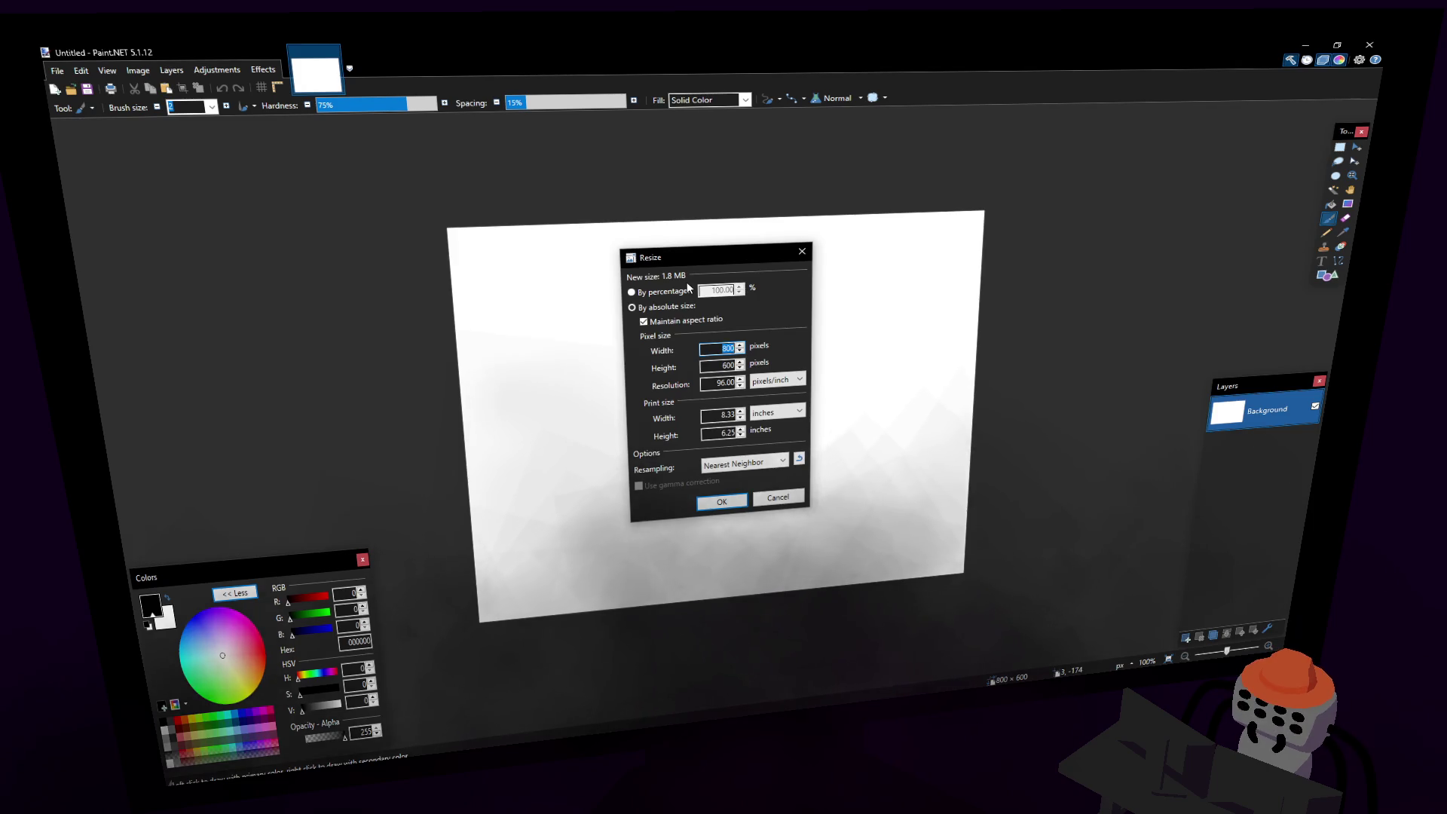
{"action": "key", "text": "Tab"}
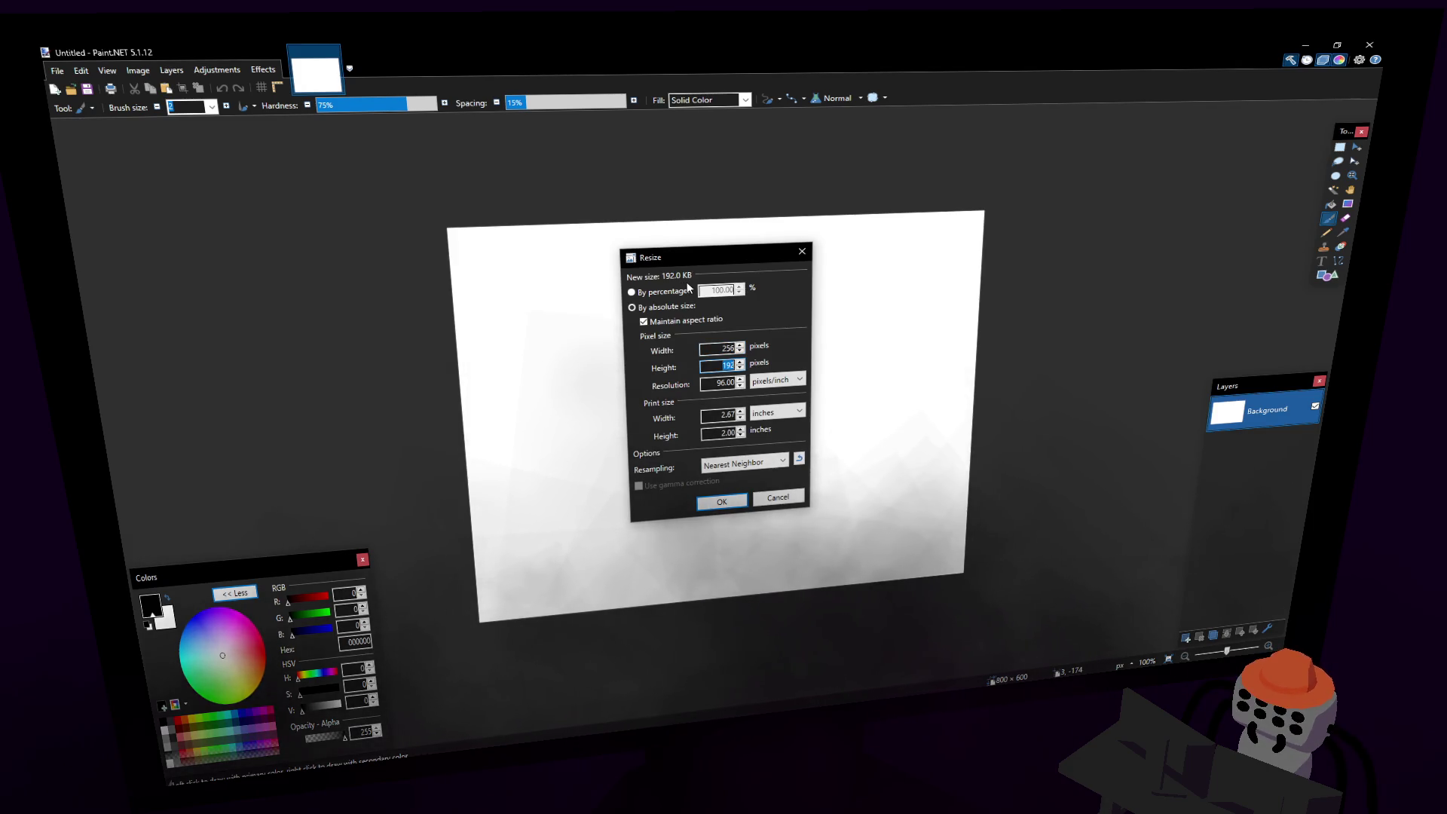
{"action": "left_click", "coordinate": [667, 306]}
{"action": "left_click", "coordinate": [660, 323]}
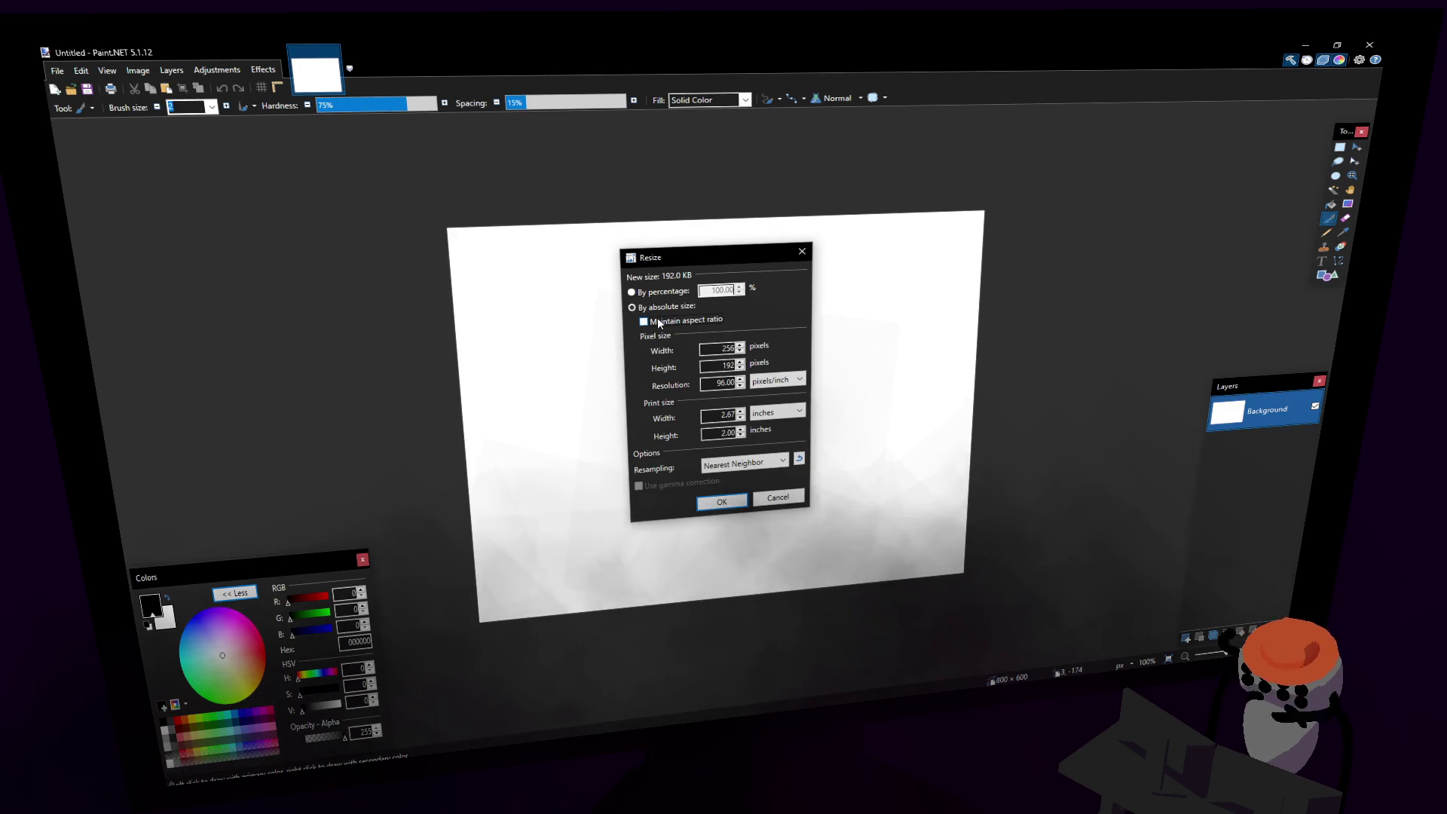
{"action": "double_click", "coordinate": [724, 366]}
{"action": "type", "text": "256"}
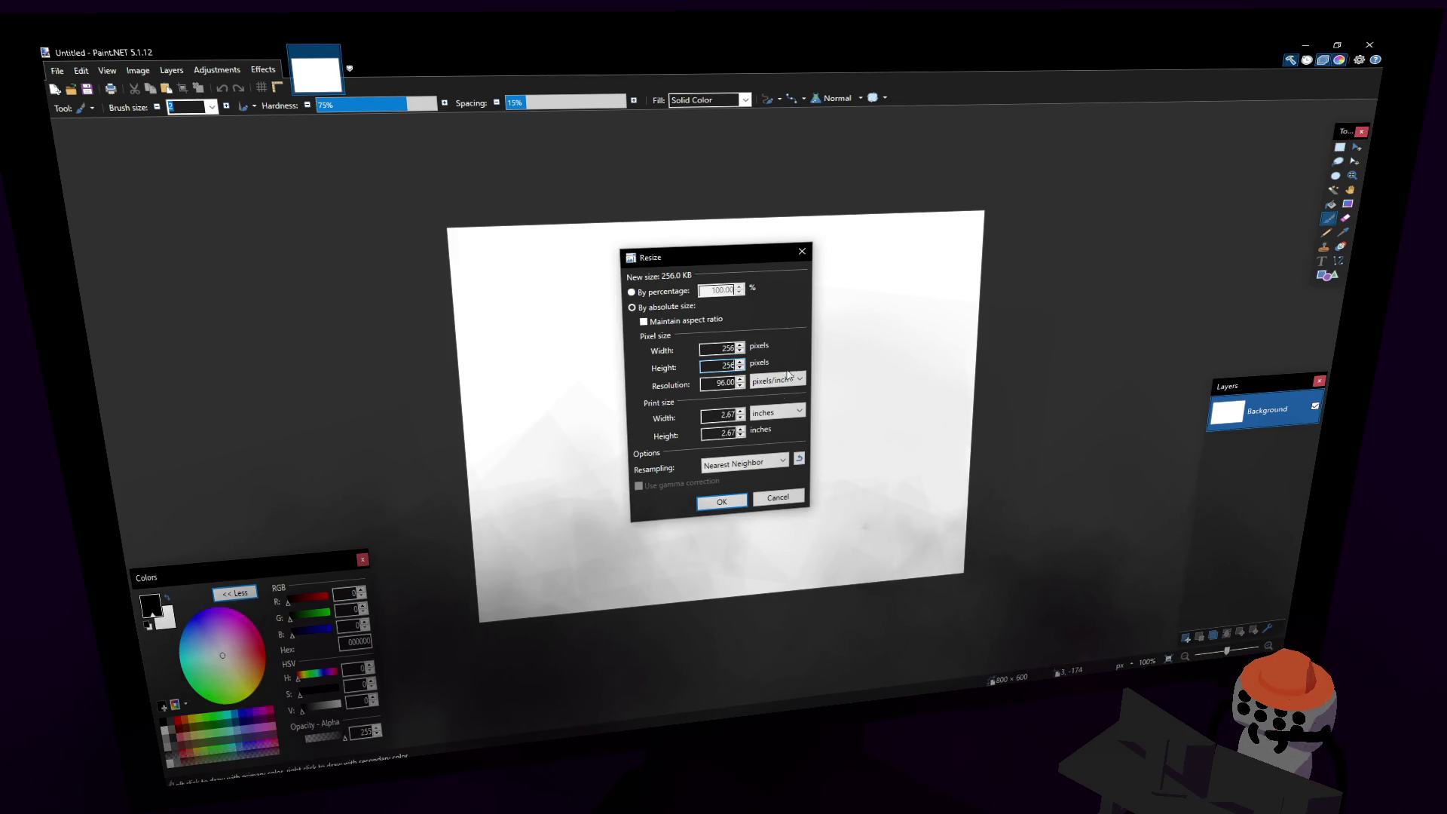
{"action": "key", "text": "Return"}
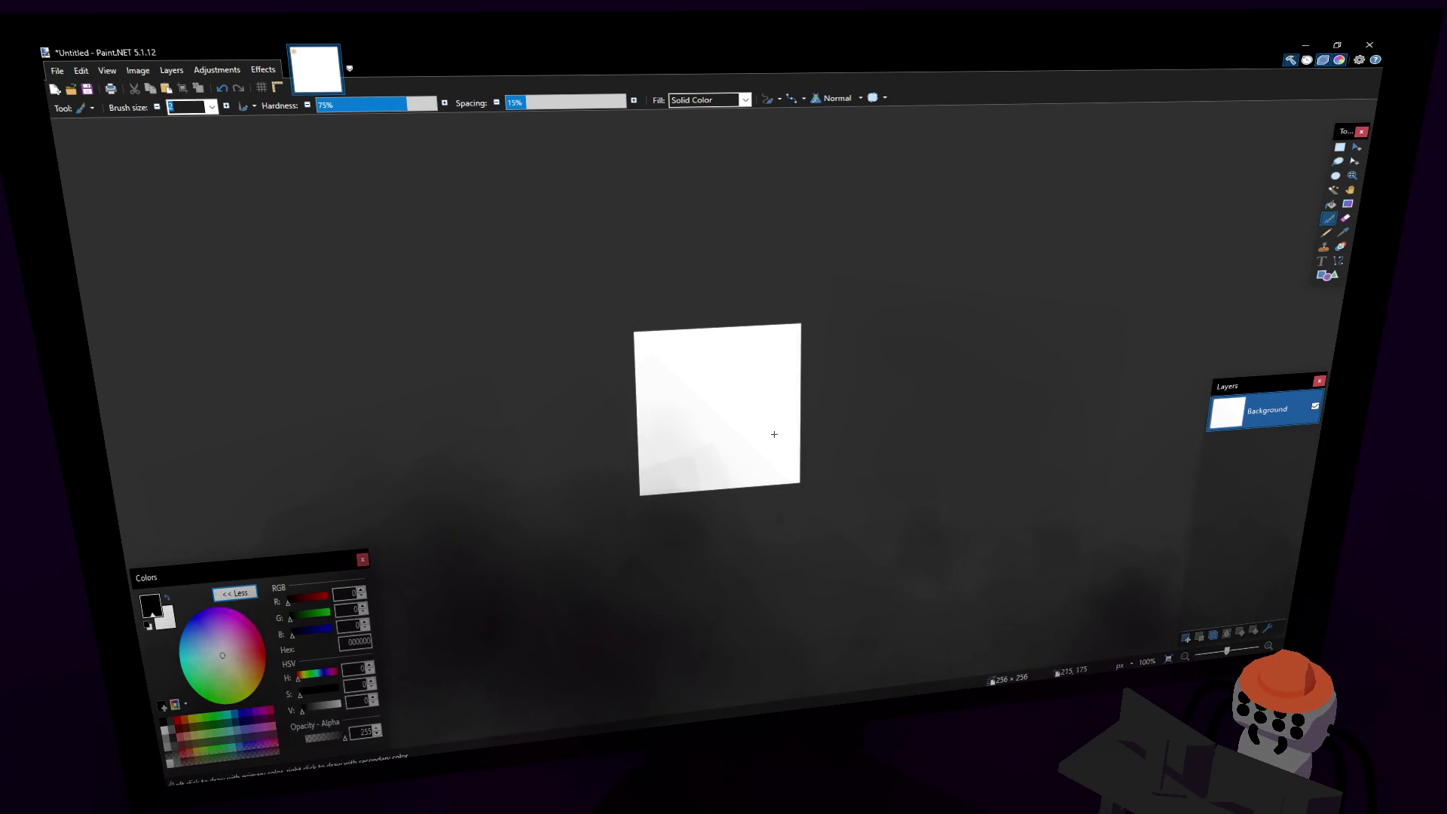
{"action": "scroll", "coordinate": [771, 429], "scroll_direction": "up", "scroll_amount": 2, "text": "ctrl"}
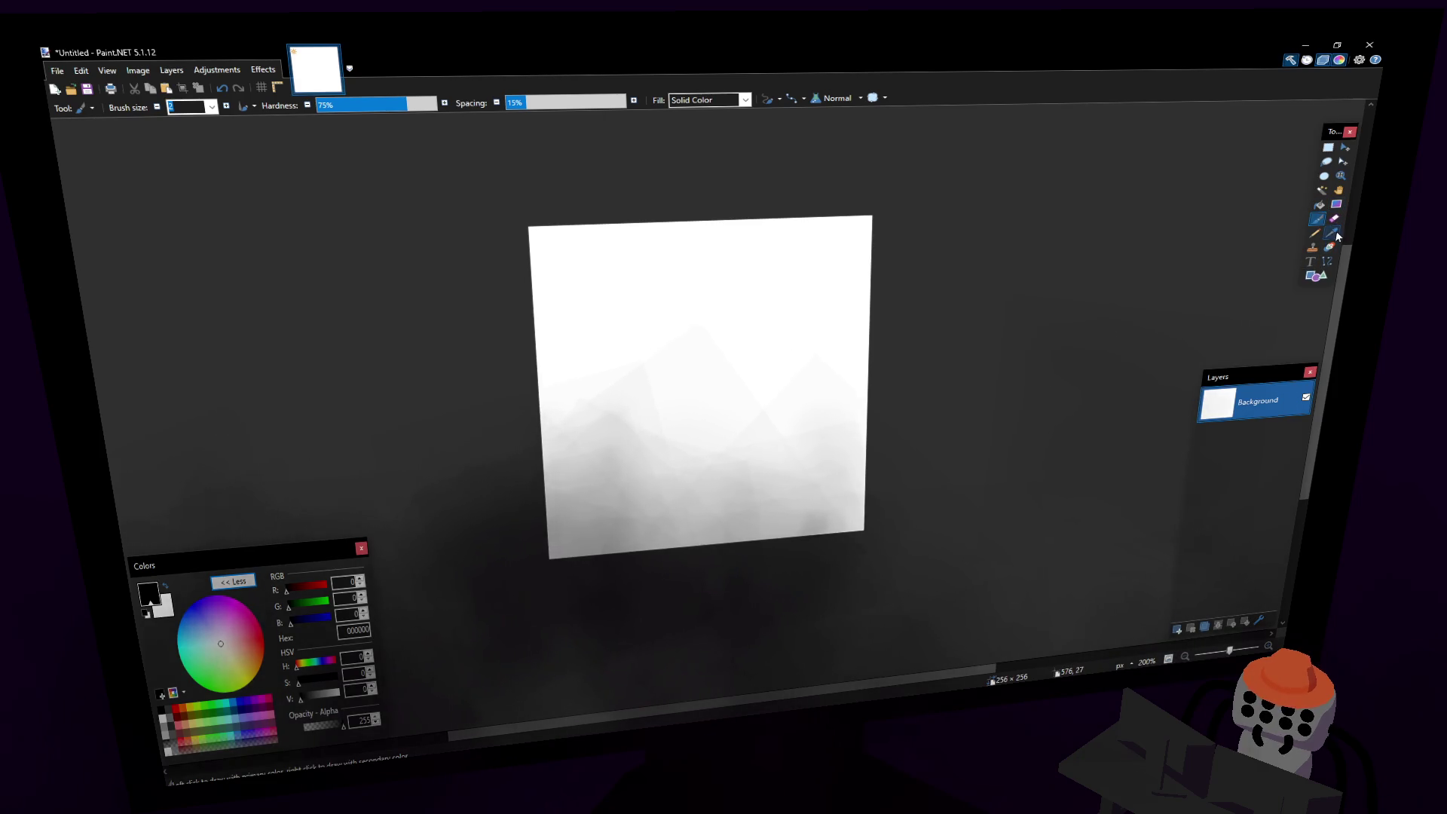
Step: Draw a filled black circle near the canvas centre using the Ellipse shape
{"action": "left_click", "coordinate": [1314, 276]}
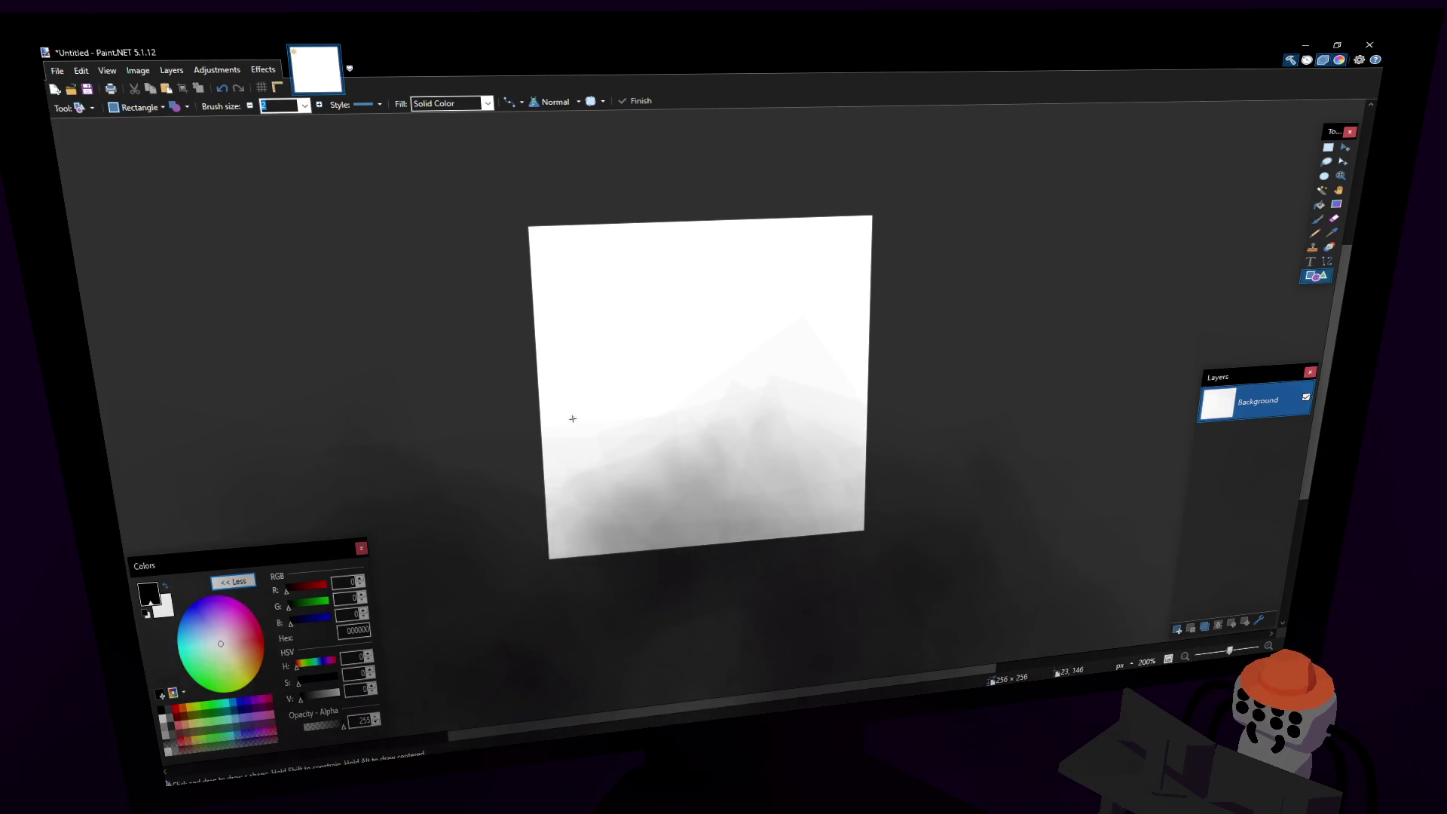
{"action": "left_click_drag", "start_coordinate": [638, 419], "coordinate": [724, 334]}
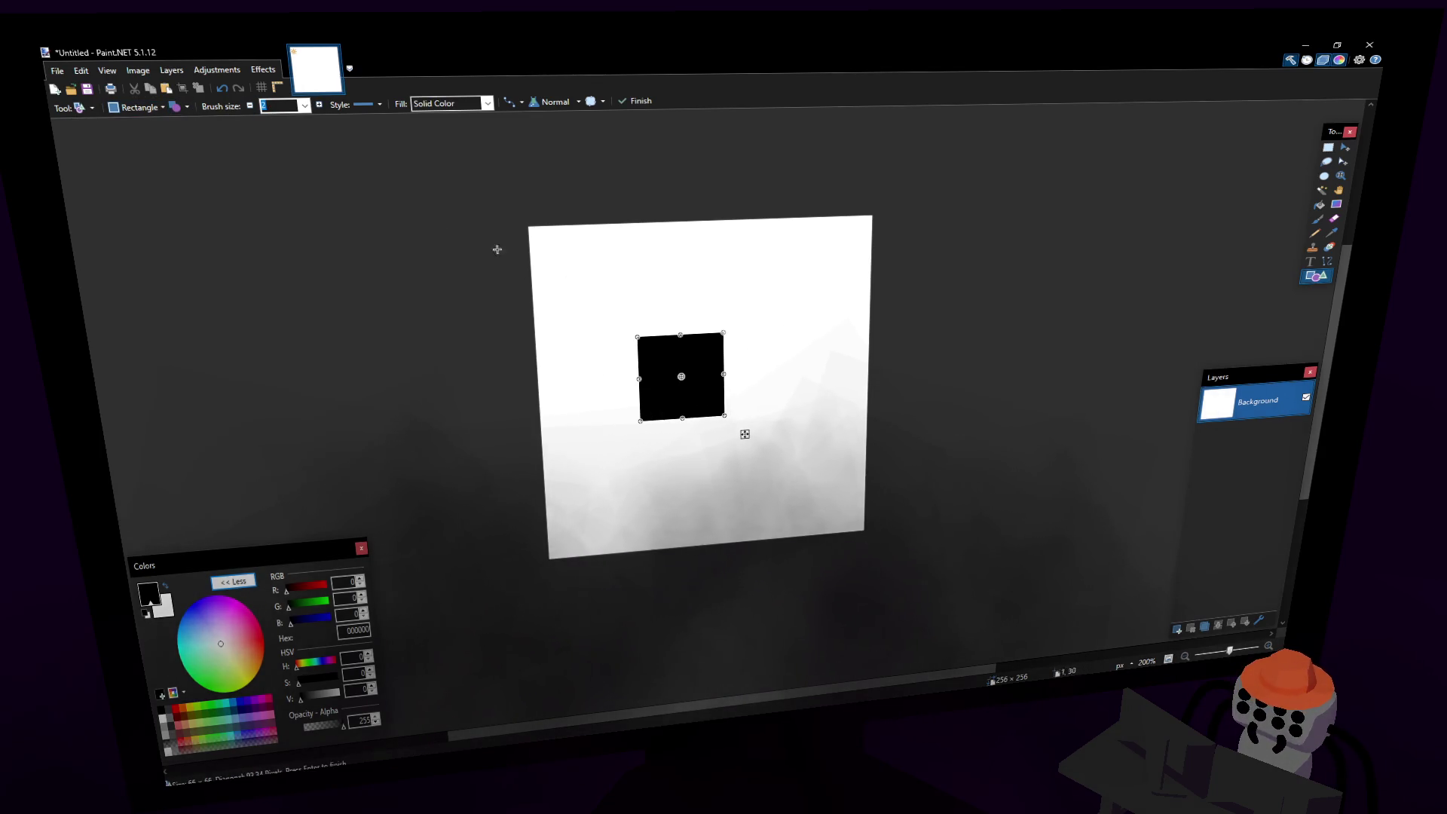
{"action": "left_click", "coordinate": [132, 115]}
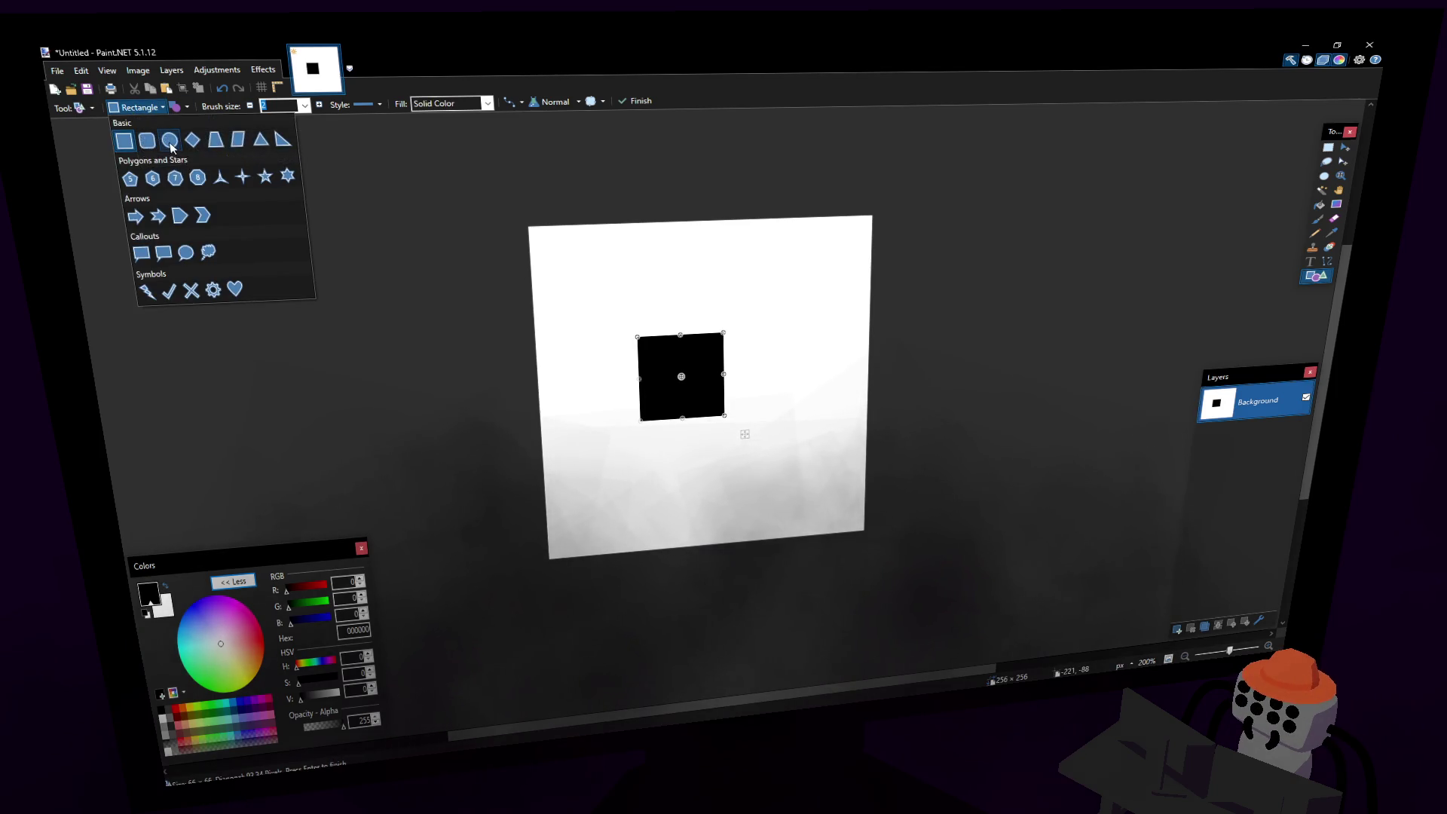
{"action": "left_click", "coordinate": [168, 141]}
{"action": "mouse_move", "coordinate": [697, 397]}
{"action": "left_mouse_down"}
{"action": "mouse_move", "coordinate": [726, 397]}
{"action": "mouse_move", "coordinate": [710, 391]}
{"action": "left_mouse_up"}
Step: Finalize the circle and invert colours for a white circle on black
{"action": "left_click", "coordinate": [1327, 150]}
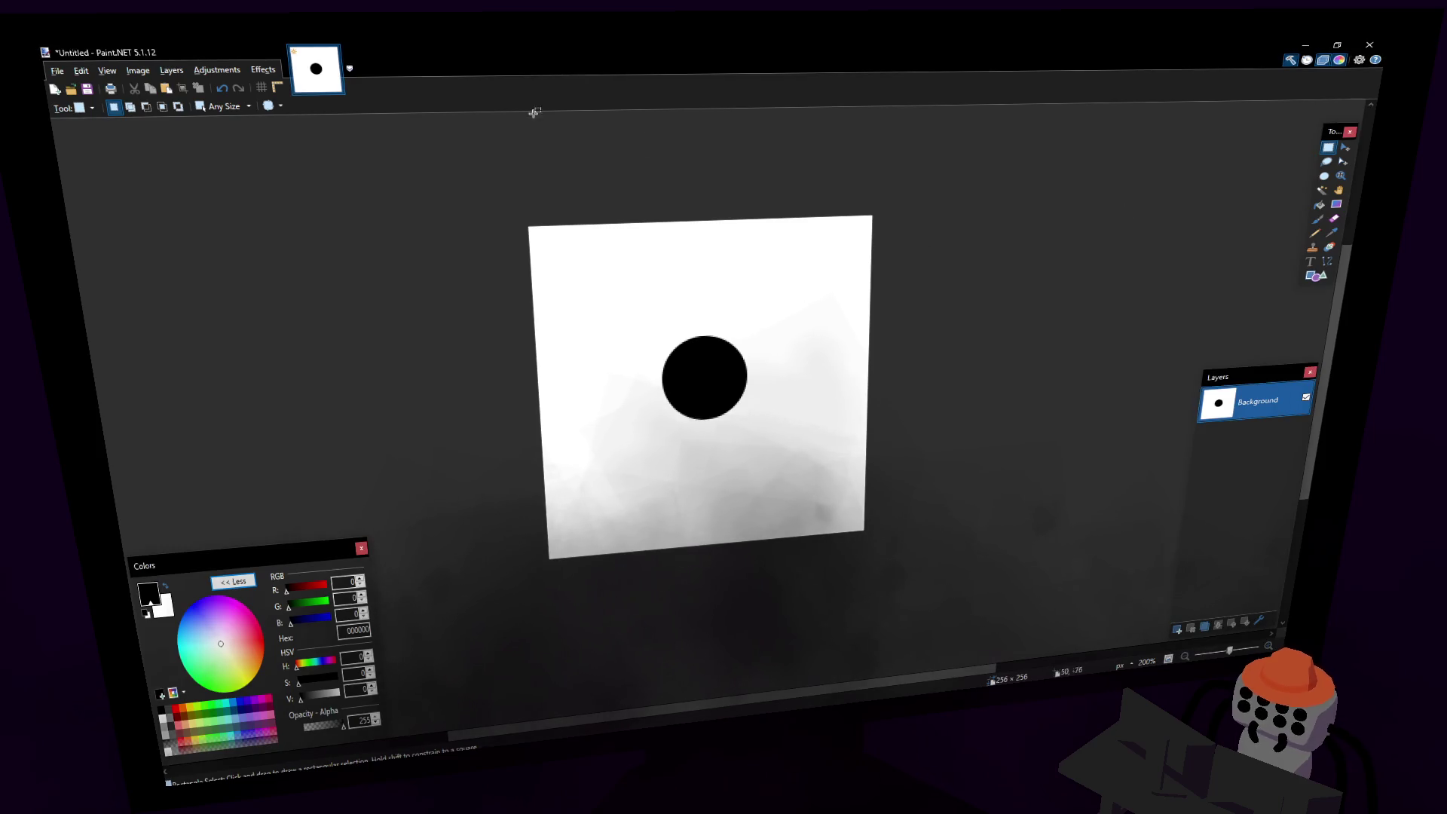
{"action": "left_click", "coordinate": [234, 70]}
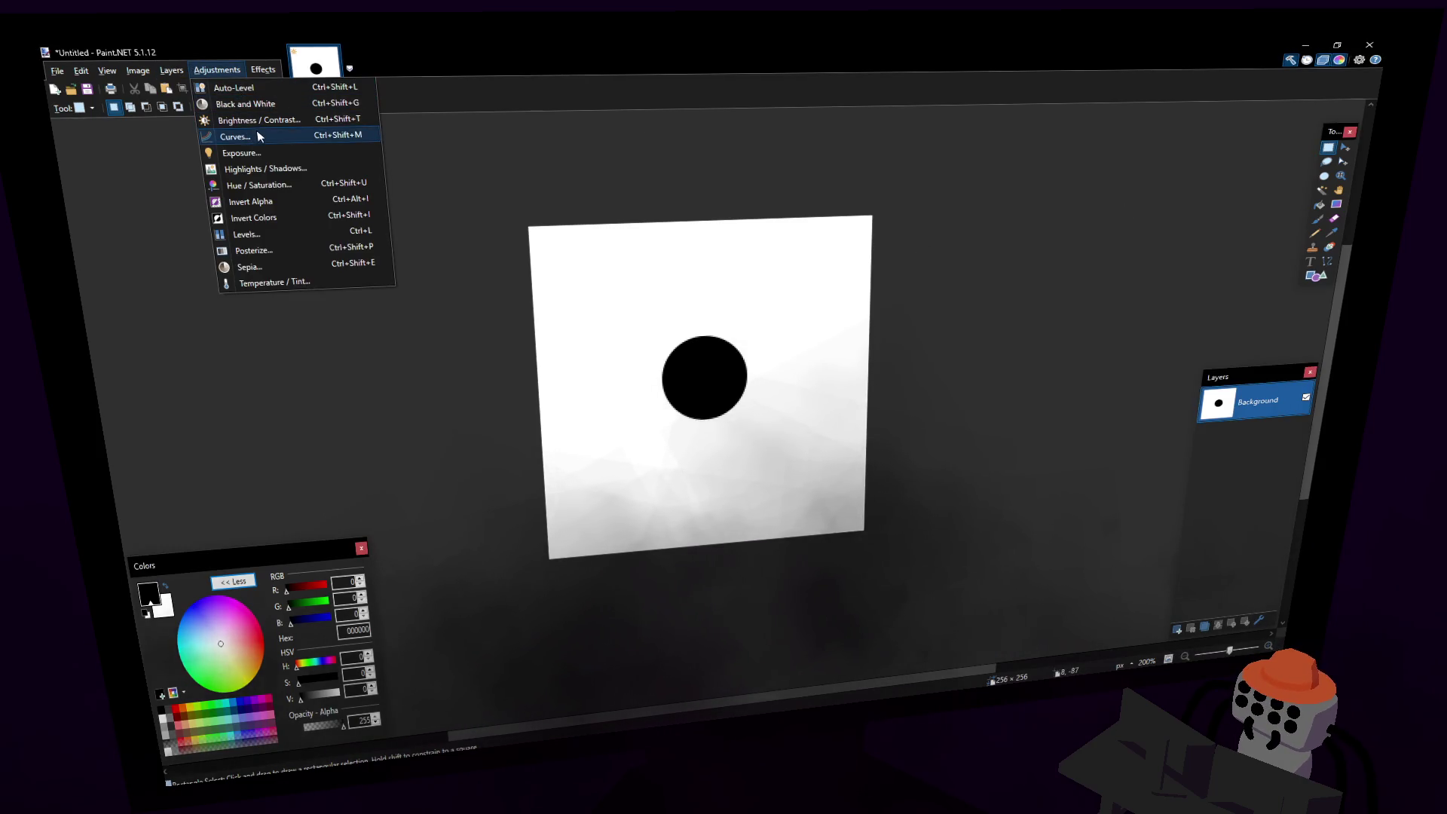
{"action": "left_click", "coordinate": [256, 218]}
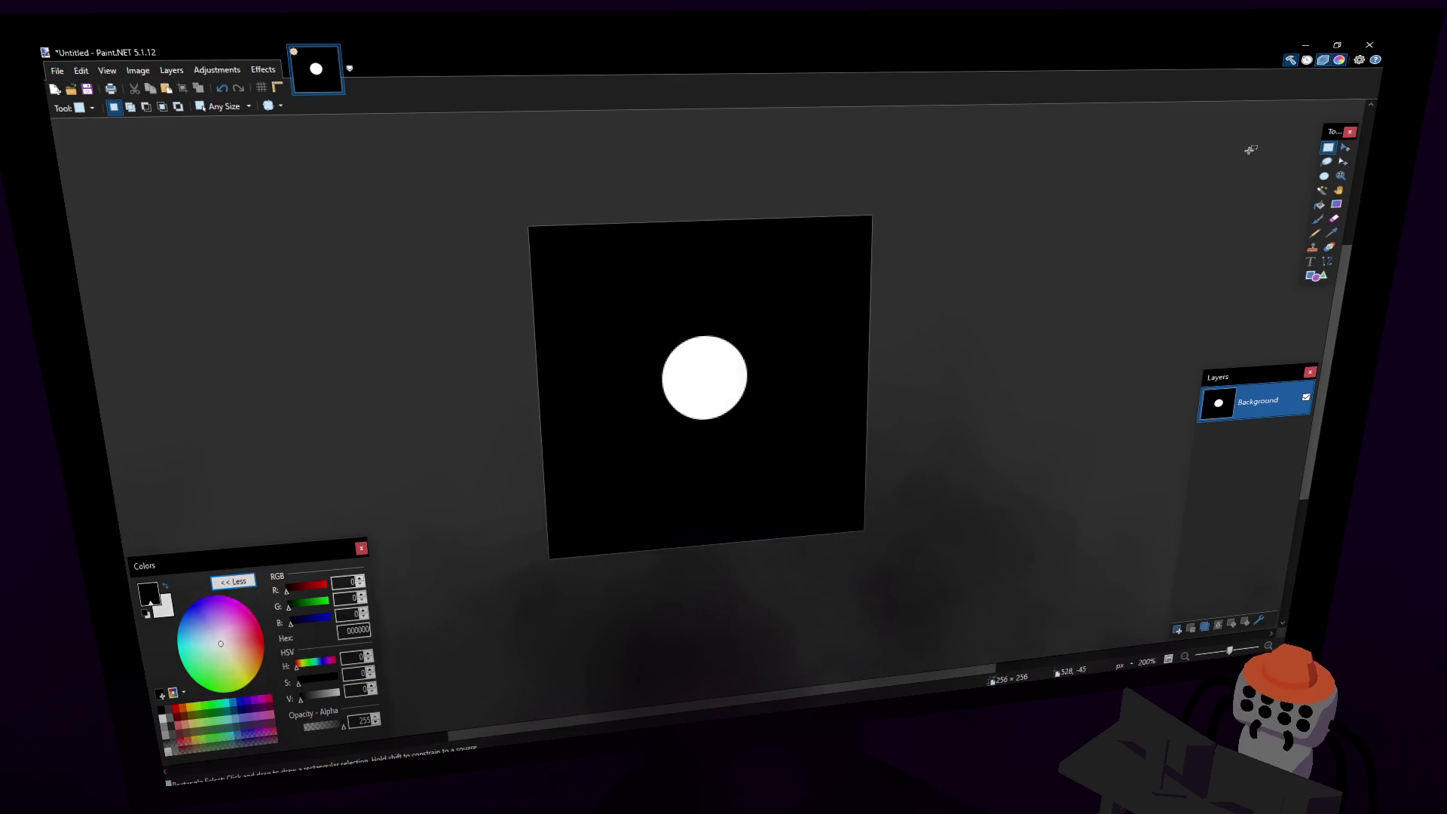
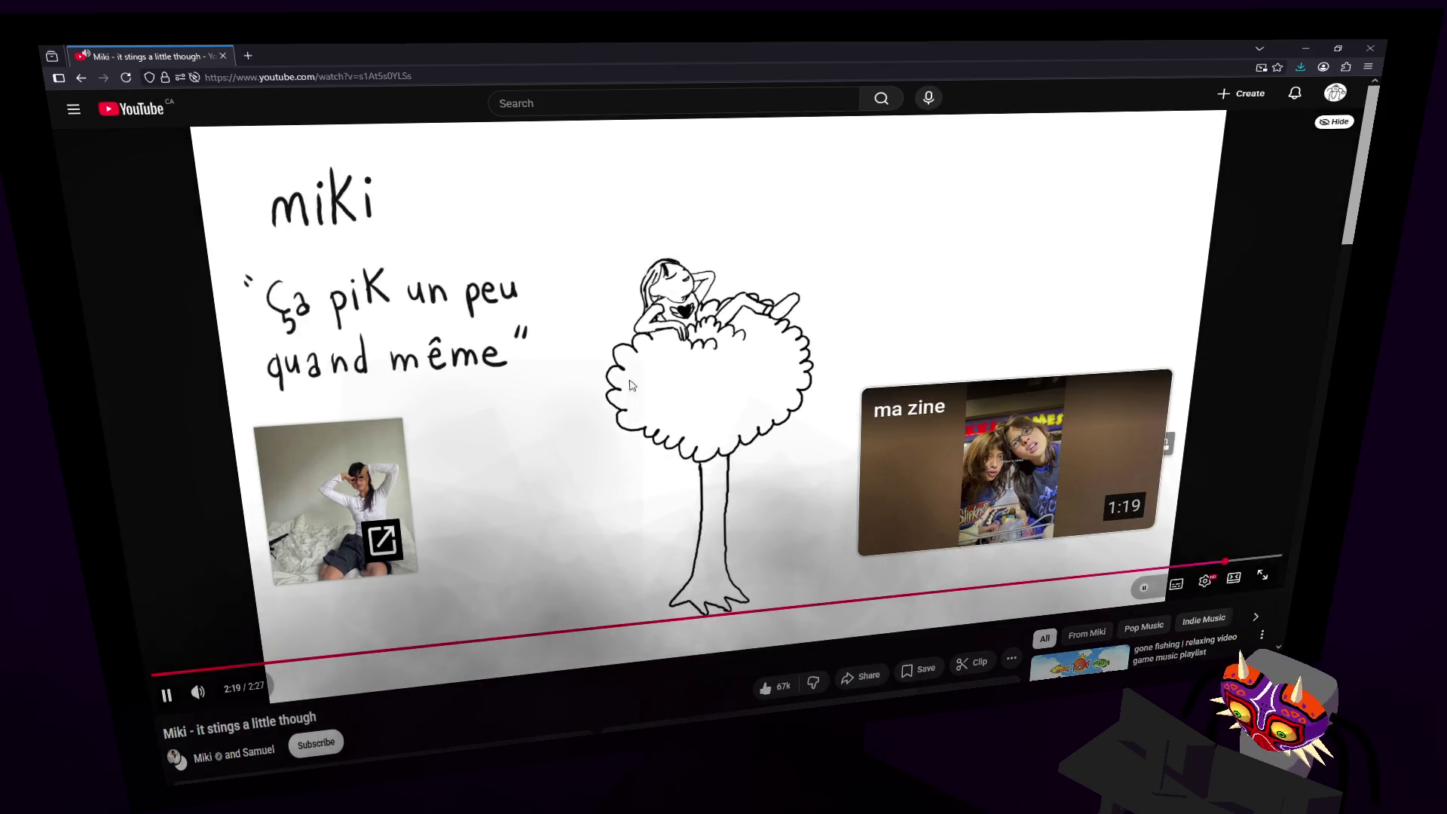
Step: Bring the Paint.NET image of a white circle on black to the front
{"action": "left_click", "coordinate": [1369, 47]}
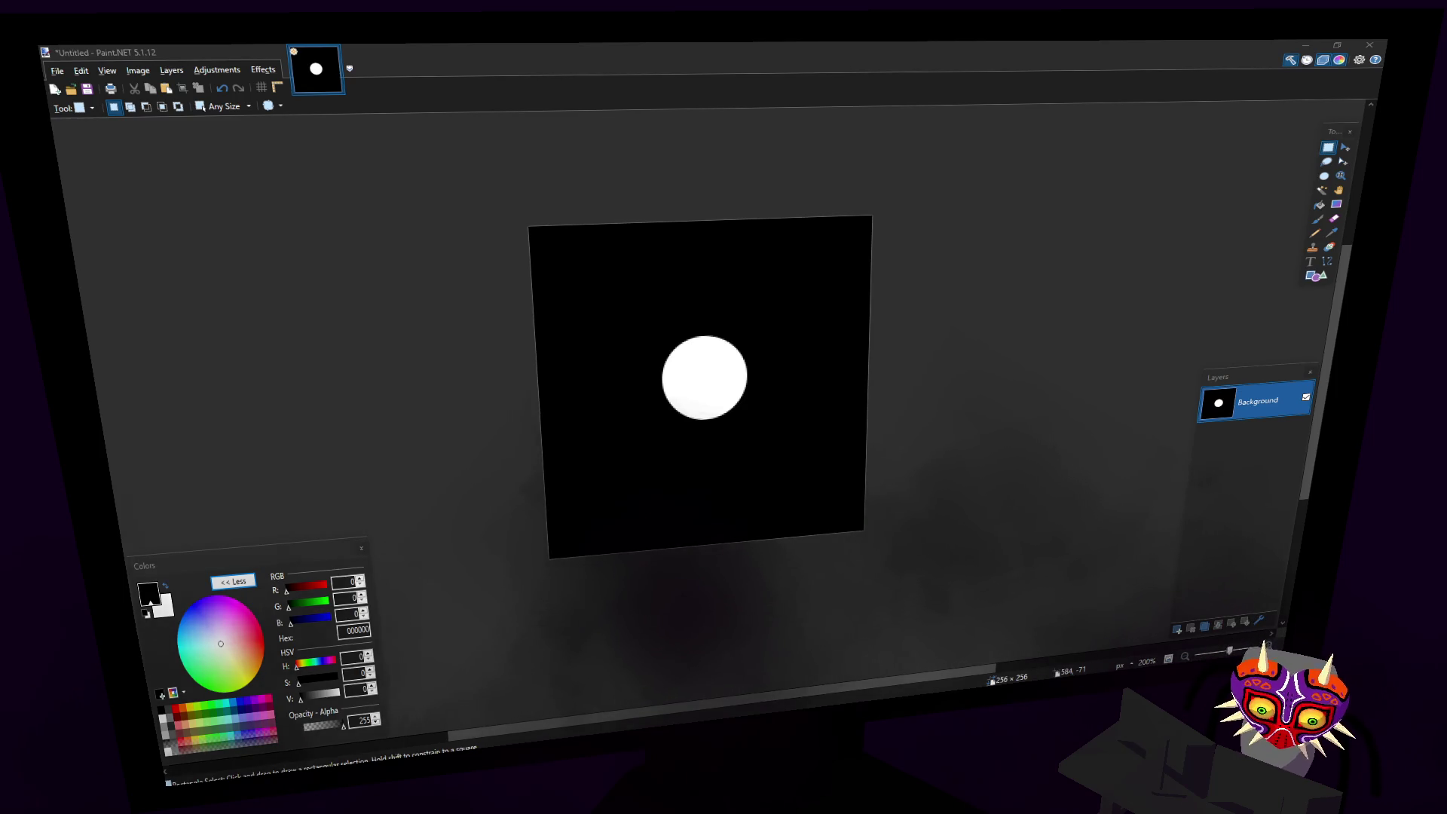
{"action": "left_click", "coordinate": [847, 46]}
{"action": "key", "text": "ctrl+s"}
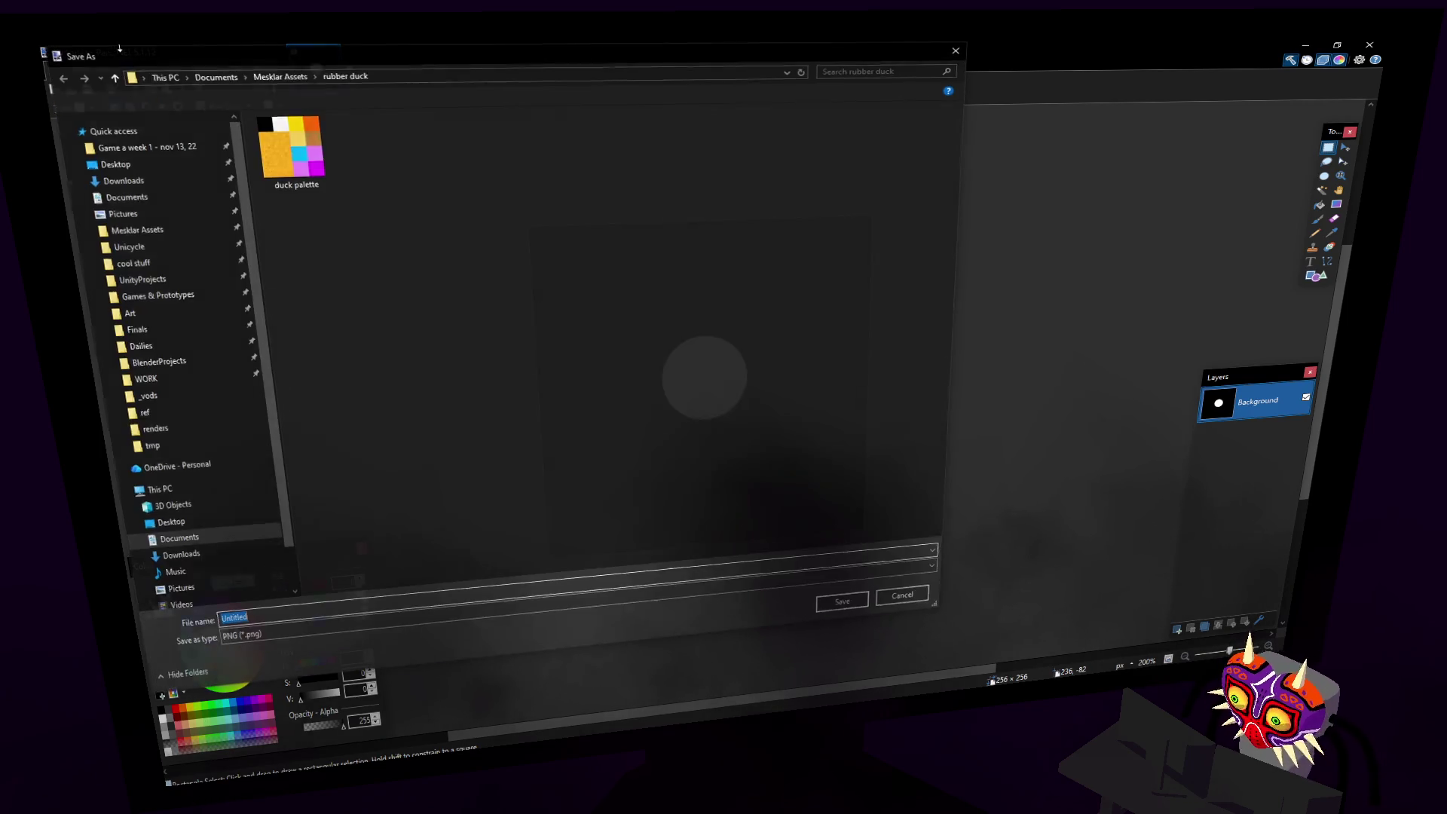
{"action": "left_click", "coordinate": [894, 597]}
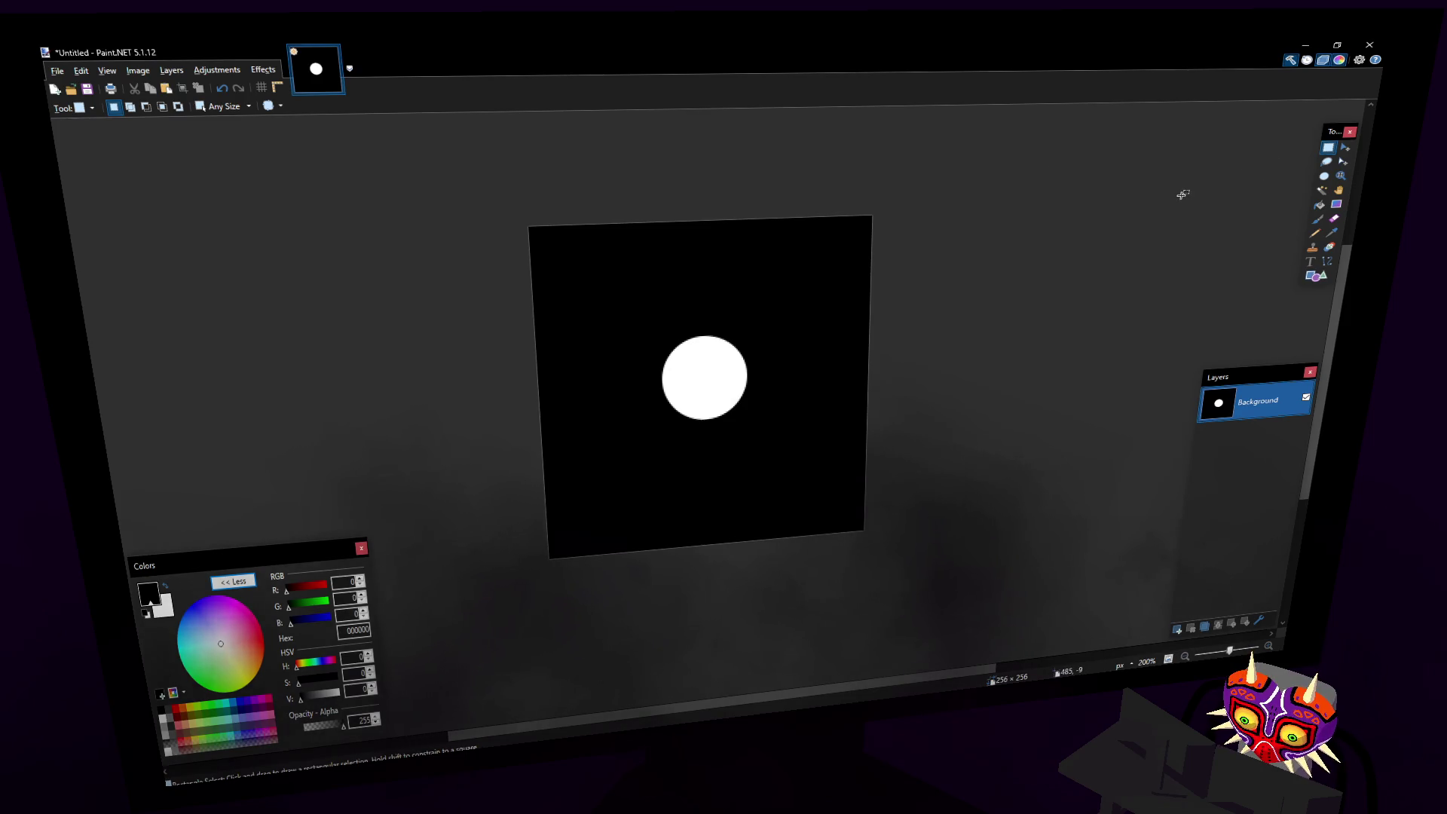
{"action": "left_click", "coordinate": [58, 71]}
{"action": "left_click", "coordinate": [61, 72]}
{"action": "left_click", "coordinate": [61, 71]}
{"action": "left_click", "coordinate": [83, 182]}
{"action": "key", "text": "Escape"}
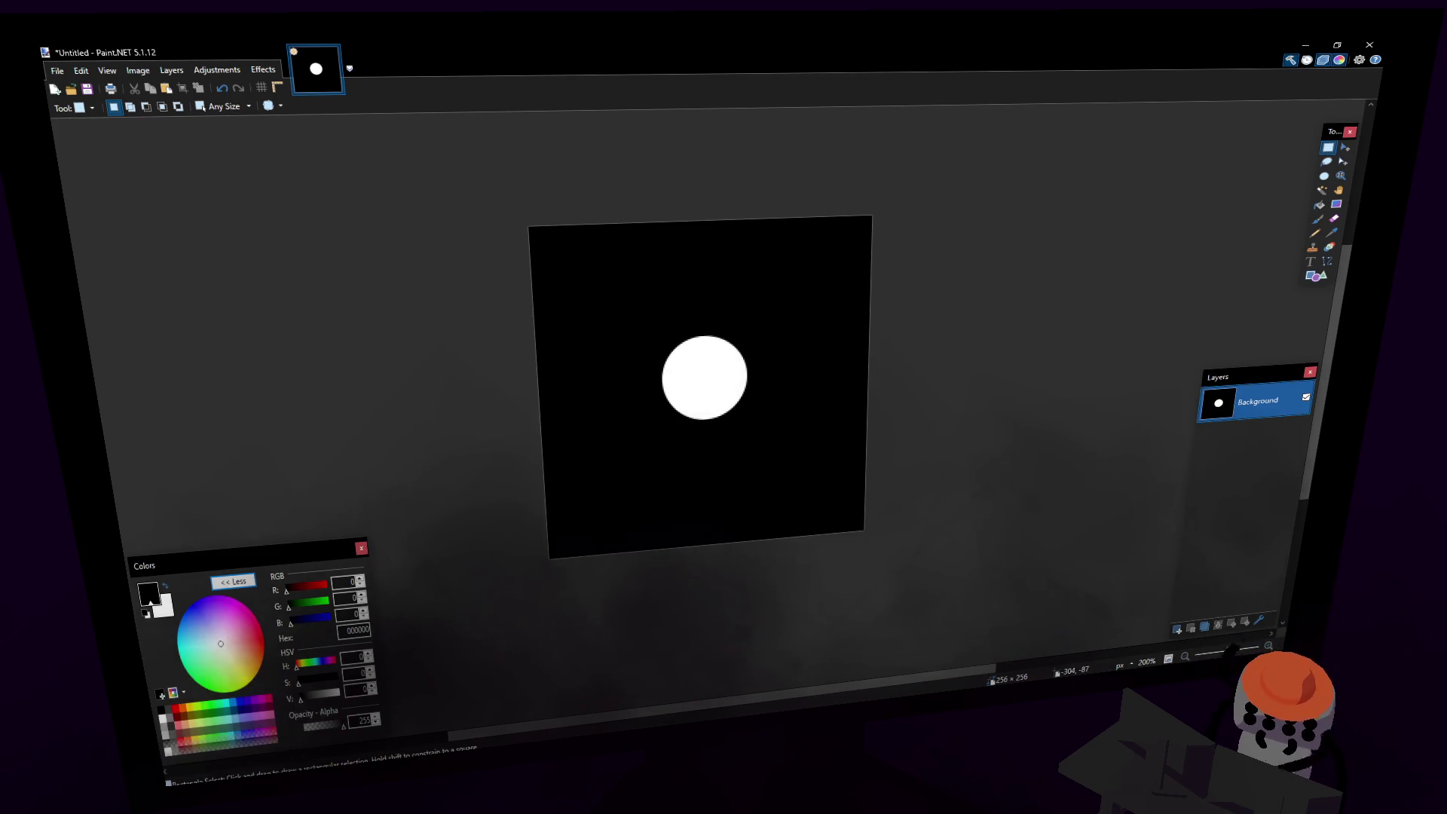
Step: Save the white circle image as kakuna.png with default PNG settings, then minimize Paint.NET
{"action": "key", "text": "ctrl+s"}
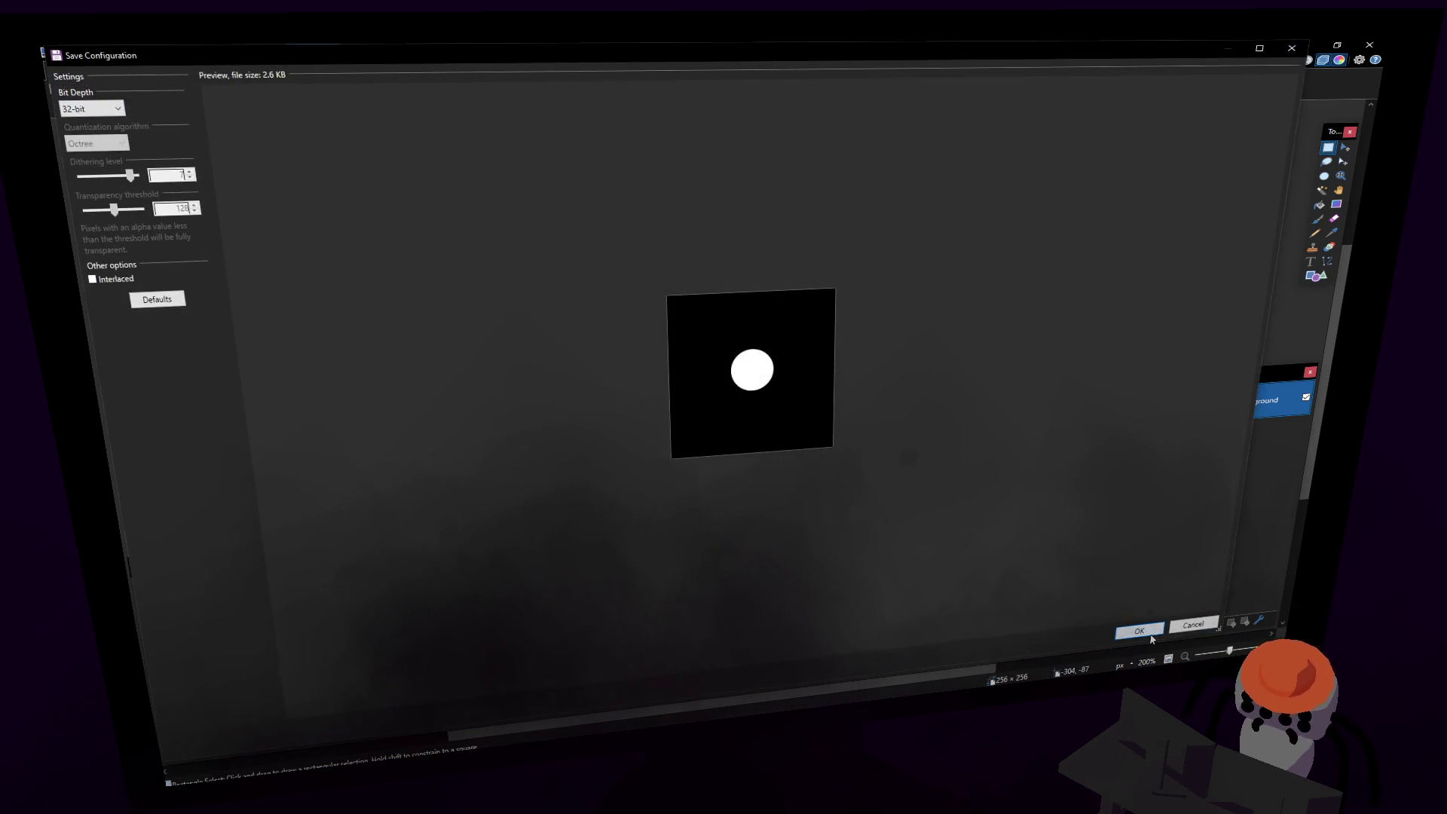
{"action": "left_click", "coordinate": [1150, 636]}
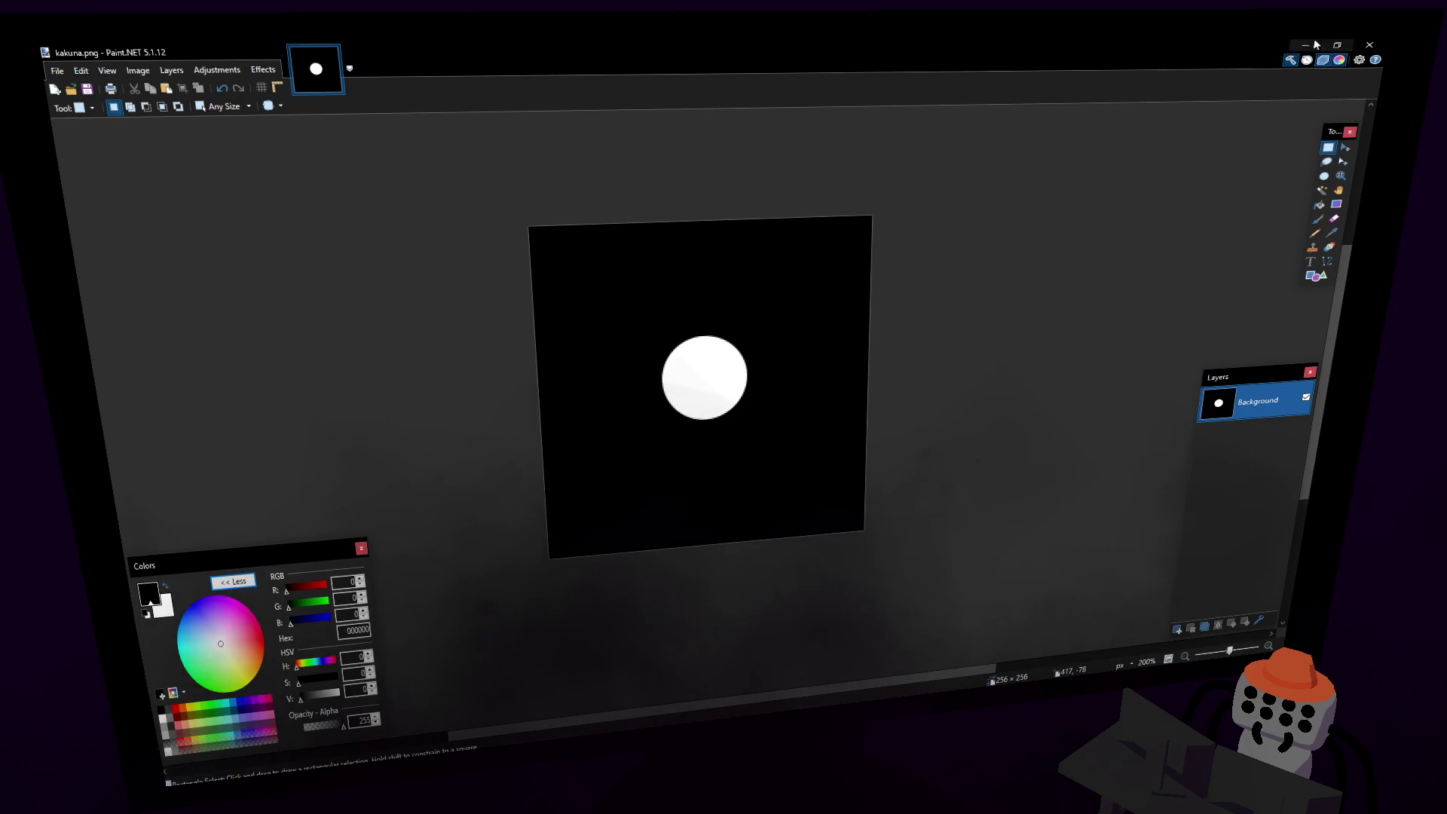
{"action": "left_click", "coordinate": [1311, 44]}
{"action": "middle_click_drag", "start_coordinate": [633, 284], "coordinate": [633, 272]}
Step: Reveal the hidden parts of the Kakuna mesh in Edit Mode and frame the whole mesh
{"action": "key", "text": "Tab"}
{"action": "key", "text": "Tab"}
{"action": "key", "text": "KP_Decimal"}
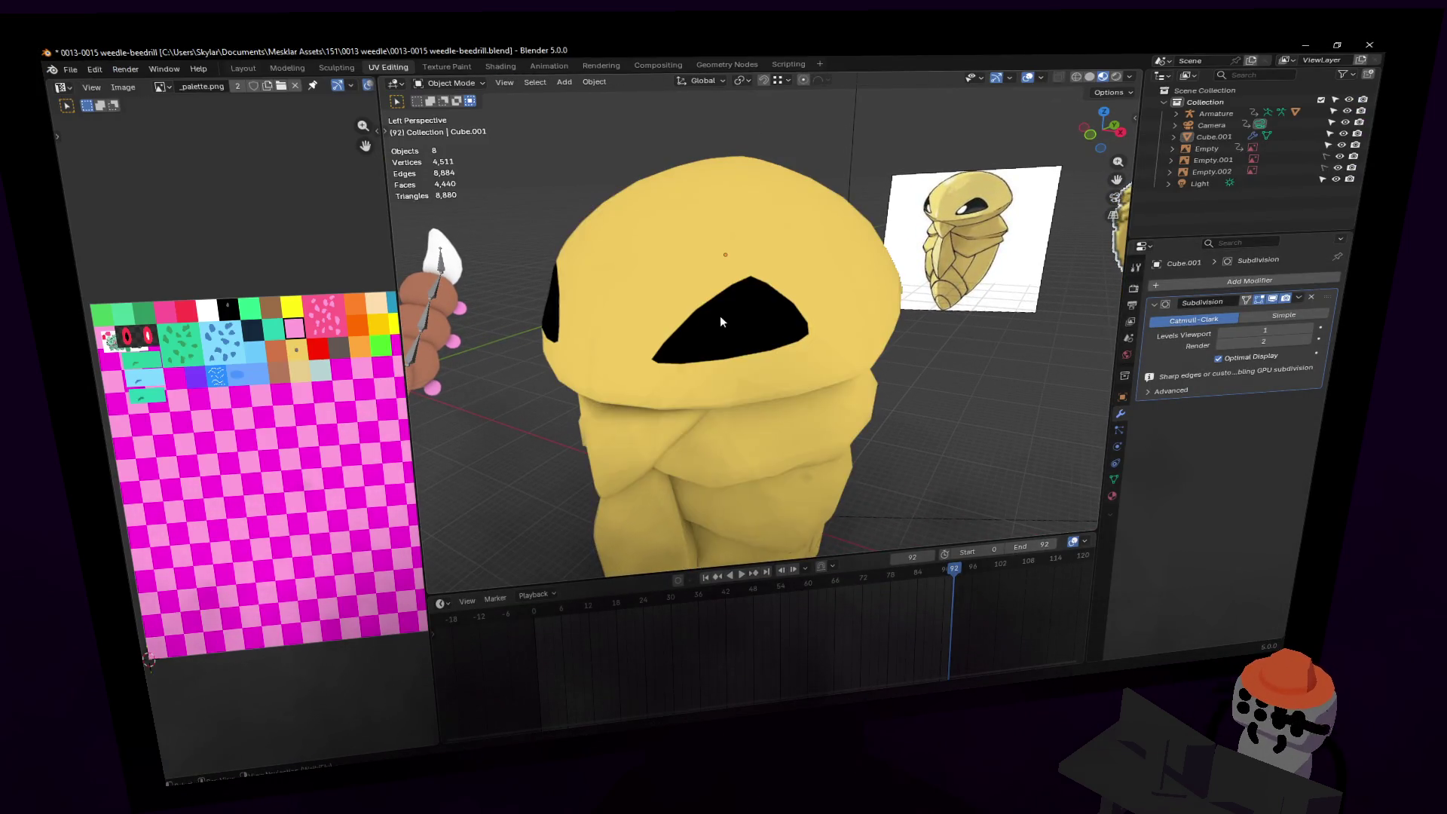
{"action": "left_click", "coordinate": [739, 312]}
{"action": "key", "text": "Home"}
{"action": "key", "text": "Tab"}
{"action": "key", "text": "alt+h"}
{"action": "key", "text": "KP_Decimal"}
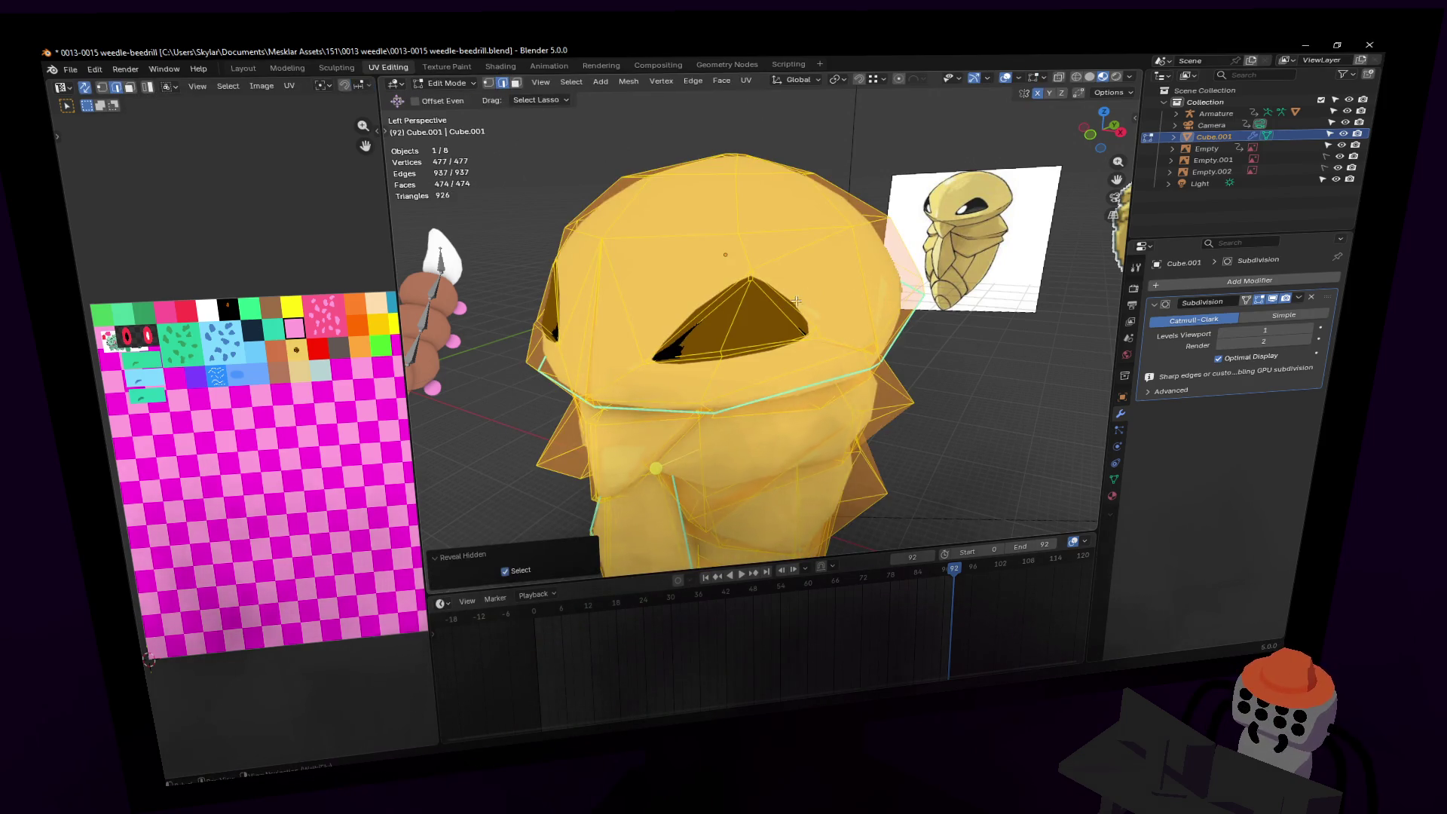
{"action": "key", "text": "Tab"}
{"action": "key", "text": "Tab"}
{"action": "key", "text": "shift+grave"}
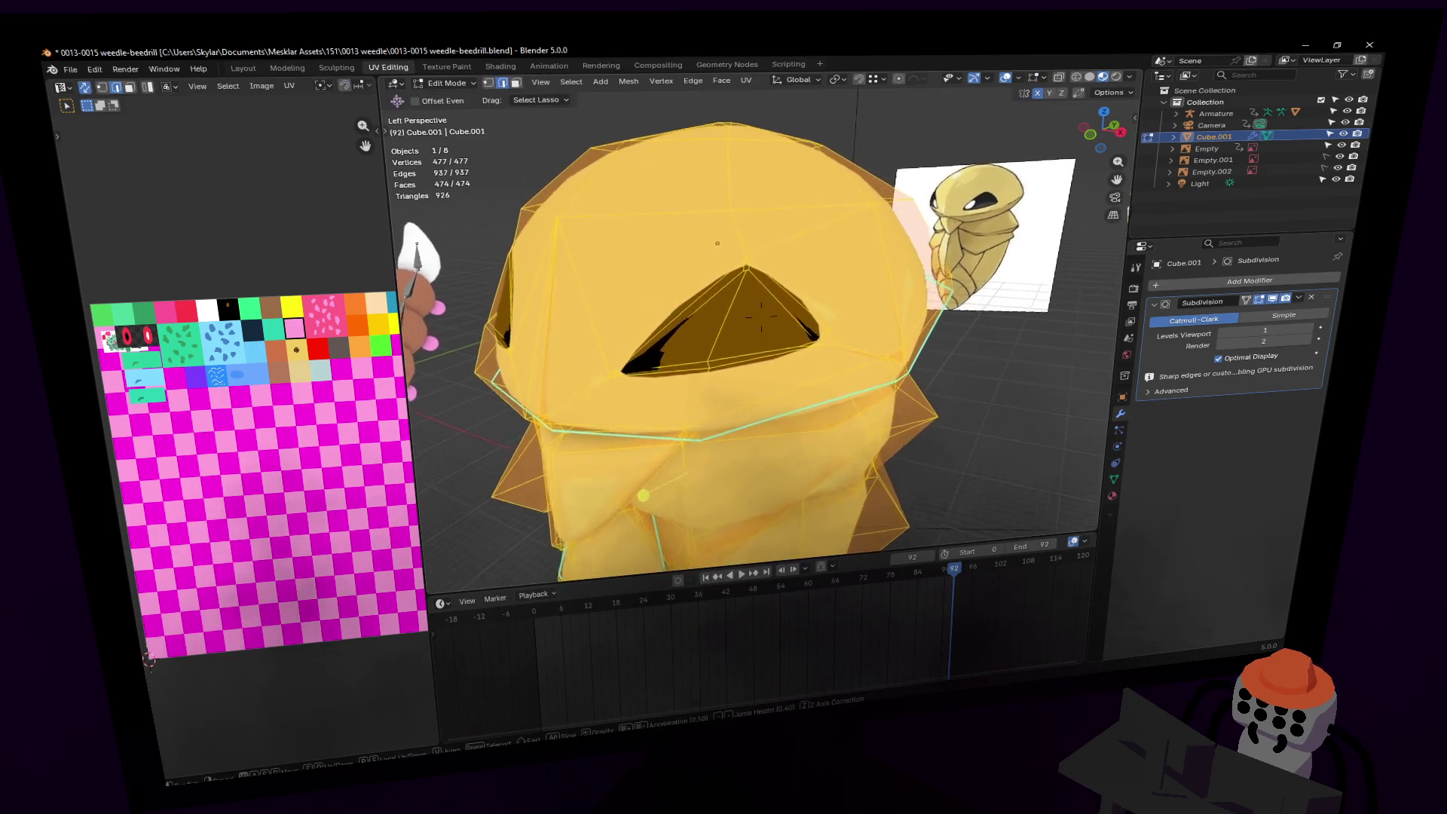
{"action": "key", "text": "w"}
{"action": "left_click", "coordinate": [741, 232]}
Step: Select only the triangular eye face on the Kakuna head
{"action": "left_click", "coordinate": [678, 322]}
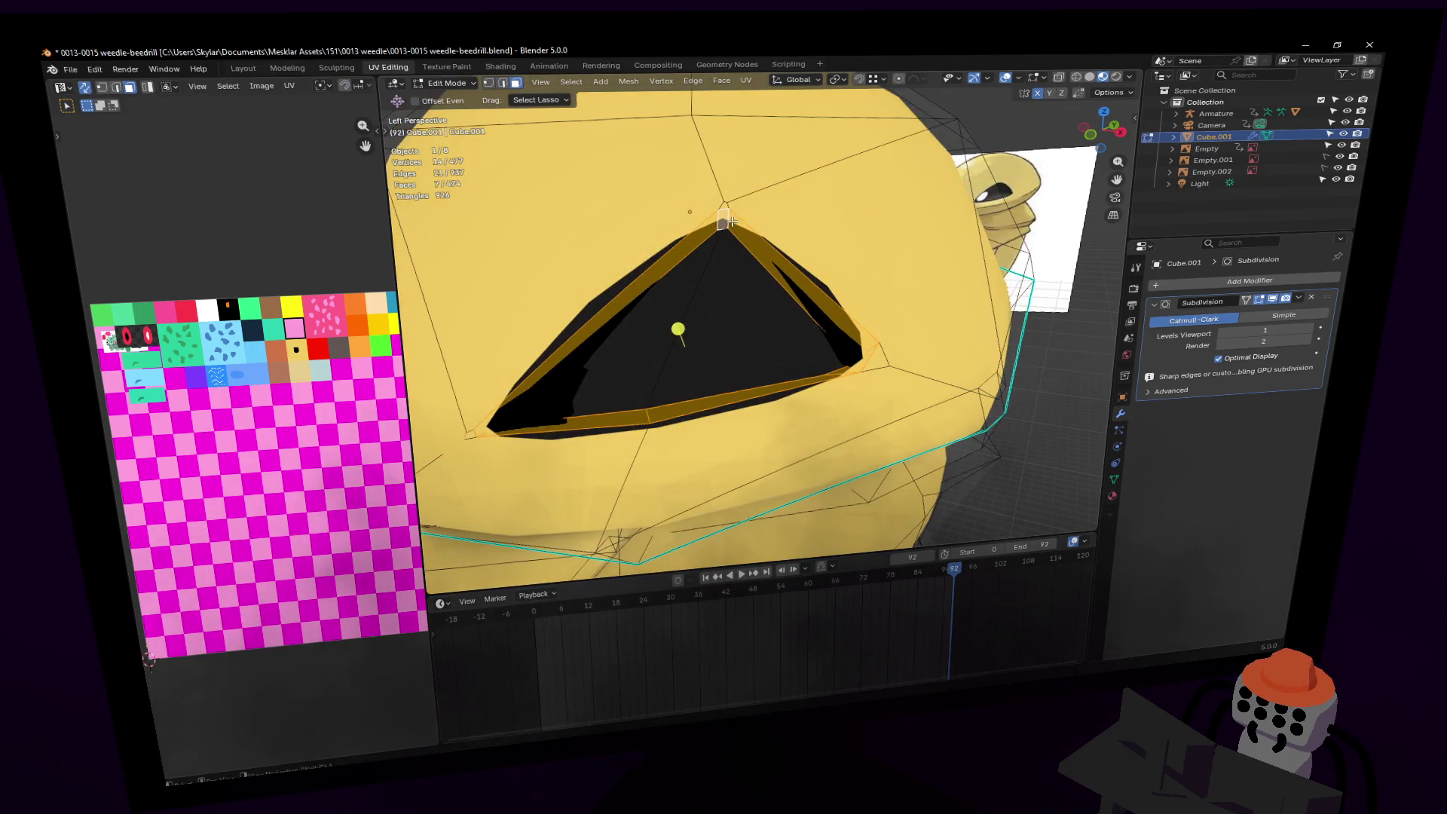
{"action": "scroll", "coordinate": [678, 322], "scroll_direction": "down", "scroll_amount": 1}
{"action": "key", "text": "l"}
{"action": "key", "text": "shift+grave"}
{"action": "key", "text": "s"}
{"action": "key", "text": "w"}
{"action": "left_click", "coordinate": [702, 318]}
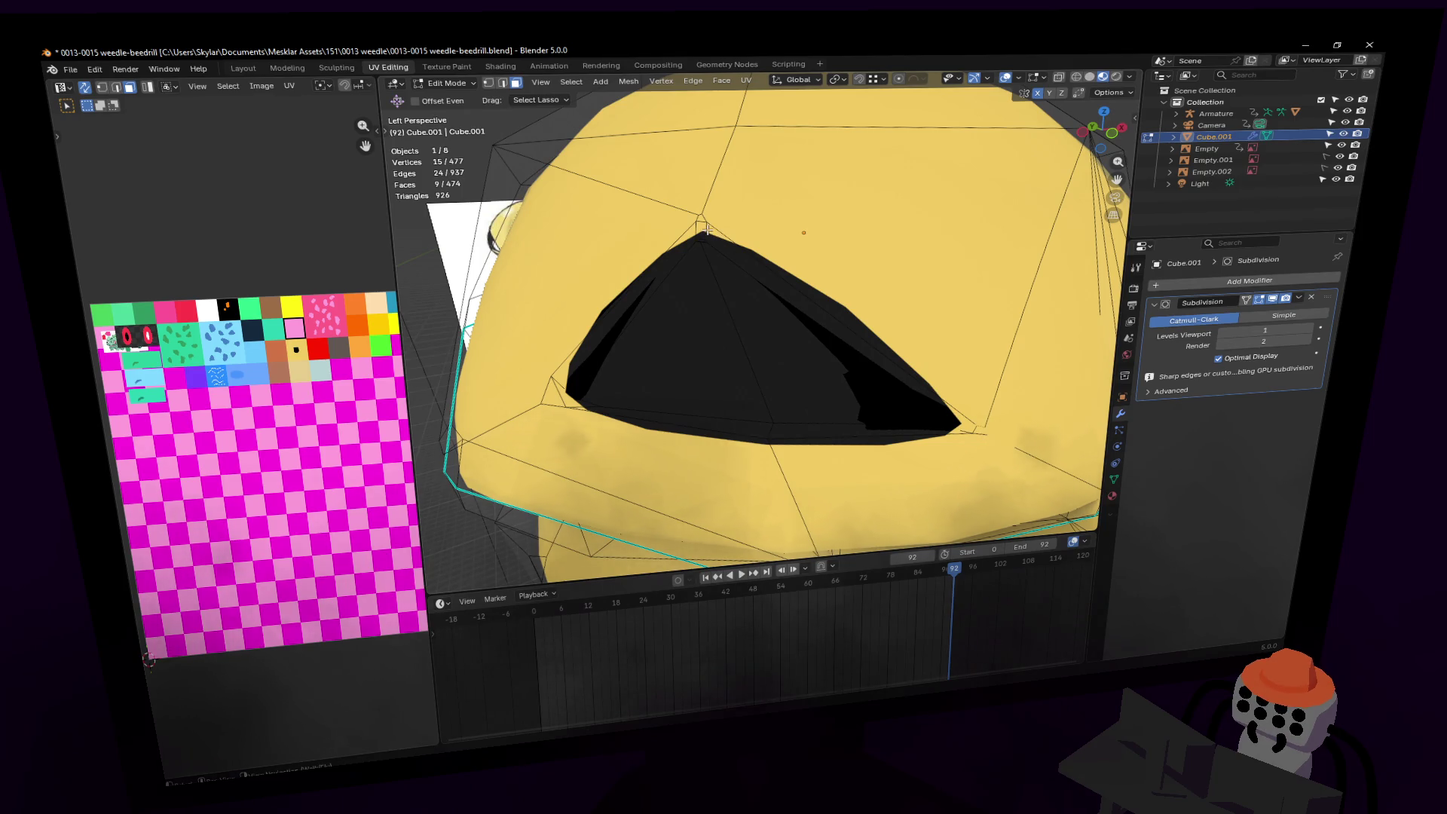
{"action": "left_click", "coordinate": [716, 316], "text": "shift"}
{"action": "mouse_move", "coordinate": [761, 318]}
{"action": "middle_mouse_down"}
{"action": "mouse_move", "coordinate": [791, 317]}
{"action": "mouse_move", "coordinate": [690, 343]}
{"action": "middle_mouse_up"}
{"action": "left_click", "coordinate": [757, 316]}
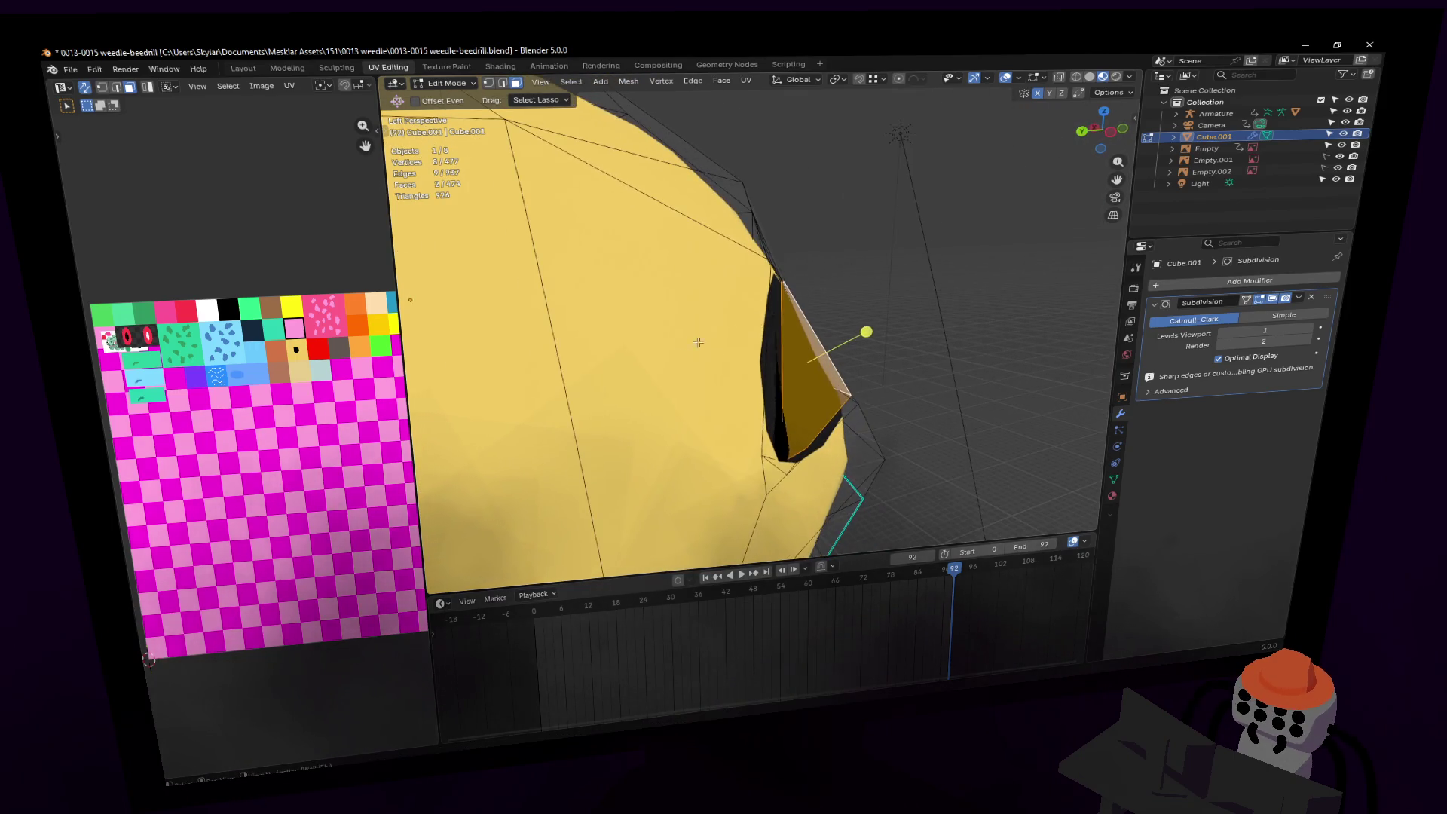
Step: Move the eye face outward, constrained vertically along Z
{"action": "key", "text": "g"}
{"action": "left_click", "coordinate": [838, 300]}
{"action": "mouse_move", "coordinate": [838, 300]}
{"action": "middle_mouse_down"}
{"action": "mouse_move", "coordinate": [769, 303]}
{"action": "mouse_move", "coordinate": [838, 300]}
{"action": "middle_mouse_up"}
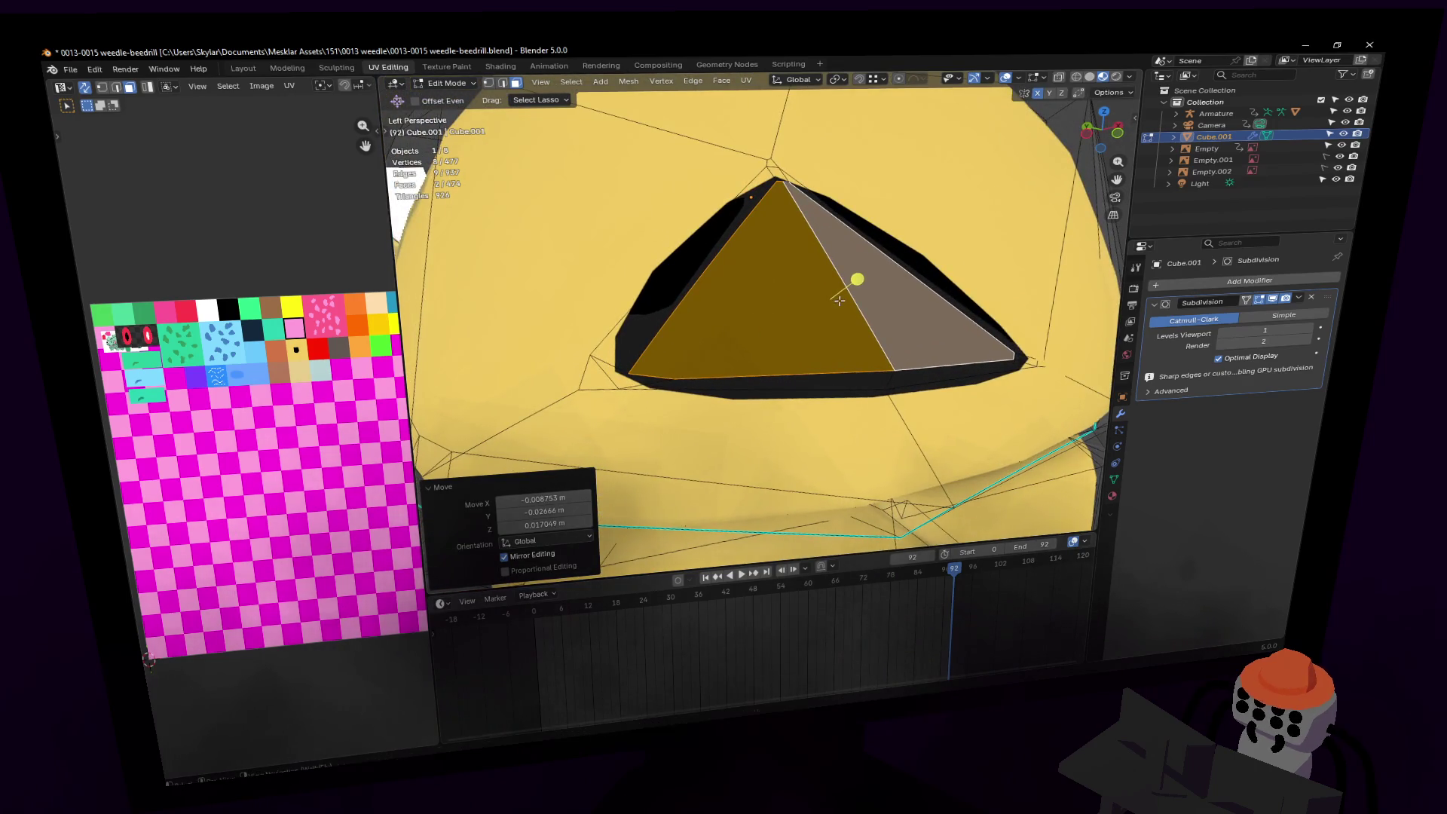
{"action": "key", "text": "g"}
{"action": "key", "text": "z"}
{"action": "left_click", "coordinate": [901, 286]}
{"action": "key", "text": "shift+grave"}
{"action": "key", "text": "w"}
{"action": "key", "text": "Return"}
{"action": "key", "text": "g"}
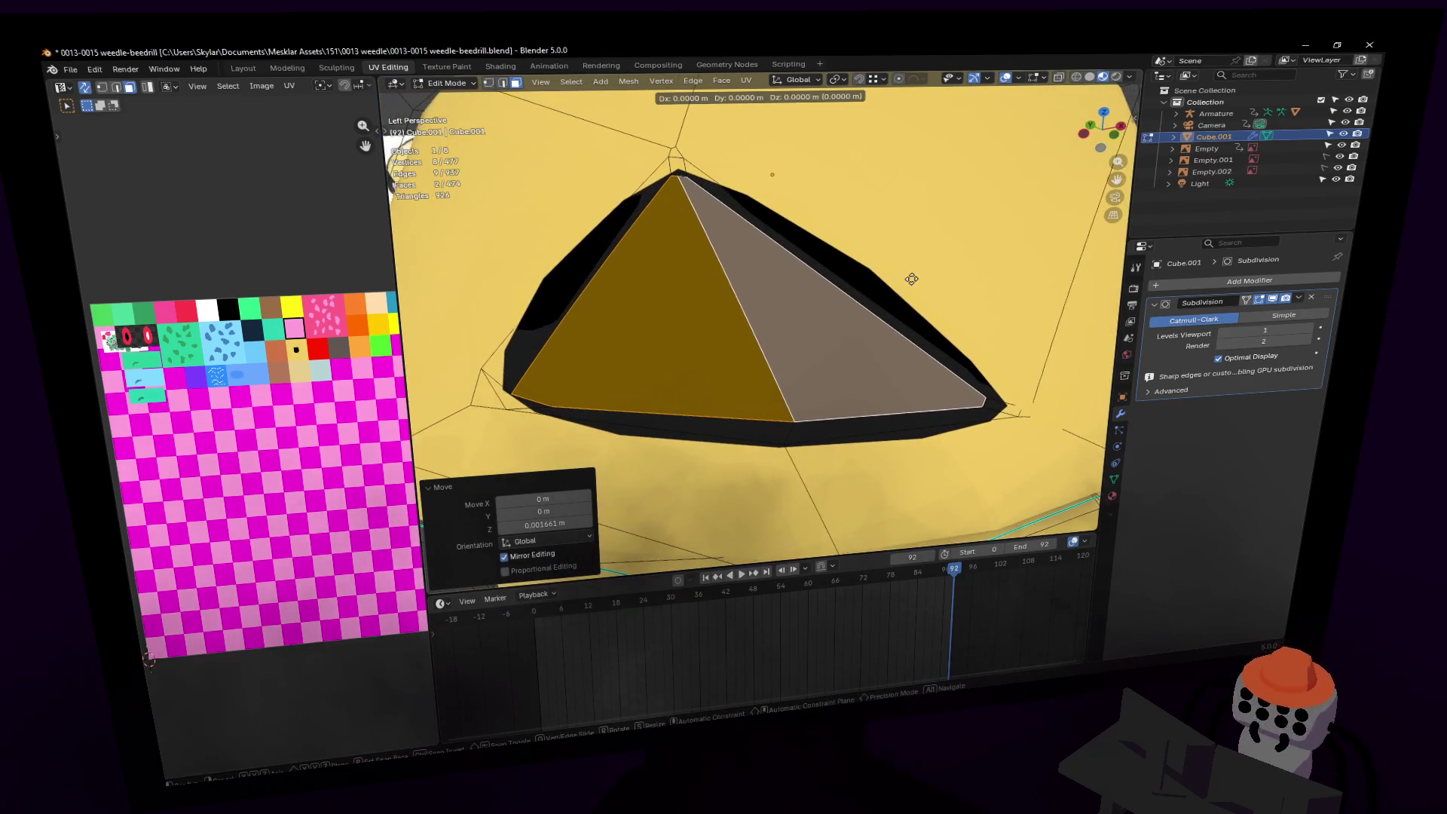
{"action": "left_click", "coordinate": [911, 278]}
{"action": "middle_click_drag", "start_coordinate": [911, 278], "coordinate": [852, 302]}
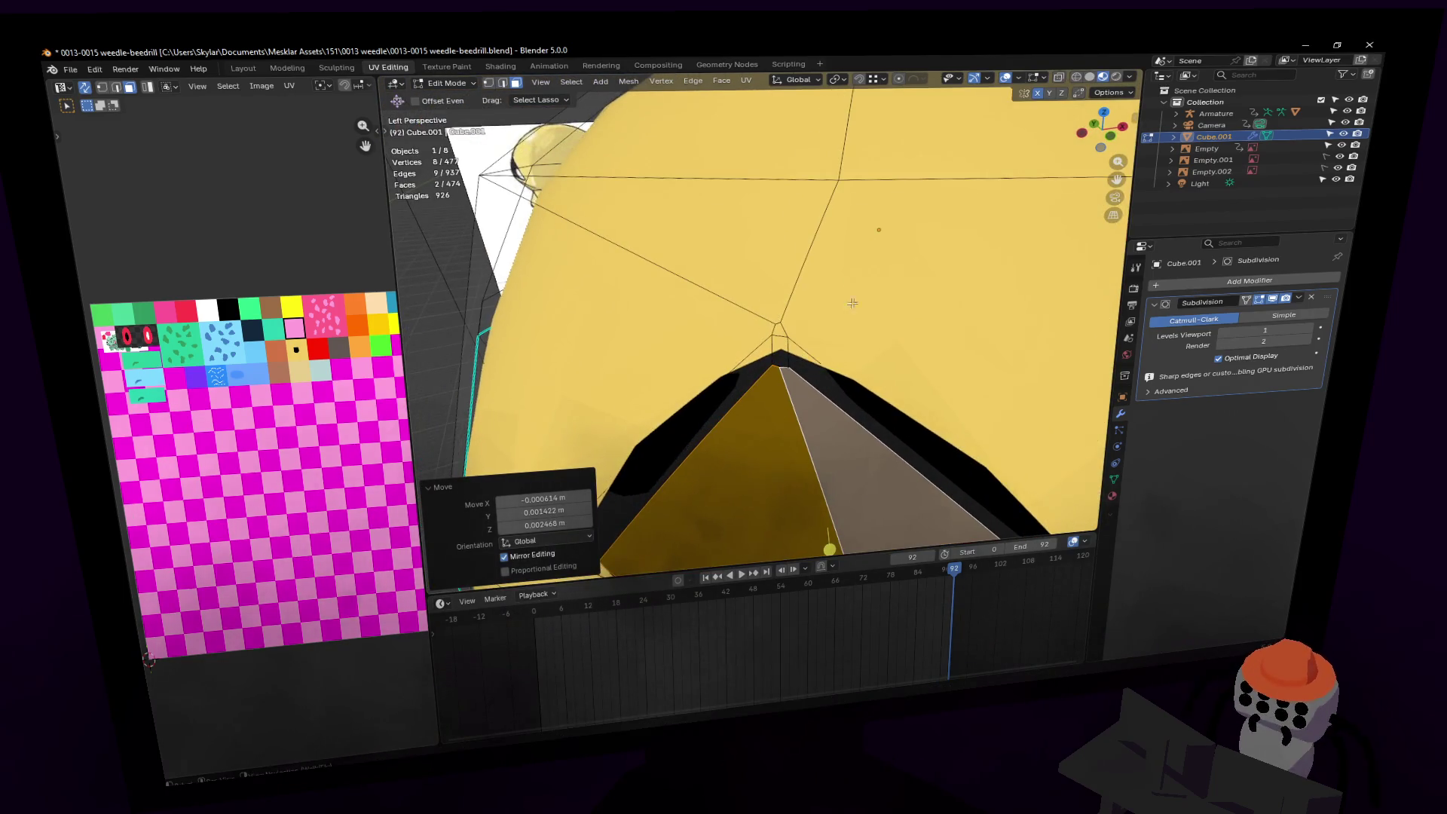
Step: Select the narrow tip face and grow the selection to the whole eye pyramid
{"action": "left_click", "coordinate": [795, 351]}
{"action": "key", "text": "ctrl+KP_Add"}
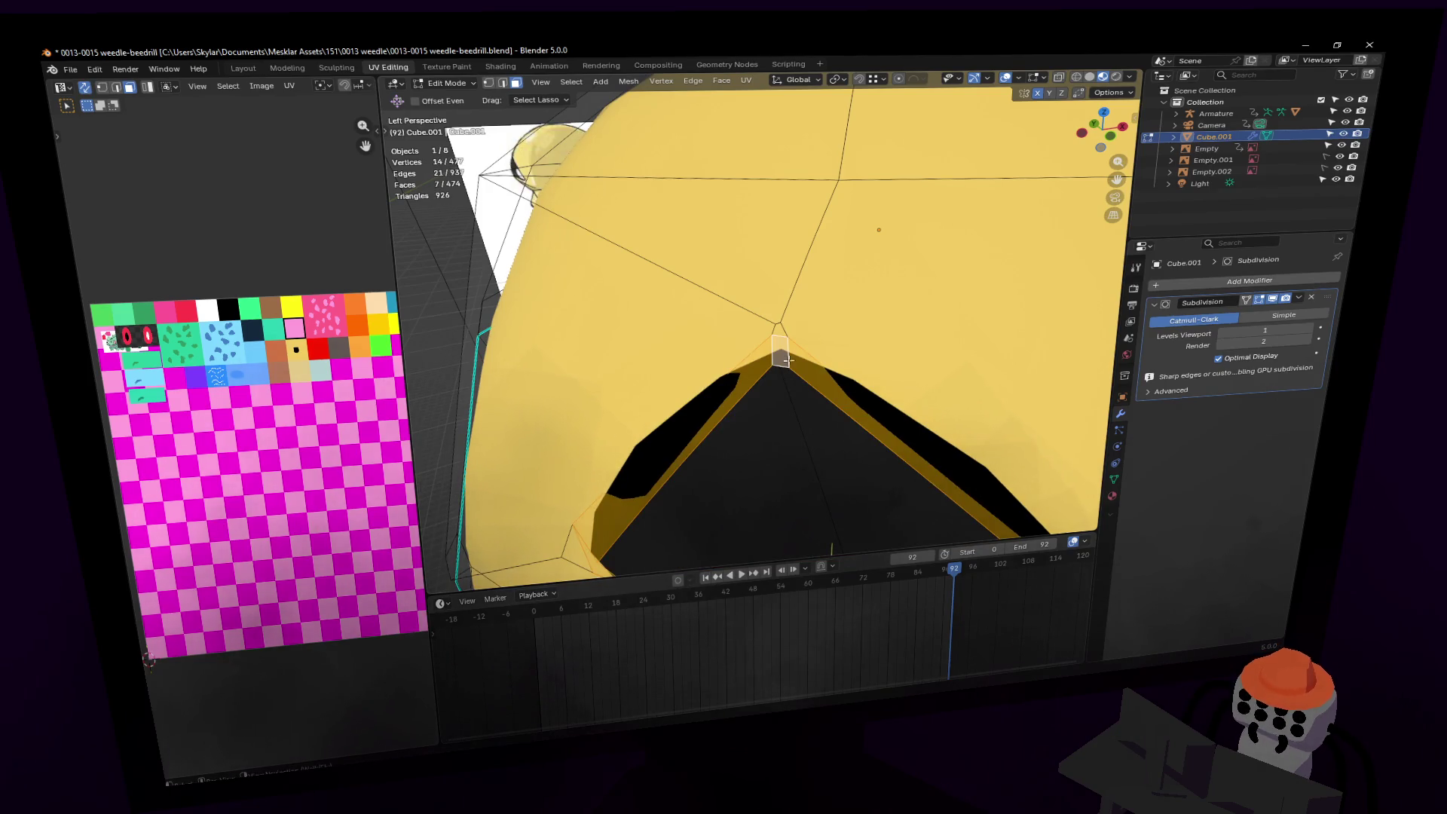
{"action": "key", "text": "shift+grave"}
{"action": "key", "text": "w"}
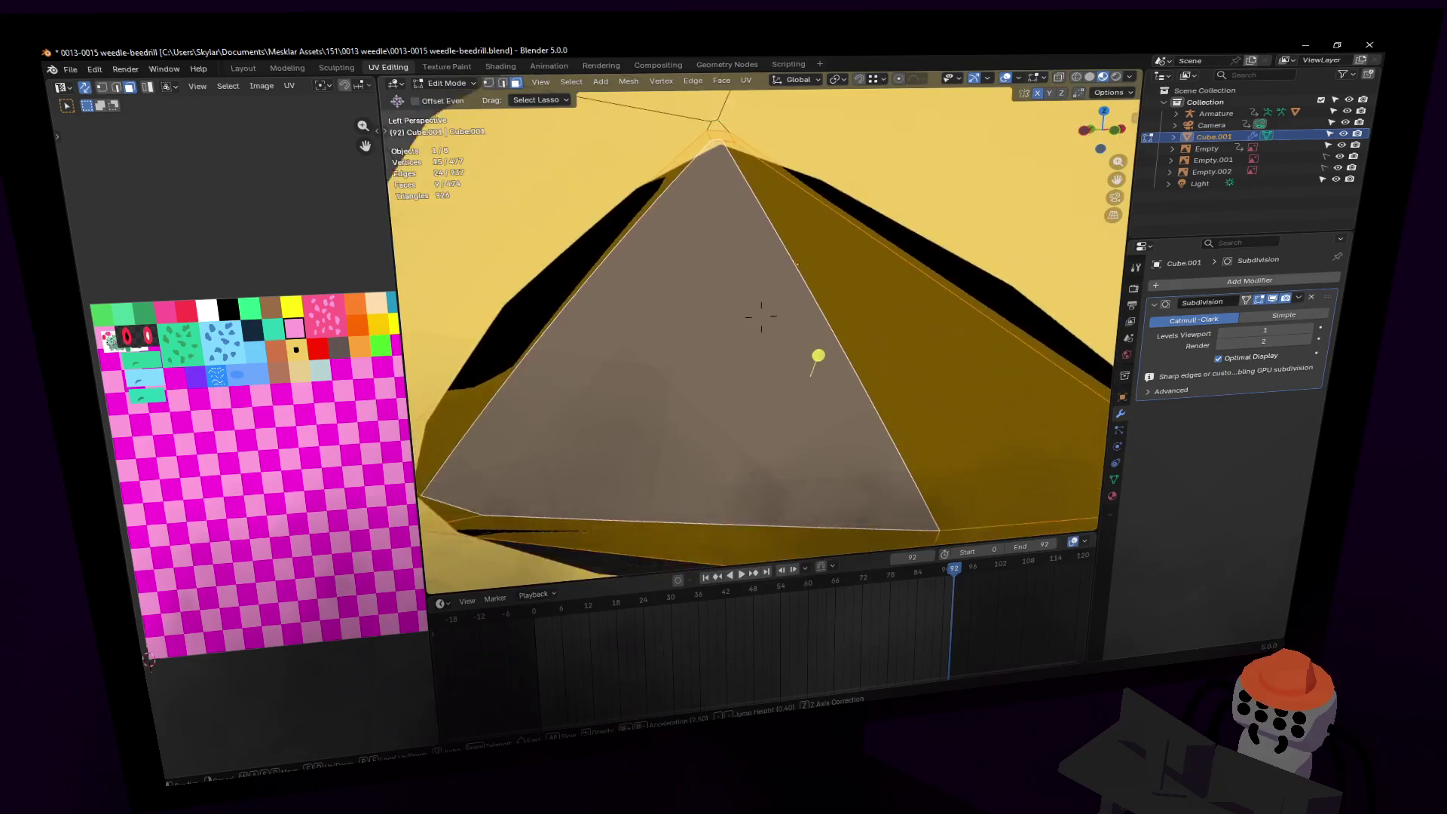
{"action": "left_click", "coordinate": [745, 410]}
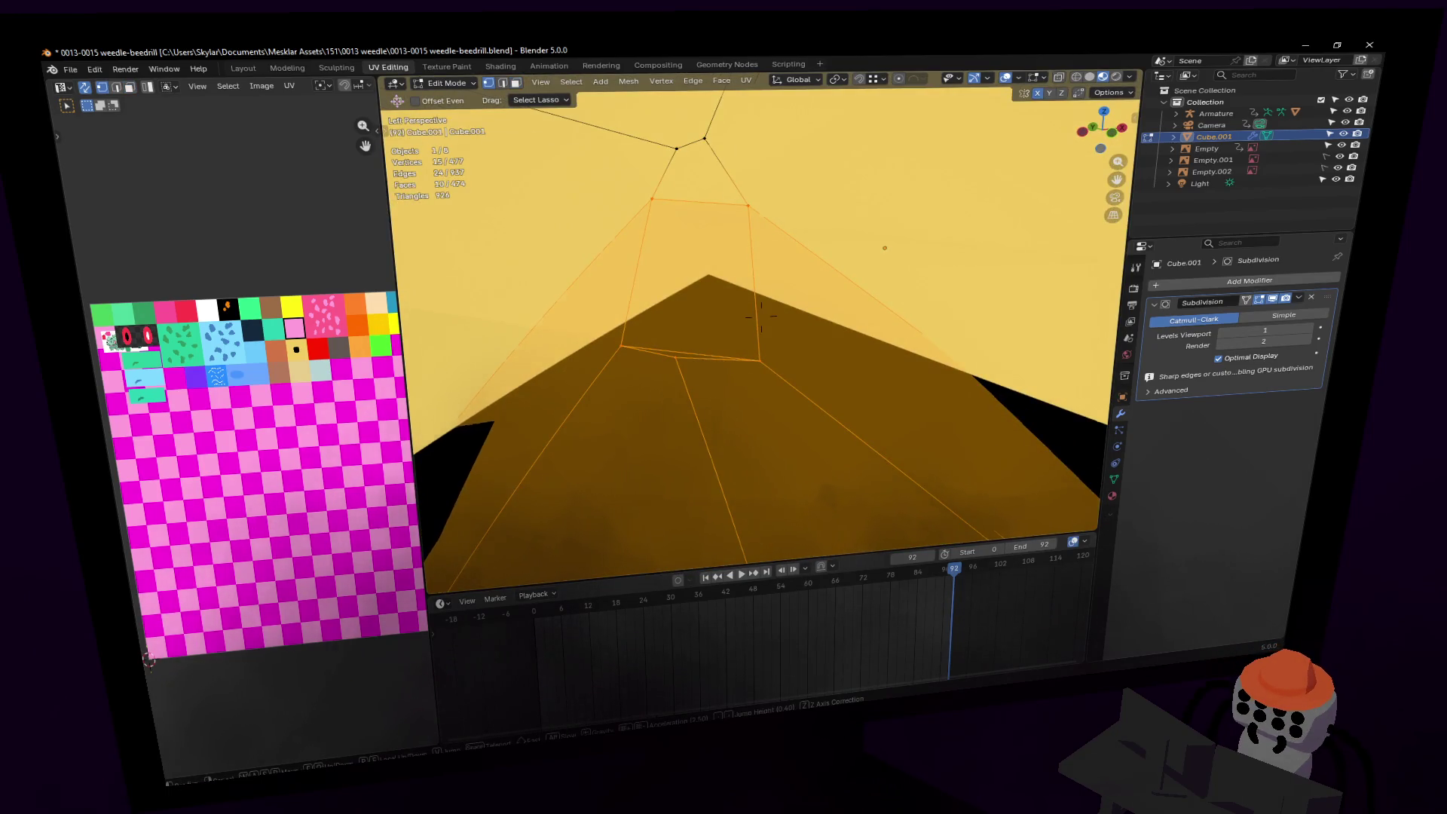
{"action": "scroll", "coordinate": [762, 365], "scroll_direction": "down", "scroll_amount": 3}
Step: Merge the pyramid tip vertices At Center, leaving the mesh at 475 vertices
{"action": "left_click", "coordinate": [712, 324]}
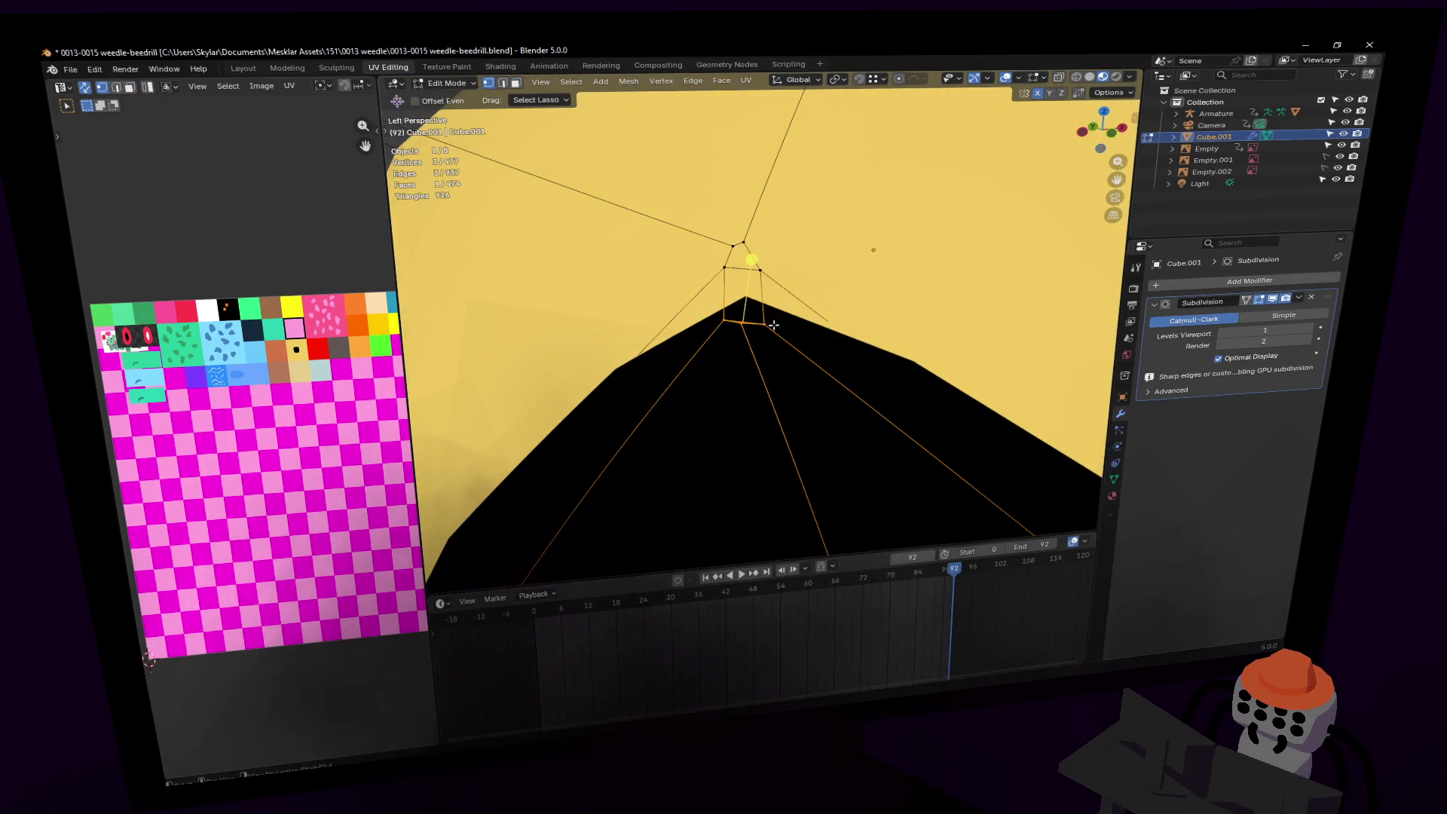
{"action": "right_click", "coordinate": [767, 318]}
{"action": "left_click", "coordinate": [748, 387]}
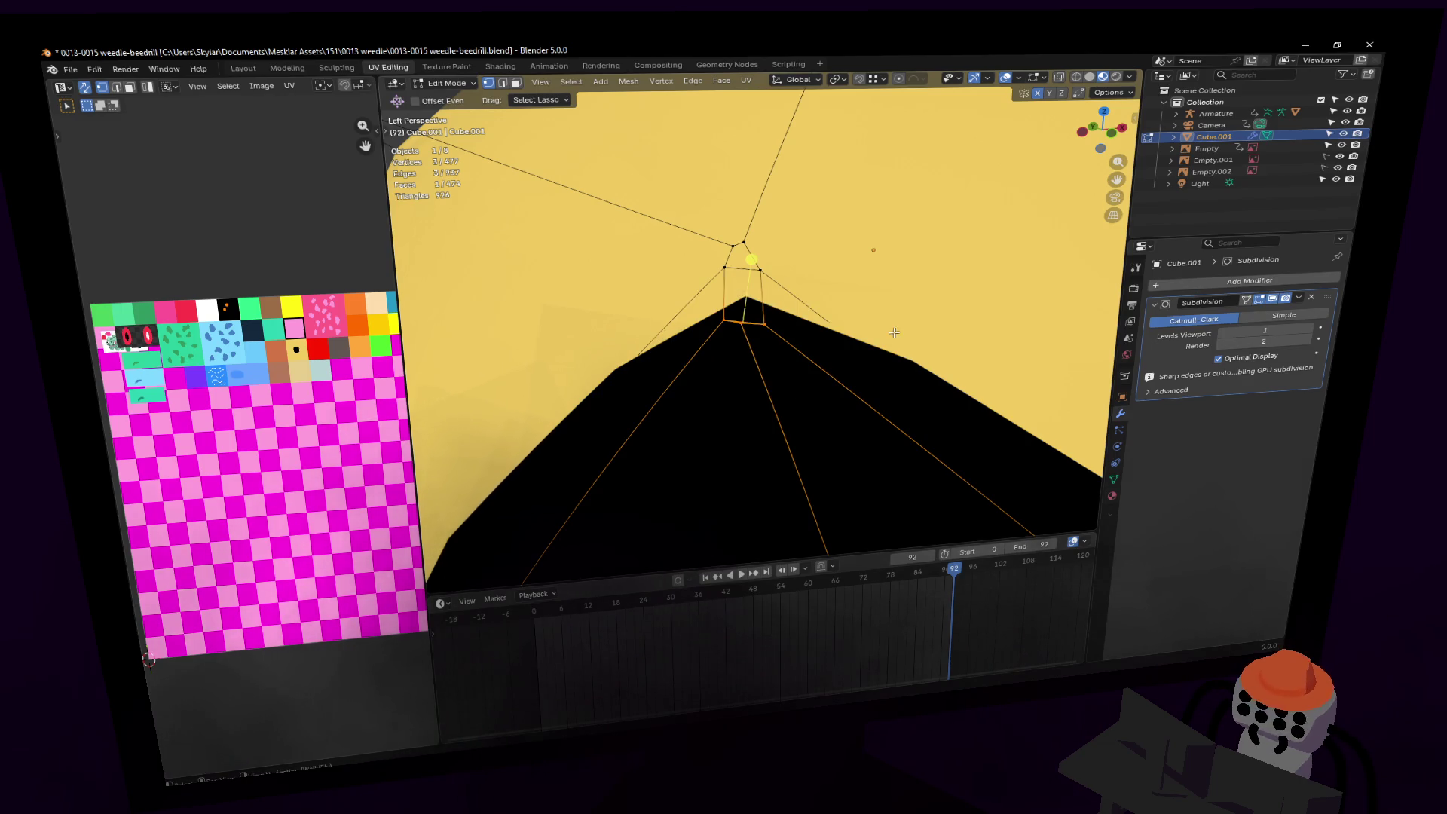
{"action": "right_click", "coordinate": [796, 330]}
{"action": "key", "text": "Escape"}
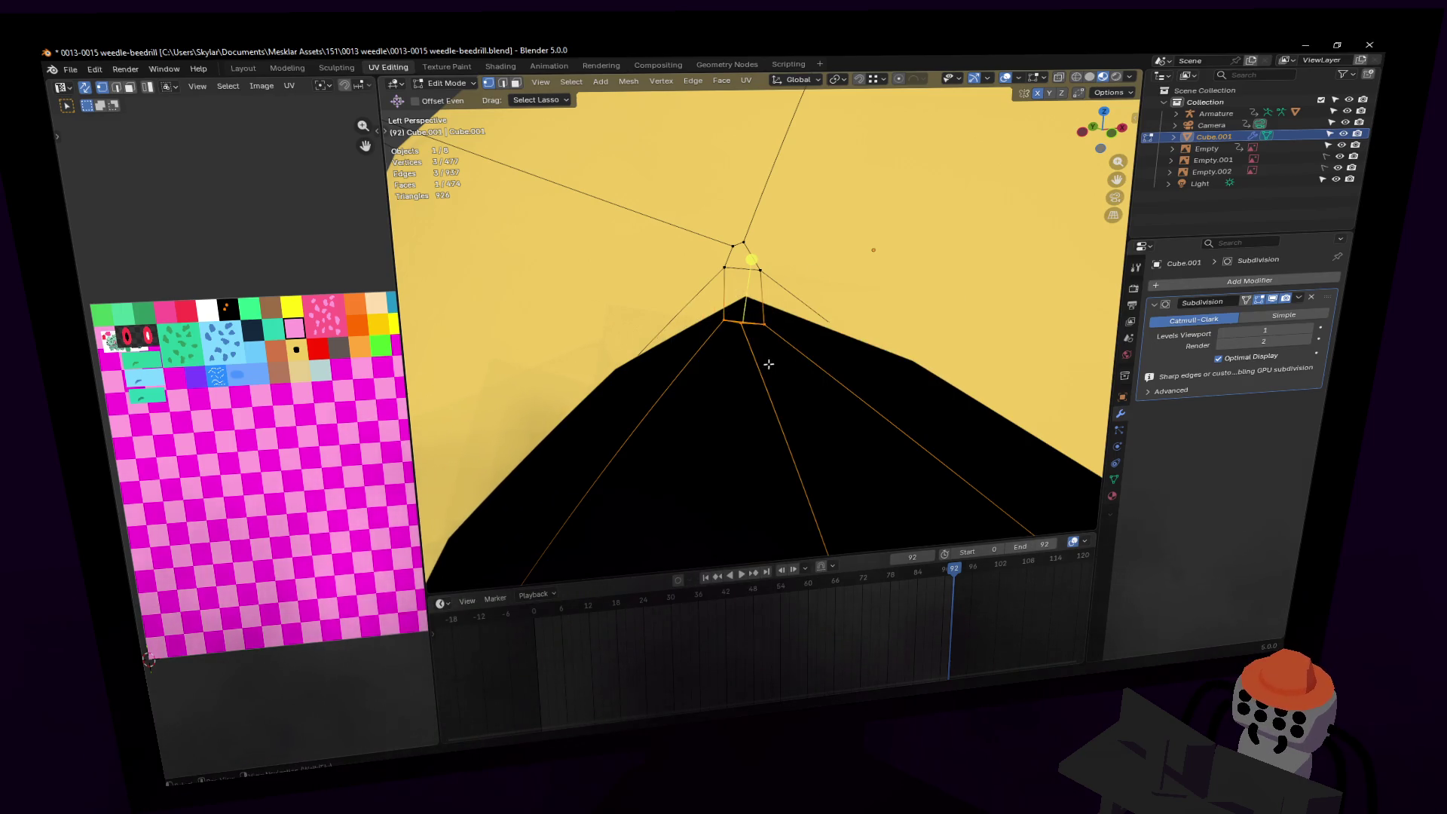
{"action": "key", "text": "m"}
{"action": "left_click", "coordinate": [764, 366]}
{"action": "key", "text": "shift+grave"}
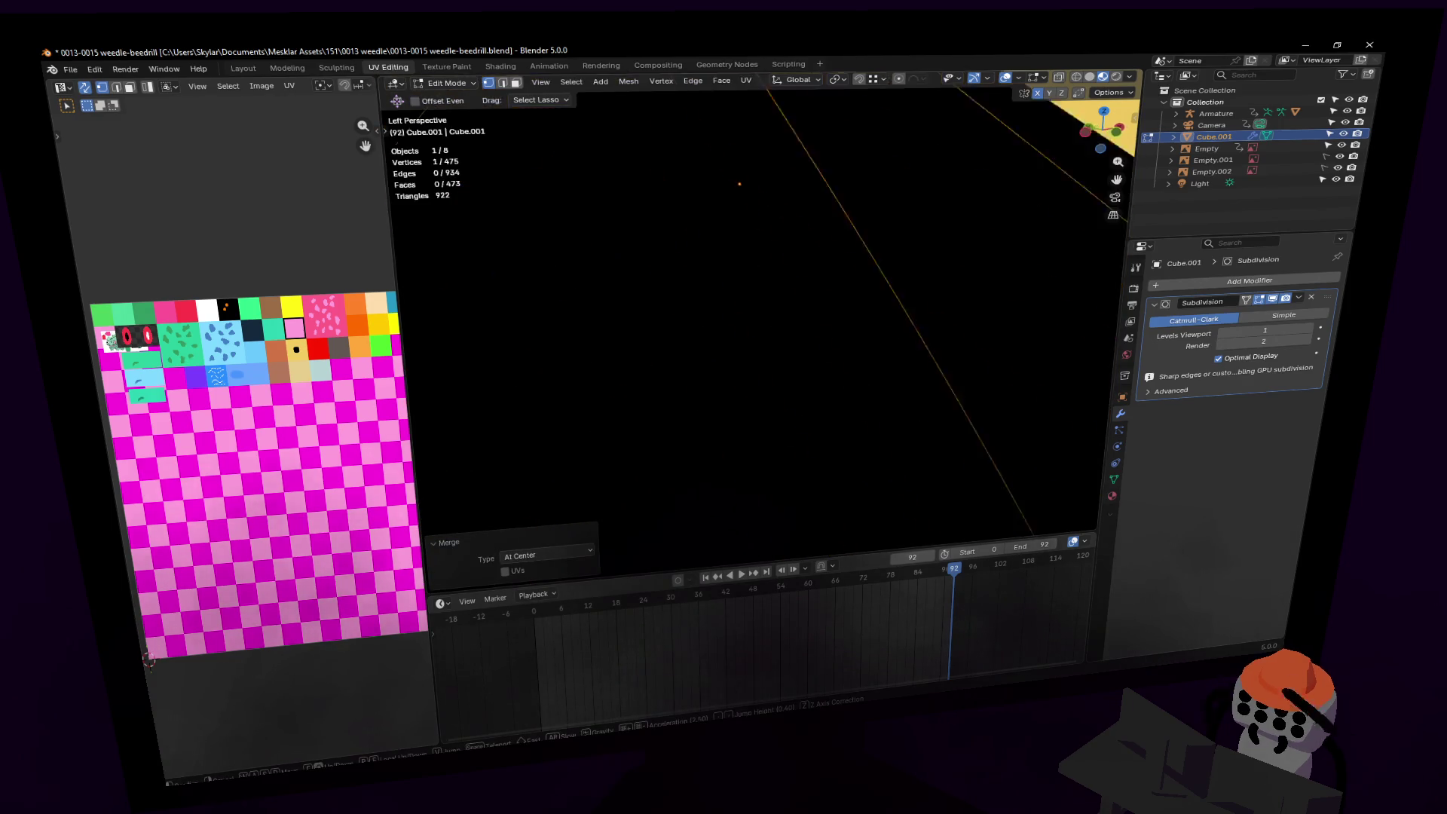
Step: Switch to plain grey solid shading and bring the eye-corner edges into view
{"action": "left_click", "coordinate": [776, 393]}
{"action": "left_click", "coordinate": [777, 393]}
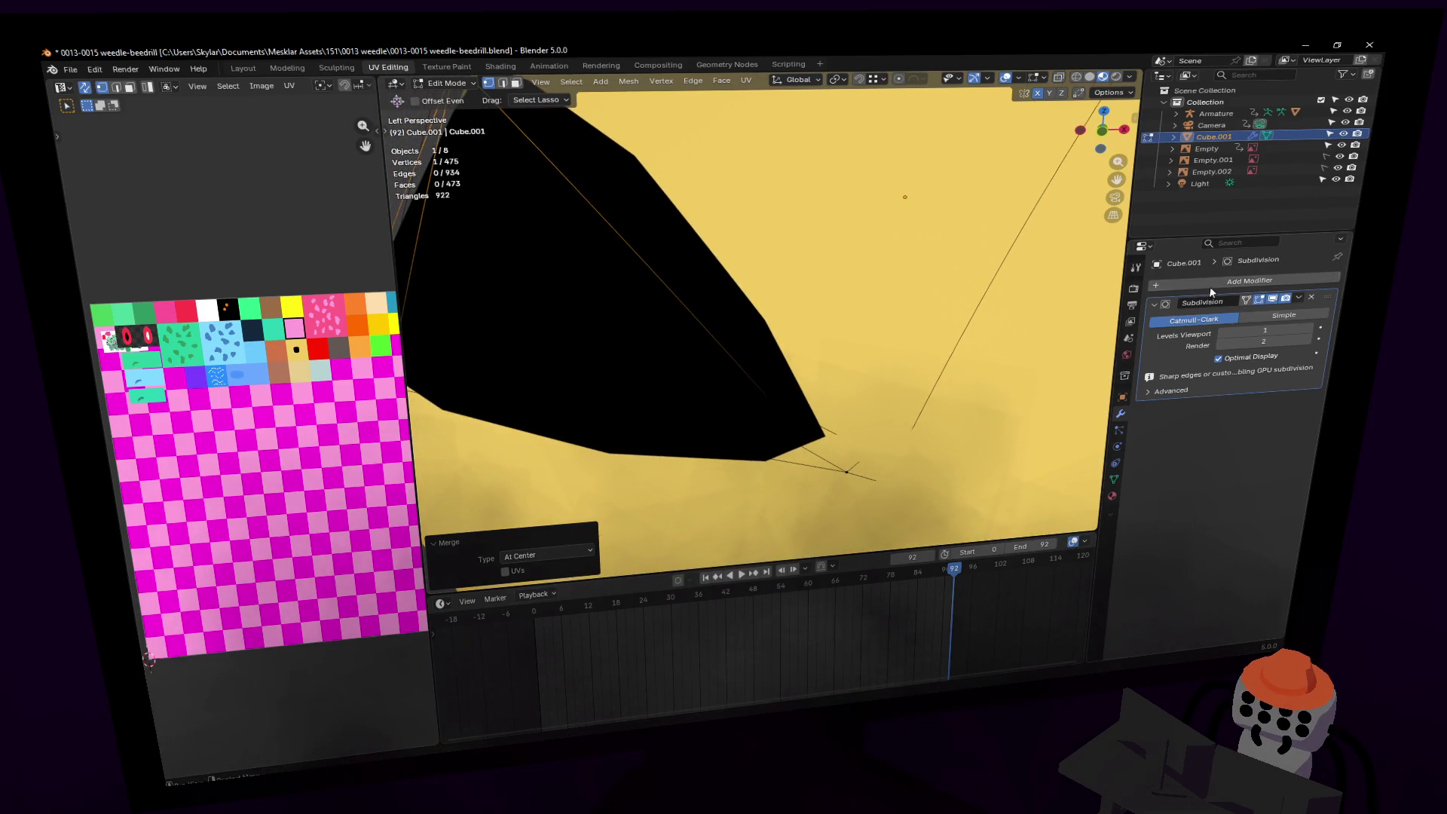
{"action": "key", "text": "shift+grave"}
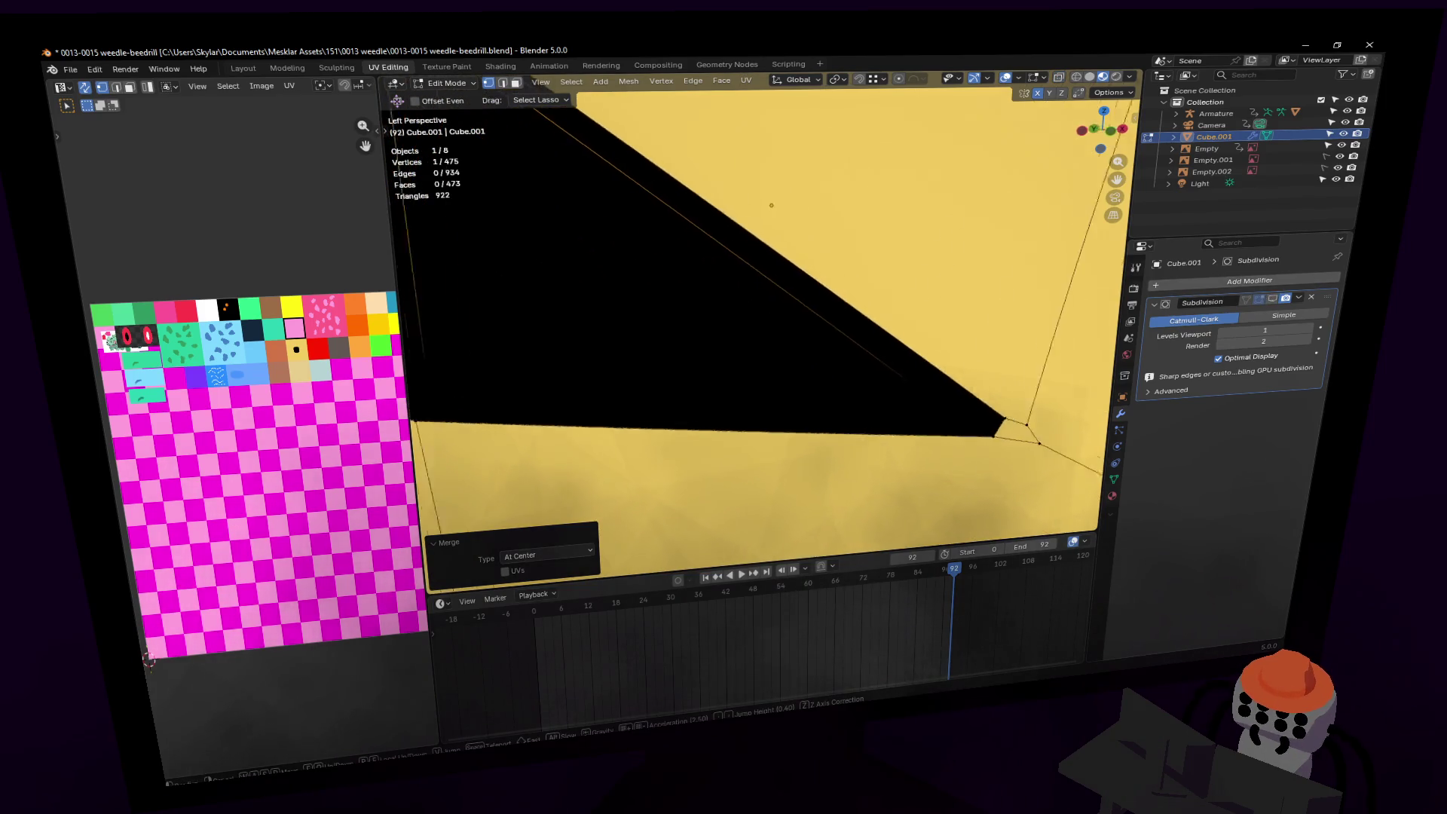
{"action": "left_click", "coordinate": [1033, 135]}
{"action": "left_click", "coordinate": [1088, 77]}
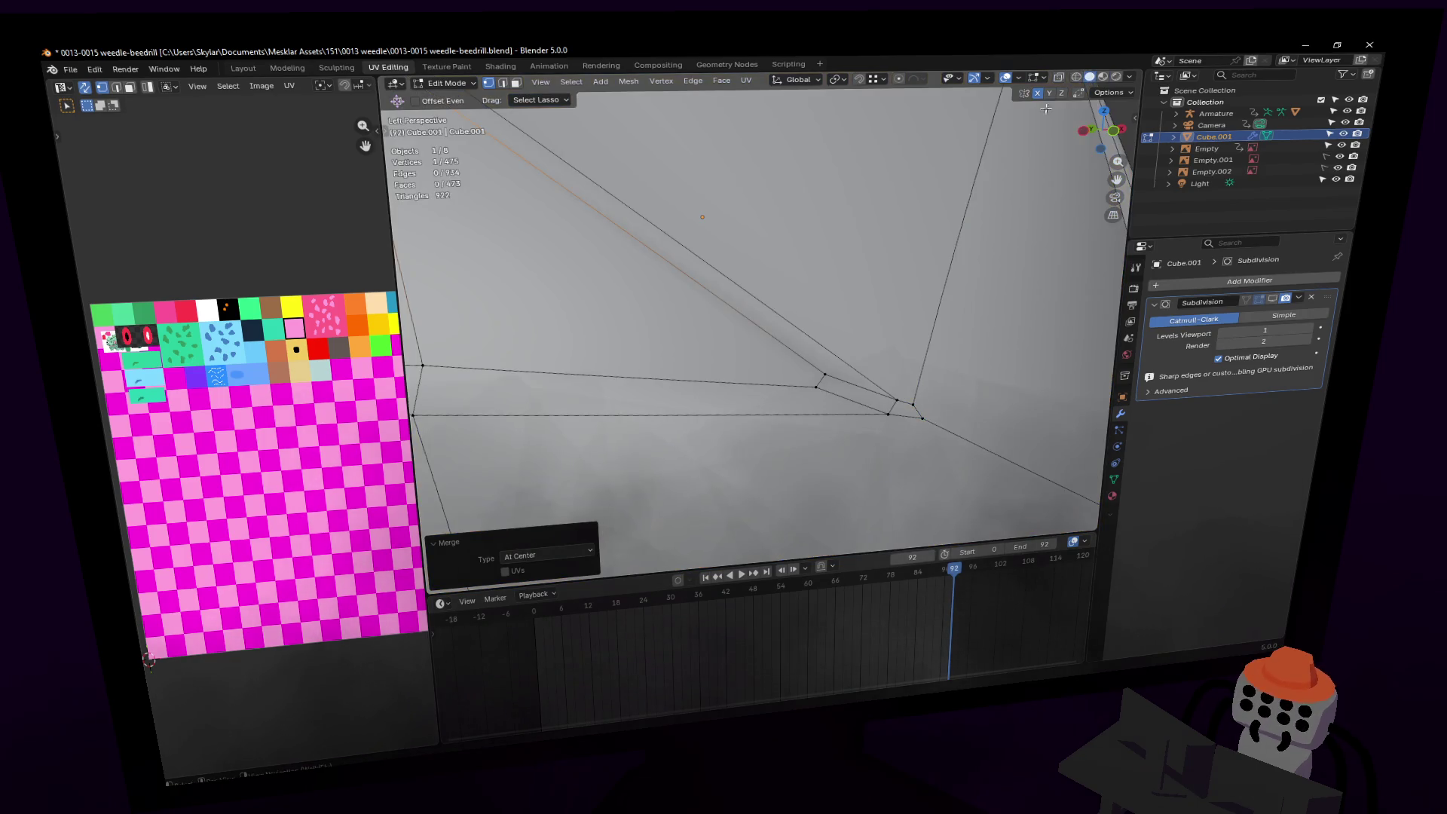
{"action": "key", "text": "shift+grave"}
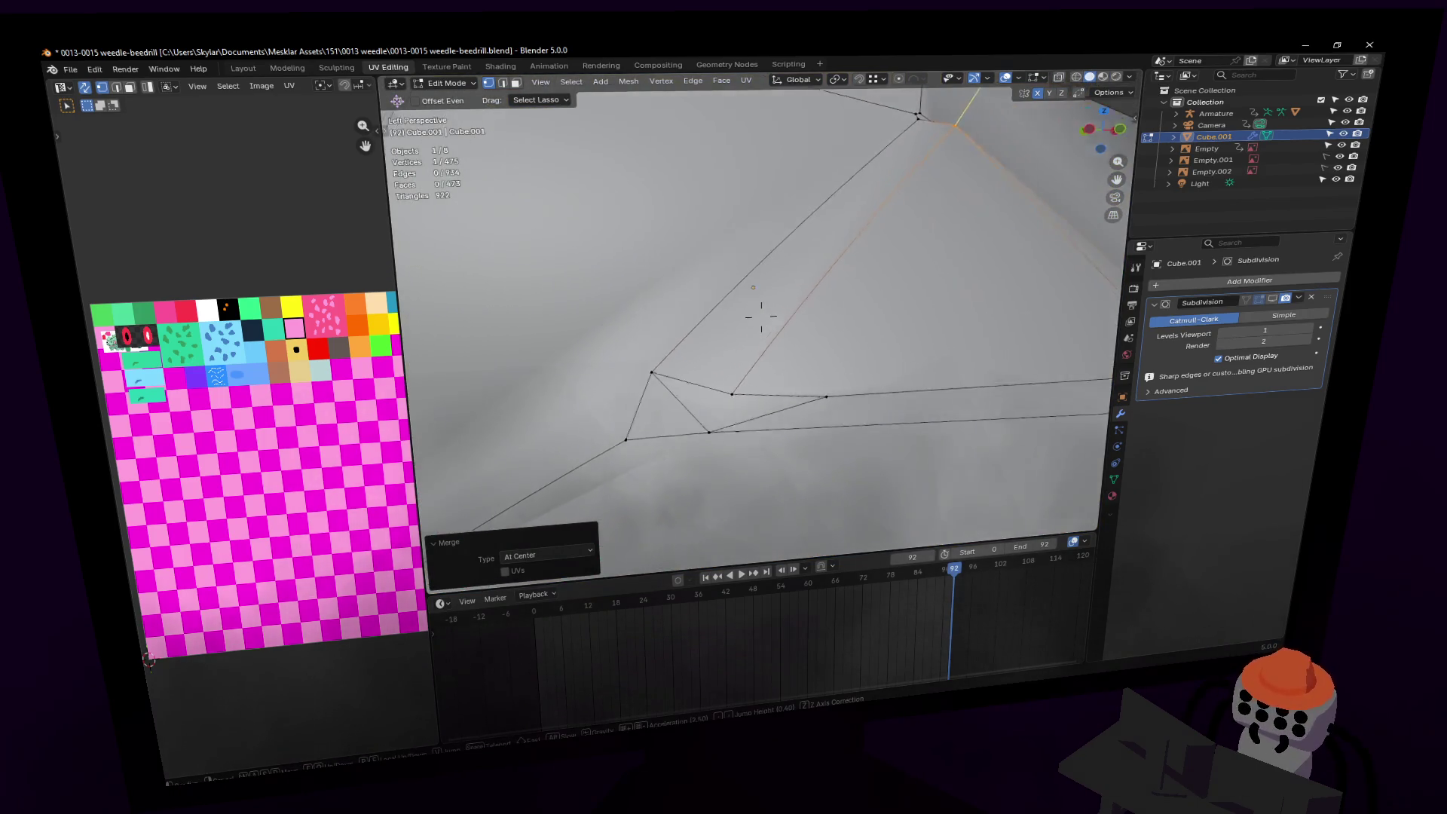
{"action": "key", "text": "w"}
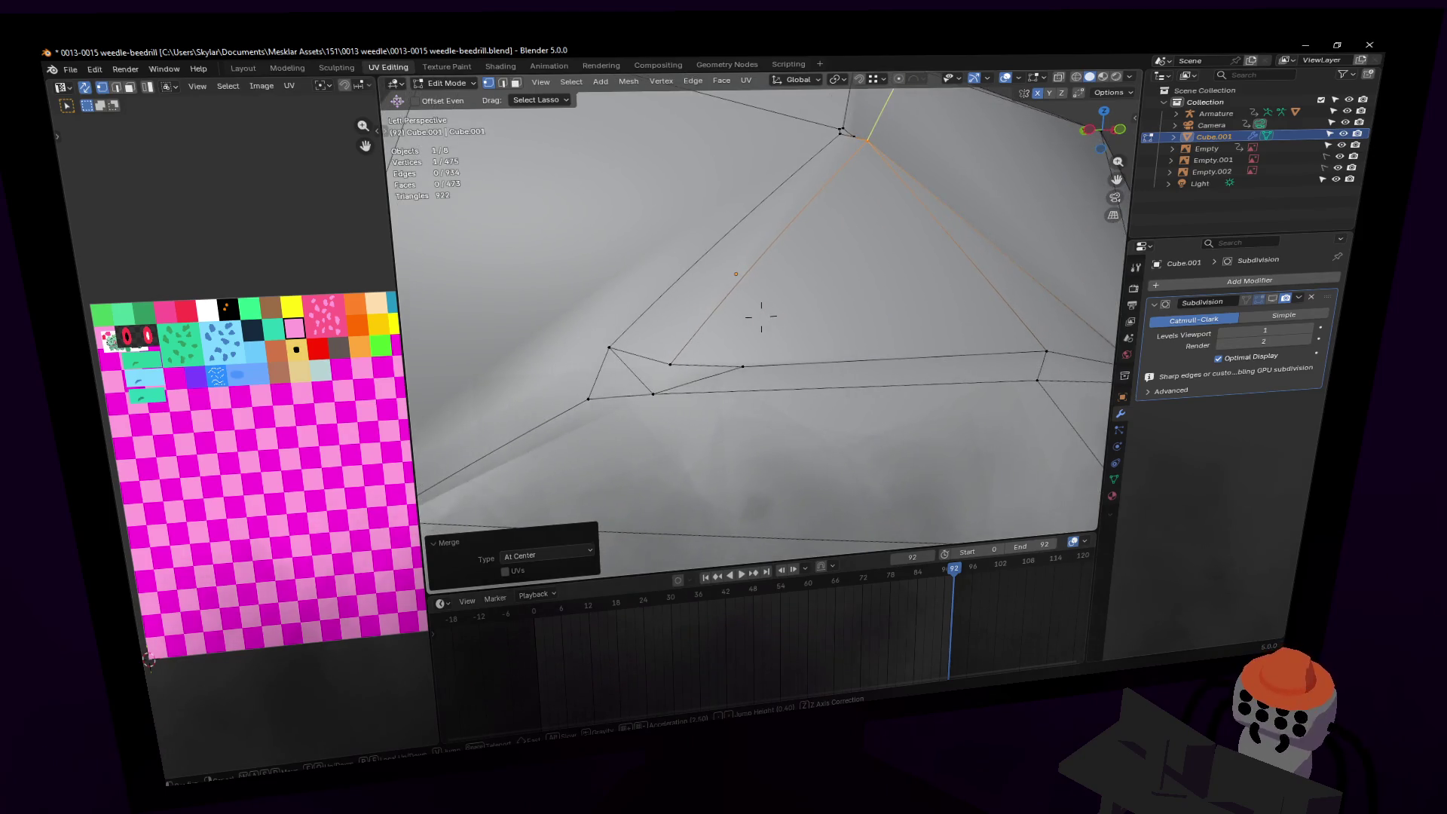
{"action": "key", "text": "w"}
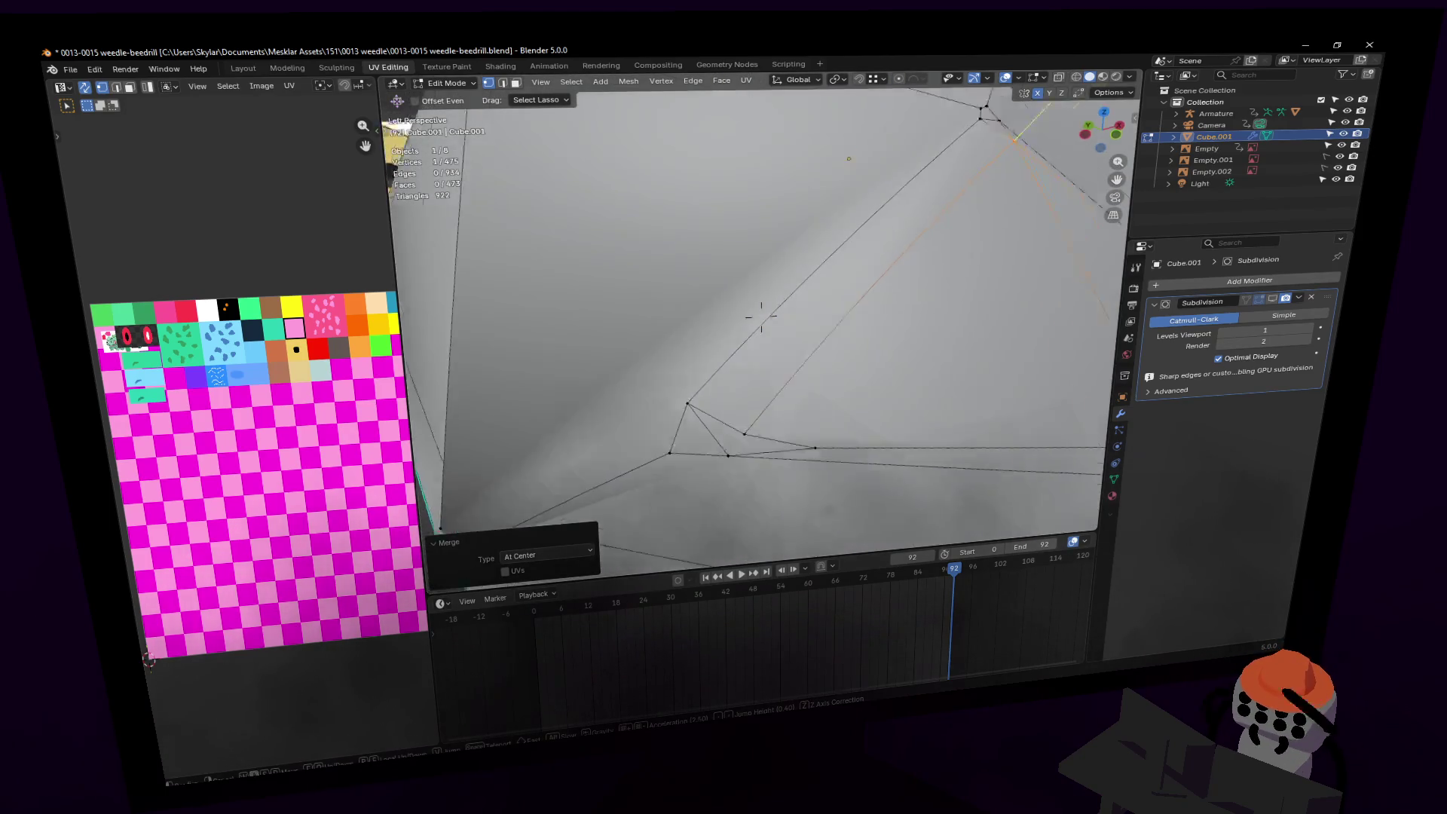
{"action": "left_click", "coordinate": [868, 333]}
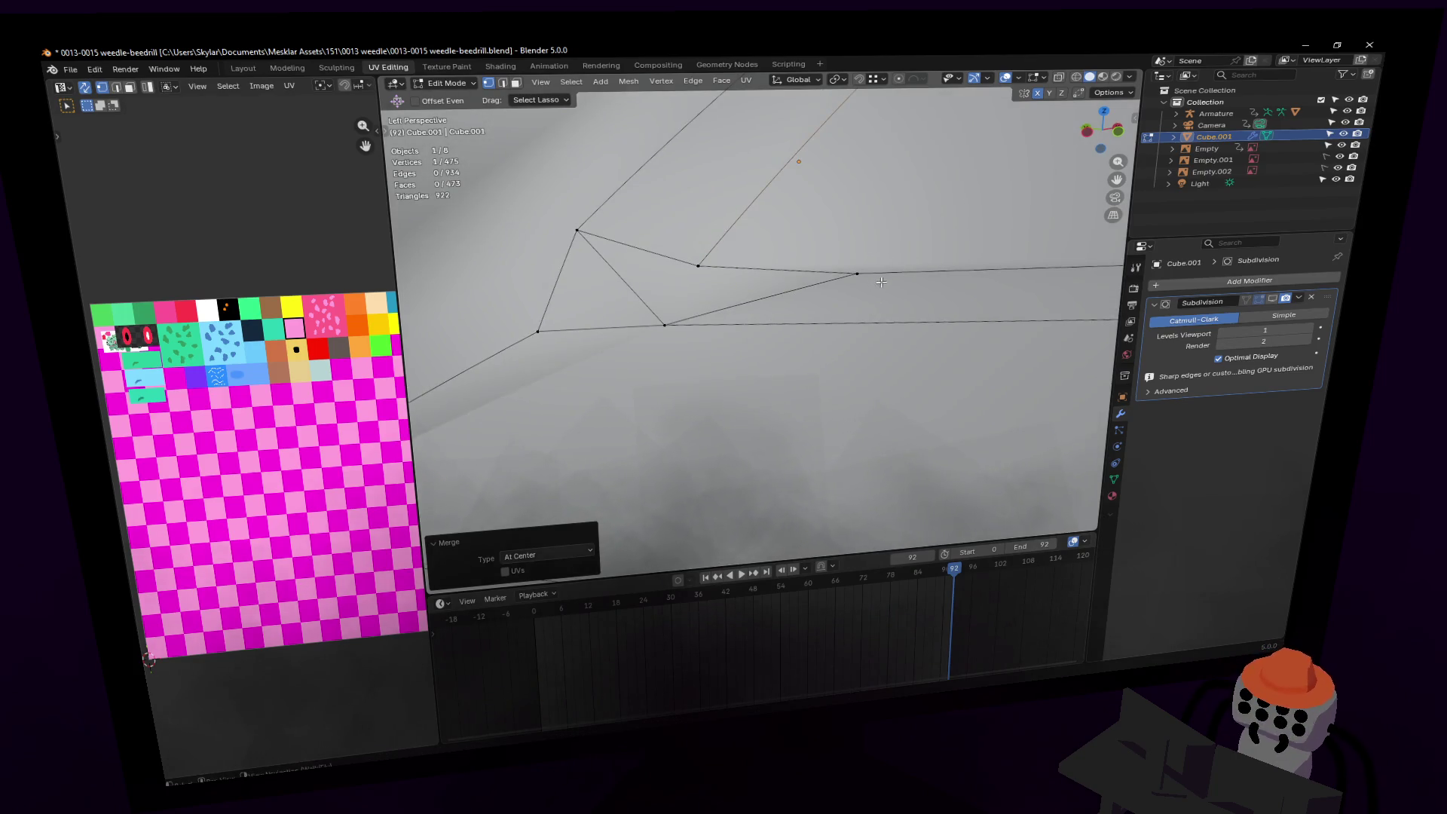
Step: Merge the two vertices at the black eye's corner At Center
{"action": "key", "text": "shift+v"}
{"action": "mouse_move", "coordinate": [871, 243]}
{"action": "left_mouse_down"}
{"action": "mouse_move", "coordinate": [686, 252]}
{"action": "mouse_move", "coordinate": [867, 271]}
{"action": "left_mouse_up"}
{"action": "right_click", "coordinate": [889, 255]}
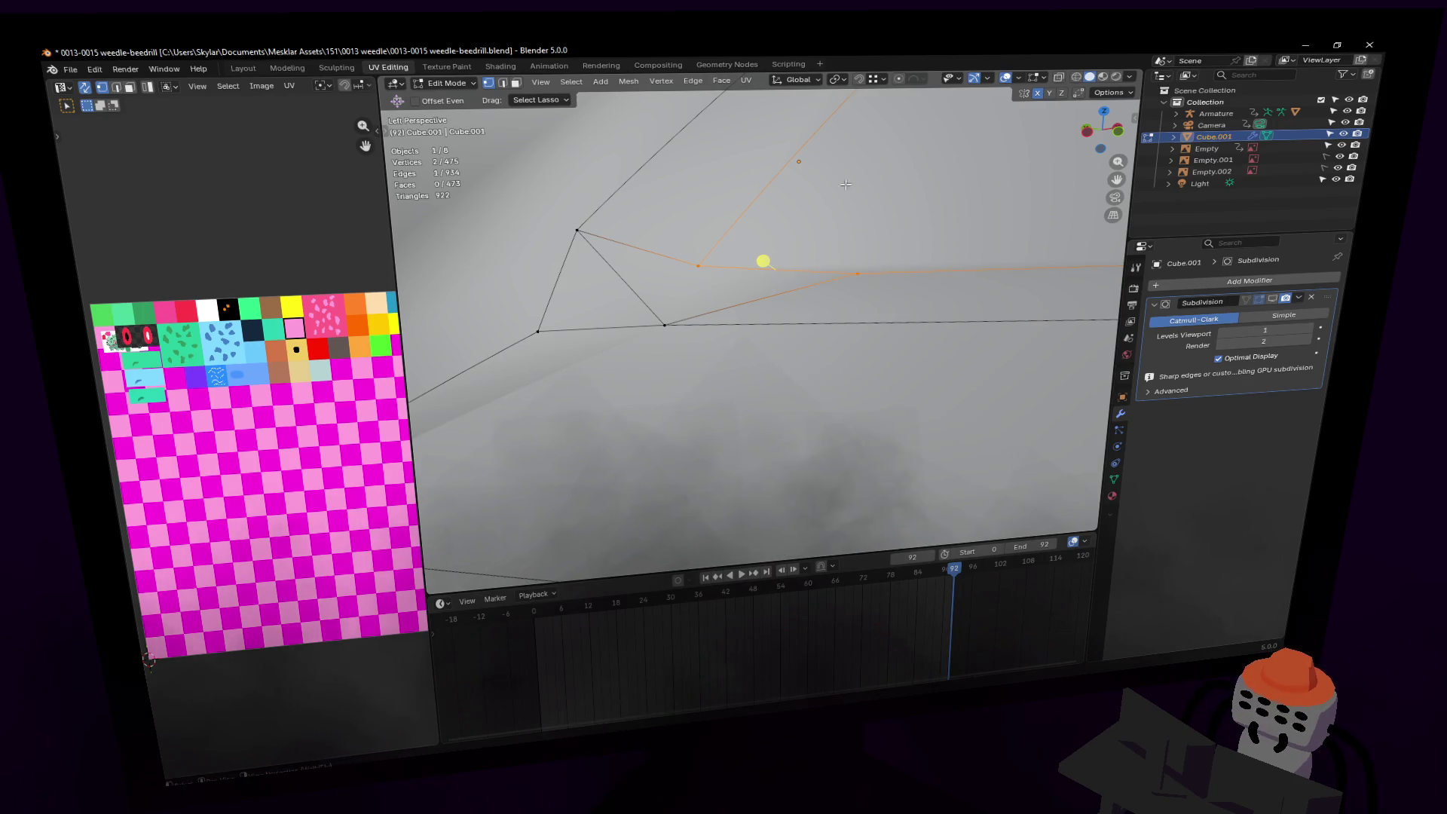
{"action": "scroll", "coordinate": [798, 234], "scroll_direction": "up", "scroll_amount": 5, "text": "shift"}
{"action": "key", "text": "m"}
{"action": "left_click", "coordinate": [795, 239]}
{"action": "key", "text": "shift+grave"}
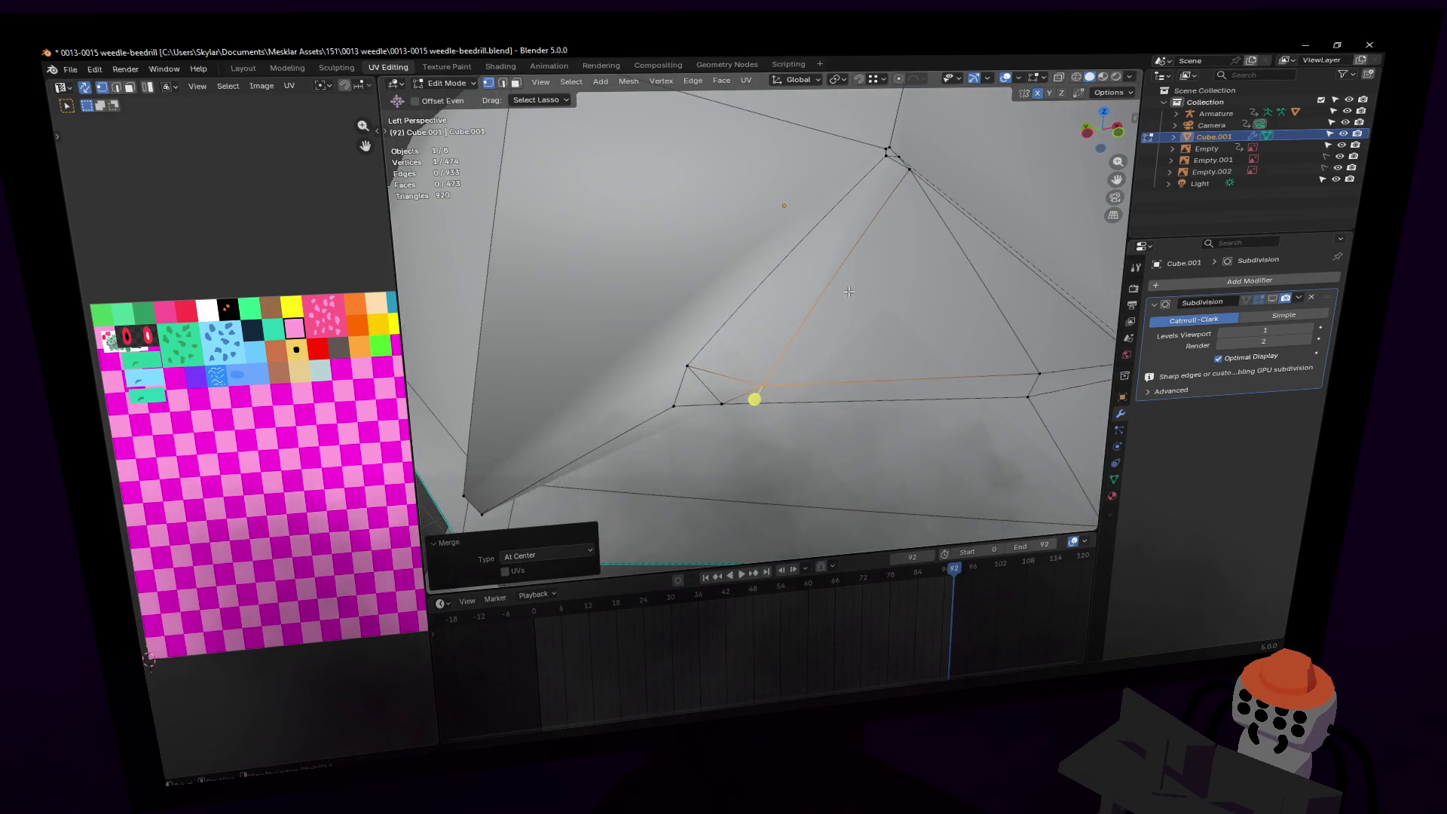
{"action": "key", "text": "Escape"}
{"action": "key", "text": "shift+grave"}
{"action": "key", "text": "Escape"}
Step: Return to Object Mode and preview the yellow Kakuna in Rendered shading
{"action": "left_click", "coordinate": [1104, 77]}
{"action": "key", "text": "Tab"}
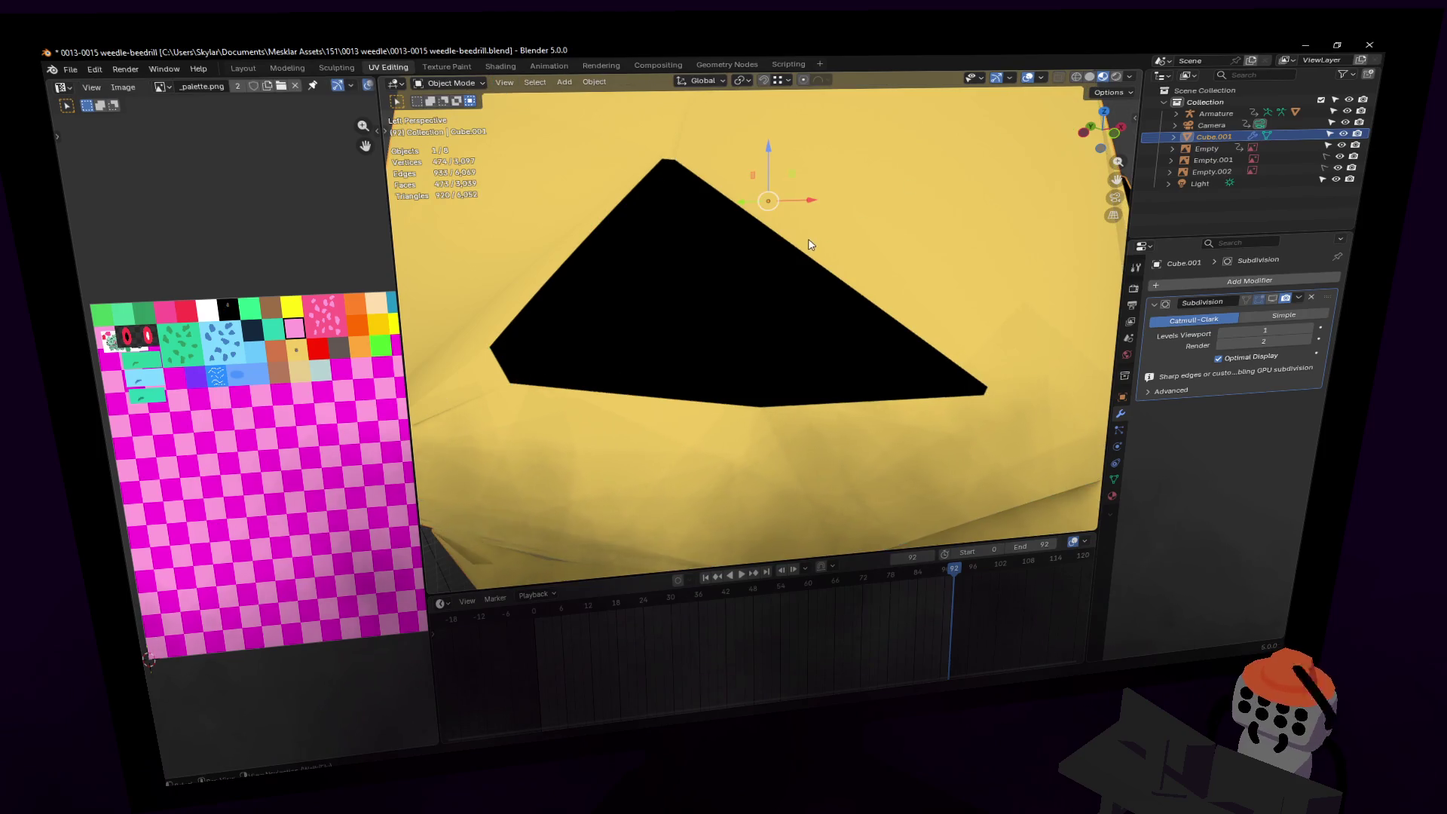
{"action": "left_click", "coordinate": [1117, 77]}
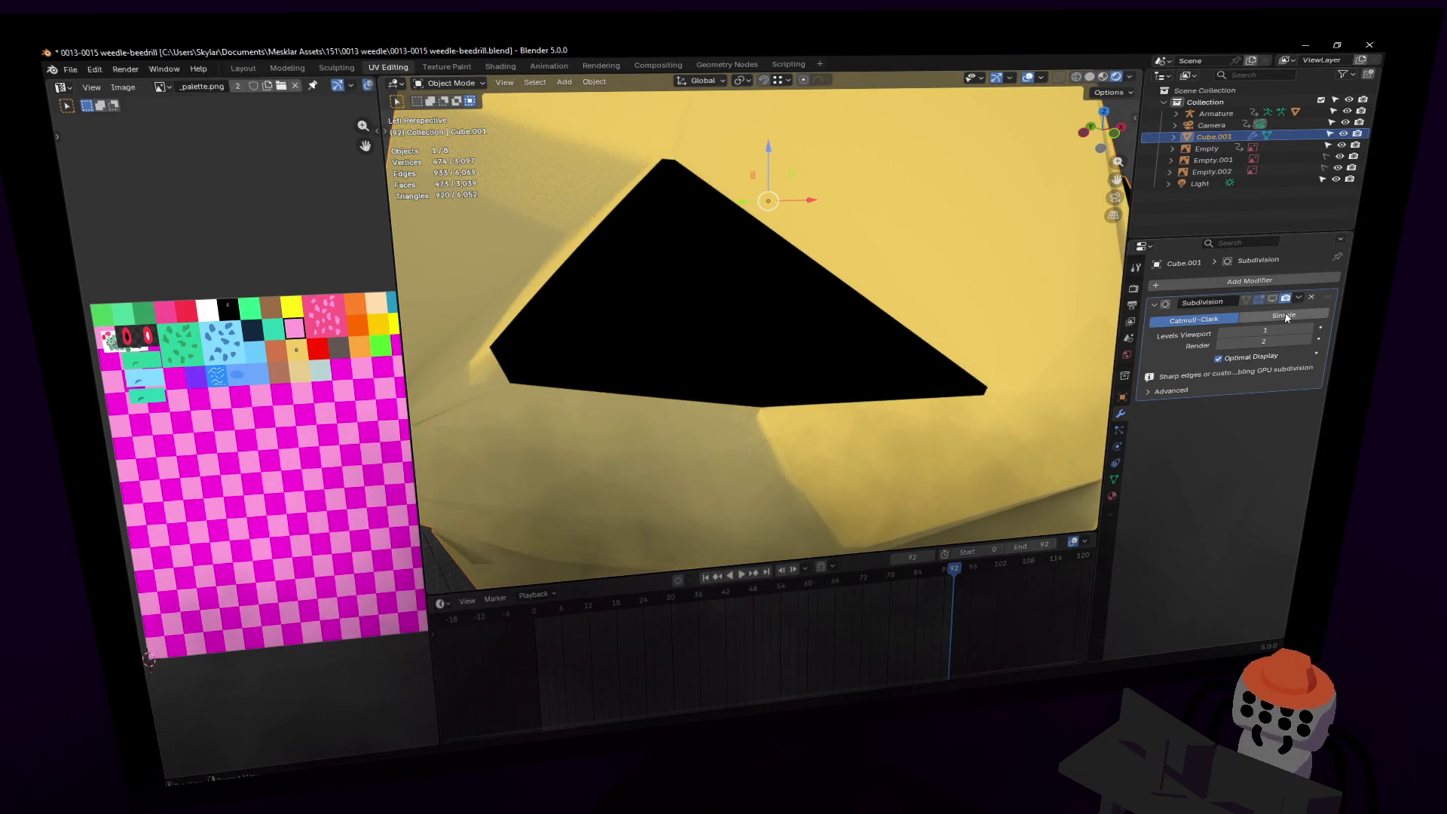
Step: Enable the Subdivision viewport preview and select the long face along the eye edge in face mode
{"action": "left_click", "coordinate": [1271, 299]}
{"action": "middle_click_drag", "start_coordinate": [573, 377], "coordinate": [644, 381]}
{"action": "key", "text": "Tab"}
{"action": "scroll", "coordinate": [643, 380], "scroll_direction": "up", "scroll_amount": 2}
{"action": "key", "text": "3"}
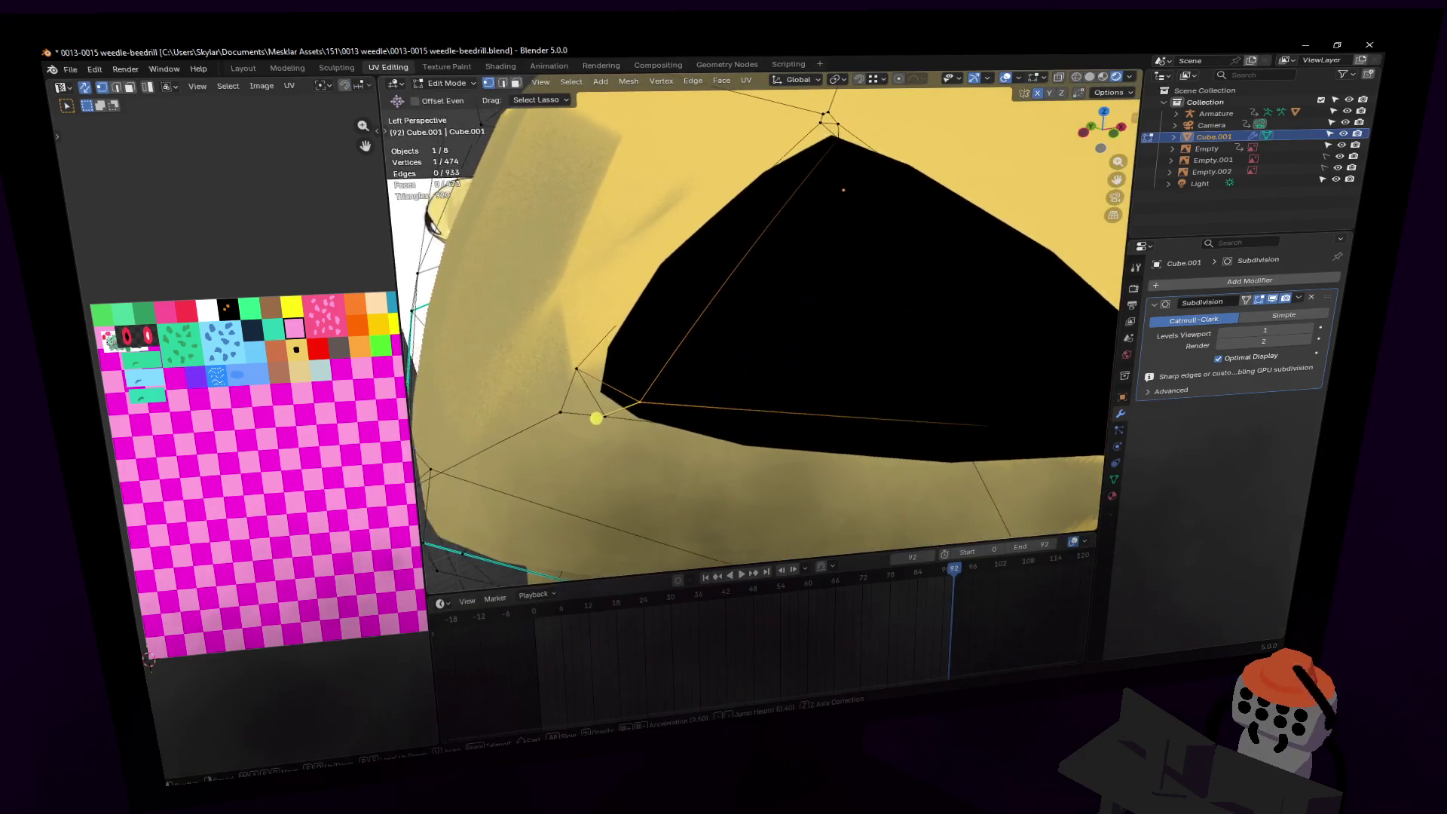
{"action": "scroll", "coordinate": [838, 160], "scroll_direction": "up", "scroll_amount": 2}
{"action": "left_click", "coordinate": [829, 130]}
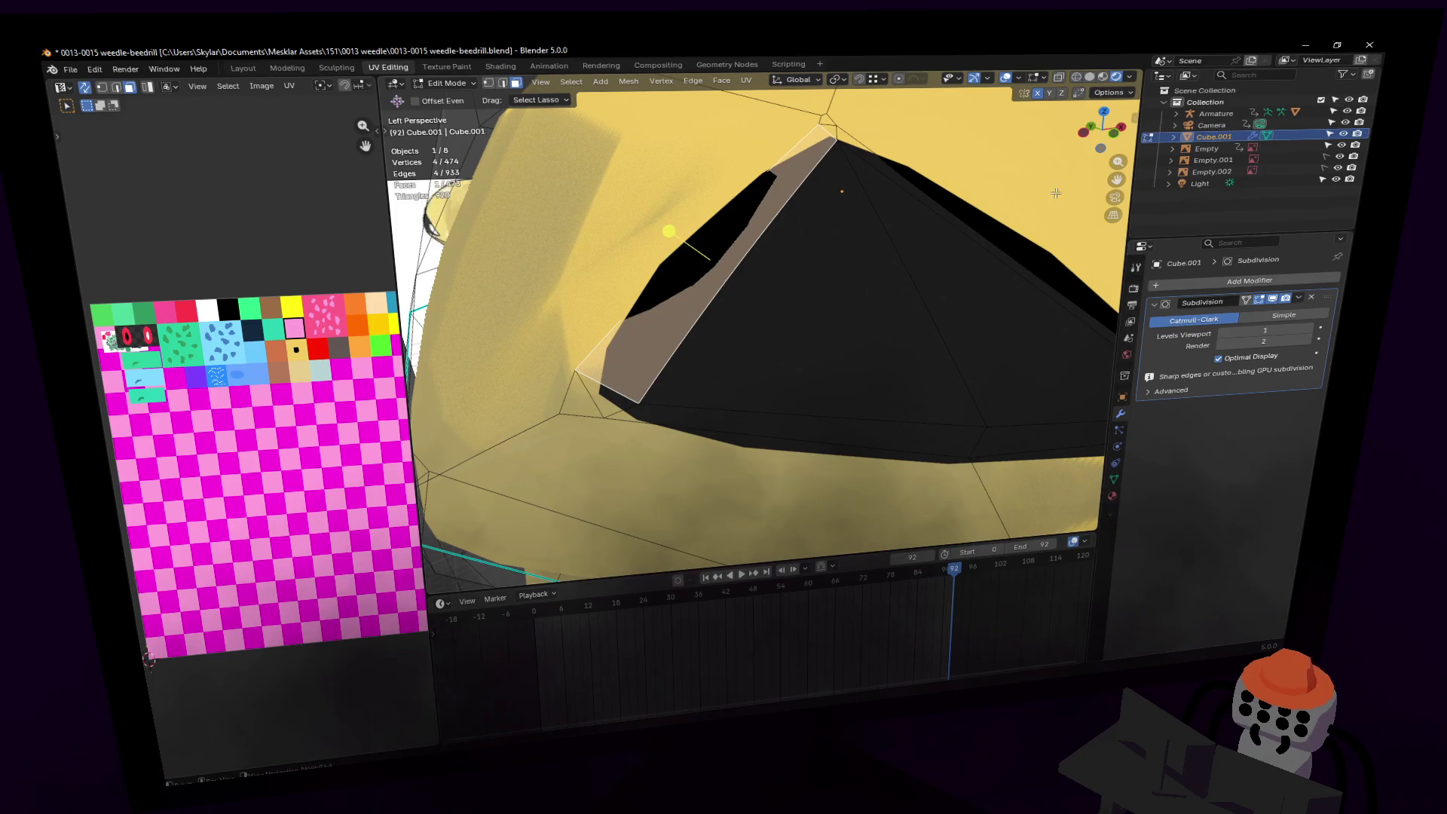
Step: Switch to Material Preview and hide subdivision smoothing while in Edit Mode
{"action": "left_click", "coordinate": [1102, 77]}
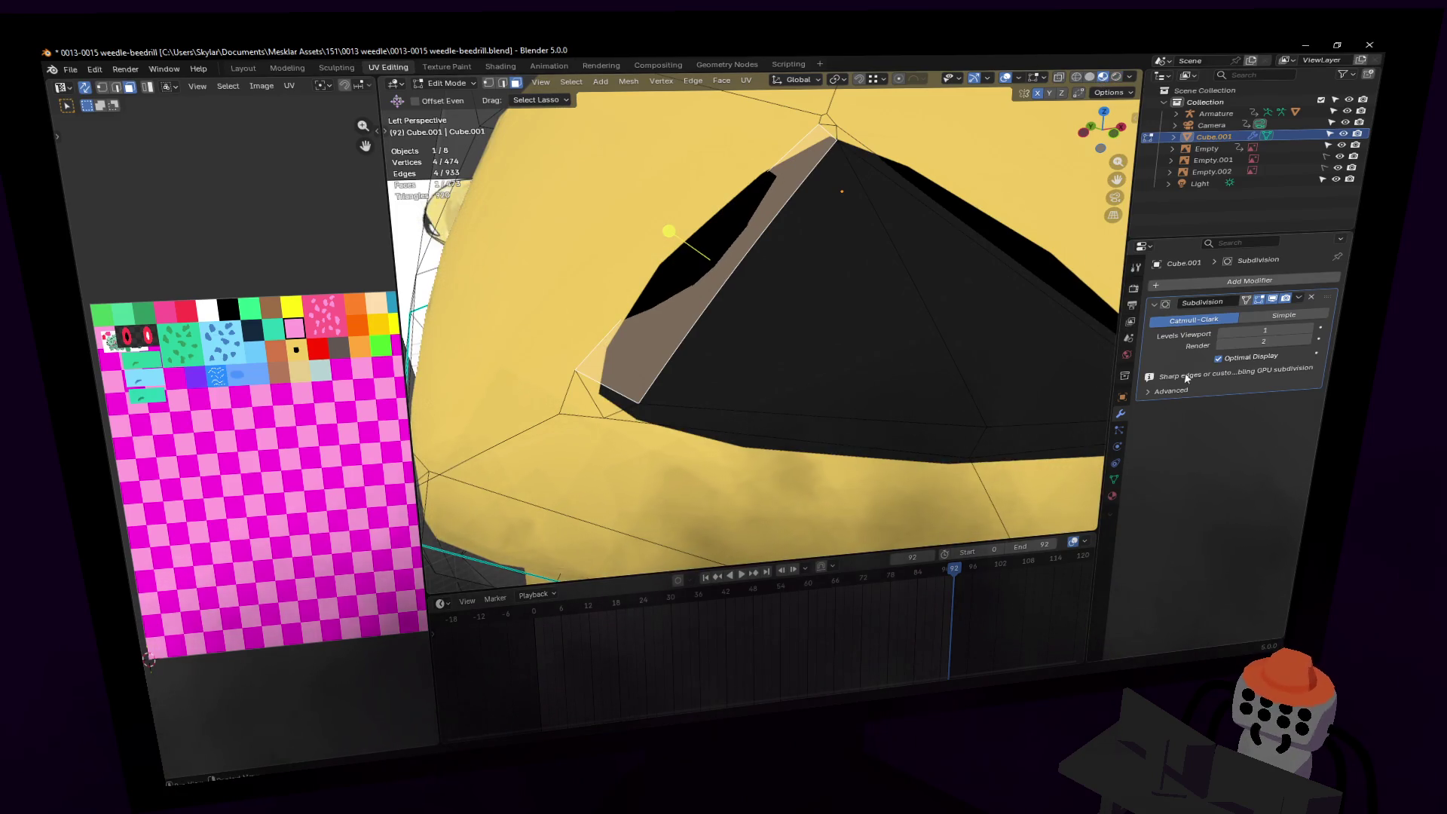
{"action": "left_click", "coordinate": [1259, 298]}
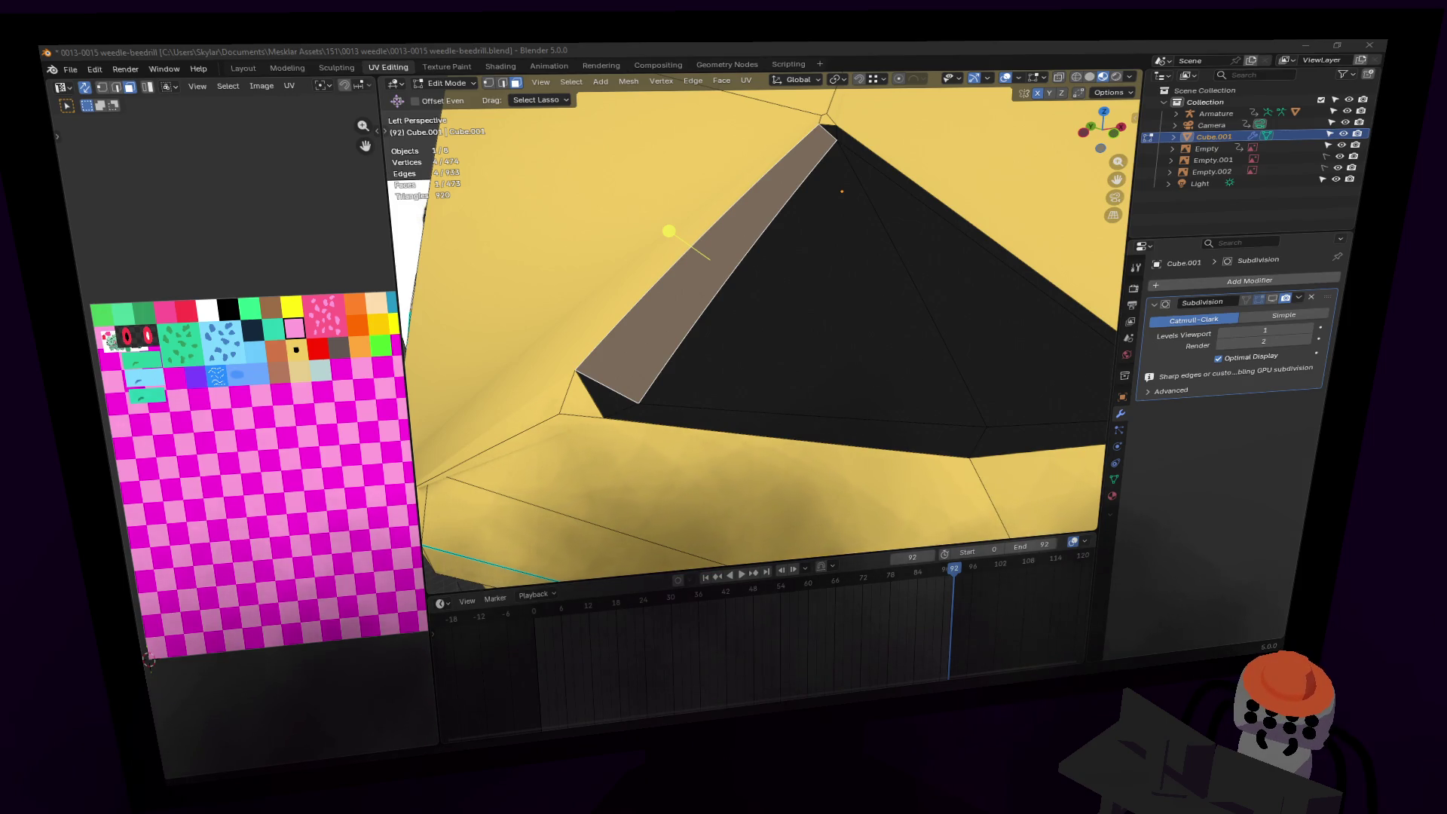
{"action": "key", "text": "alt+Tab"}
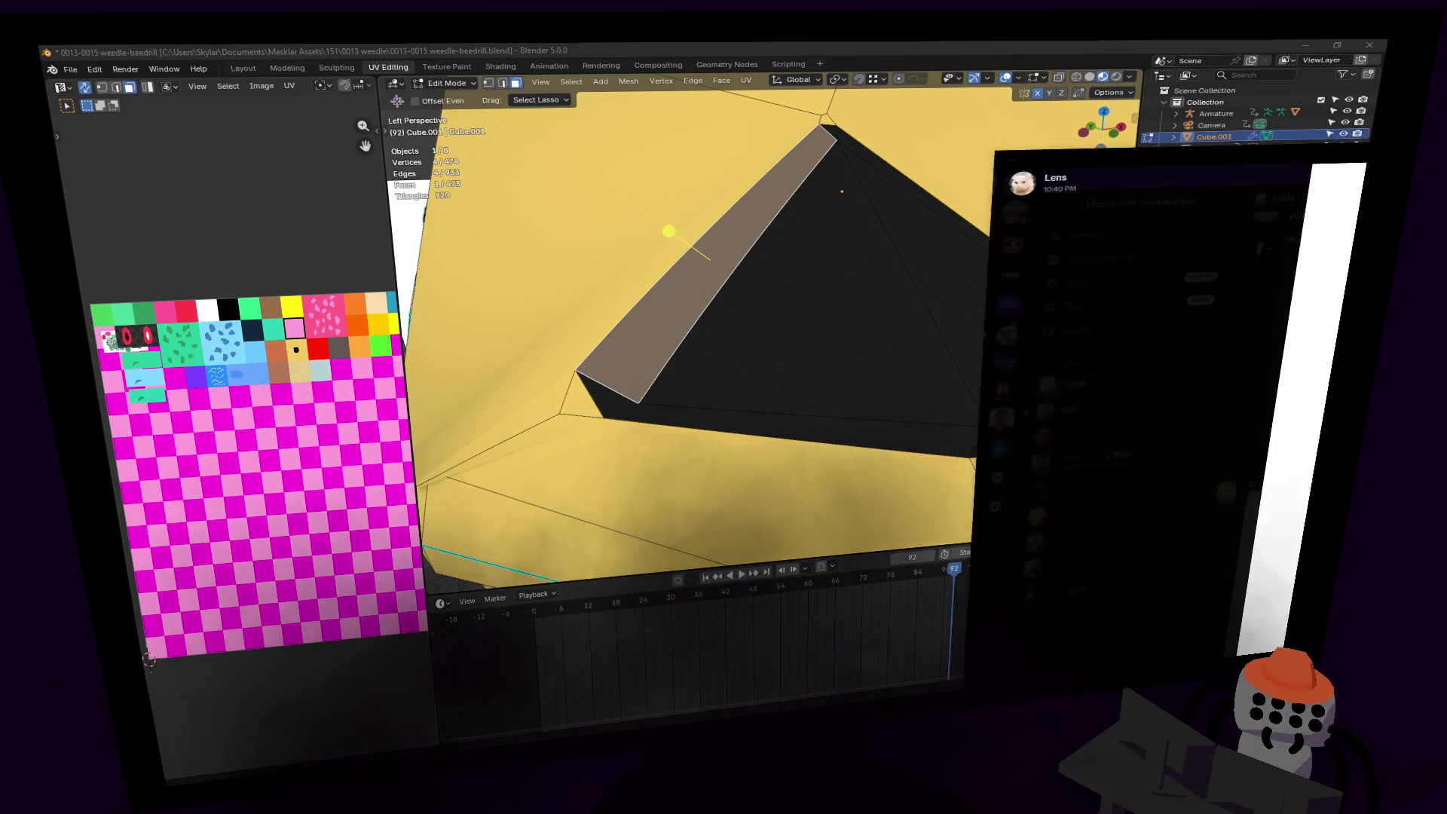
{"action": "left_click", "coordinate": [978, 146]}
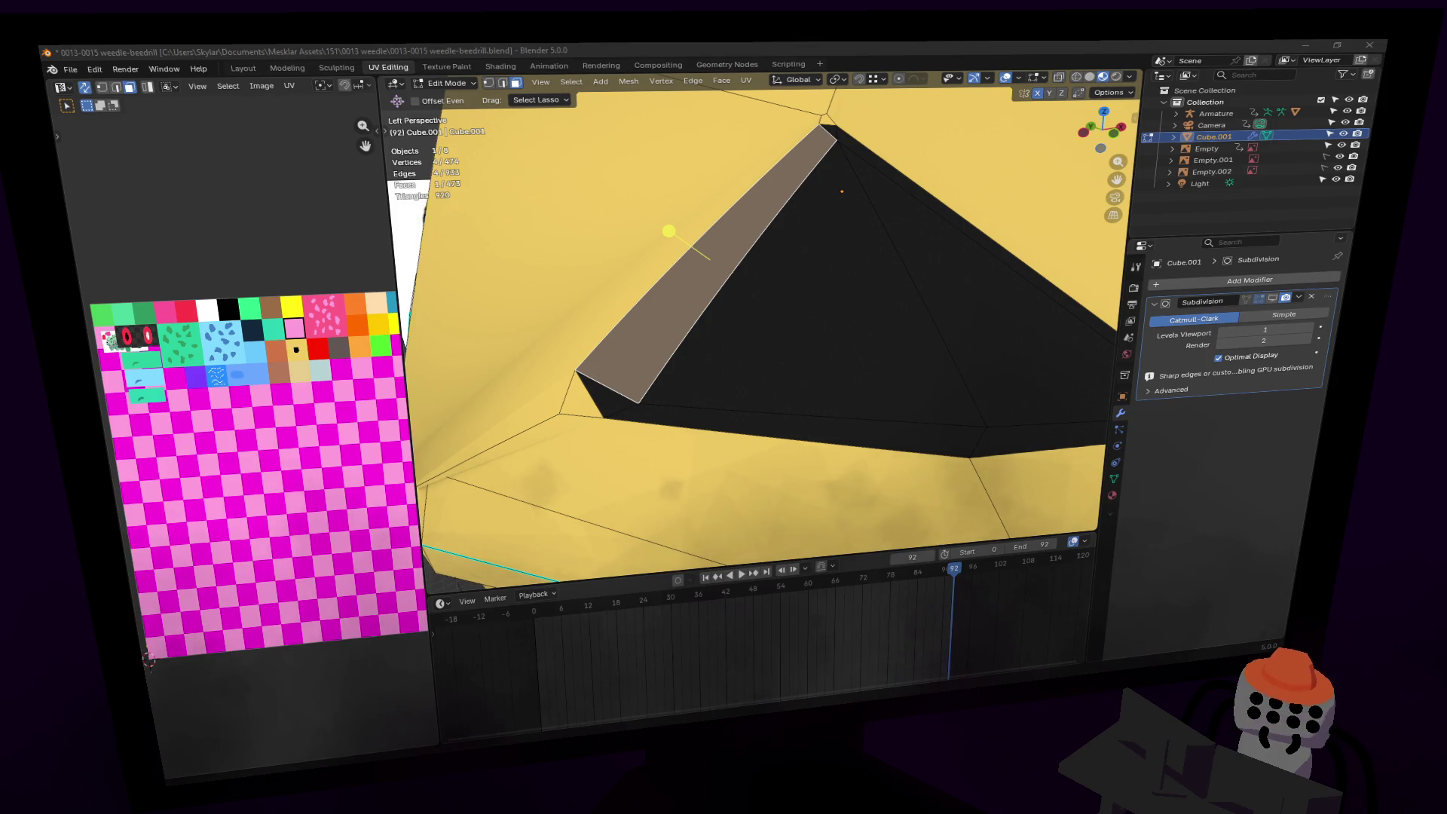
{"action": "scroll", "coordinate": [763, 303], "scroll_direction": "down", "scroll_amount": 6}
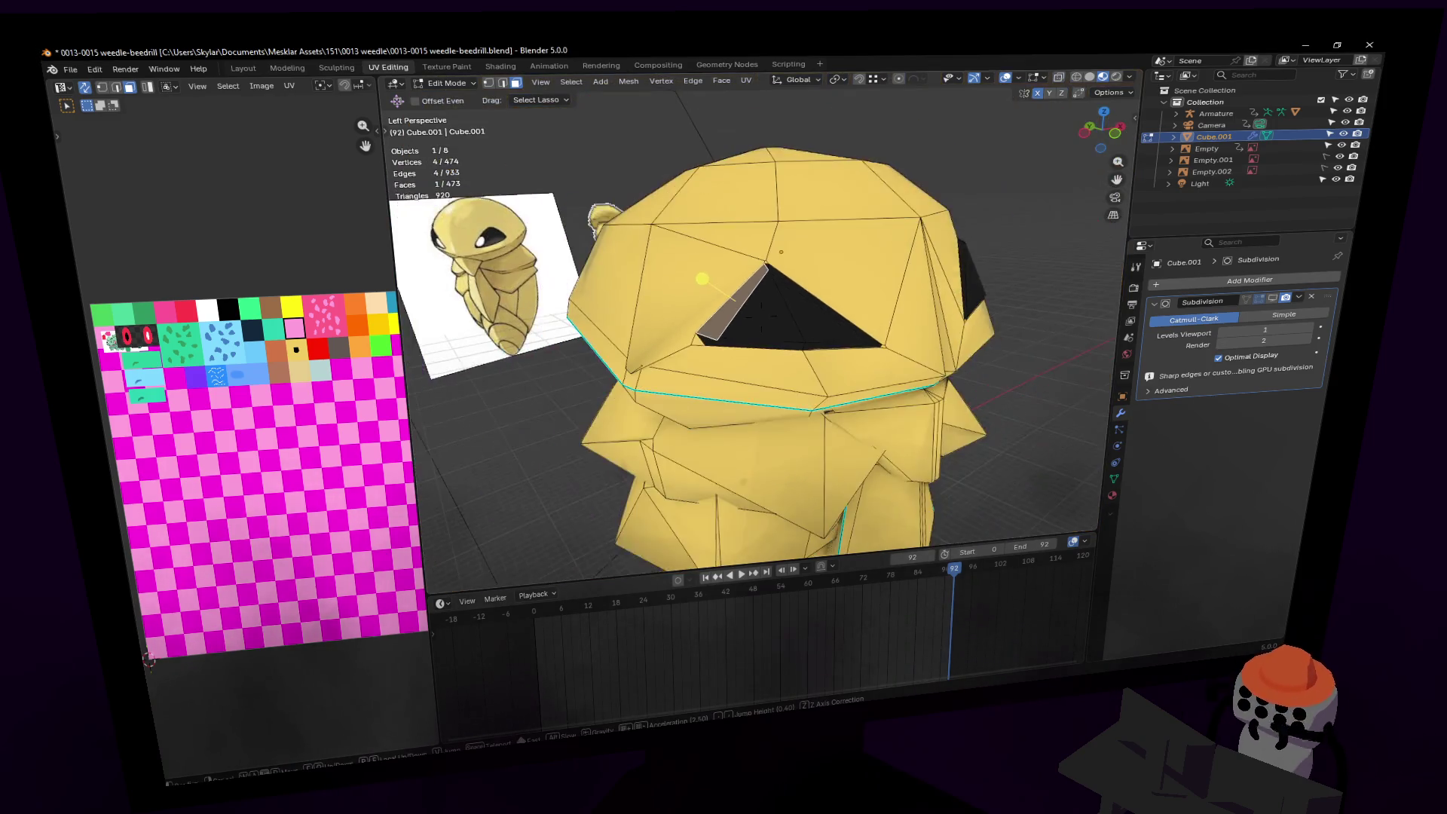
Step: Show subdivision smoothing in Edit Mode and bring the eye socket into view
{"action": "left_click", "coordinate": [1271, 299]}
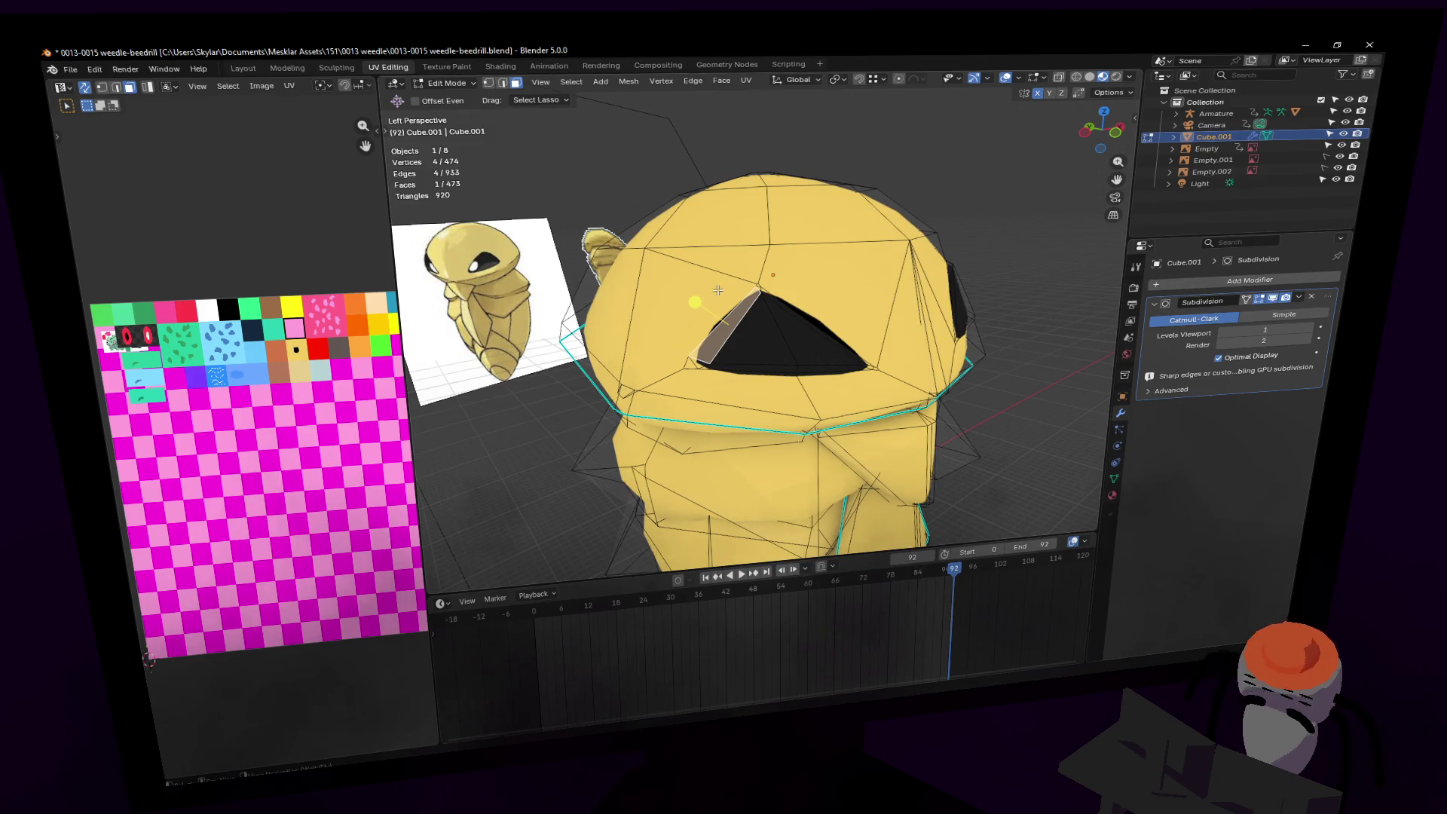
{"action": "scroll", "coordinate": [731, 289], "scroll_direction": "up", "scroll_amount": 2}
{"action": "scroll", "coordinate": [762, 309], "scroll_direction": "up", "scroll_amount": 1}
{"action": "key", "text": "ctrl+r"}
{"action": "key", "text": "Escape"}
{"action": "right_click", "coordinate": [765, 329]}
{"action": "key", "text": "Escape"}
{"action": "key", "text": "shift+grave"}
{"action": "key", "text": "d"}
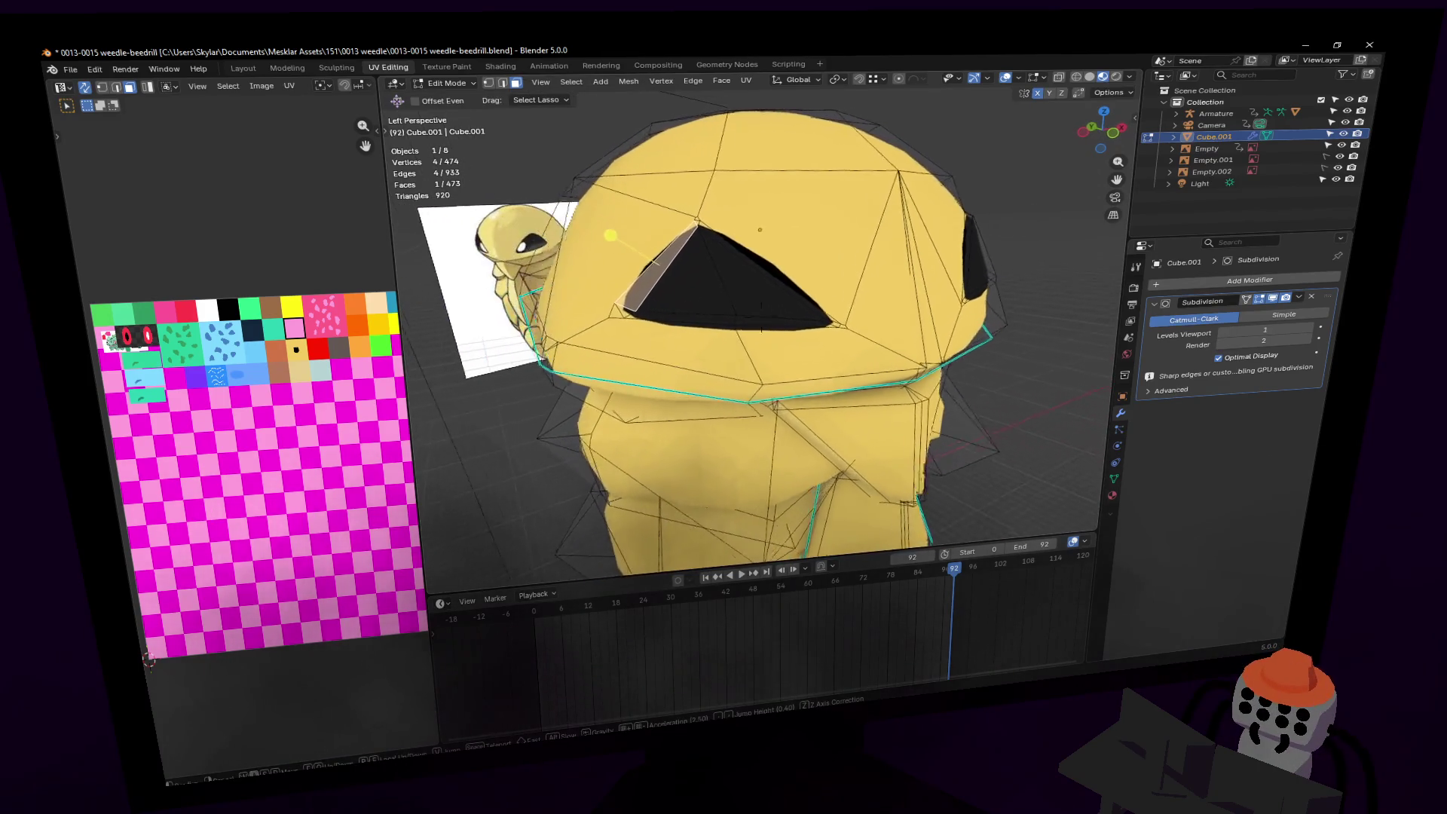
{"action": "left_click", "coordinate": [1065, 213]}
{"action": "middle_click_drag", "start_coordinate": [1043, 223], "coordinate": [919, 237]}
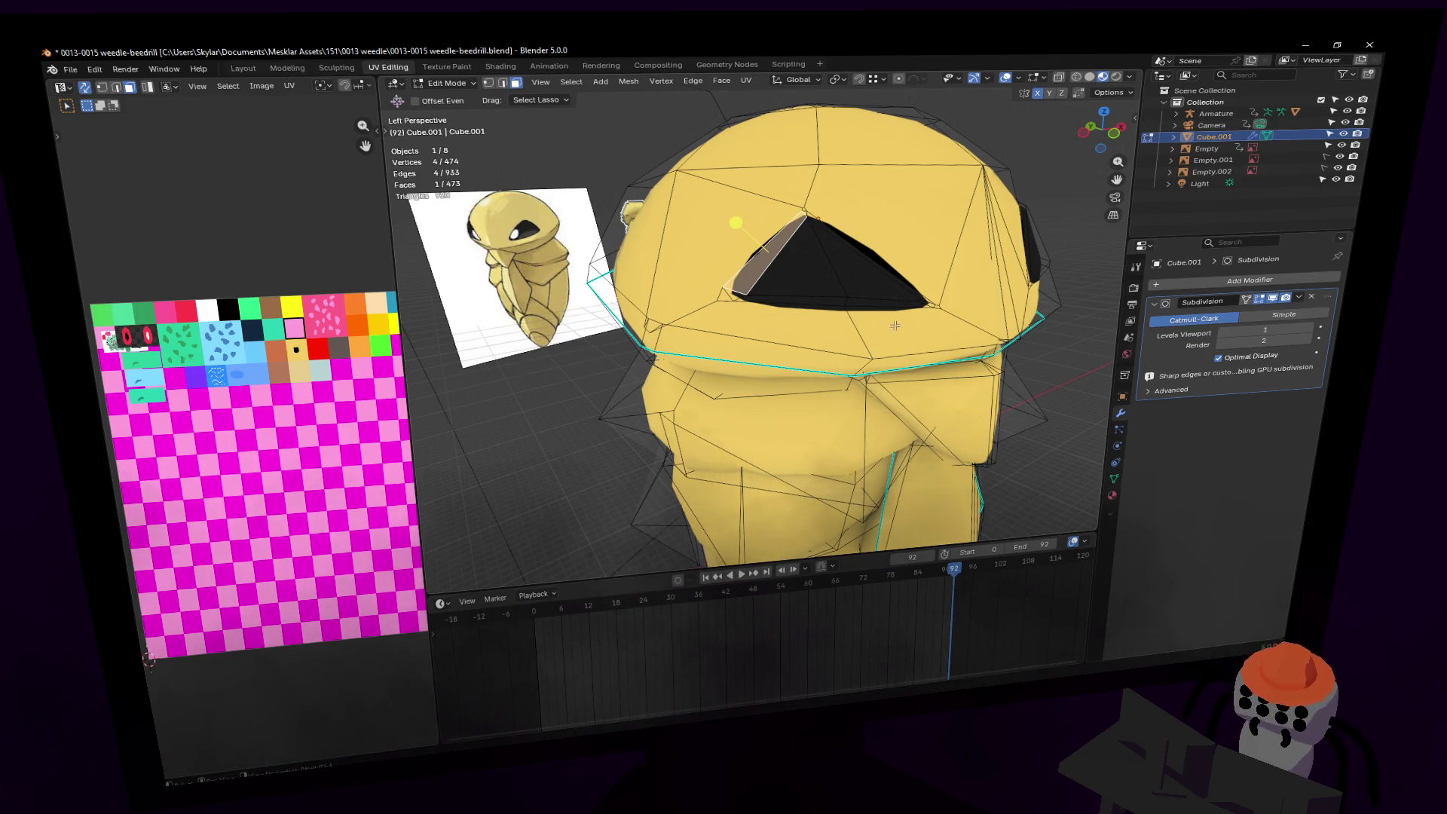
{"action": "key", "text": "shift+grave"}
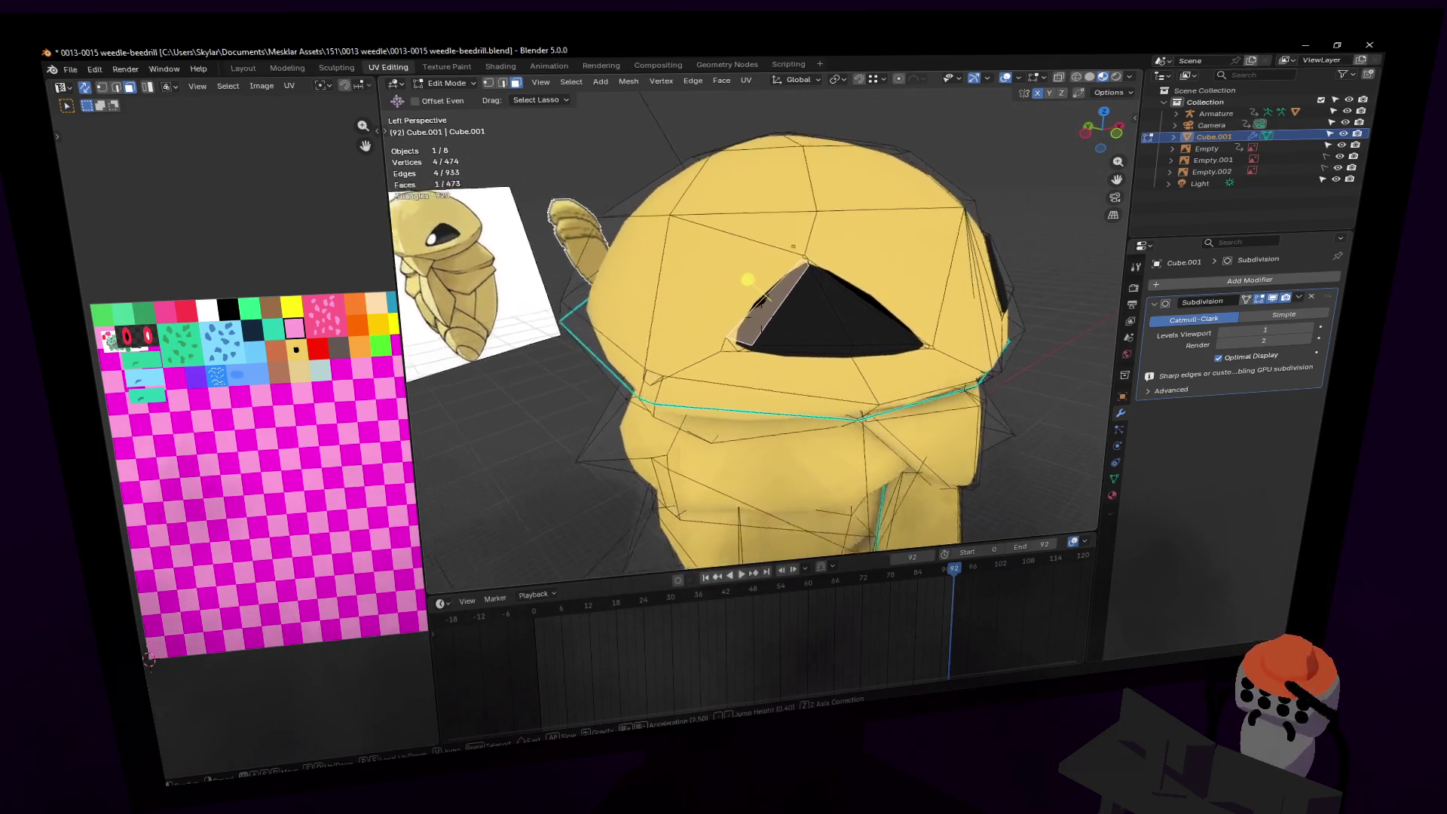
{"action": "key", "text": "w"}
{"action": "left_click", "coordinate": [799, 285]}
Step: In vertex mode, raise an edge on the side of the Kakuna's head
{"action": "key", "text": "1"}
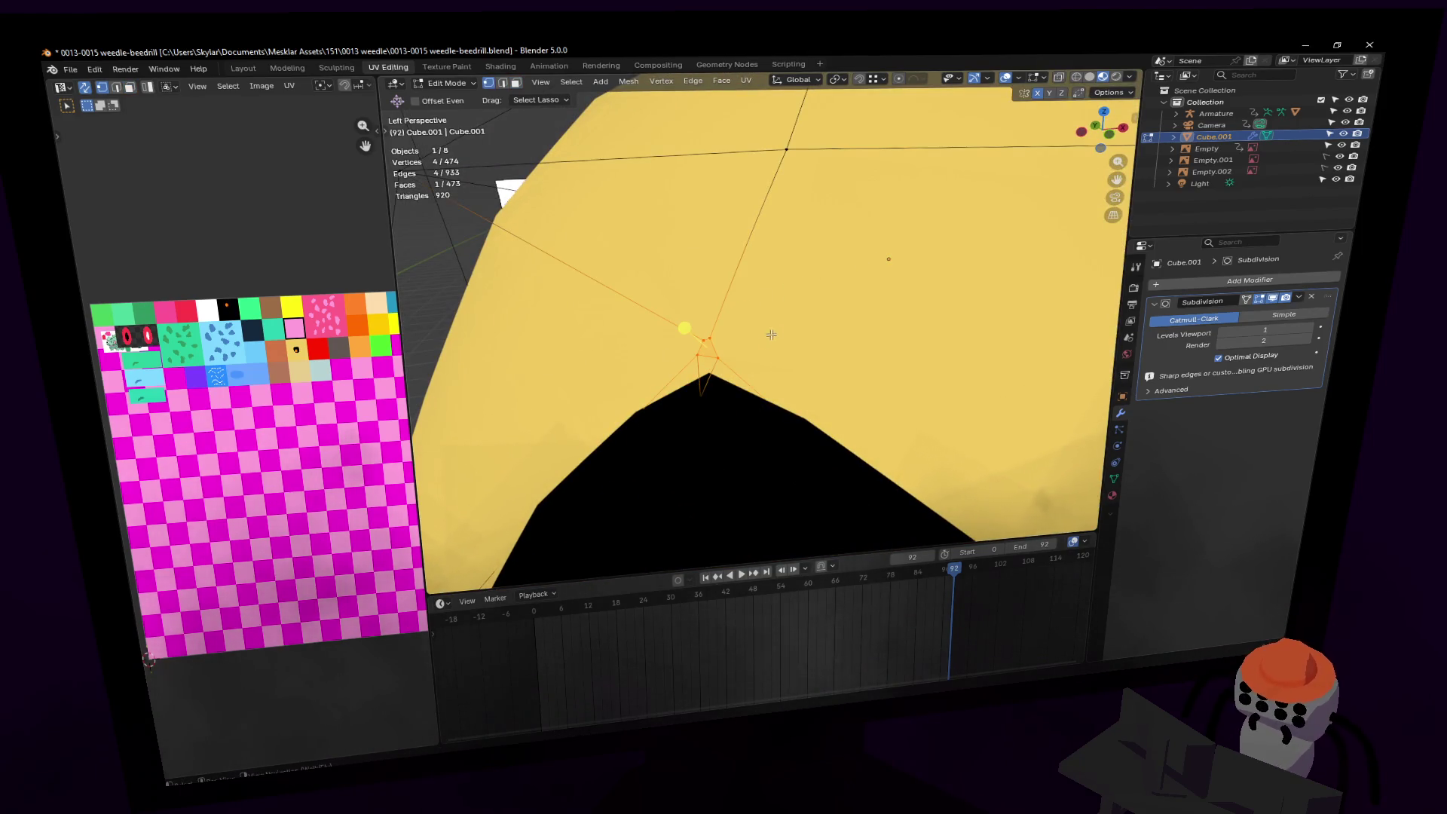
{"action": "key", "text": "s"}
{"action": "right_click", "coordinate": [899, 274]}
{"action": "key", "text": "shift+grave"}
{"action": "key", "text": "s"}
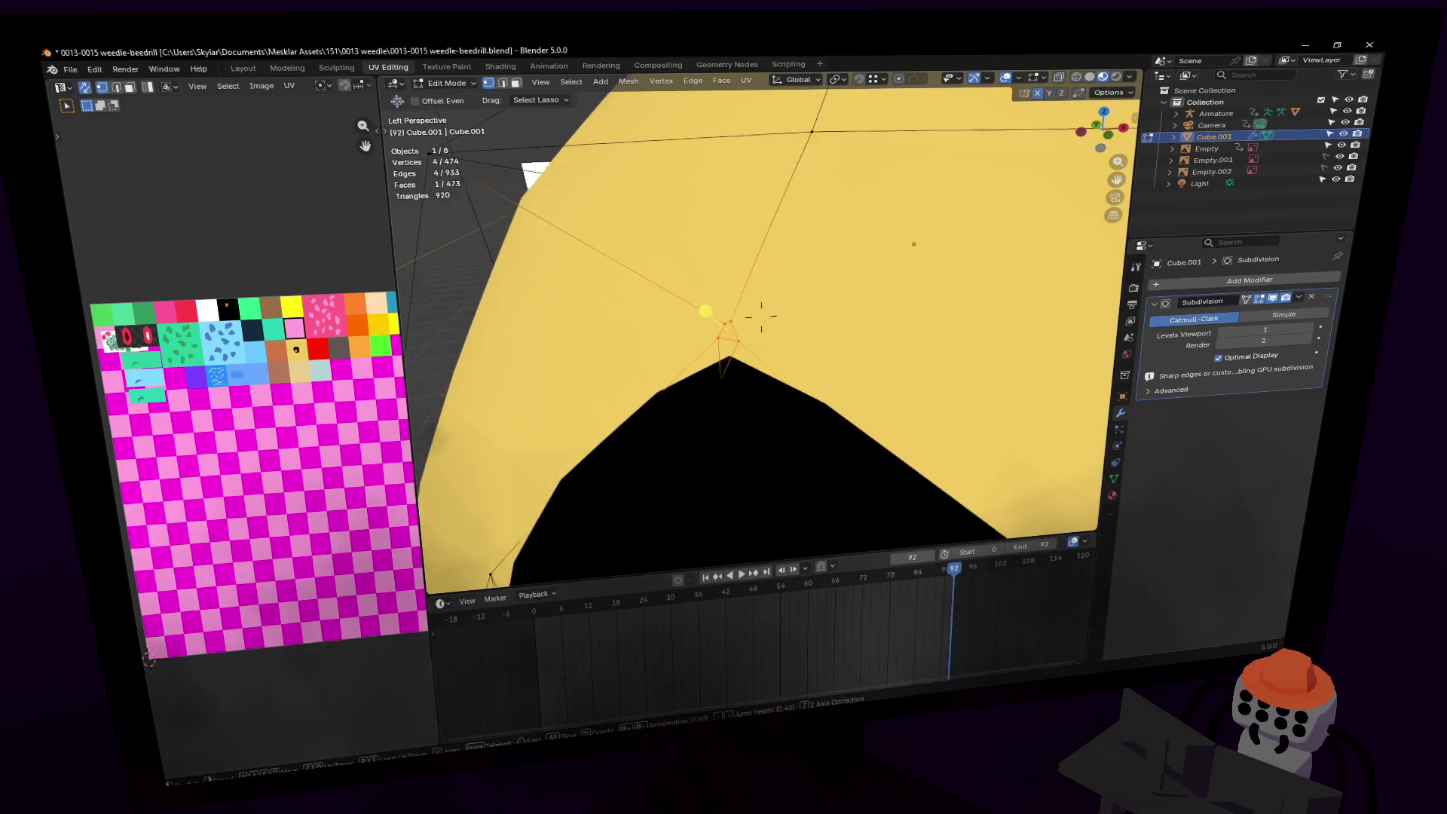
{"action": "left_click", "coordinate": [879, 310]}
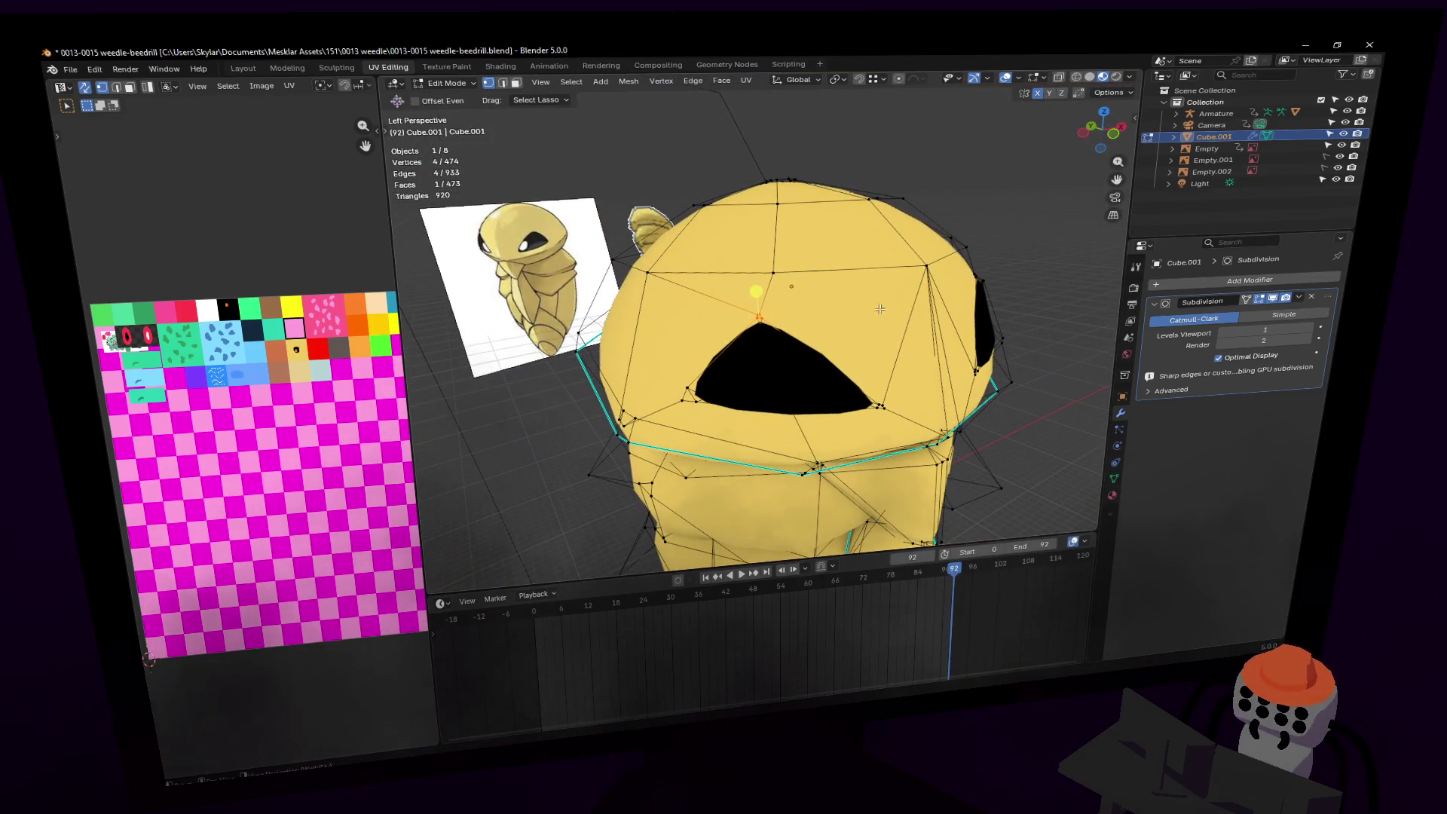
{"action": "key", "text": "shift+grave"}
{"action": "middle_click_drag", "start_coordinate": [753, 332], "coordinate": [844, 334]}
{"action": "scroll", "coordinate": [844, 334], "scroll_direction": "up", "scroll_amount": 5}
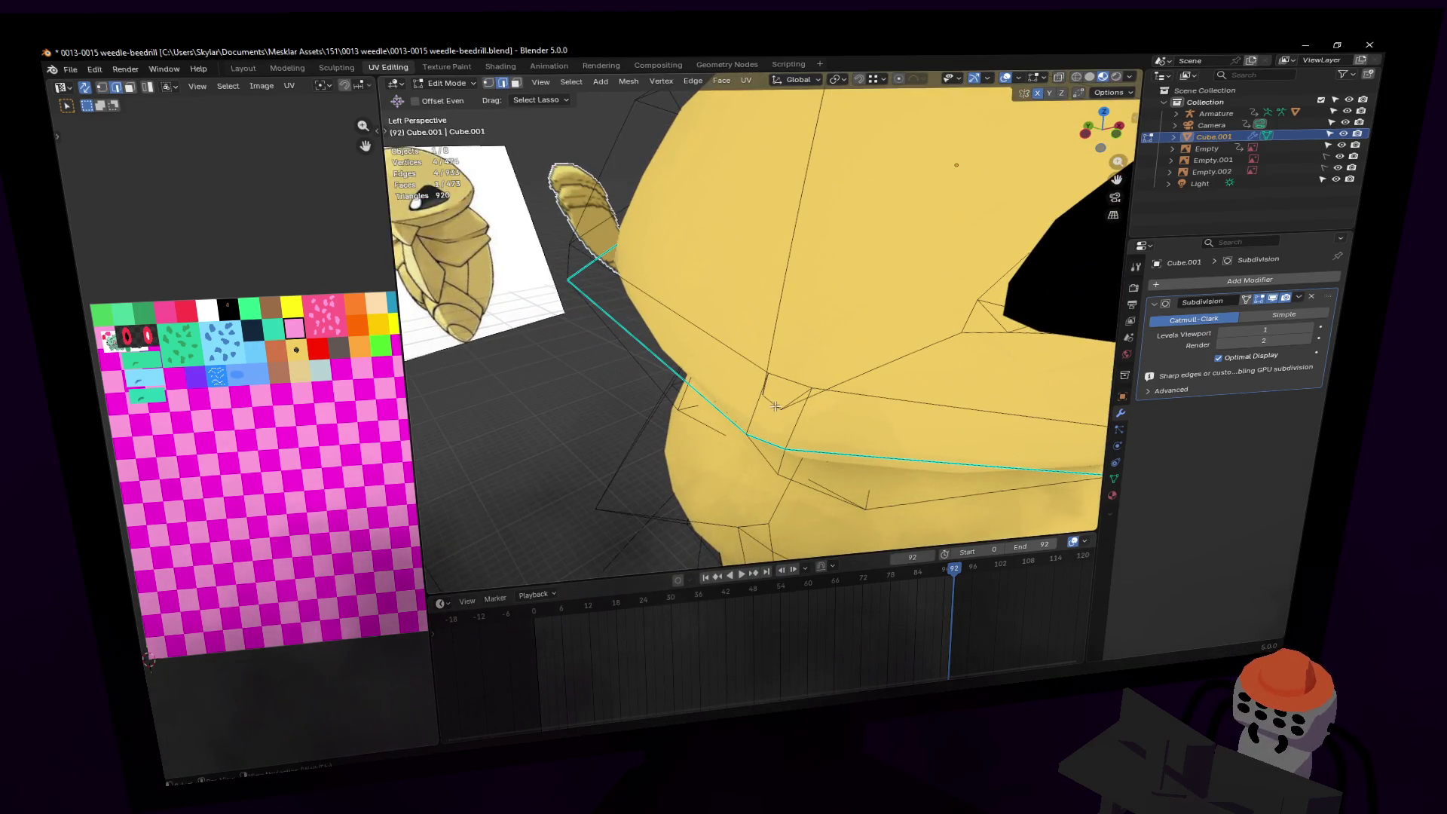
{"action": "left_click", "coordinate": [775, 406]}
{"action": "key", "text": "g"}
{"action": "left_click", "coordinate": [839, 338]}
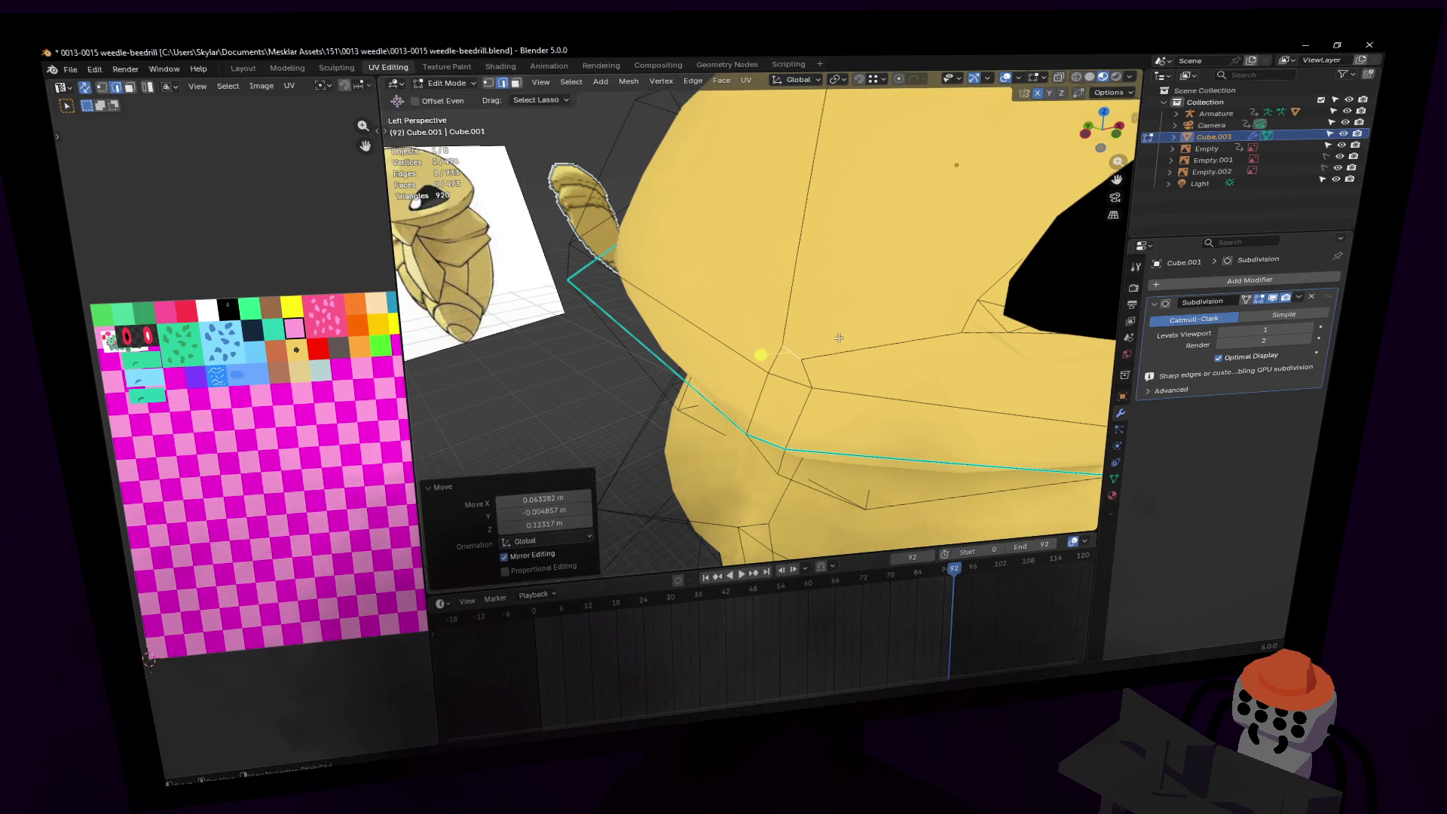
Step: Nudge the selected head vertices slightly from a side view
{"action": "key", "text": "shift+grave"}
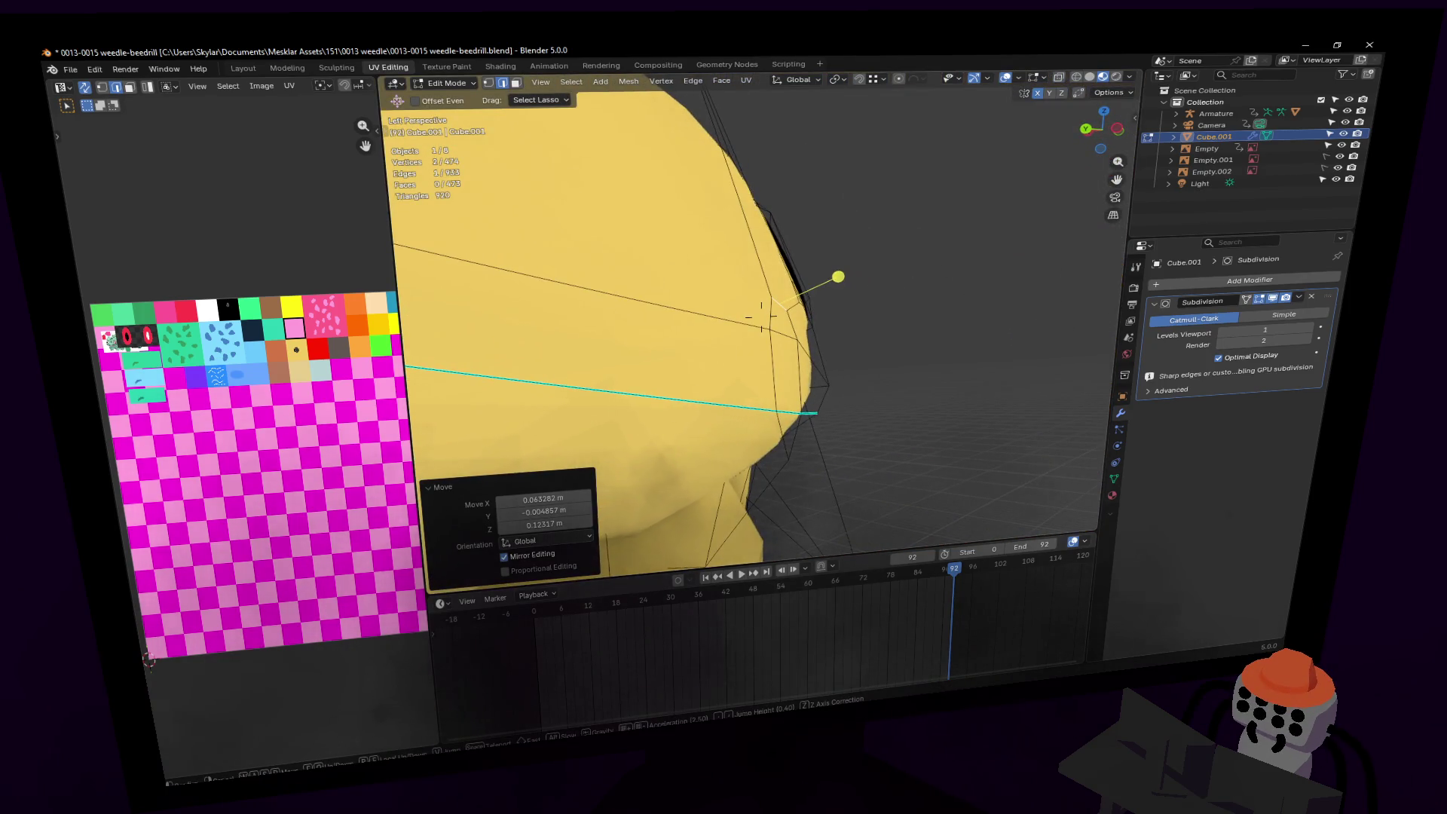
{"action": "mouse_move", "coordinate": [761, 316]}
{"action": "left_click", "coordinate": [751, 373]}
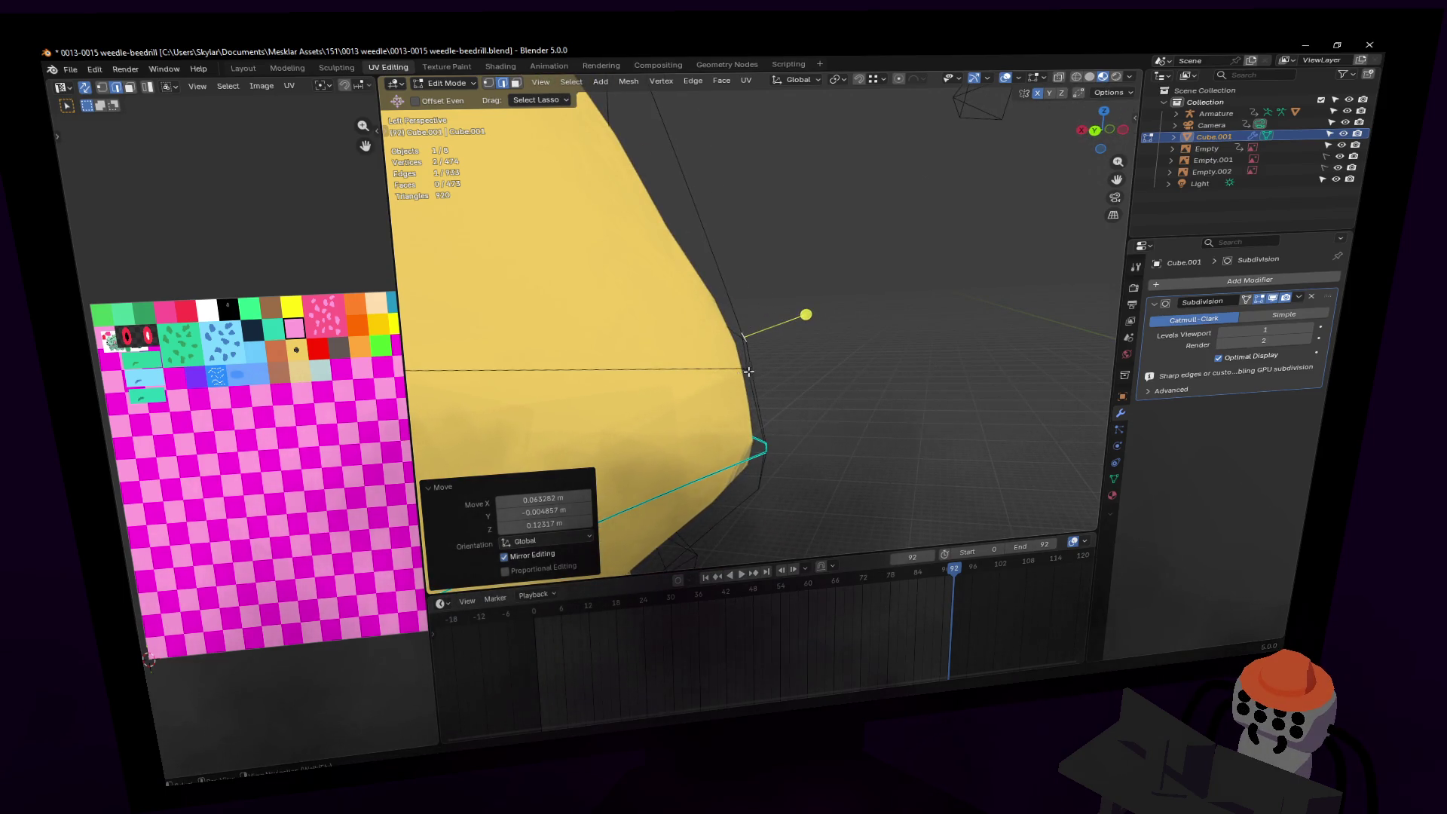
{"action": "key", "text": "shift+grave"}
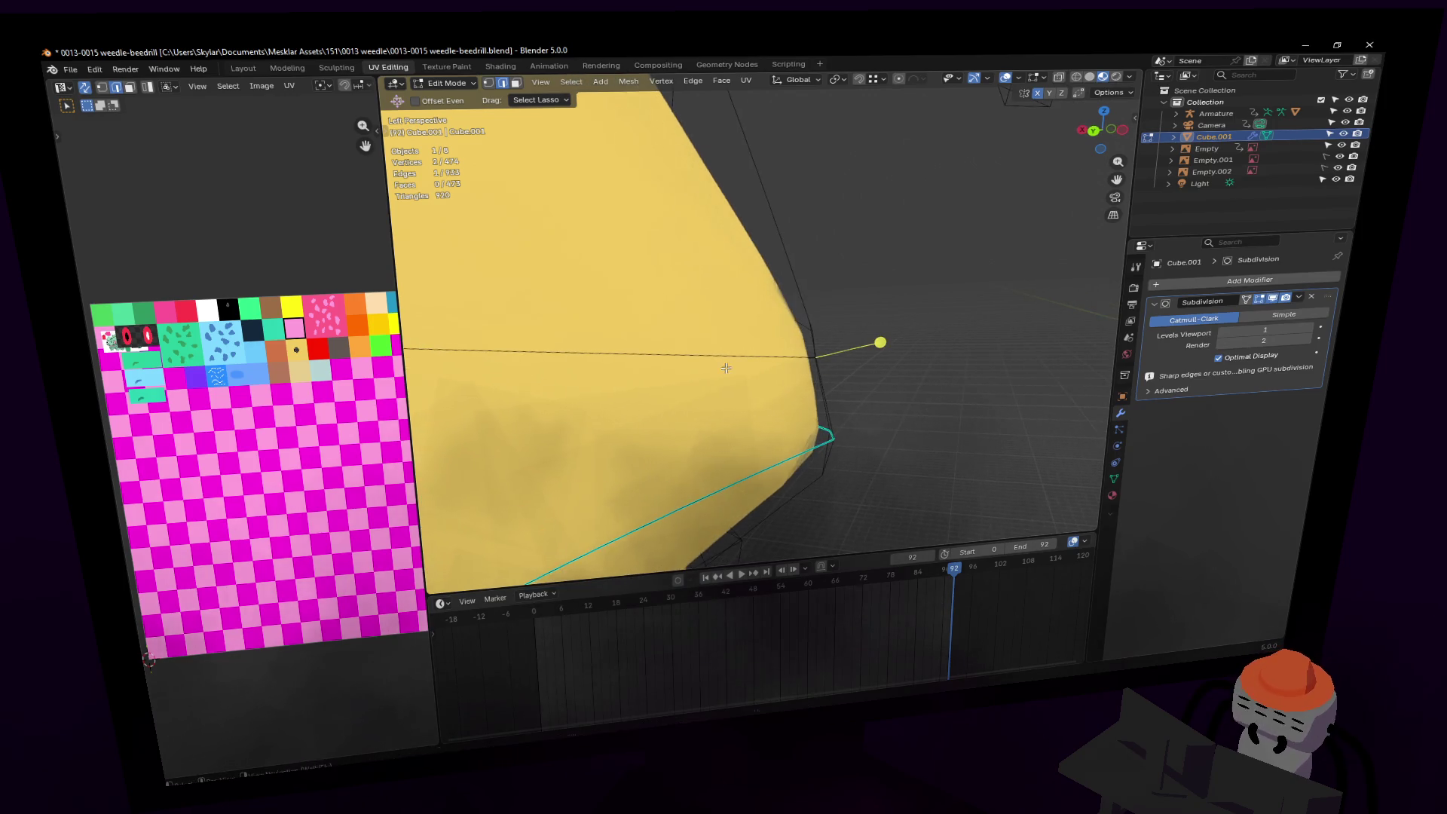
{"action": "key", "text": "g"}
{"action": "left_click", "coordinate": [726, 367]}
{"action": "key", "text": "shift+grave"}
{"action": "key", "text": "s"}
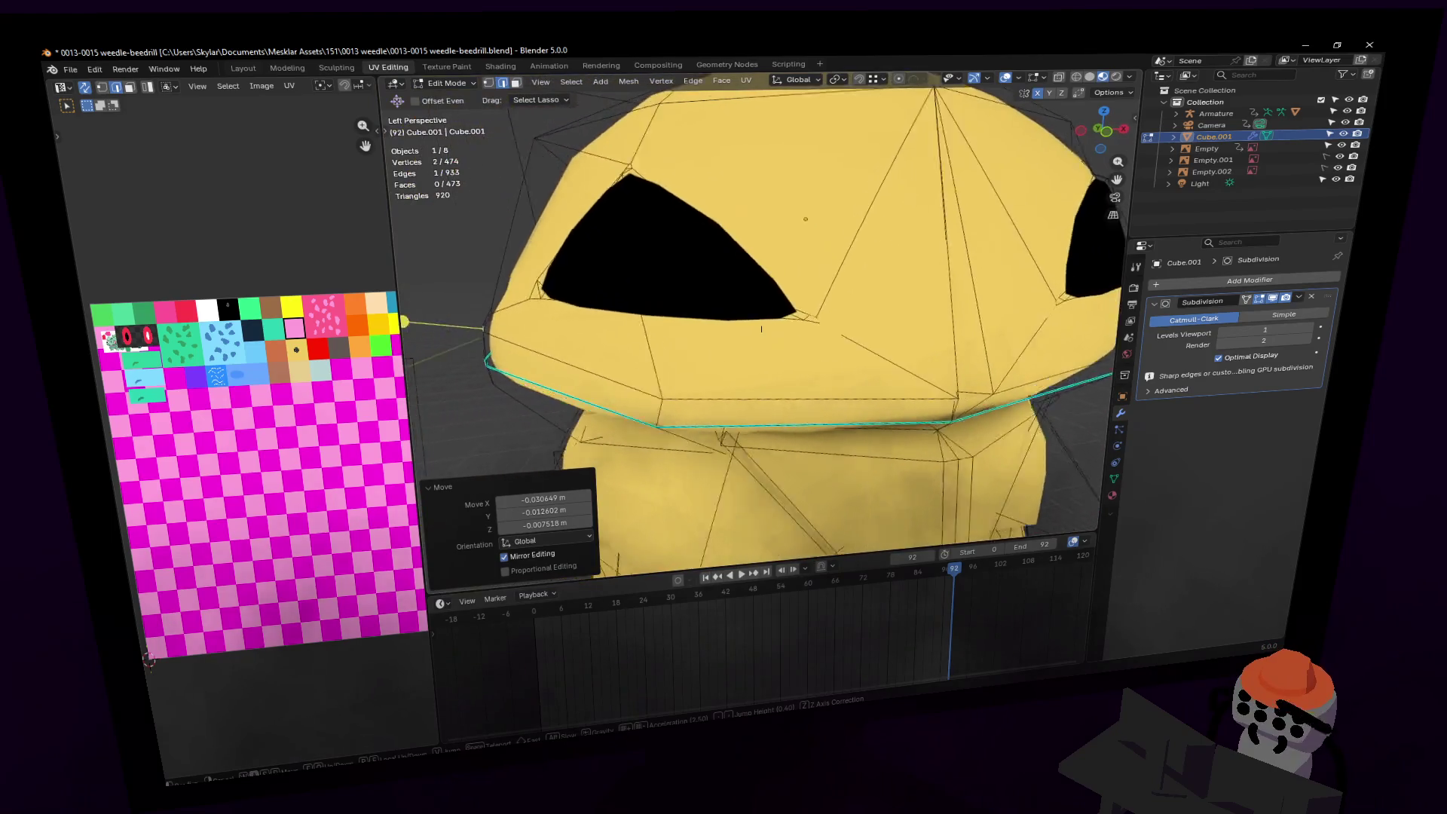
{"action": "key", "text": "w"}
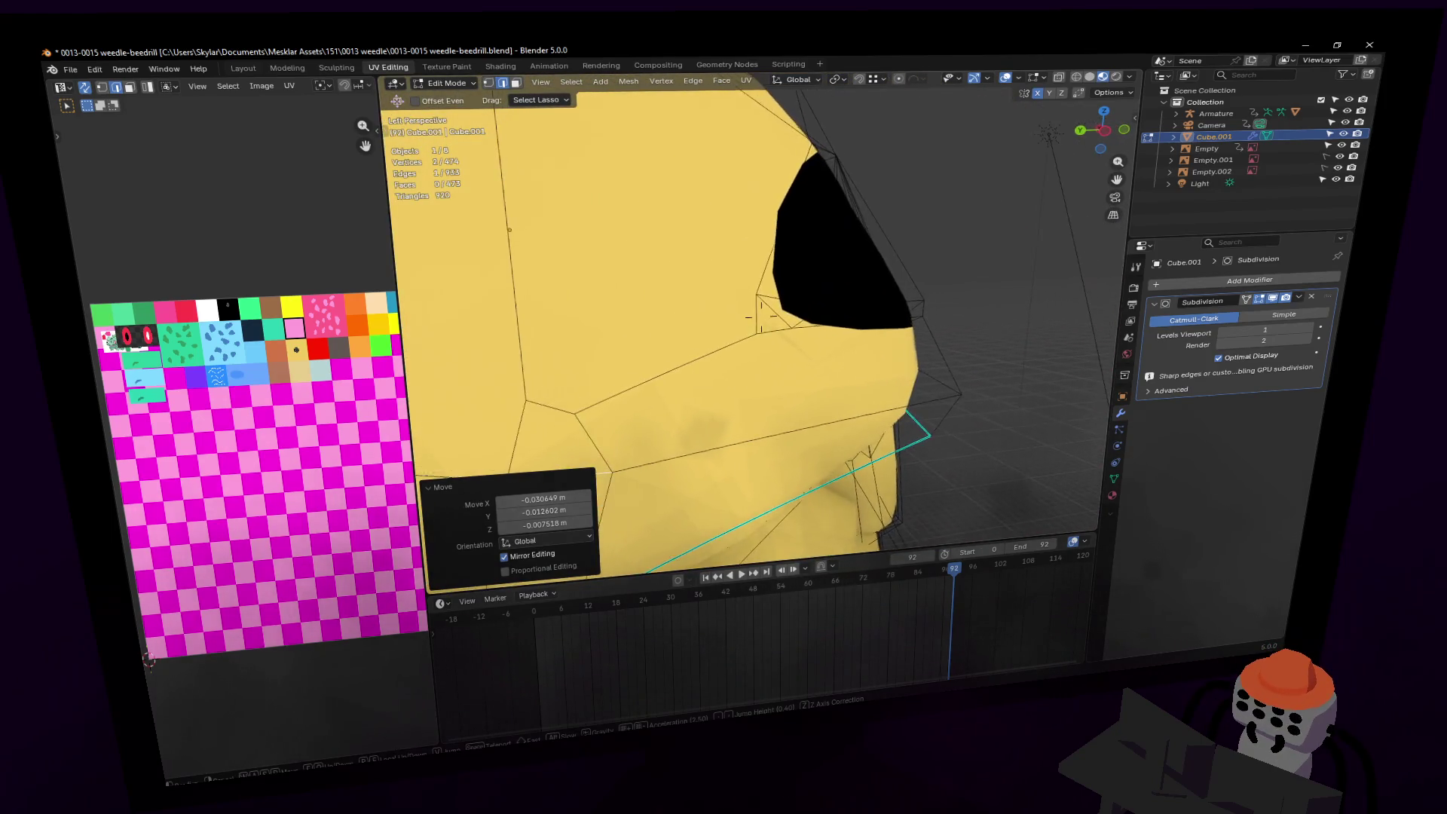
{"action": "left_click", "coordinate": [793, 384]}
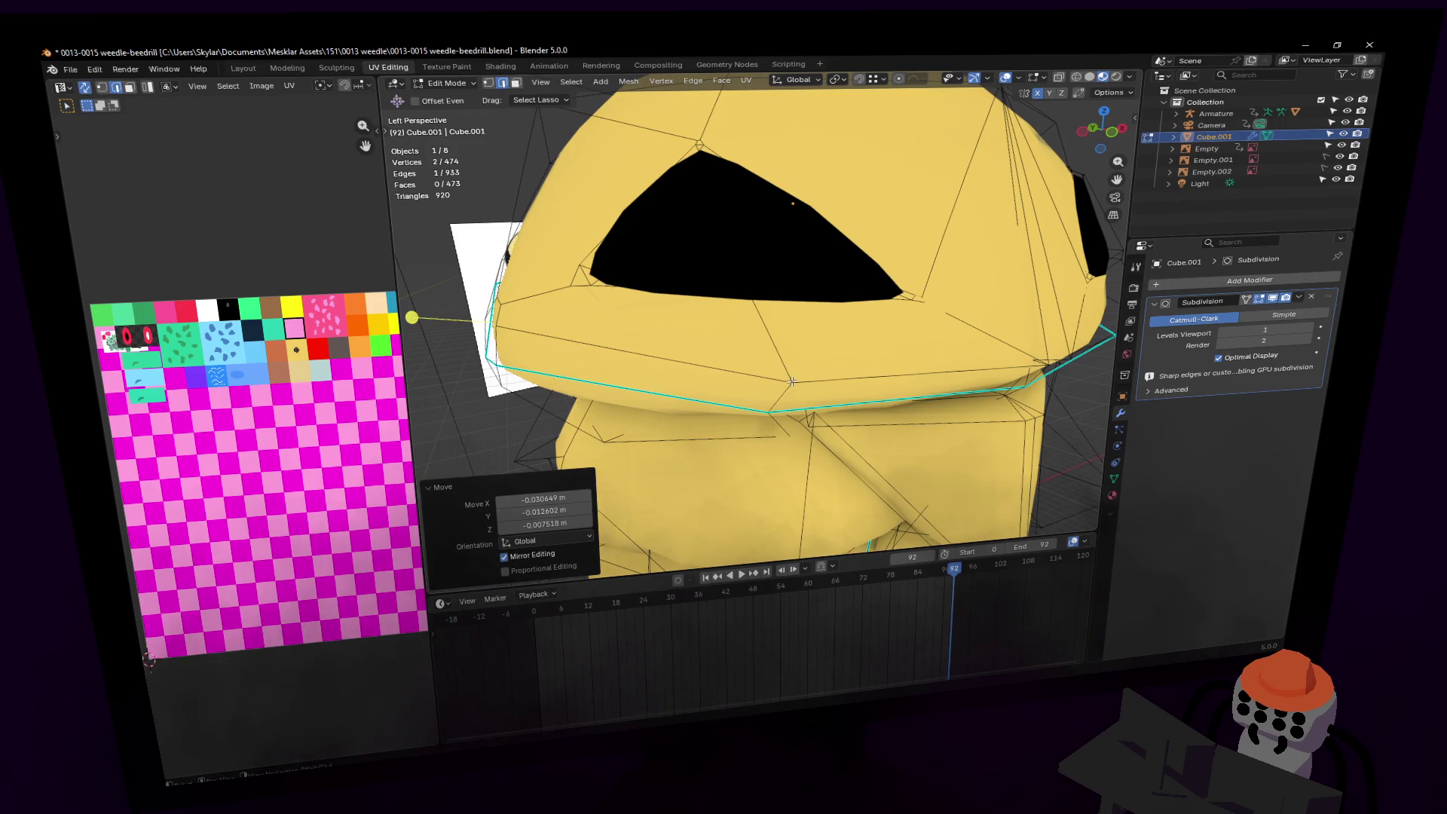
Step: Move the edge below the eye horizontally, keeping its height with Shift+Z
{"action": "left_click", "coordinate": [792, 382]}
{"action": "key", "text": "ctrl+z"}
{"action": "left_click", "coordinate": [785, 388]}
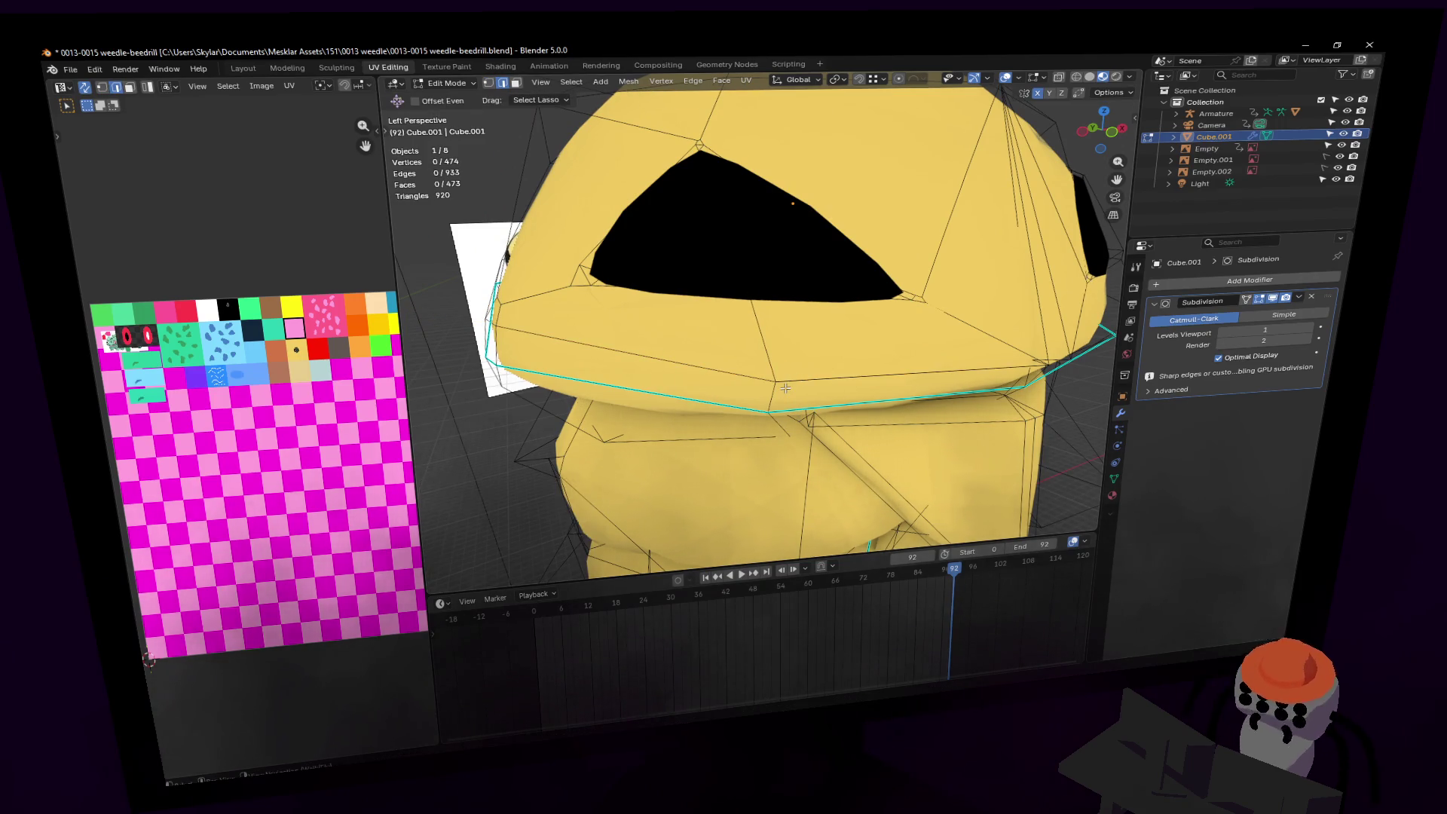
{"action": "left_click", "coordinate": [785, 388]}
{"action": "left_click", "coordinate": [763, 452], "text": "shift"}
{"action": "middle_click_drag", "start_coordinate": [763, 452], "coordinate": [857, 372]}
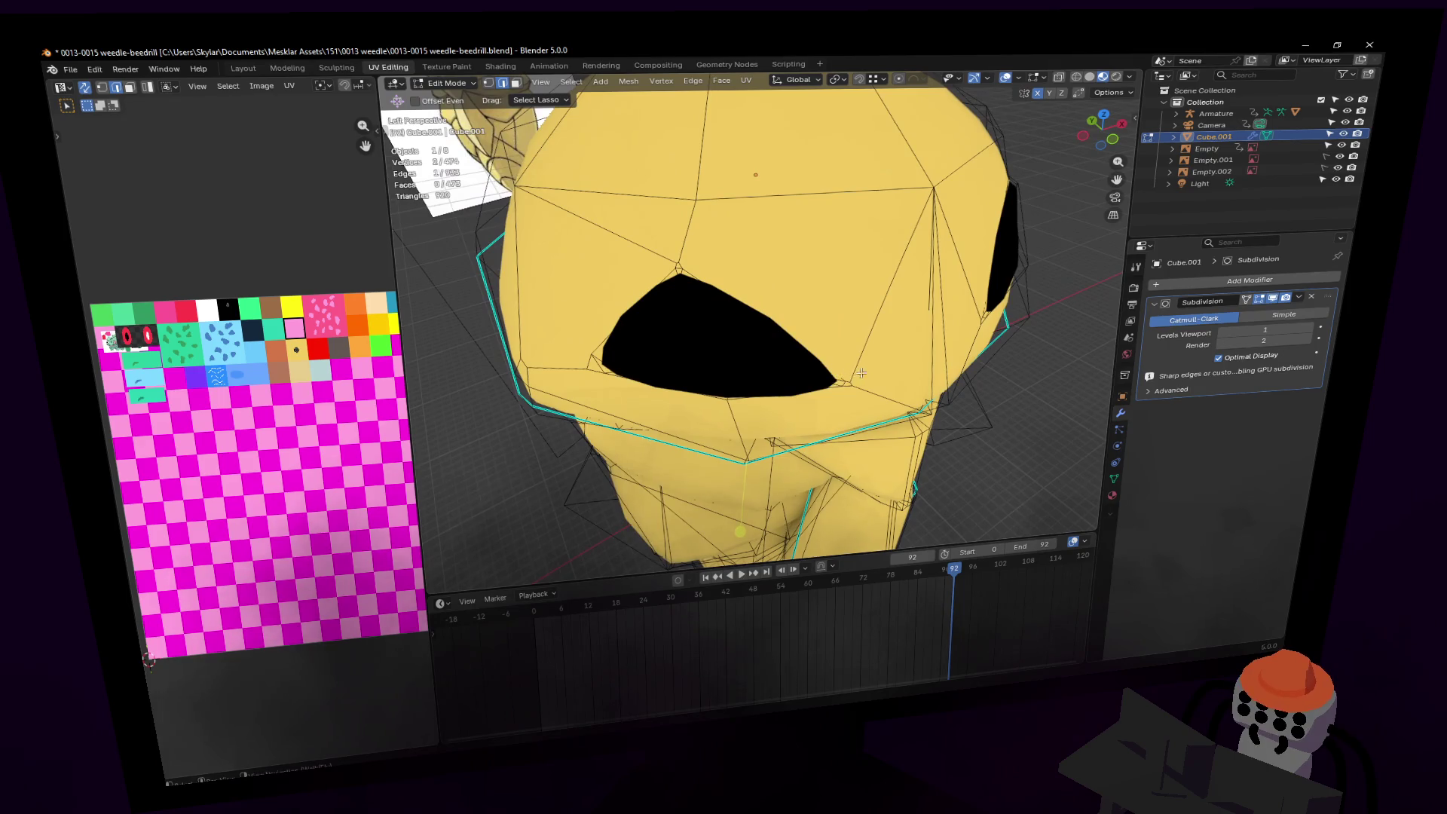
{"action": "key", "text": "g"}
{"action": "key", "text": "shift+z"}
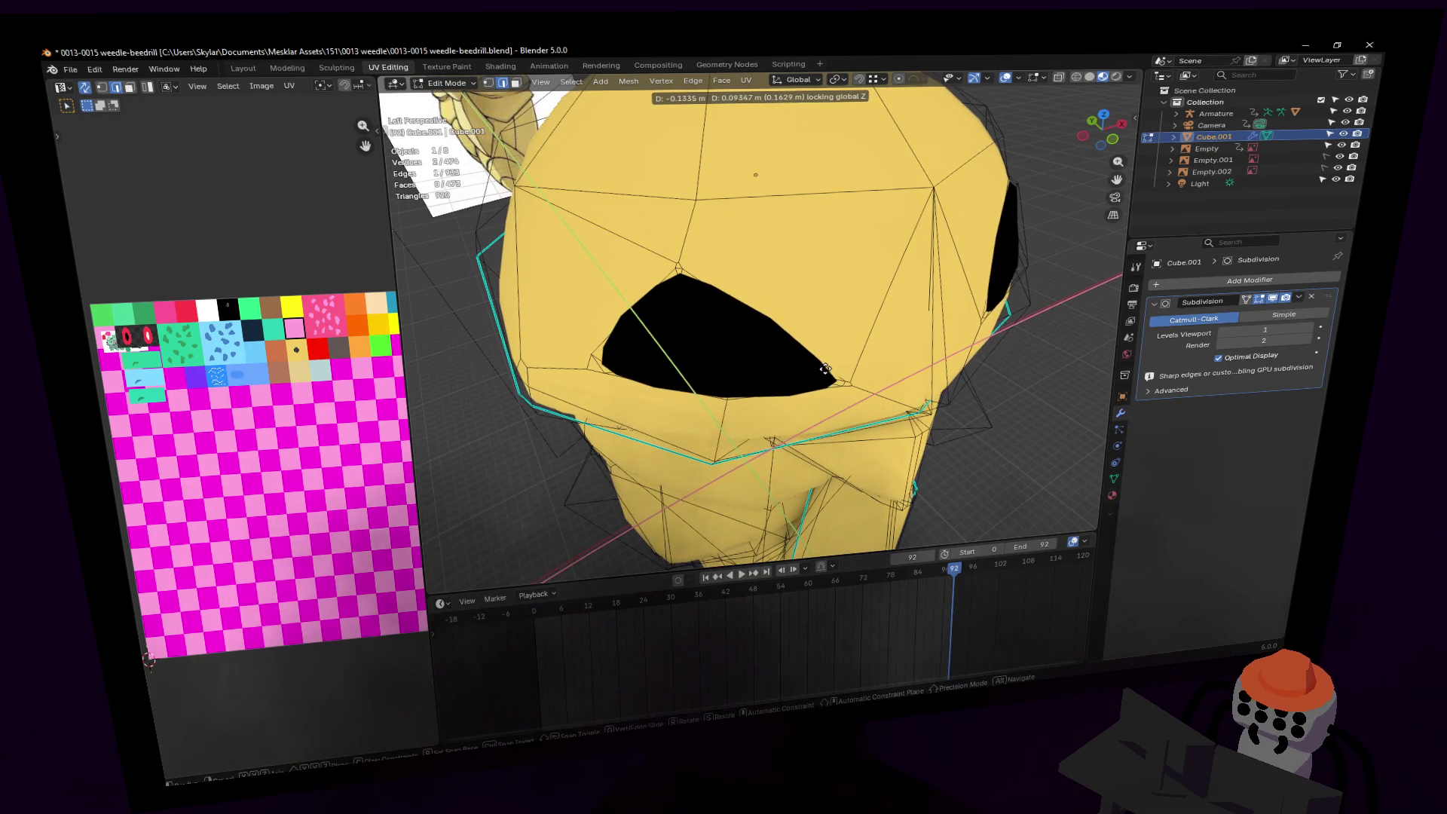
{"action": "left_click", "coordinate": [825, 369]}
Step: Exit to Object Mode to view the smoothed, subdivided Kakuna
{"action": "key", "text": "shift+grave"}
{"action": "key", "text": "w"}
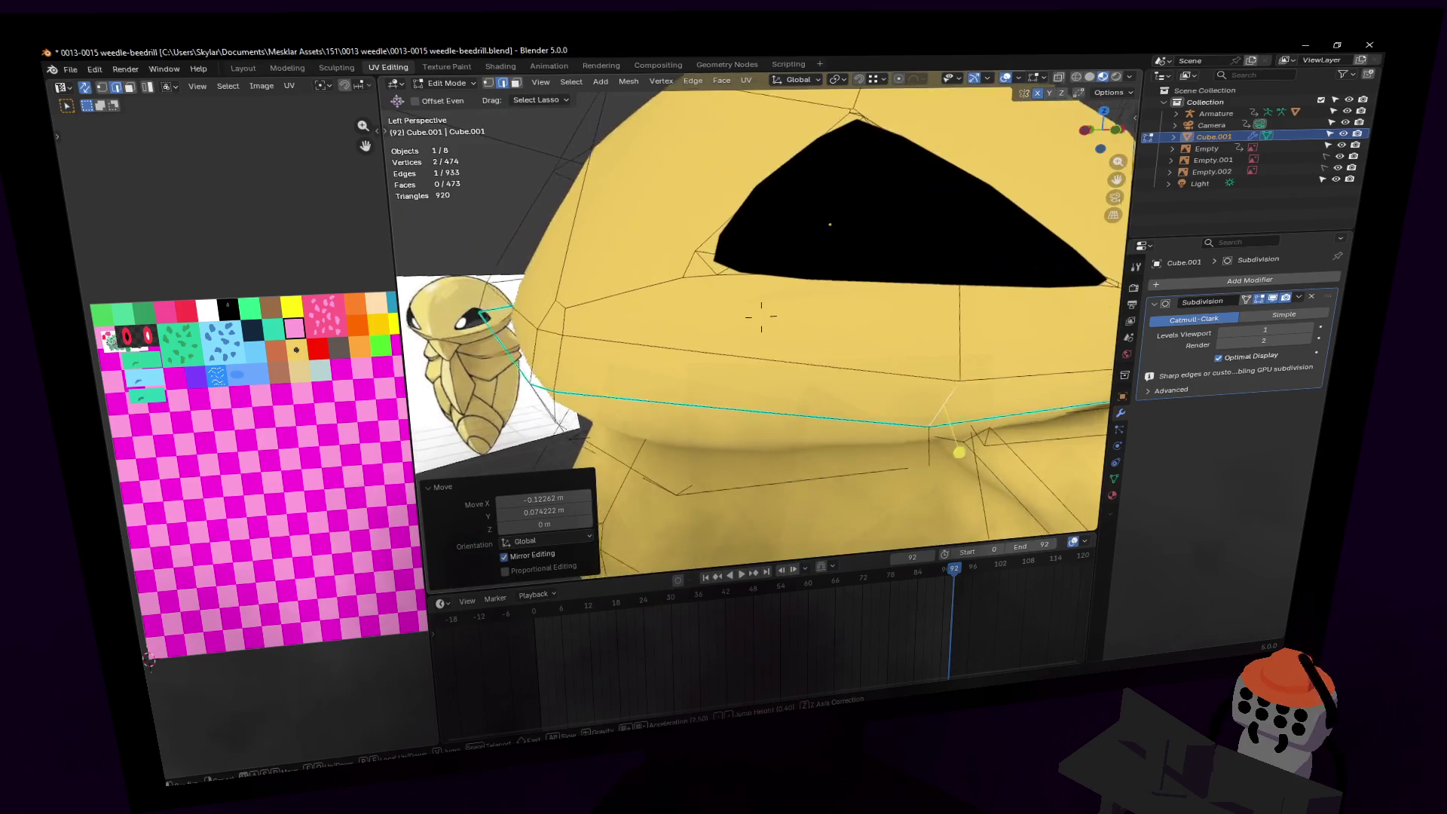
{"action": "key", "text": "s"}
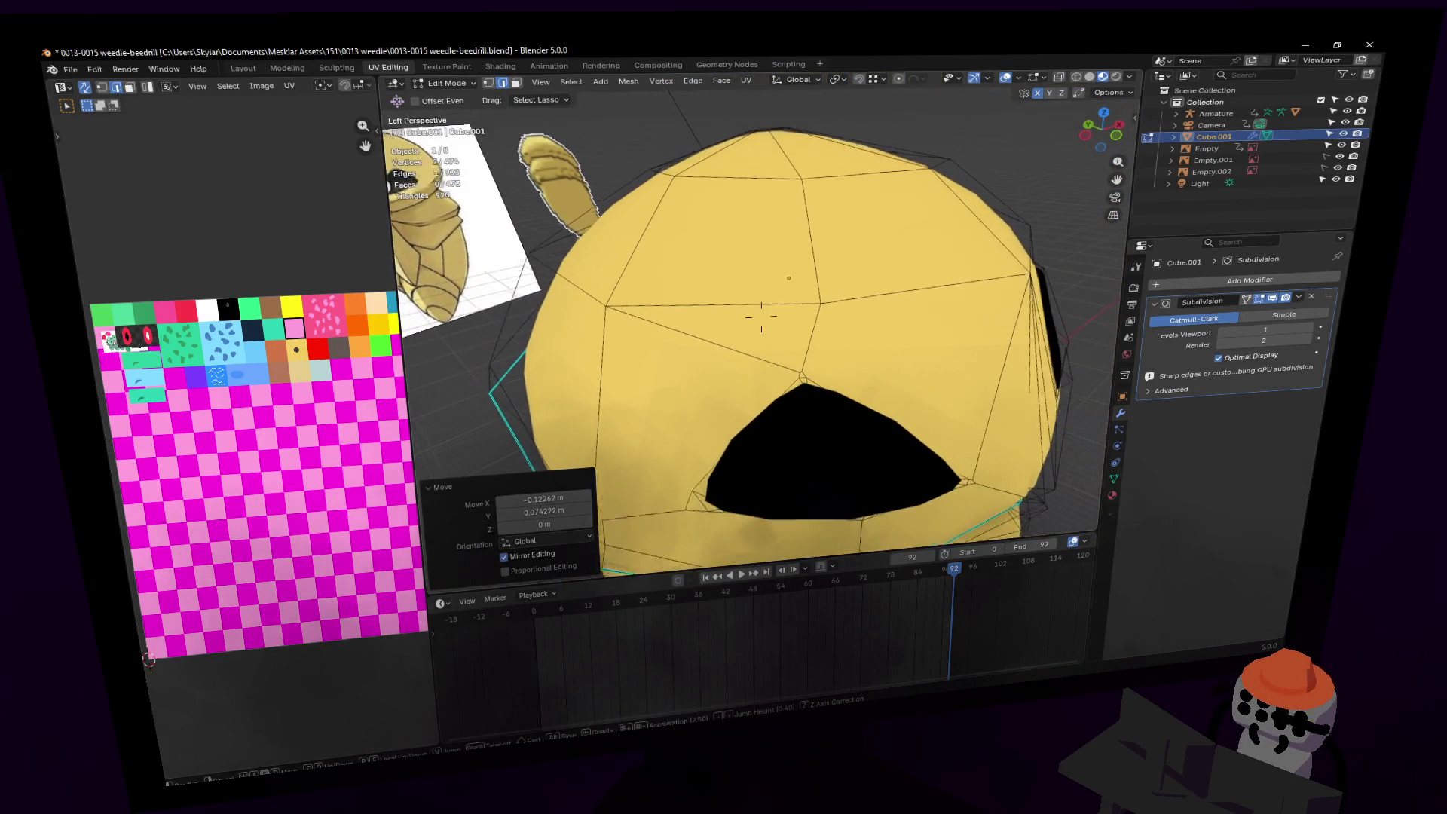
{"action": "left_click", "coordinate": [760, 316]}
{"action": "key", "text": "Tab"}
{"action": "scroll", "coordinate": [819, 344], "scroll_direction": "up", "scroll_amount": 6}
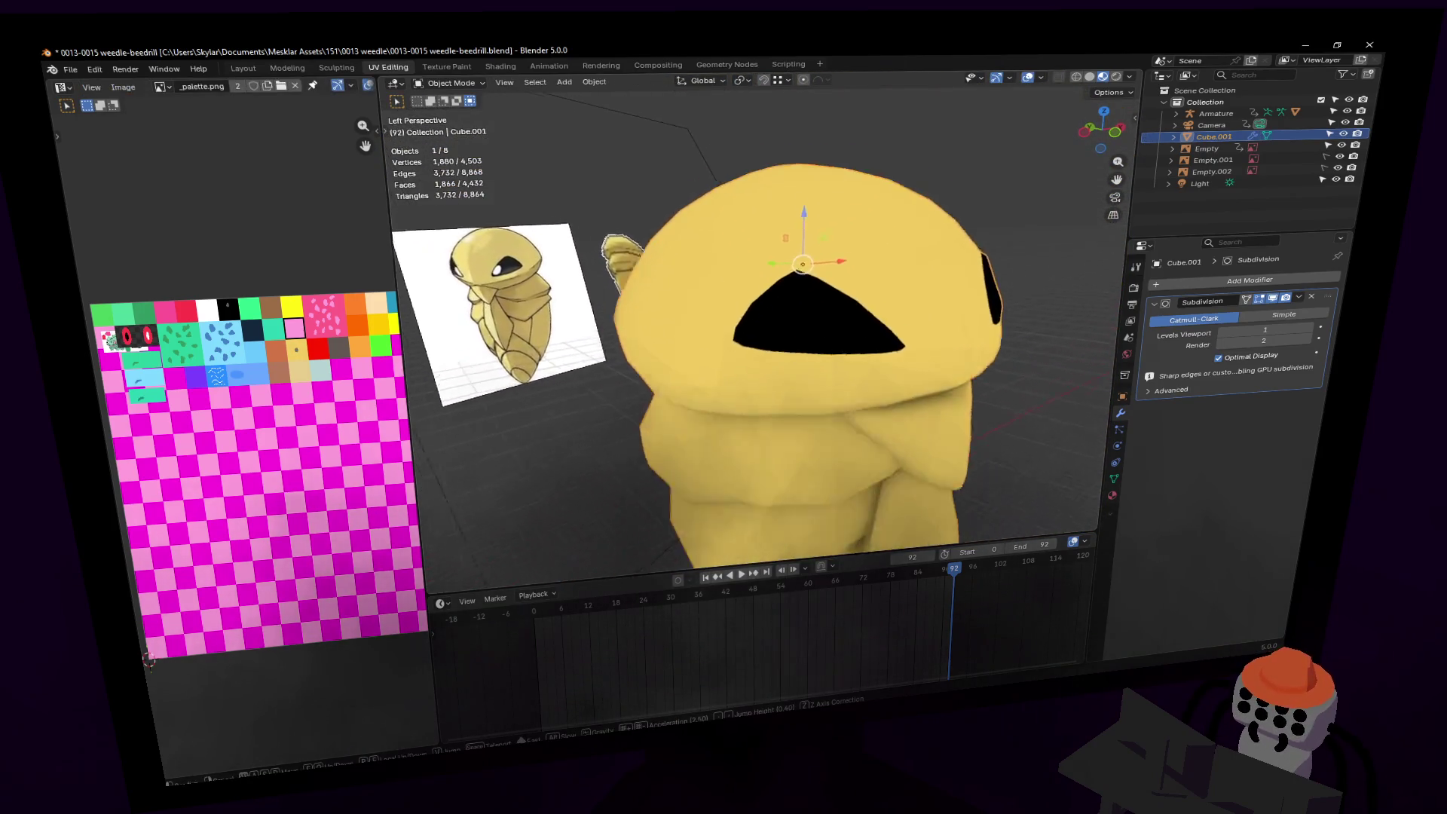
Step: In Edit Mode face select, circle-select the faces around the black eye opening plus the lower strip face
{"action": "key", "text": "Tab"}
{"action": "key", "text": "shift+grave"}
{"action": "left_click", "coordinate": [739, 290]}
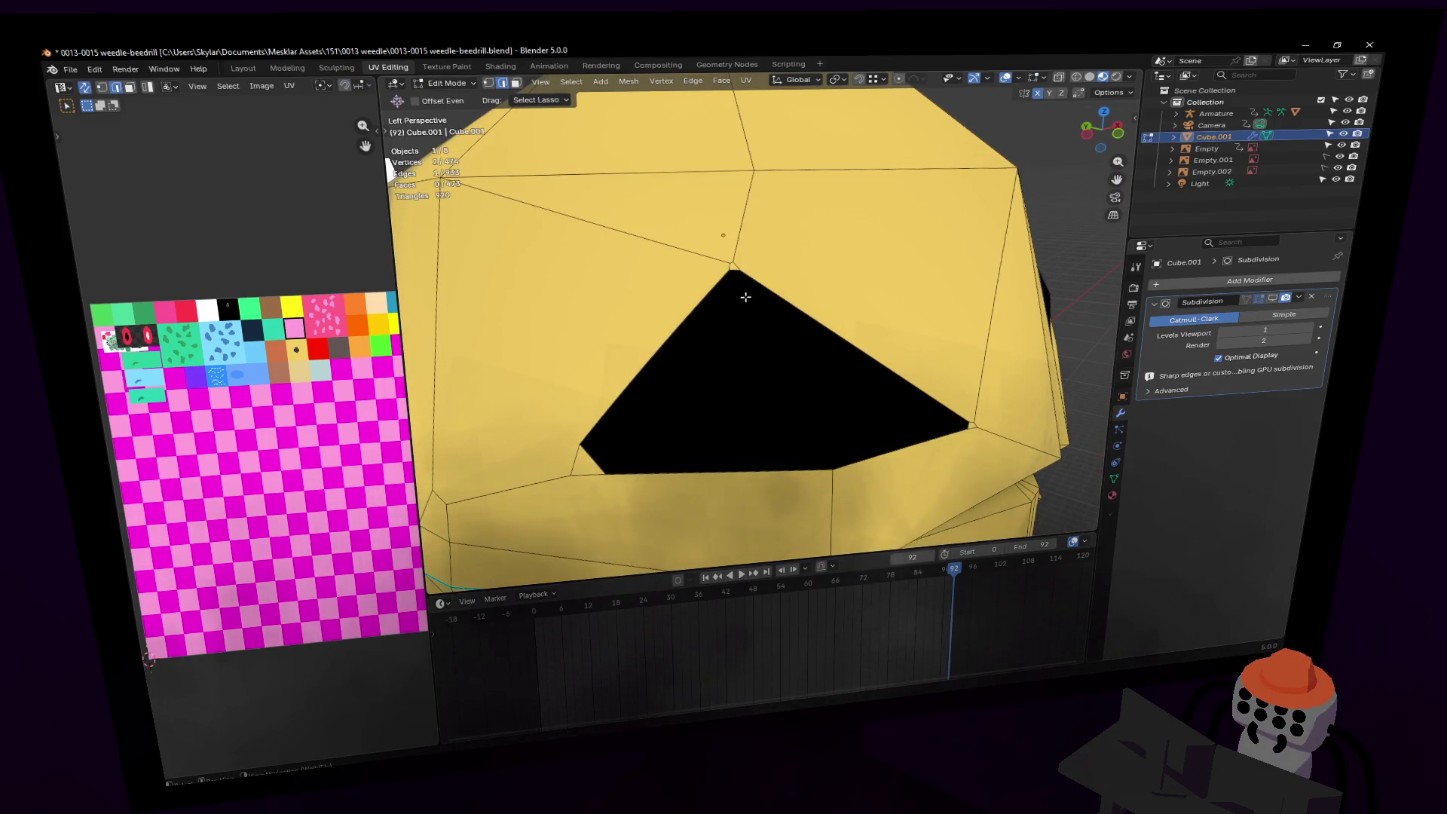
{"action": "key", "text": "3"}
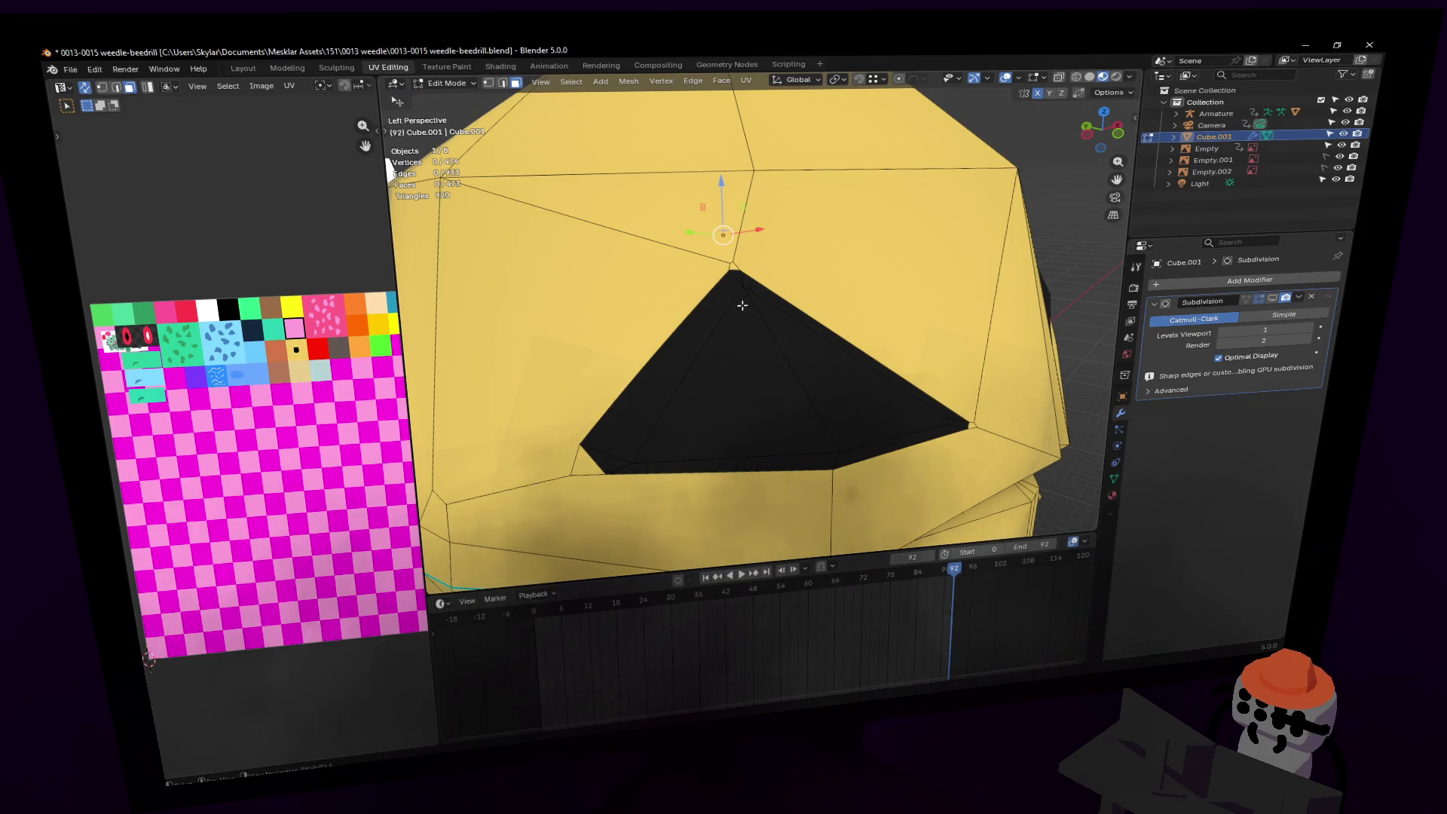
{"action": "key", "text": "c"}
{"action": "left_click_drag", "start_coordinate": [739, 297], "coordinate": [754, 315]}
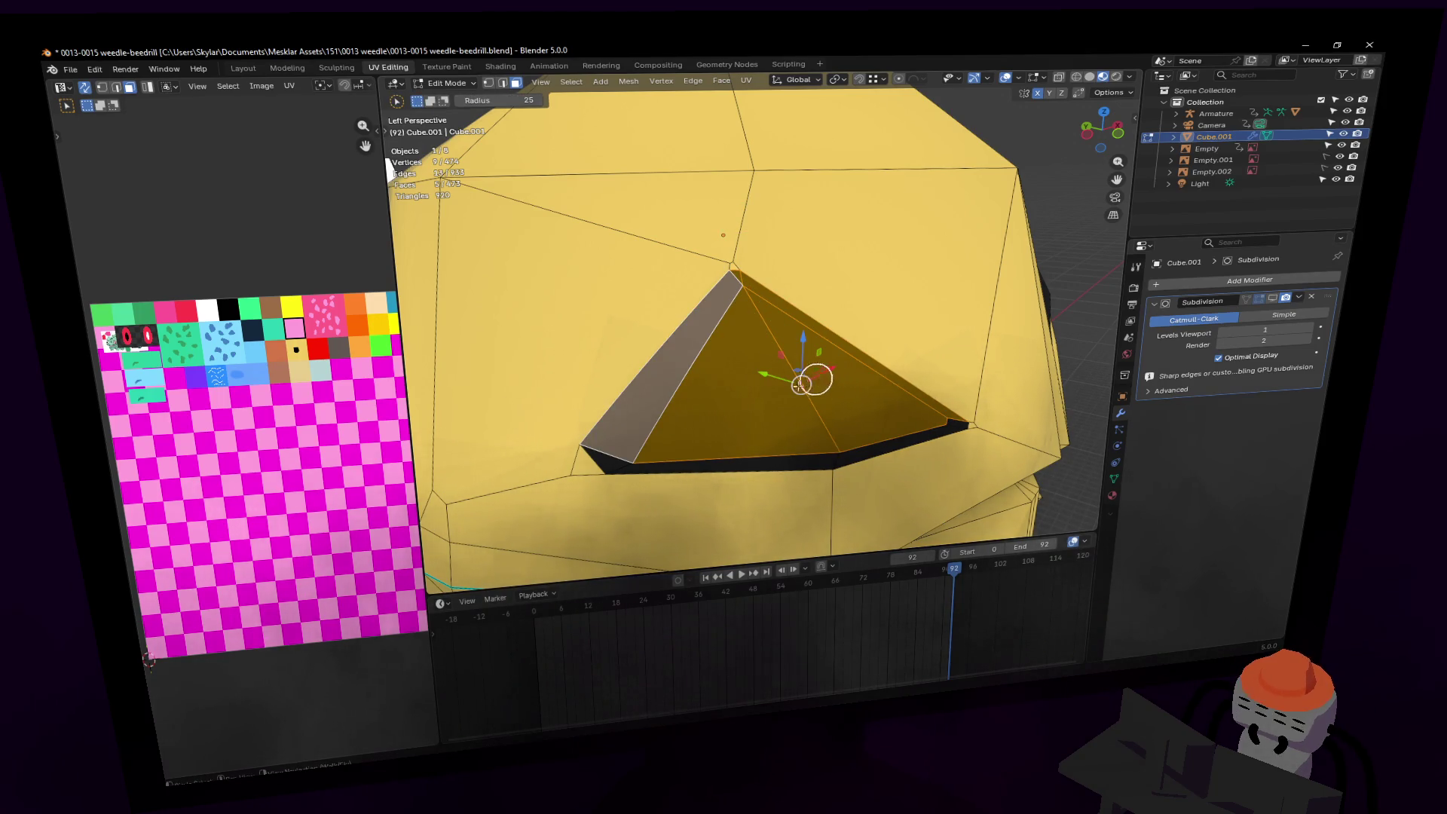
{"action": "left_click_drag", "start_coordinate": [629, 439], "coordinate": [630, 445]}
Step: Add the dark strip face to the selection and UV-unwrap the eye faces with Angle Based
{"action": "key", "text": "shift+grave"}
{"action": "key", "text": "w"}
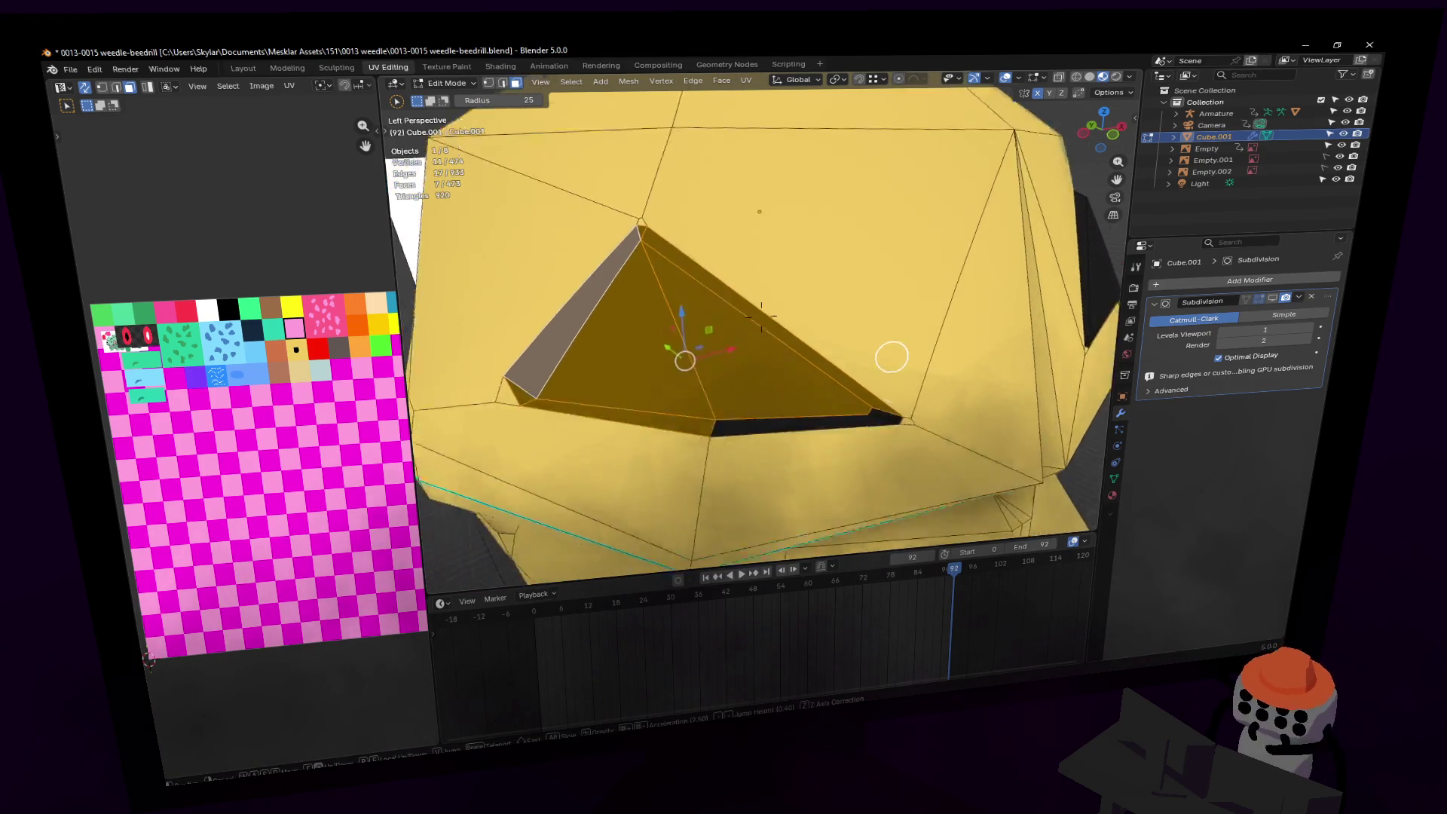
{"action": "key", "text": "Return"}
{"action": "left_click", "coordinate": [848, 397]}
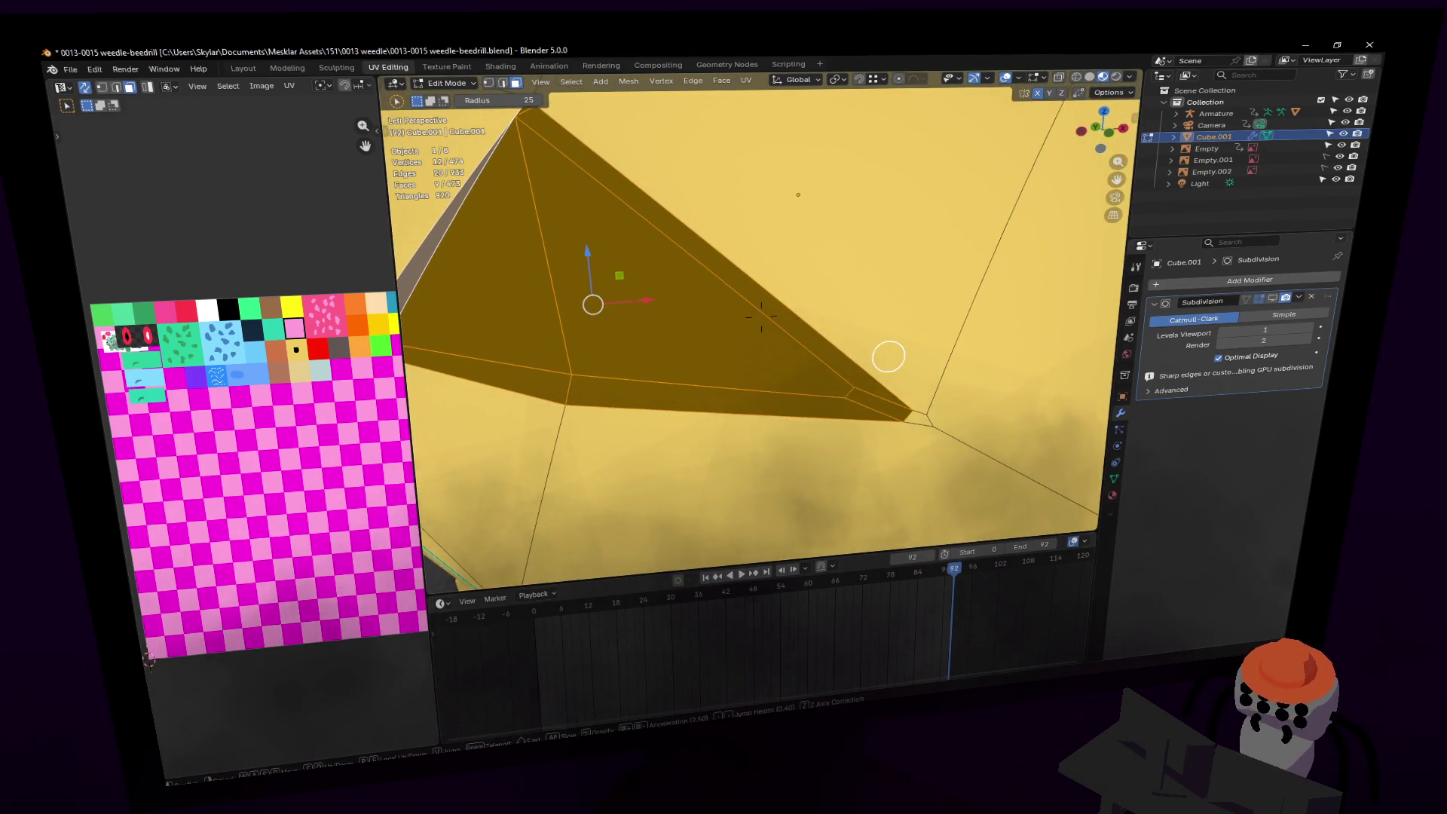
{"action": "scroll", "coordinate": [887, 355], "scroll_direction": "down", "scroll_amount": 6}
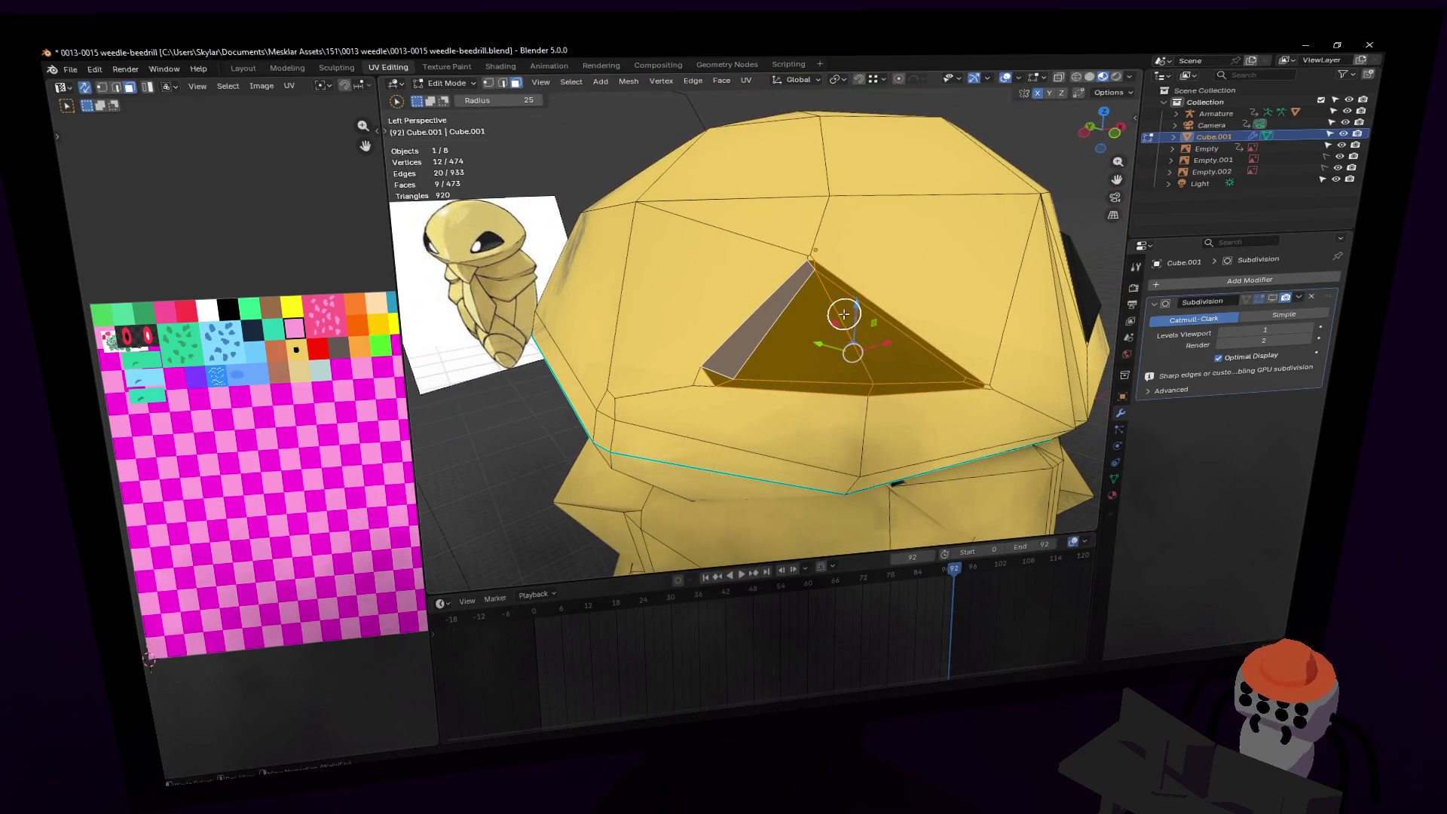
{"action": "middle_click_drag", "start_coordinate": [852, 315], "coordinate": [840, 315], "text": "shift"}
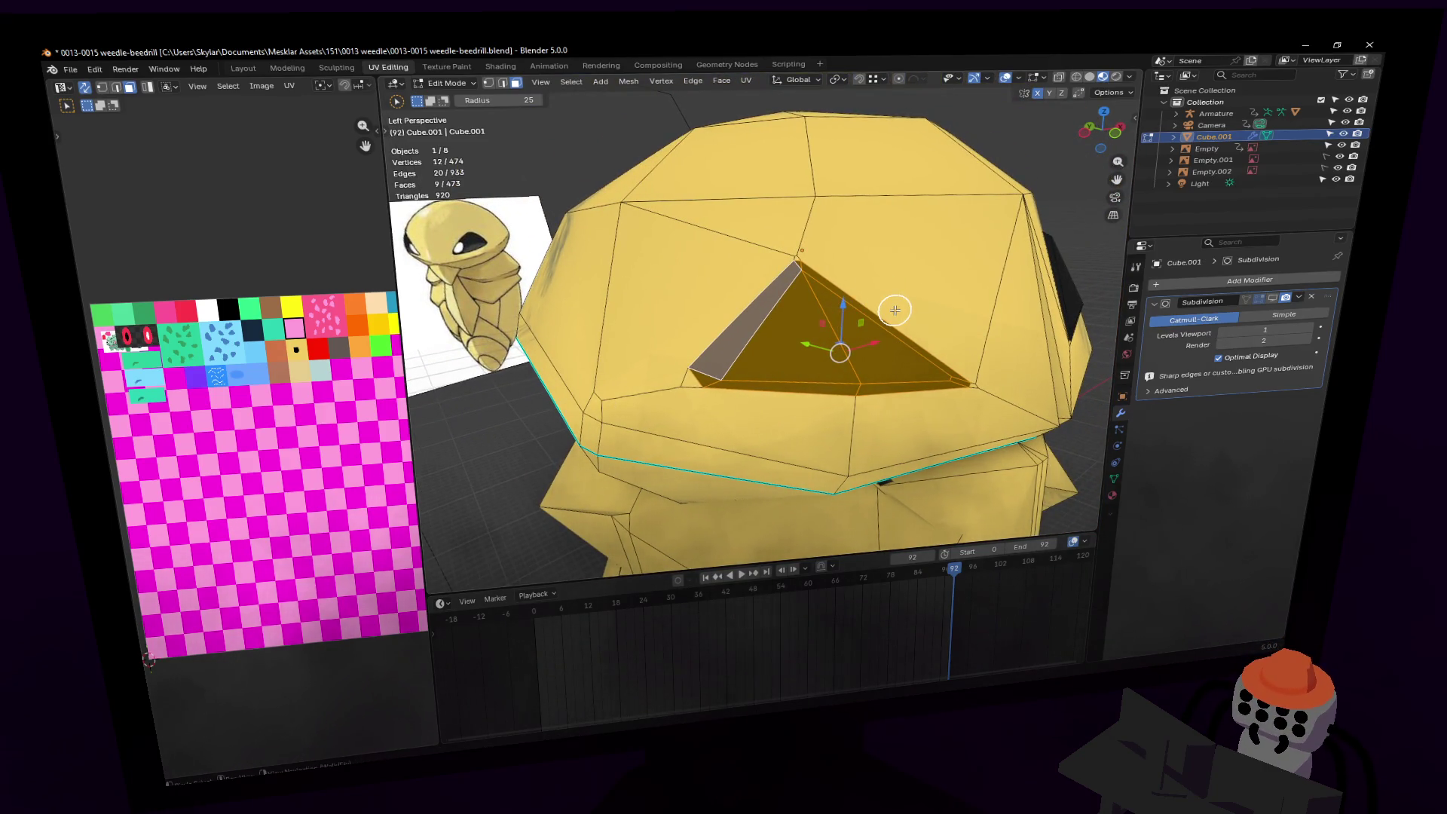
{"action": "key", "text": "u"}
{"action": "left_click", "coordinate": [915, 258]}
Step: Rotate the eye's UV island 85.5° and move it across the palette texture, then shift it horizontally
{"action": "scroll", "coordinate": [202, 359], "scroll_direction": "down", "scroll_amount": 2}
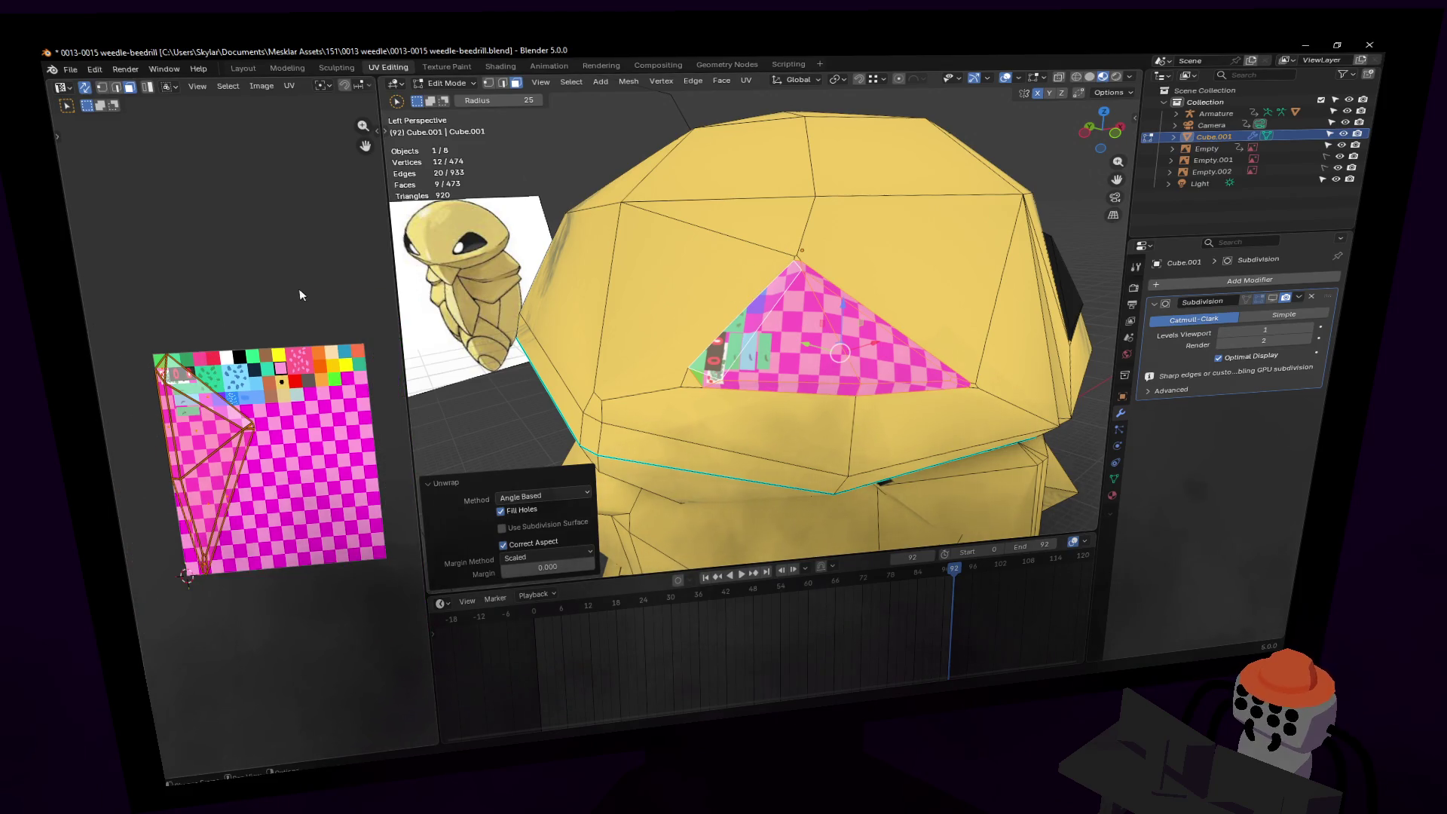
{"action": "key", "text": "r"}
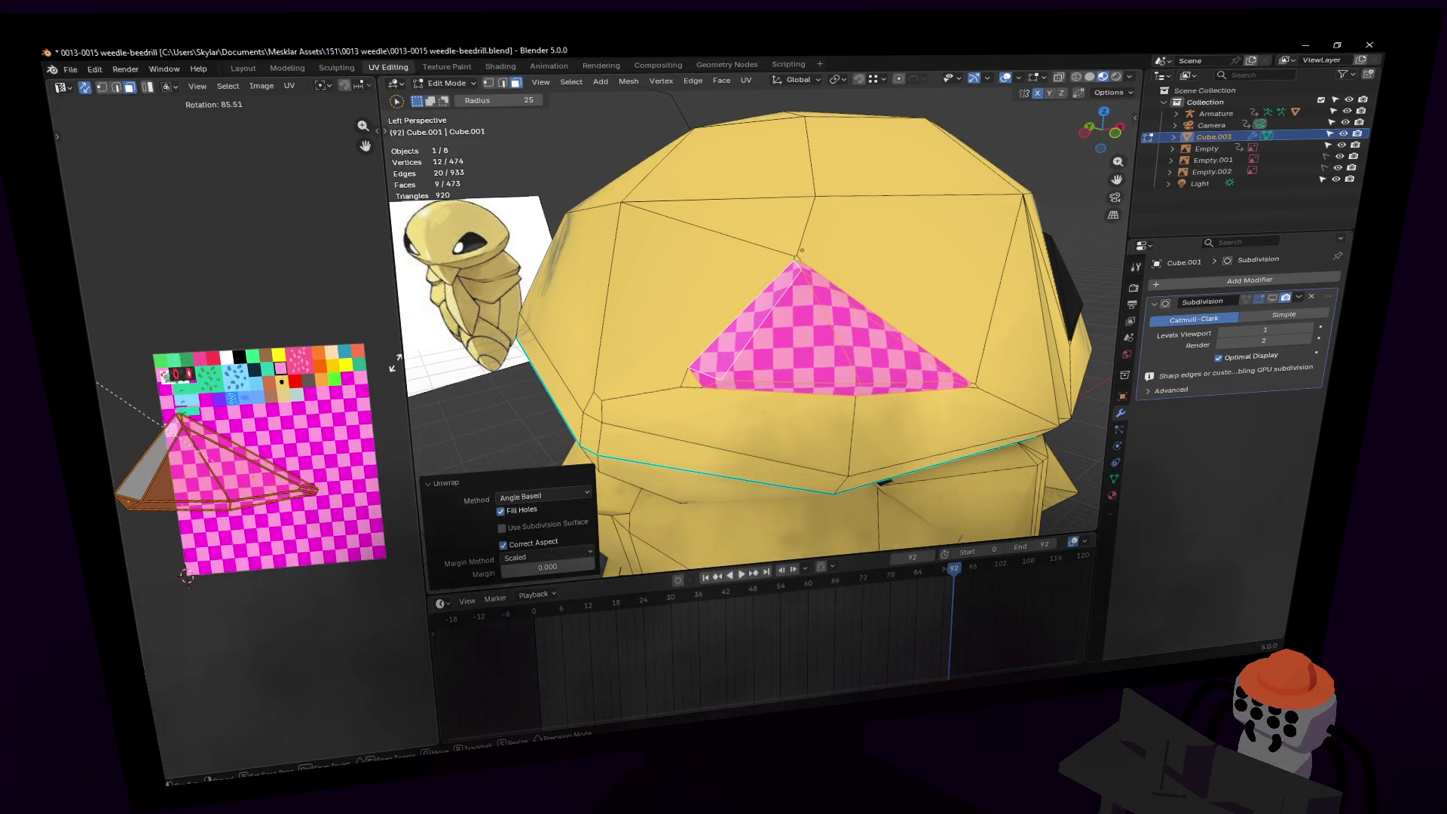
{"action": "left_click", "coordinate": [394, 363]}
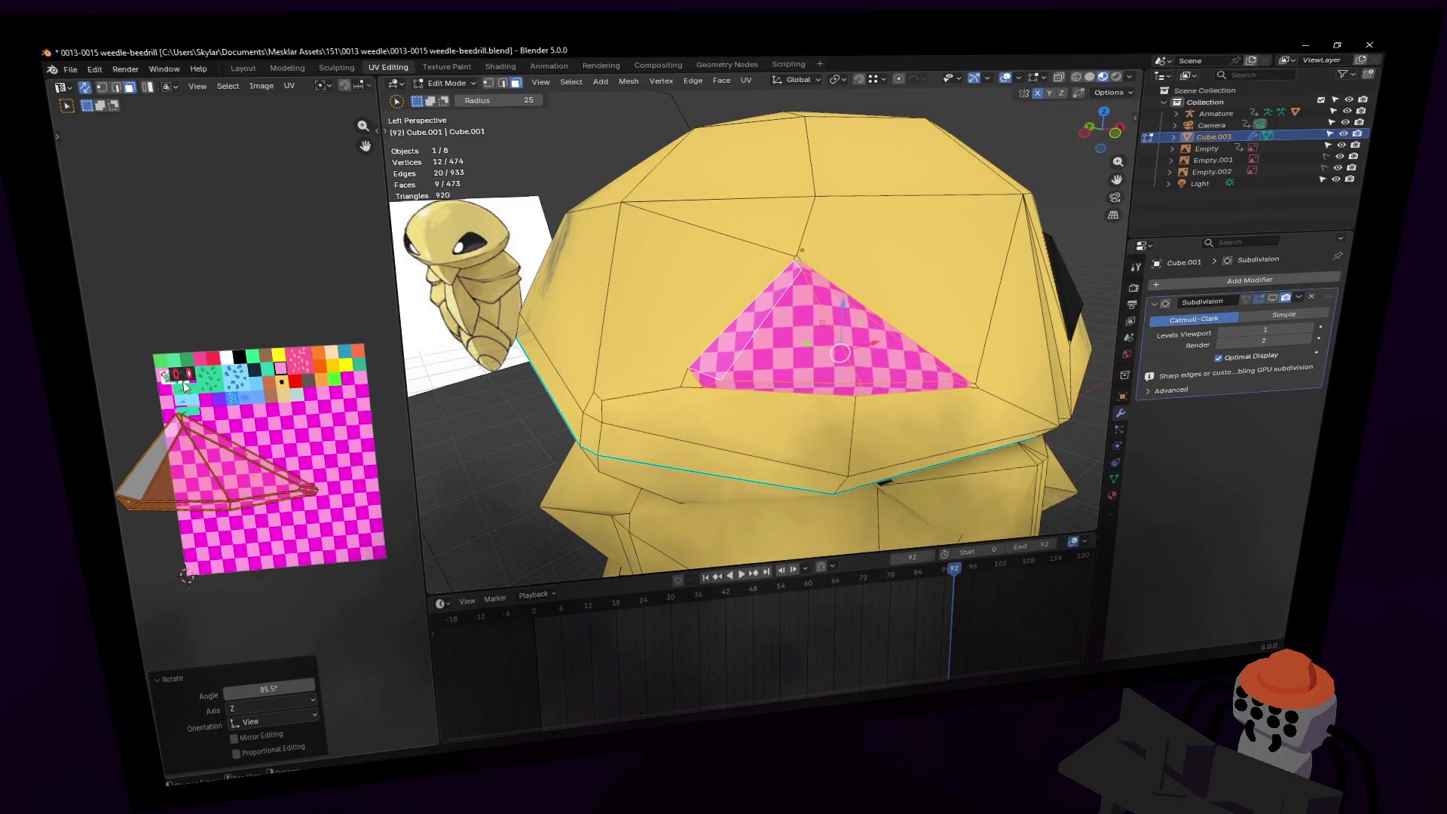
{"action": "key", "text": "g"}
{"action": "left_click", "coordinate": [269, 369]}
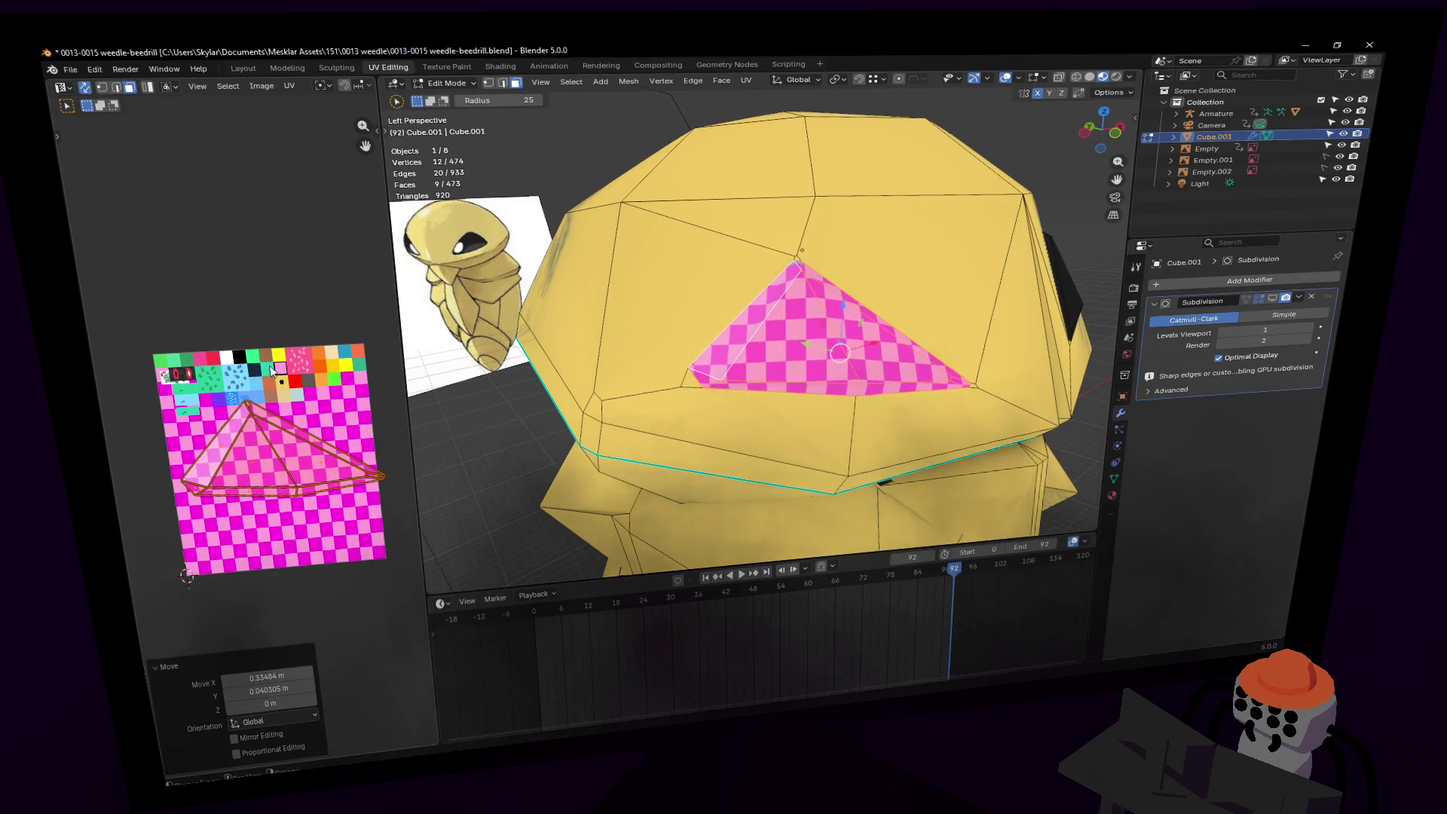
{"action": "key", "text": "g"}
{"action": "key", "text": "x"}
{"action": "left_click", "coordinate": [306, 328]}
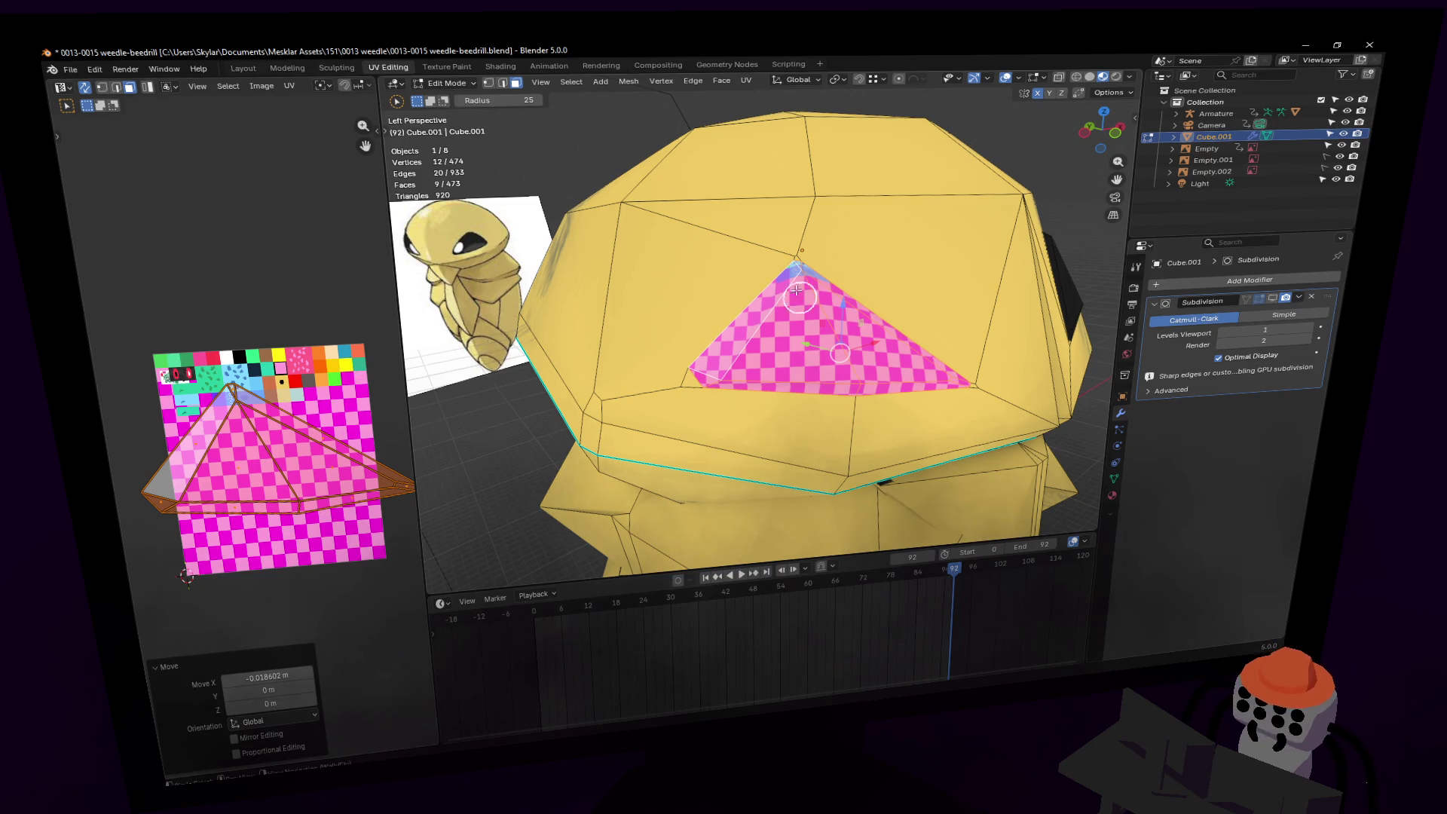
Step: Add a Mirror modifier to the head and place it above Subdivision
{"action": "left_click", "coordinate": [1212, 280]}
{"action": "mouse_move", "coordinate": [1211, 280]}
{"action": "type", "text": "mirror"}
{"action": "key", "text": "Return"}
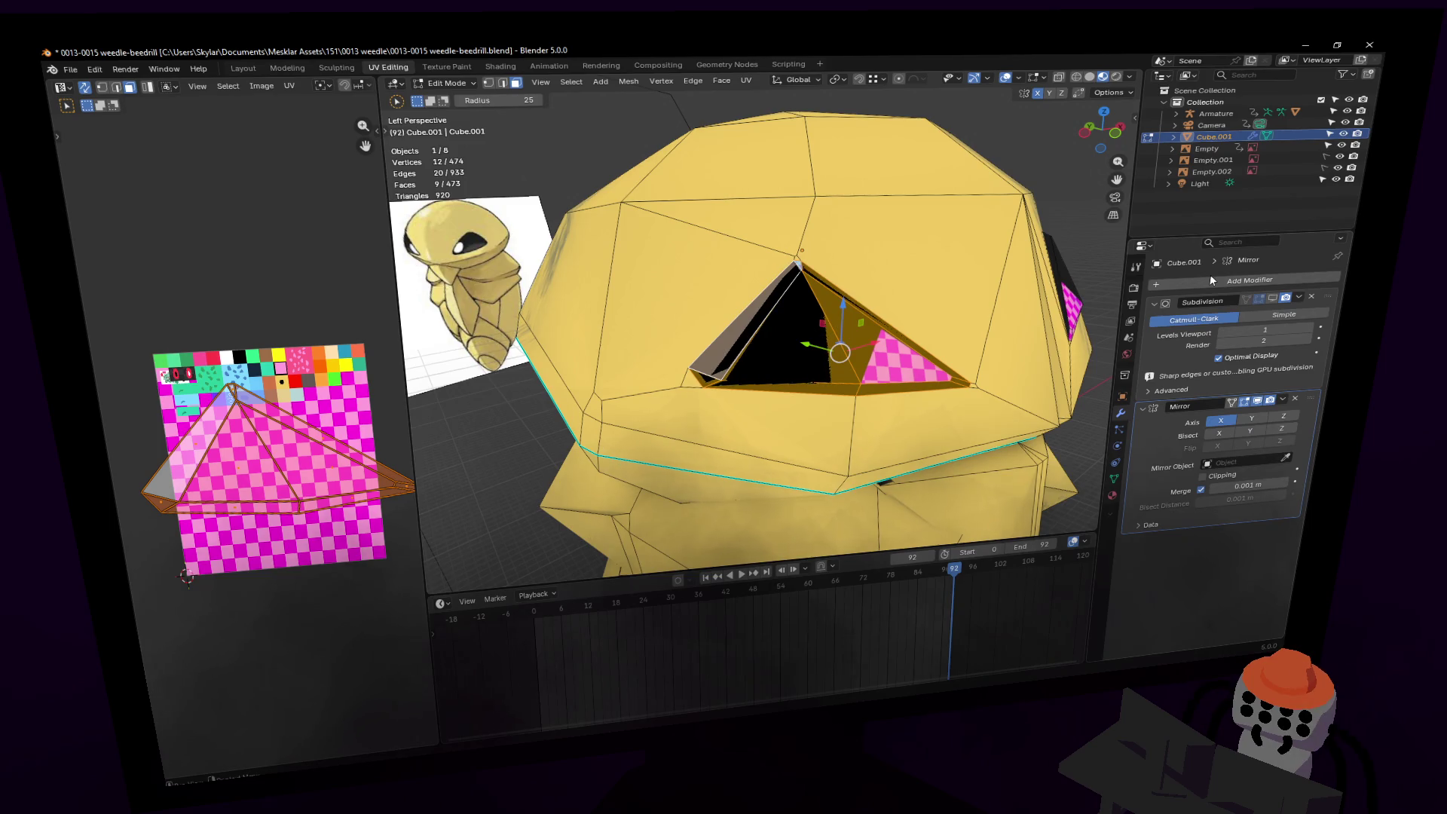
{"action": "left_click_drag", "start_coordinate": [1307, 396], "coordinate": [1281, 306]}
Step: Enable Bisect X and Flip X on the Mirror, and show Subdivision in edit mode
{"action": "left_click", "coordinate": [1234, 331]}
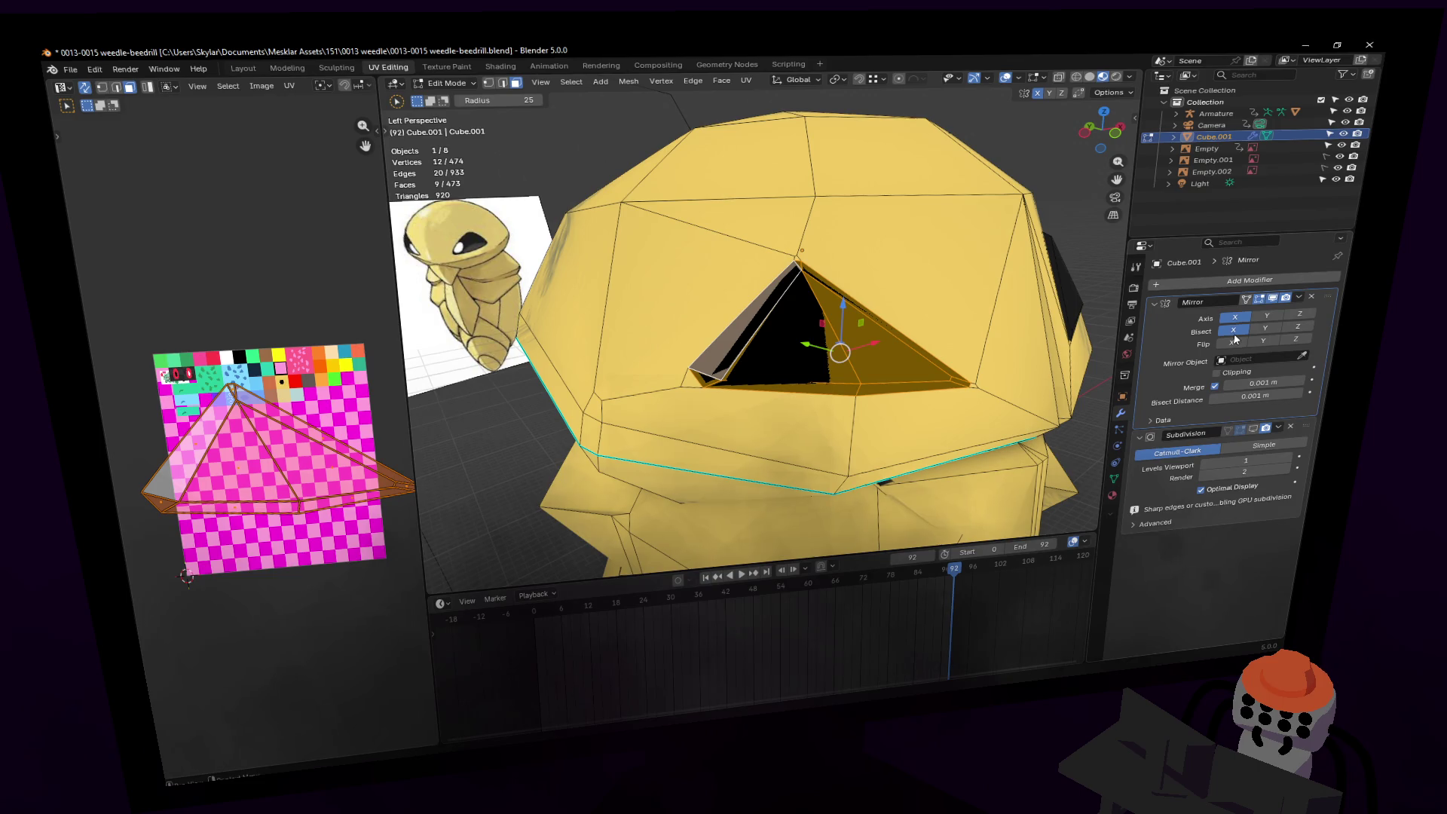
{"action": "left_click", "coordinate": [1230, 344]}
{"action": "middle_click_drag", "start_coordinate": [1039, 373], "coordinate": [989, 382]}
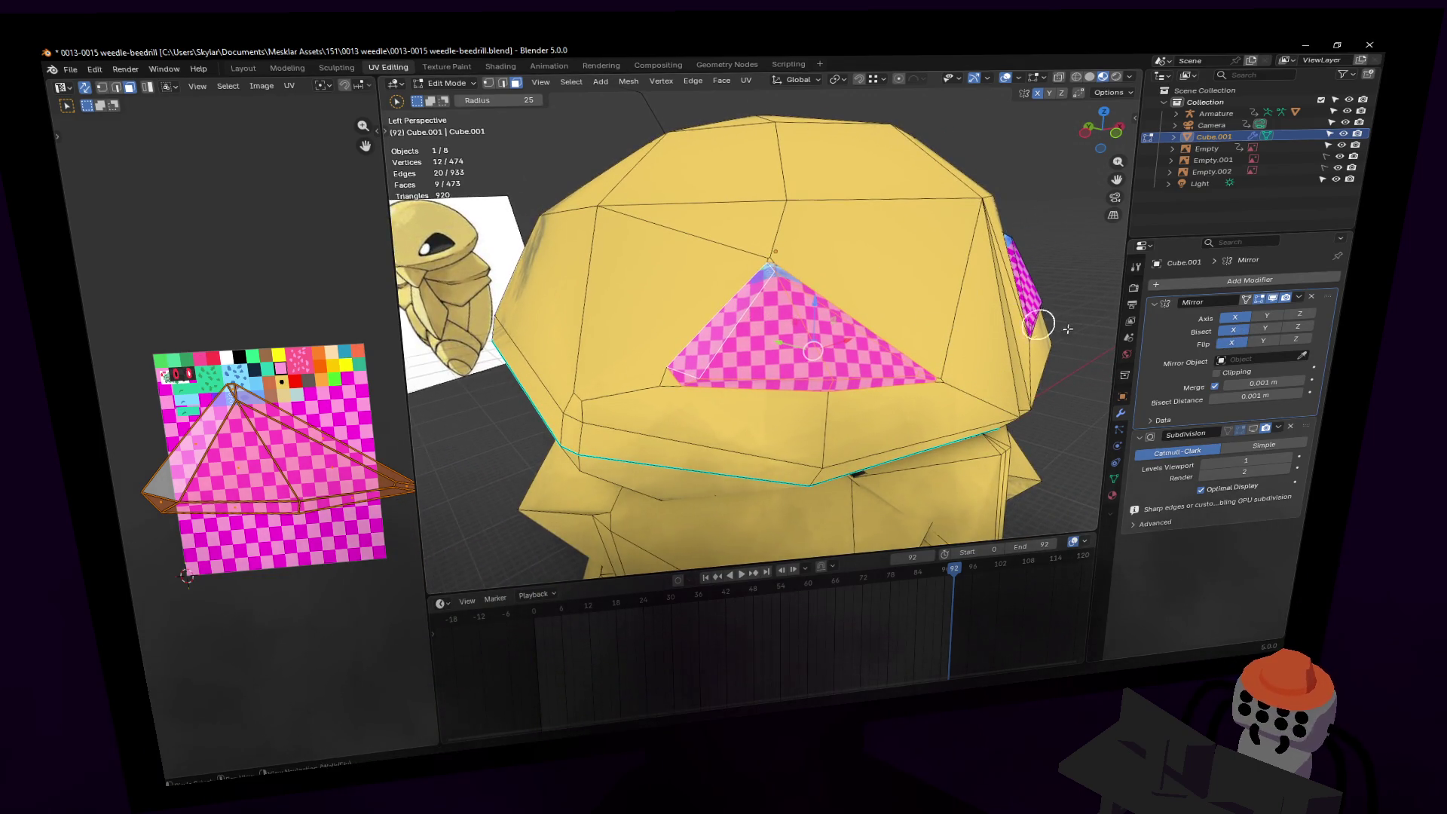
{"action": "left_click", "coordinate": [1266, 428]}
{"action": "middle_click_drag", "start_coordinate": [949, 317], "coordinate": [858, 322]}
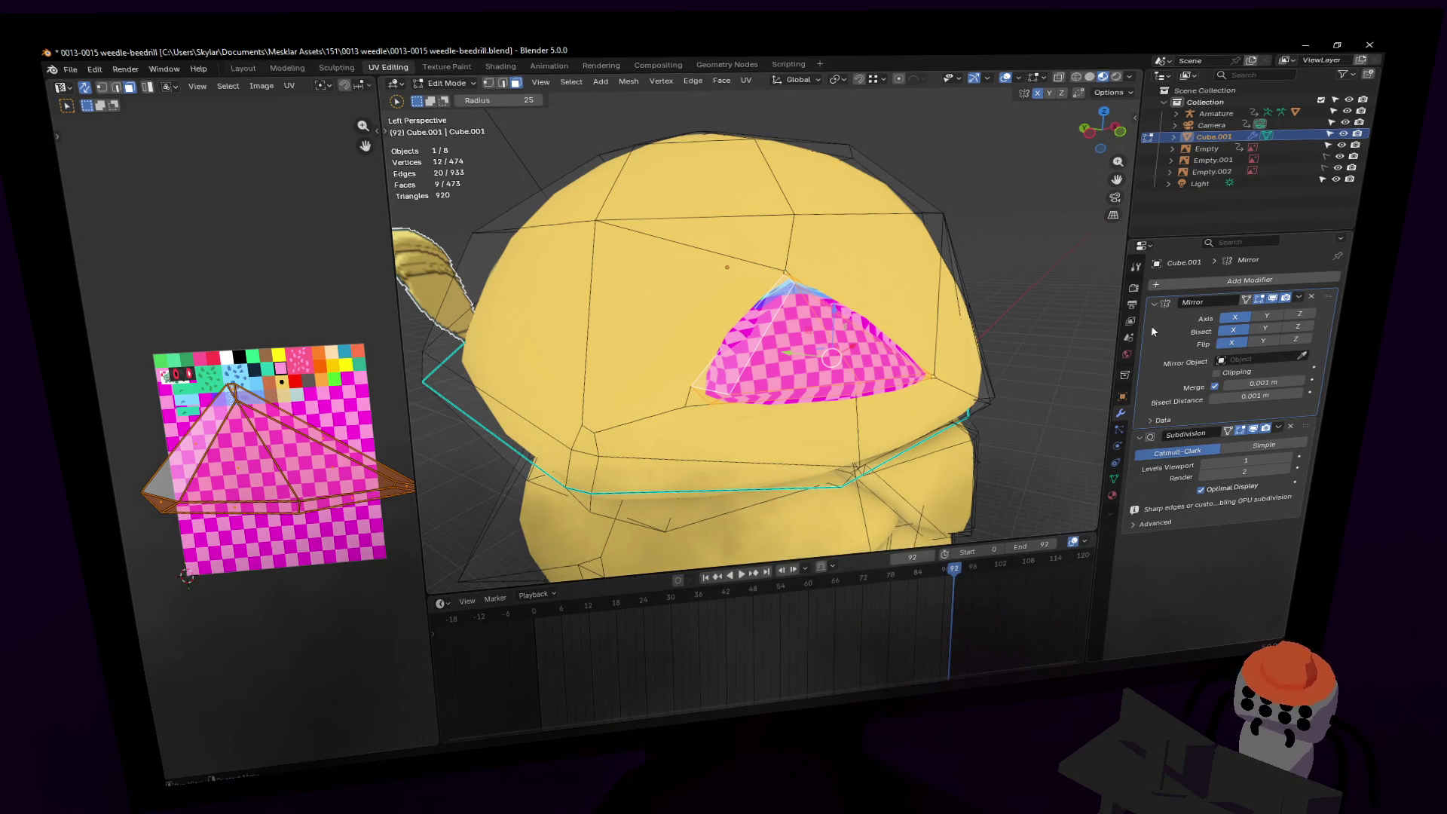
{"action": "left_click", "coordinate": [1113, 494]}
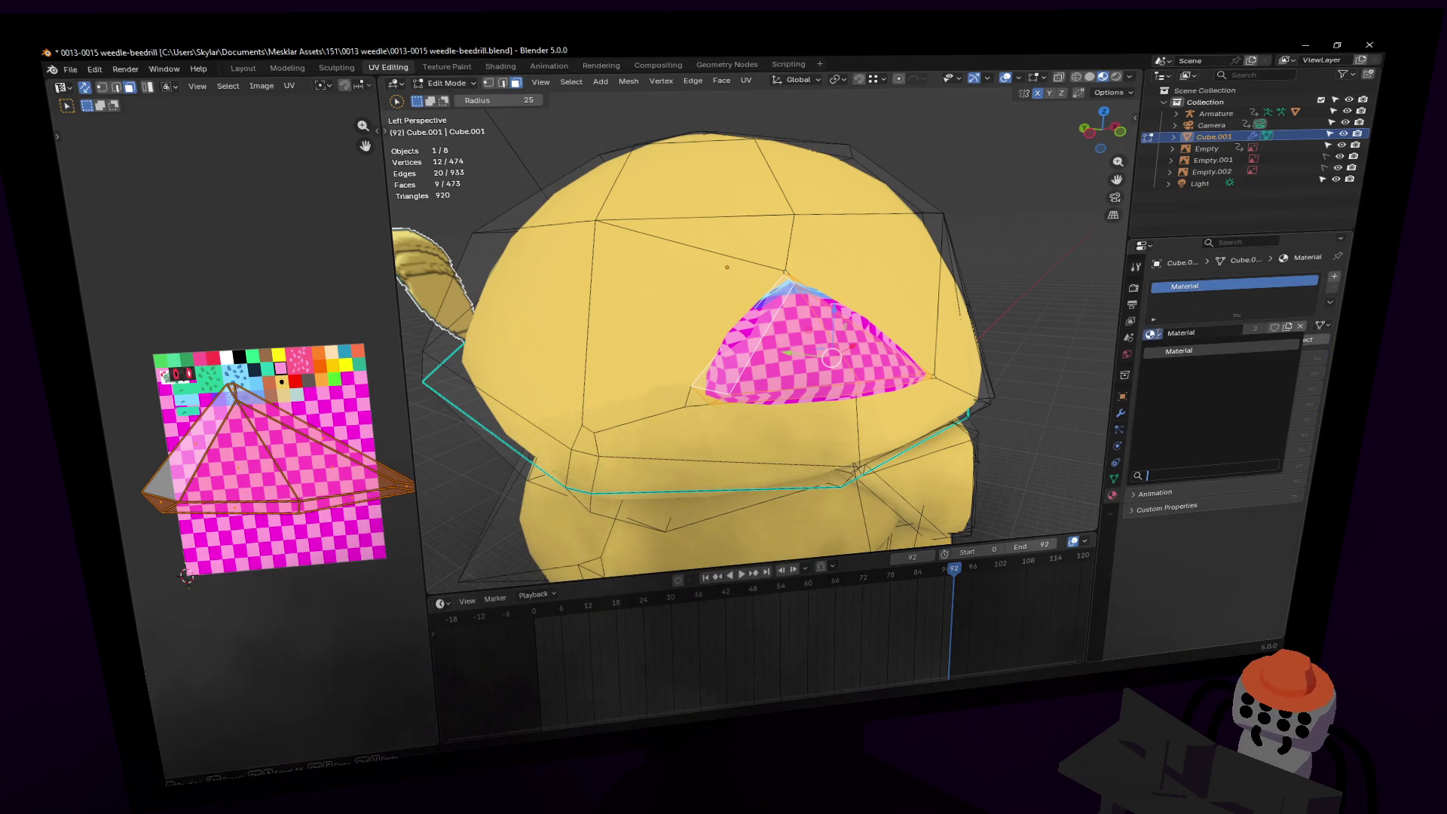
Step: Bring the view in close and frame it on the selected eye faces
{"action": "left_click", "coordinate": [1149, 333]}
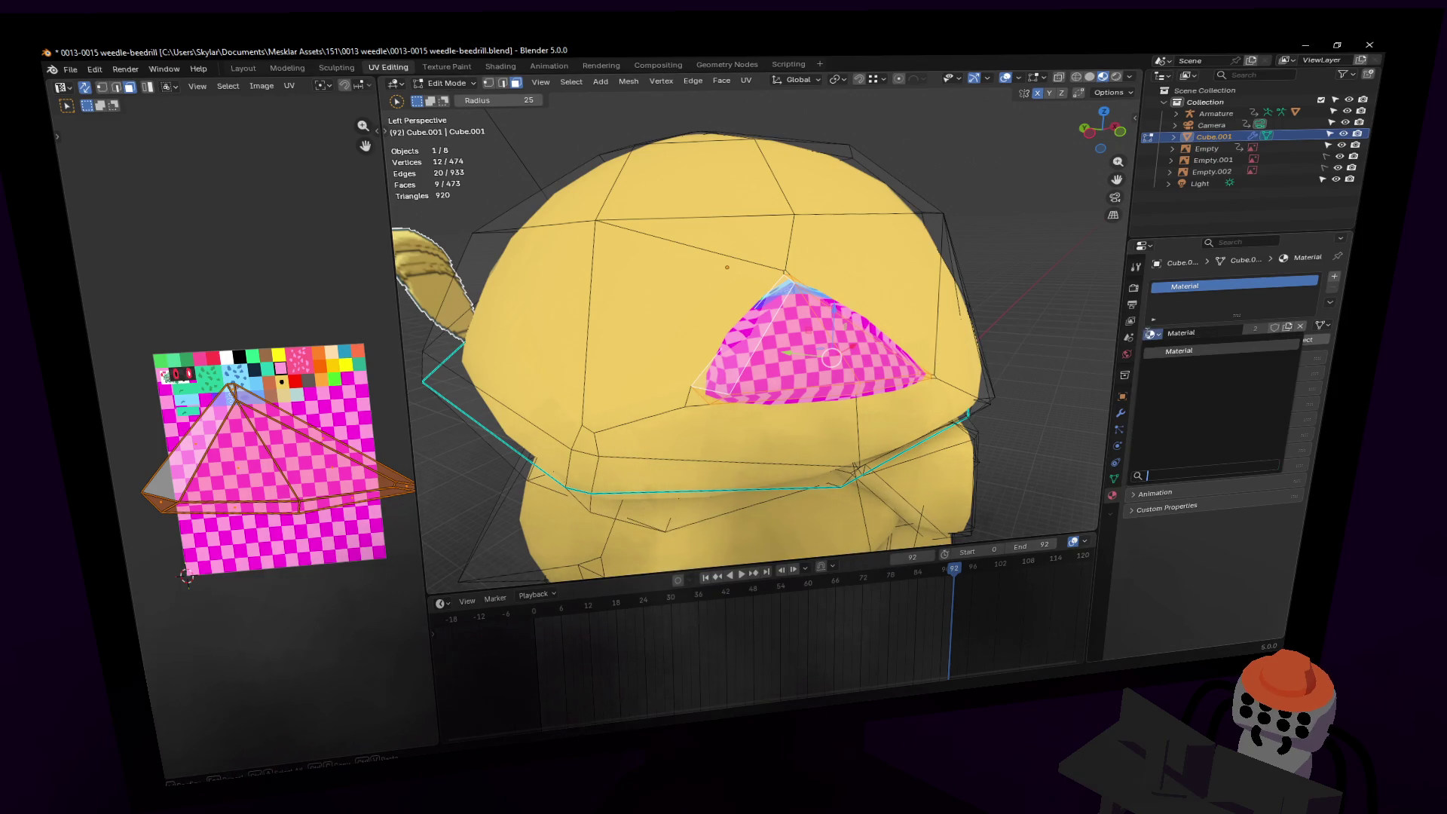
{"action": "key", "text": "shift+grave"}
{"action": "key", "text": "w"}
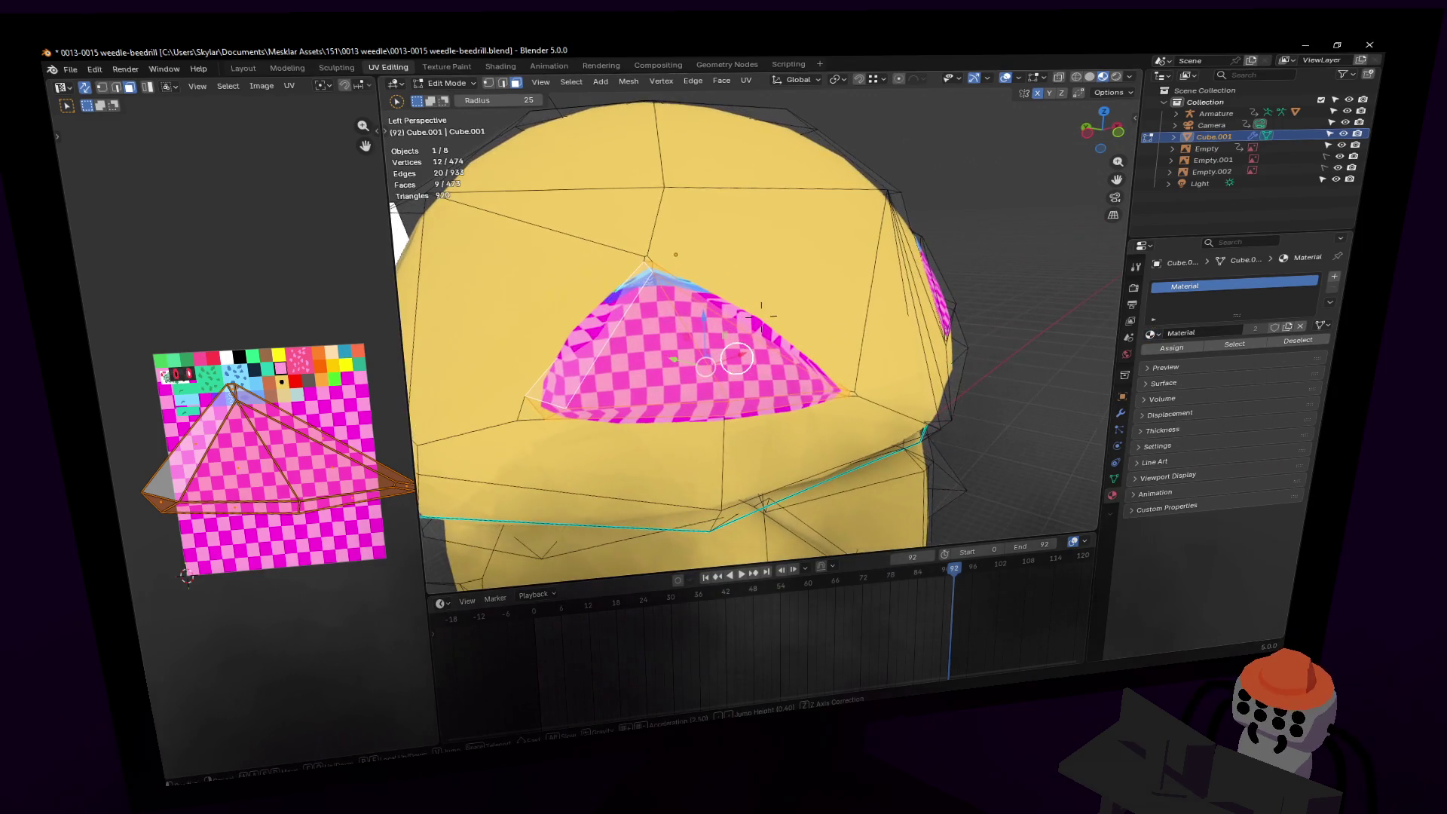
{"action": "left_click", "coordinate": [770, 353]}
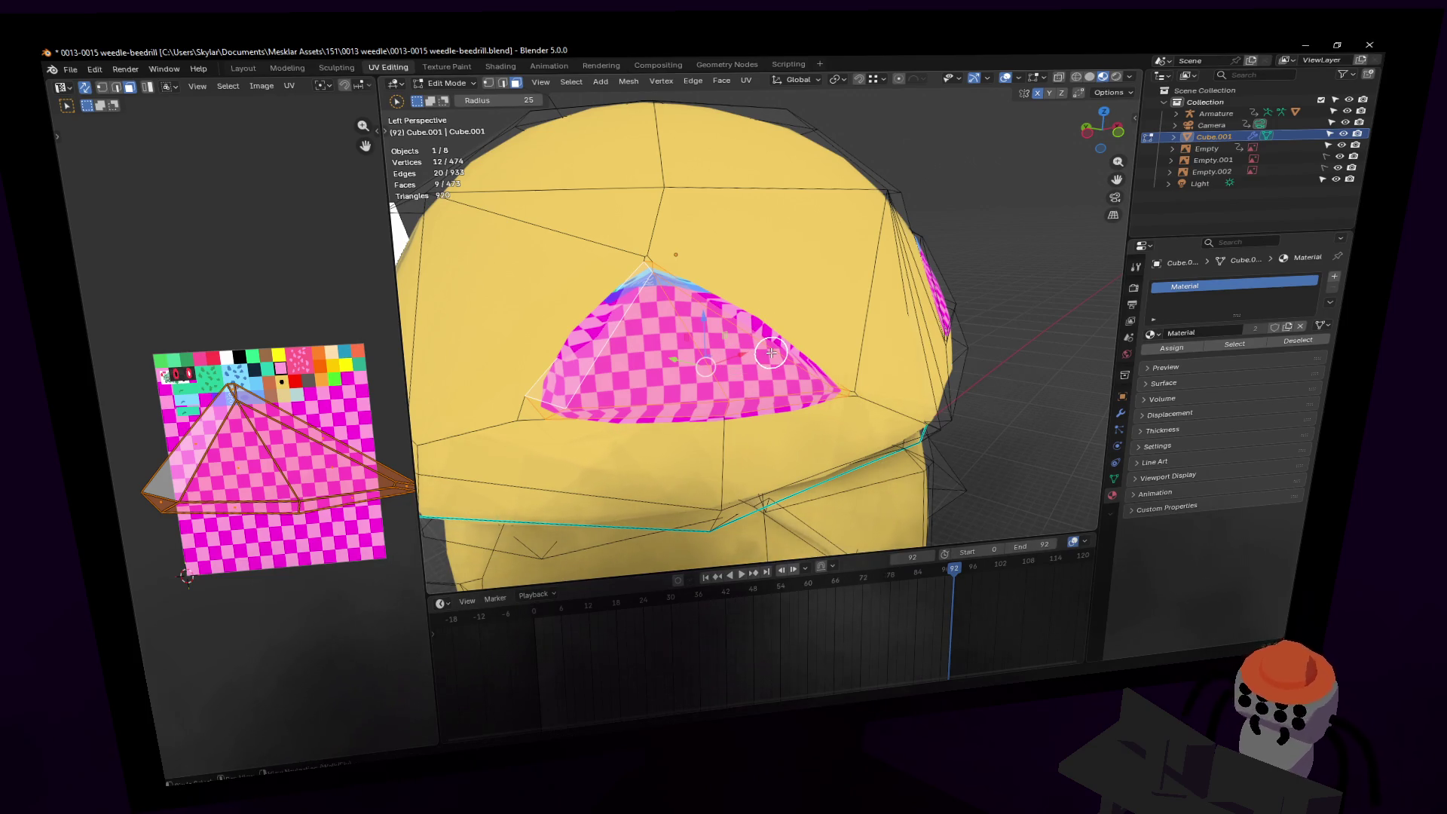
{"action": "key", "text": "KP_Decimal"}
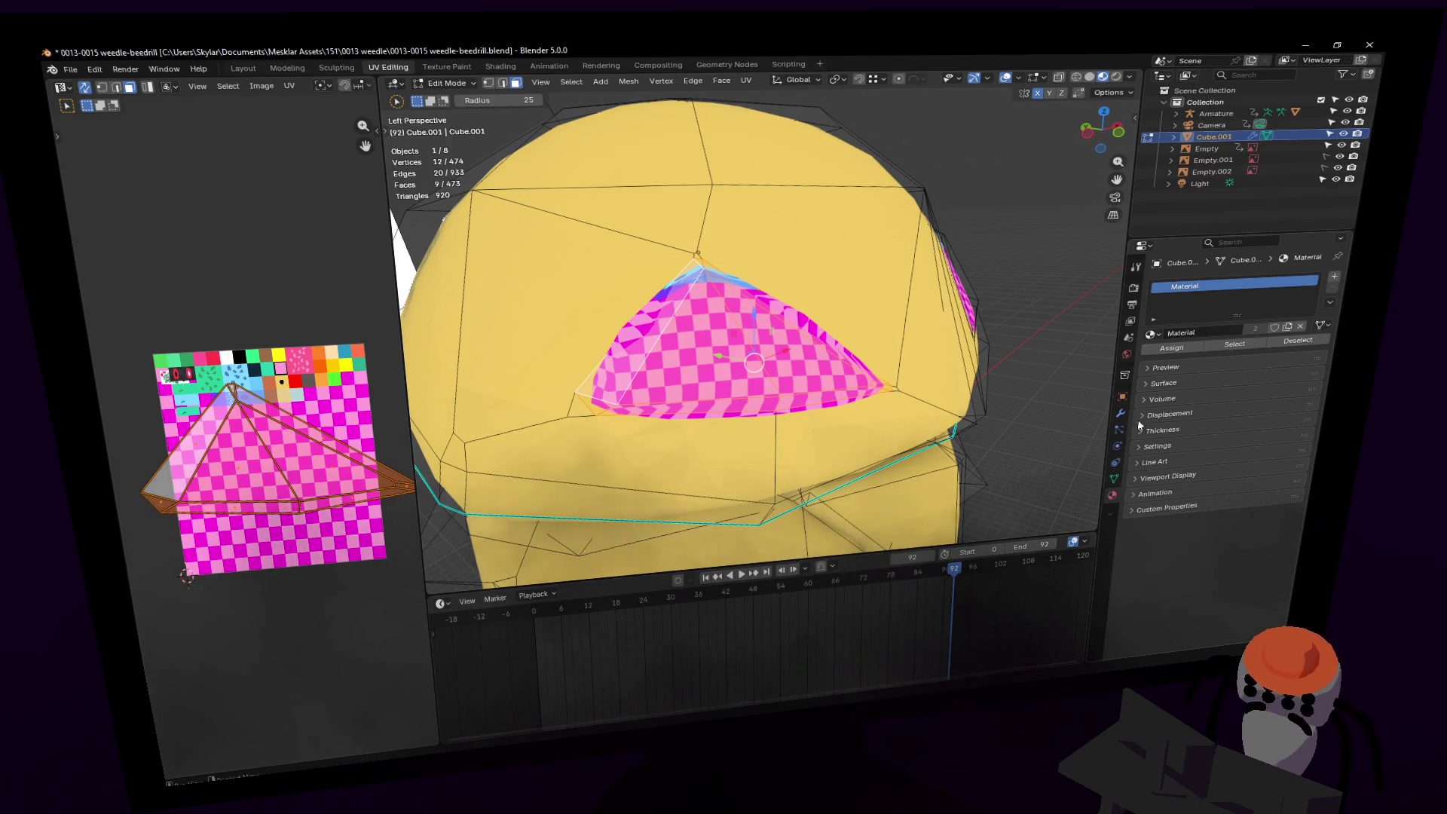
Step: Add a second material slot with a new copy of Material, renamed 'eye'
{"action": "left_click", "coordinate": [1333, 277]}
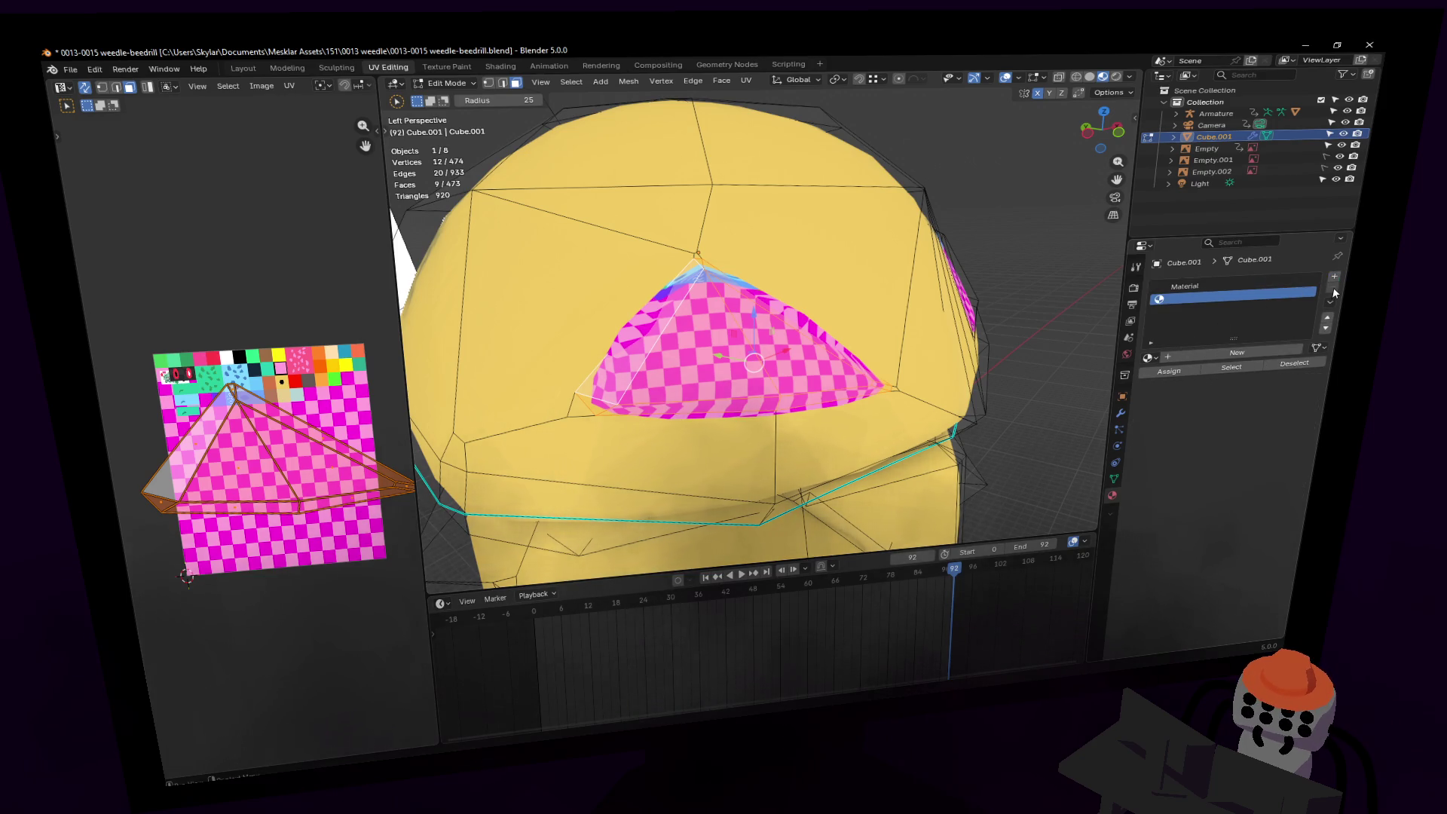
{"action": "left_click", "coordinate": [1155, 360]}
{"action": "left_click", "coordinate": [1179, 372]}
{"action": "left_click", "coordinate": [1283, 351]}
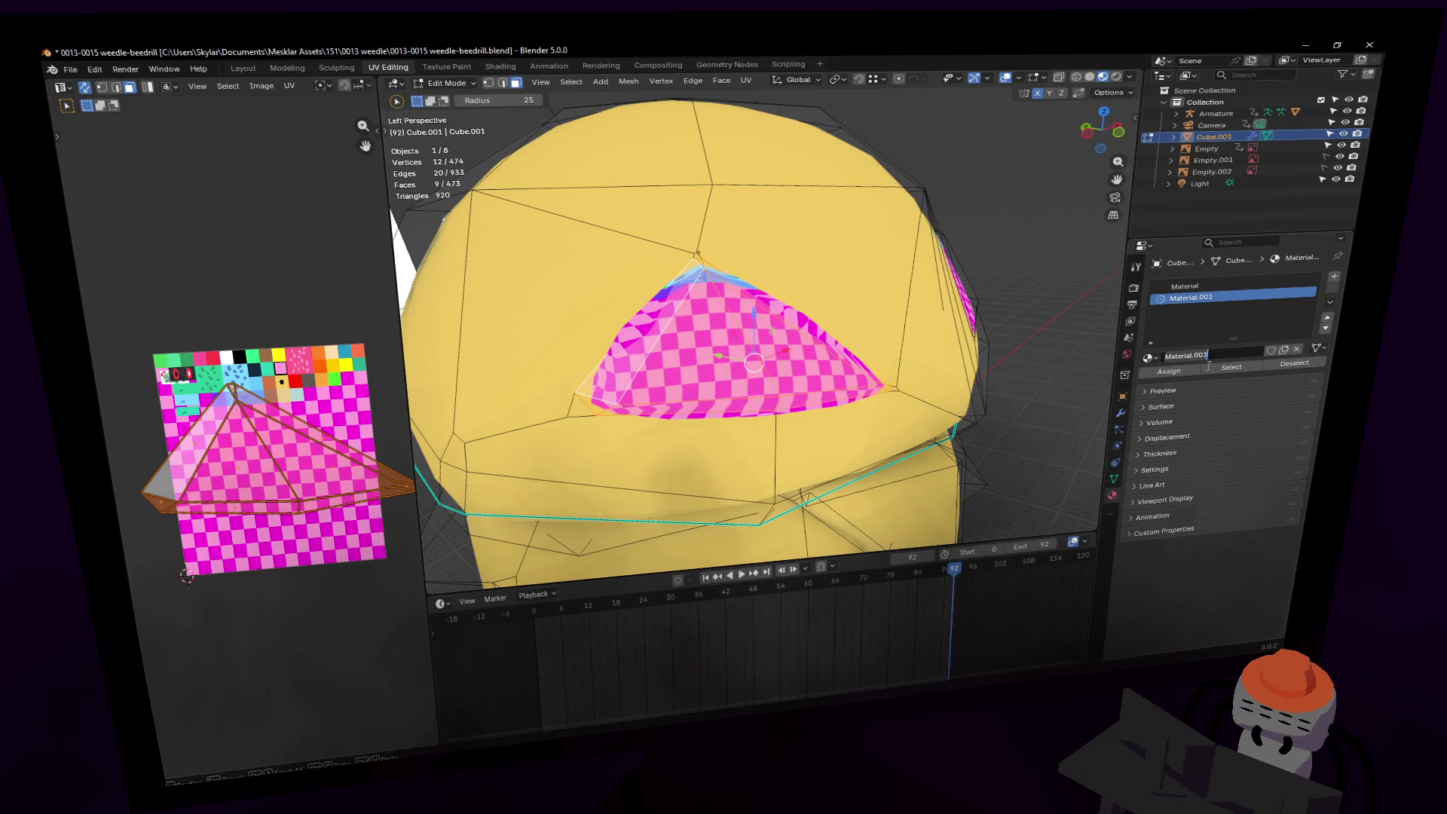
{"action": "type", "text": "eyey"}
{"action": "key", "text": "Return"}
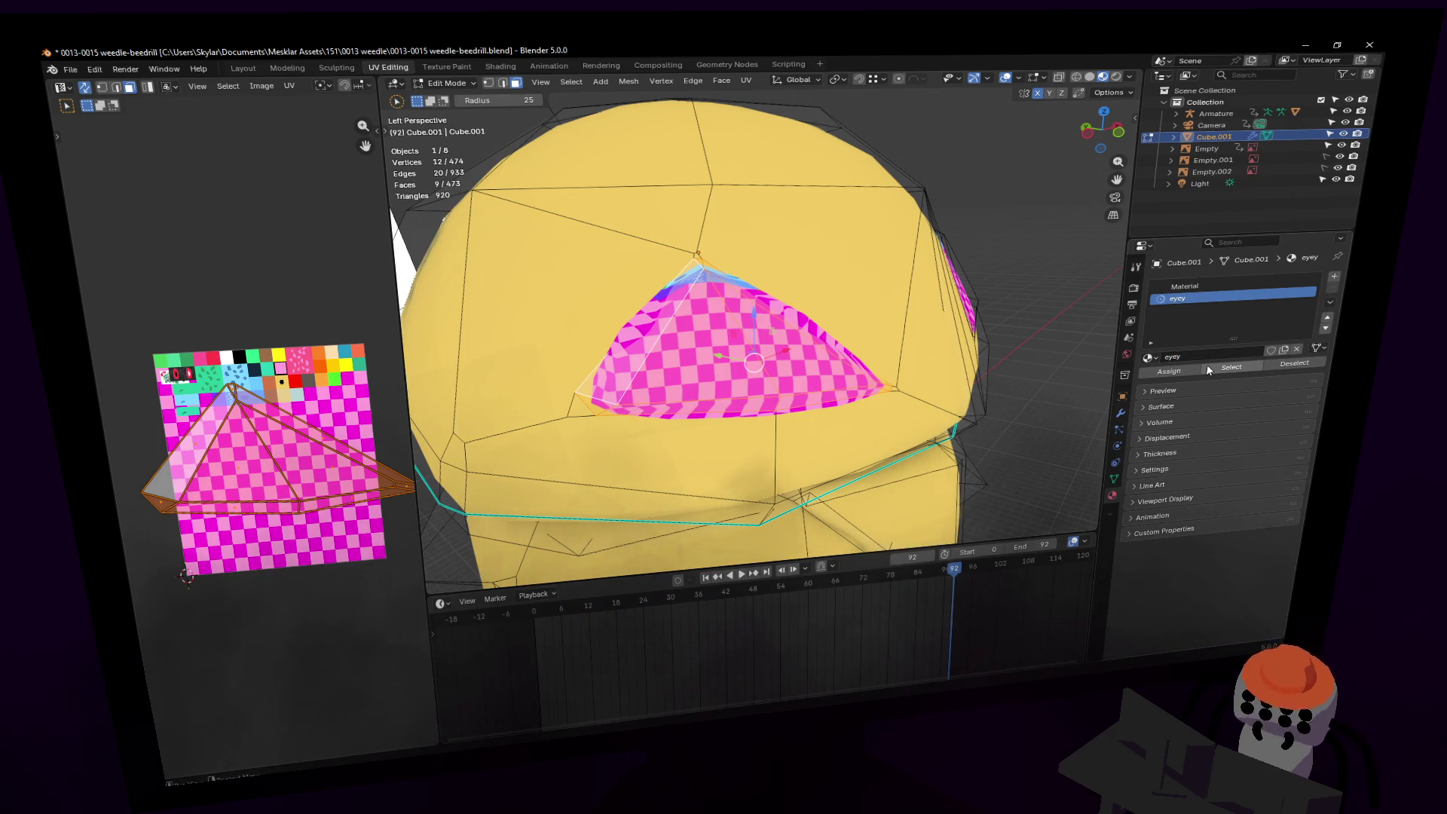
{"action": "left_click", "coordinate": [1223, 355]}
{"action": "type", "text": "eye"}
{"action": "key", "text": "Return"}
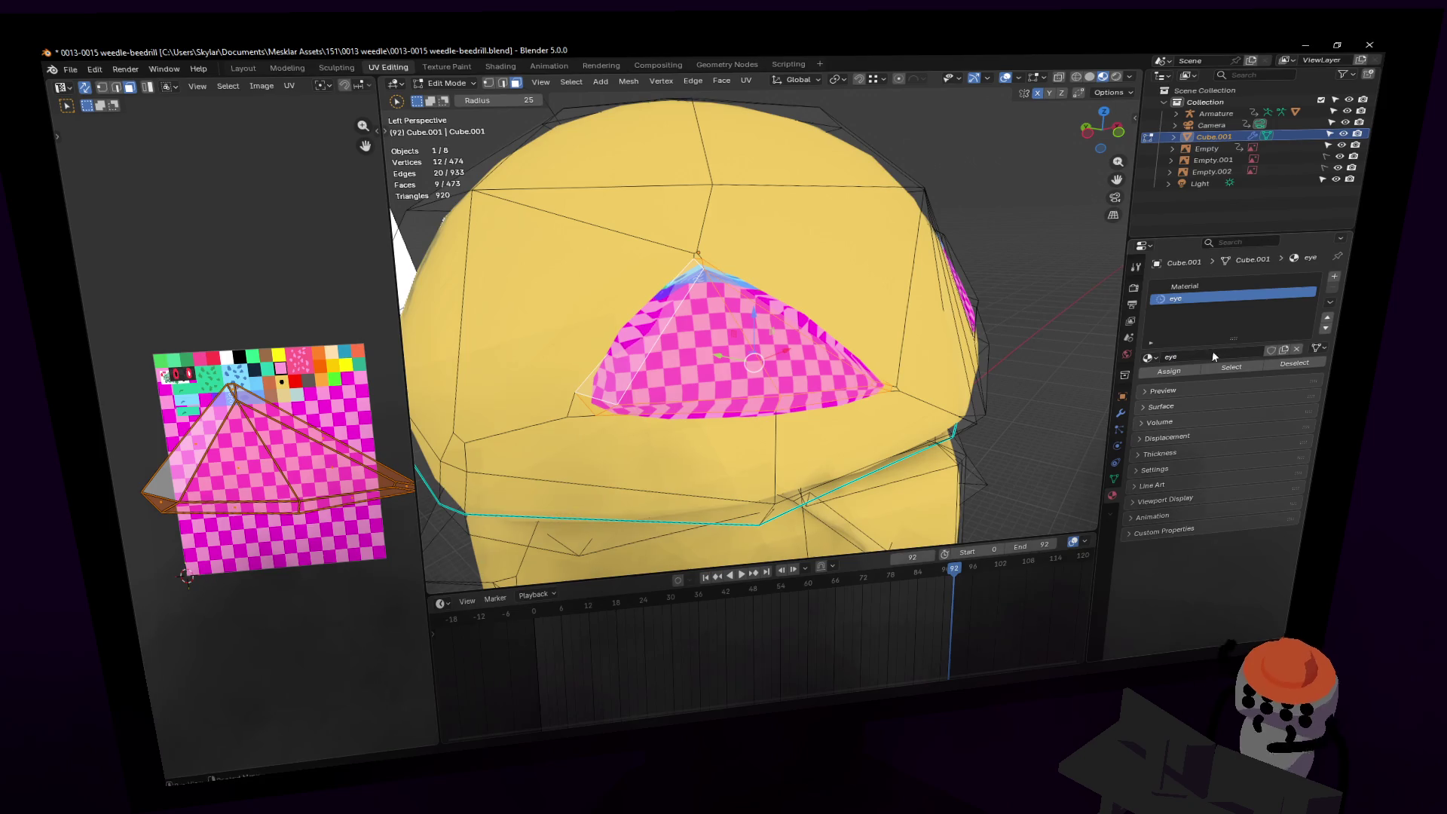
{"action": "scroll", "coordinate": [710, 291], "scroll_direction": "down", "scroll_amount": 1}
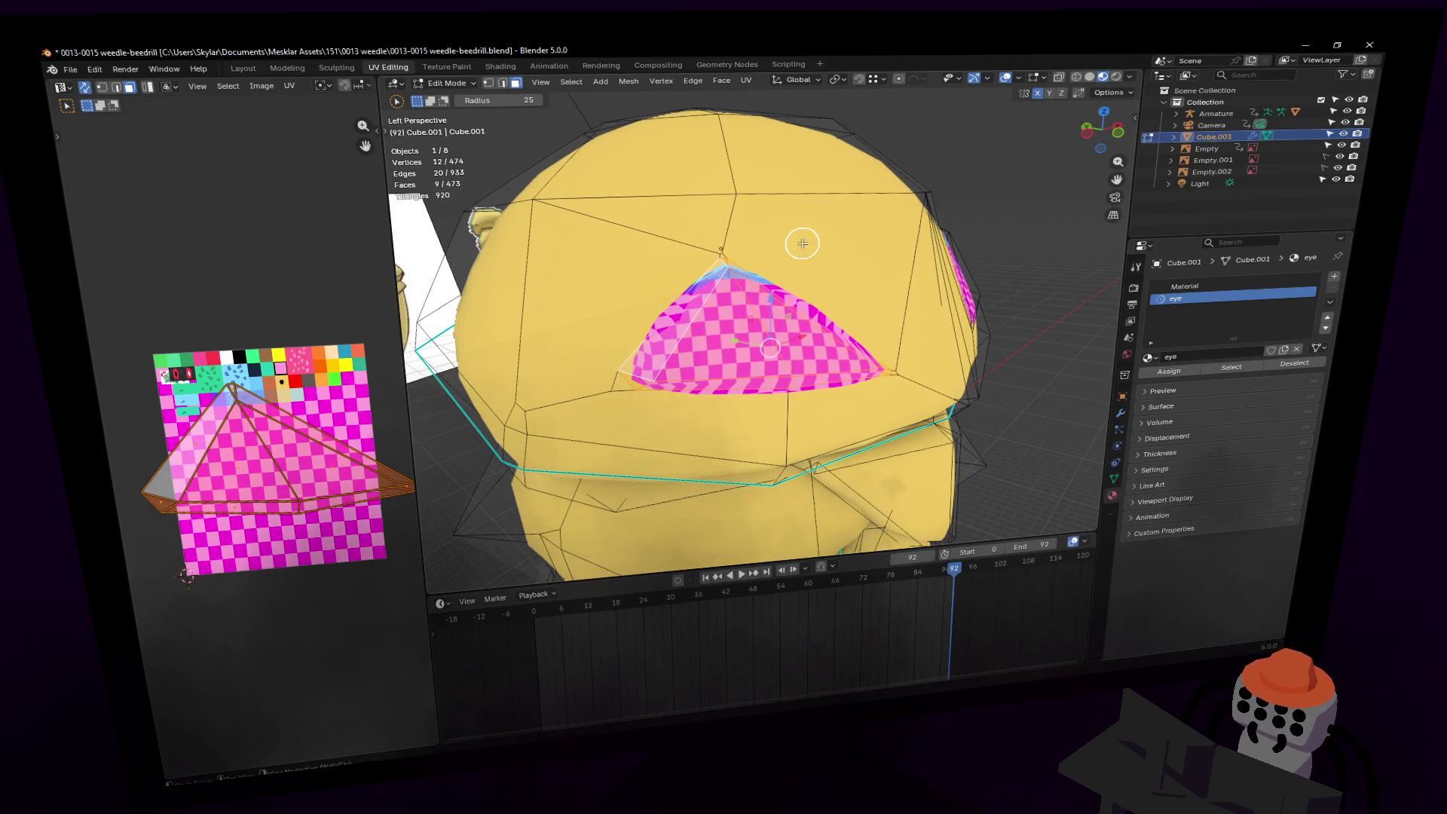
{"action": "left_click", "coordinate": [499, 66]}
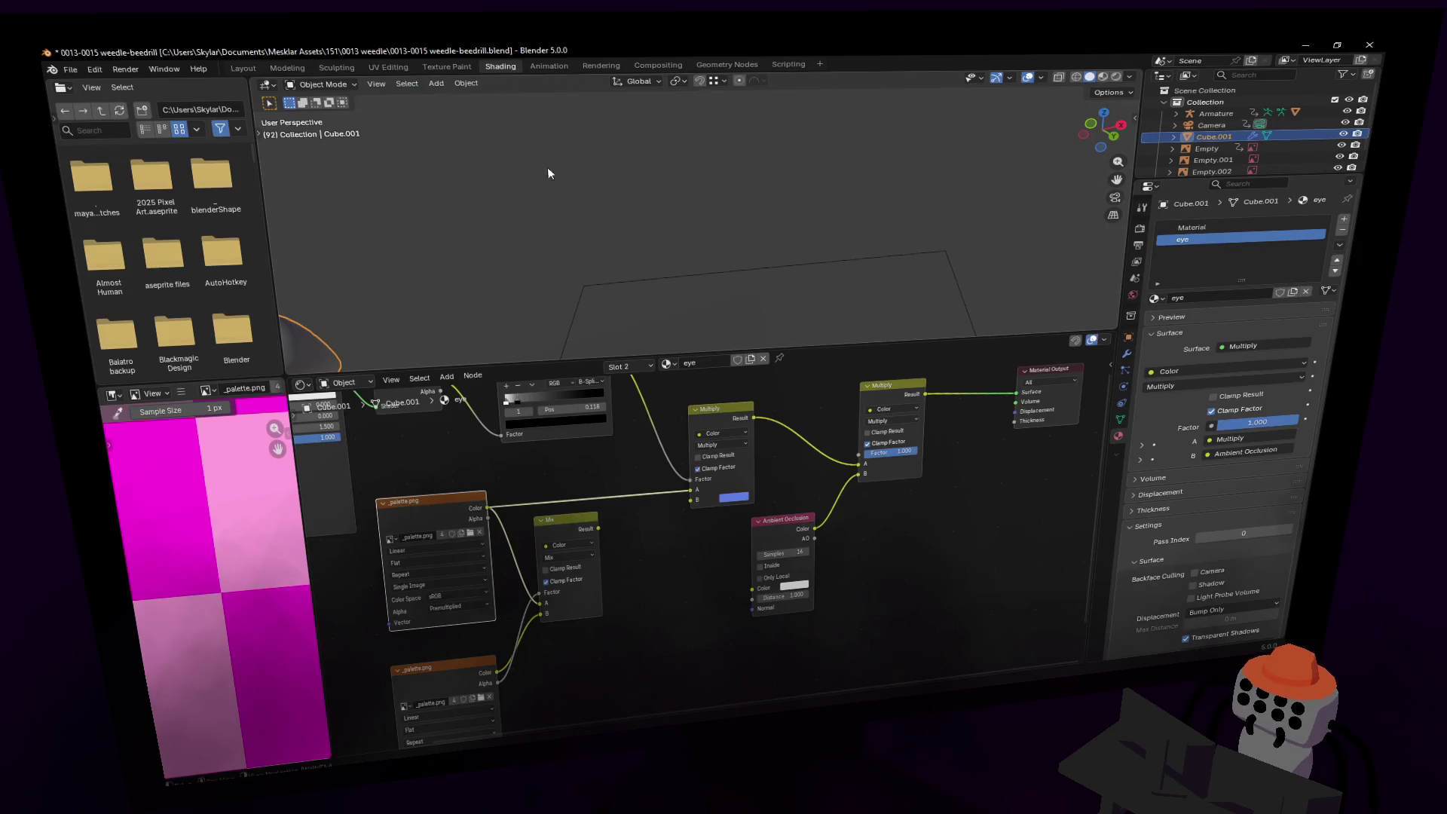
Step: Delete the Mix node, the lower palette image node and UV Map node, and tidy the node tree
{"action": "mouse_move", "coordinate": [763, 573]}
{"action": "middle_mouse_down"}
{"action": "mouse_move", "coordinate": [750, 513]}
{"action": "mouse_move", "coordinate": [787, 467]}
{"action": "mouse_move", "coordinate": [738, 452]}
{"action": "middle_mouse_up"}
{"action": "left_click", "coordinate": [738, 450]}
{"action": "key", "text": "x"}
{"action": "left_click", "coordinate": [636, 572]}
{"action": "key", "text": "x"}
{"action": "left_click", "coordinate": [426, 671]}
{"action": "key", "text": "x"}
{"action": "left_click_drag", "start_coordinate": [618, 414], "coordinate": [729, 404]}
{"action": "middle_click_drag", "start_coordinate": [730, 404], "coordinate": [580, 550]}
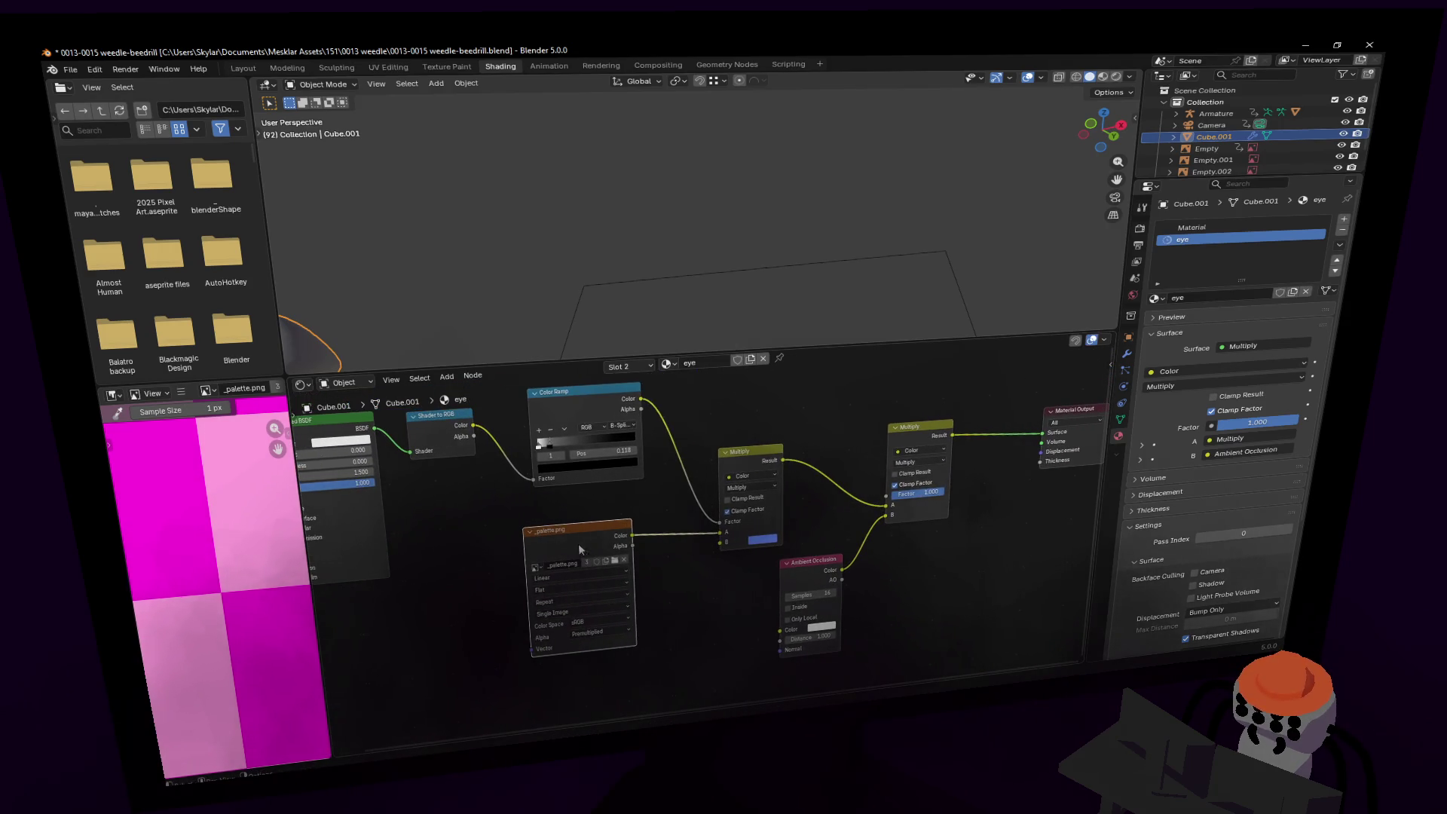
Step: Load kakuna.png from the 151 > 0013 weedle folder into the eye's Image Texture node
{"action": "left_click", "coordinate": [615, 561]}
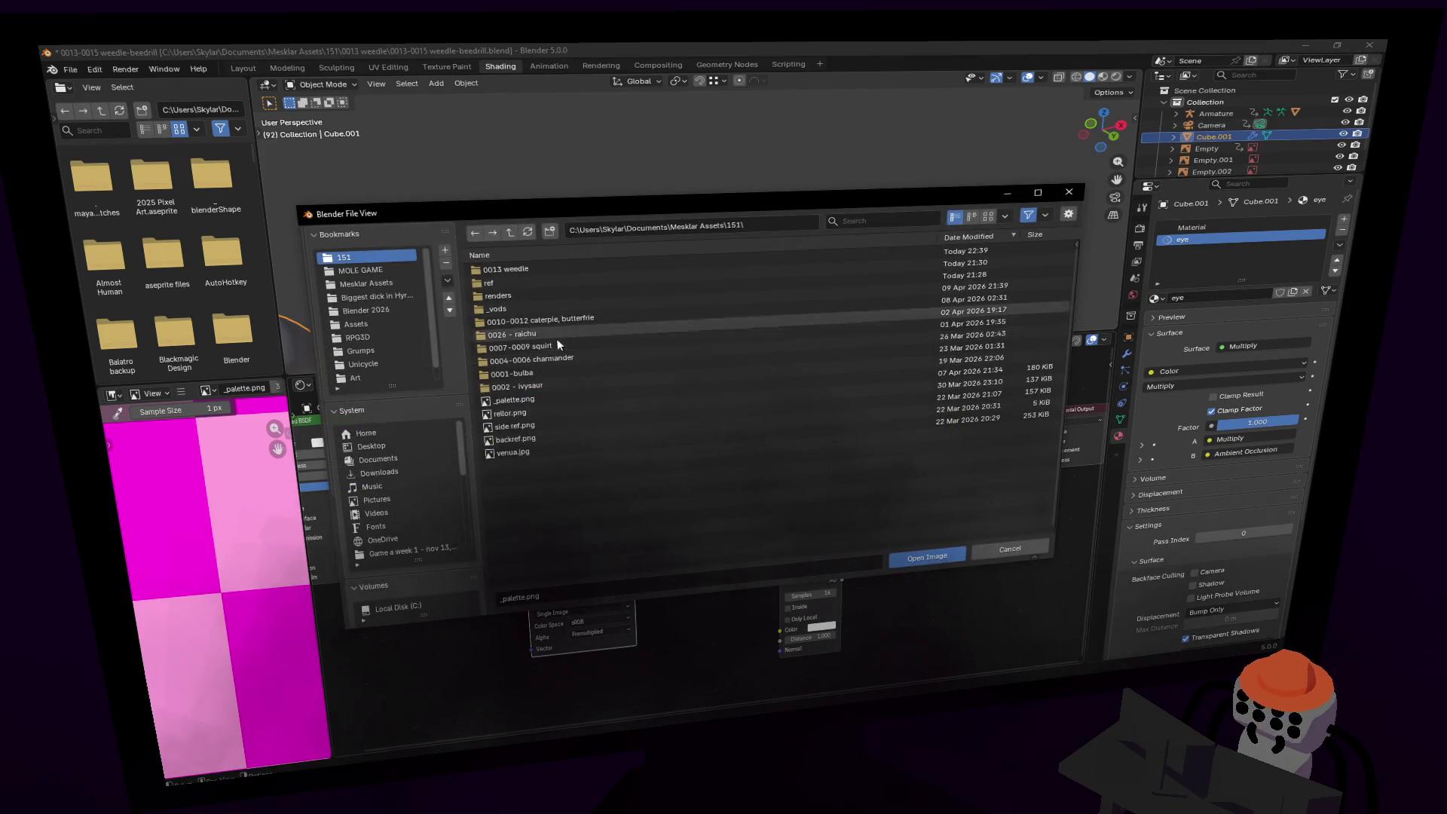
{"action": "double_click", "coordinate": [520, 385]}
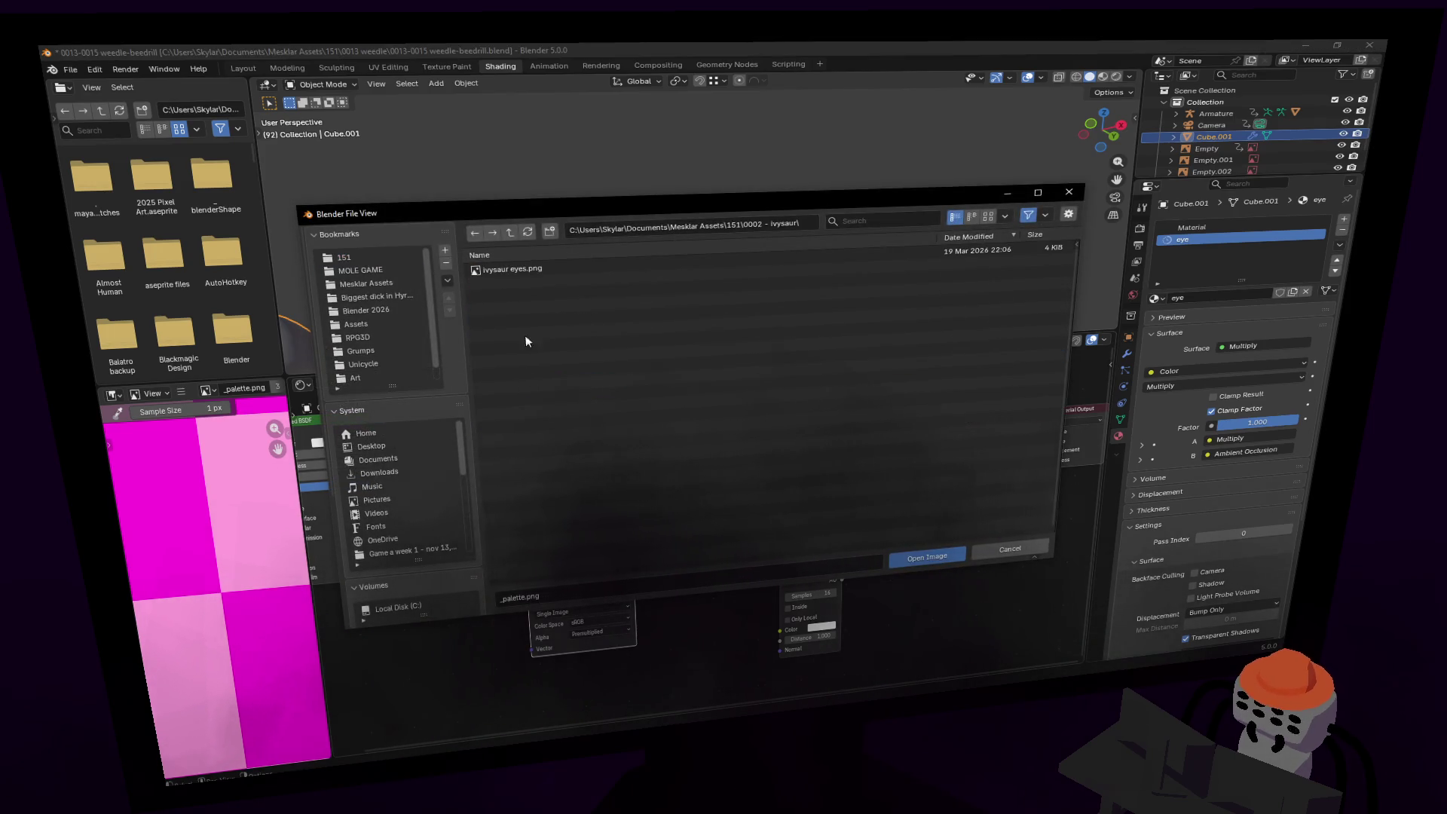
{"action": "mouse_move", "coordinate": [529, 272]}
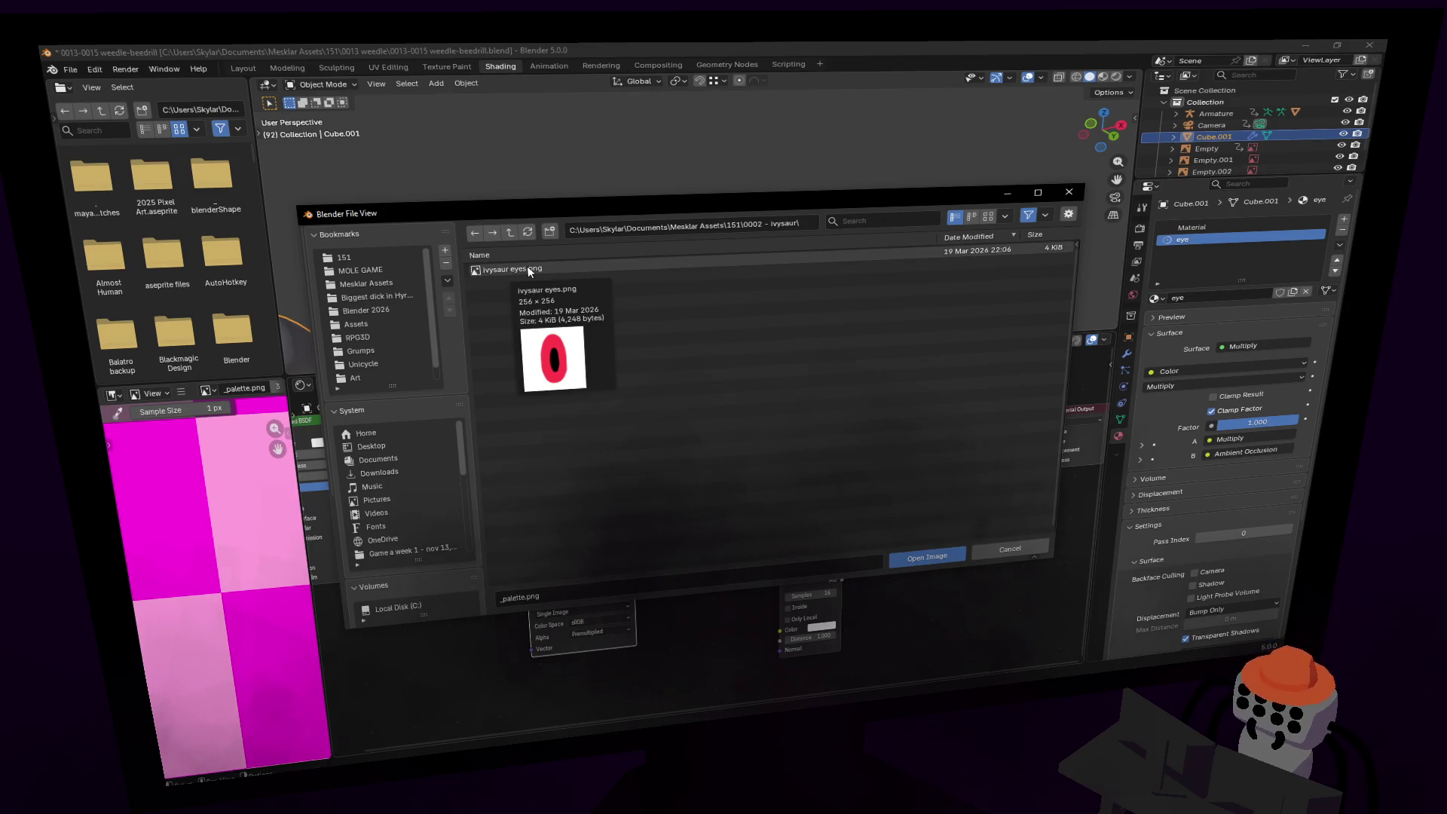
{"action": "left_click", "coordinate": [510, 232]}
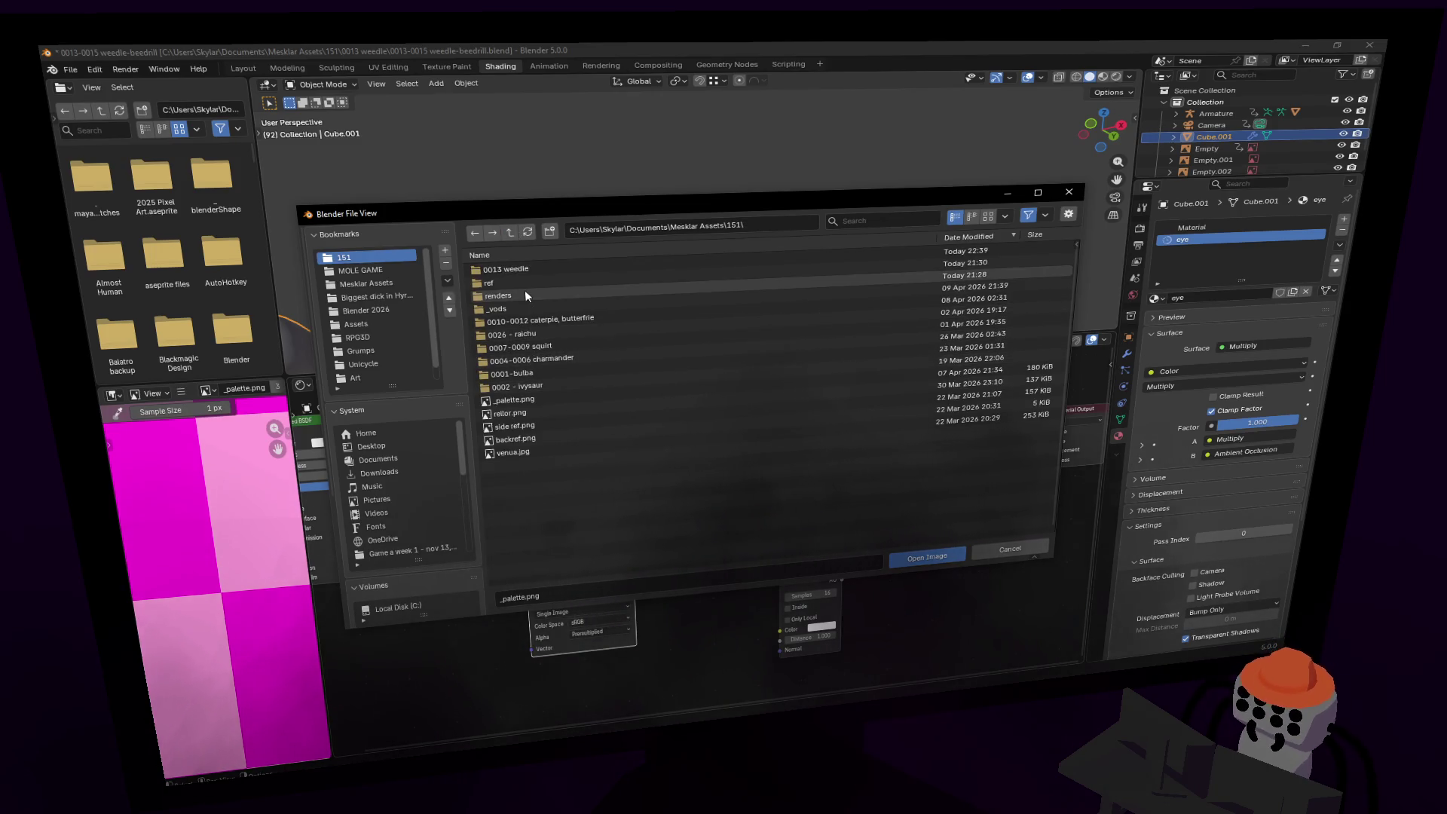
{"action": "double_click", "coordinate": [522, 273]}
{"action": "double_click", "coordinate": [520, 269]}
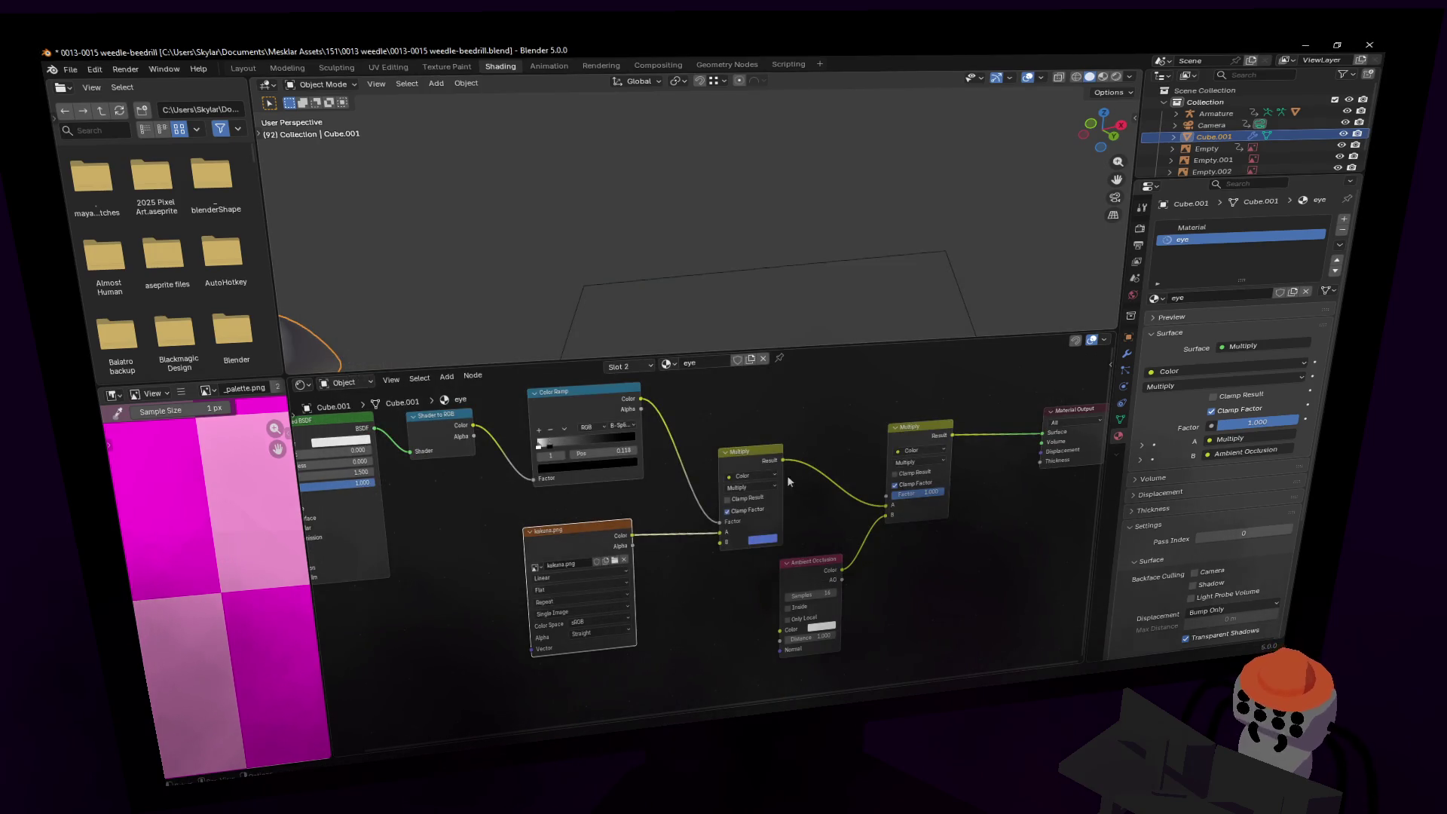
{"action": "left_click", "coordinate": [243, 68]}
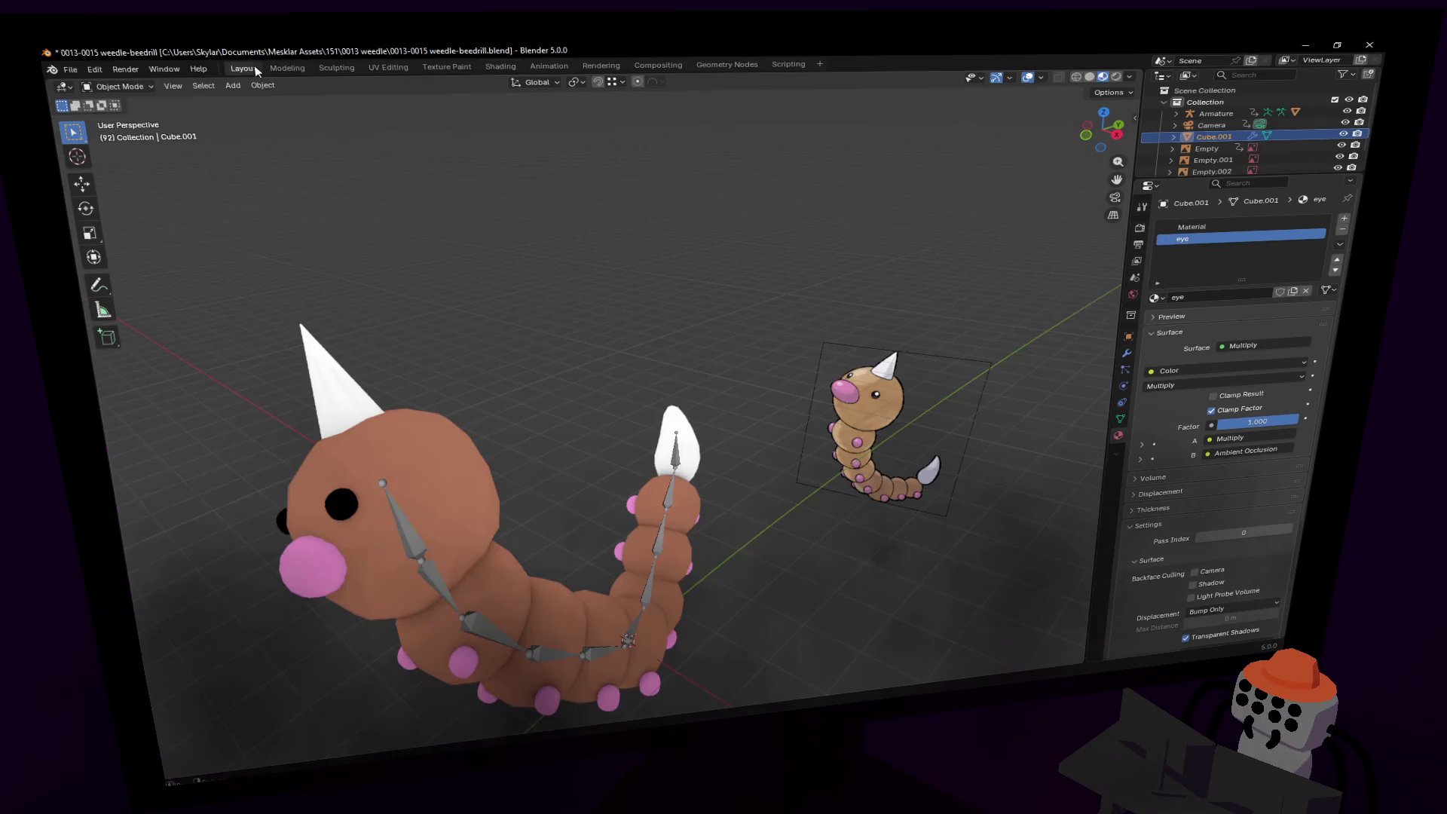
{"action": "left_click", "coordinate": [286, 68]}
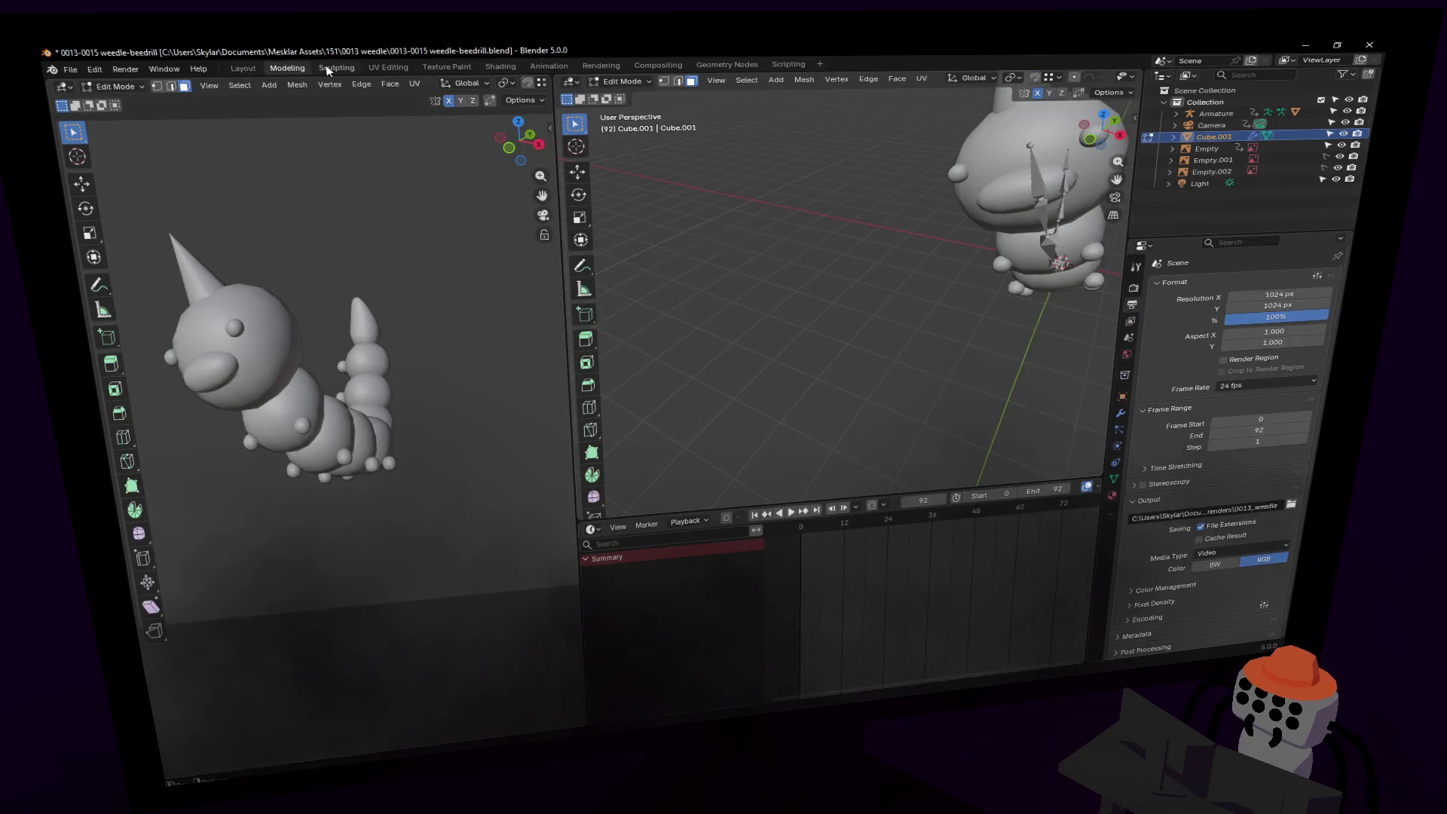
Step: In UV Editing, assign the eye material to the selected eye faces
{"action": "left_click", "coordinate": [327, 69]}
{"action": "left_click", "coordinate": [388, 67]}
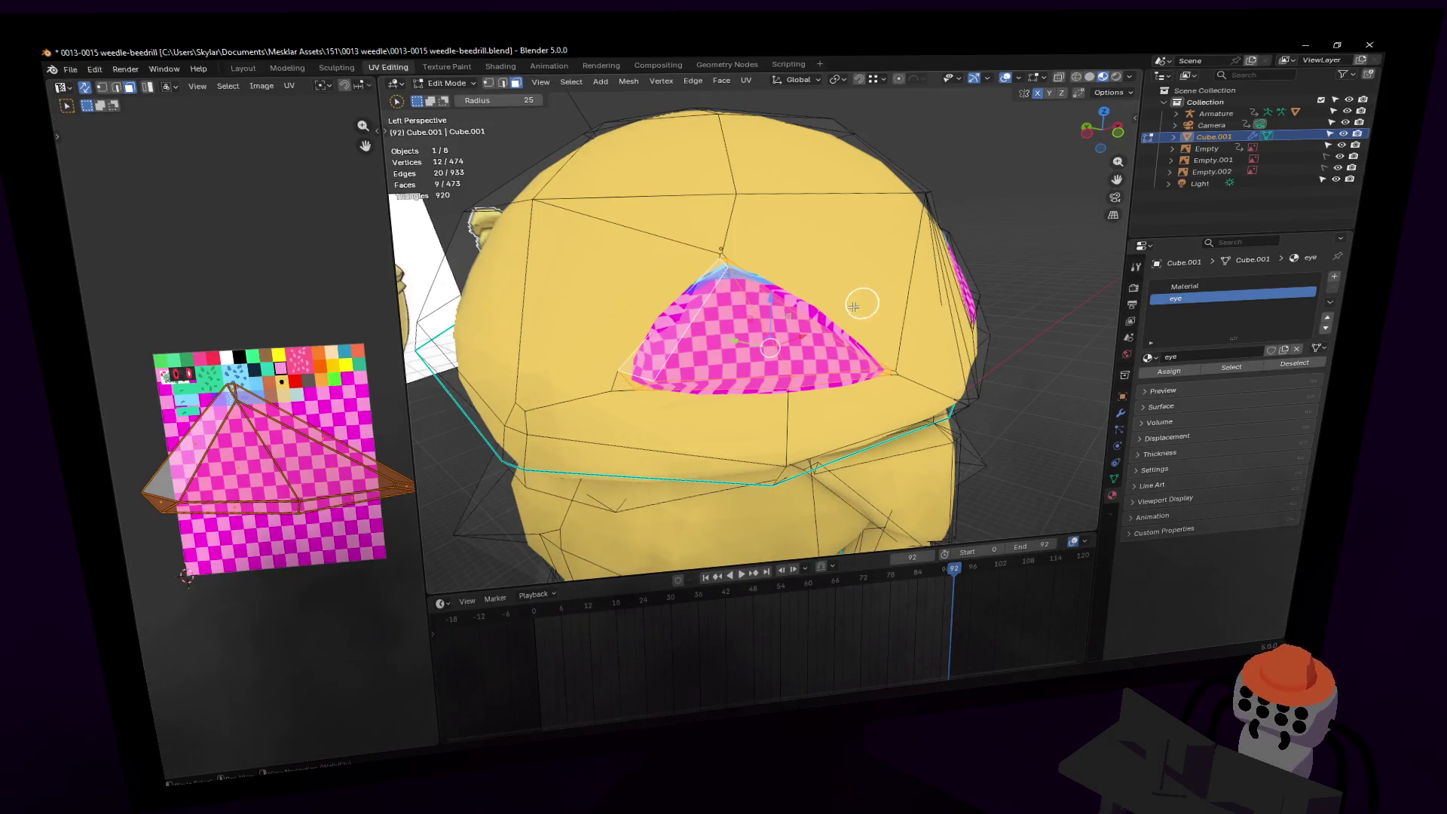
{"action": "left_click", "coordinate": [1169, 370]}
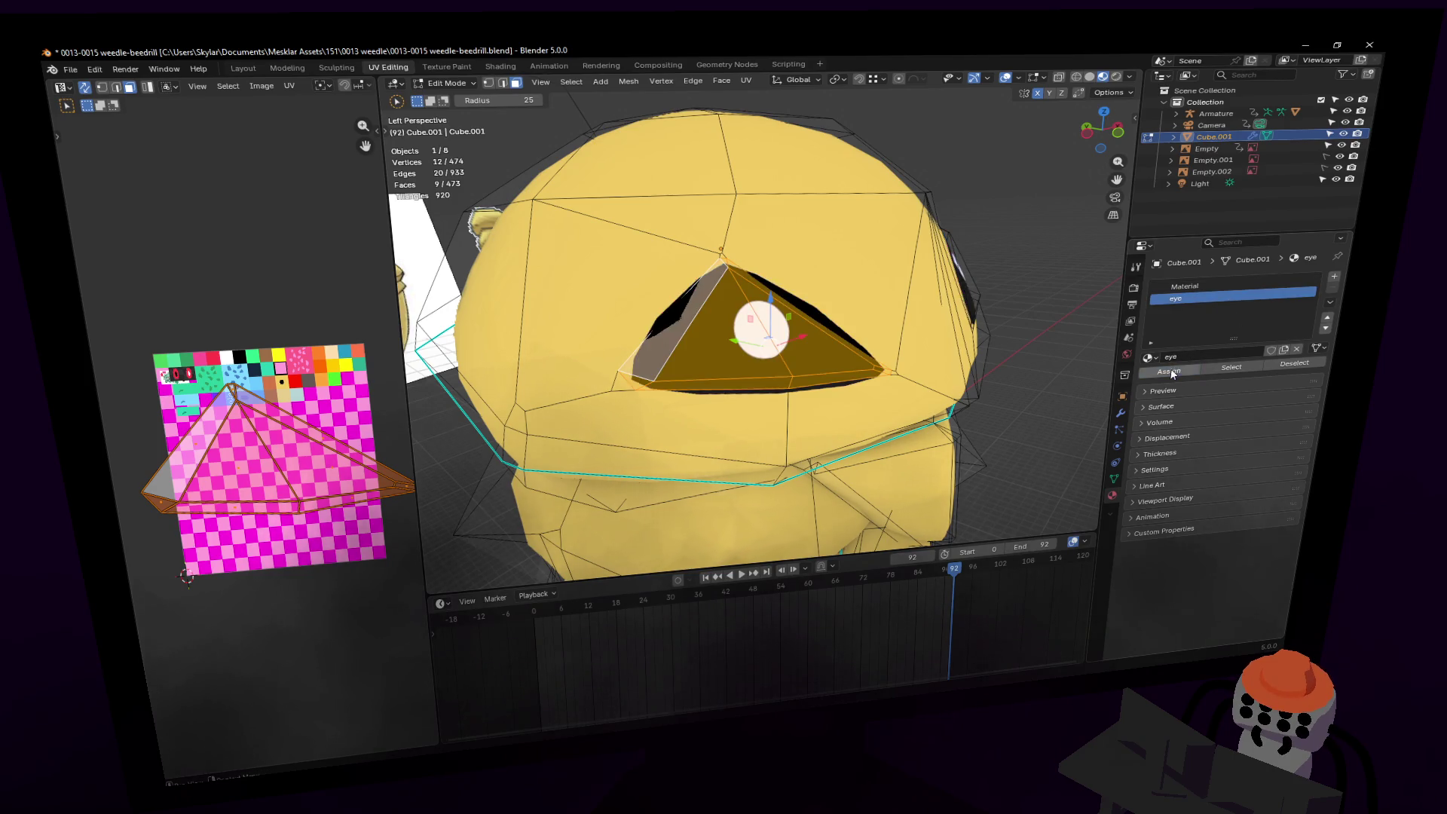
{"action": "key", "text": "shift+grave"}
{"action": "key", "text": "s"}
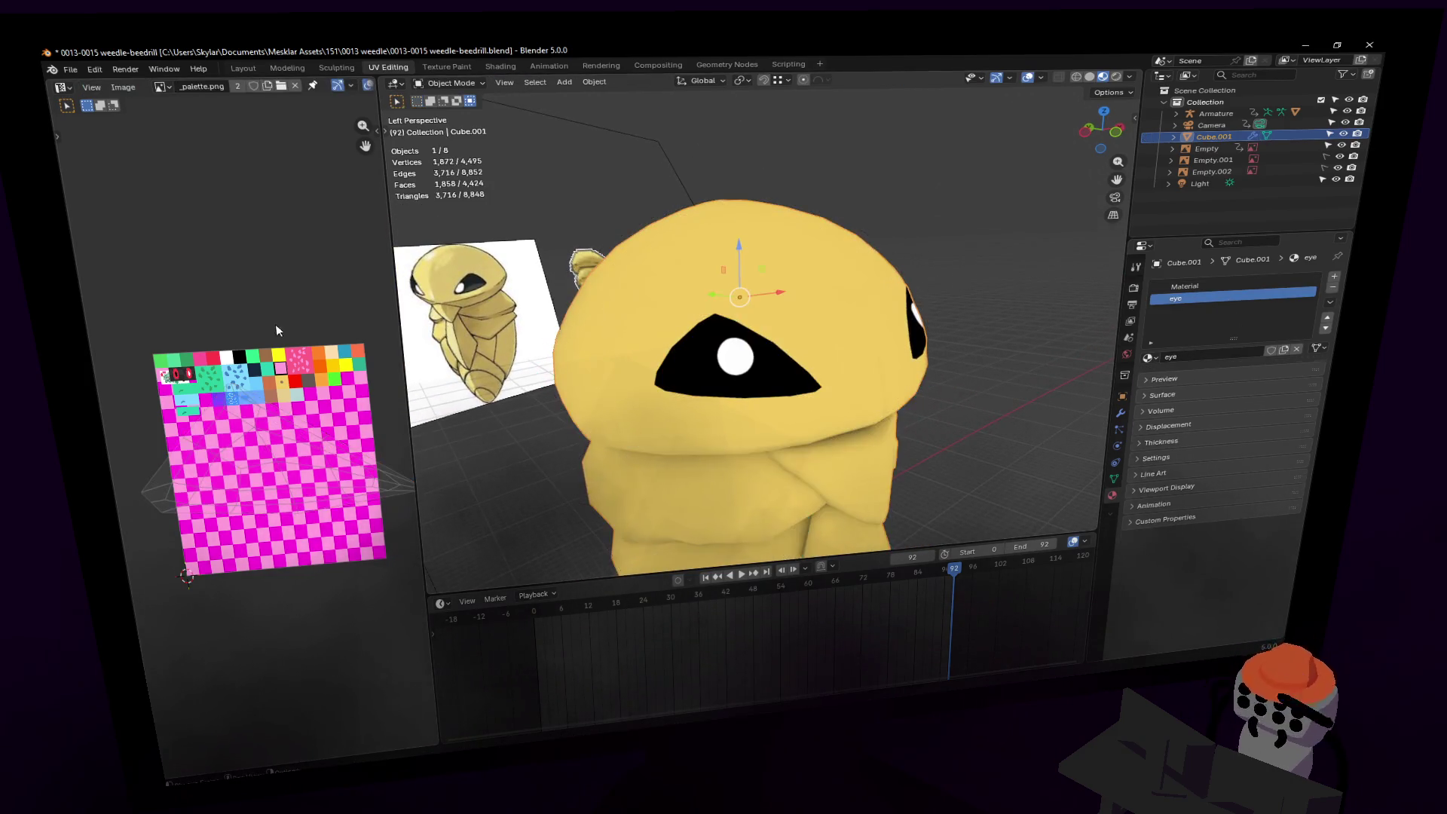
{"action": "key", "text": "Escape"}
Step: Move the eye UV island and scale it to 0.947 so a black eye with white pupil shows
{"action": "key", "text": "g"}
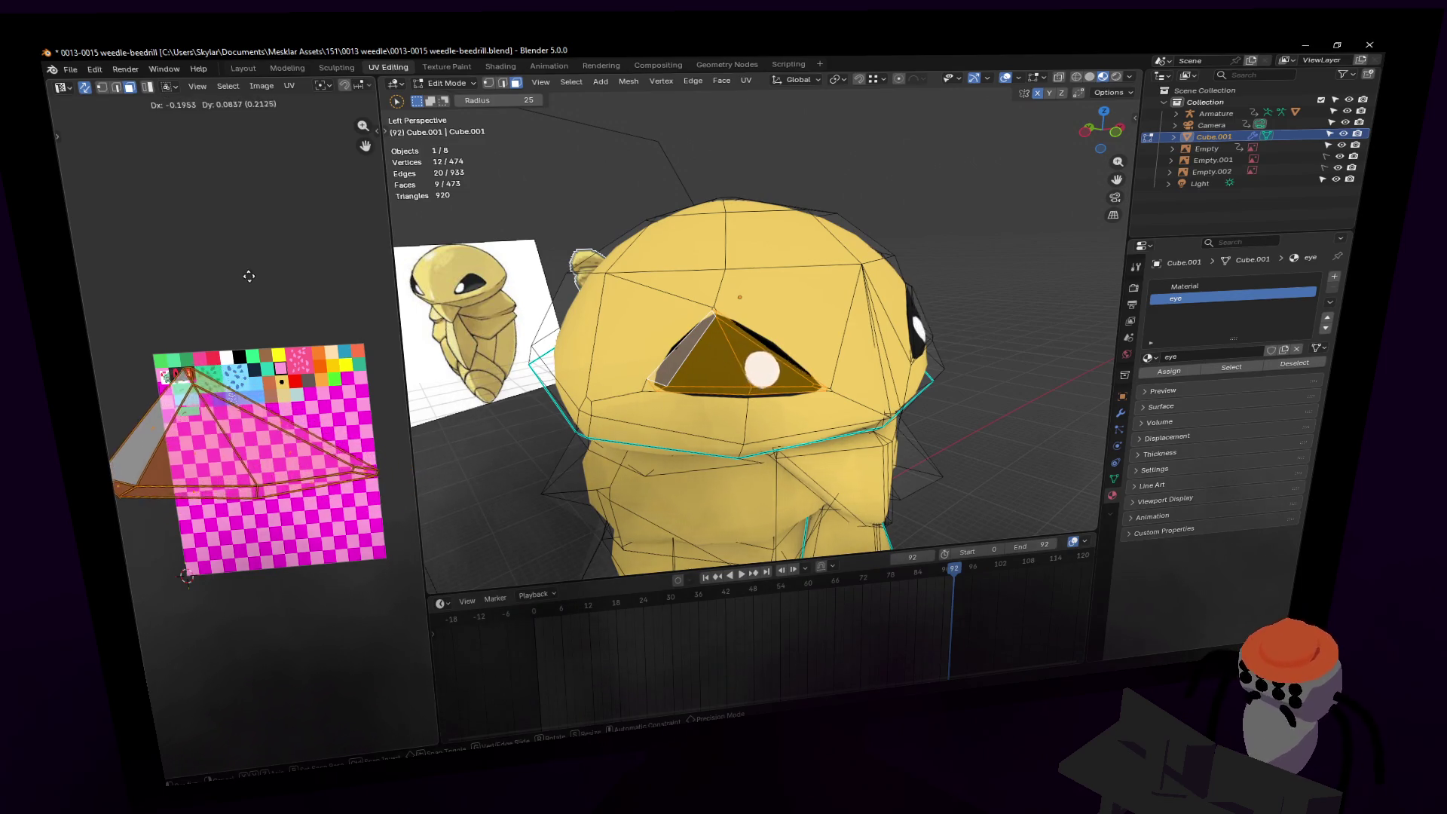
{"action": "left_click", "coordinate": [249, 271]}
{"action": "key", "text": "s"}
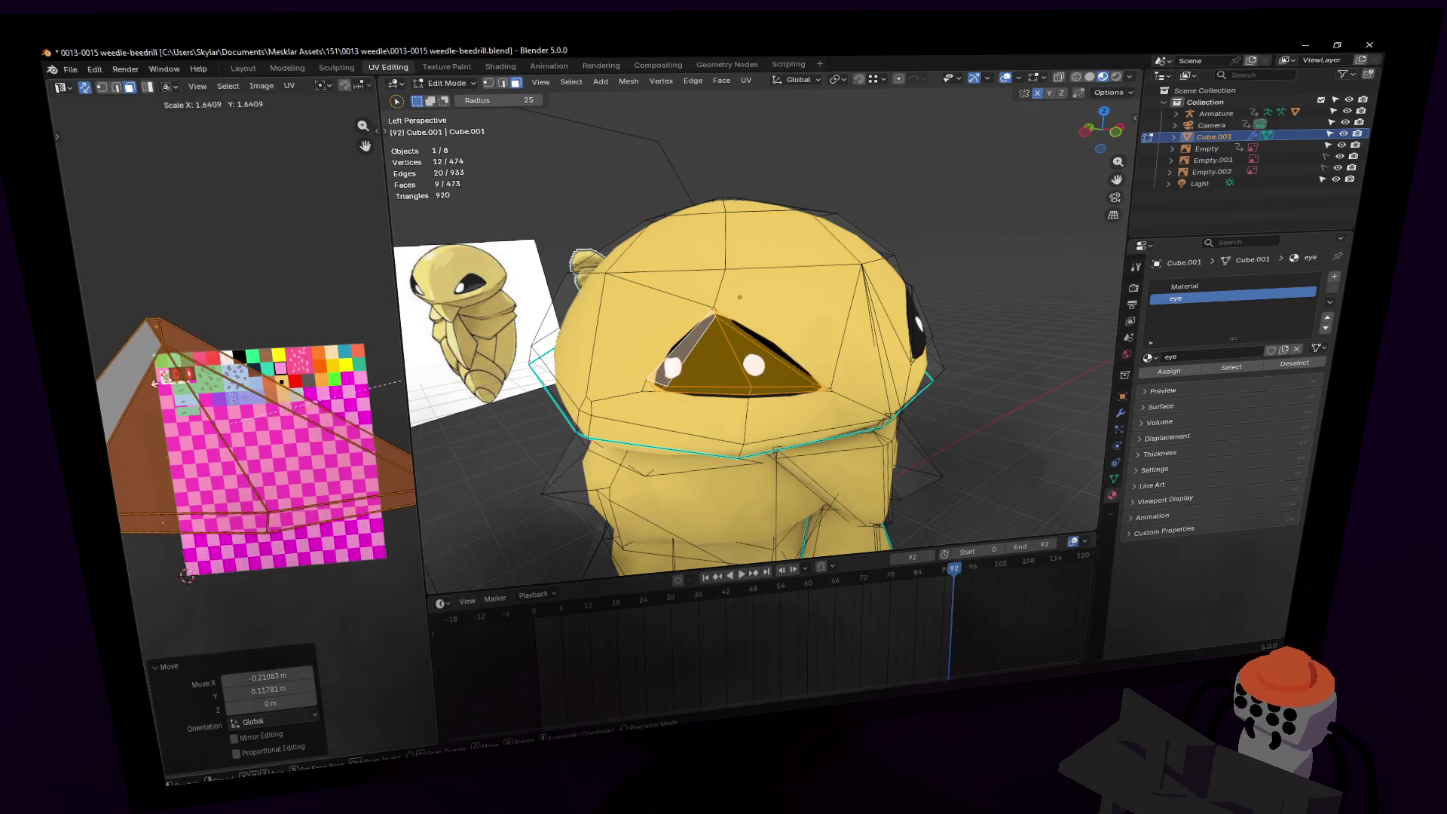
{"action": "left_click", "coordinate": [369, 420]}
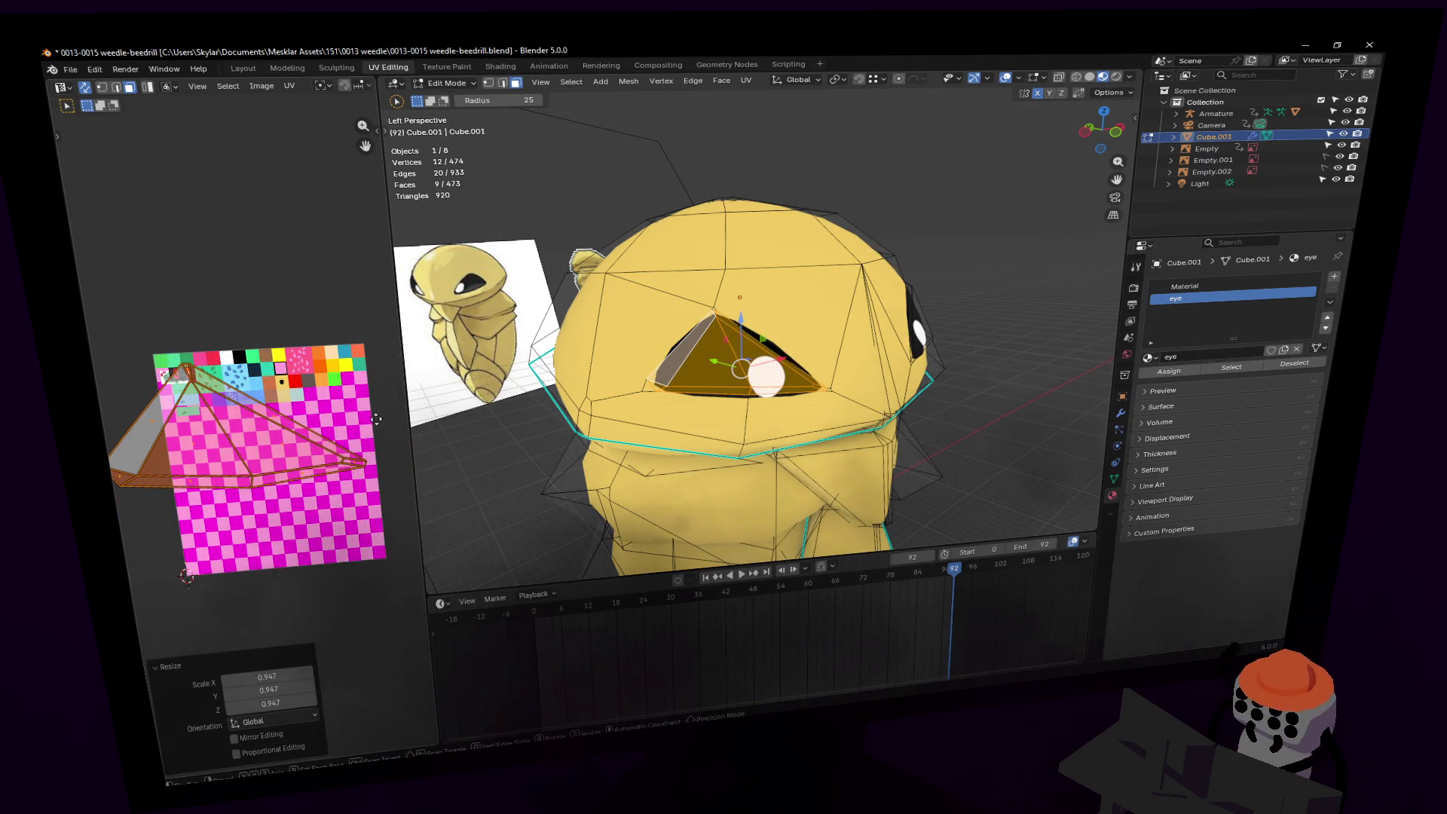
{"action": "key", "text": "g"}
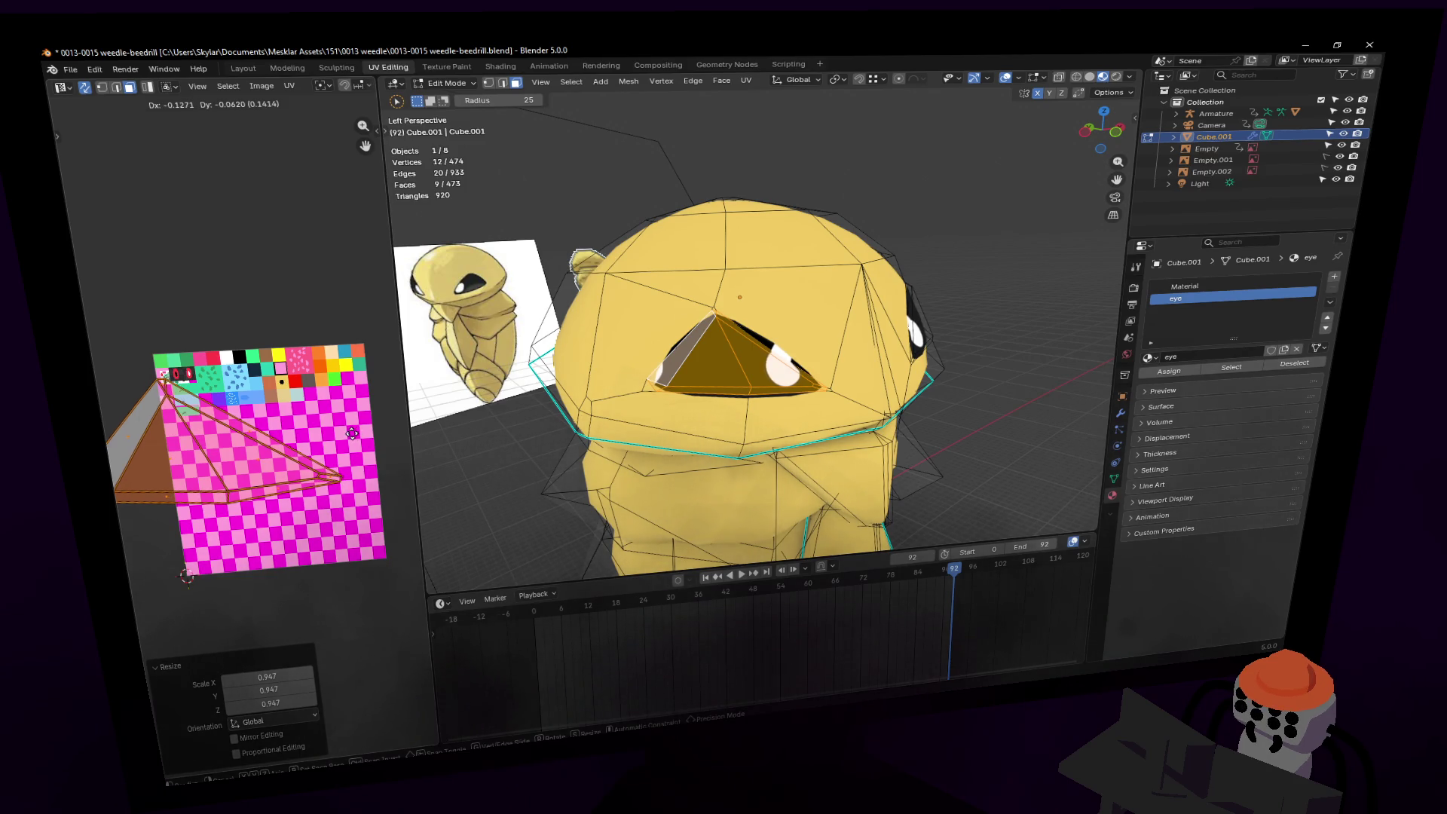
{"action": "left_click", "coordinate": [352, 433]}
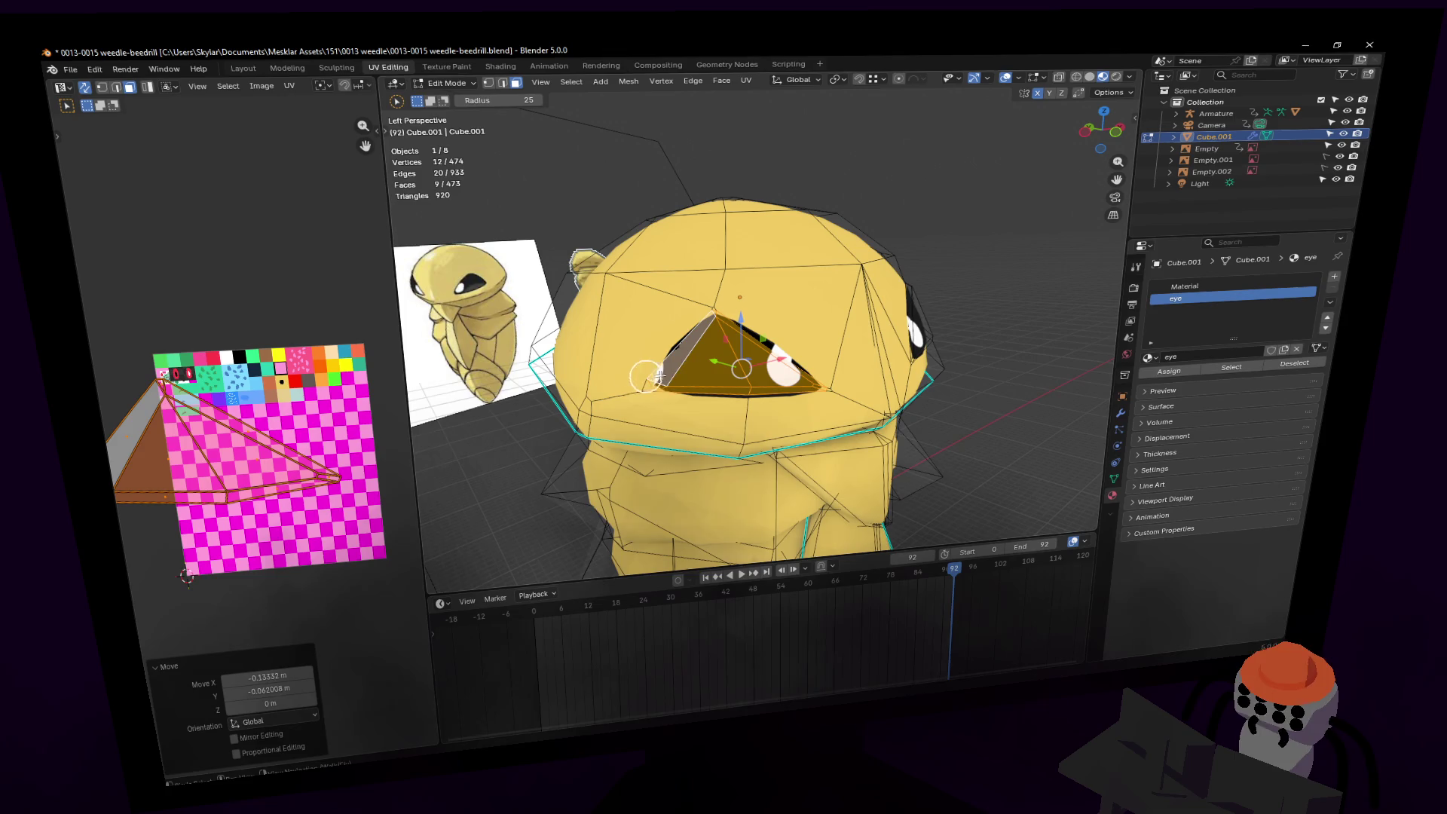
{"action": "key", "text": "g"}
{"action": "key", "text": "Escape"}
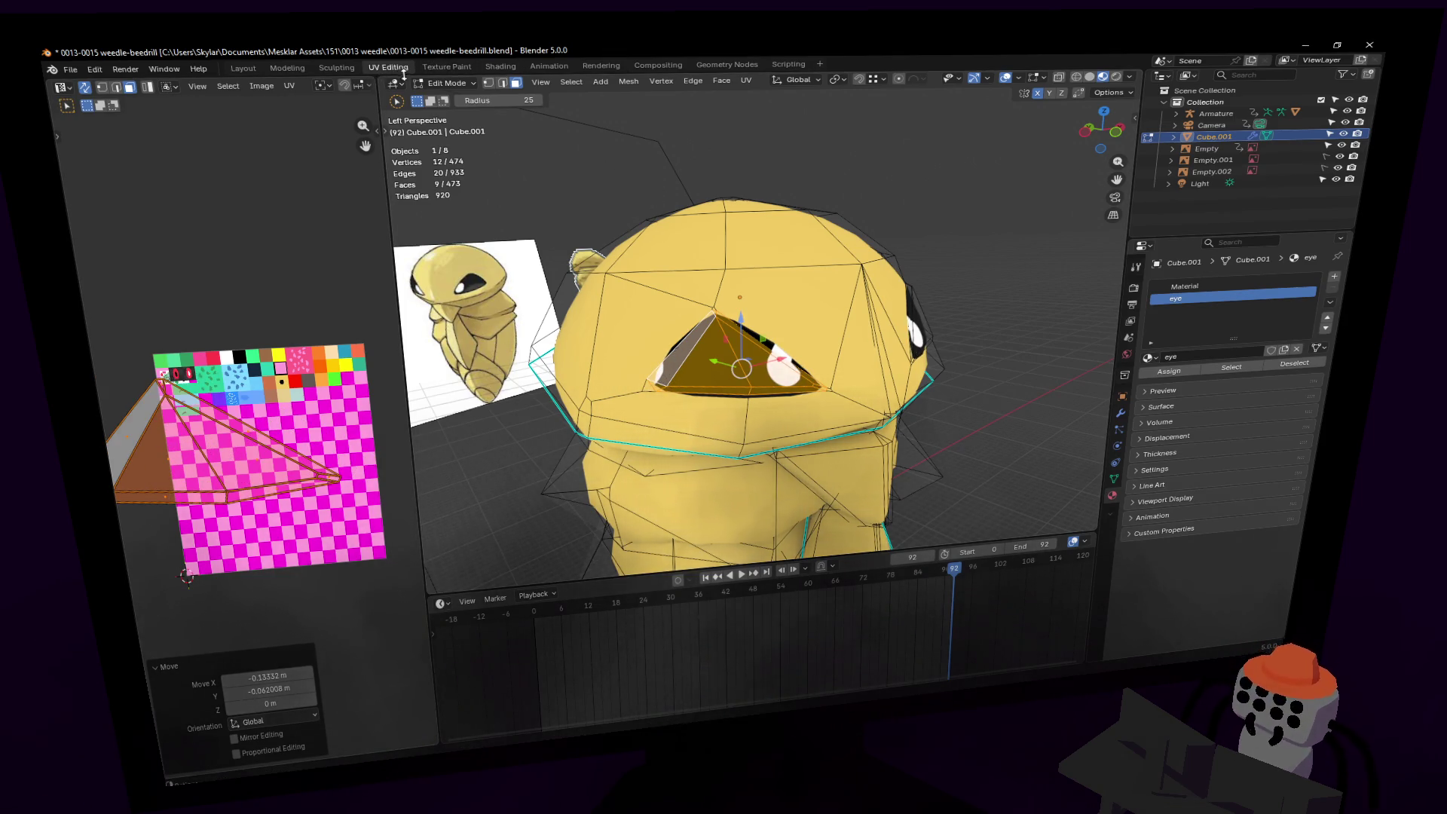
Step: Change the kakuna.png Image Texture node's extension from Repeat to Extend
{"action": "left_click", "coordinate": [500, 66]}
{"action": "scroll", "coordinate": [533, 540], "scroll_direction": "up", "scroll_amount": 5}
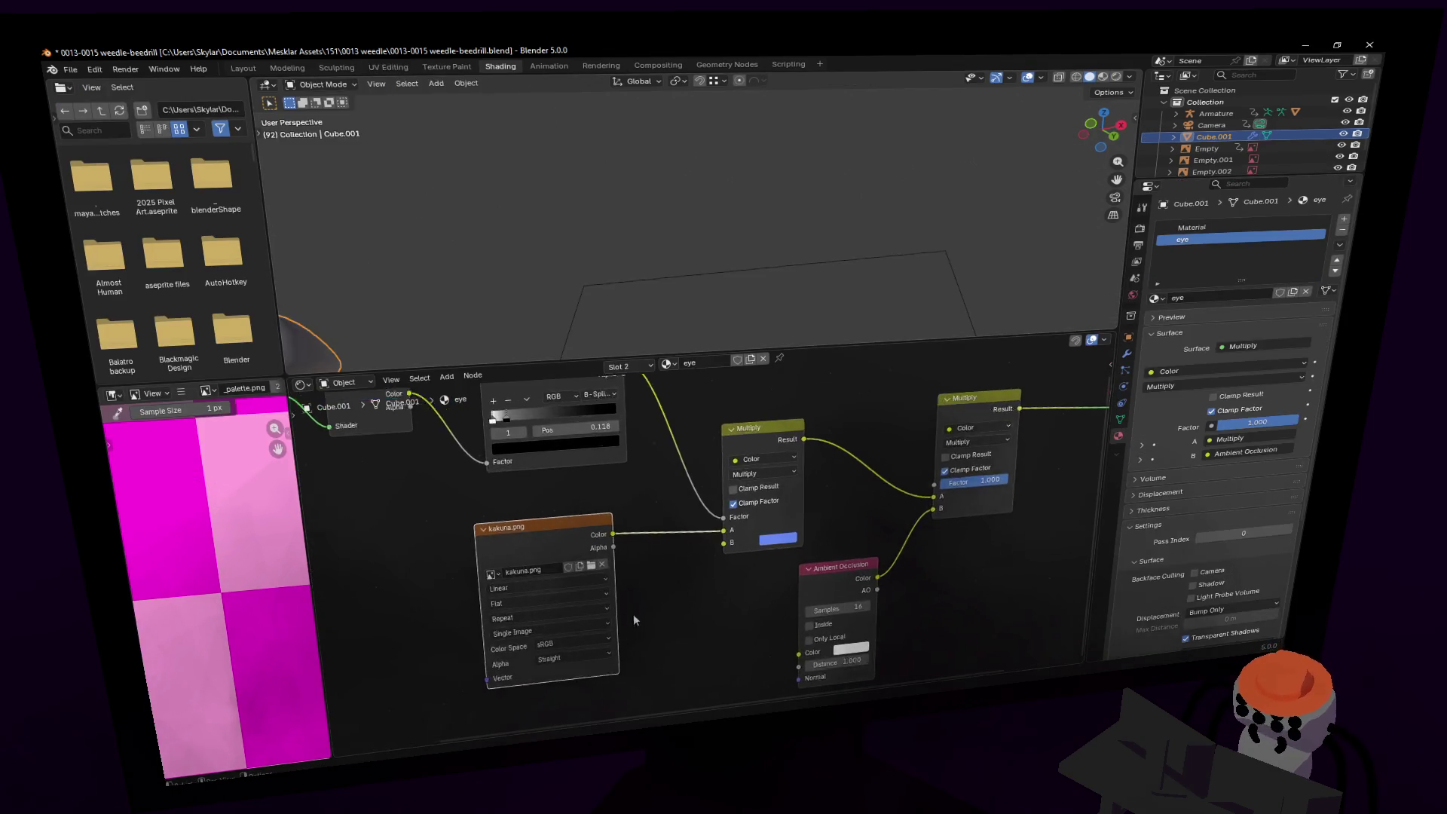
{"action": "left_click", "coordinate": [546, 526]}
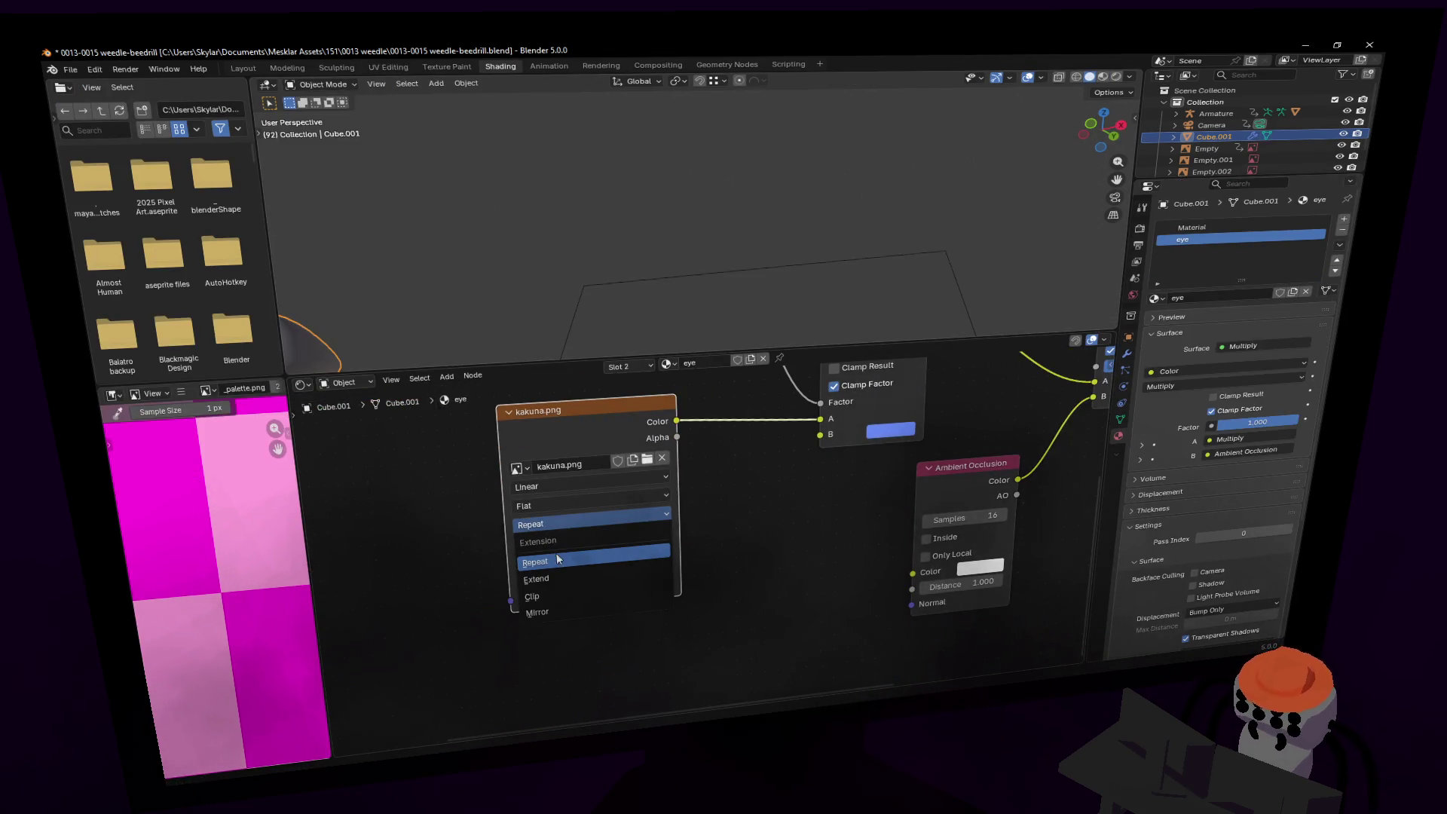
{"action": "left_click", "coordinate": [553, 576]}
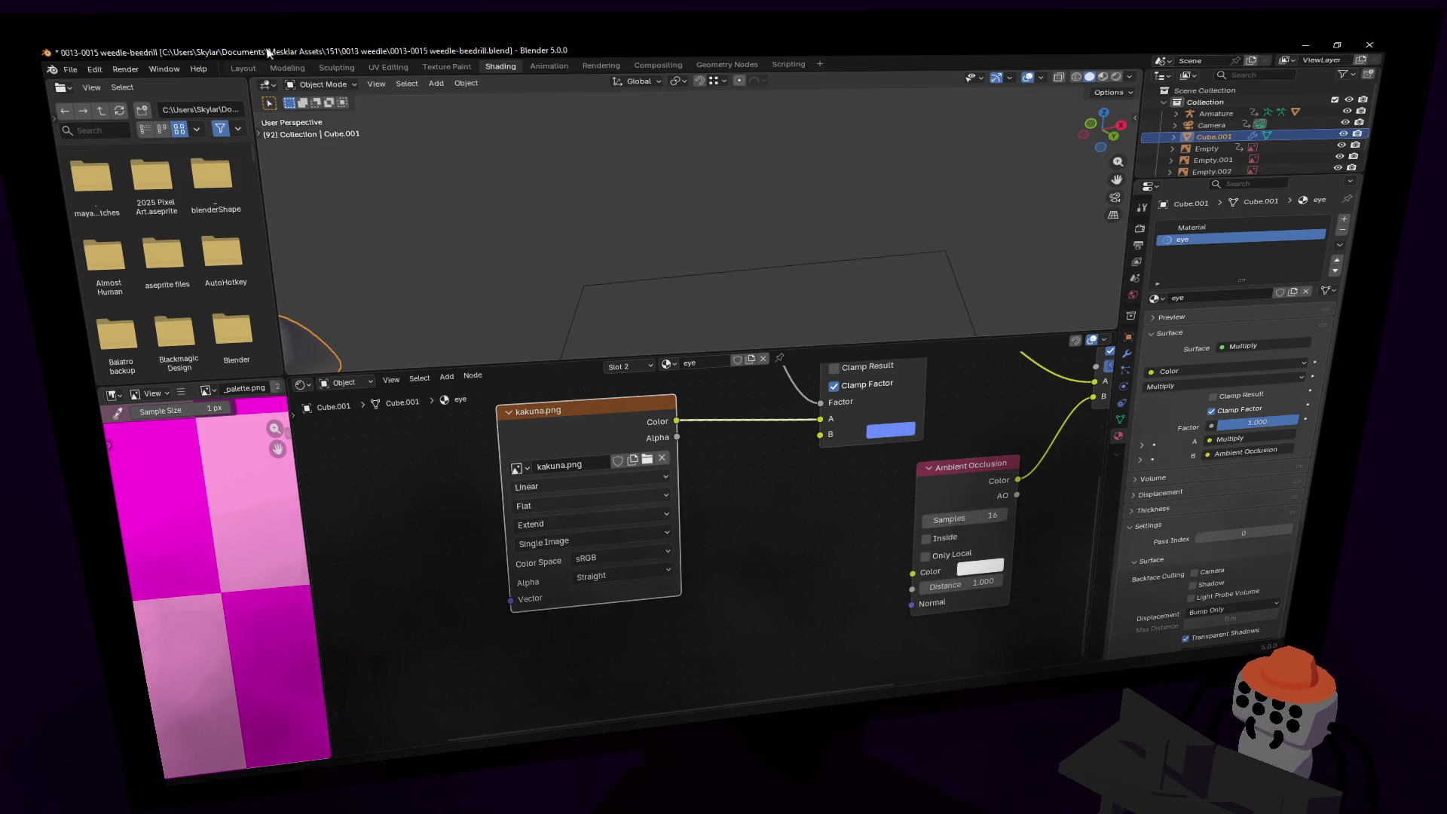
{"action": "left_click", "coordinate": [287, 67]}
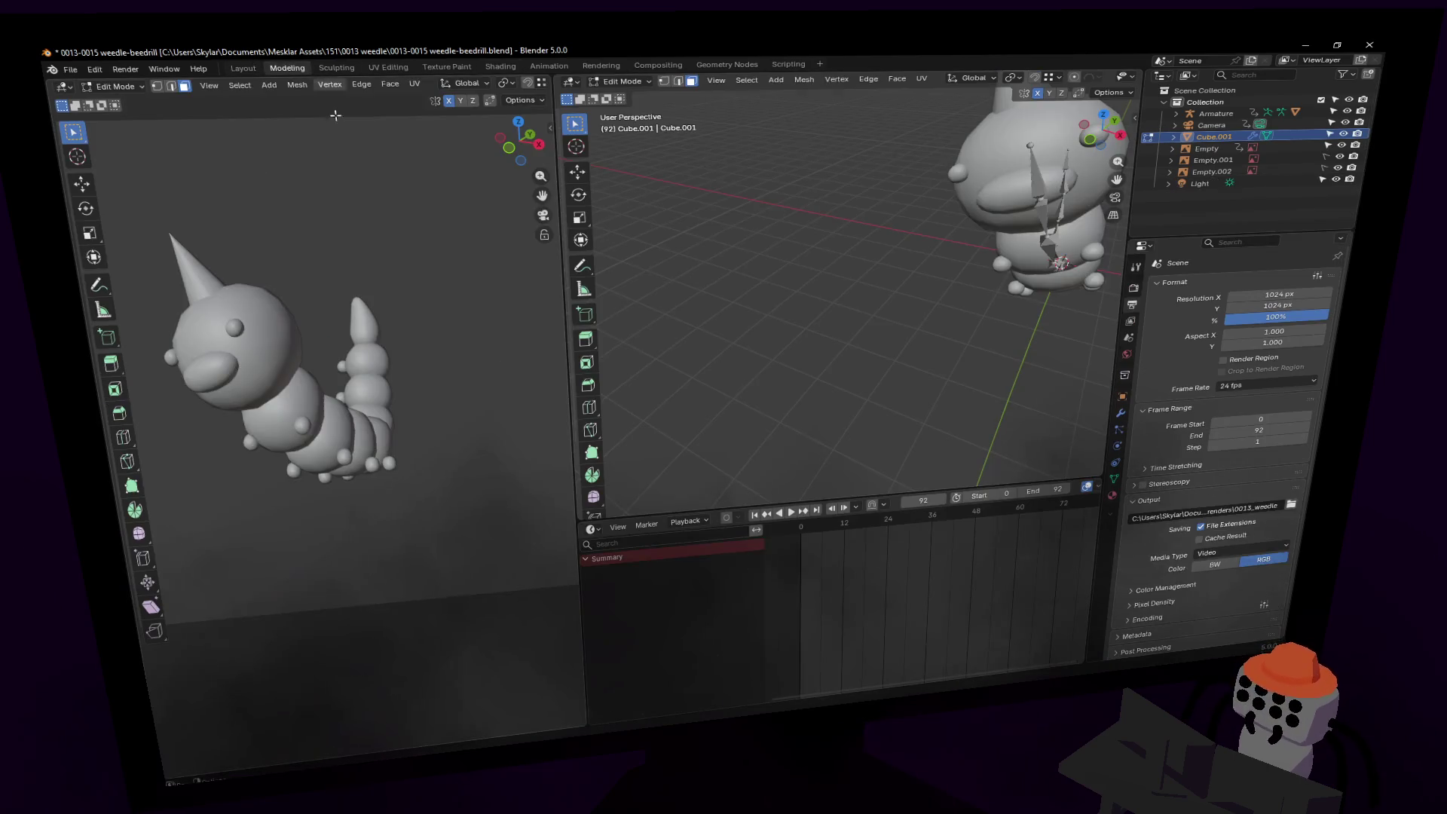
{"action": "left_click", "coordinate": [243, 69]}
{"action": "left_click", "coordinate": [399, 67]}
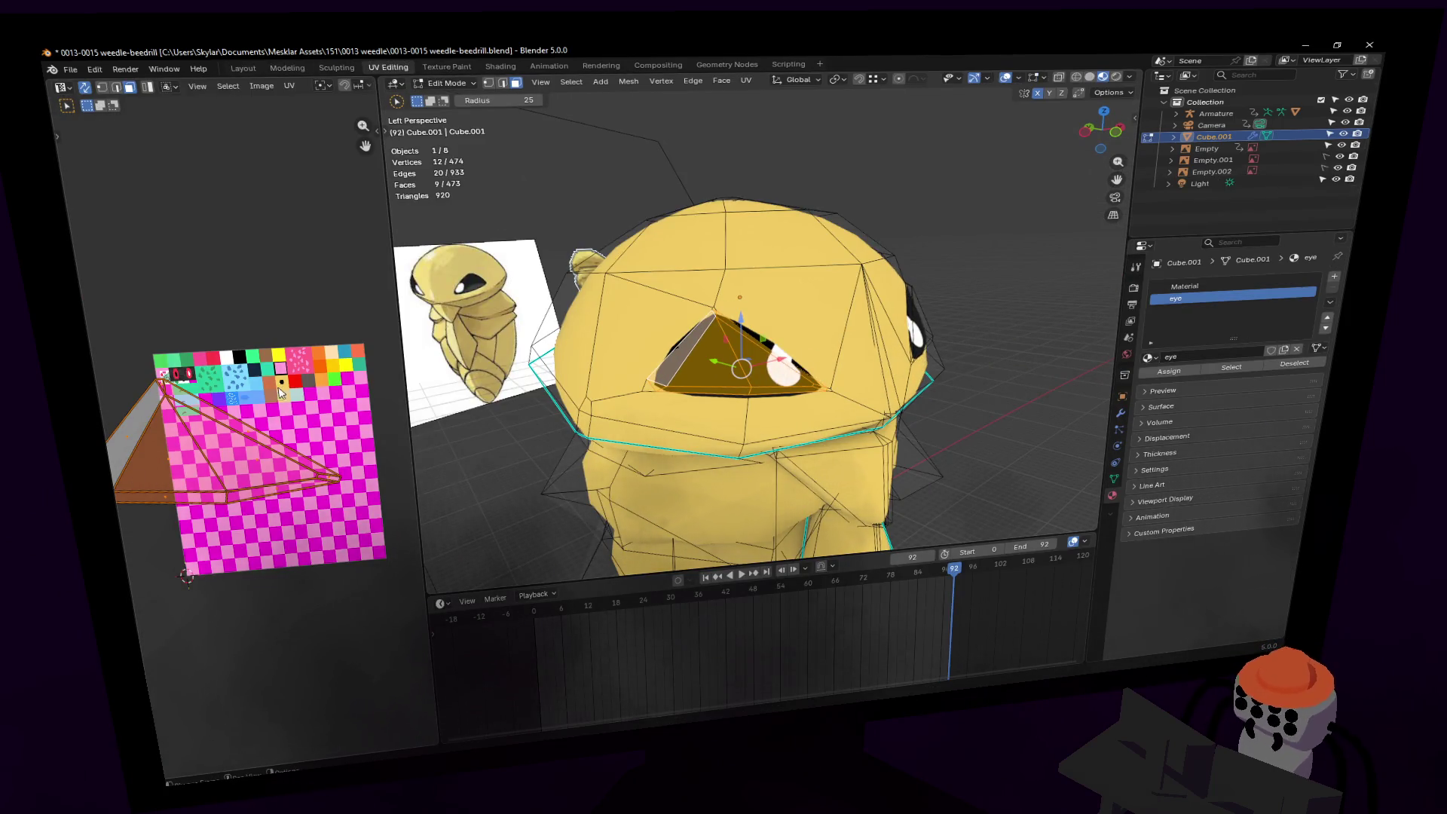
Step: Nudge the eye UV island slightly and cut a new edge loop across the eye faces
{"action": "key", "text": "g"}
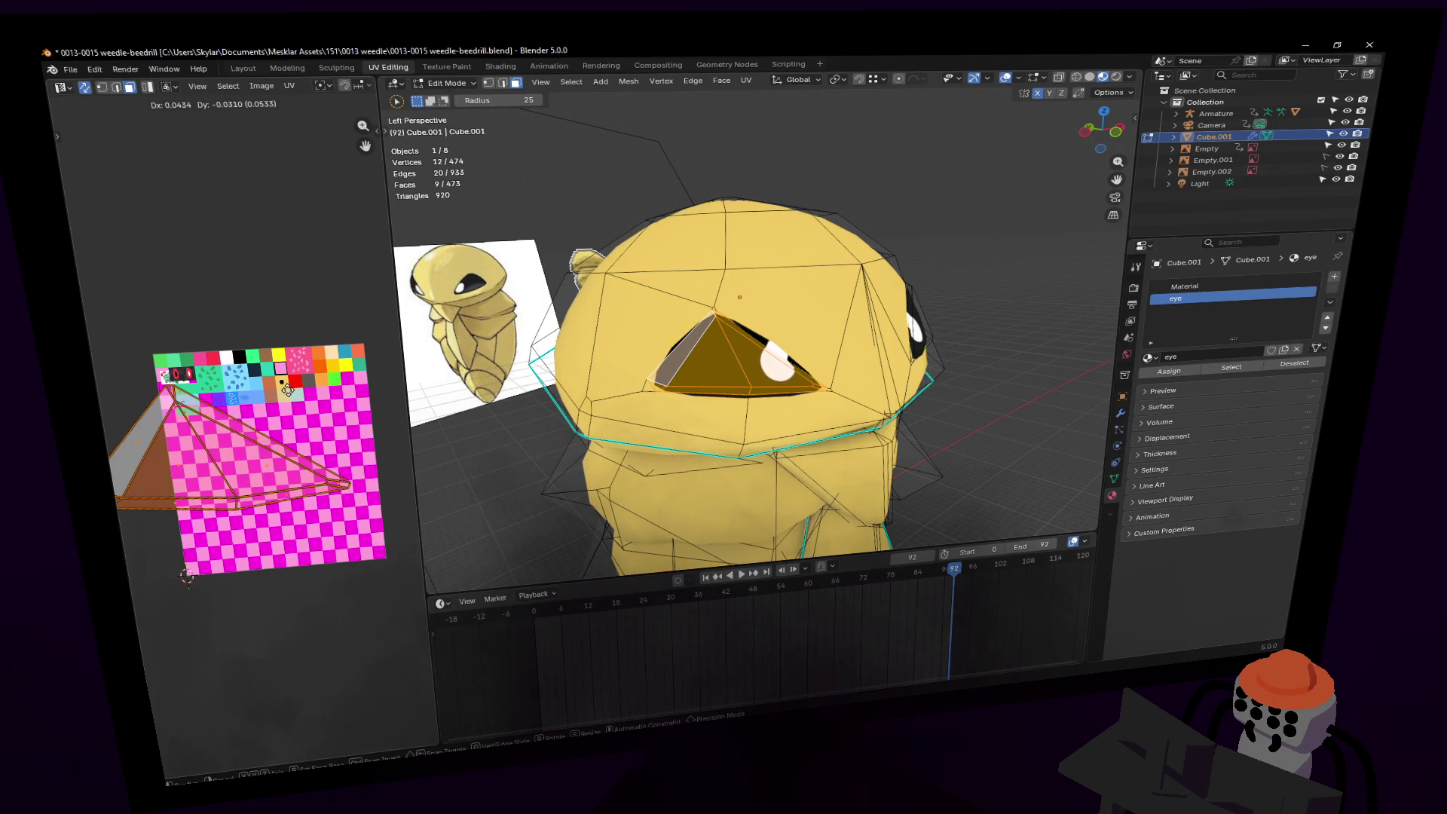
{"action": "left_click", "coordinate": [288, 389]}
{"action": "scroll", "coordinate": [811, 332], "scroll_direction": "up", "scroll_amount": 5}
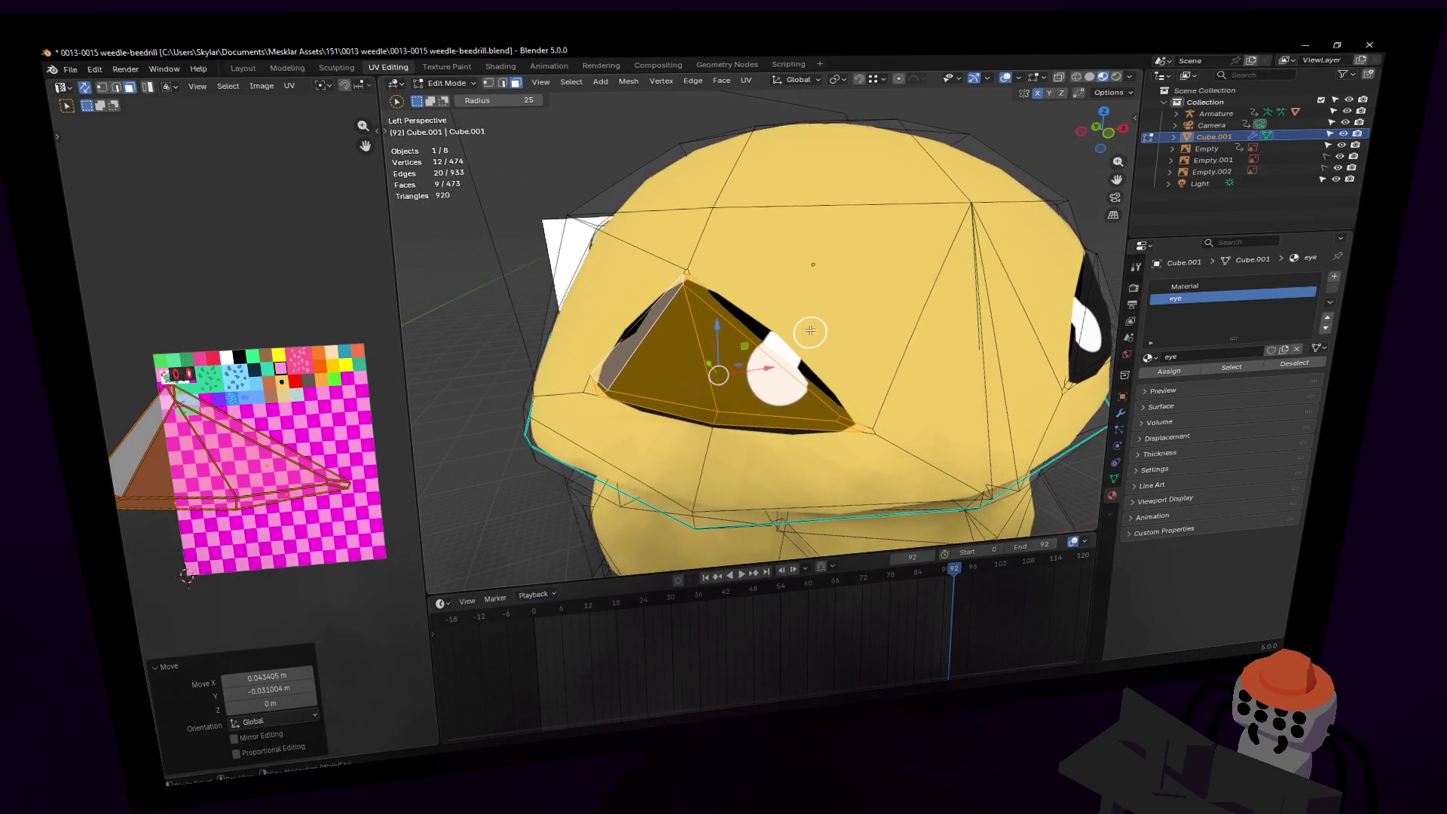
{"action": "scroll", "coordinate": [811, 332], "scroll_direction": "up", "scroll_amount": 3}
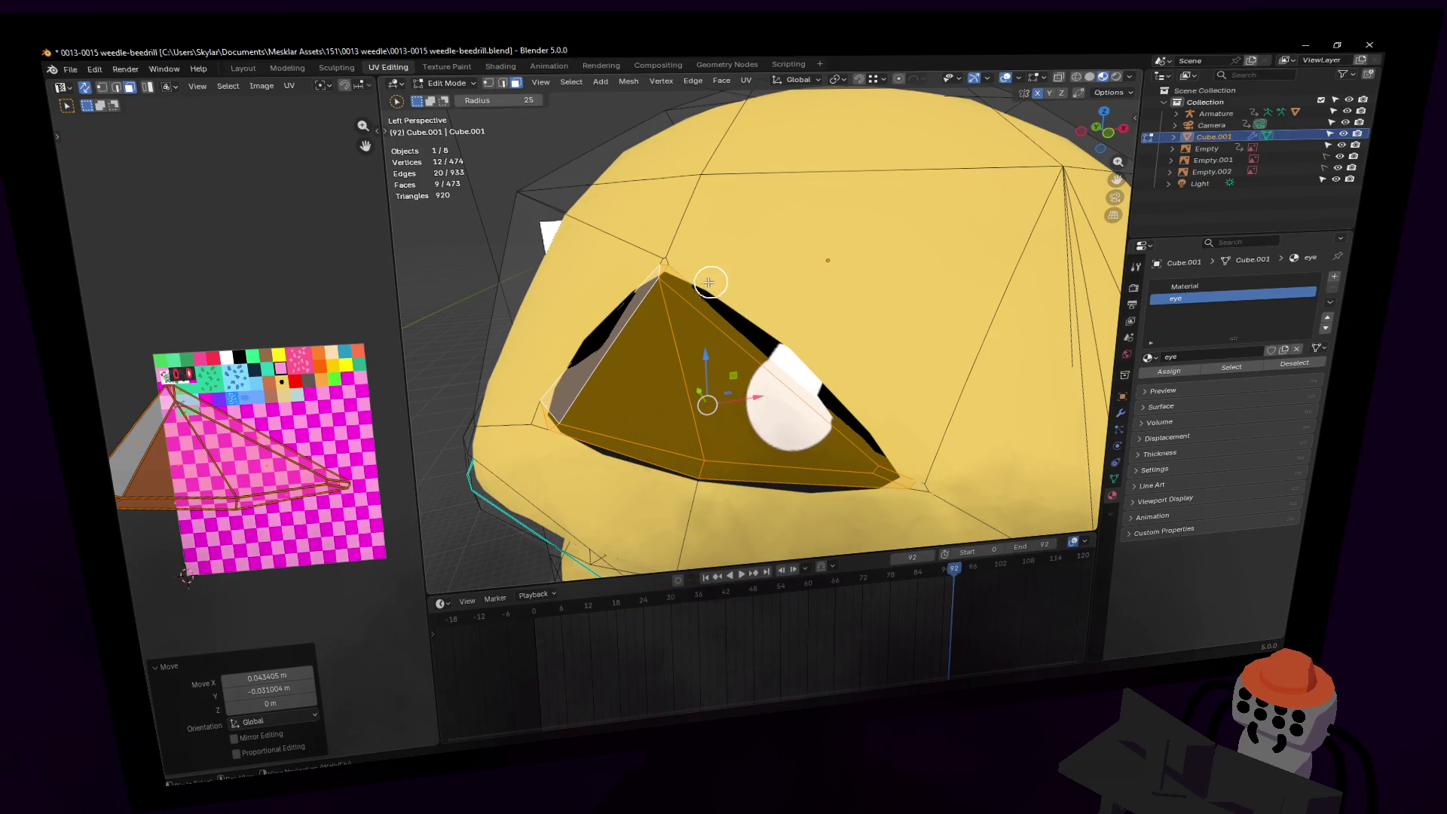
{"action": "key", "text": "ctrl+r"}
{"action": "left_click", "coordinate": [666, 268]}
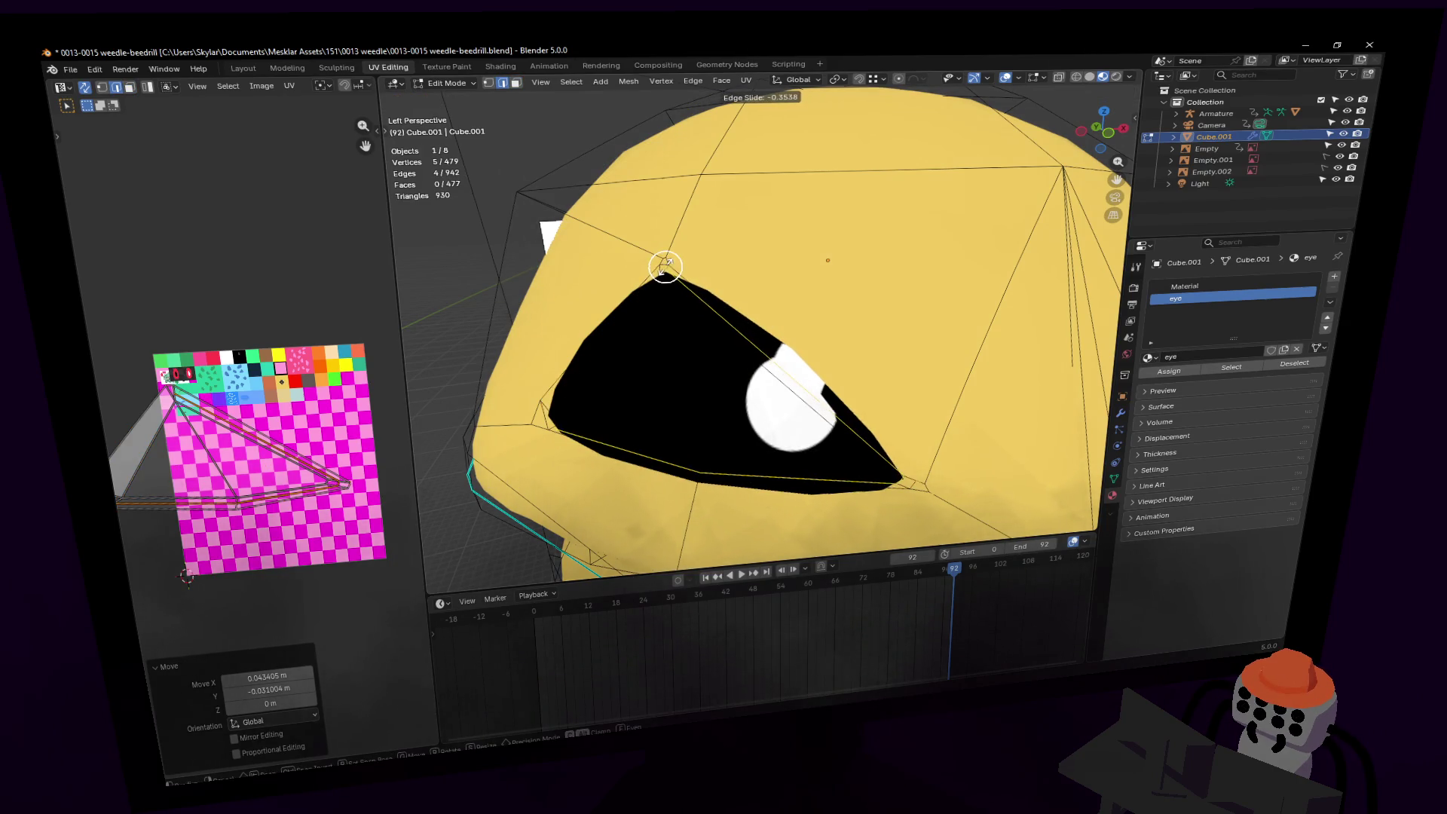
Step: Undo the loop cut across the eye and switch to vertex selection near the head
{"action": "right_click", "coordinate": [666, 267]}
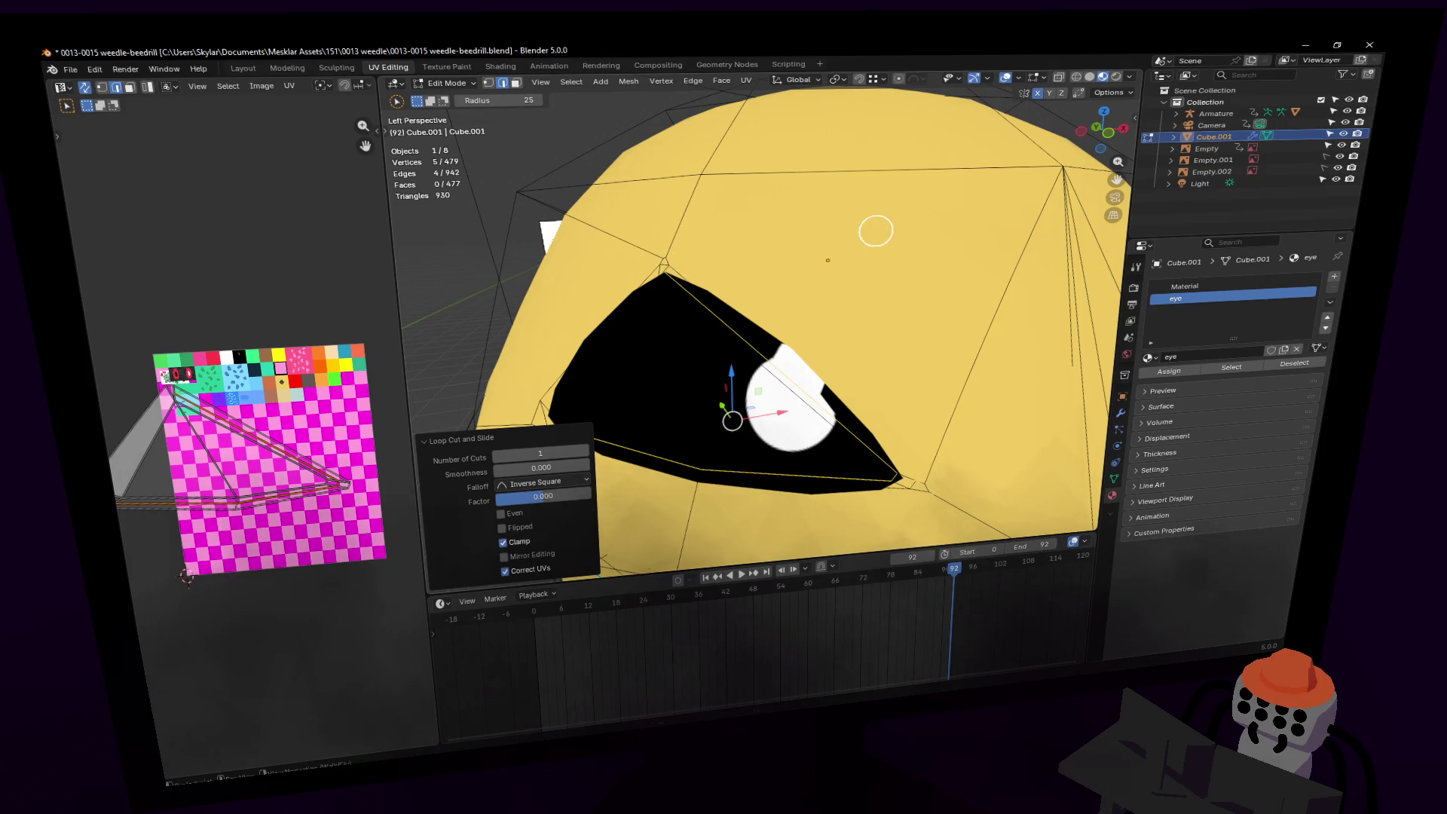
{"action": "key", "text": "ctrl+z"}
{"action": "middle_click_drag", "start_coordinate": [846, 242], "coordinate": [859, 308]}
{"action": "left_click", "coordinate": [763, 294]}
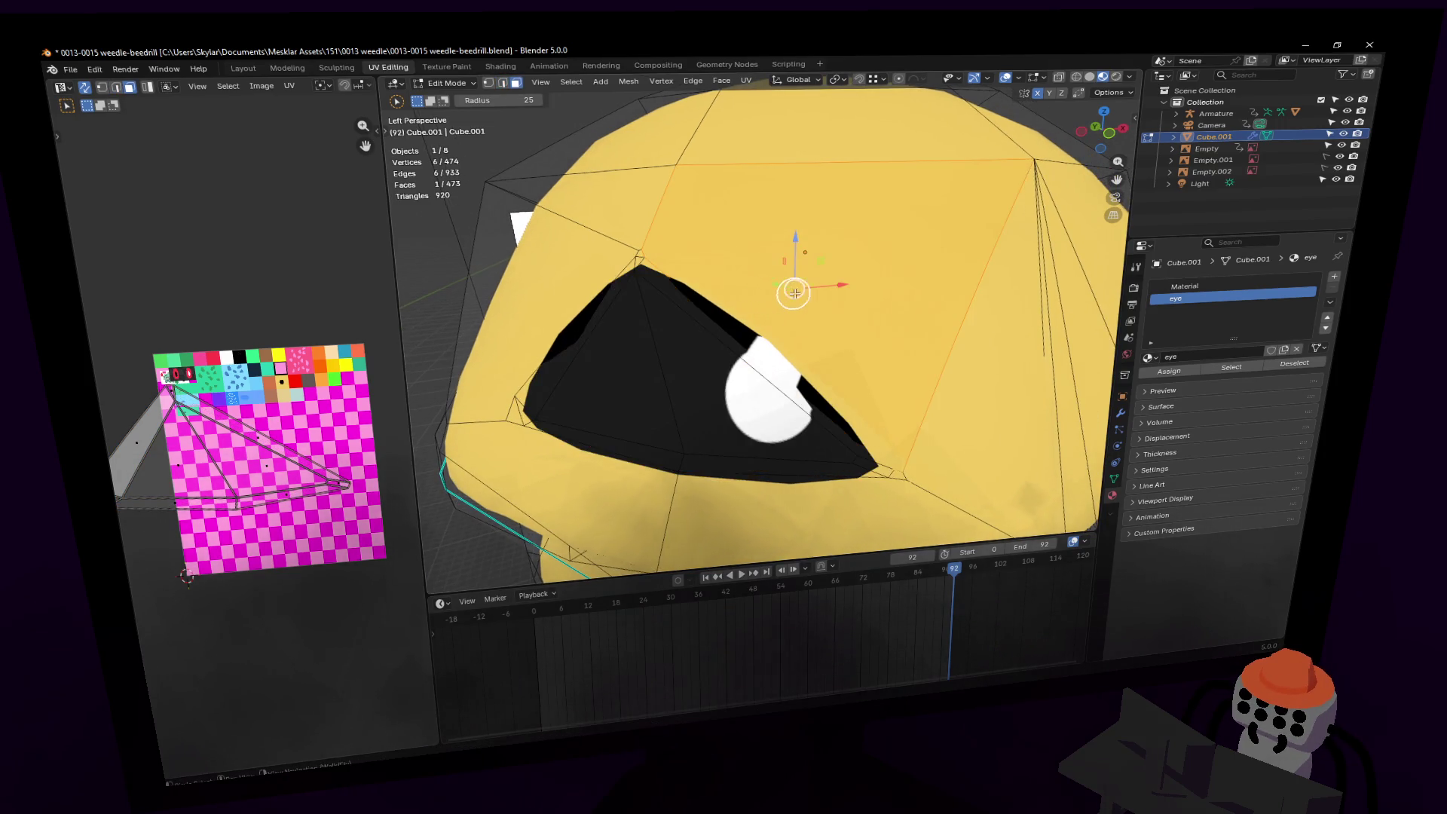
{"action": "middle_click_drag", "start_coordinate": [763, 294], "coordinate": [719, 258]}
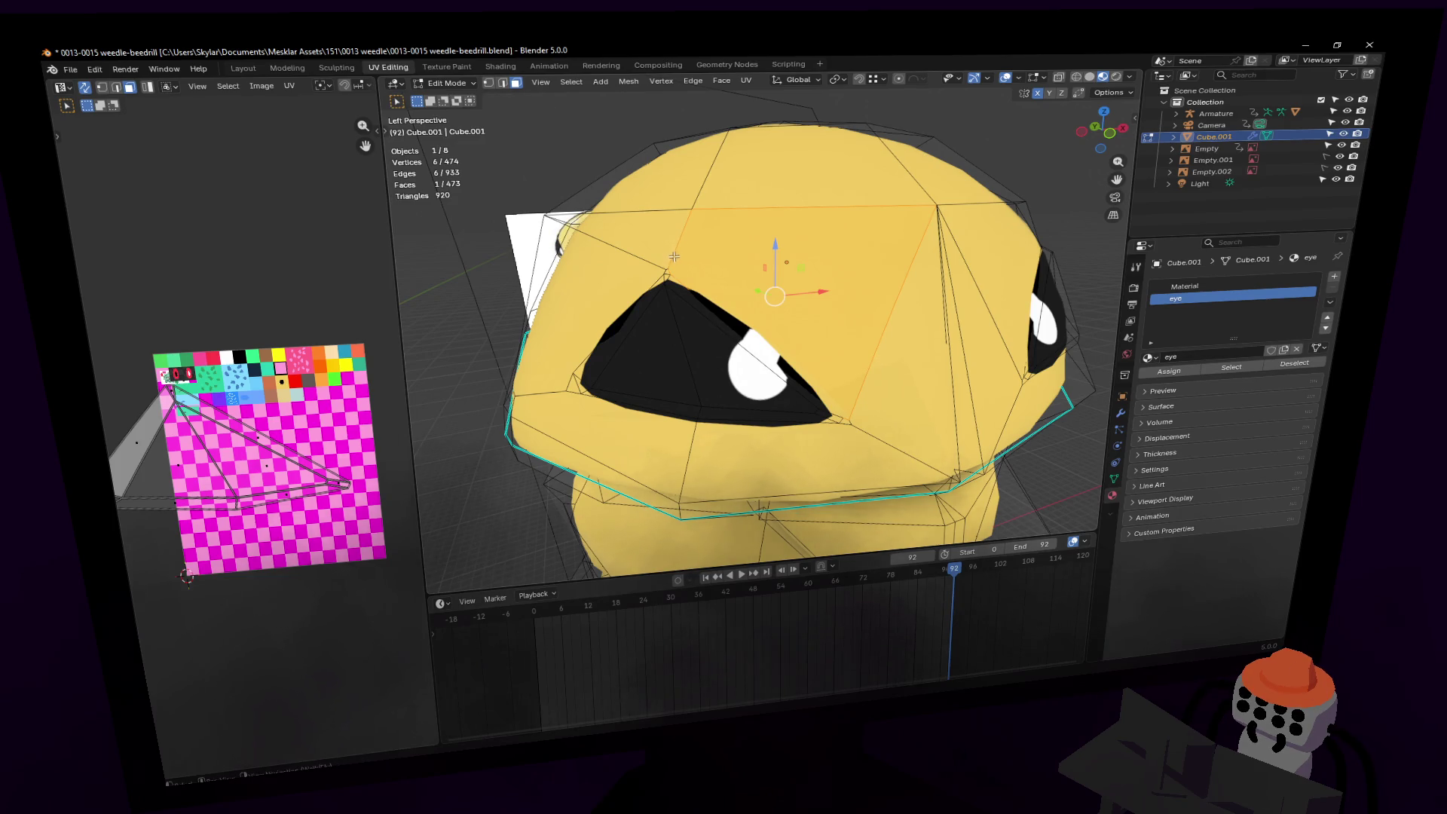
{"action": "key", "text": "1"}
{"action": "key", "text": "shift+grave"}
{"action": "key", "text": "w"}
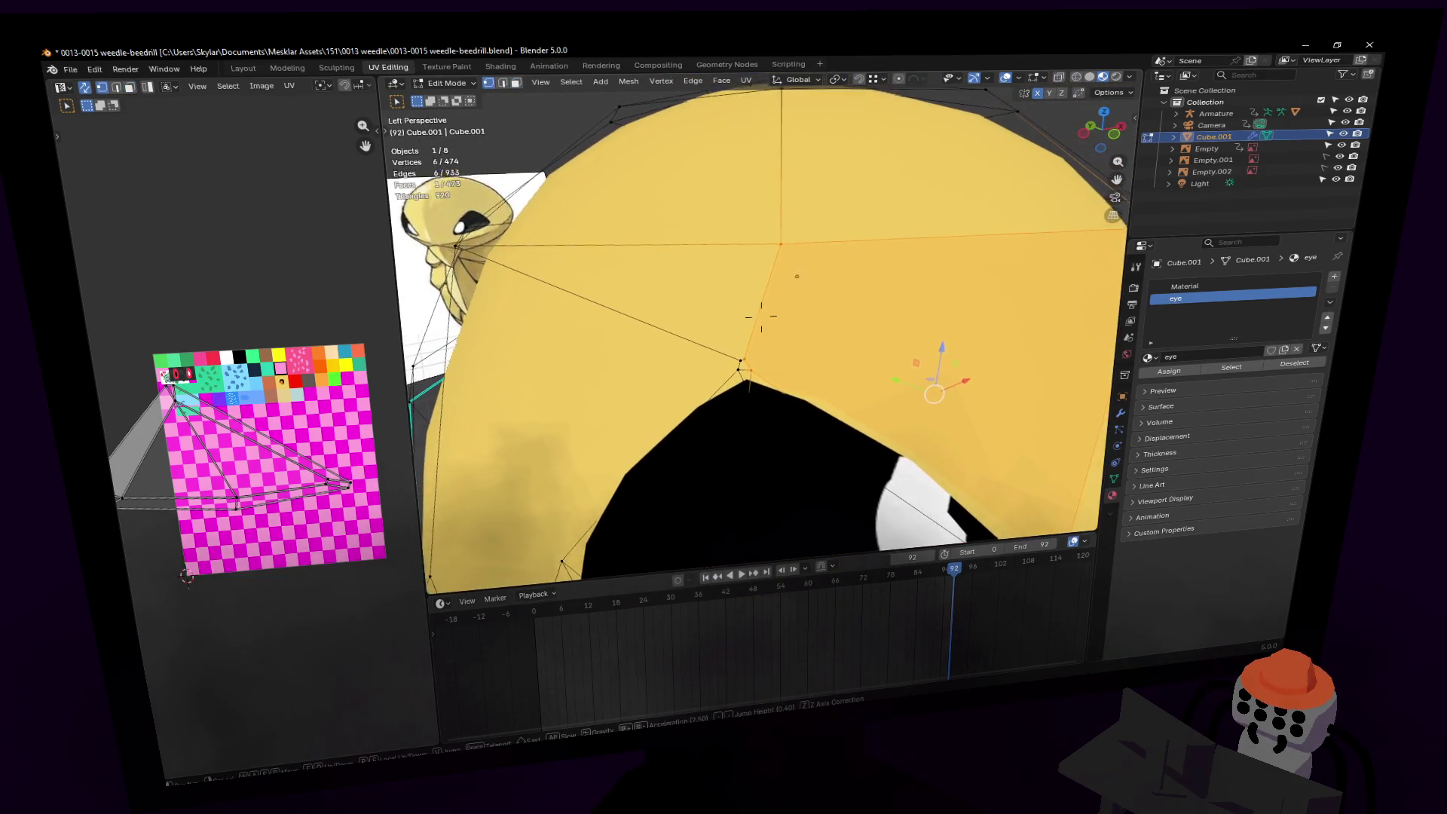
{"action": "left_click", "coordinate": [771, 322]}
Step: Merge the vertex at the eye's top corner with its neighbour using Merge At Last
{"action": "left_click", "coordinate": [742, 346]}
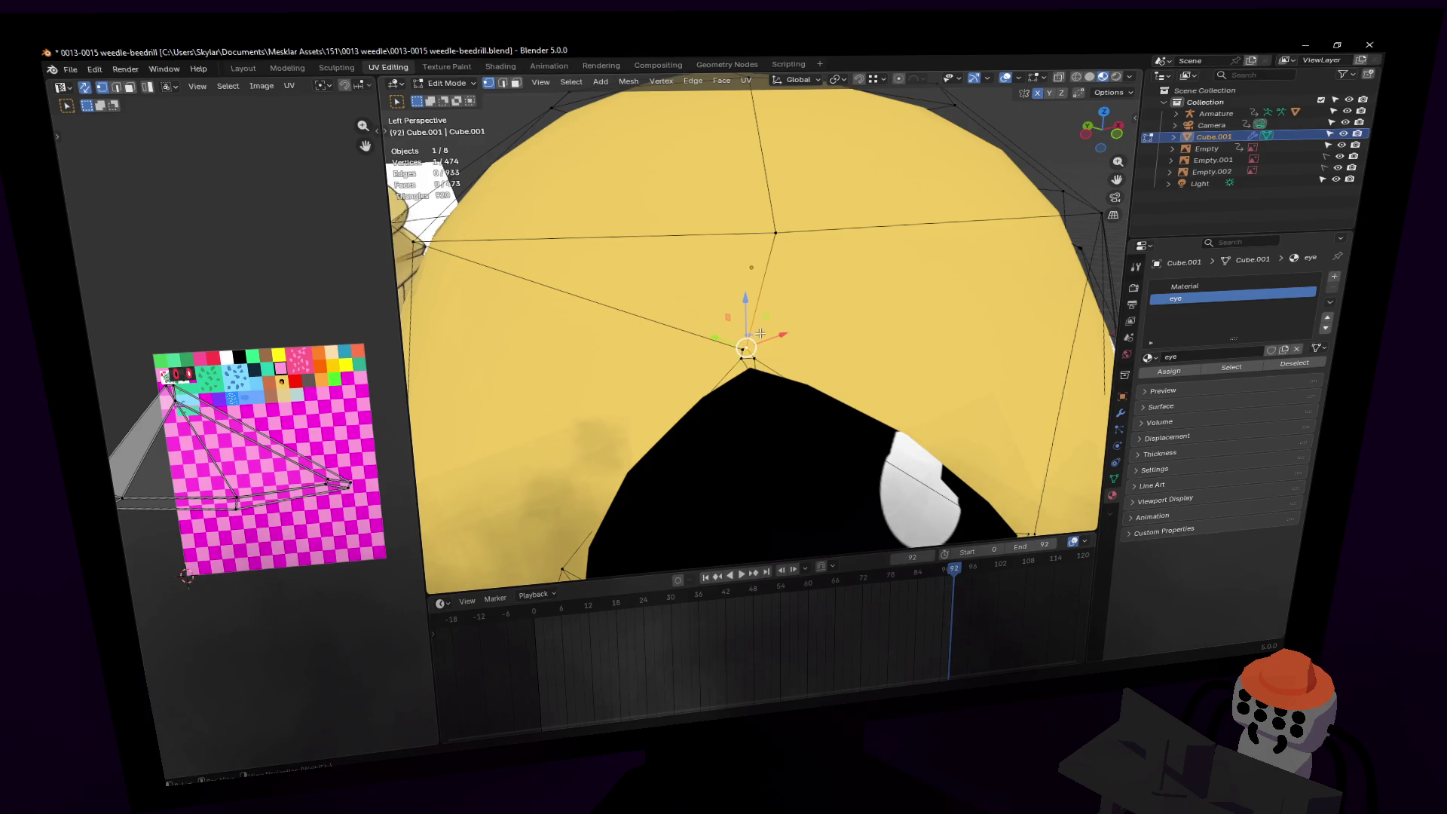
{"action": "left_click", "coordinate": [775, 233], "text": "shift"}
{"action": "key", "text": "m"}
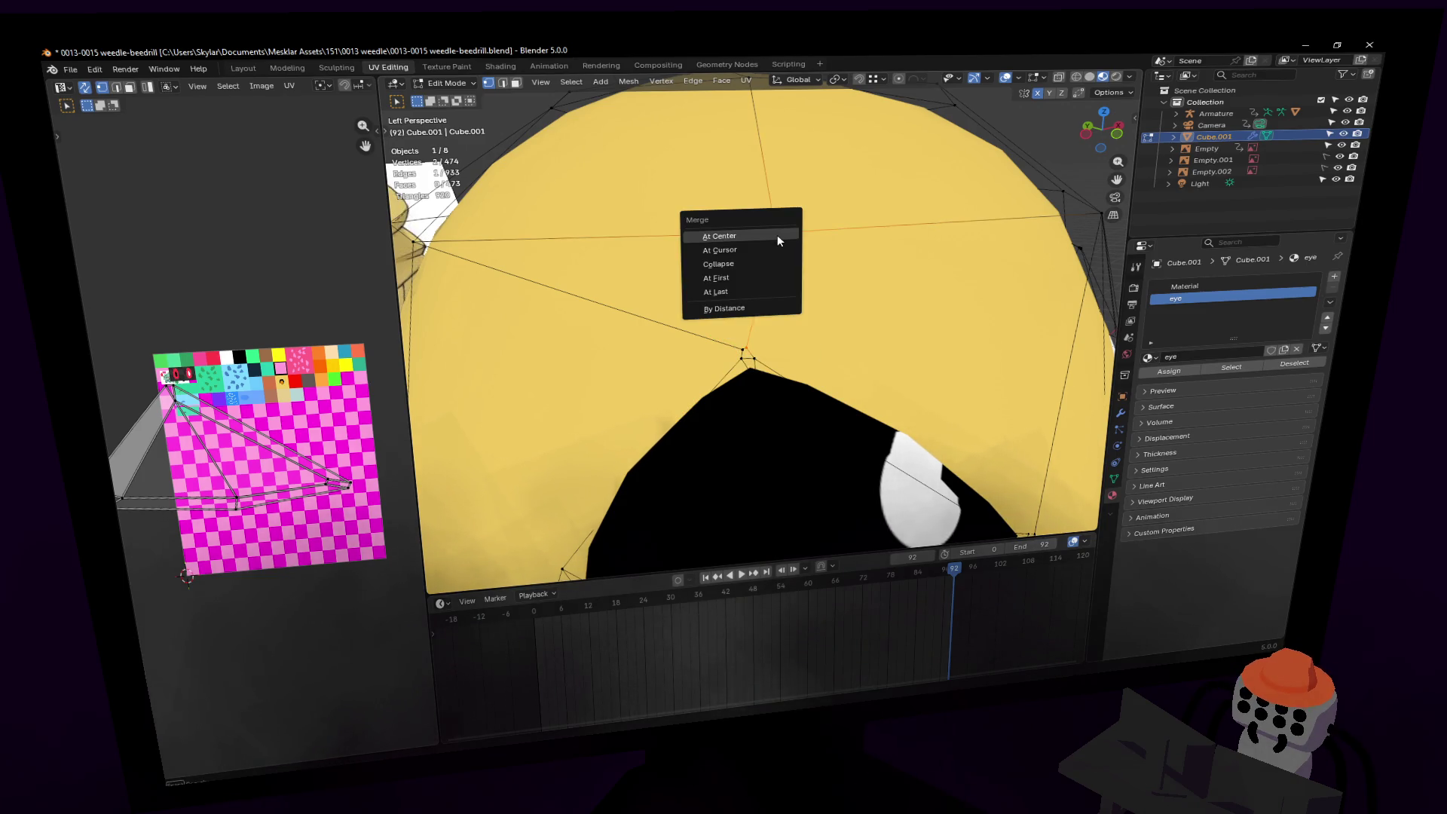
{"action": "left_click", "coordinate": [742, 294]}
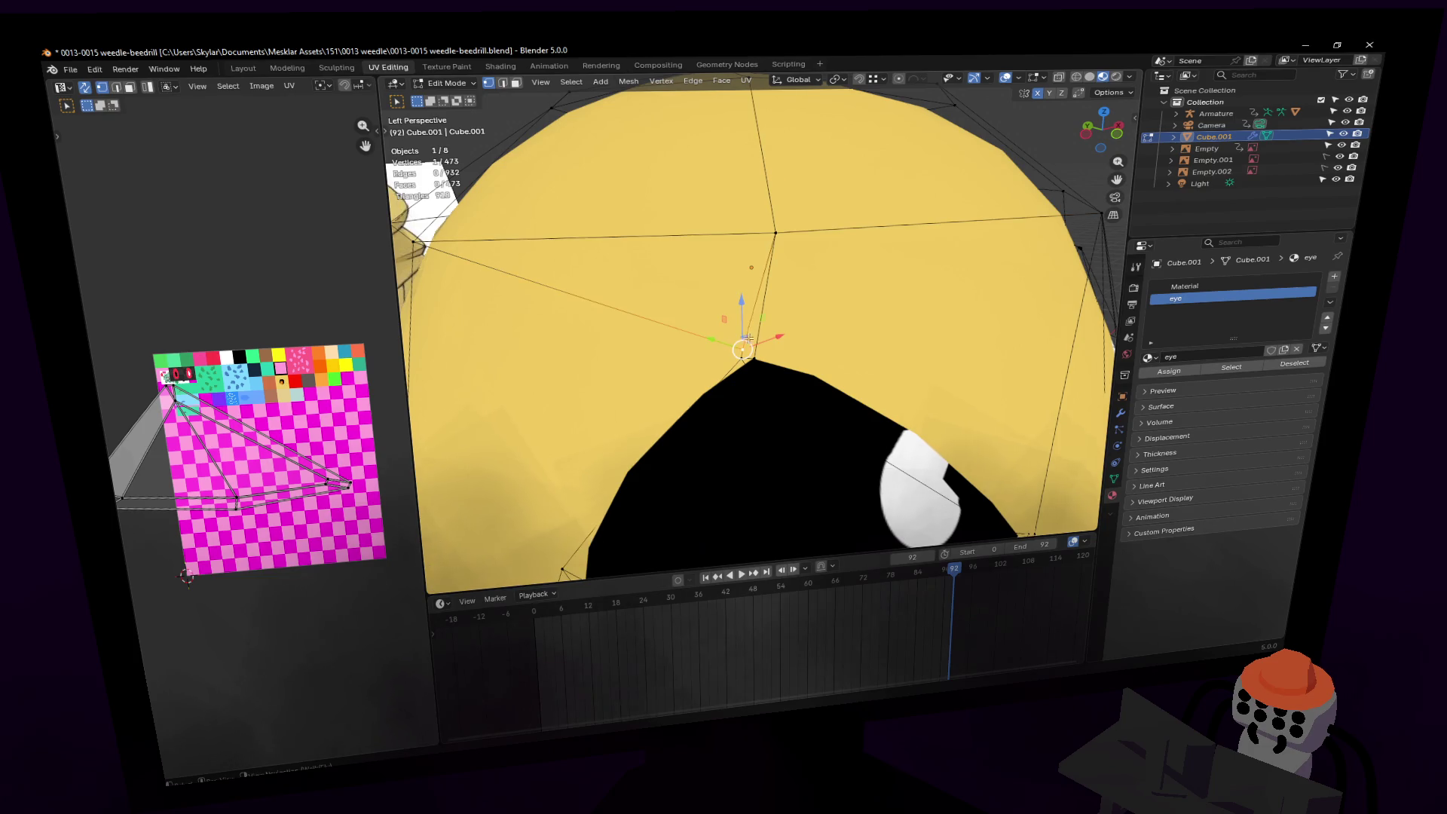
{"action": "key", "text": "m"}
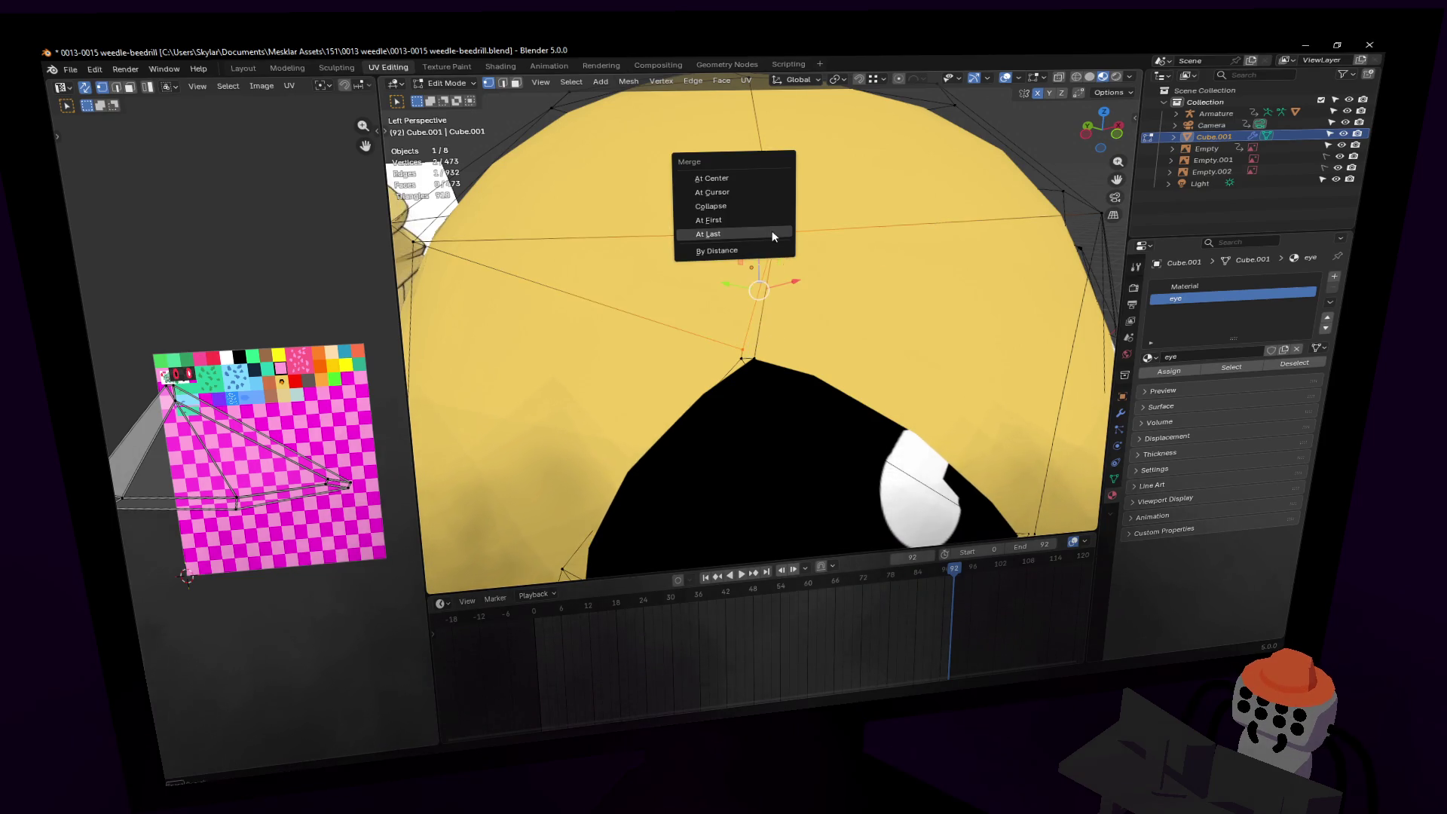
{"action": "left_click", "coordinate": [774, 236]}
Step: Merge three vertices below the eye and the vertices on the head's side At Last
{"action": "key", "text": "shift+grave"}
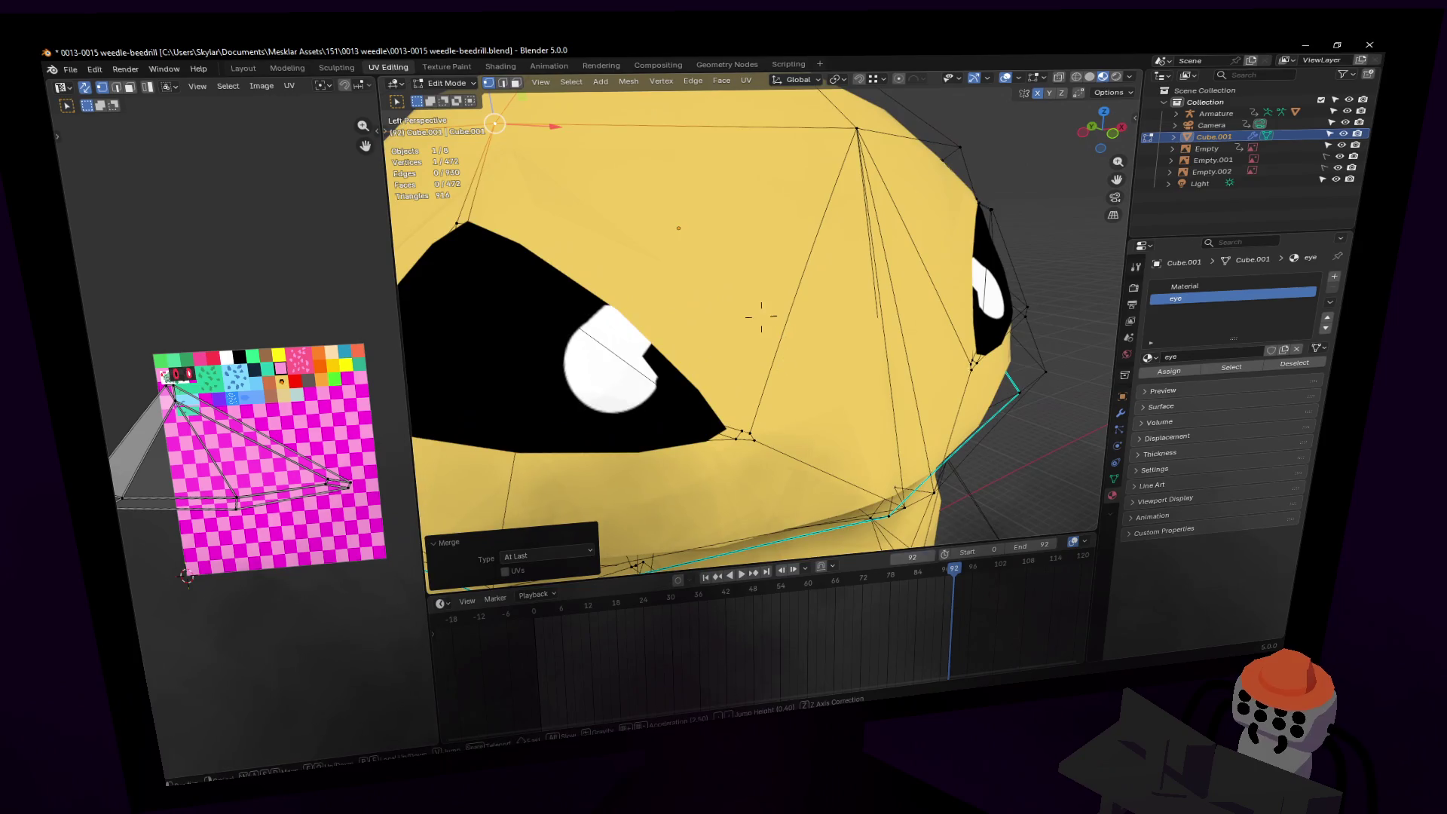
{"action": "left_click", "coordinate": [748, 385]}
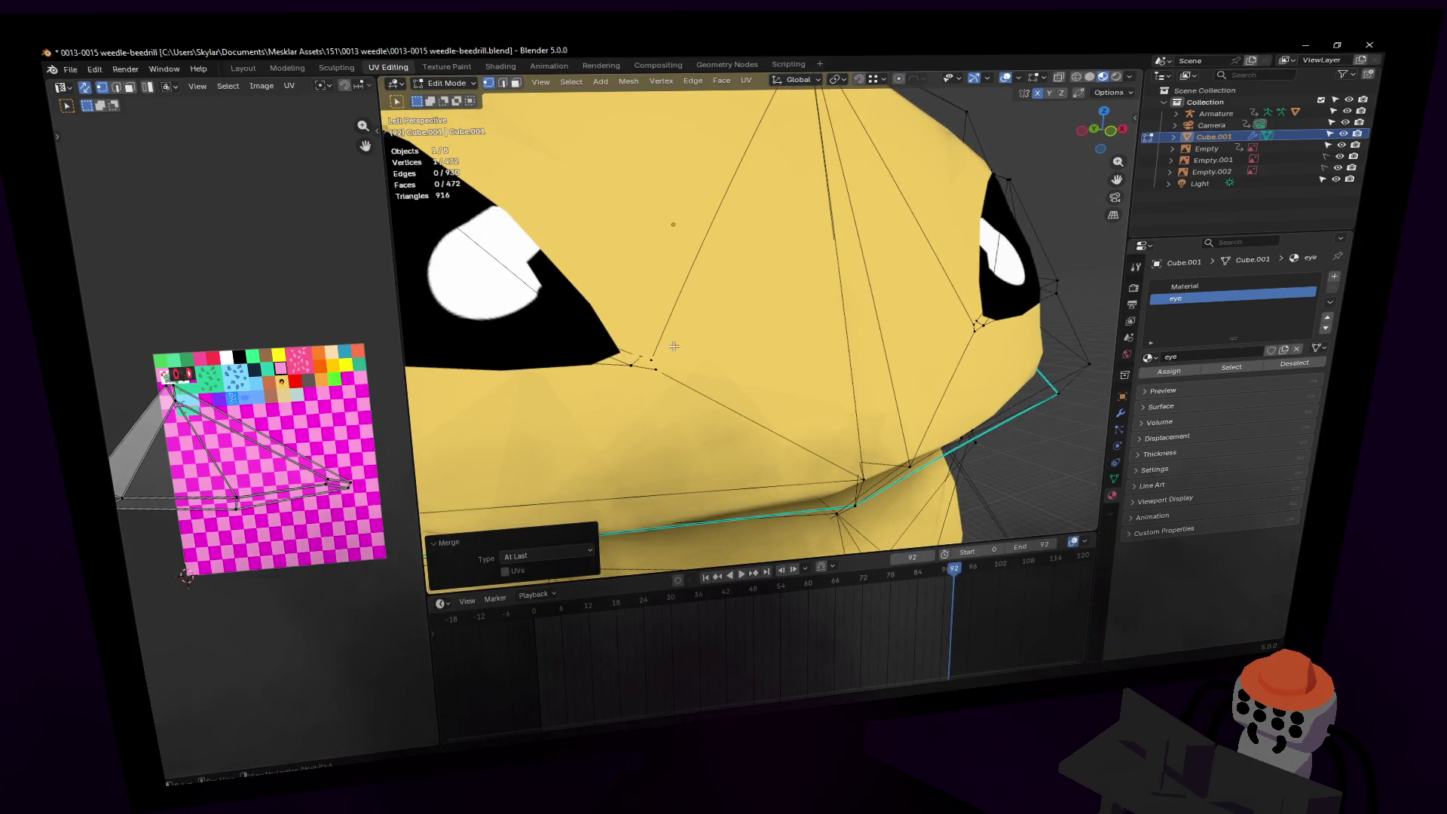
{"action": "left_click_drag", "start_coordinate": [655, 383], "coordinate": [653, 385]}
{"action": "left_click", "coordinate": [865, 473], "text": "shift"}
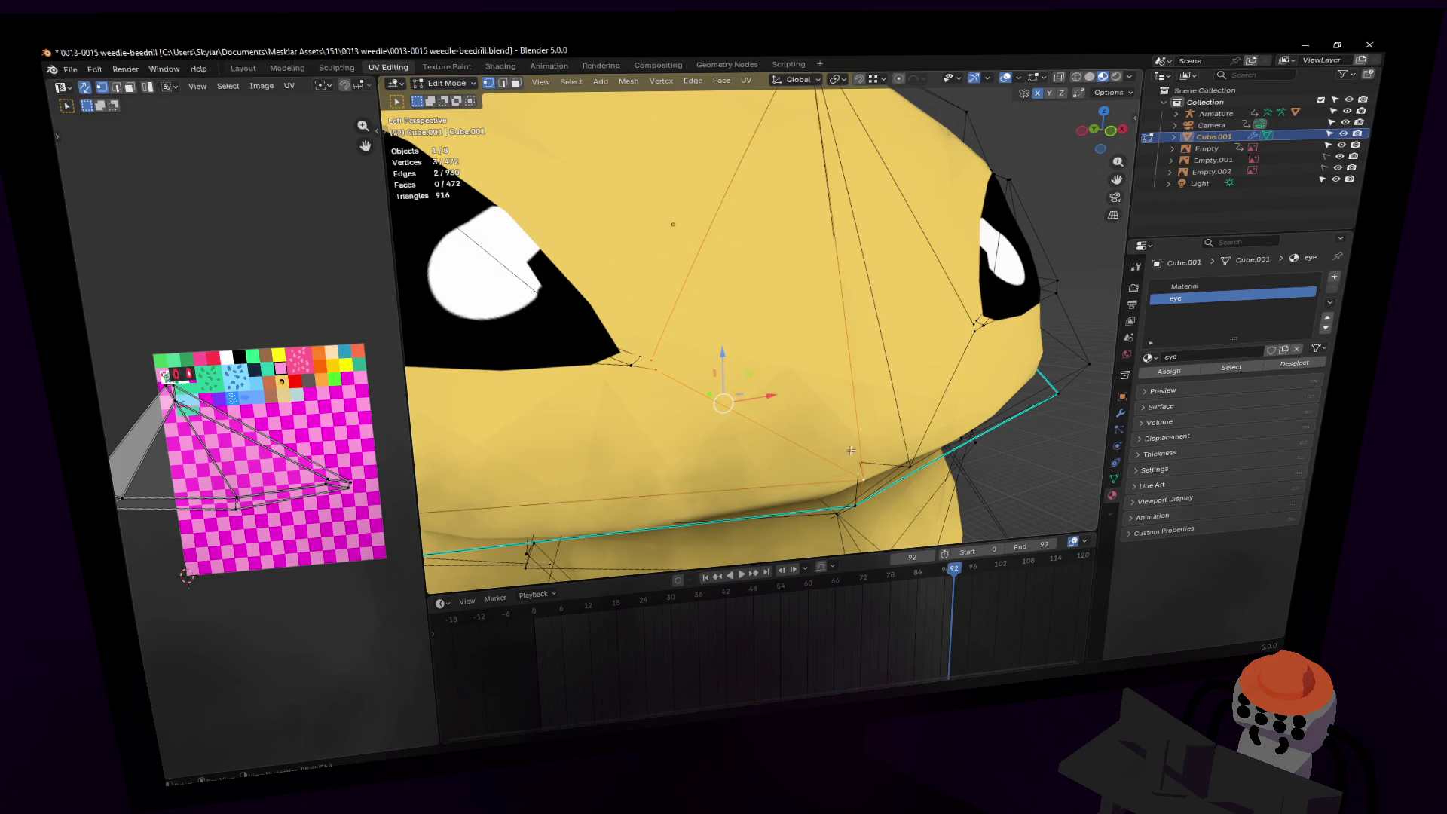
{"action": "key", "text": "m"}
{"action": "left_click", "coordinate": [822, 409]}
{"action": "key", "text": "shift+grave"}
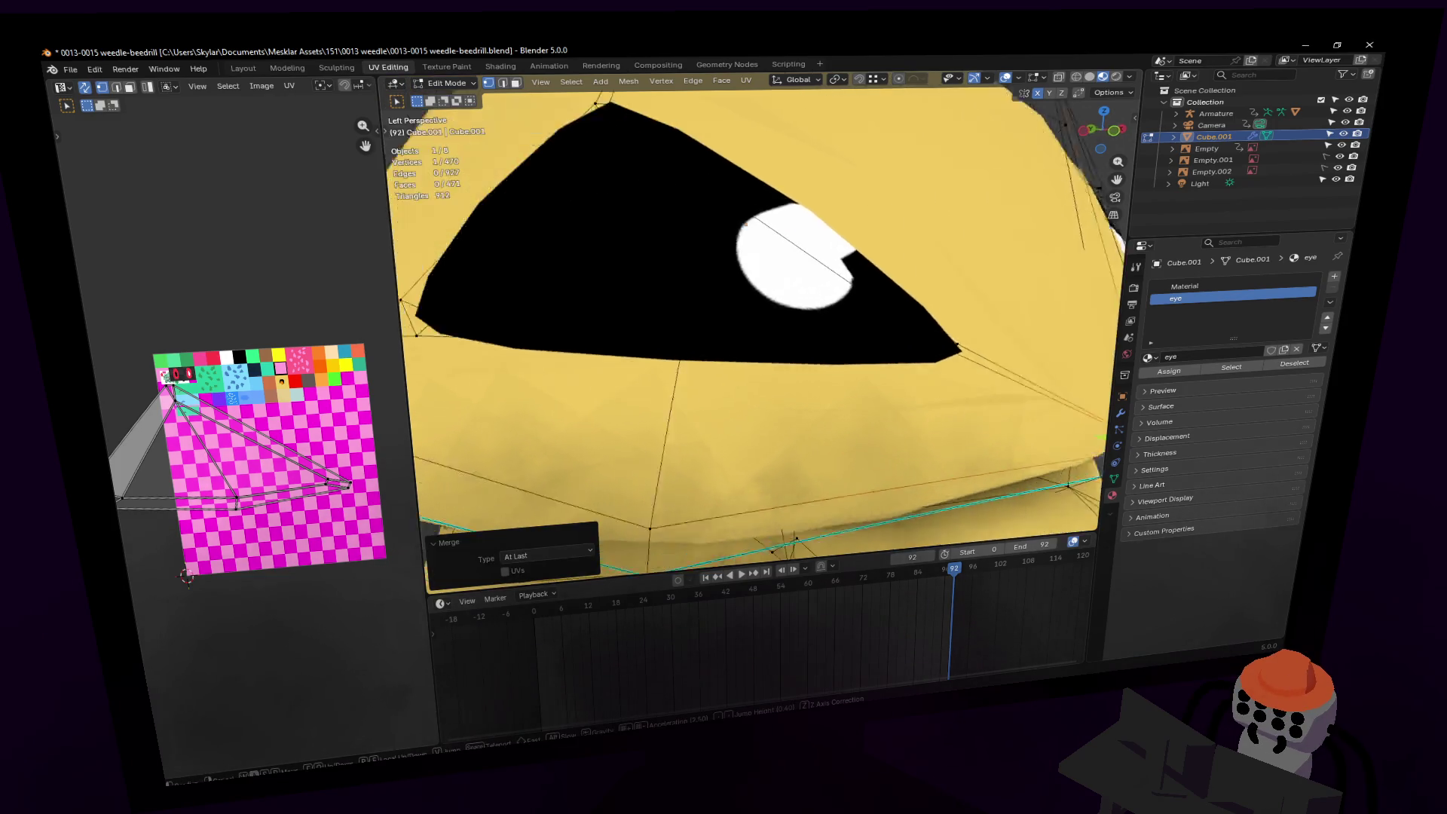
{"action": "left_click", "coordinate": [693, 353]}
{"action": "left_click", "coordinate": [695, 345]}
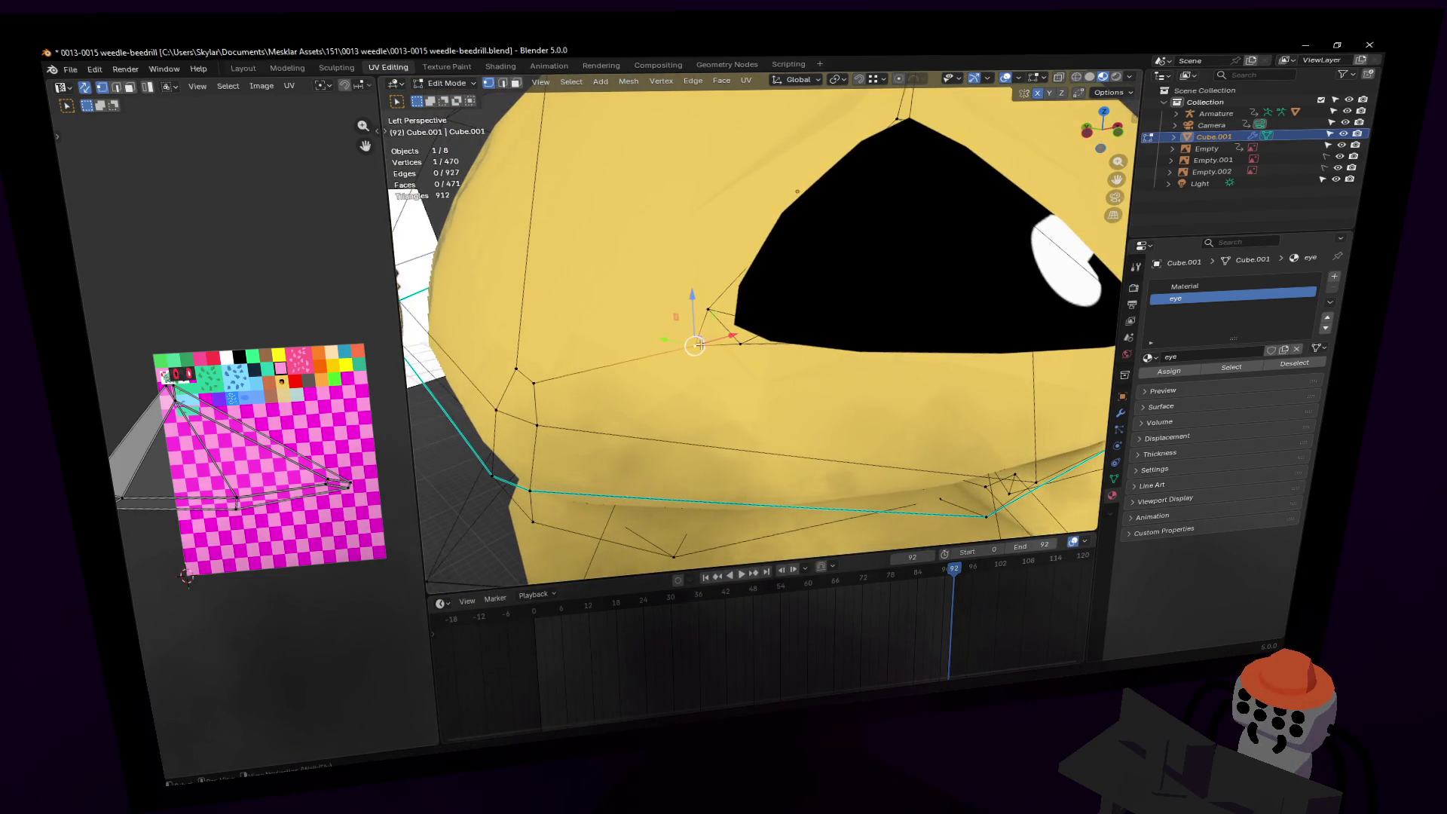
{"action": "key", "text": "m"}
{"action": "left_click", "coordinate": [538, 390]}
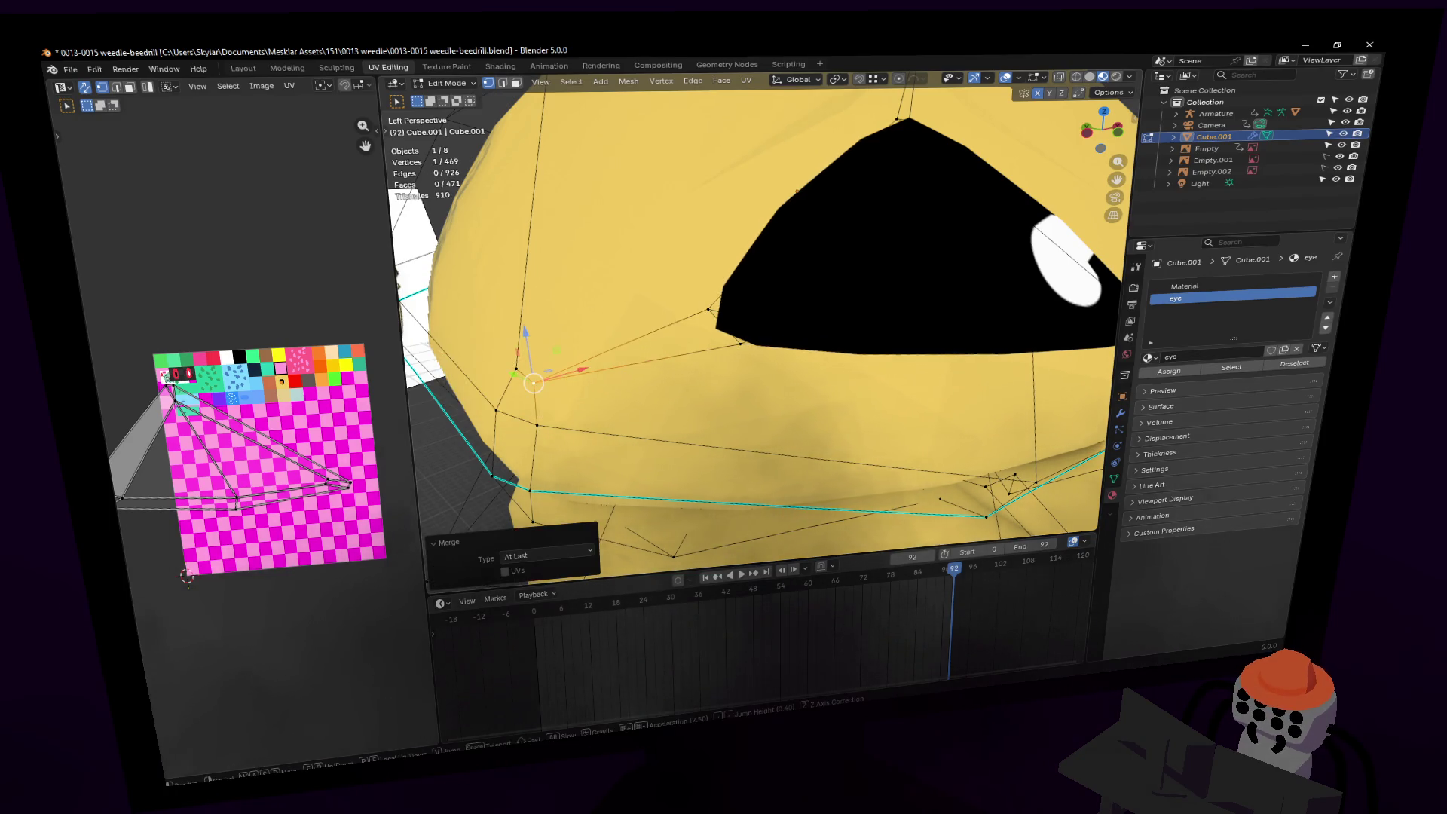
{"action": "key", "text": "shift+grave"}
Step: Try two loop cuts across the Kakuna eye, cancelling both
{"action": "key", "text": "w"}
{"action": "key", "text": "3"}
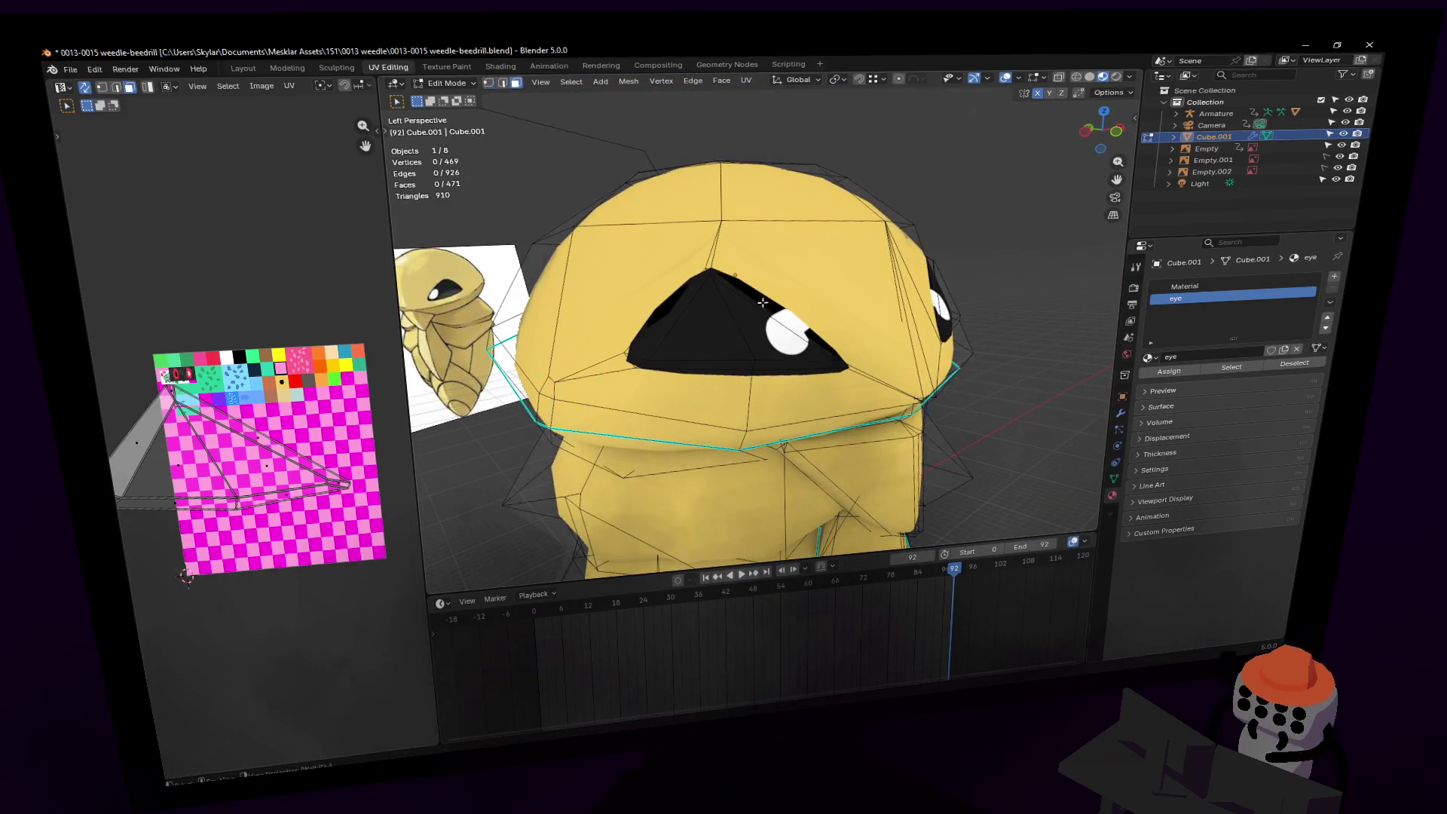
{"action": "left_click", "coordinate": [749, 284]}
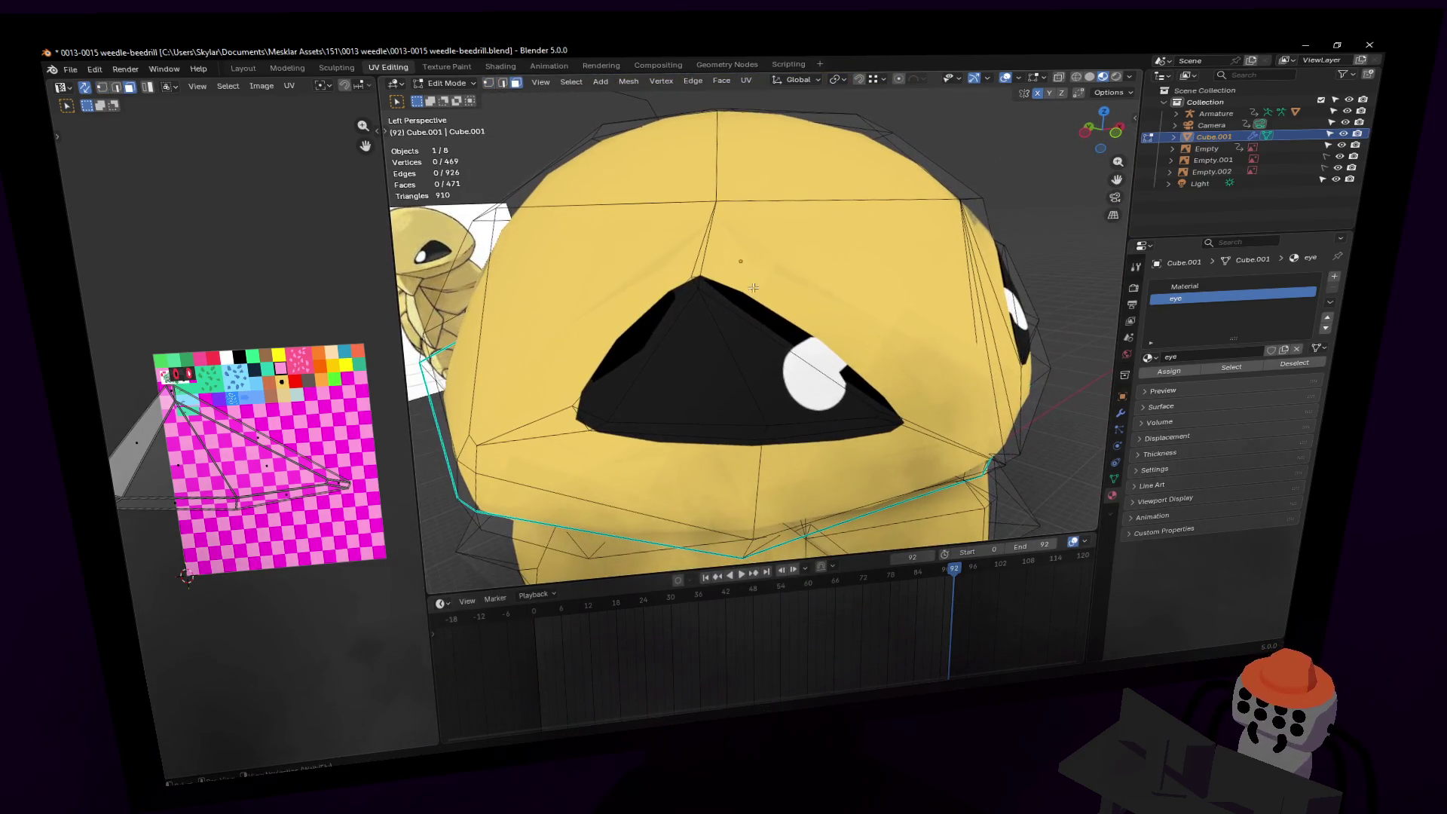
{"action": "key", "text": "ctrl+r"}
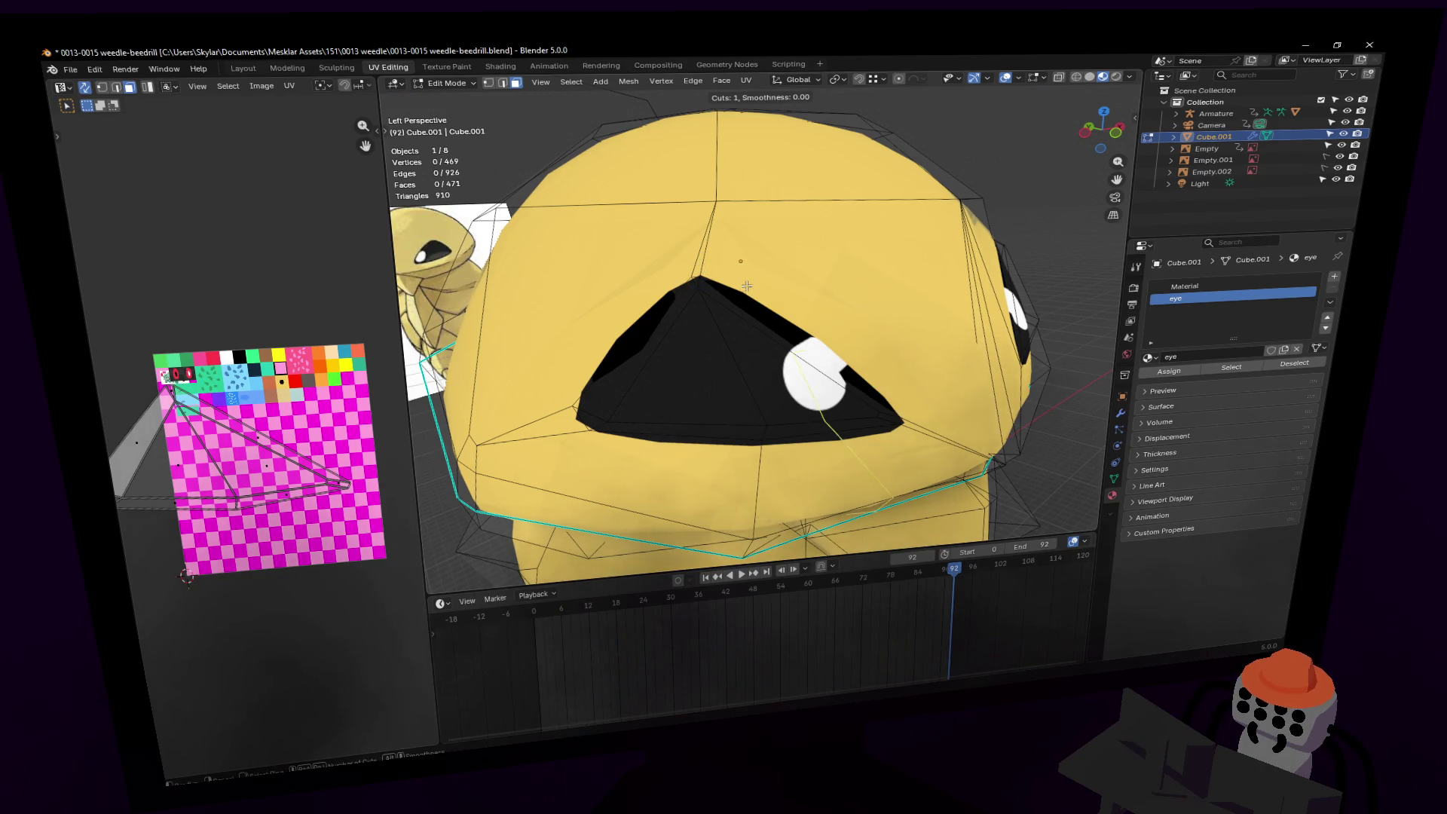
{"action": "key", "text": "Escape"}
{"action": "middle_click_drag", "start_coordinate": [747, 287], "coordinate": [442, 301]}
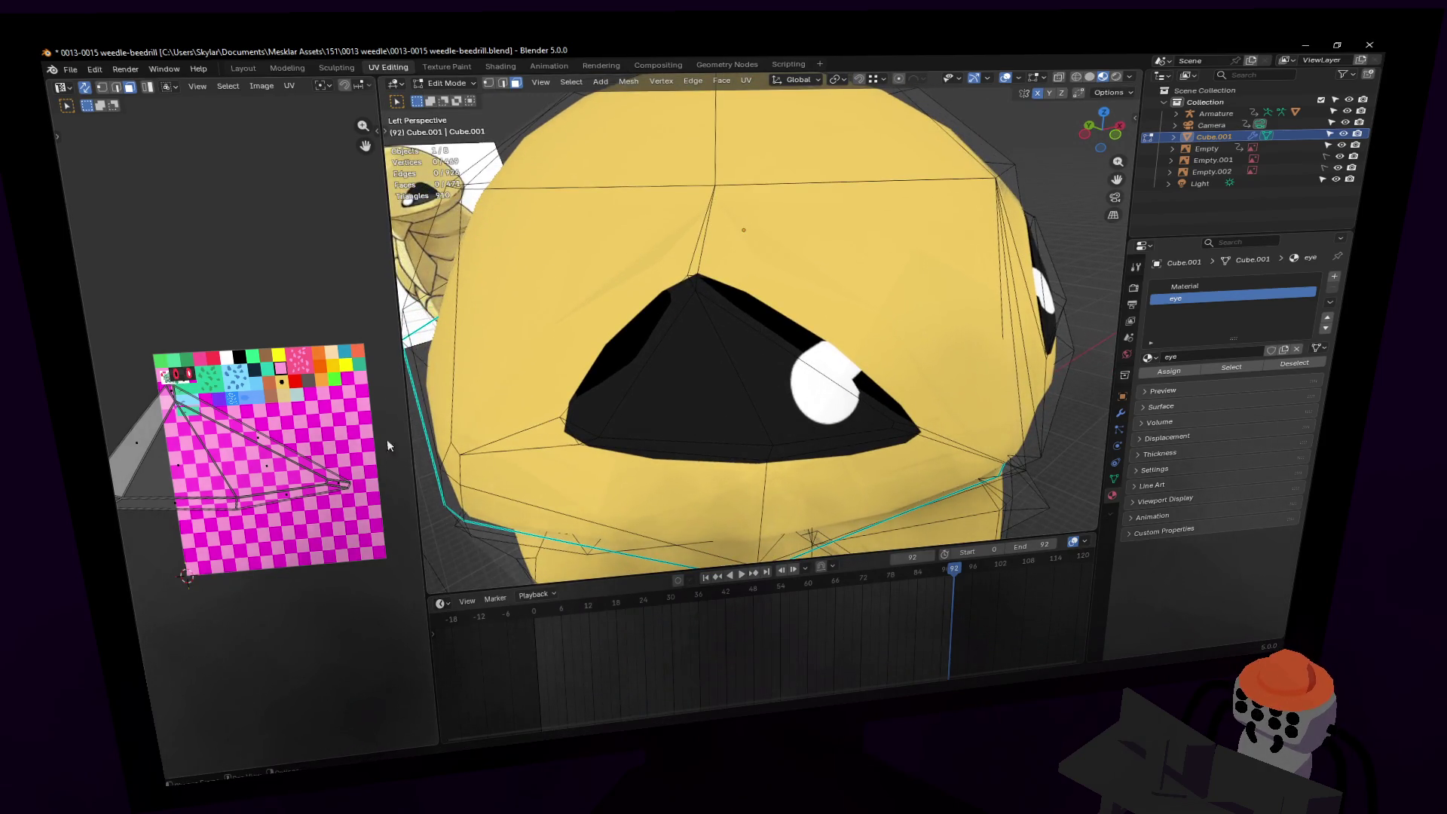
{"action": "key", "text": "ctrl+r"}
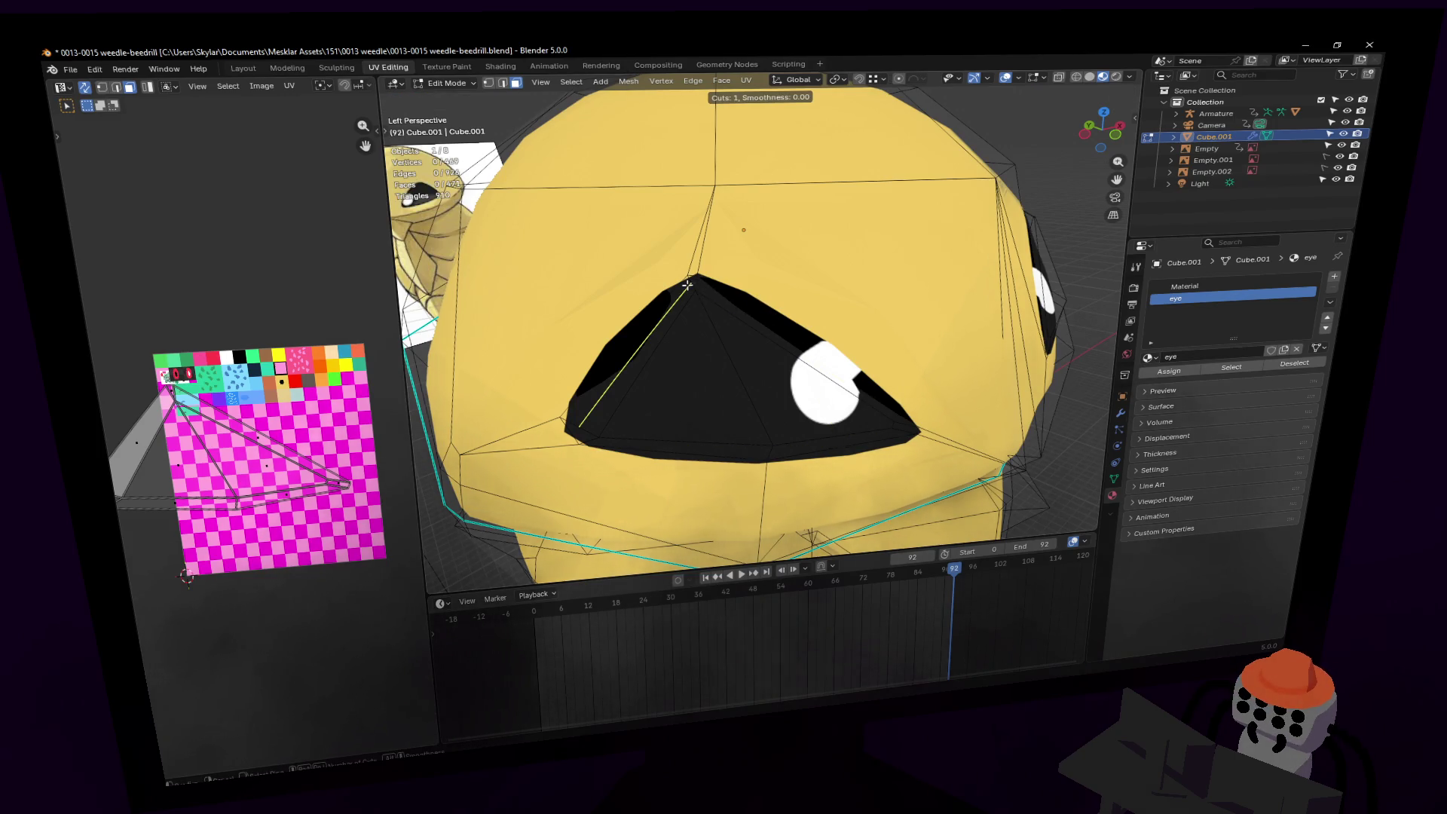
{"action": "key", "text": "Escape"}
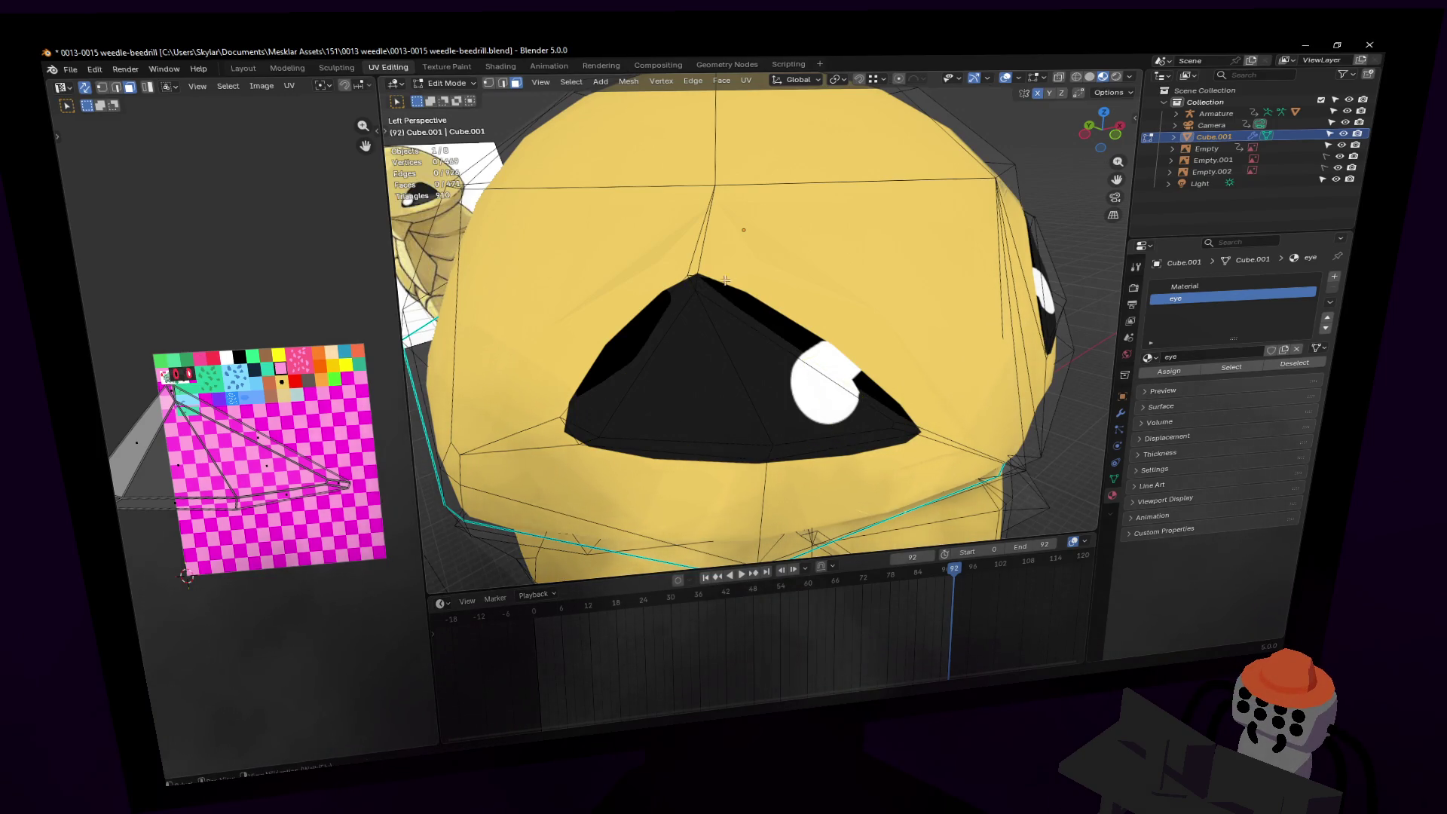
{"action": "scroll", "coordinate": [752, 249], "scroll_direction": "up", "scroll_amount": 2}
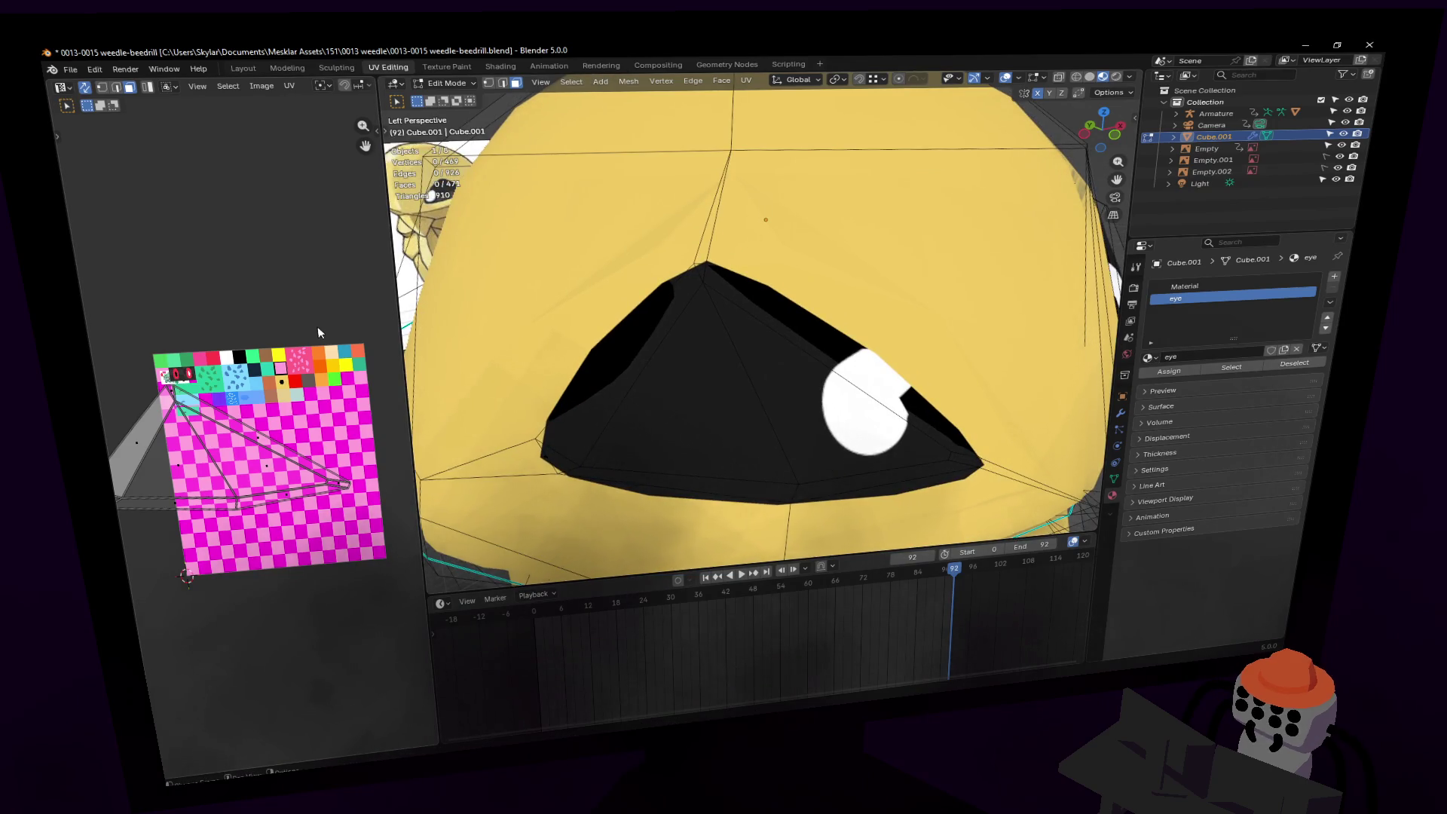
Step: Select the eye's top vertex, then switch to face selection near the head
{"action": "key", "text": "1"}
{"action": "left_click_drag", "start_coordinate": [670, 260], "coordinate": [671, 260]}
{"action": "scroll", "coordinate": [700, 264], "scroll_direction": "down", "scroll_amount": 4}
{"action": "scroll", "coordinate": [756, 278], "scroll_direction": "up", "scroll_amount": 2}
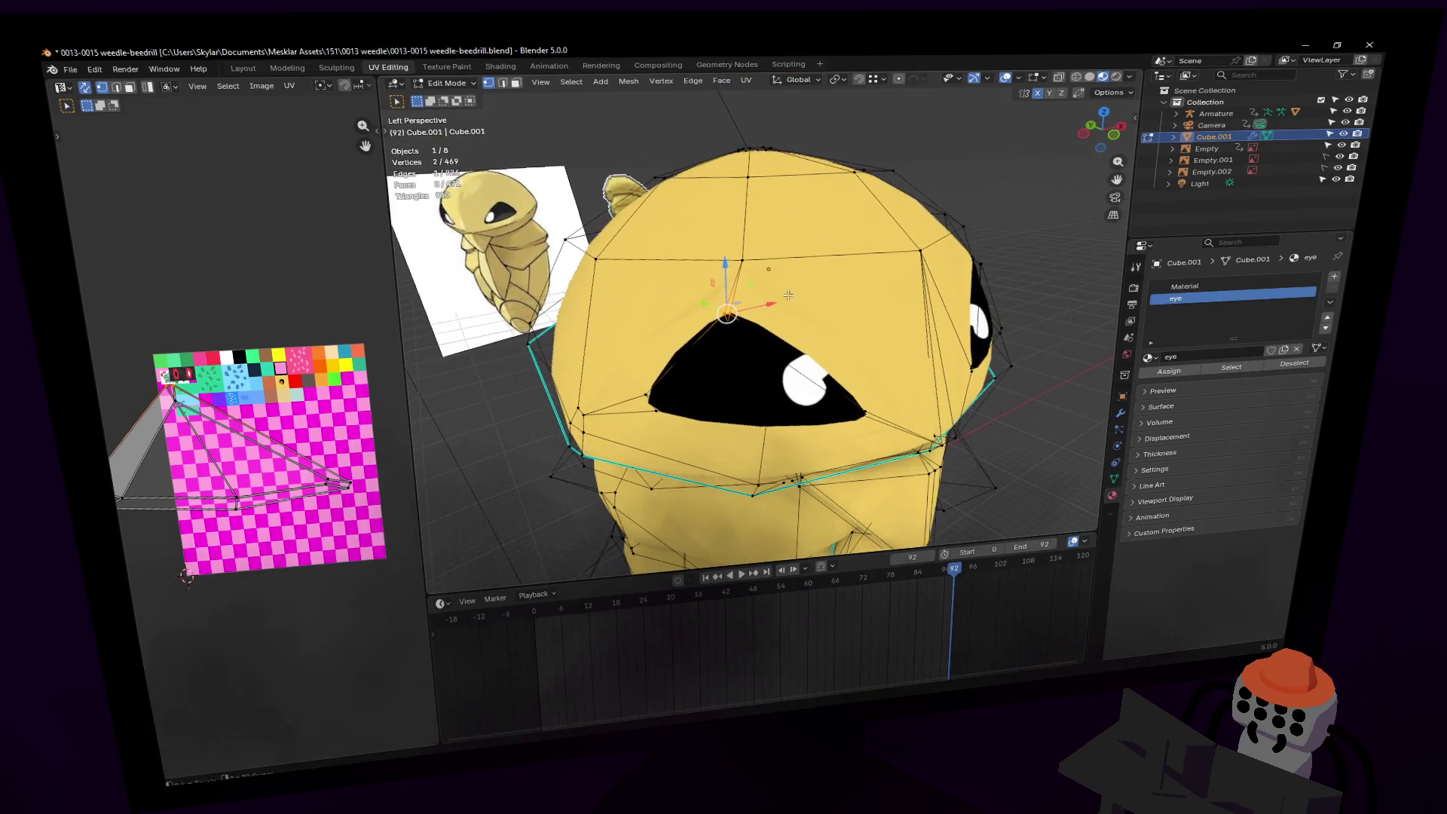
{"action": "key", "text": "shift+grave"}
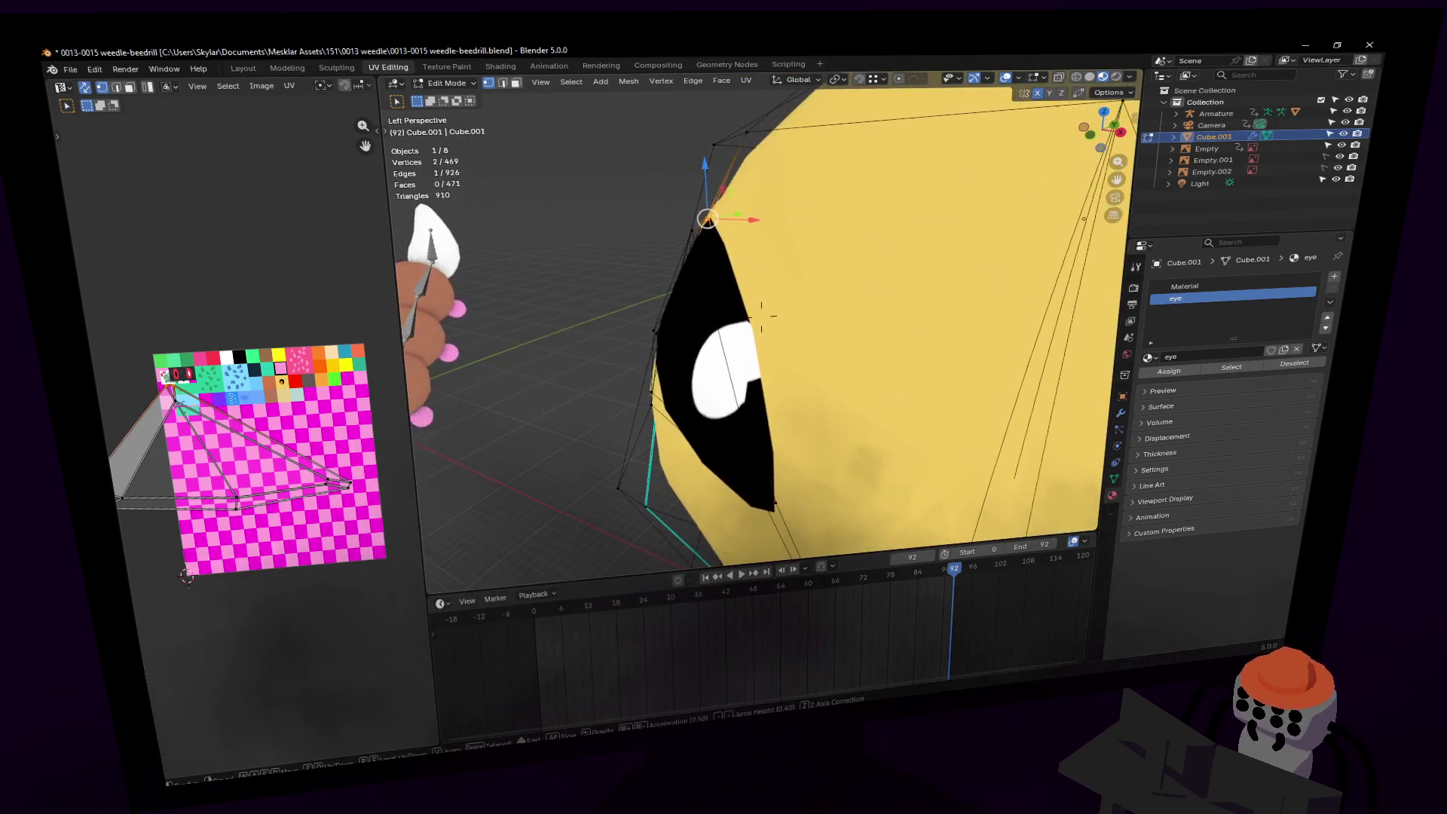
{"action": "left_click", "coordinate": [792, 394]}
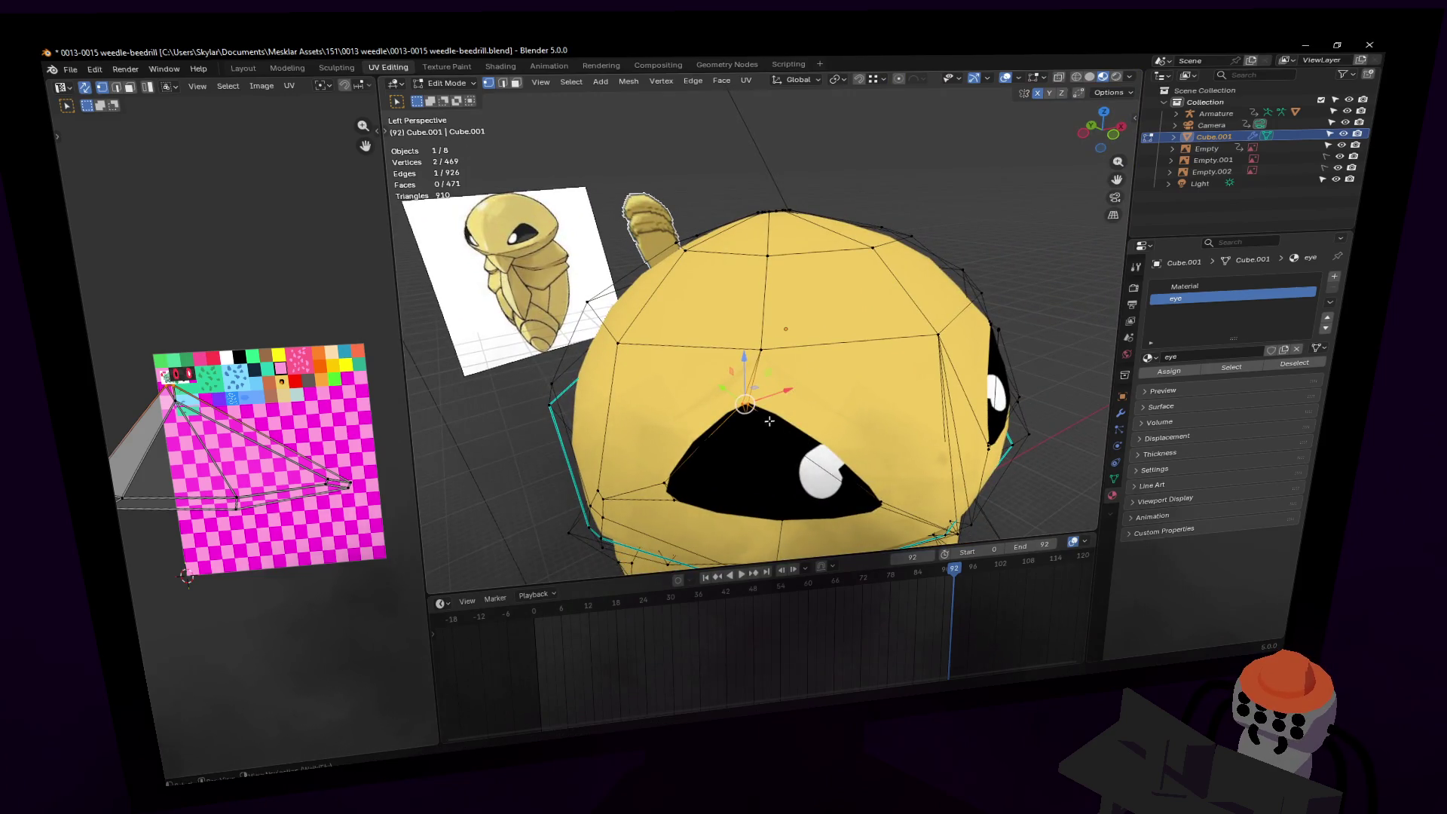
{"action": "key", "text": "shift+grave"}
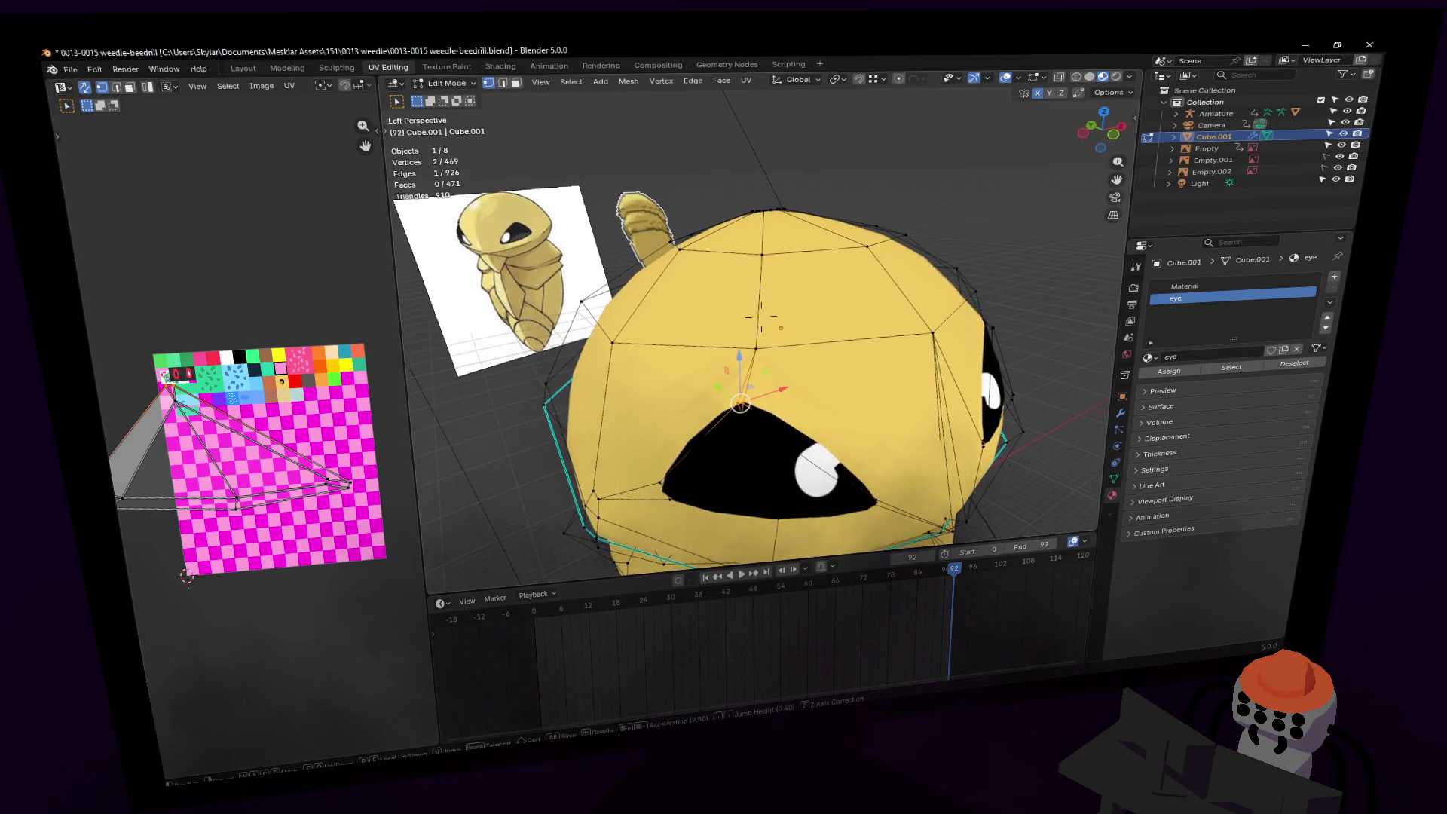
{"action": "key", "text": "w"}
{"action": "key", "text": "3"}
{"action": "left_click", "coordinate": [671, 360]}
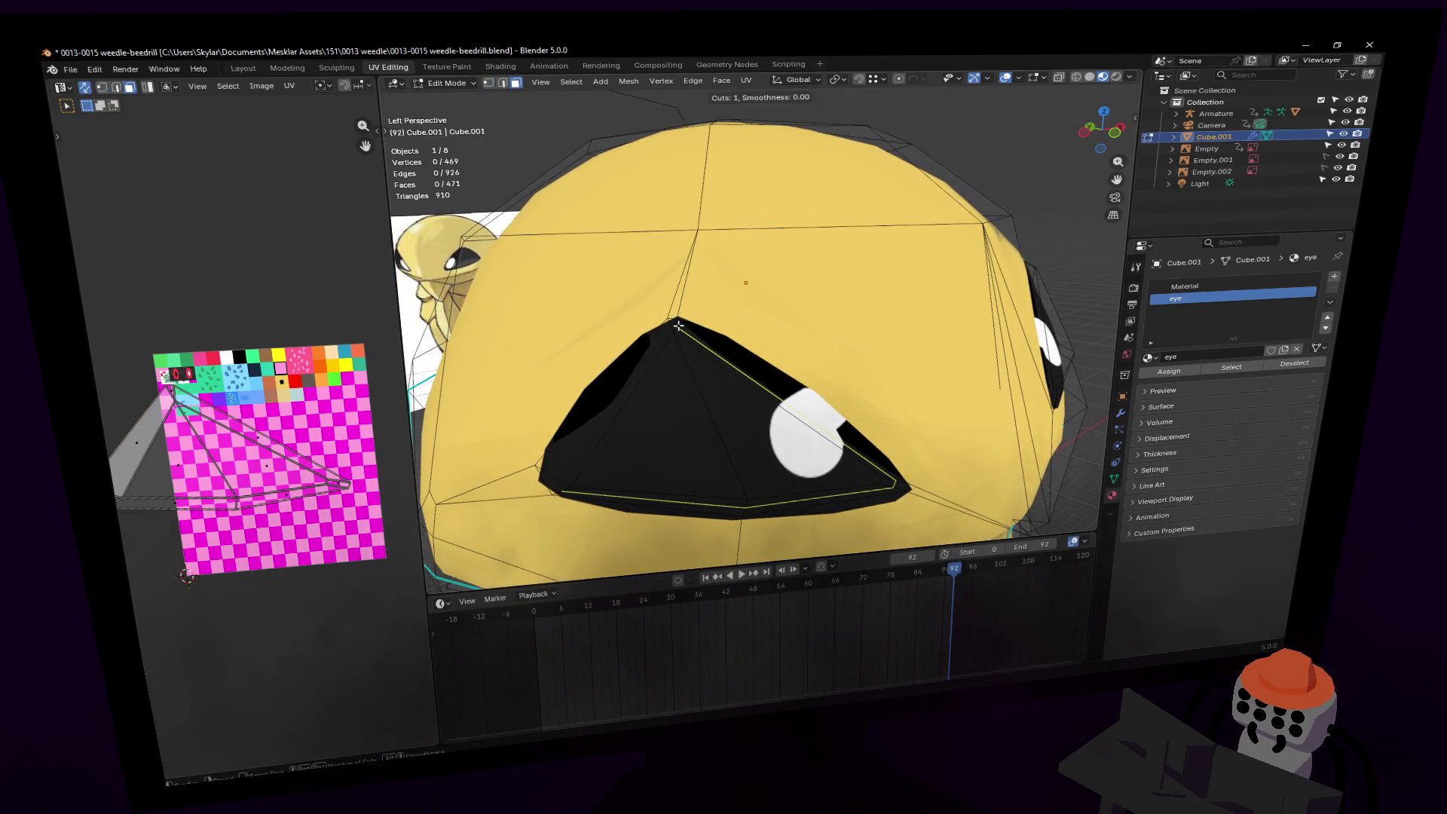
Step: Select the nine black eye faces, painting some in with circle select
{"action": "left_click", "coordinate": [674, 327]}
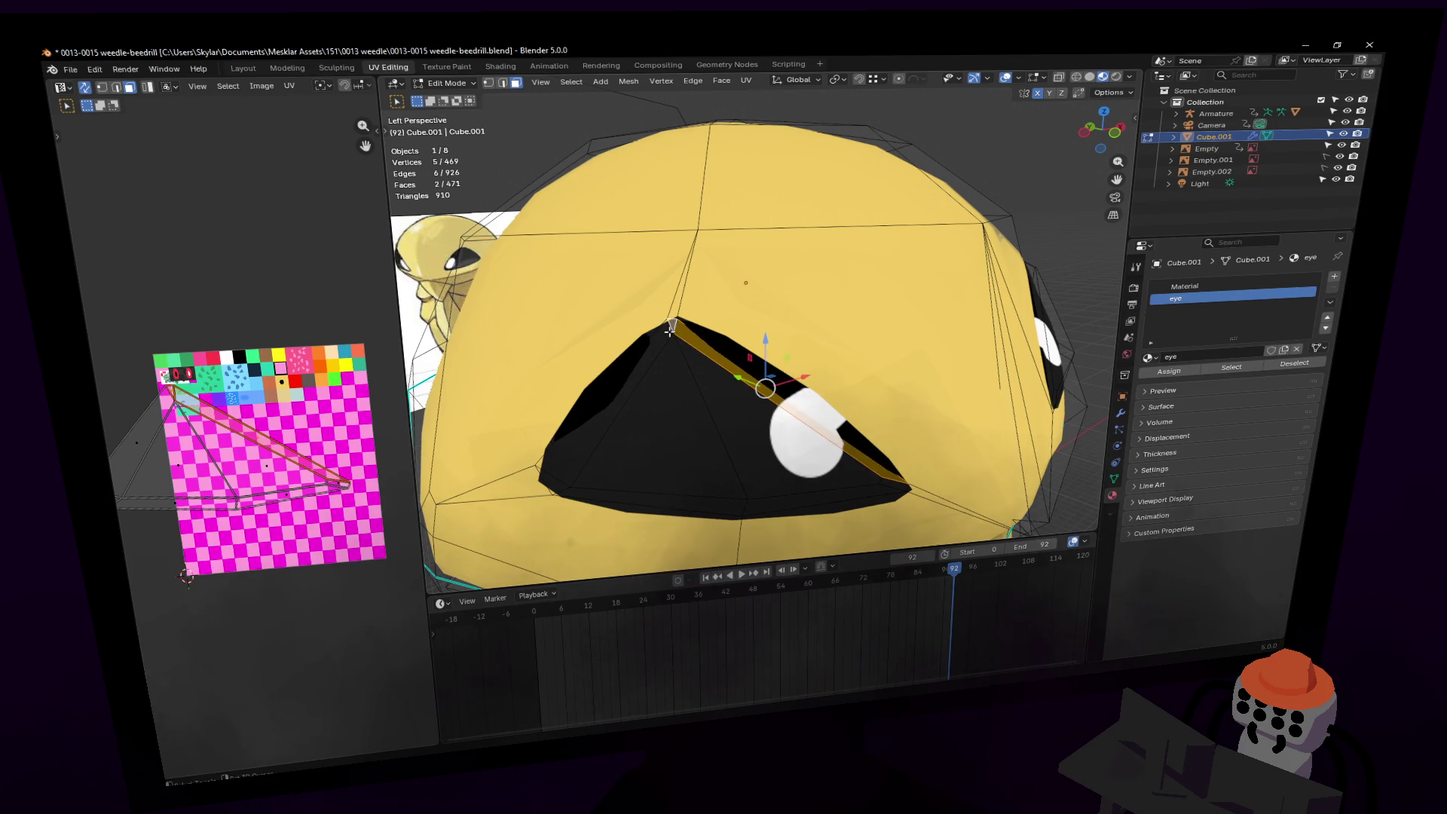
{"action": "left_click", "coordinate": [618, 422], "text": "shift"}
{"action": "left_click", "coordinate": [754, 463], "text": "shift"}
{"action": "key", "text": "shift+grave"}
{"action": "left_click", "coordinate": [882, 462]}
{"action": "key", "text": "w"}
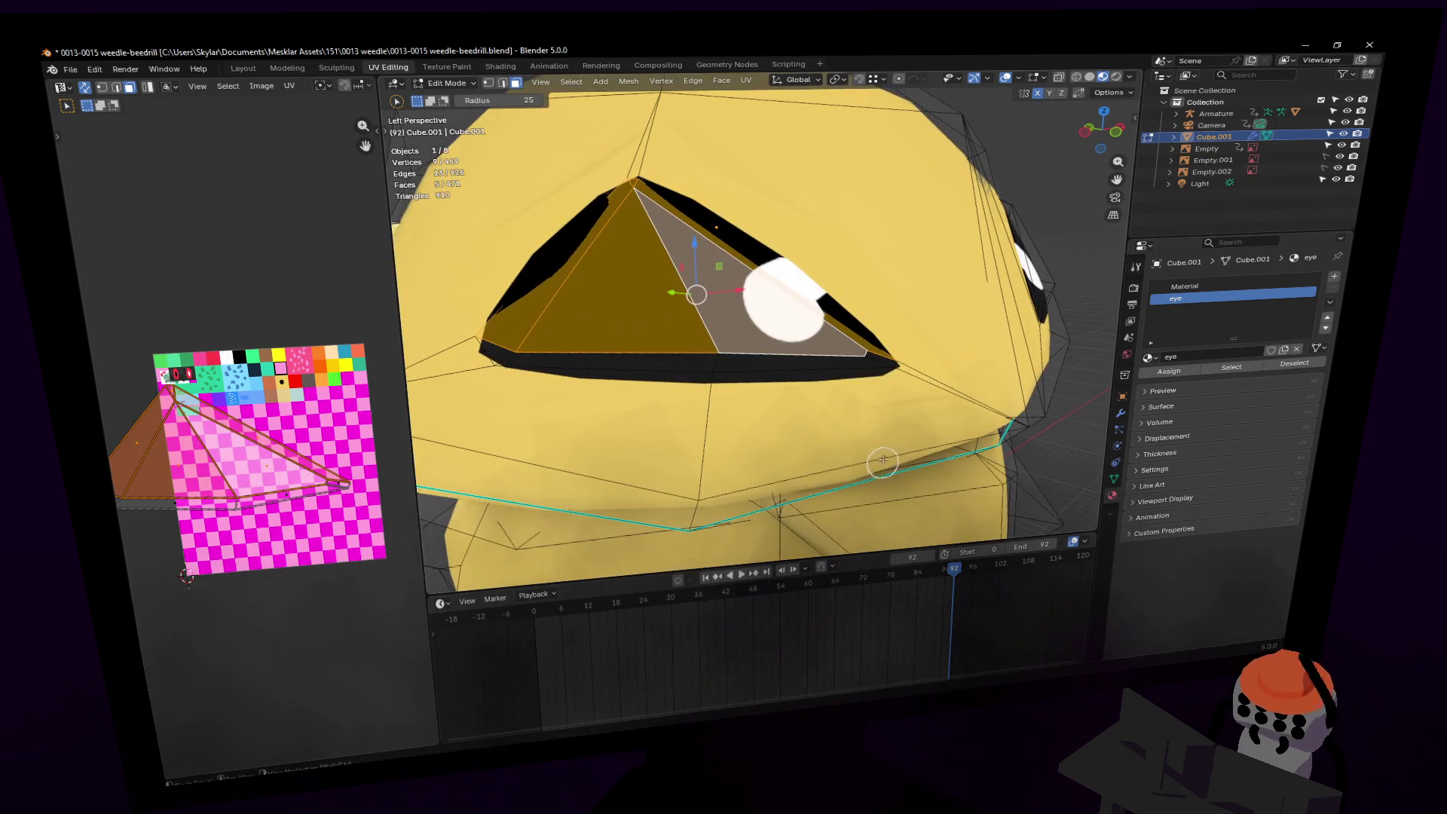
{"action": "scroll", "coordinate": [851, 352], "scroll_direction": "up", "scroll_amount": 4}
{"action": "left_click", "coordinate": [821, 371]}
{"action": "mouse_move", "coordinate": [820, 371]}
{"action": "middle_mouse_down"}
{"action": "mouse_move", "coordinate": [740, 378]}
{"action": "mouse_move", "coordinate": [853, 369]}
{"action": "middle_mouse_up"}
{"action": "left_click", "coordinate": [910, 344]}
{"action": "left_click", "coordinate": [566, 342]}
{"action": "scroll", "coordinate": [681, 345], "scroll_direction": "down", "scroll_amount": 5}
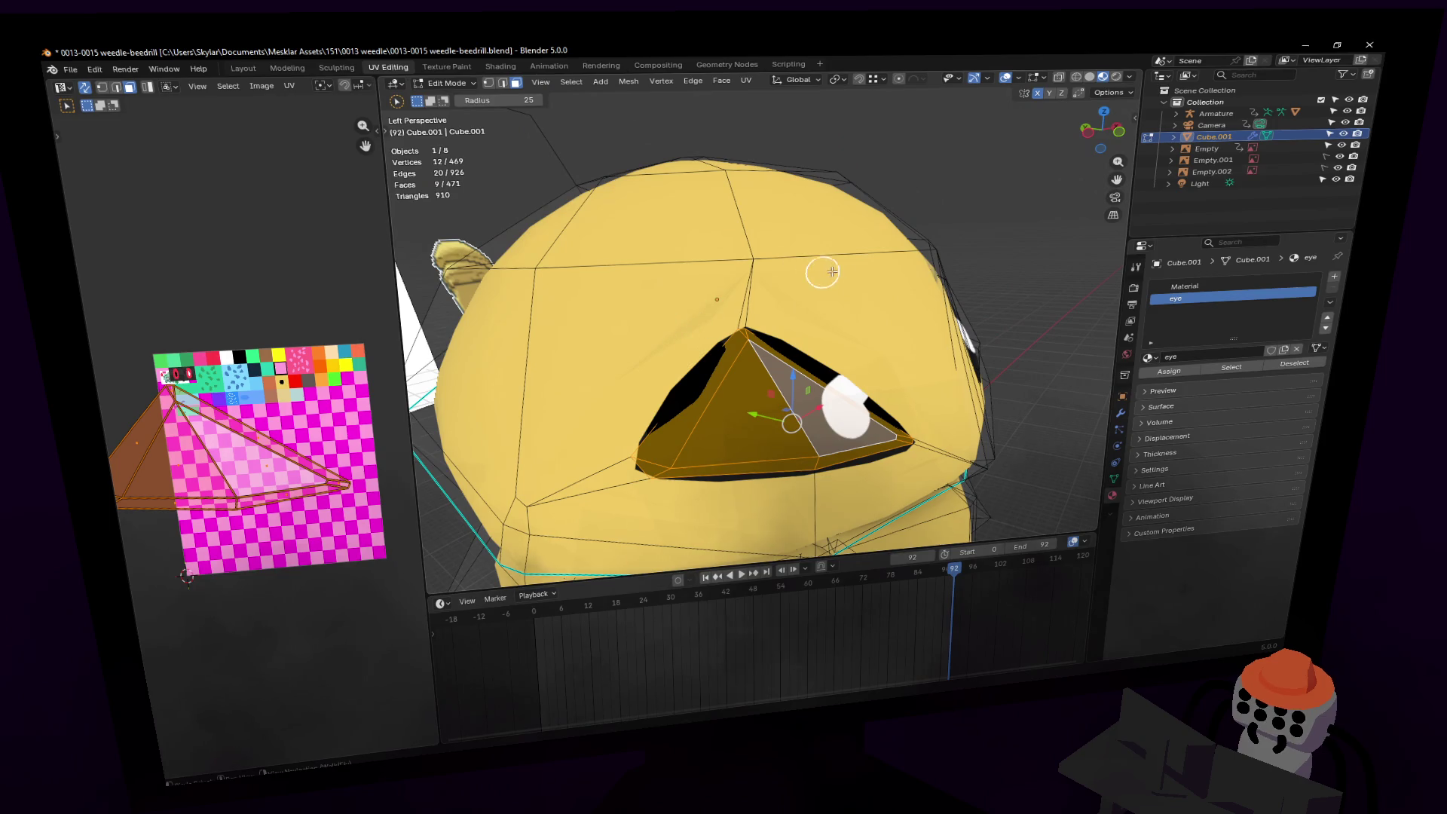
Step: Inset the selected eye faces with a thin border of about 0.011 m
{"action": "key", "text": "i"}
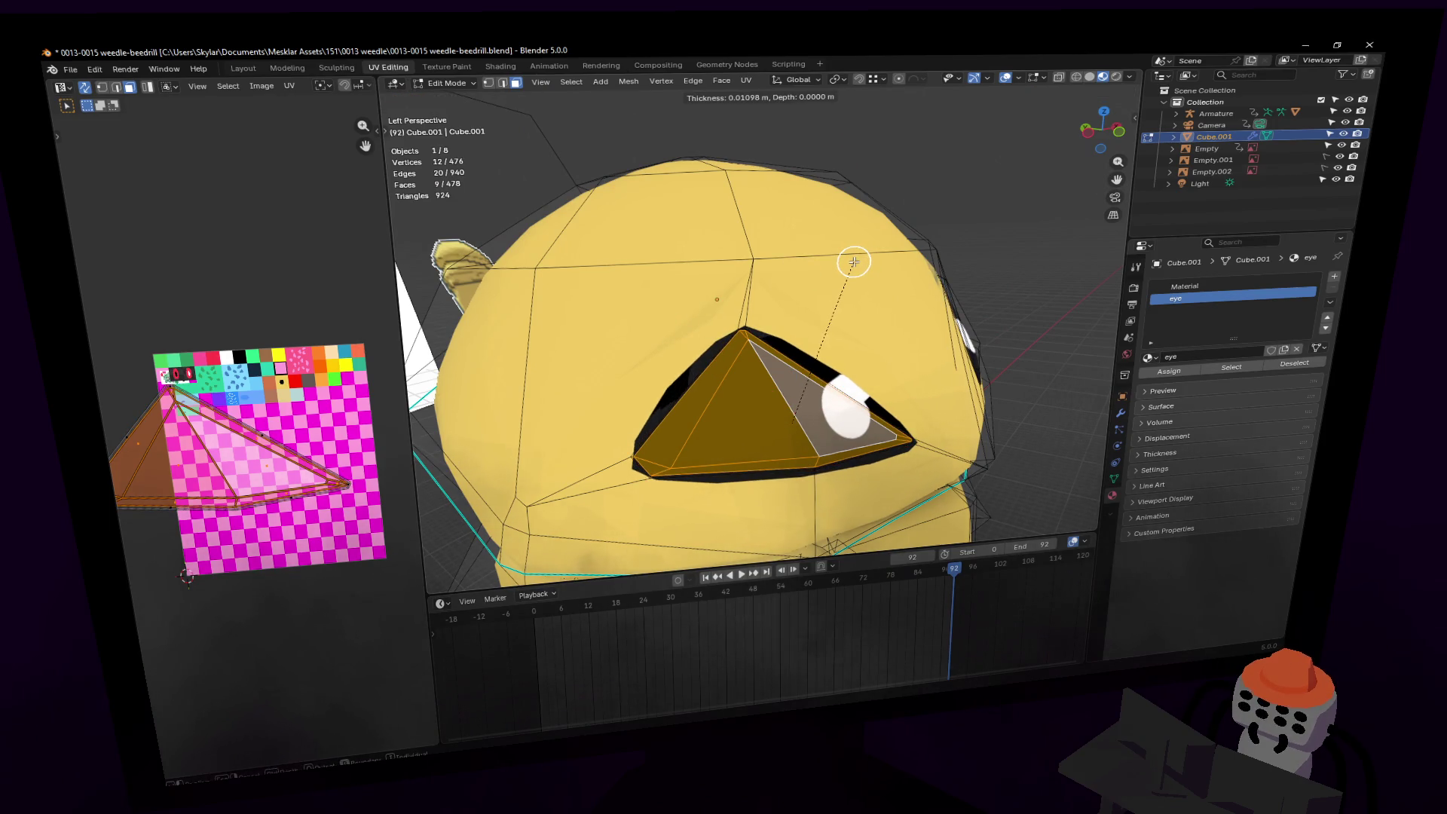
{"action": "left_click", "coordinate": [850, 264]}
{"action": "scroll", "coordinate": [846, 268], "scroll_direction": "up", "scroll_amount": 2}
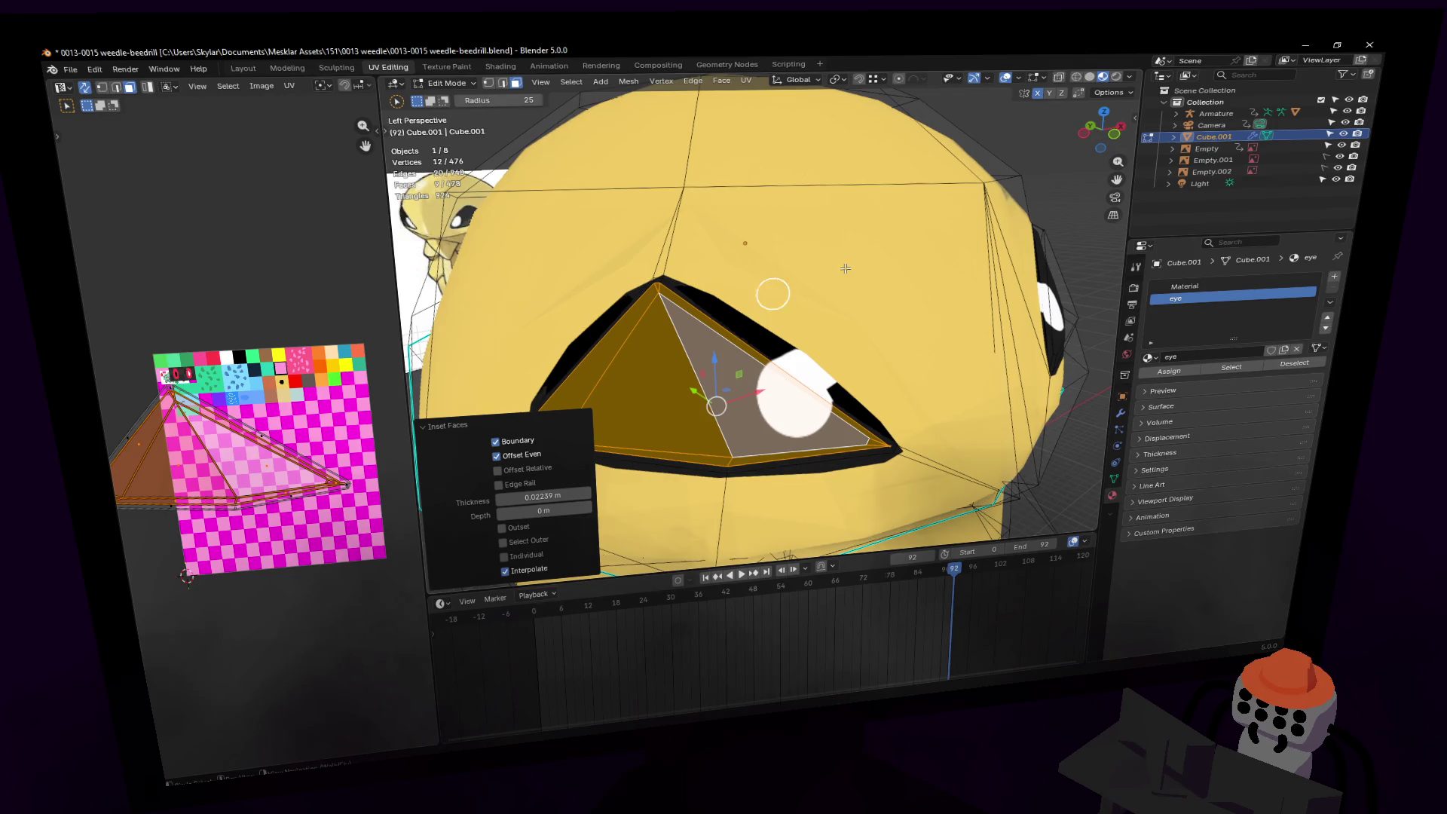
{"action": "key", "text": "ctrl+z"}
{"action": "key", "text": "ctrl+shift+z"}
{"action": "scroll", "coordinate": [875, 315], "scroll_direction": "up", "scroll_amount": 3}
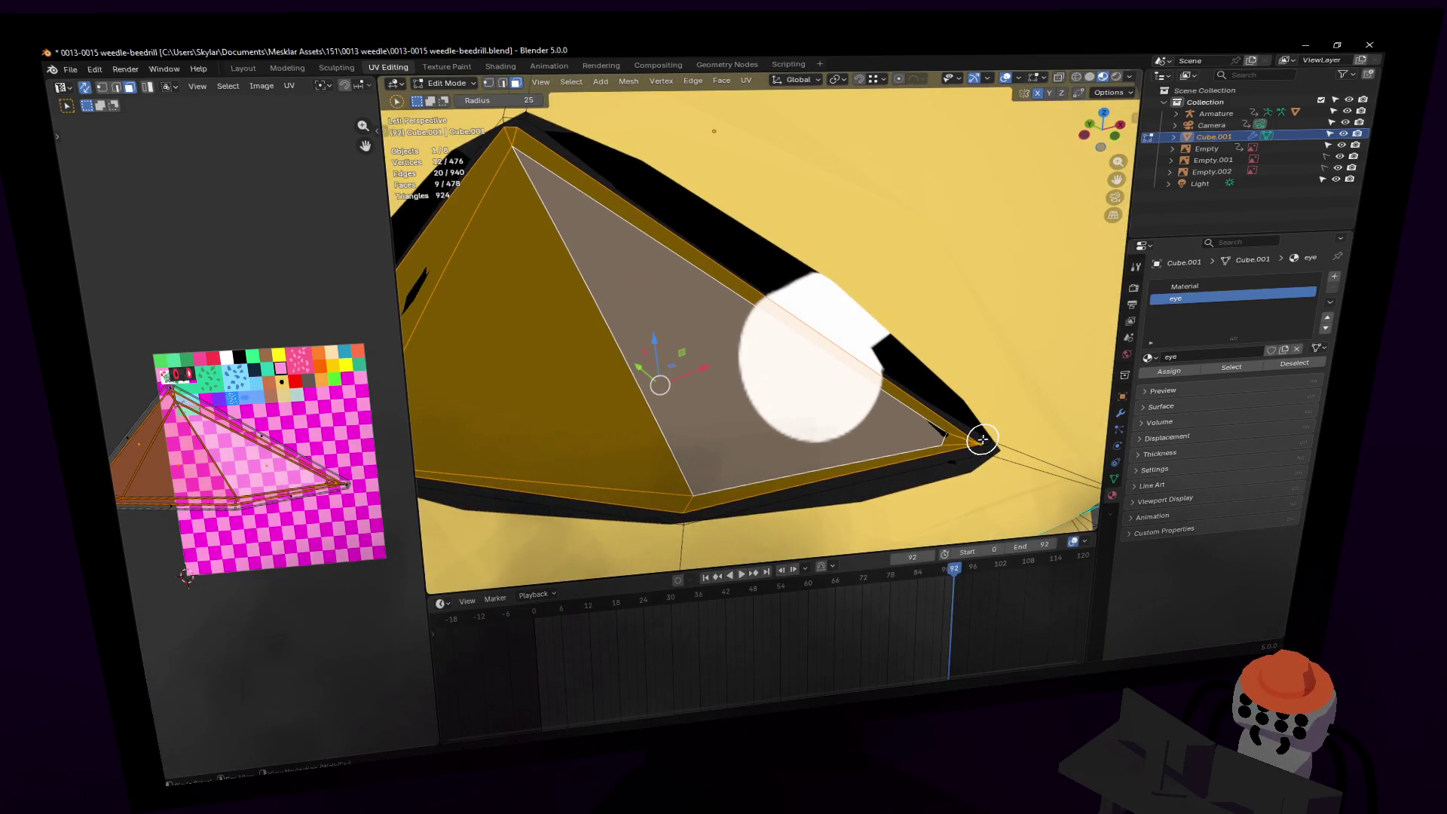
Step: Extrude the inset eye faces in place, then pick strips of faces around the eye
{"action": "key", "text": "e"}
{"action": "right_click", "coordinate": [984, 439]}
{"action": "left_click", "coordinate": [983, 439], "text": "alt"}
{"action": "left_click", "coordinate": [985, 442], "text": "alt"}
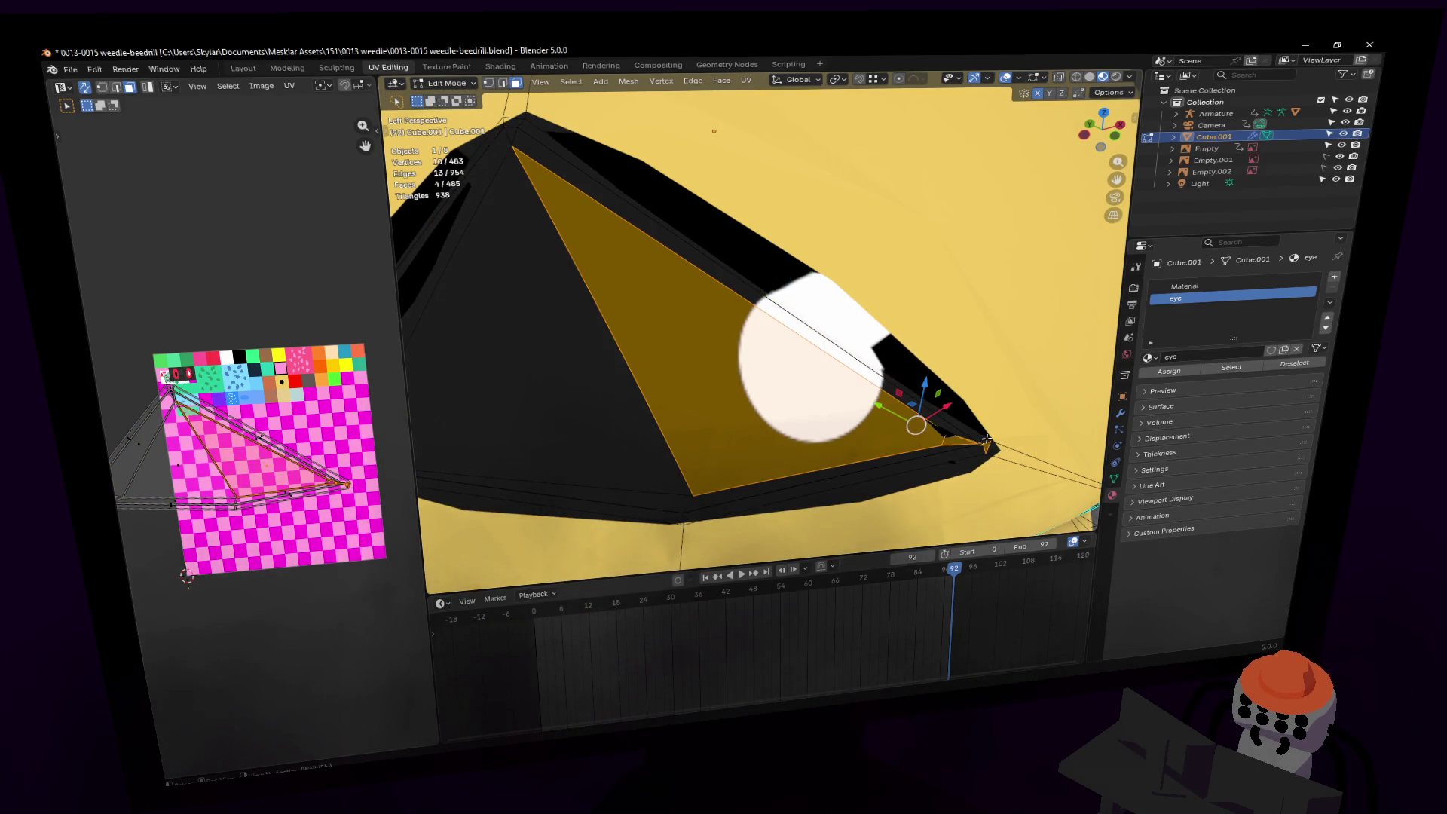
{"action": "left_click", "coordinate": [985, 439], "text": "alt"}
{"action": "left_click", "coordinate": [982, 441], "text": "alt"}
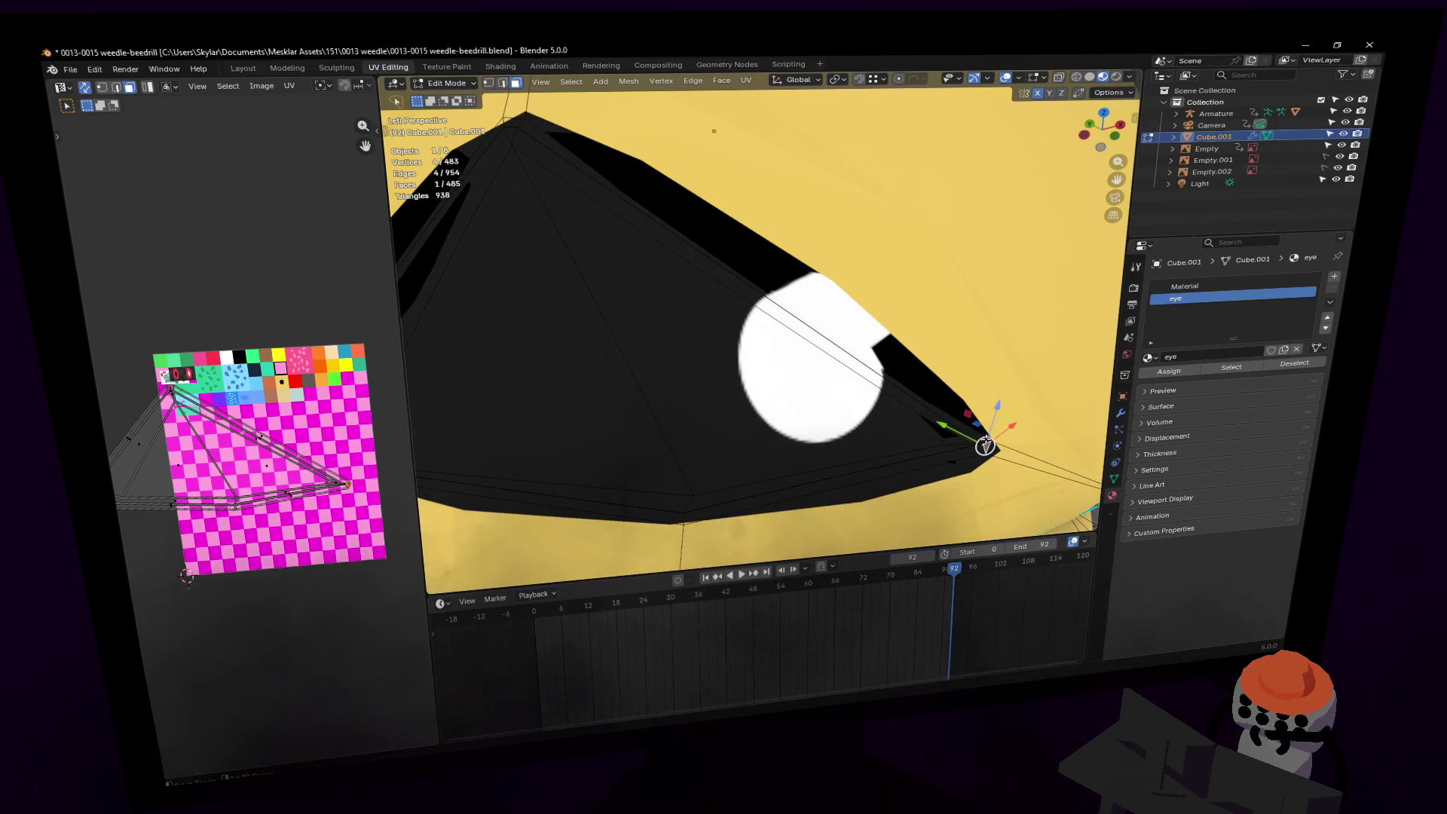
Step: Add the remaining eye-triangle faces to the selection
{"action": "key", "text": "shift+grave"}
{"action": "left_click", "coordinate": [761, 316]}
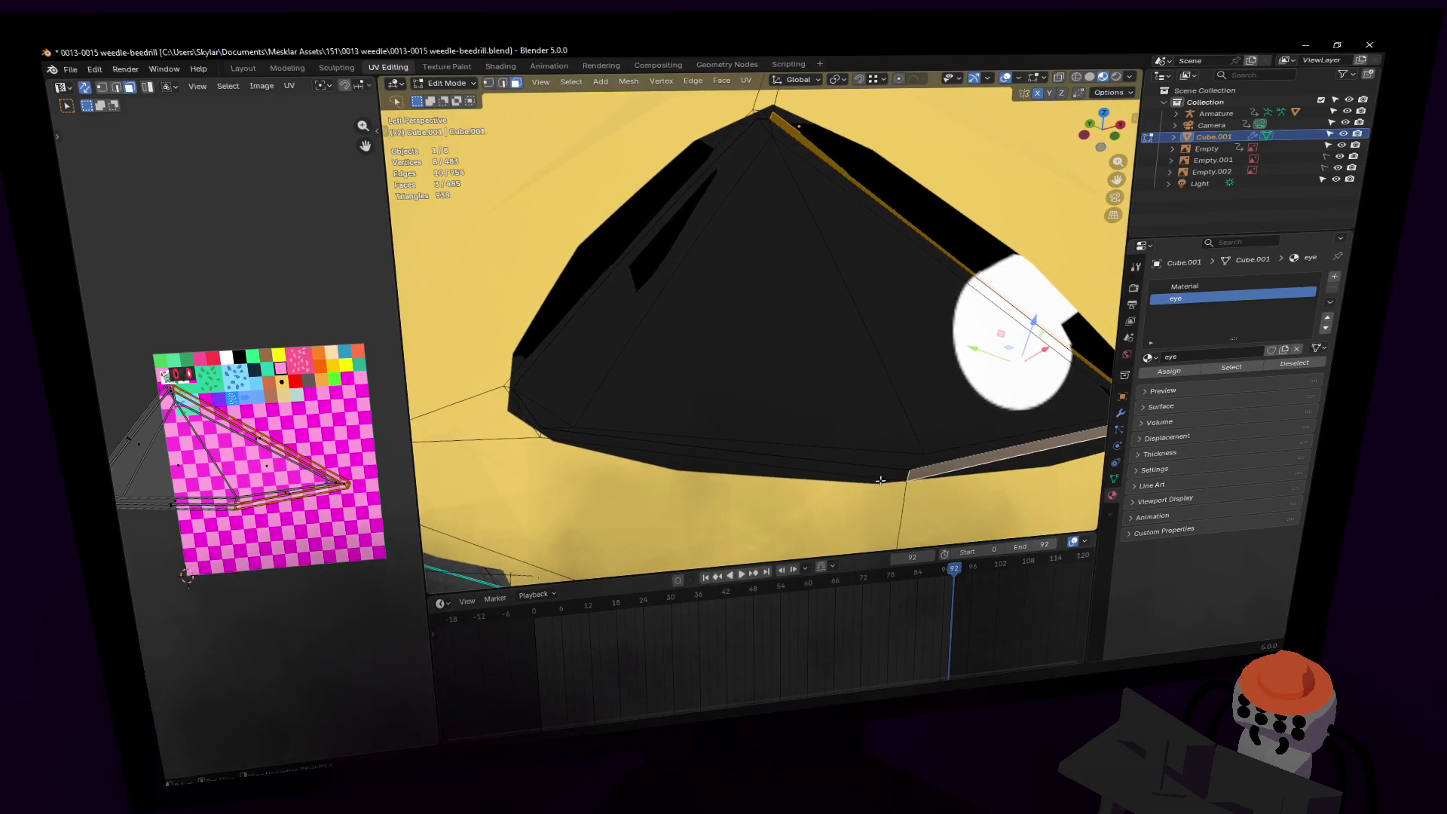
{"action": "left_click", "coordinate": [735, 459], "text": "alt"}
{"action": "left_click", "coordinate": [534, 374], "text": "shift"}
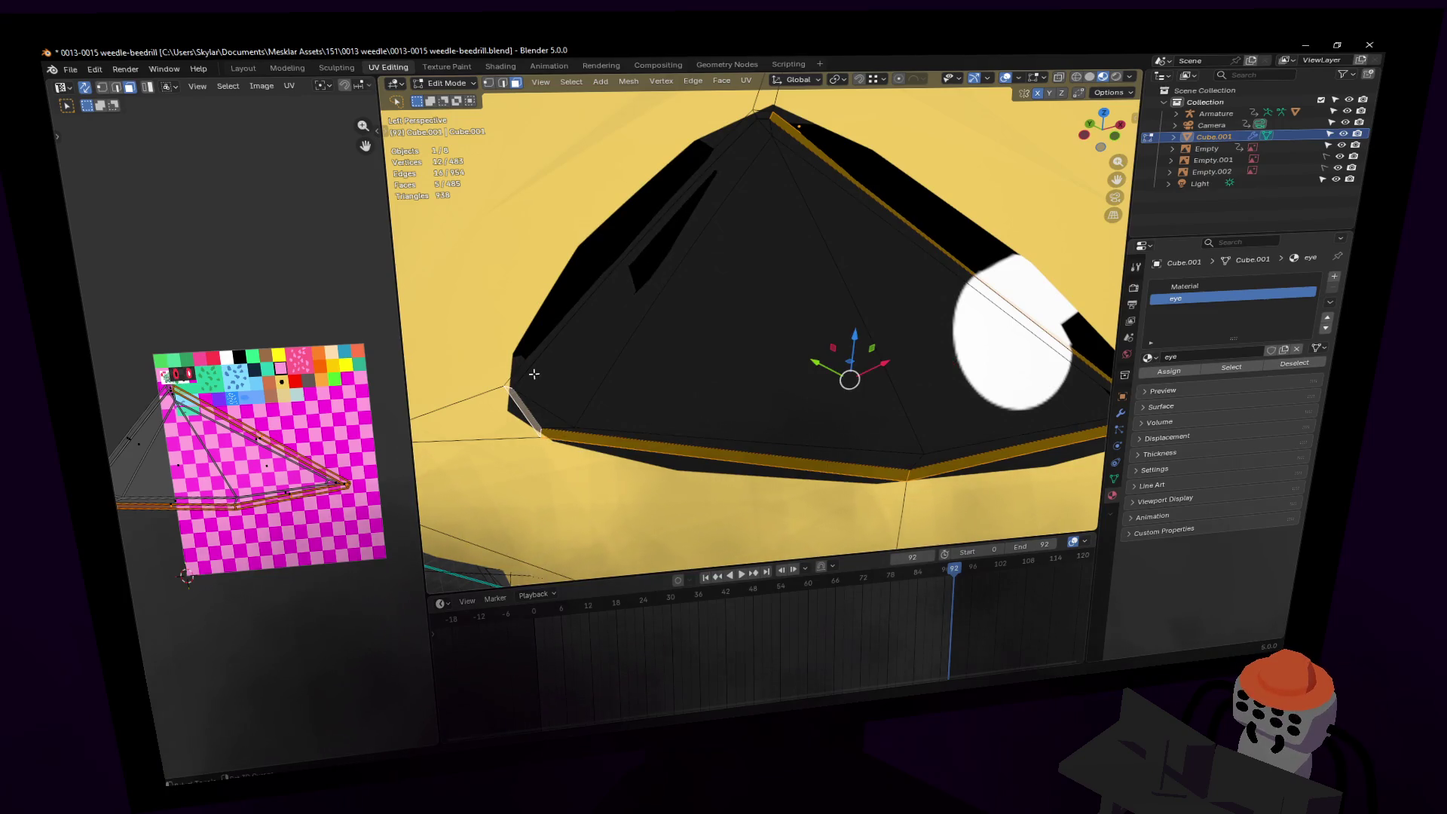
{"action": "mouse_move", "coordinate": [528, 360]}
{"action": "middle_mouse_down"}
{"action": "mouse_move", "coordinate": [568, 341]}
{"action": "mouse_move", "coordinate": [552, 403]}
{"action": "middle_mouse_up"}
{"action": "left_click", "coordinate": [568, 341], "text": "shift"}
{"action": "scroll", "coordinate": [695, 393], "scroll_direction": "down", "scroll_amount": 5}
{"action": "left_click", "coordinate": [715, 391], "text": "shift"}
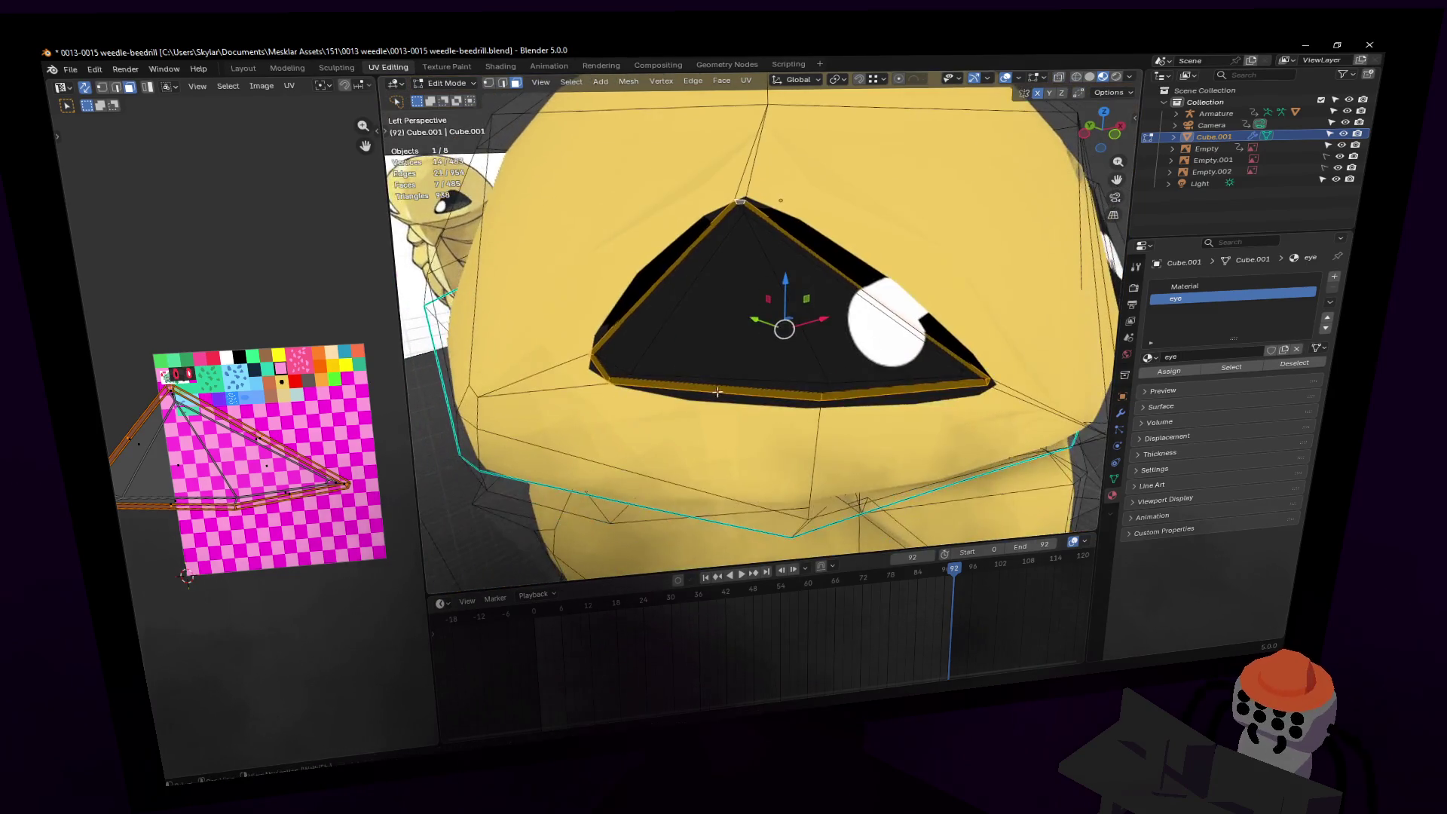
Step: Unwrap the eye faces angle-based, shrink the UV island to 0.121, and place it on the palette
{"action": "key", "text": "u"}
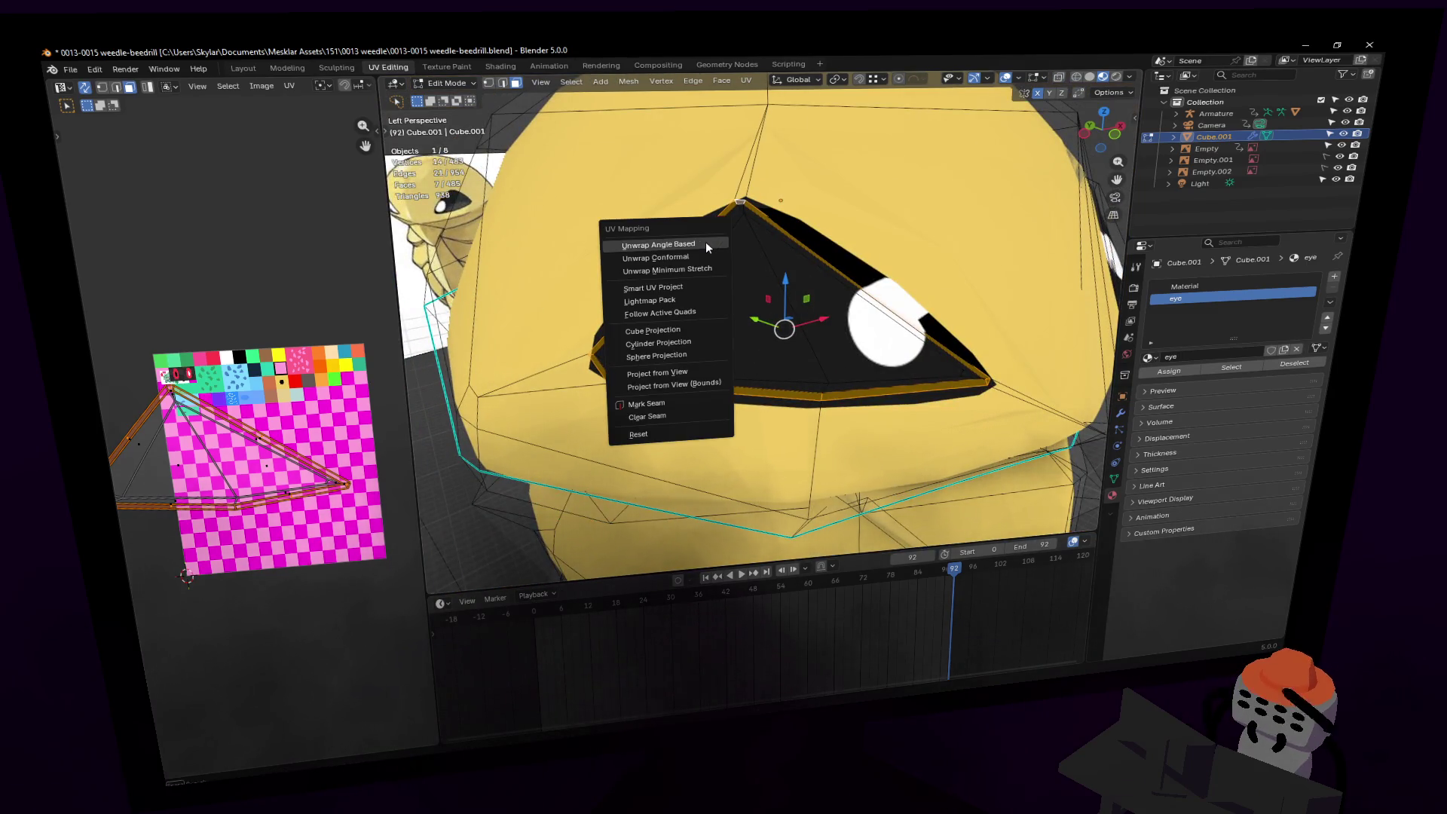
{"action": "left_click", "coordinate": [707, 246]}
{"action": "key", "text": "s"}
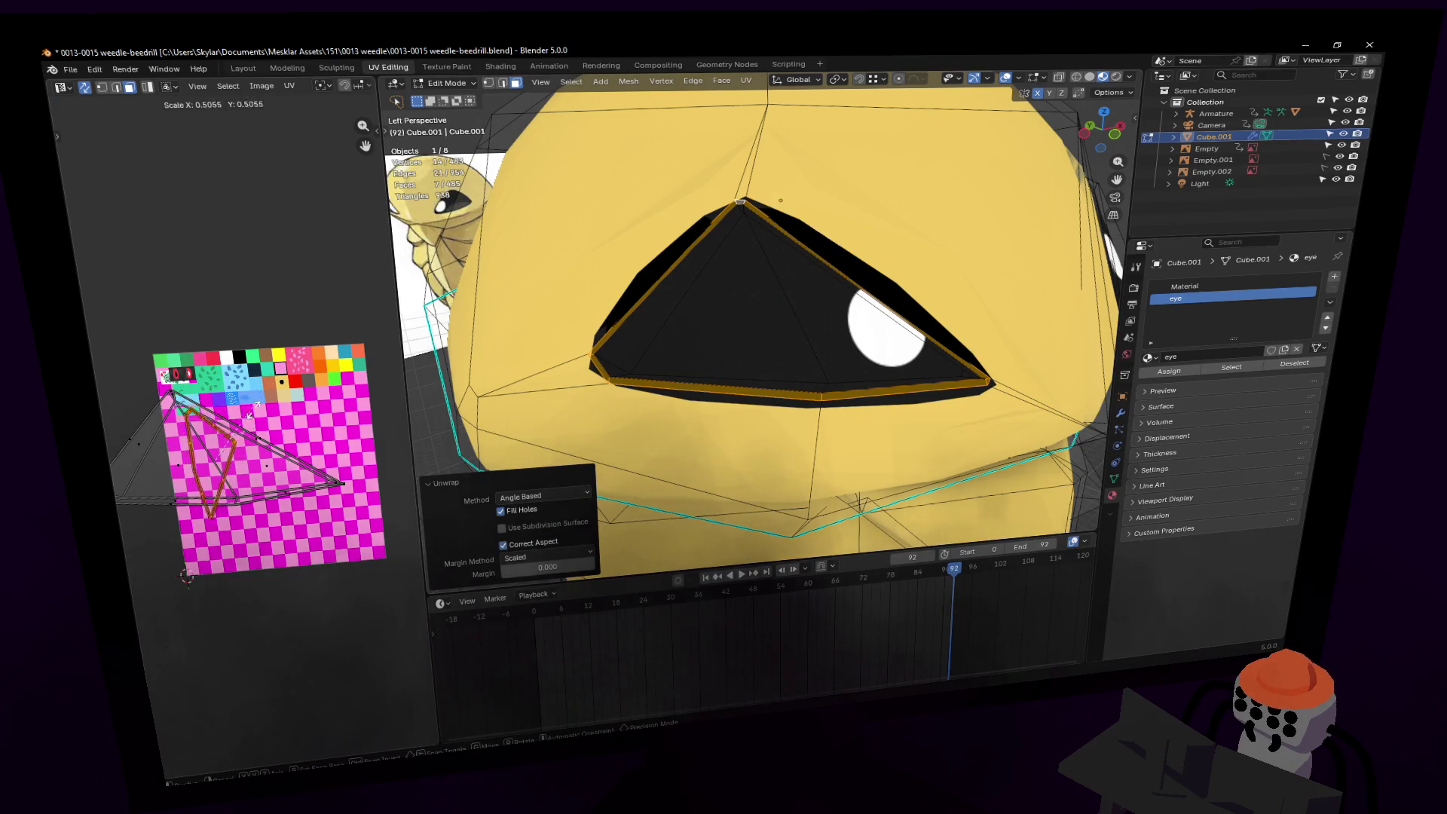
{"action": "left_click", "coordinate": [216, 460]}
{"action": "key", "text": "g"}
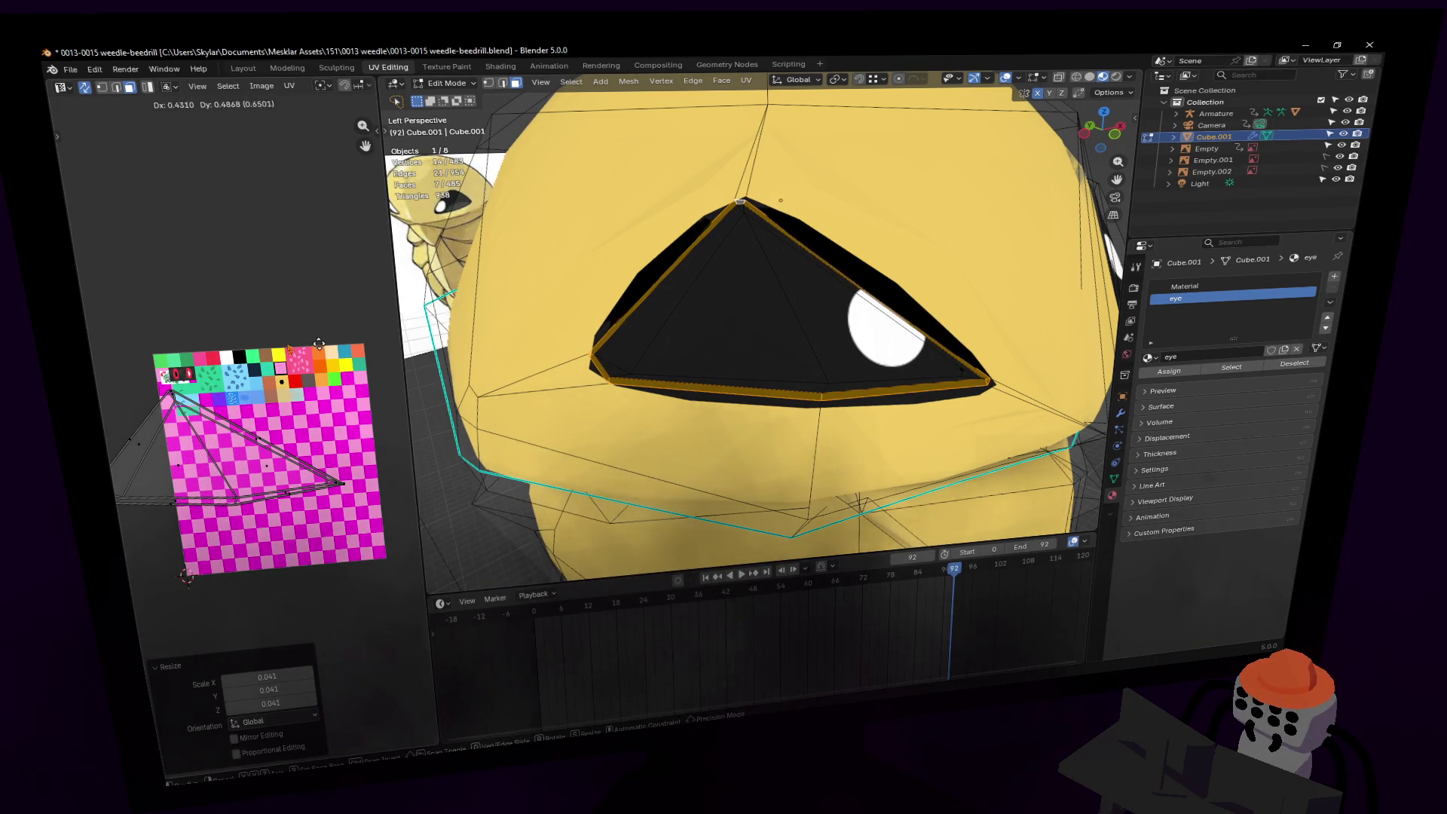
{"action": "left_click", "coordinate": [280, 380]}
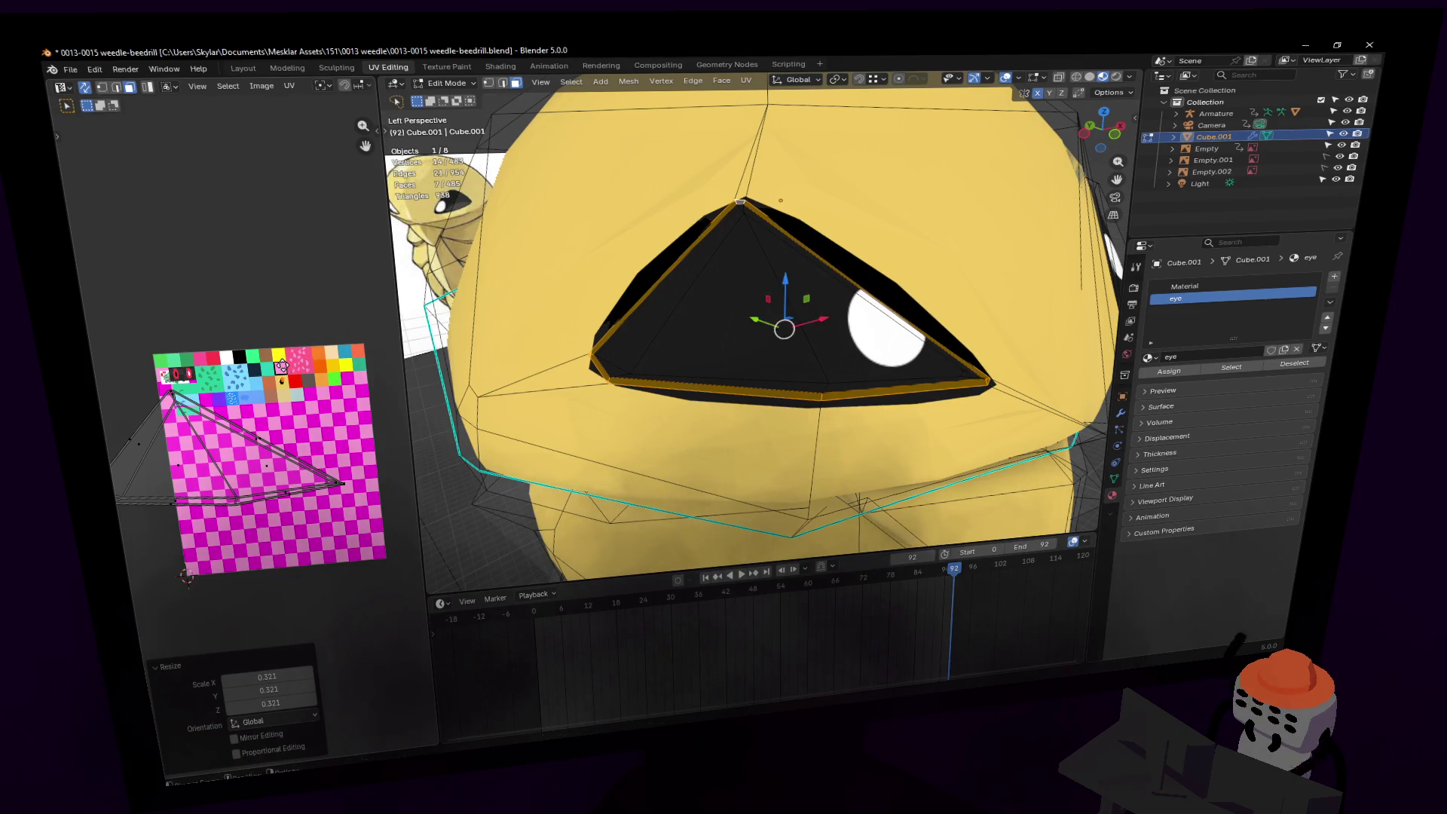
Step: Activate the Material slot, check the whole model, then return to editing at the eye
{"action": "left_click", "coordinate": [1205, 285]}
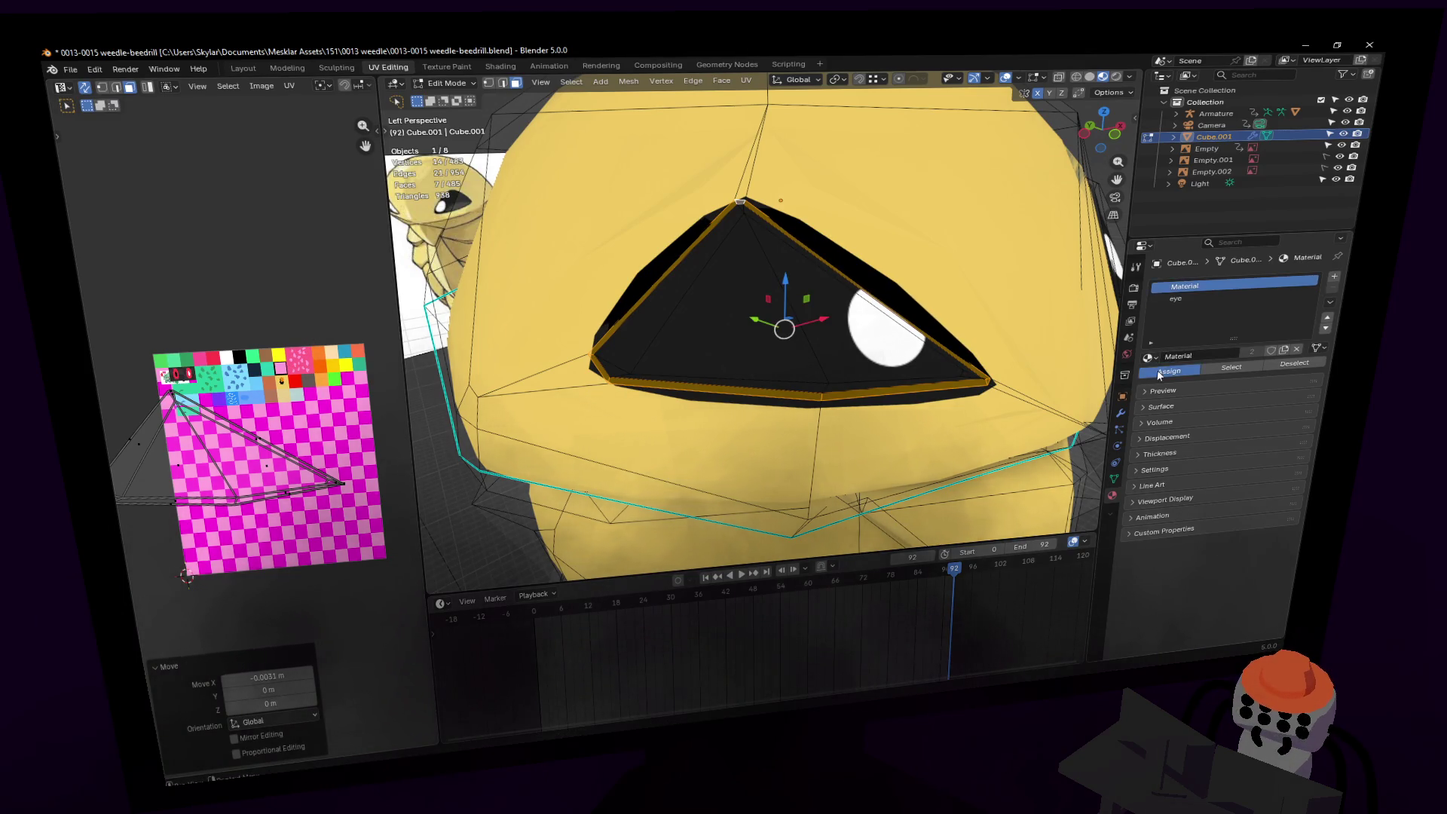
{"action": "key", "text": "Tab"}
{"action": "key", "text": "shift+grave"}
{"action": "key", "text": "s"}
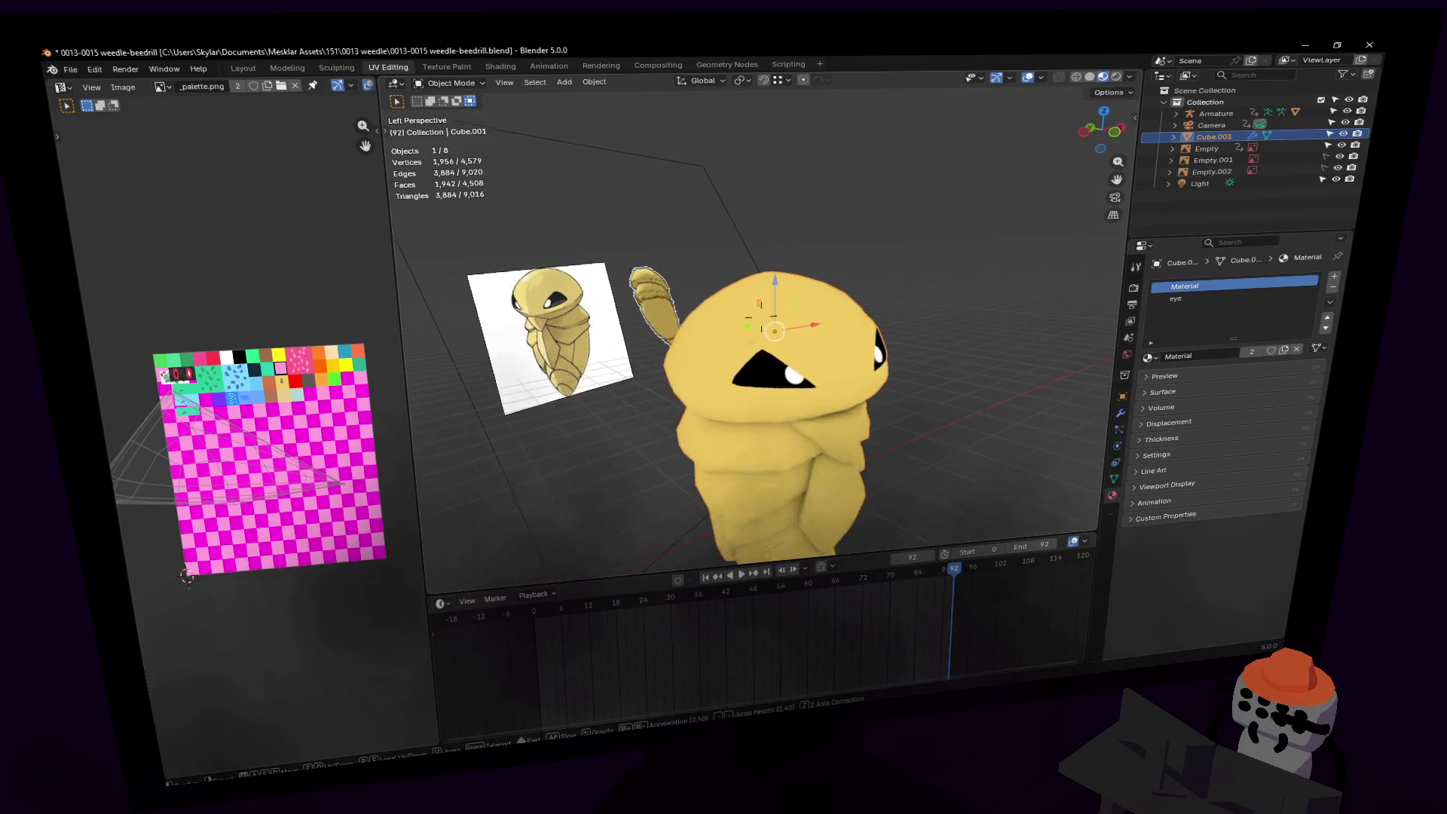
{"action": "key", "text": "w"}
{"action": "key", "text": "Return"}
{"action": "key", "text": "Tab"}
{"action": "mouse_move", "coordinate": [889, 249]}
{"action": "middle_mouse_down"}
{"action": "mouse_move", "coordinate": [793, 246]}
{"action": "mouse_move", "coordinate": [819, 285]}
{"action": "middle_mouse_up"}
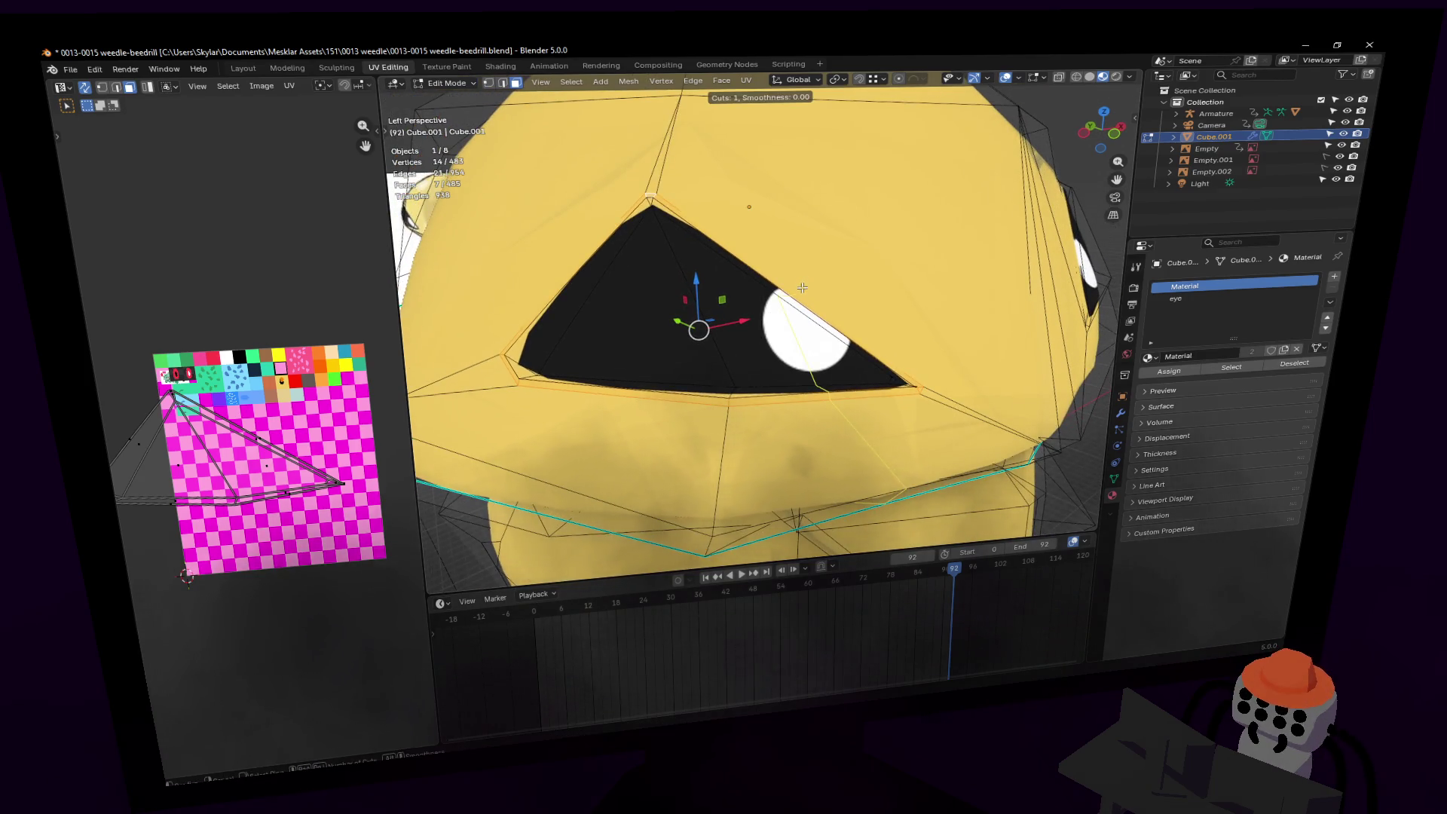
Step: Move the eye-corner vertices to reshape the eye outline, about 0.022 m with mirror editing
{"action": "key", "text": "ctrl+z"}
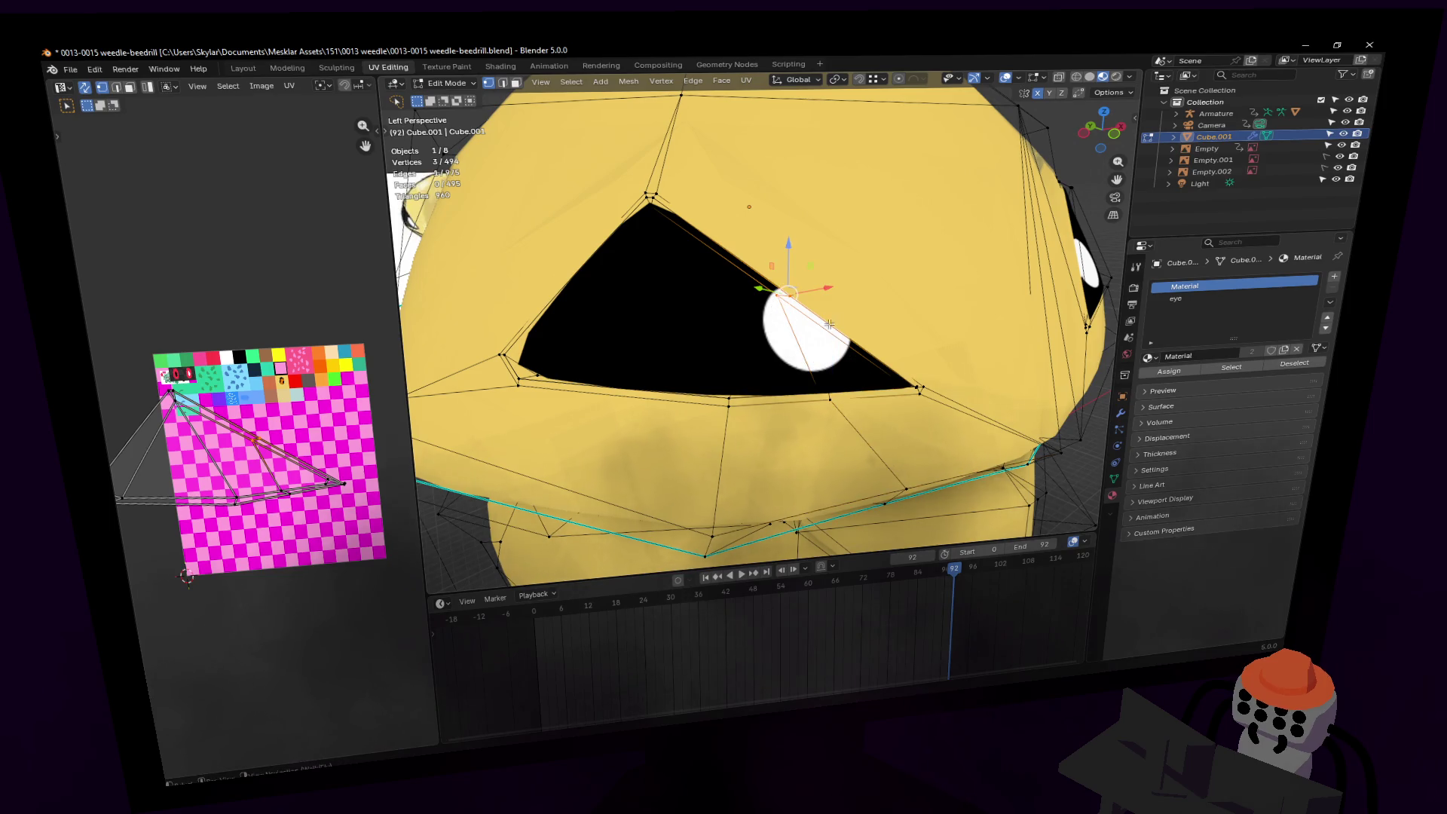
{"action": "key", "text": "g"}
{"action": "left_click", "coordinate": [884, 248]}
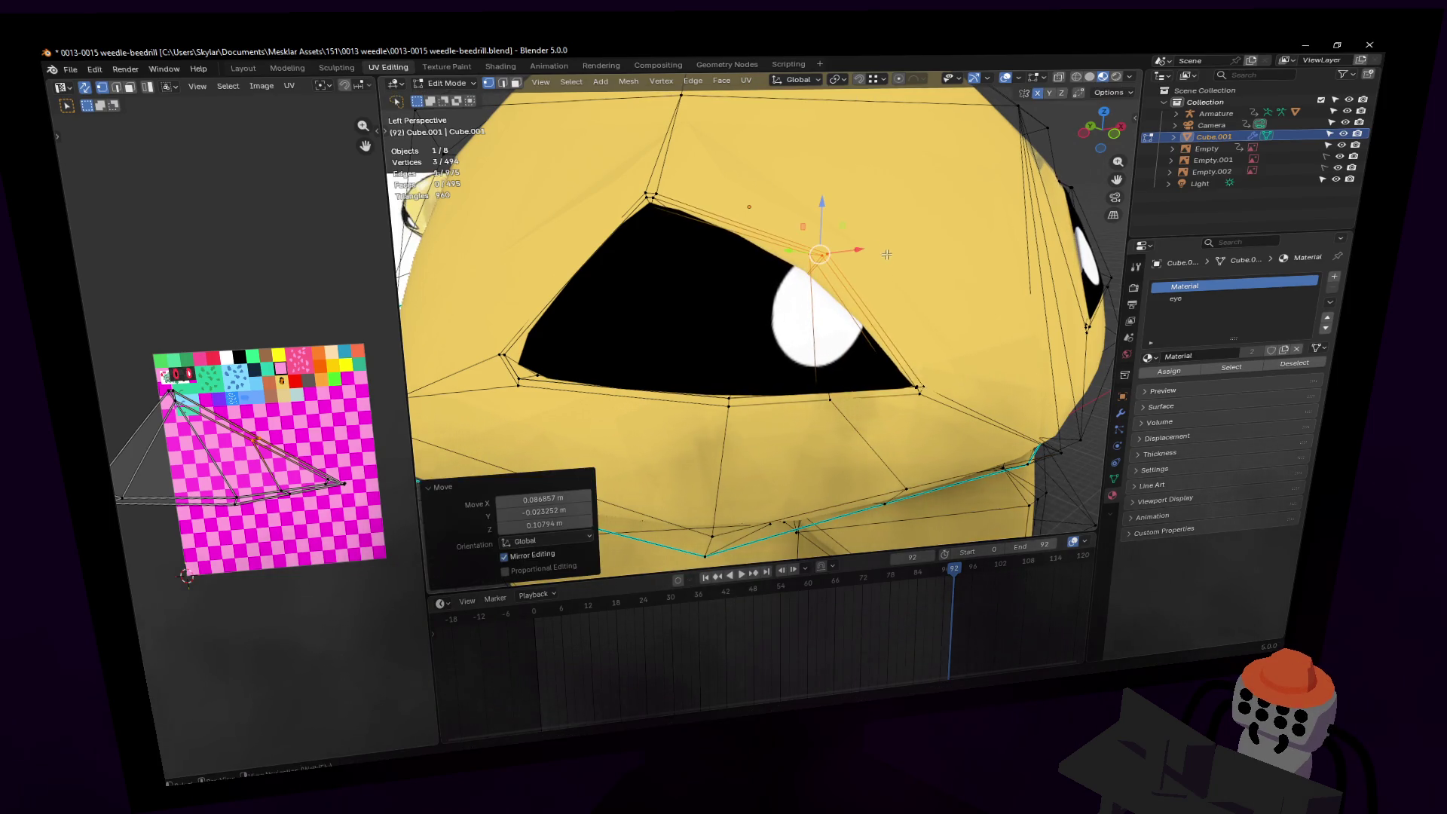
{"action": "key", "text": "shift+grave"}
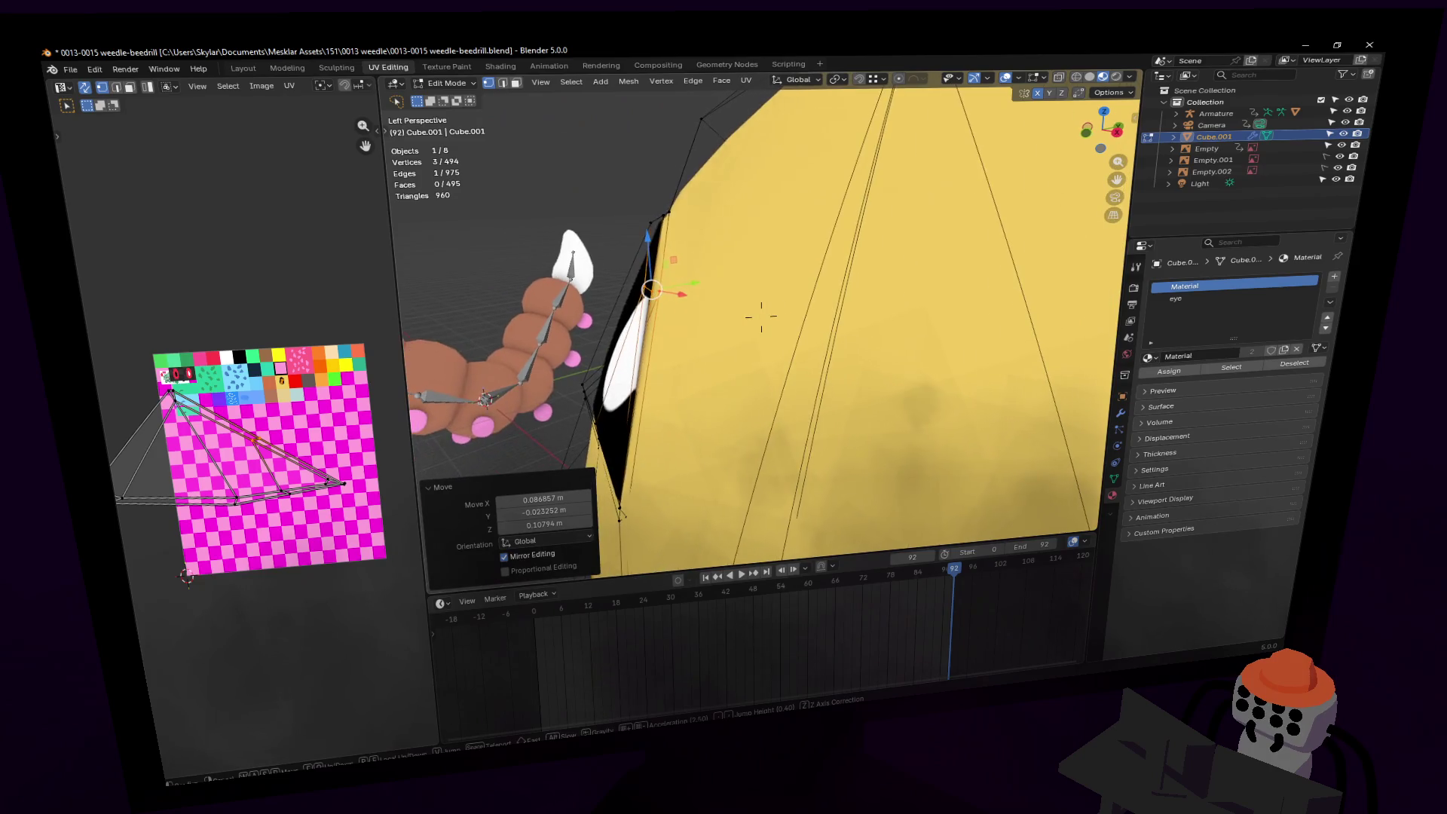
{"action": "left_click", "coordinate": [899, 226]}
{"action": "key", "text": "g"}
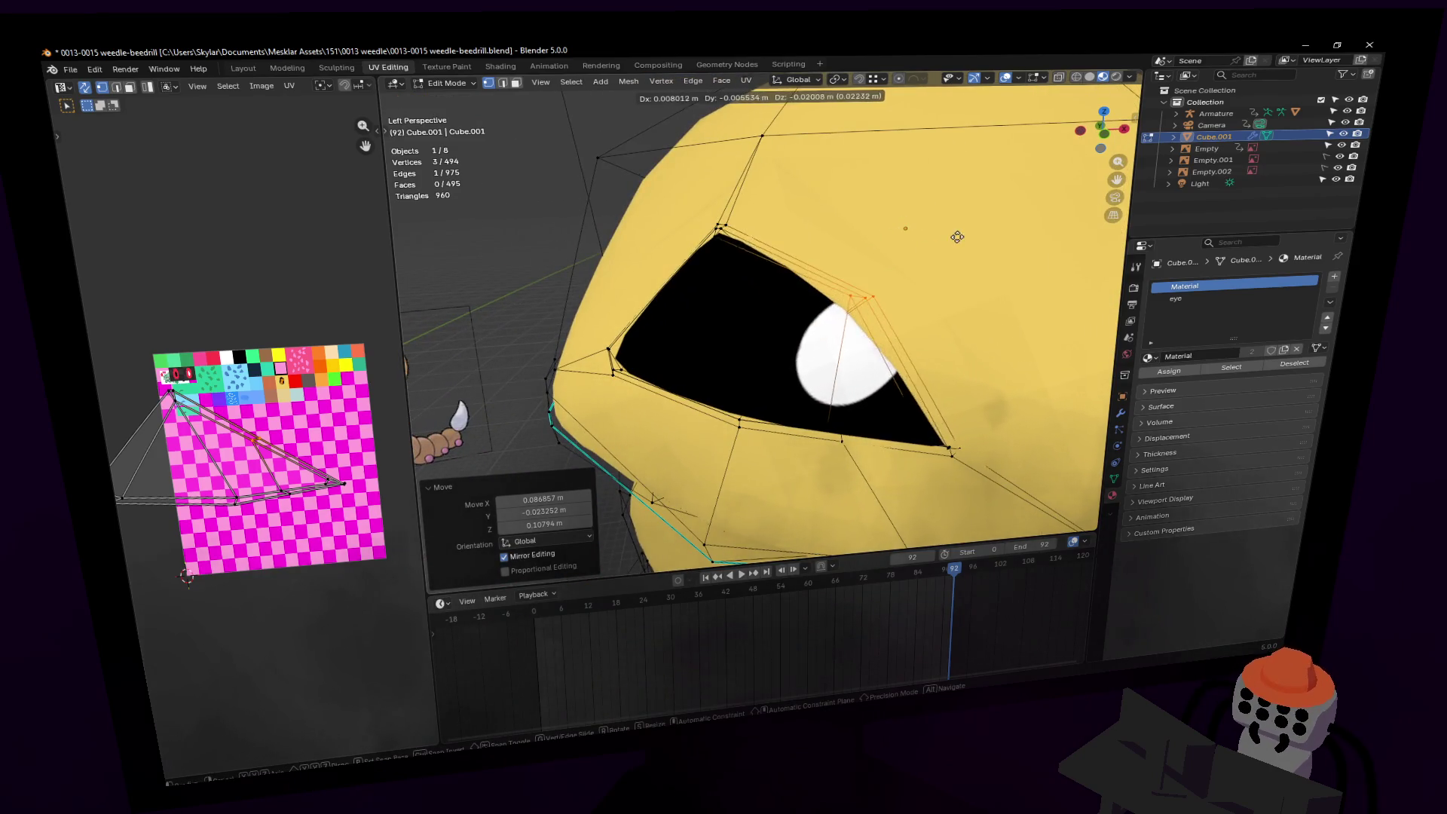
{"action": "left_click", "coordinate": [889, 237]}
Step: Inspect the reshaped eye from around the head and show the Mirror and Subdivision modifiers
{"action": "key", "text": "shift+grave"}
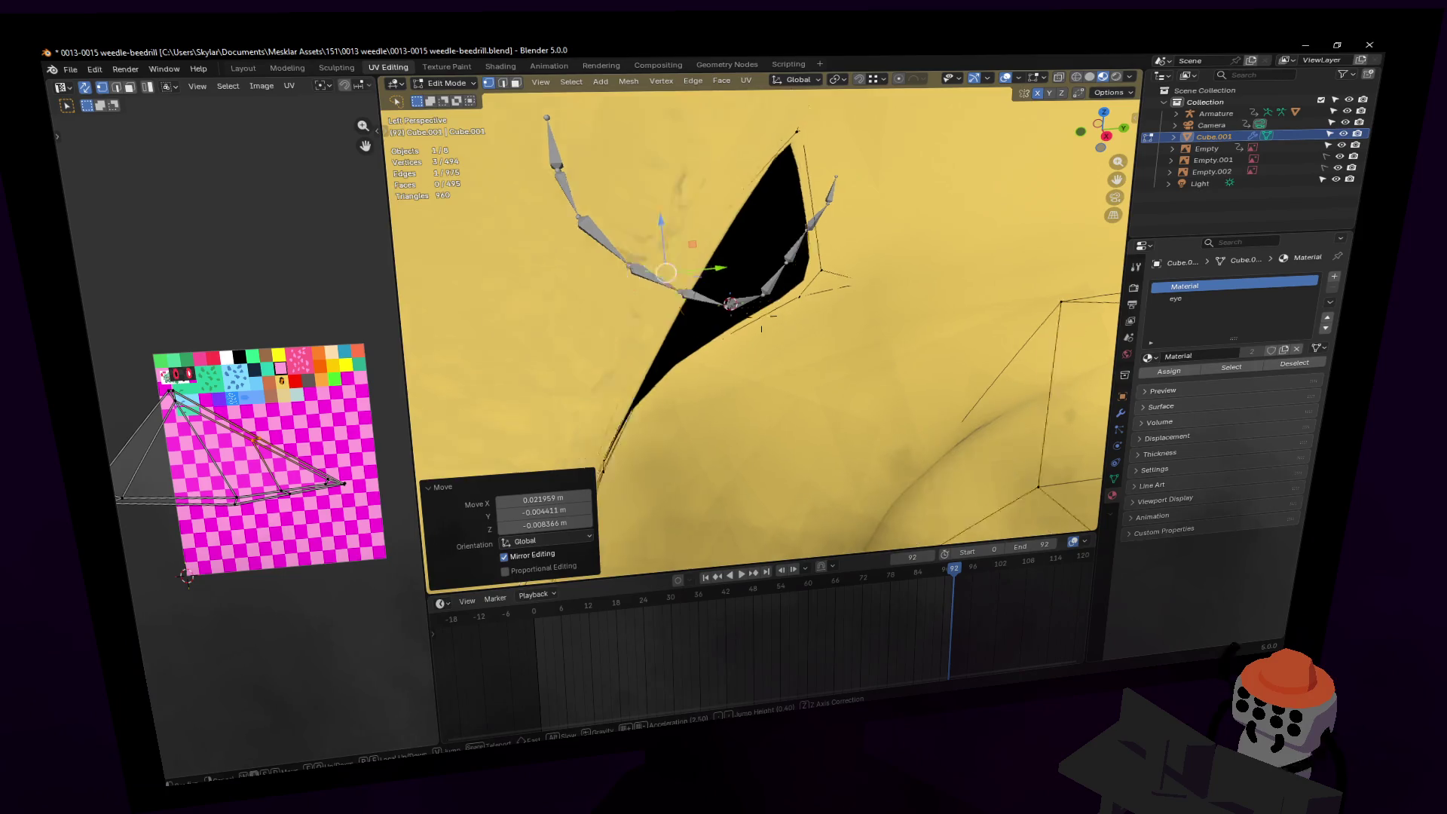
{"action": "key", "text": "s"}
{"action": "left_click", "coordinate": [761, 328]}
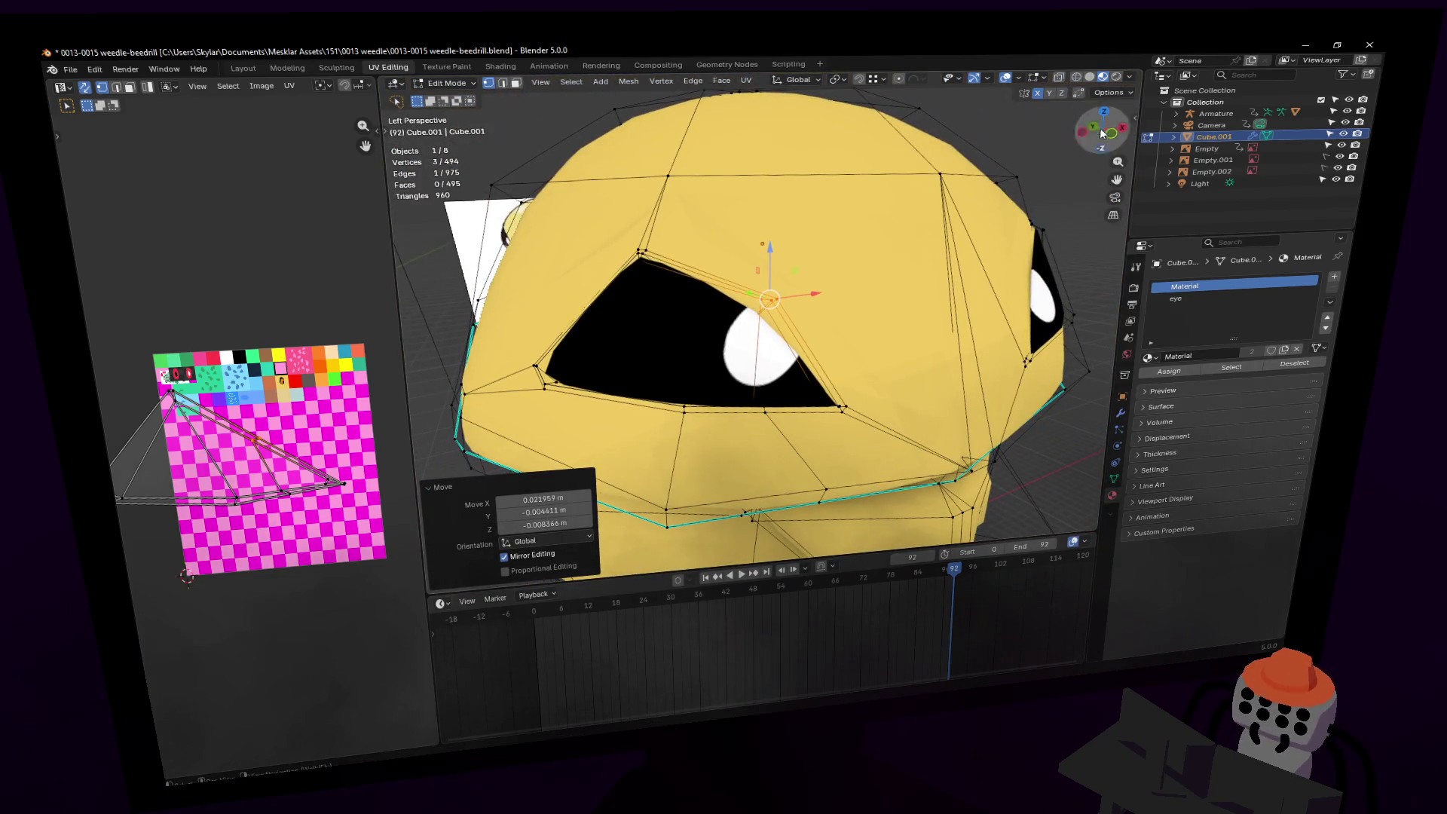
{"action": "key", "text": "shift+grave"}
{"action": "key", "text": "w"}
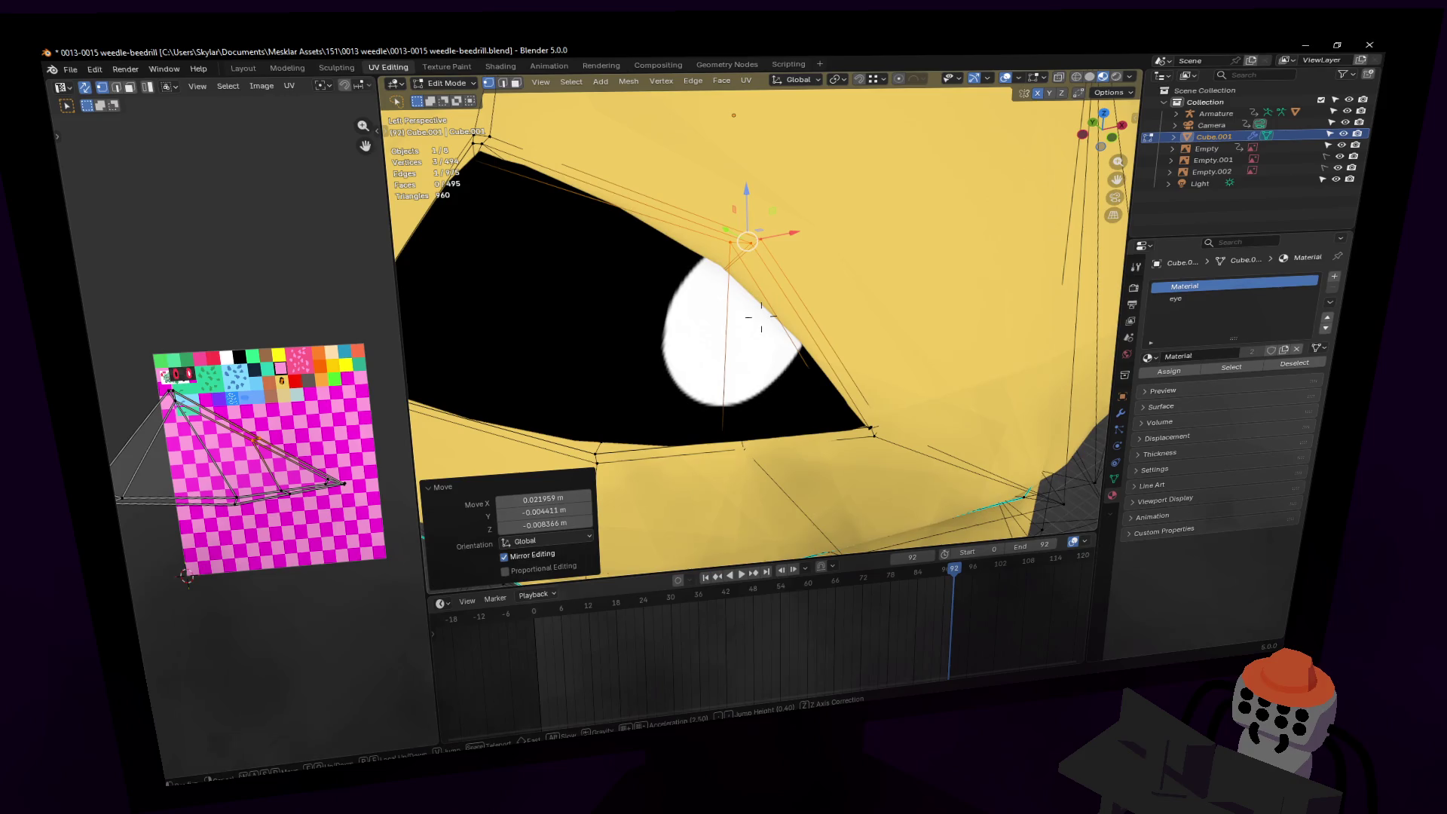
{"action": "key", "text": "s"}
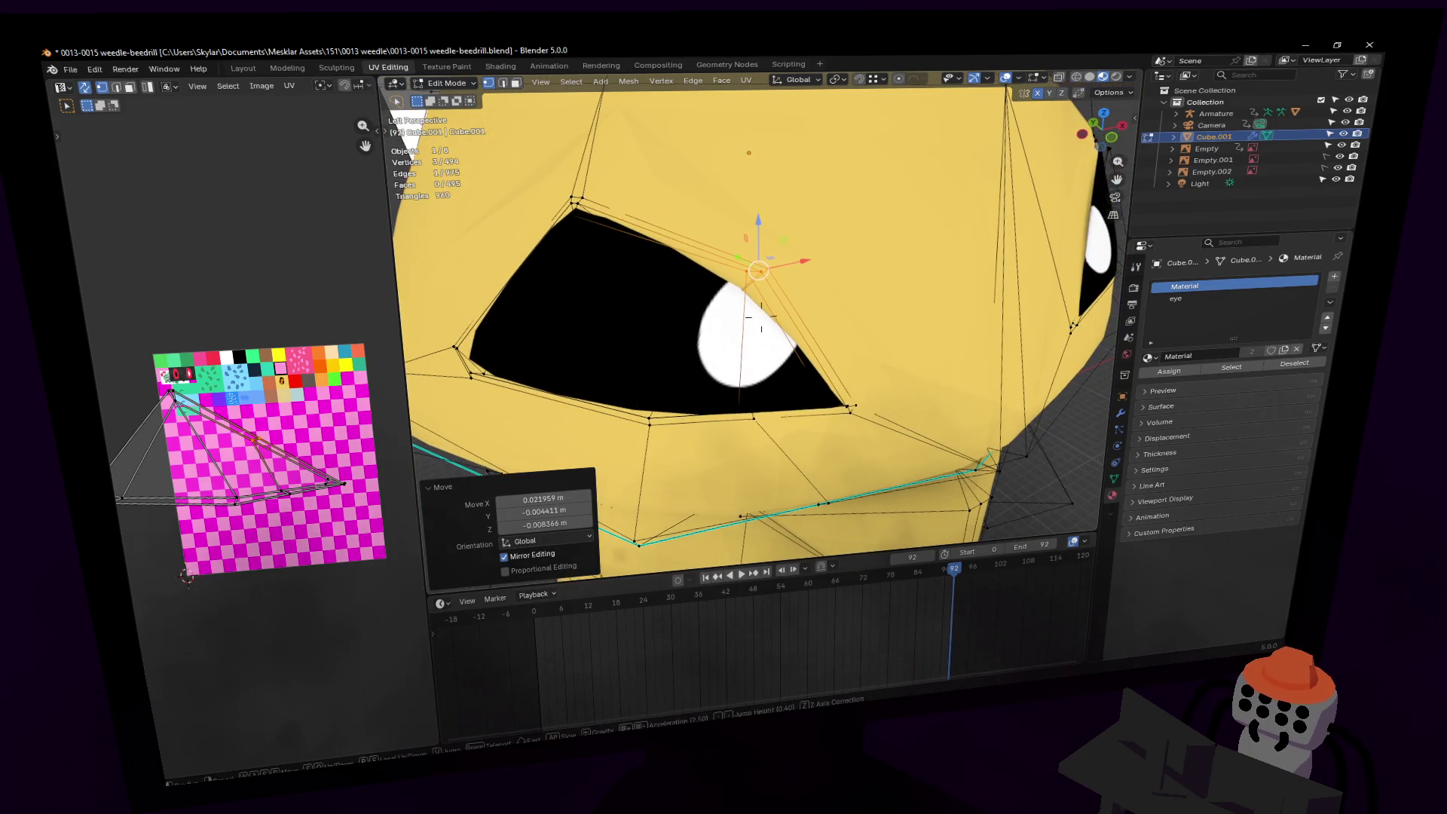
{"action": "left_click", "coordinate": [760, 328]}
{"action": "middle_click_drag", "start_coordinate": [954, 195], "coordinate": [831, 214]}
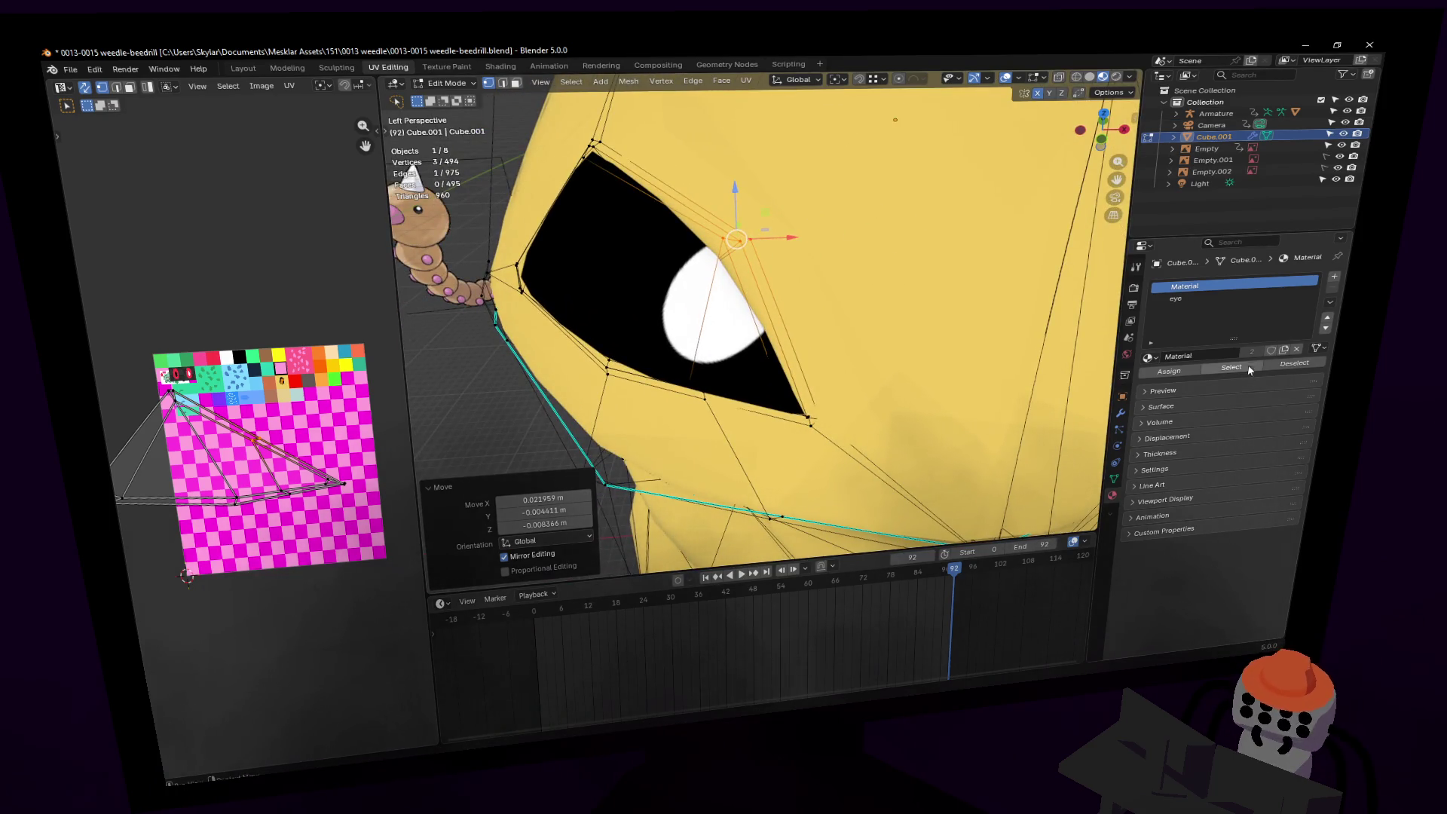
{"action": "left_click", "coordinate": [1120, 414]}
{"action": "key", "text": "shift+grave"}
{"action": "key", "text": "w"}
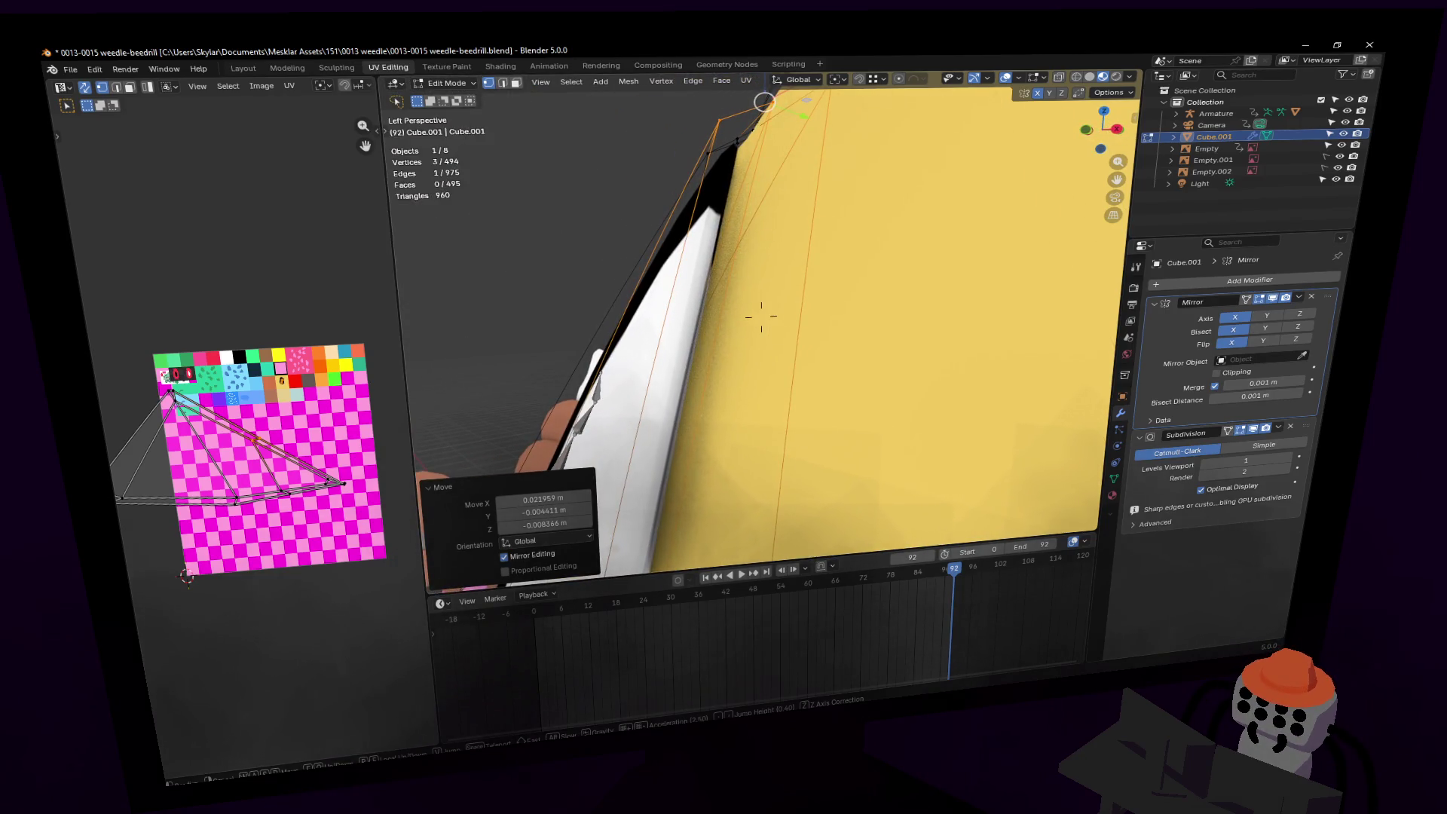
Step: Straighten the eye vertex and select the edge loop around the eye
{"action": "key", "text": "s"}
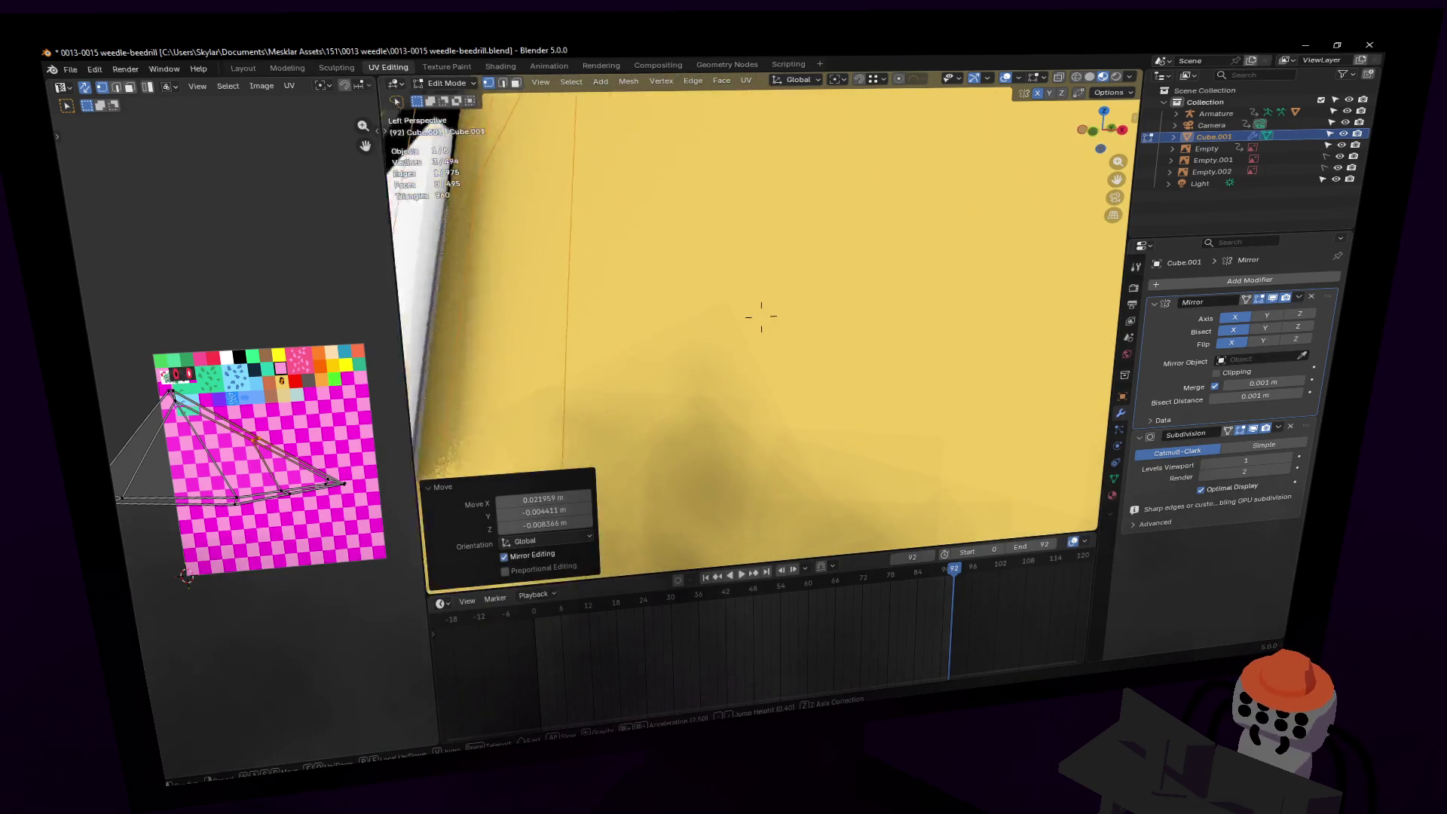
{"action": "left_click", "coordinate": [761, 316]}
{"action": "key", "text": "ctrl+z"}
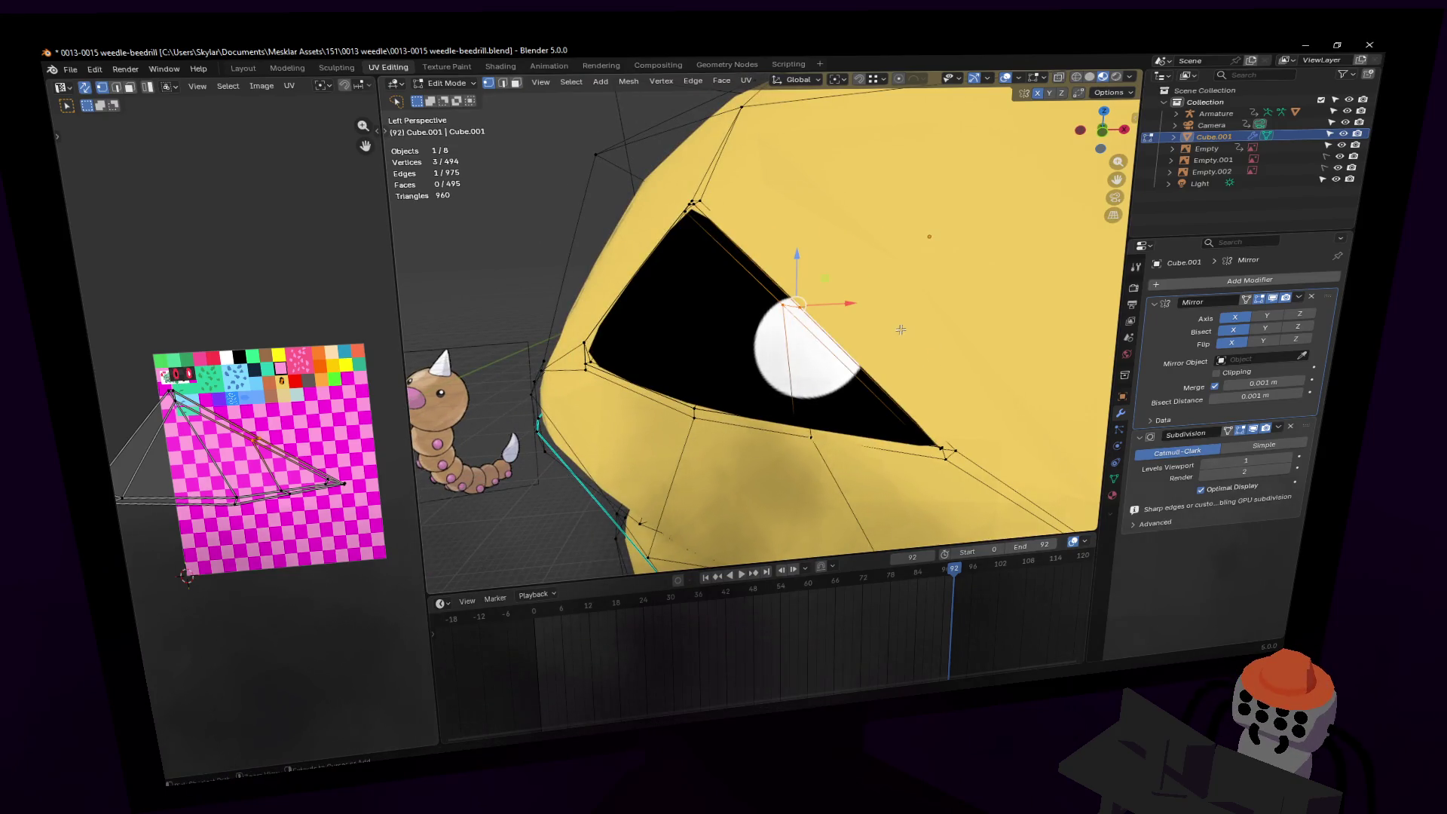
{"action": "key", "text": "2"}
{"action": "left_click", "coordinate": [890, 328], "text": "alt"}
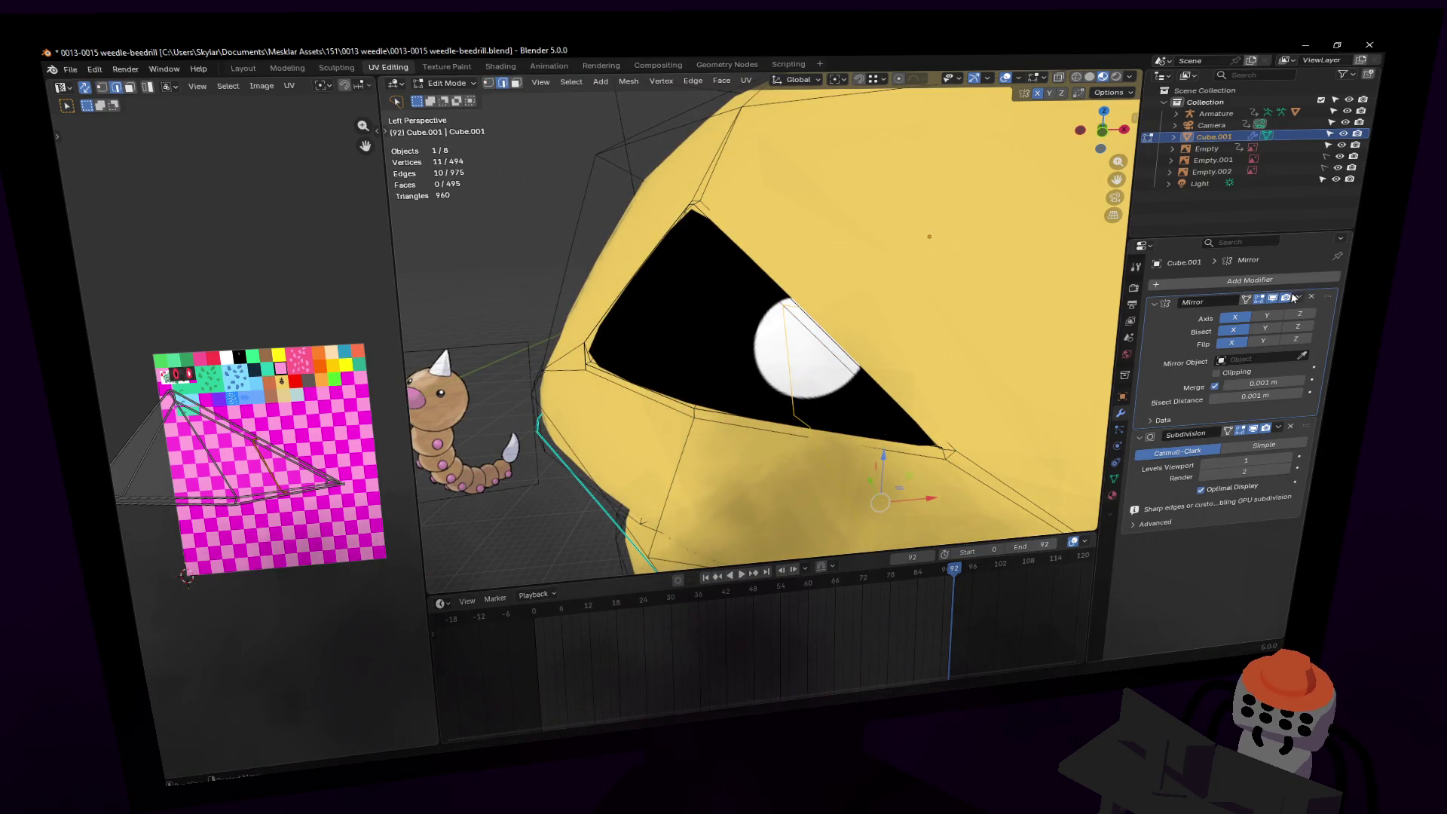
Step: Move the three eye-corner vertices about 0.073 m in X and 0.061 m in Z
{"action": "key", "text": "shift+grave"}
{"action": "key", "text": "w"}
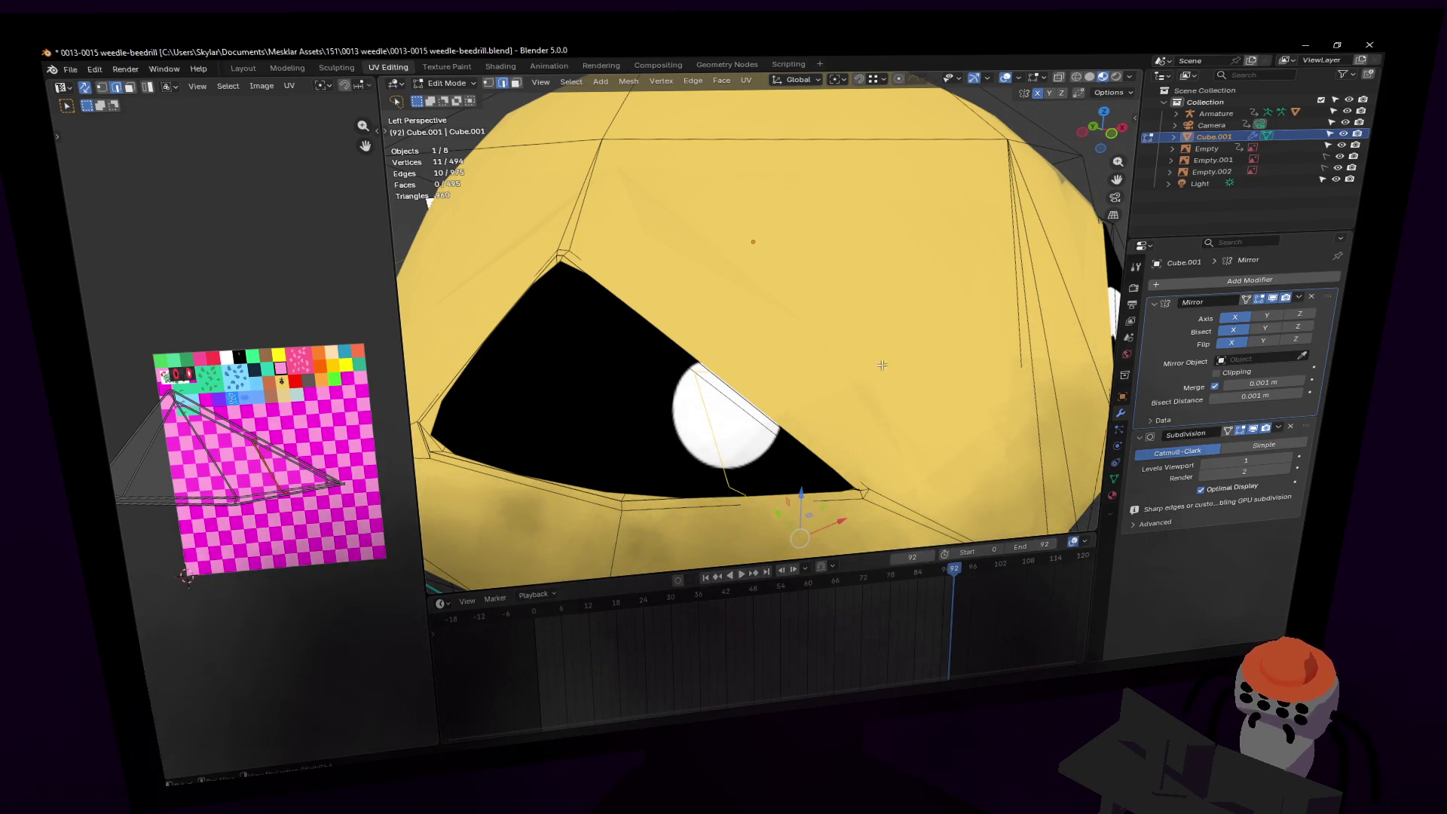
{"action": "key", "text": "d"}
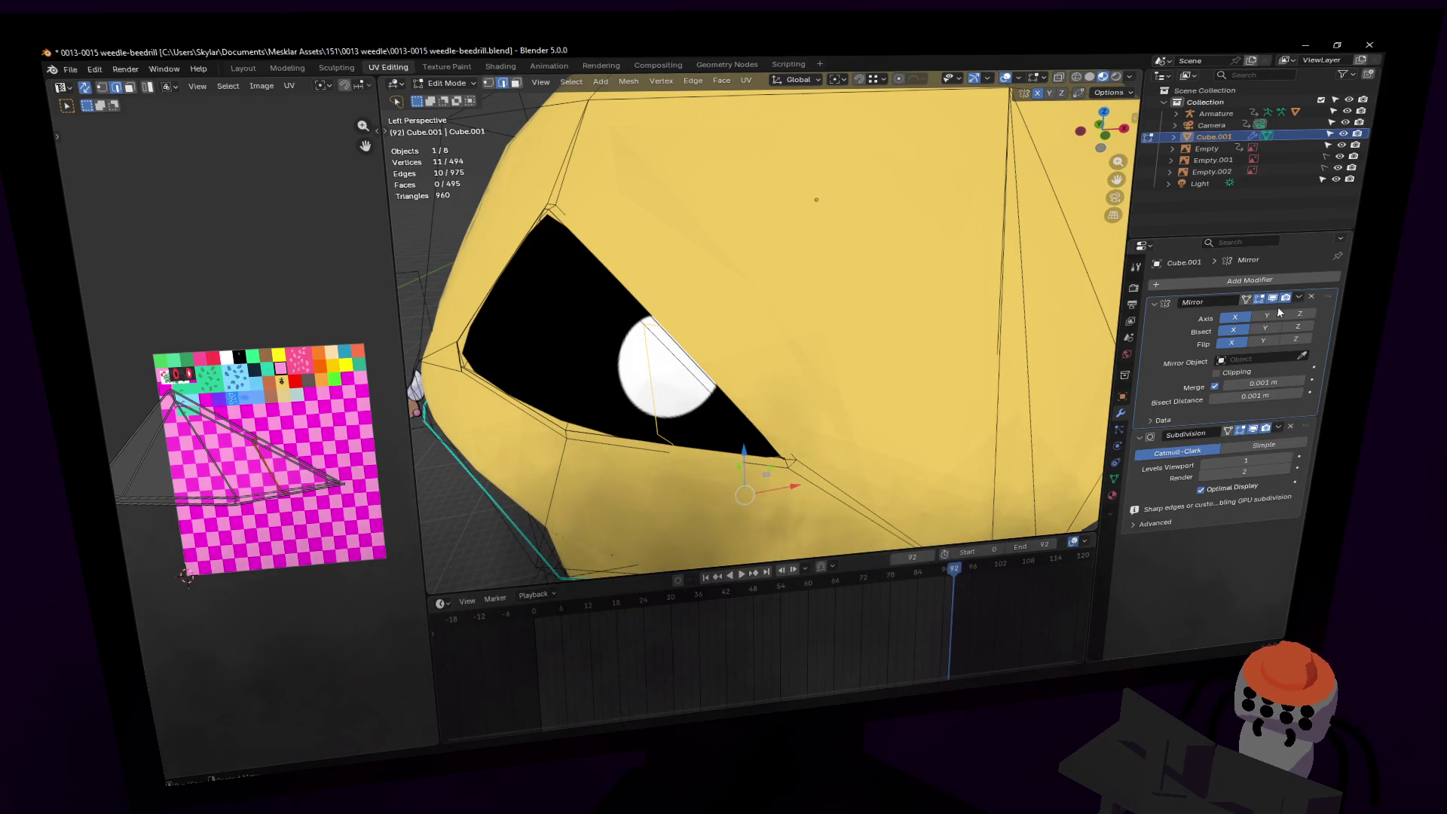
{"action": "key", "text": "w"}
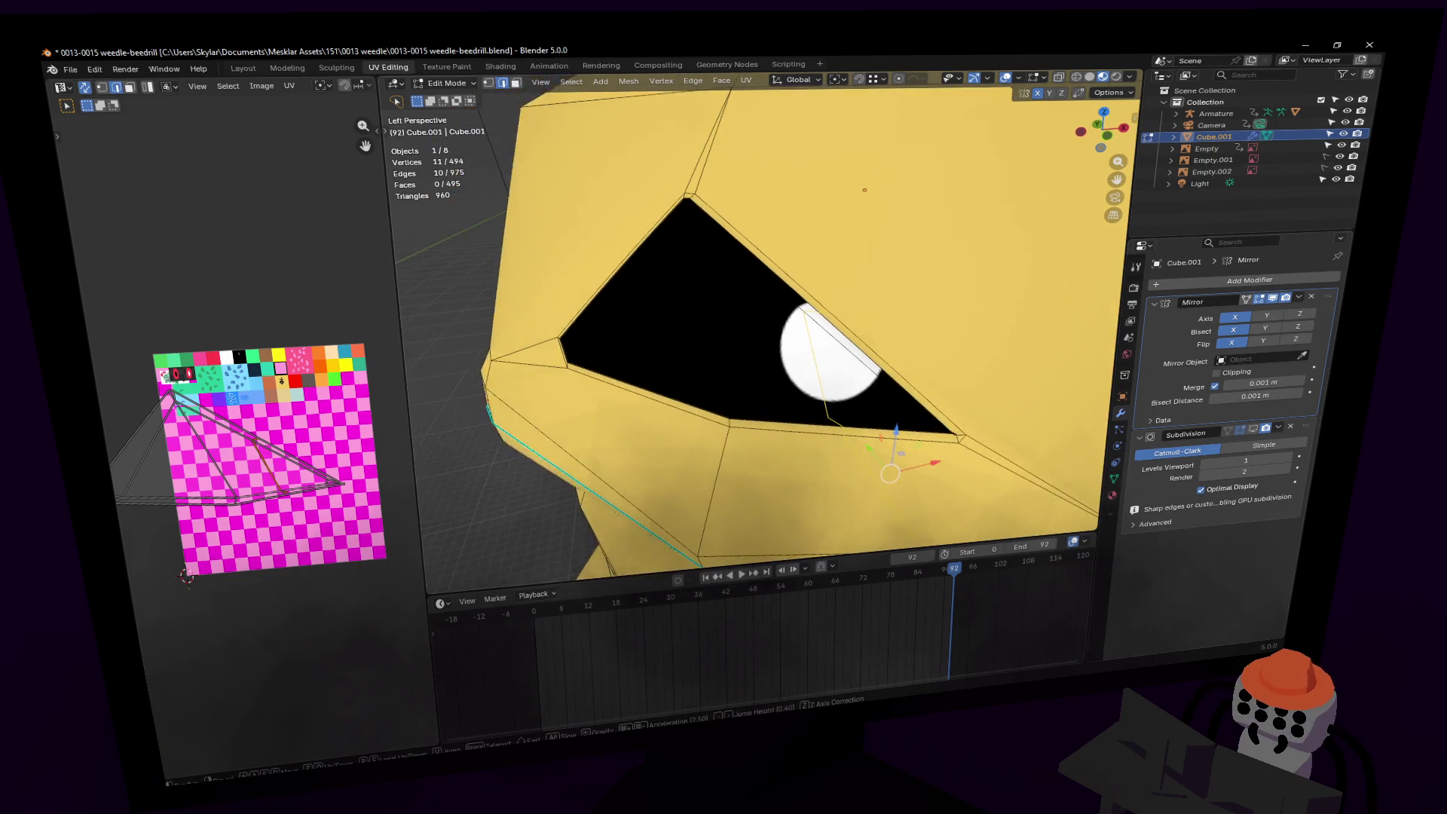
{"action": "middle_click_drag", "start_coordinate": [742, 268], "coordinate": [767, 279]}
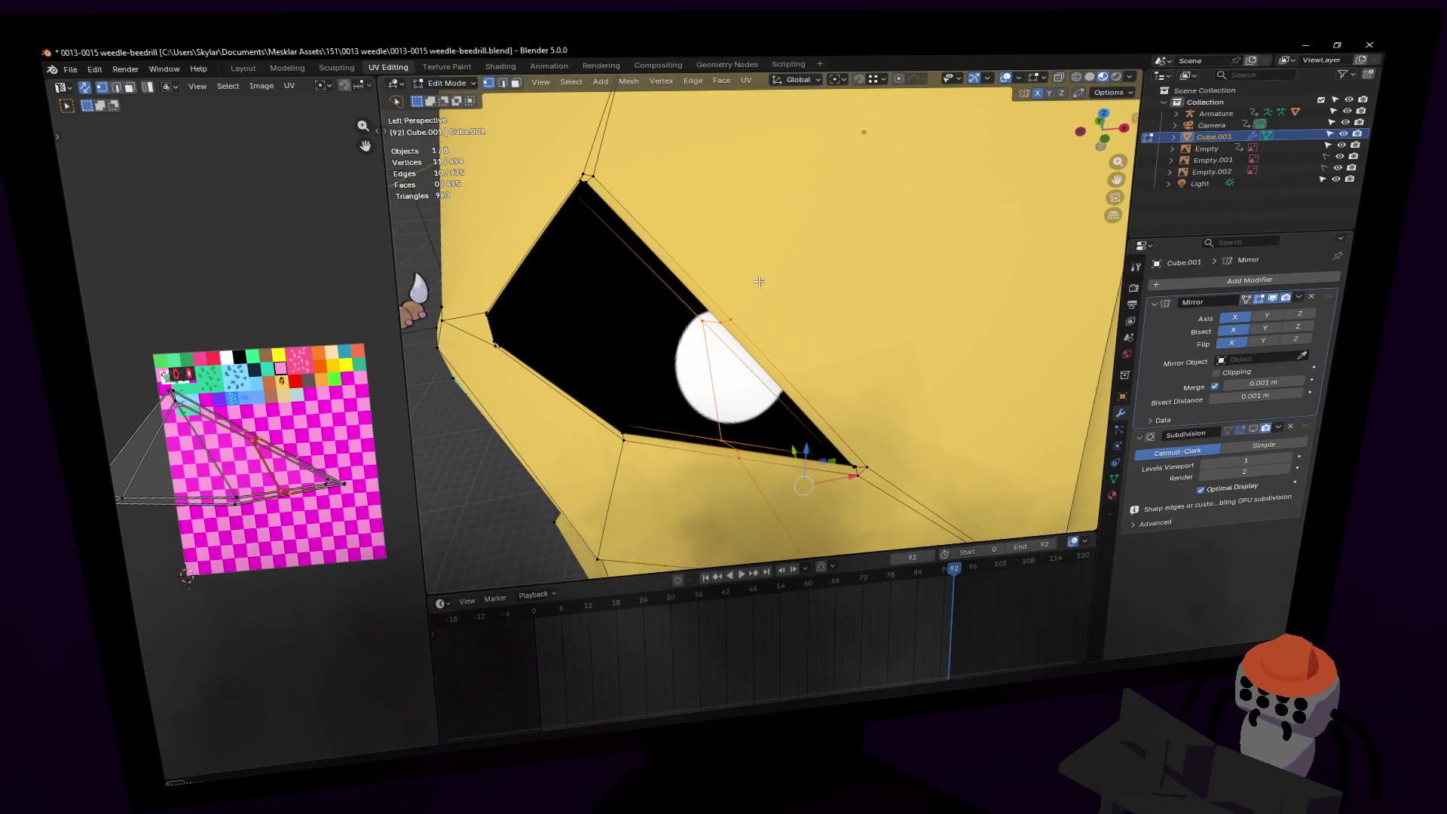
{"action": "left_click", "coordinate": [894, 293]}
{"action": "key", "text": "g"}
{"action": "left_click", "coordinate": [894, 293]}
{"action": "key", "text": "shift+grave"}
Step: Shift a mouth-corner vertex about 0.134 m along Y
{"action": "key", "text": "s"}
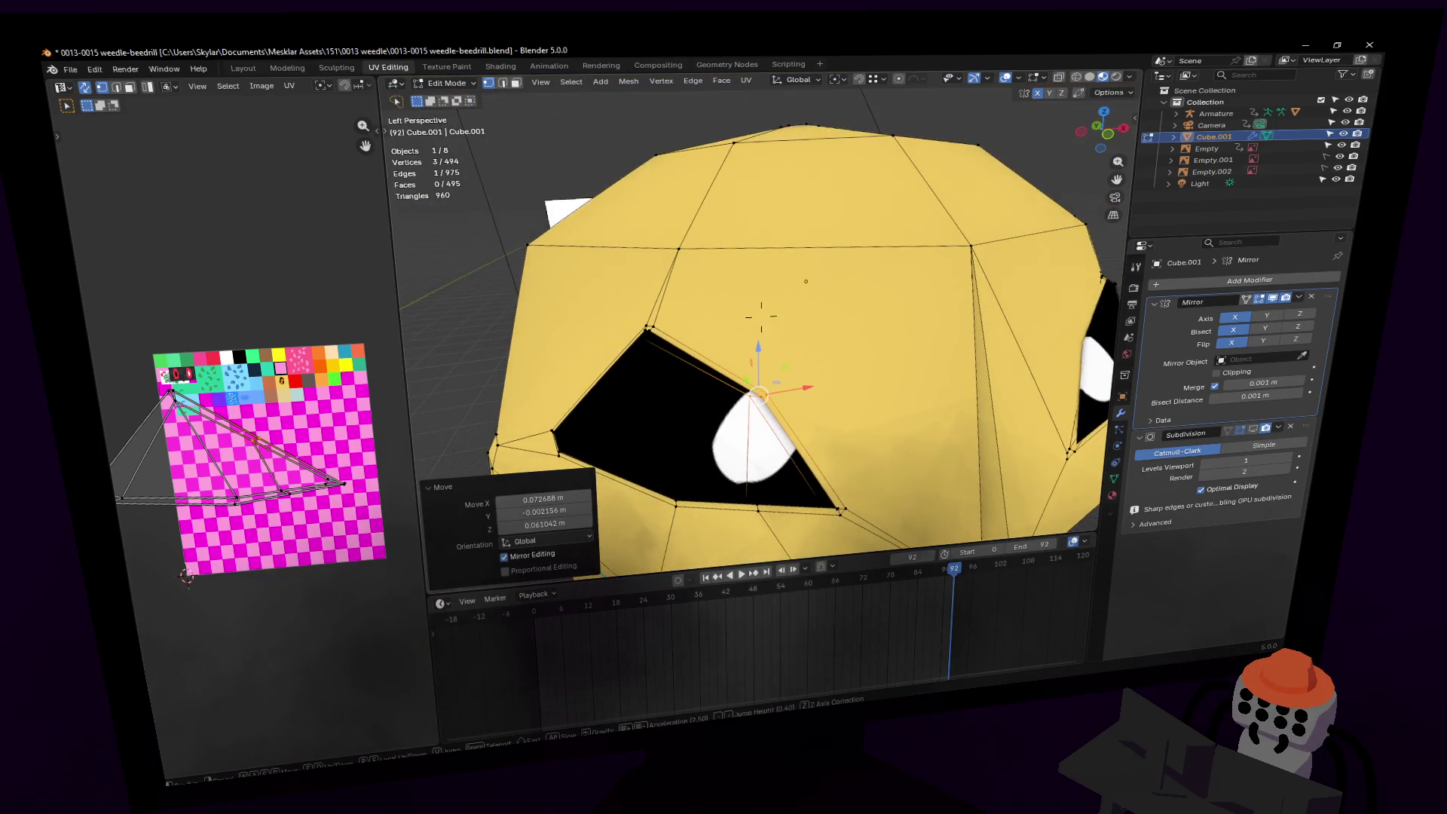
{"action": "key", "text": "d"}
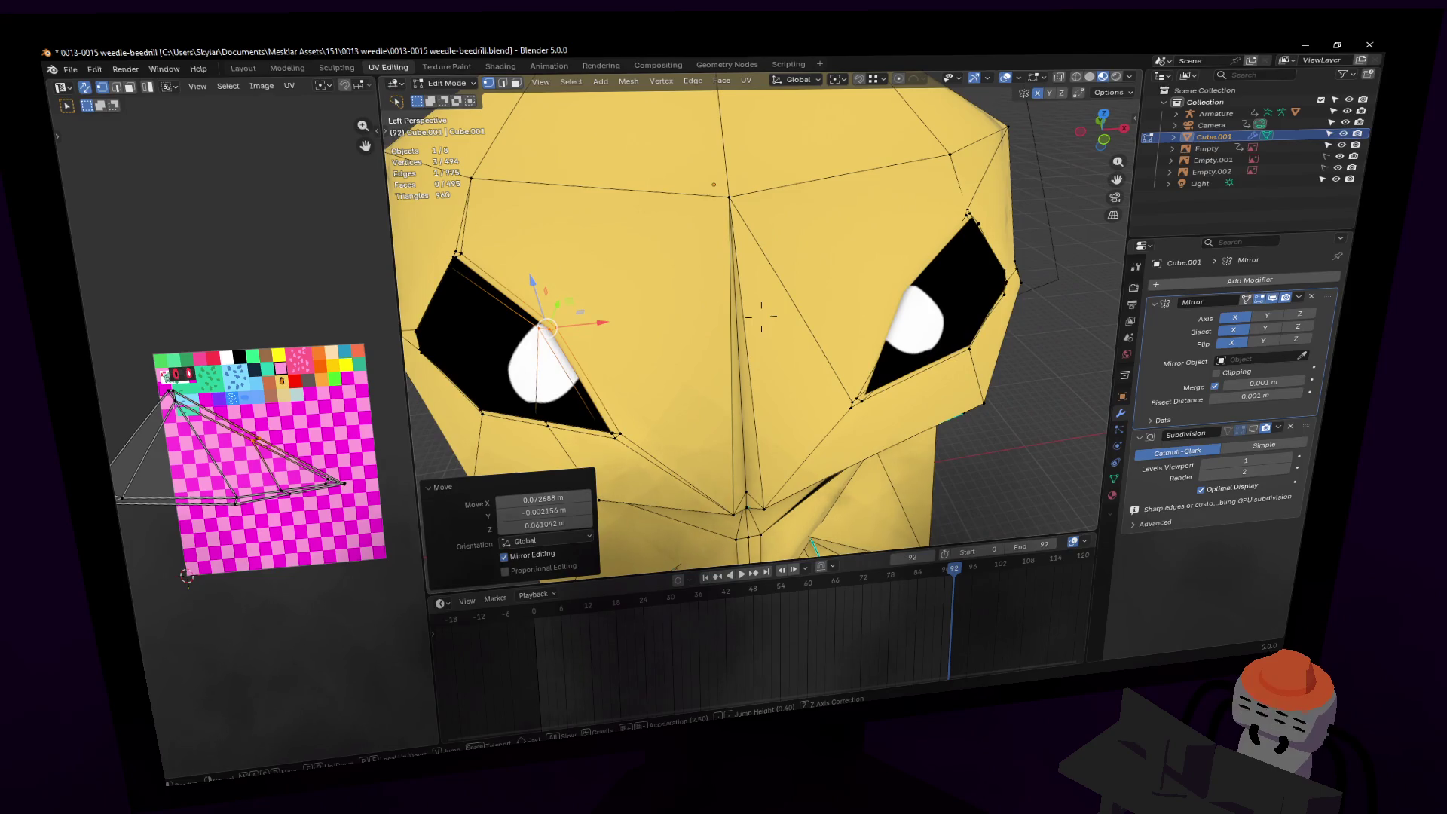
{"action": "key", "text": "w"}
{"action": "left_click", "coordinate": [884, 335]}
{"action": "mouse_move", "coordinate": [783, 384]}
{"action": "middle_mouse_down"}
{"action": "mouse_move", "coordinate": [856, 371]}
{"action": "mouse_move", "coordinate": [830, 382]}
{"action": "middle_mouse_up"}
{"action": "left_click", "coordinate": [830, 382]}
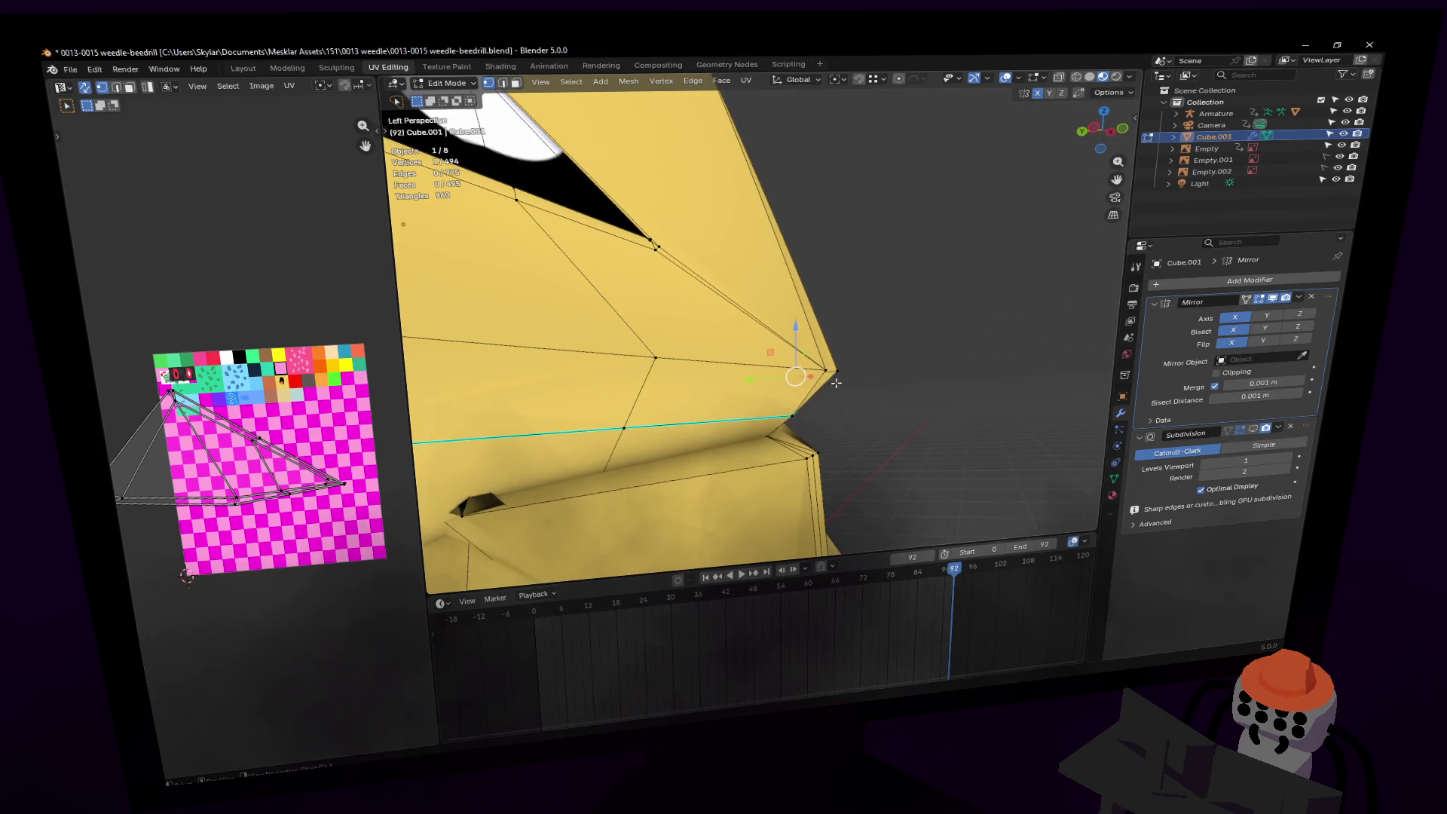
{"action": "mouse_move", "coordinate": [756, 382]}
{"action": "left_mouse_down"}
{"action": "mouse_move", "coordinate": [803, 369]}
{"action": "mouse_move", "coordinate": [843, 320]}
{"action": "left_mouse_up"}
Step: Raise another mouth vertex 0.009 m and return Kakuna to Object Mode
{"action": "key", "text": "shift+grave"}
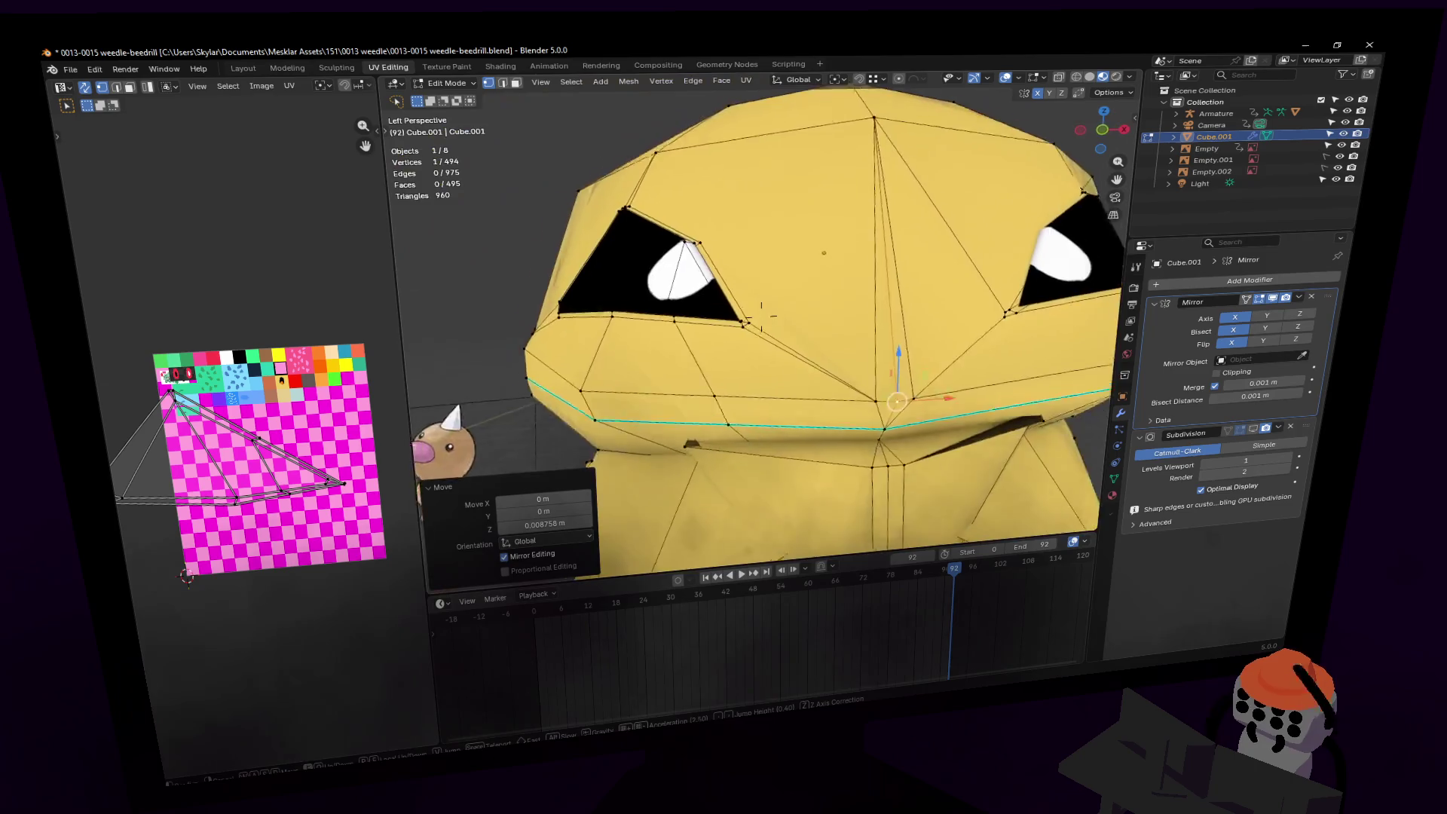
{"action": "left_click", "coordinate": [901, 367]}
{"action": "key", "text": "shift+grave"}
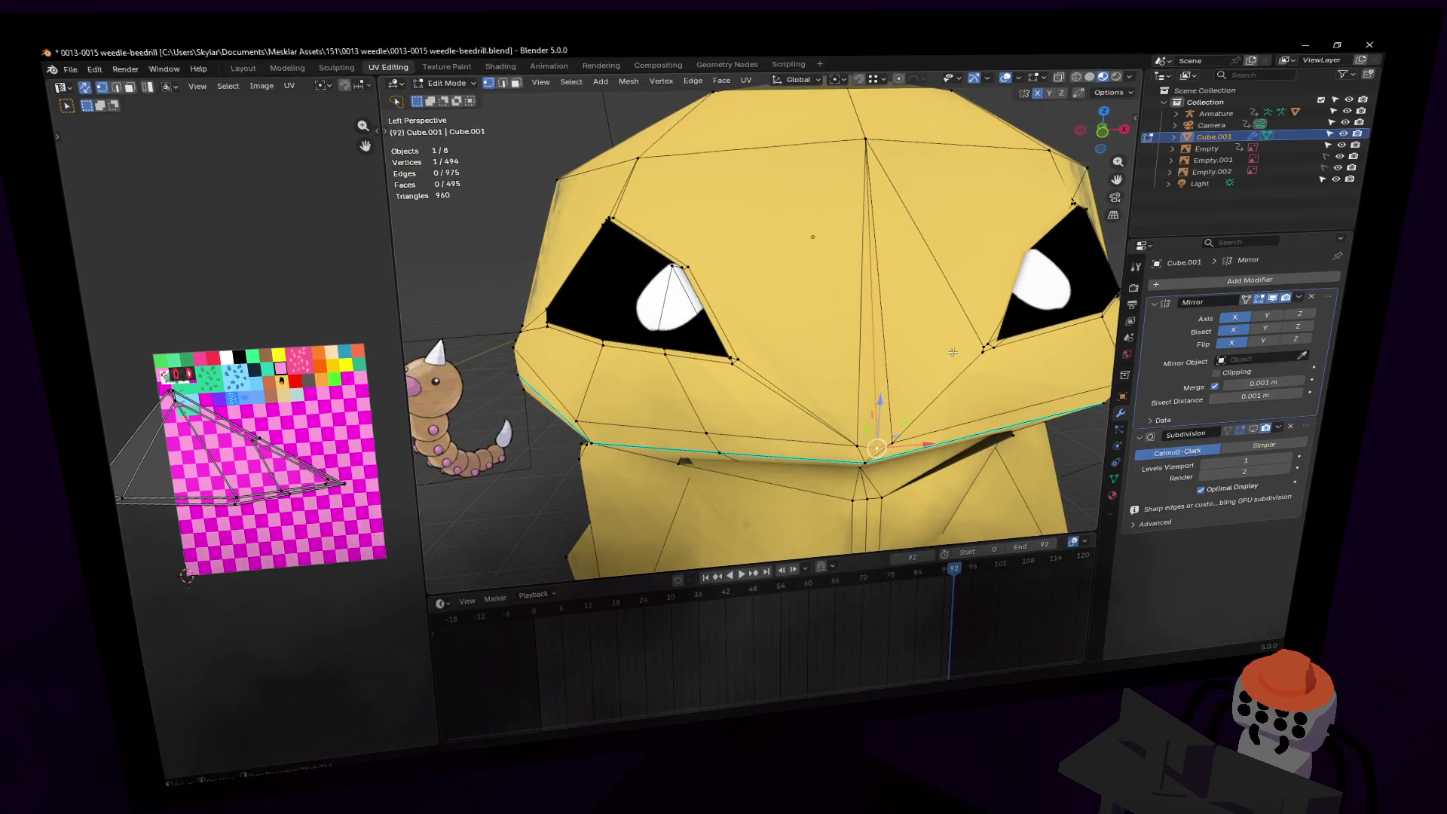
{"action": "left_click", "coordinate": [1052, 367]}
{"action": "key", "text": "Tab"}
{"action": "key", "text": "shift+grave"}
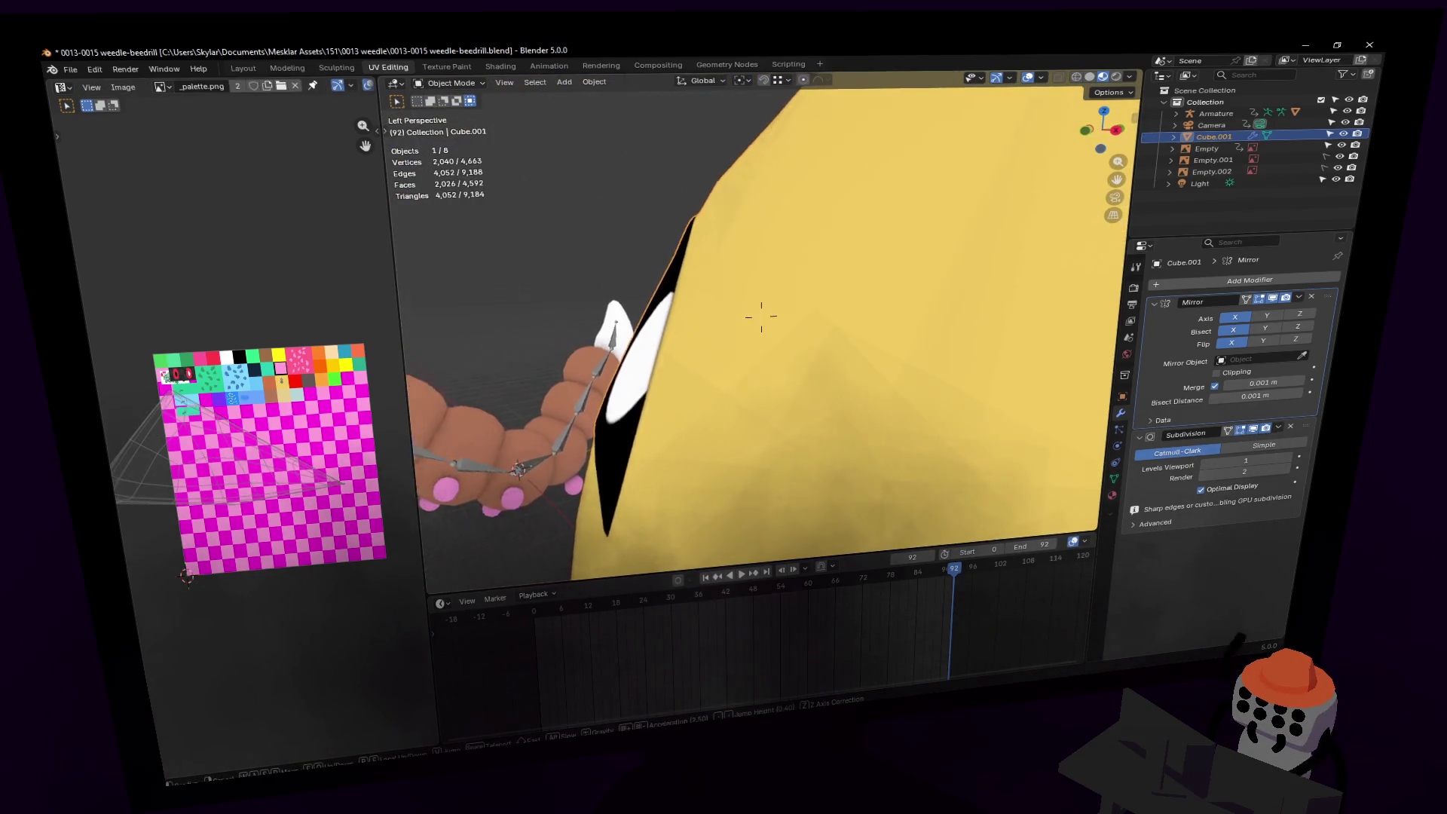
Step: Back in Edit Mode, reposition a Kakuna eye vertex twice from different angles
{"action": "left_click", "coordinate": [942, 291]}
{"action": "key", "text": "Tab"}
{"action": "key", "text": "shift+grave"}
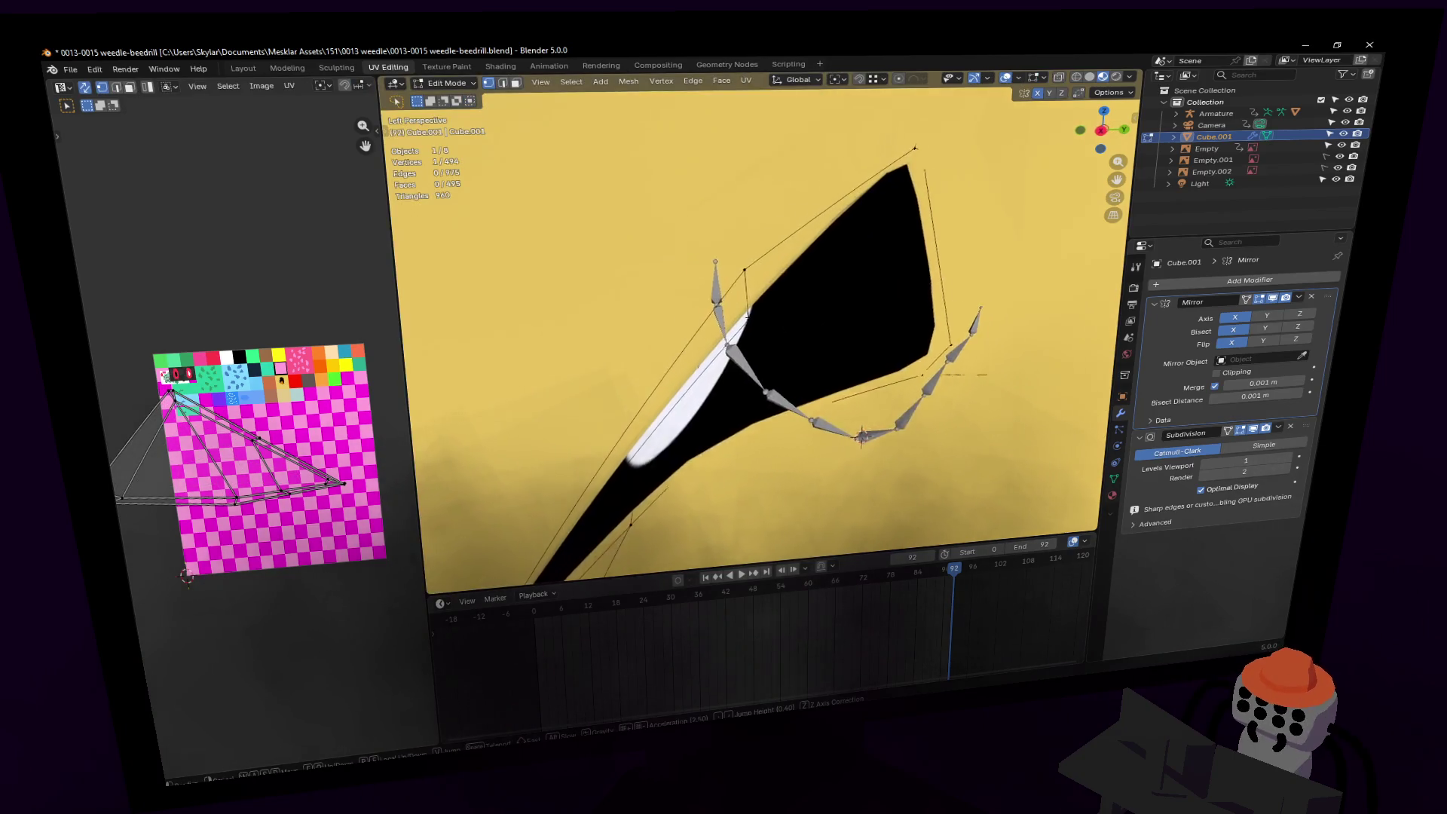
{"action": "left_click", "coordinate": [738, 269]}
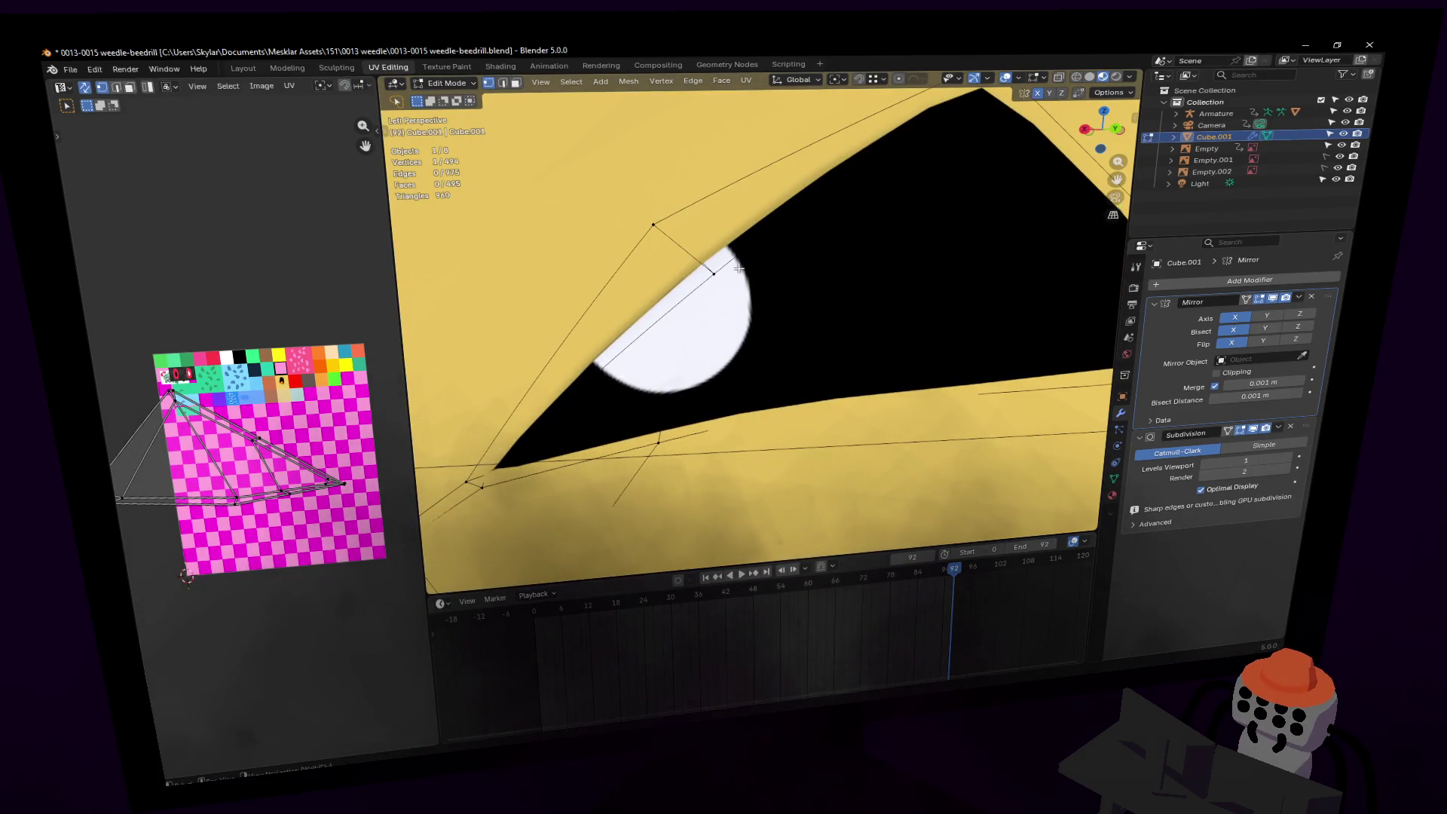
{"action": "key", "text": "g"}
{"action": "left_click", "coordinate": [730, 209]}
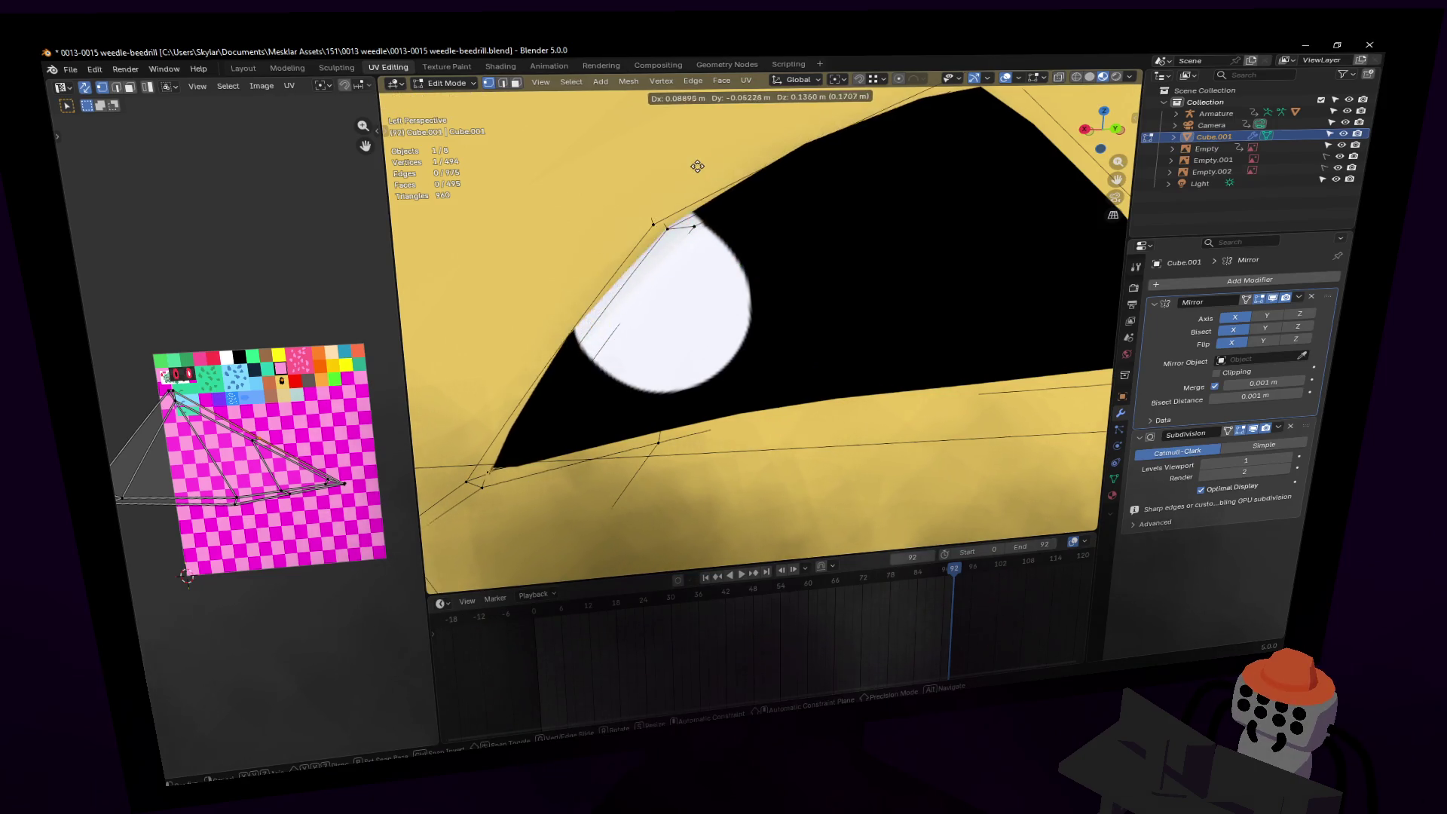
{"action": "key", "text": "shift+grave"}
{"action": "left_click", "coordinate": [776, 249]}
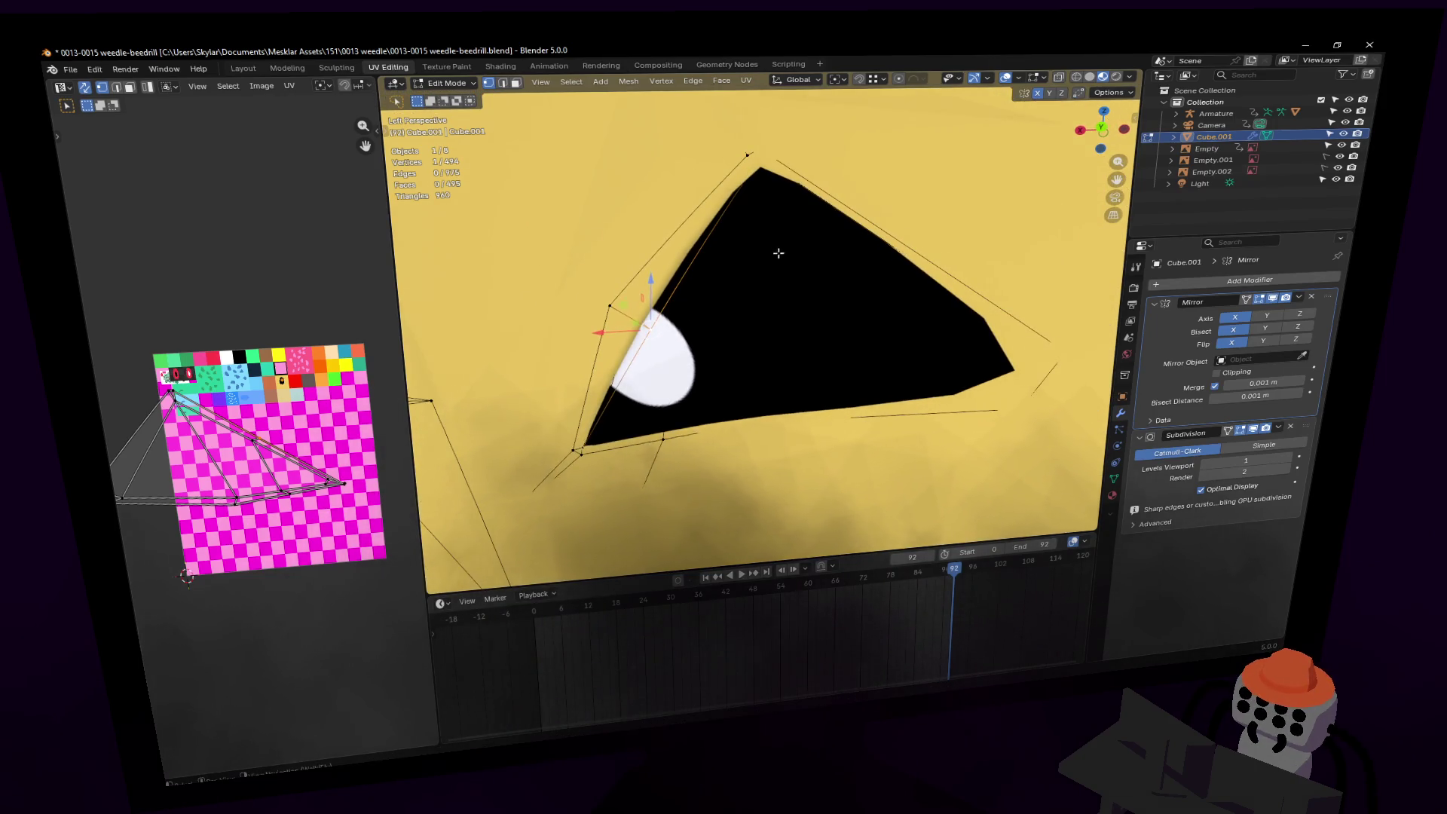
{"action": "key", "text": "g"}
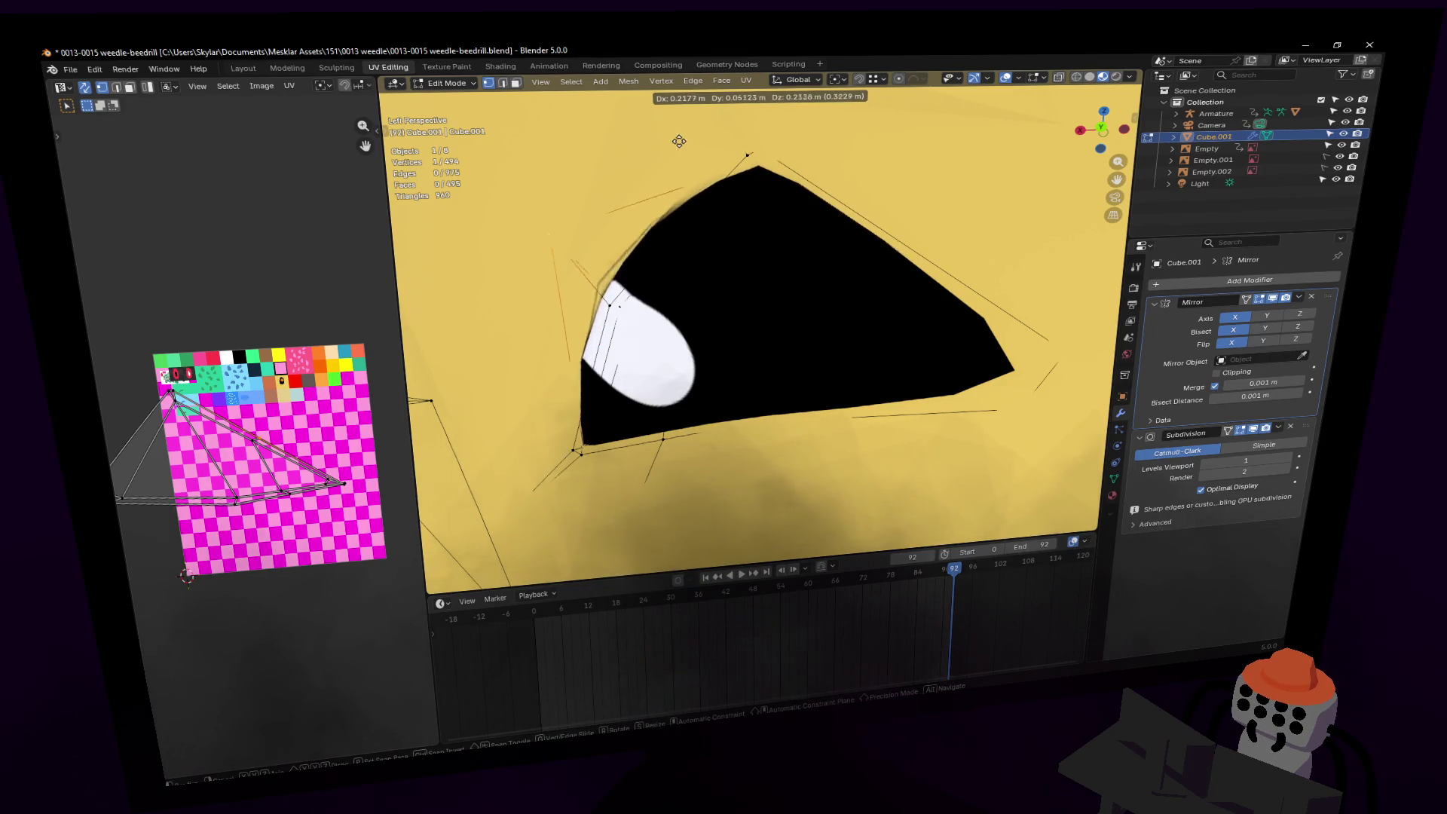
{"action": "left_click", "coordinate": [668, 132]}
{"action": "key", "text": "shift+grave"}
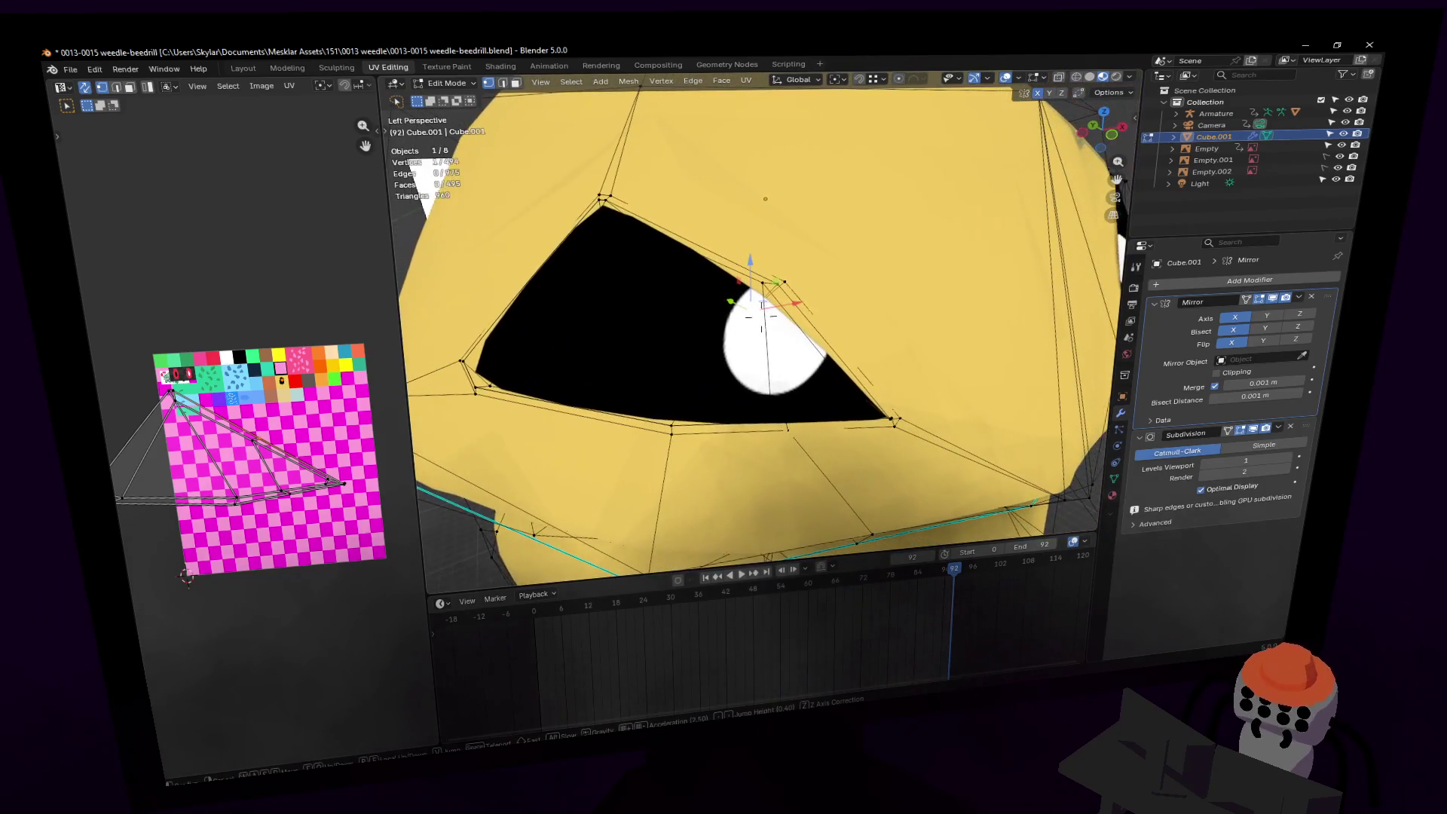
{"action": "left_click", "coordinate": [754, 202]}
Step: Refine the eye-corner vertex position, centring on it and switching to plain solid shading
{"action": "key", "text": "g"}
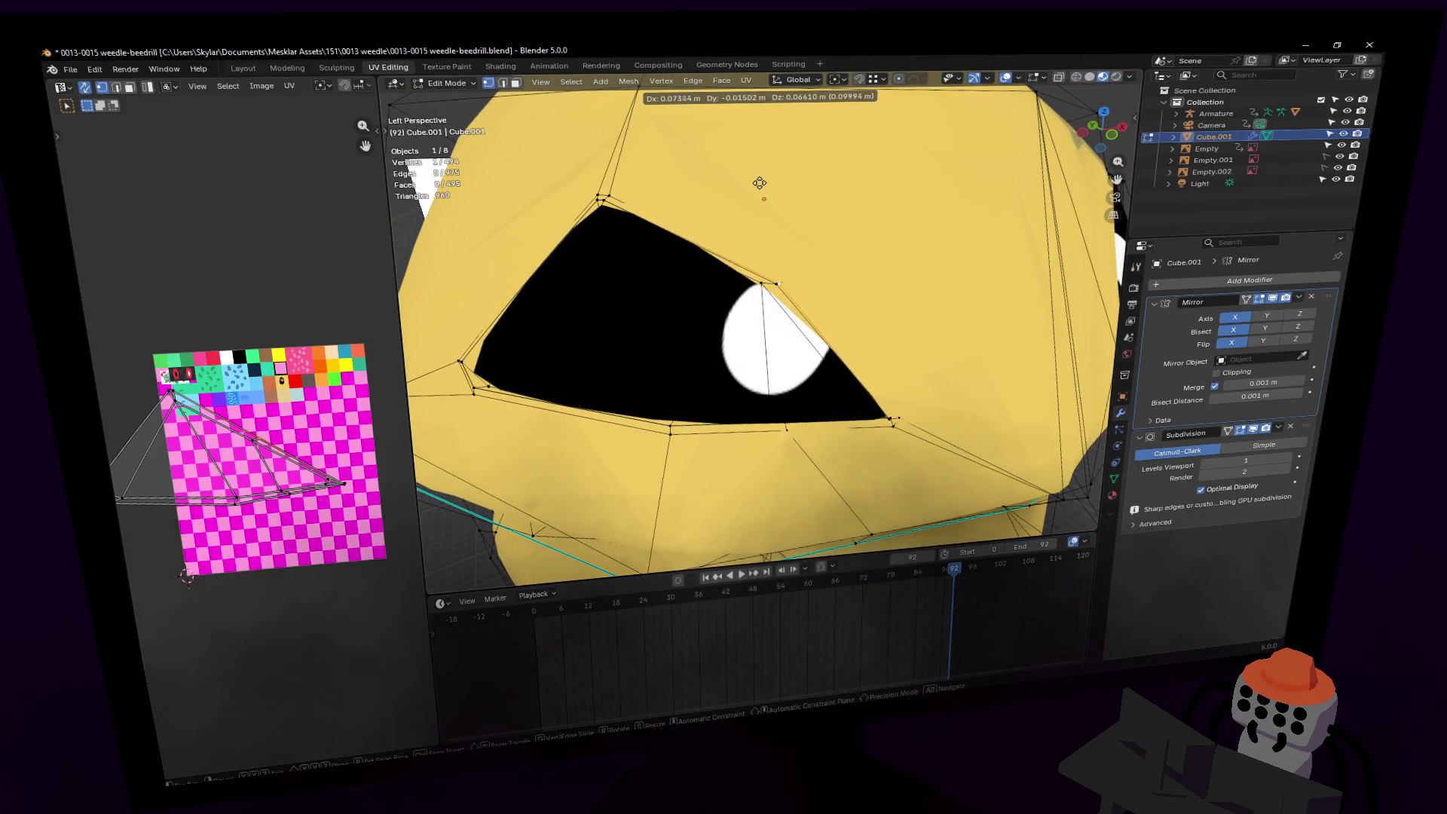
{"action": "left_click", "coordinate": [758, 180]}
{"action": "scroll", "coordinate": [746, 188], "scroll_direction": "up", "scroll_amount": 2}
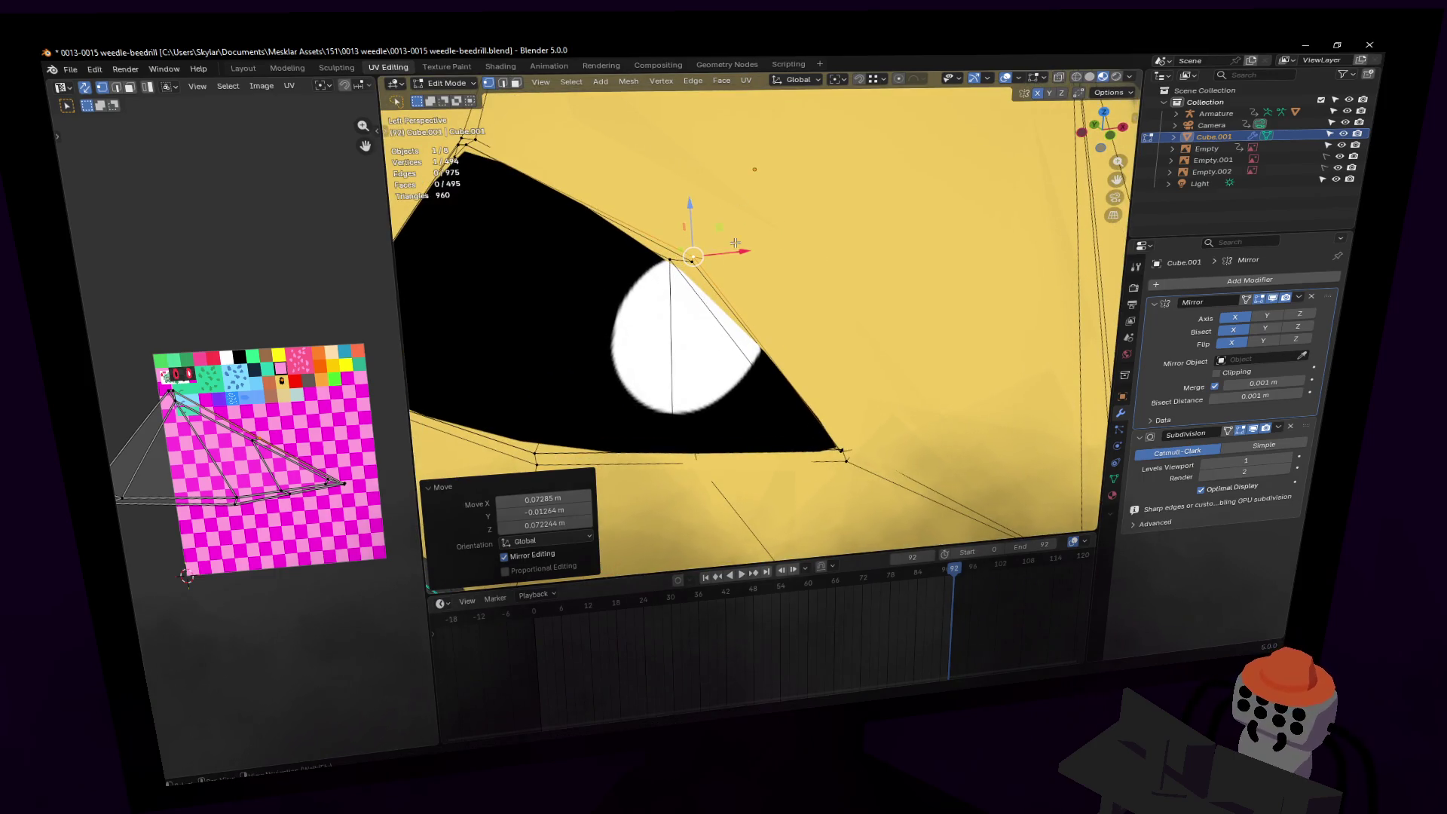
{"action": "key", "text": "g"}
{"action": "left_click", "coordinate": [758, 181]}
{"action": "key", "text": "g"}
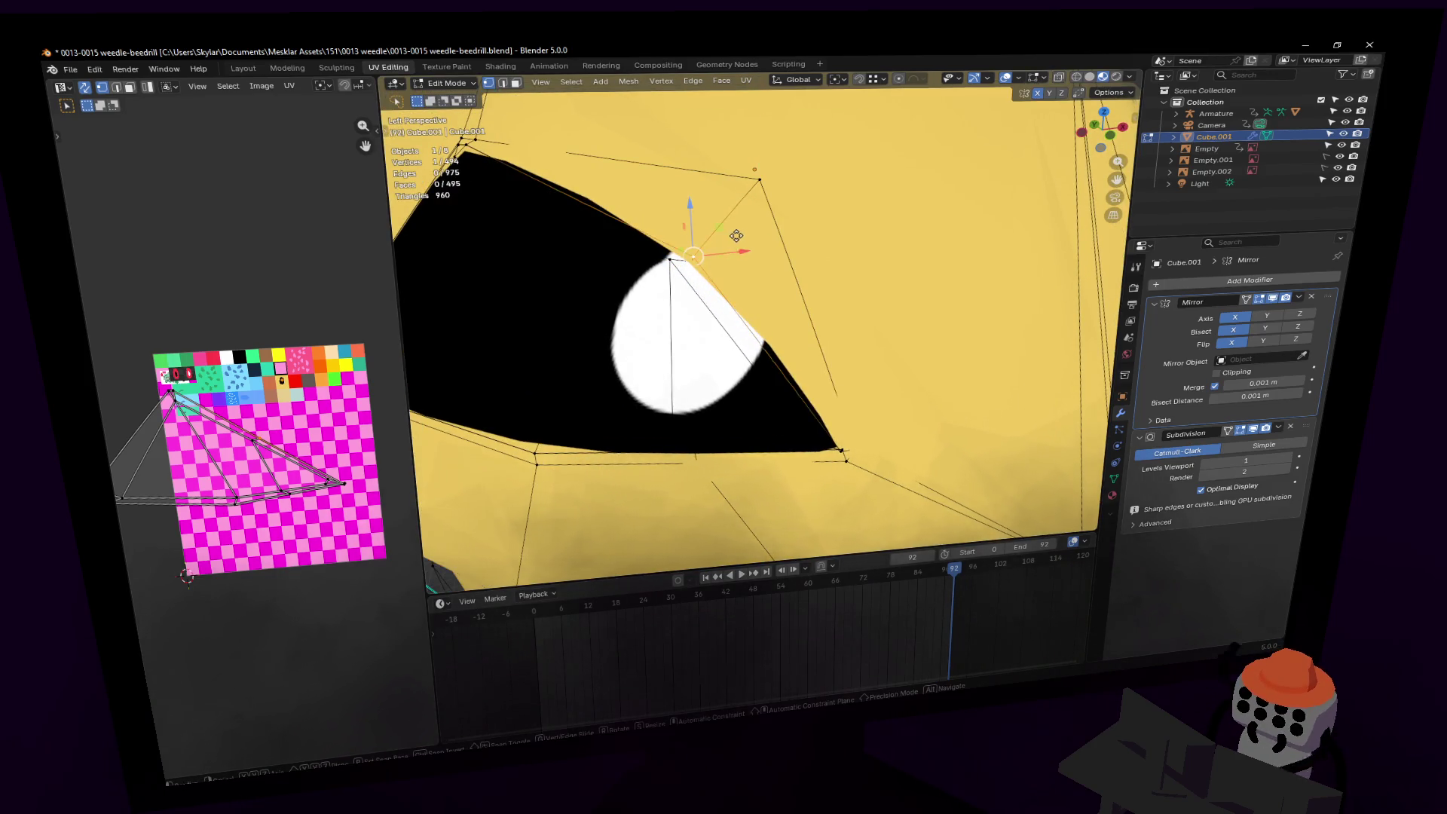
{"action": "key", "text": "Escape"}
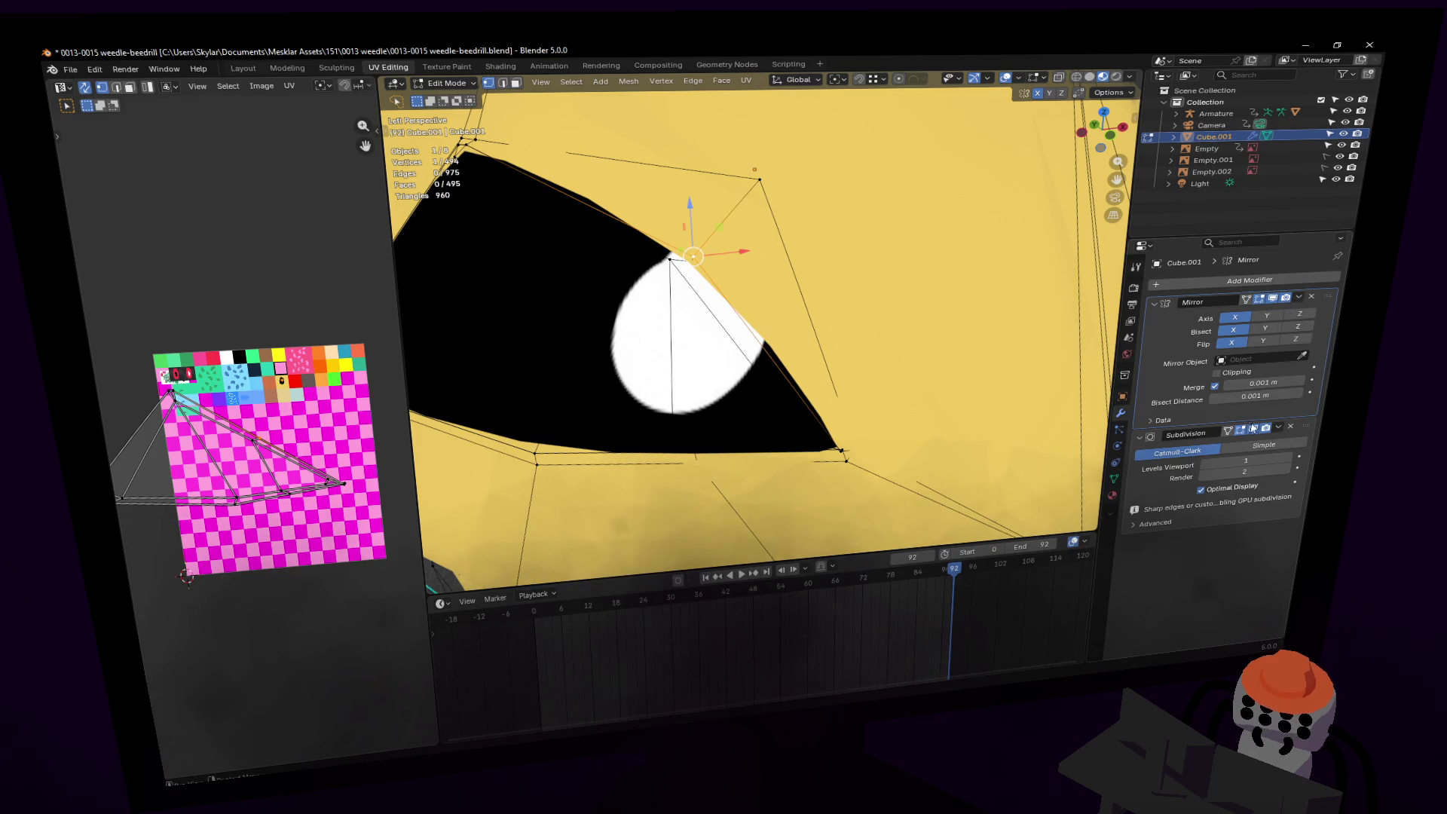
{"action": "key", "text": "KP_Decimal"}
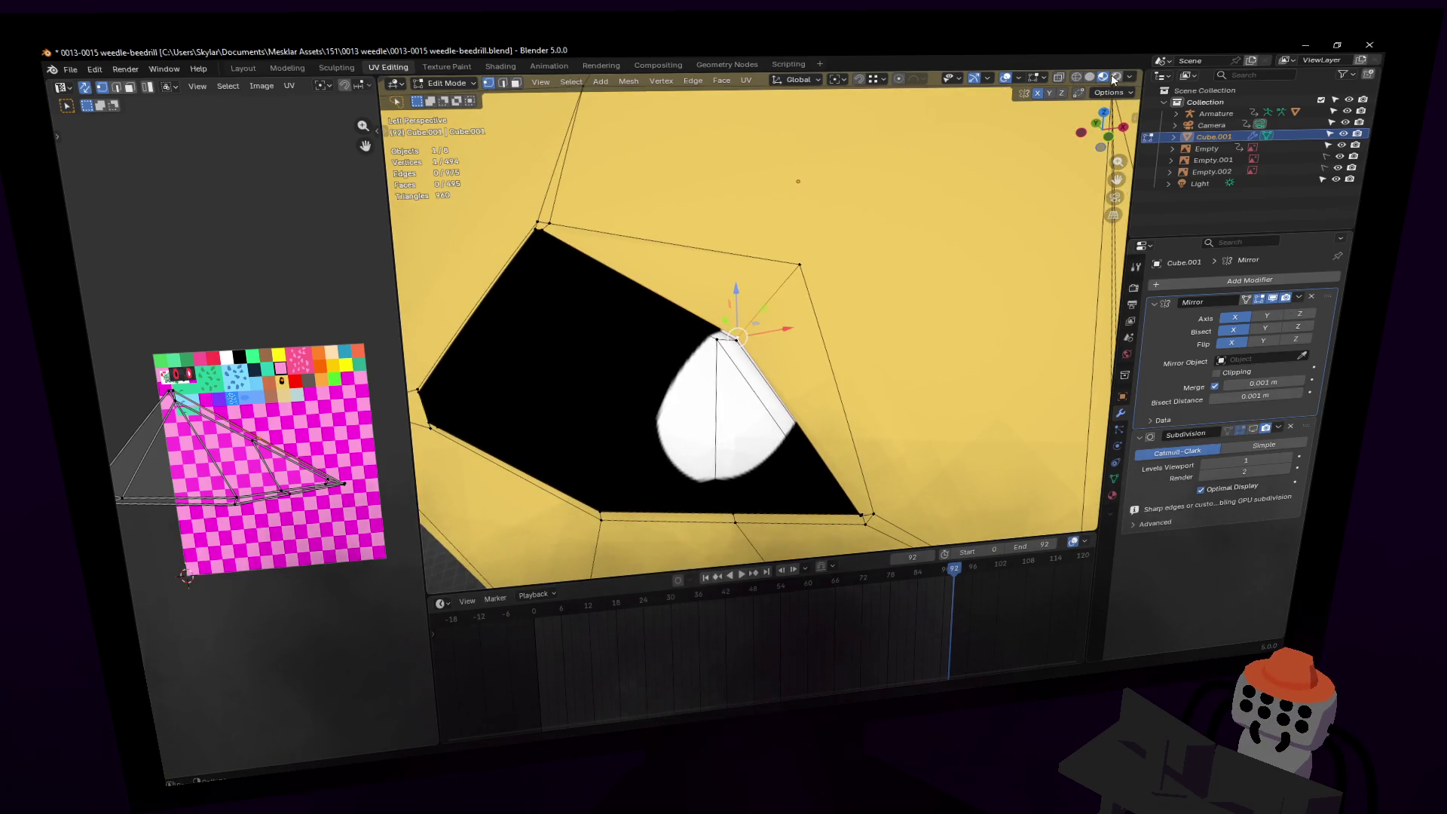
{"action": "left_click", "coordinate": [1089, 77]}
{"action": "scroll", "coordinate": [753, 332], "scroll_direction": "up", "scroll_amount": 5}
{"action": "key", "text": "g"}
{"action": "left_click", "coordinate": [975, 111]}
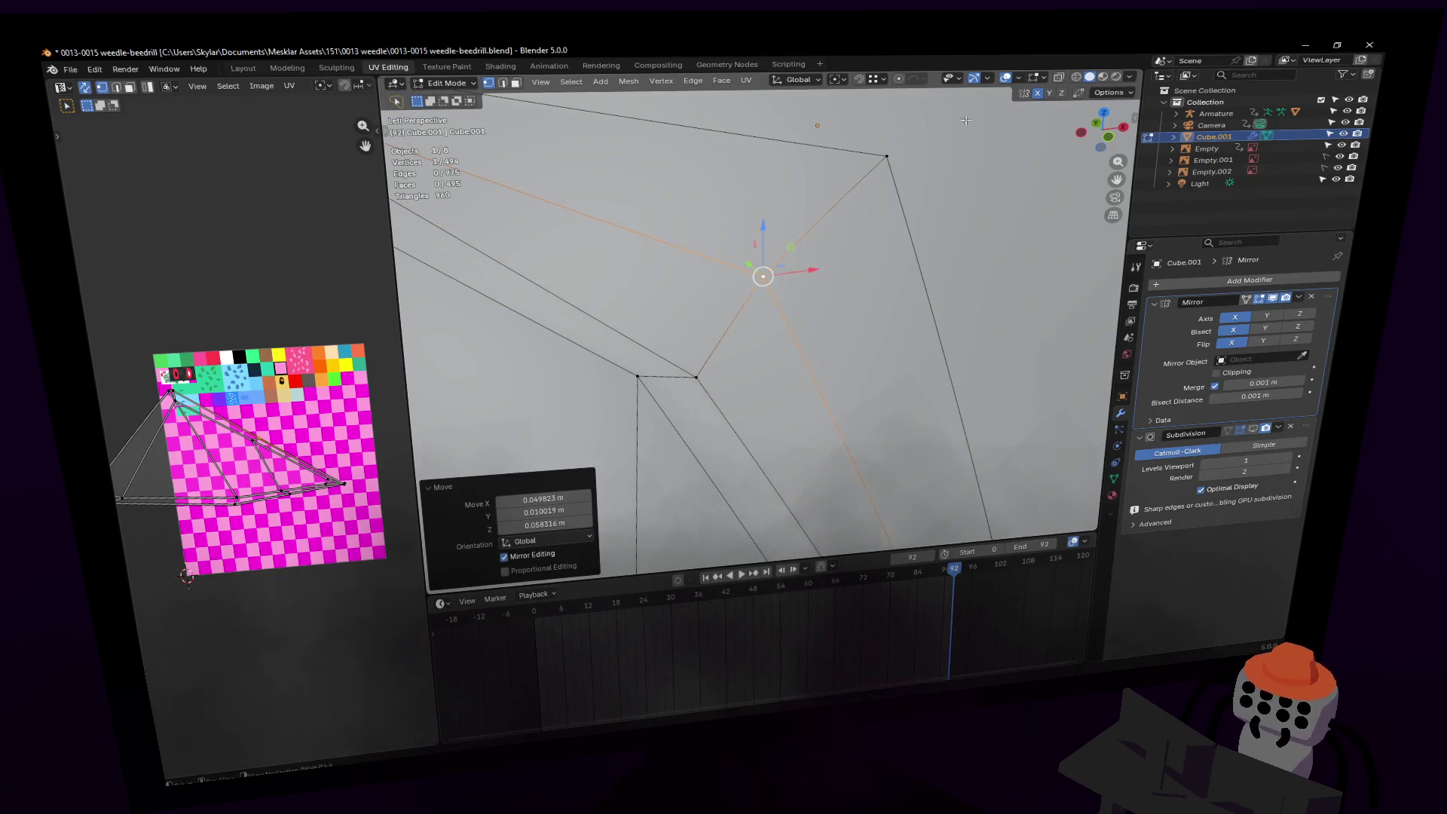
{"action": "key", "text": "shift+grave"}
{"action": "left_click", "coordinate": [761, 317]}
Step: Shift a head edge slightly, then cut a new edge across the head with the Knife tool
{"action": "key", "text": "2"}
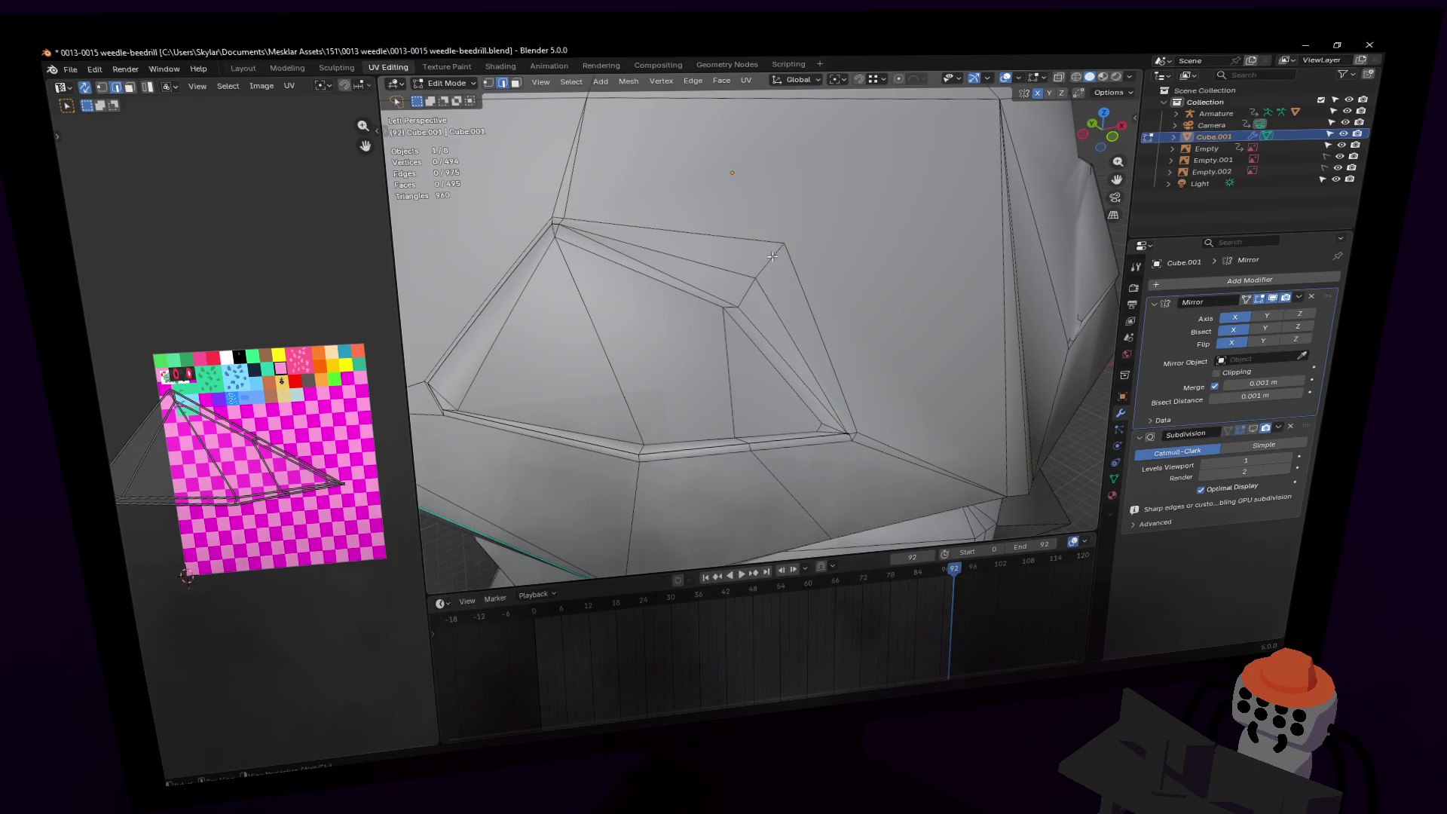
{"action": "left_click", "coordinate": [773, 256]}
{"action": "key", "text": "g"}
{"action": "left_click", "coordinate": [776, 253]}
{"action": "scroll", "coordinate": [753, 256], "scroll_direction": "down", "scroll_amount": 5}
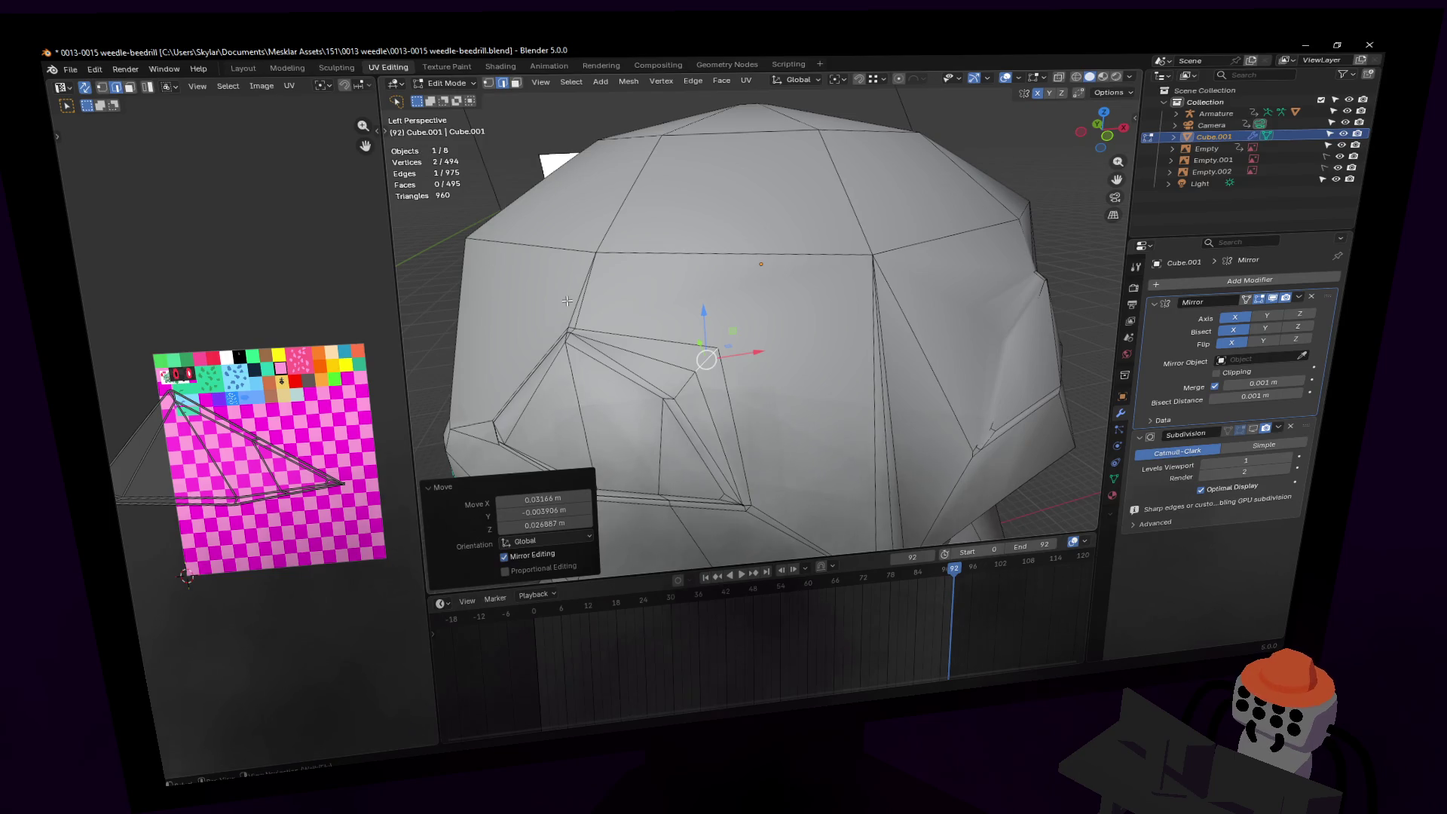
{"action": "key", "text": "t"}
{"action": "left_click", "coordinate": [427, 442]}
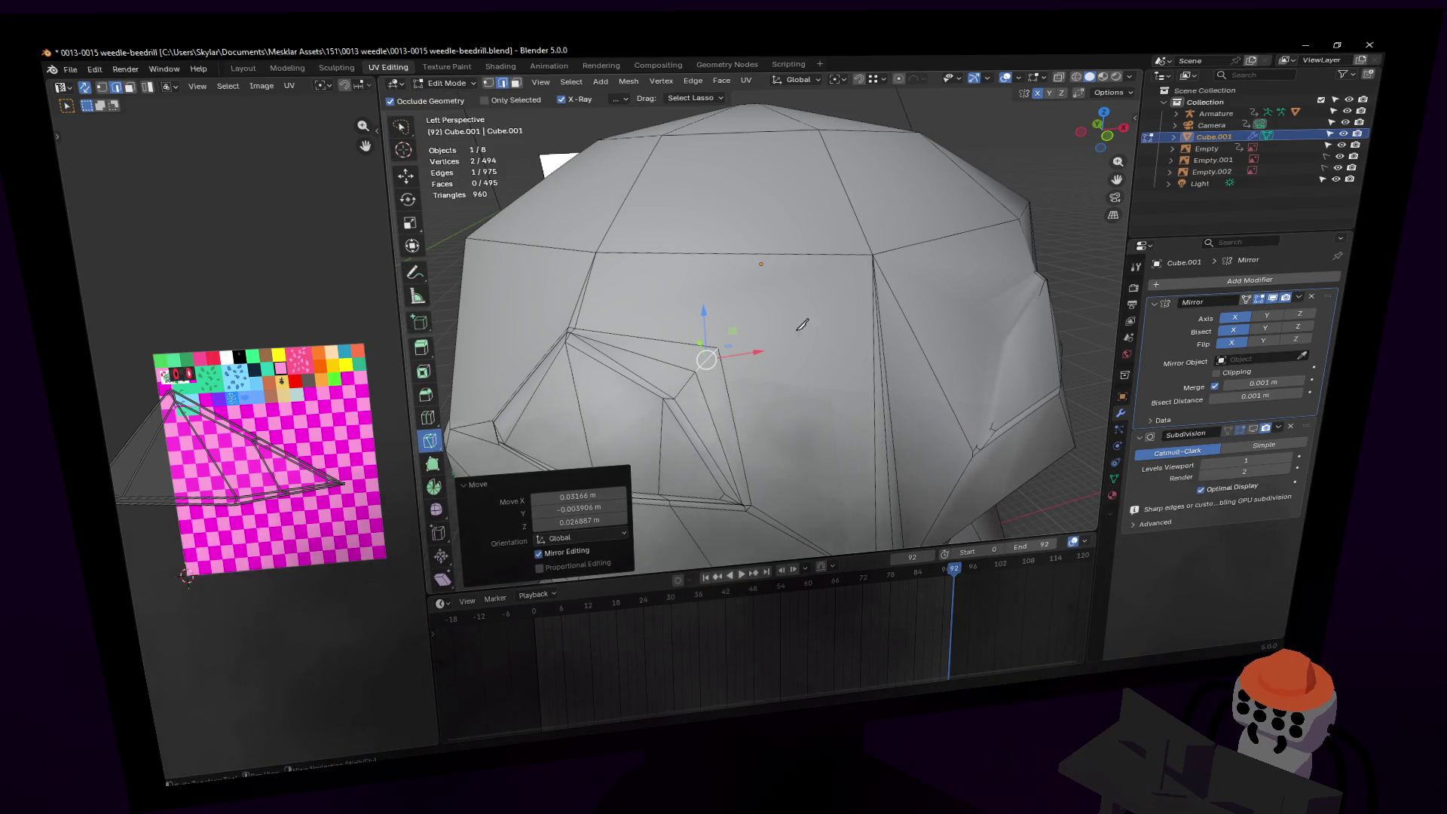
{"action": "left_click", "coordinate": [716, 344]}
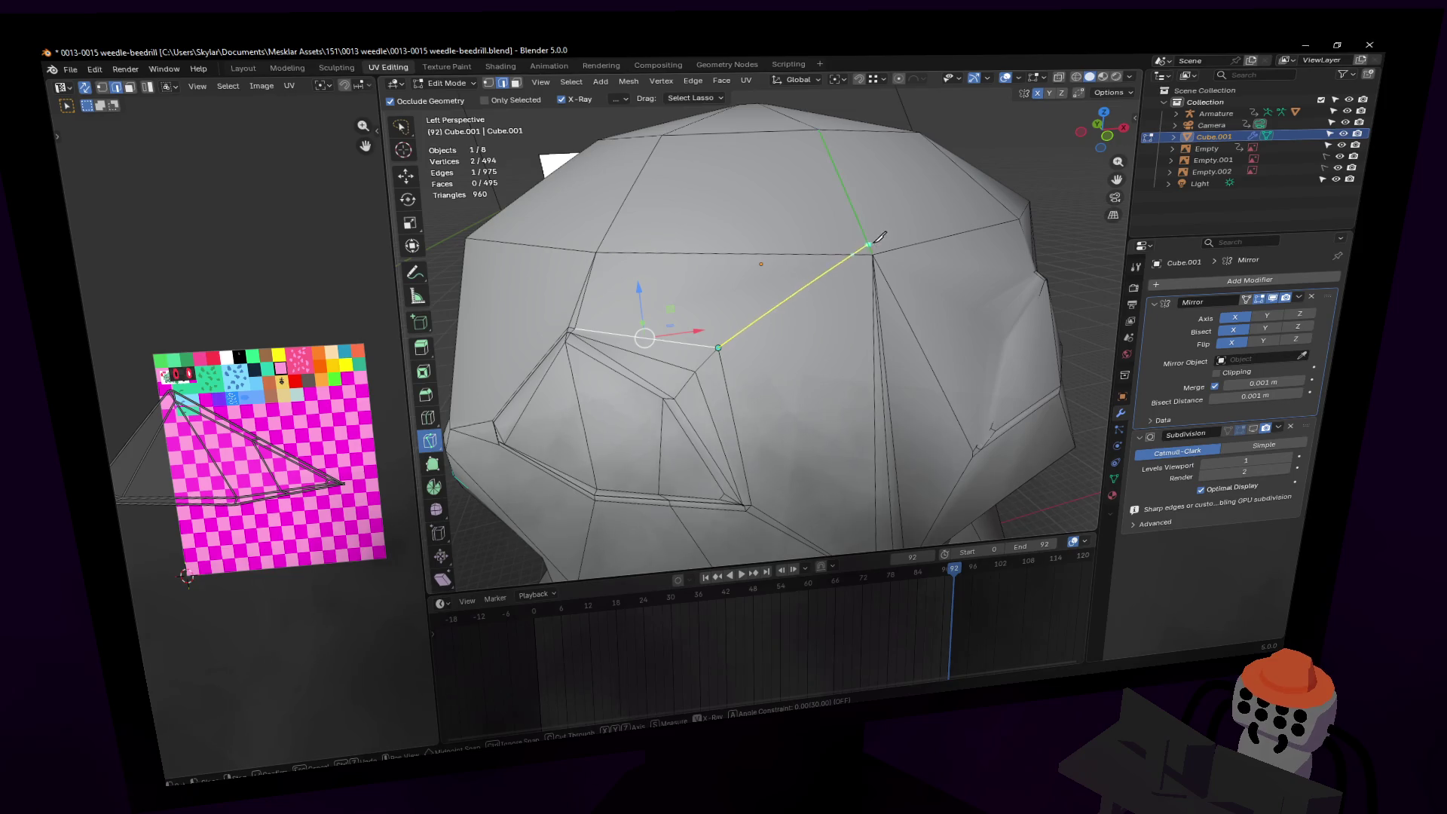
Step: Inspect the whole Kakuna model in Object Mode, flying around and beneath the body
{"action": "key", "text": "Tab"}
{"action": "key", "text": "shift+grave"}
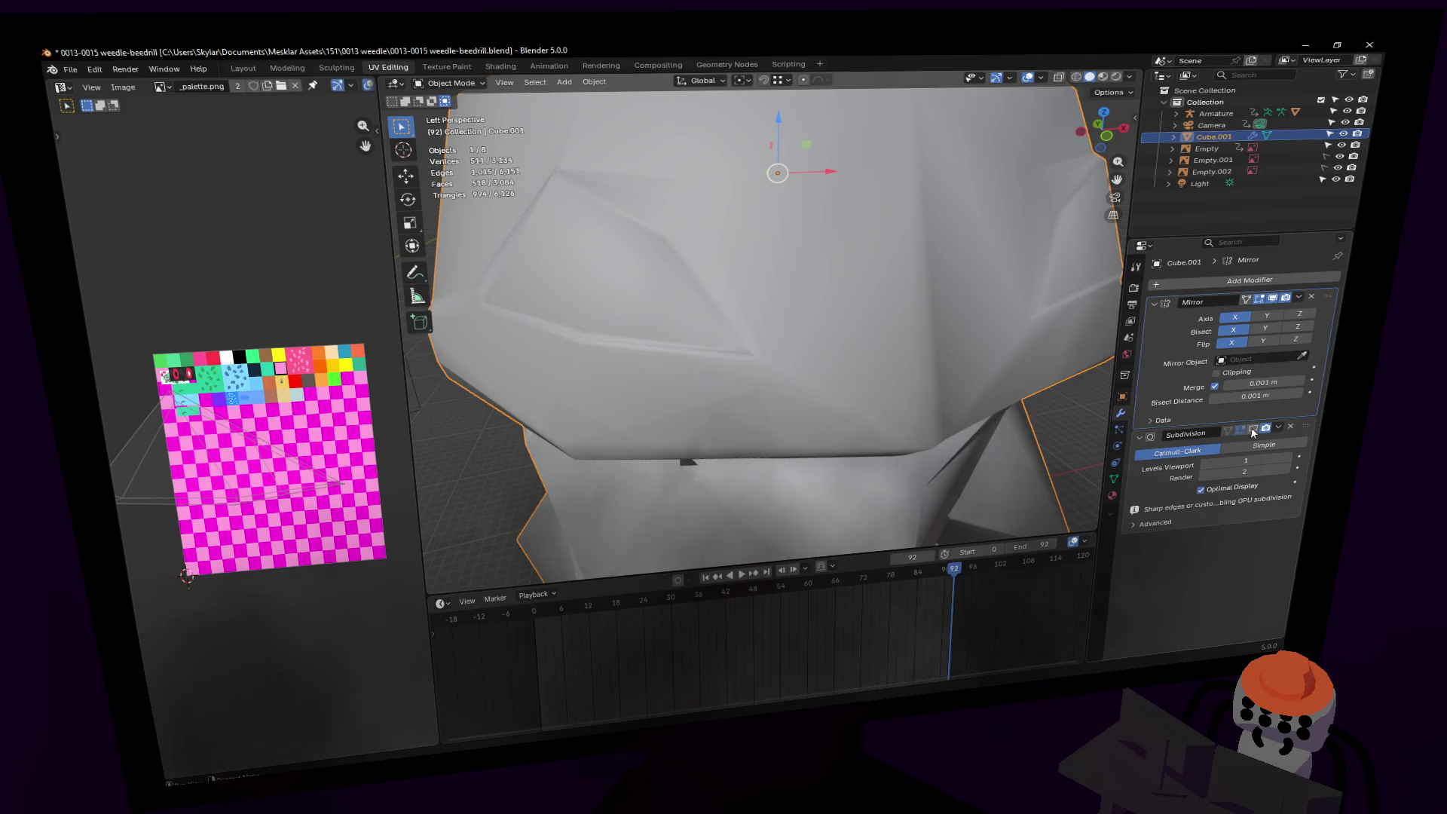
{"action": "key", "text": "s"}
{"action": "left_click", "coordinate": [906, 295]}
{"action": "key", "text": "Tab"}
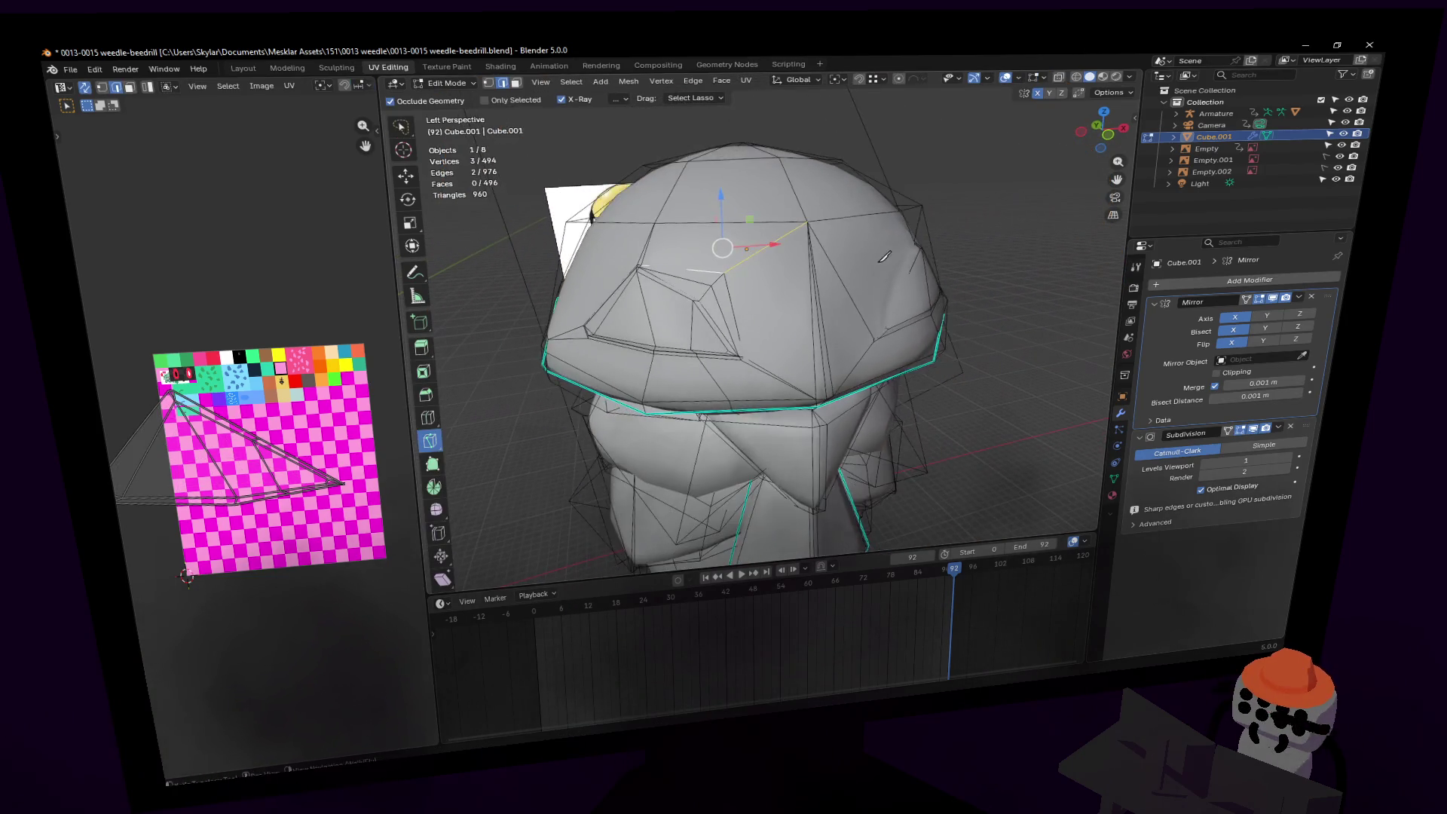
{"action": "key", "text": "Tab"}
{"action": "key", "text": "shift+grave"}
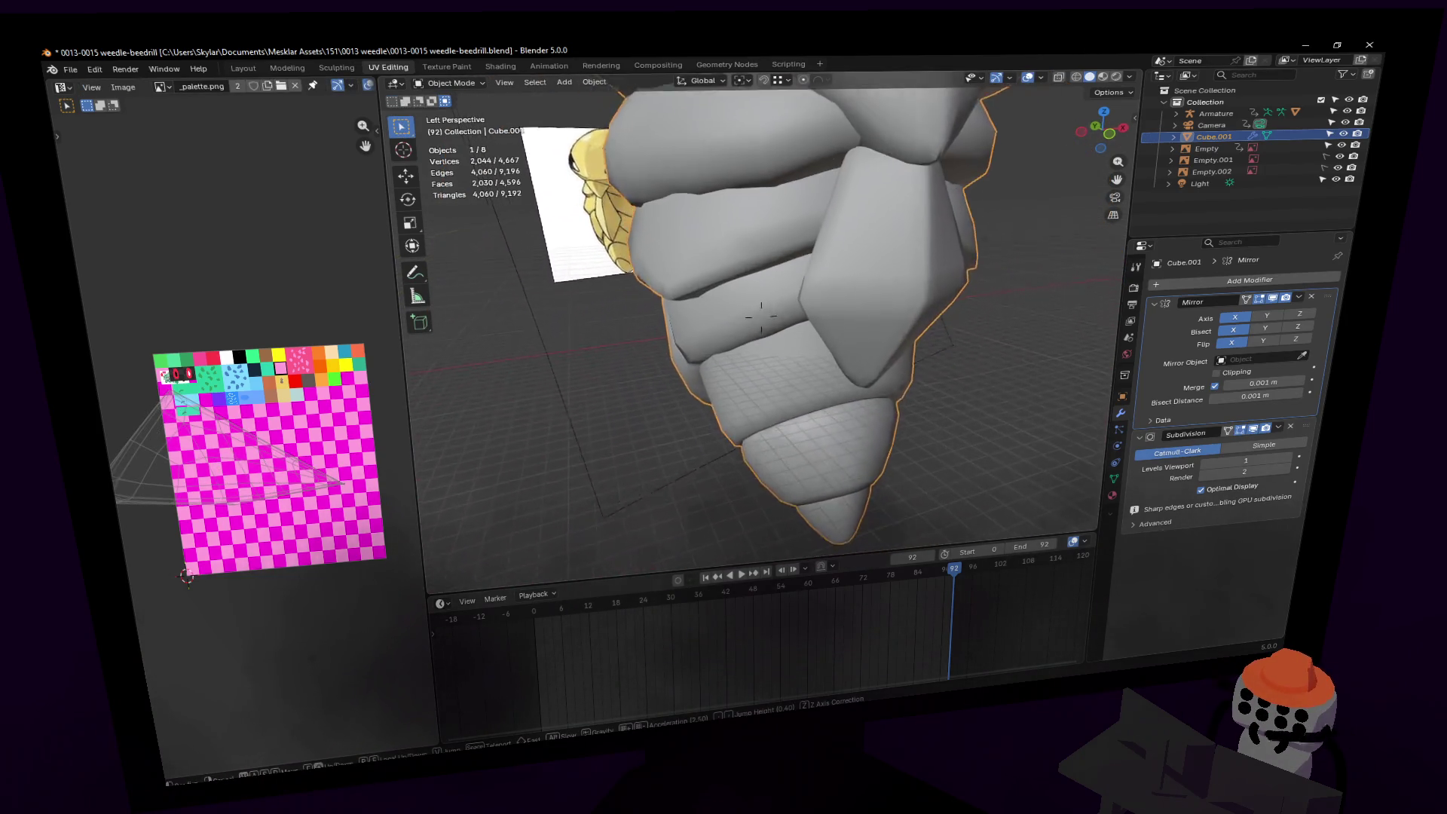
{"action": "key", "text": "w"}
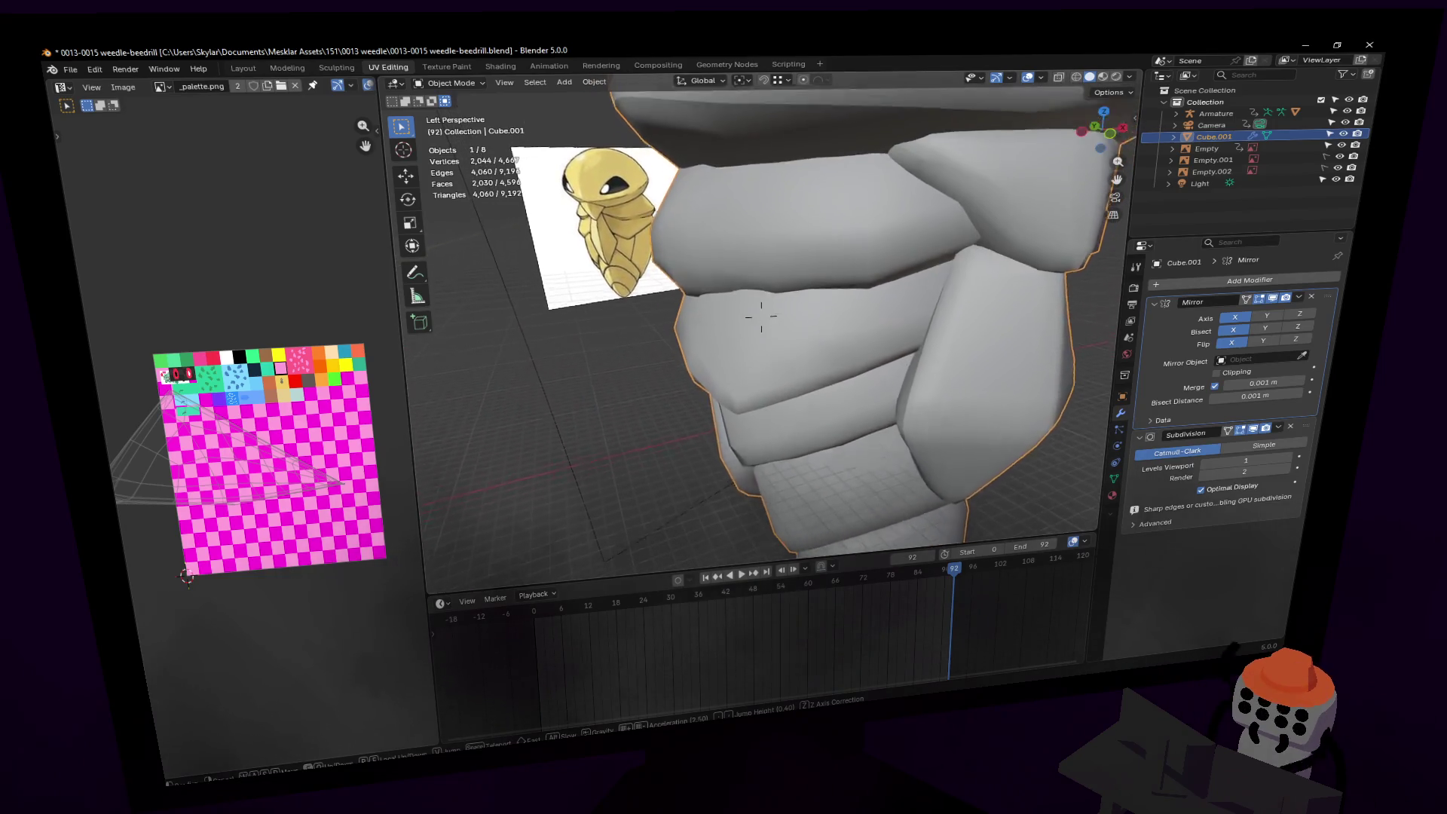
{"action": "key", "text": "w"}
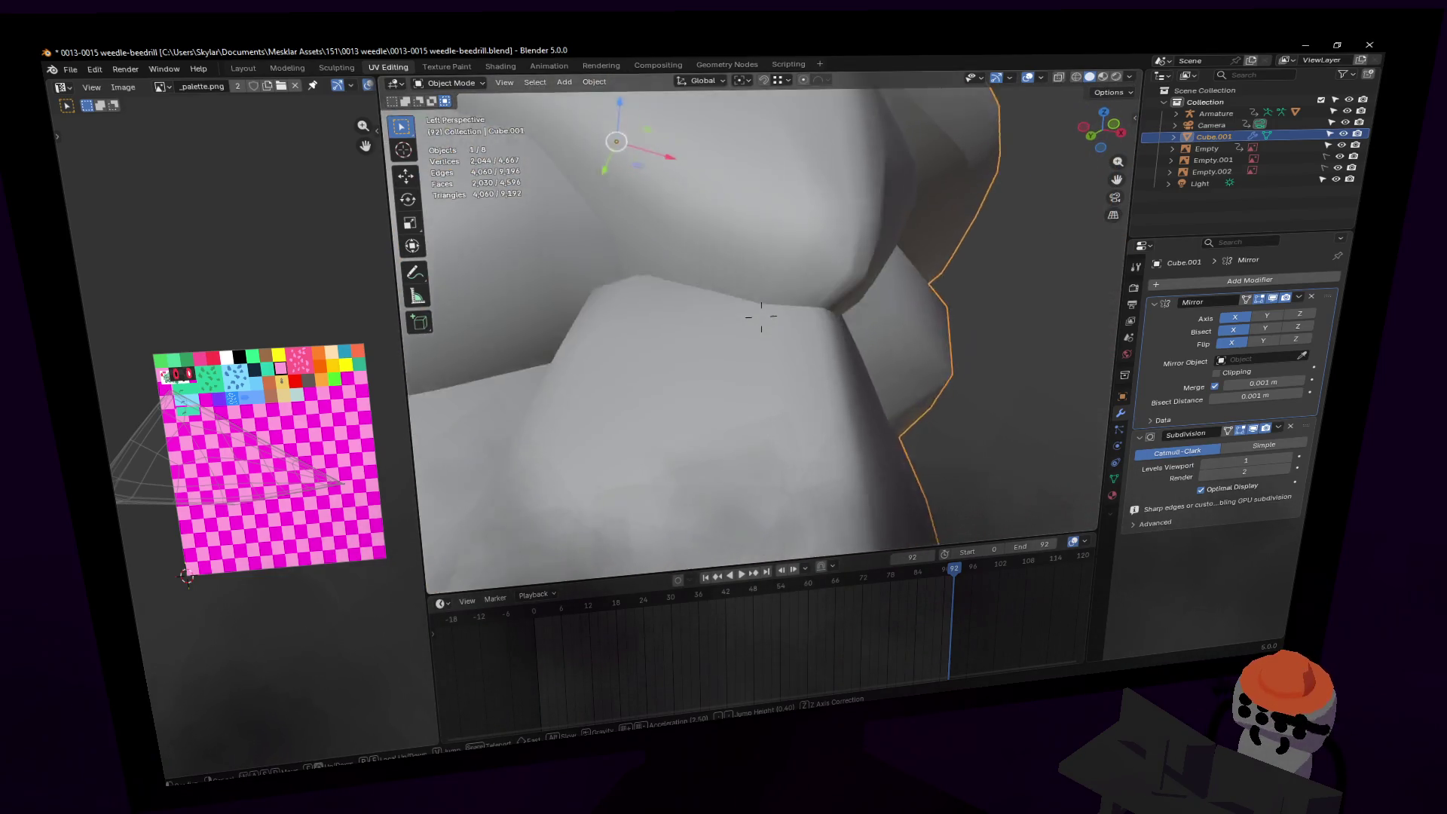
{"action": "key", "text": "s"}
{"action": "left_click", "coordinate": [761, 317]}
Step: In X-ray vertex mode, push a head-rim jaw vertex about 0.126 m and 0.040 m along Y
{"action": "key", "text": "Tab"}
{"action": "key", "text": "alt+a"}
{"action": "key", "text": "w"}
{"action": "key", "text": "1"}
{"action": "mouse_move", "coordinate": [788, 321]}
{"action": "middle_mouse_down"}
{"action": "mouse_move", "coordinate": [725, 315]}
{"action": "mouse_move", "coordinate": [723, 329]}
{"action": "mouse_move", "coordinate": [751, 322]}
{"action": "middle_mouse_up"}
{"action": "key", "text": "alt+z"}
{"action": "left_click", "coordinate": [707, 330]}
{"action": "left_click_drag", "start_coordinate": [663, 346], "coordinate": [735, 340]}
{"action": "middle_click_drag", "start_coordinate": [734, 341], "coordinate": [780, 323]}
{"action": "middle_click_drag", "start_coordinate": [847, 269], "coordinate": [801, 277]}
{"action": "left_click_drag", "start_coordinate": [801, 276], "coordinate": [740, 267]}
Step: Move a face near the head rim along Y, bevel its edges, and return to Object Mode
{"action": "key", "text": "3"}
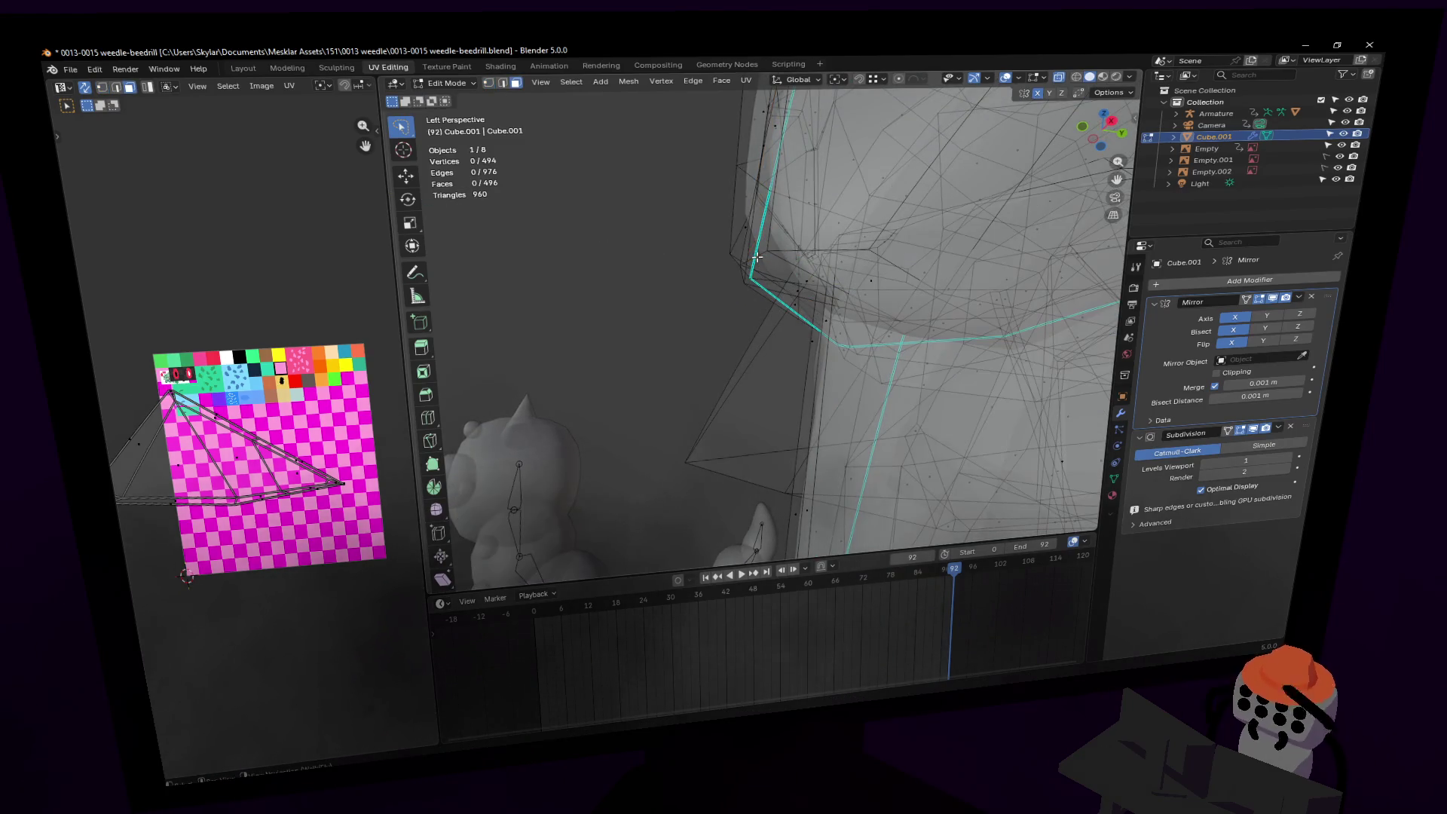
{"action": "left_click", "coordinate": [754, 258]}
{"action": "left_click_drag", "start_coordinate": [792, 276], "coordinate": [806, 270]}
{"action": "key", "text": "ctrl+b"}
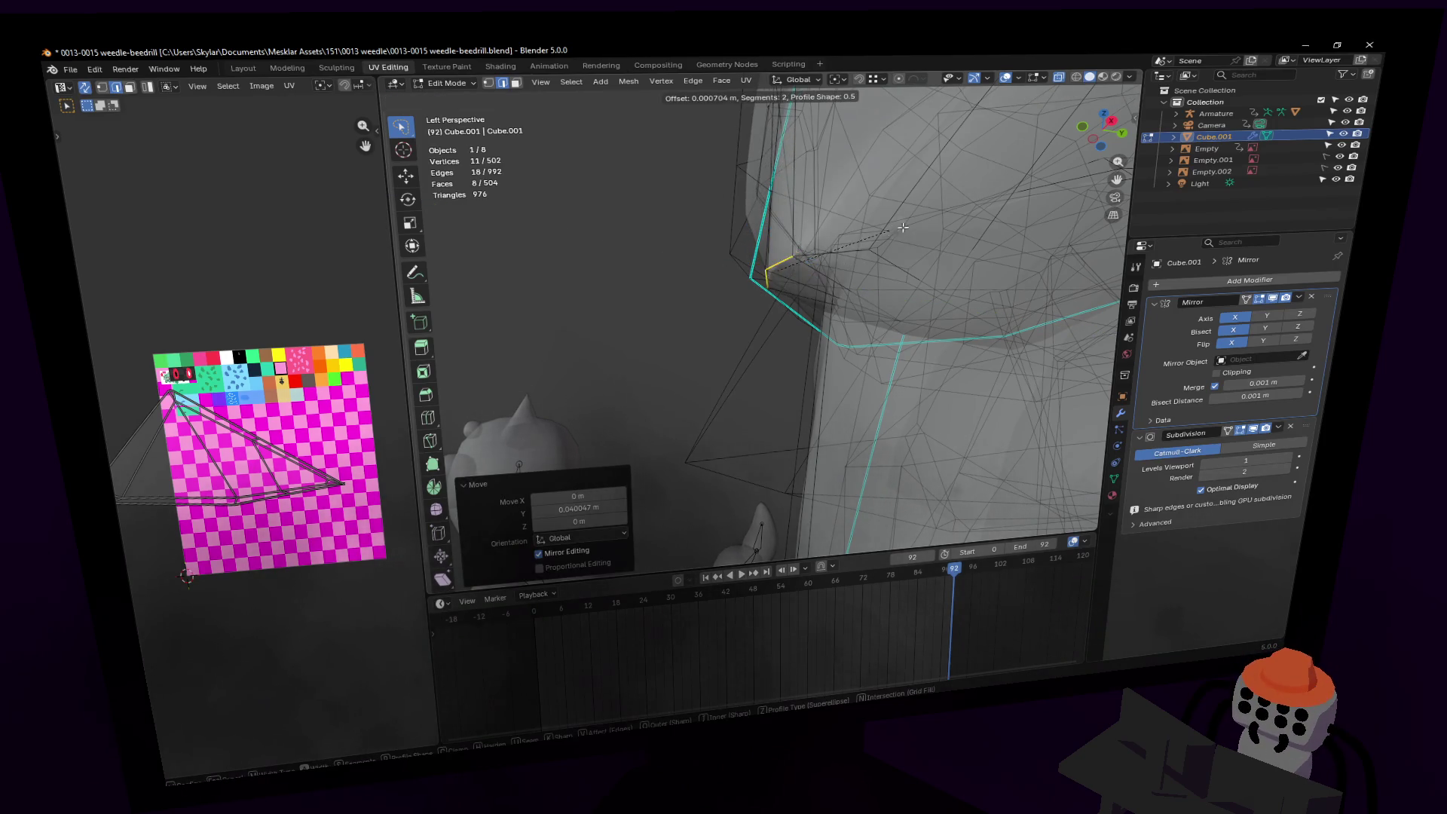
{"action": "key", "text": "Tab"}
{"action": "key", "text": "KP_Decimal"}
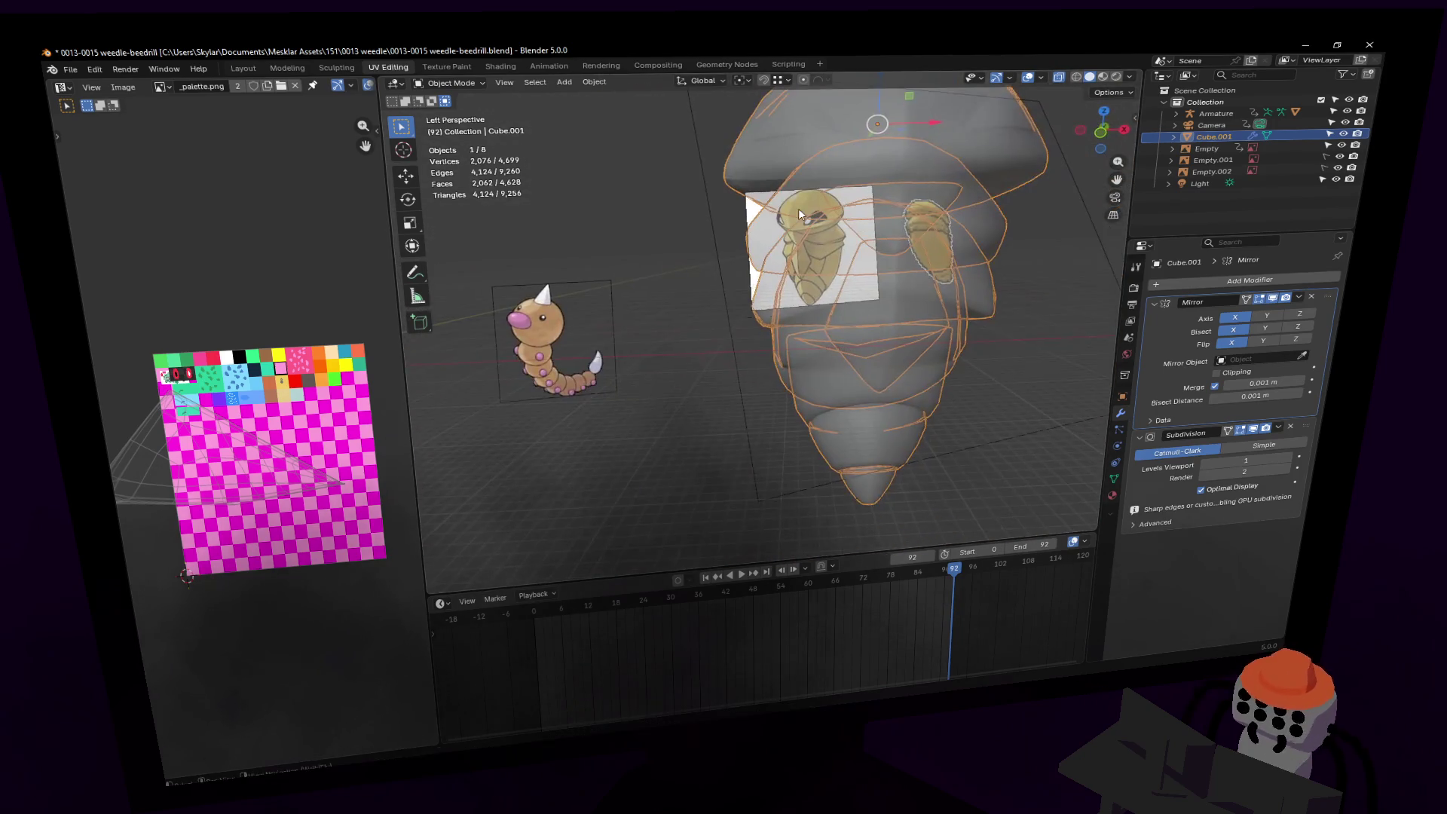
Step: Switch to rendered shading and look around Kakuna's body and Weedle
{"action": "left_click", "coordinate": [810, 210]}
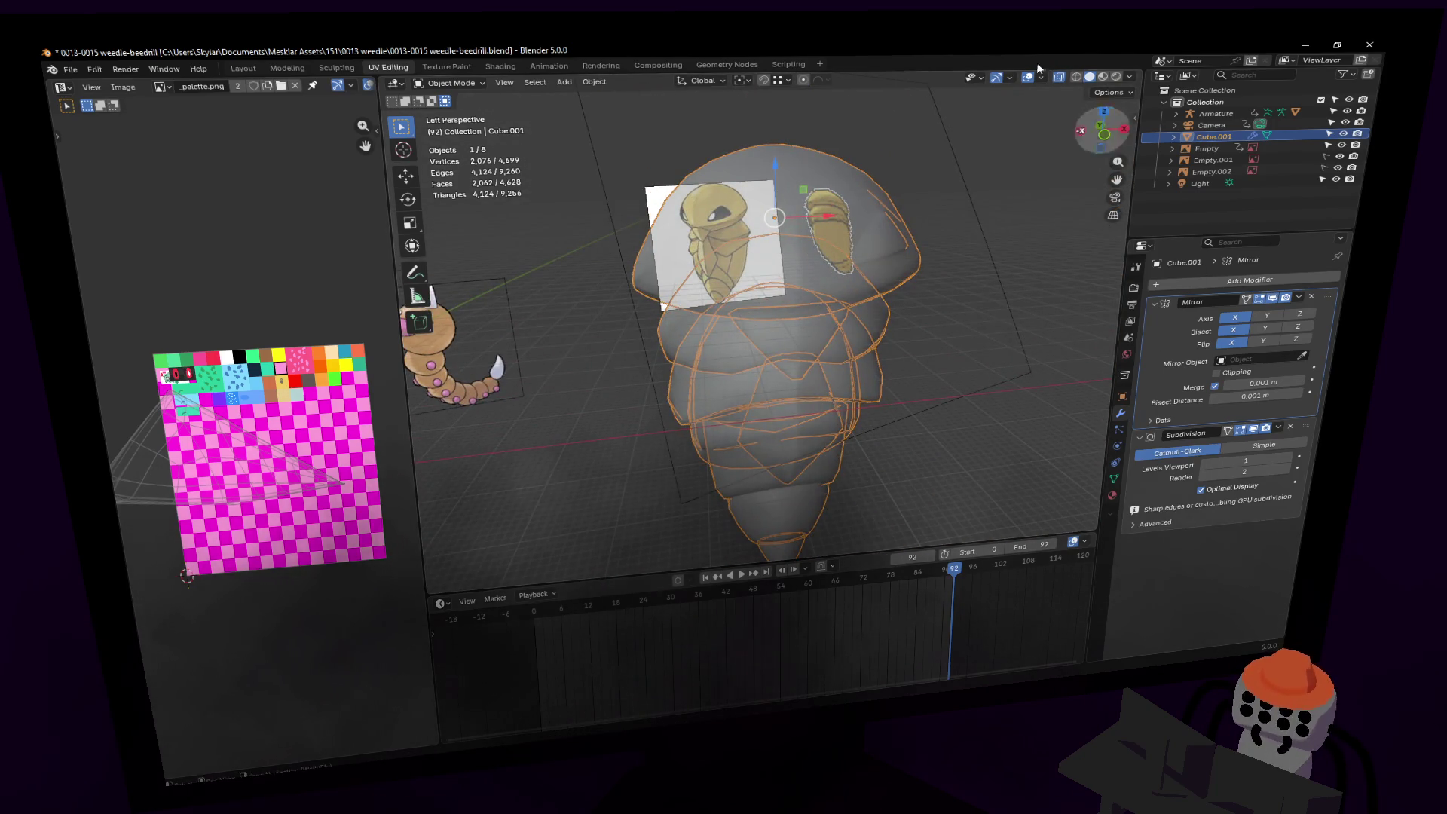
{"action": "left_click", "coordinate": [1102, 77]}
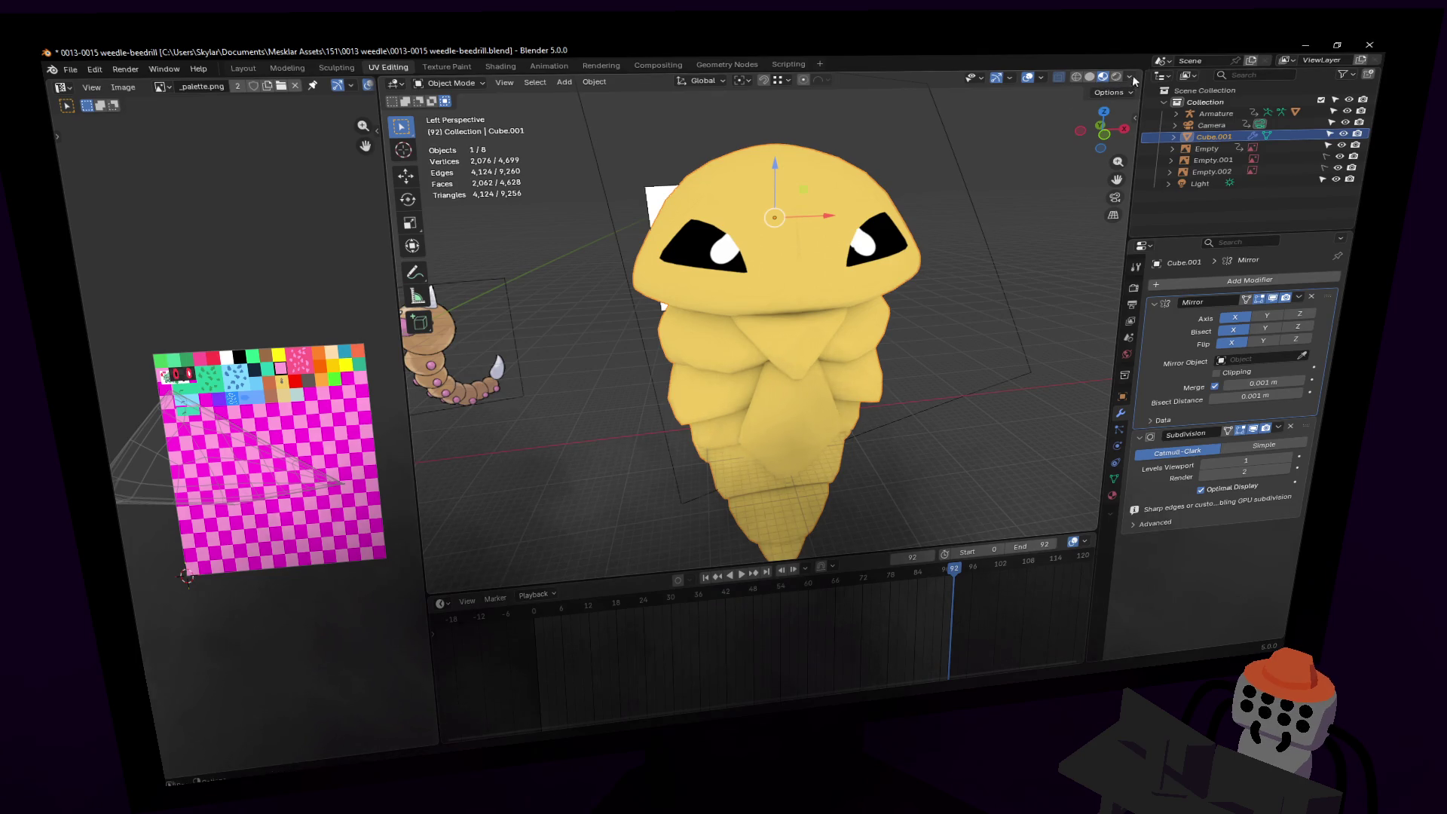
{"action": "left_click", "coordinate": [1116, 77]}
{"action": "key", "text": "shift+grave"}
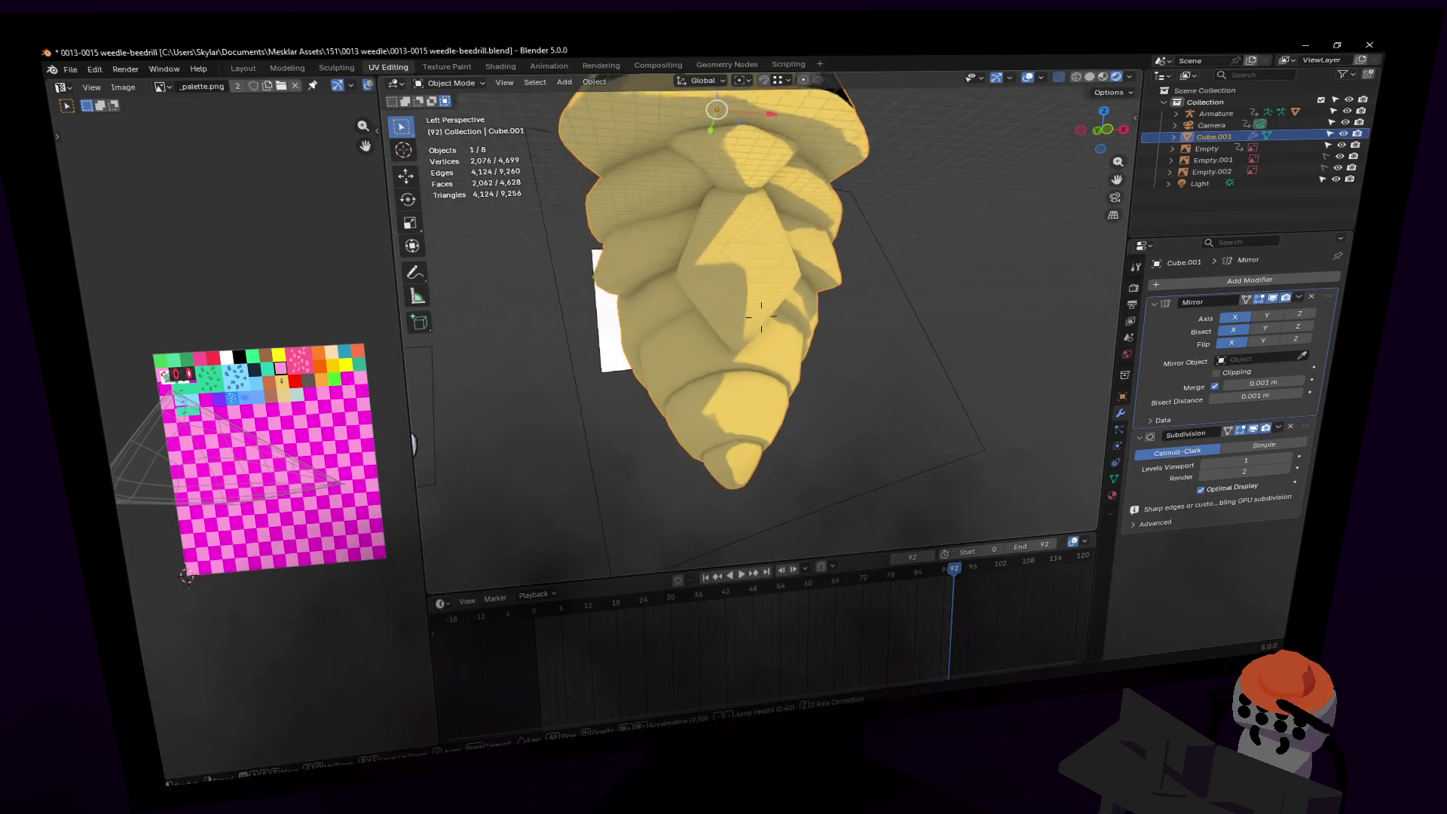
{"action": "key", "text": "w"}
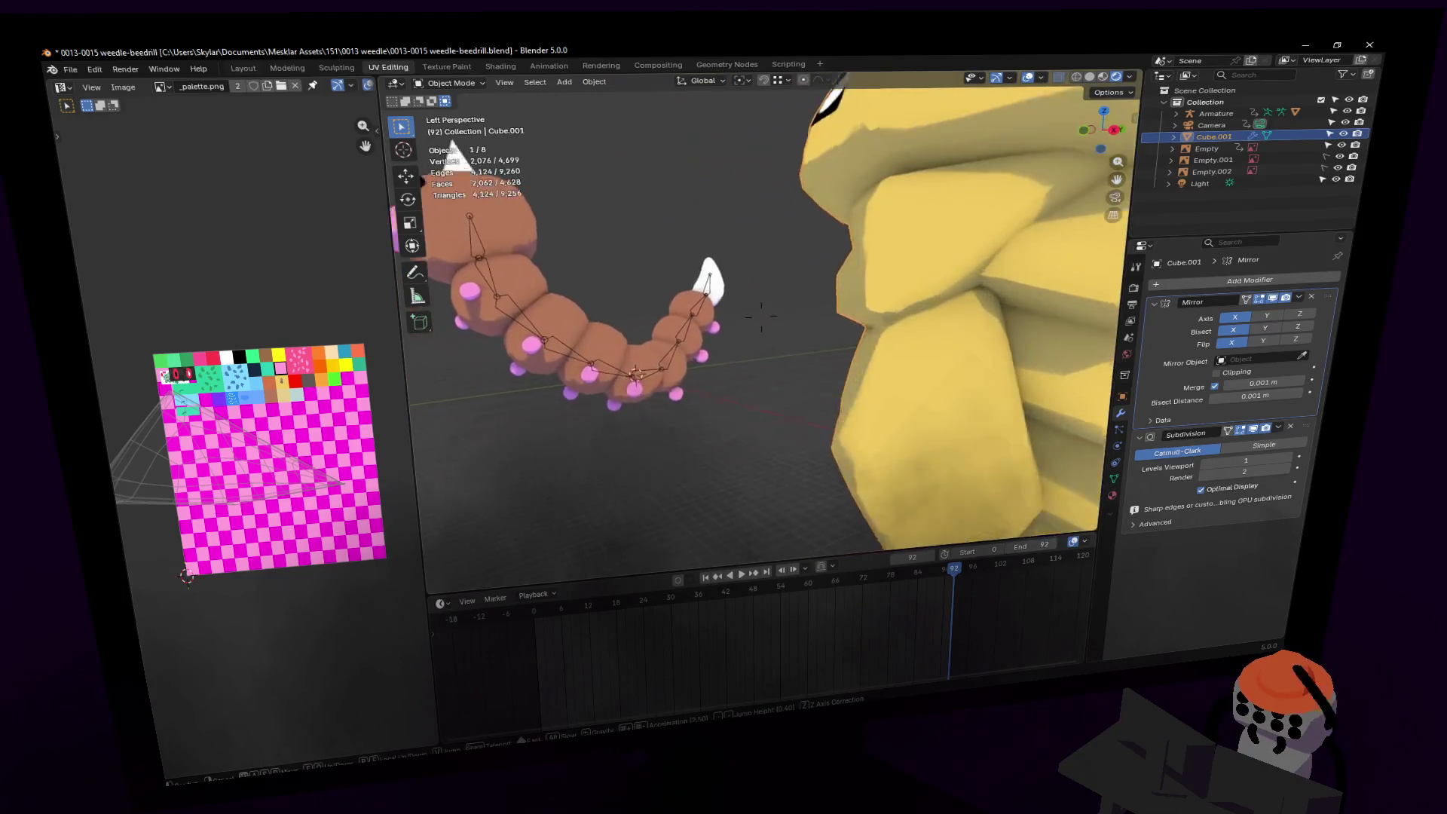
{"action": "left_click", "coordinate": [914, 181]}
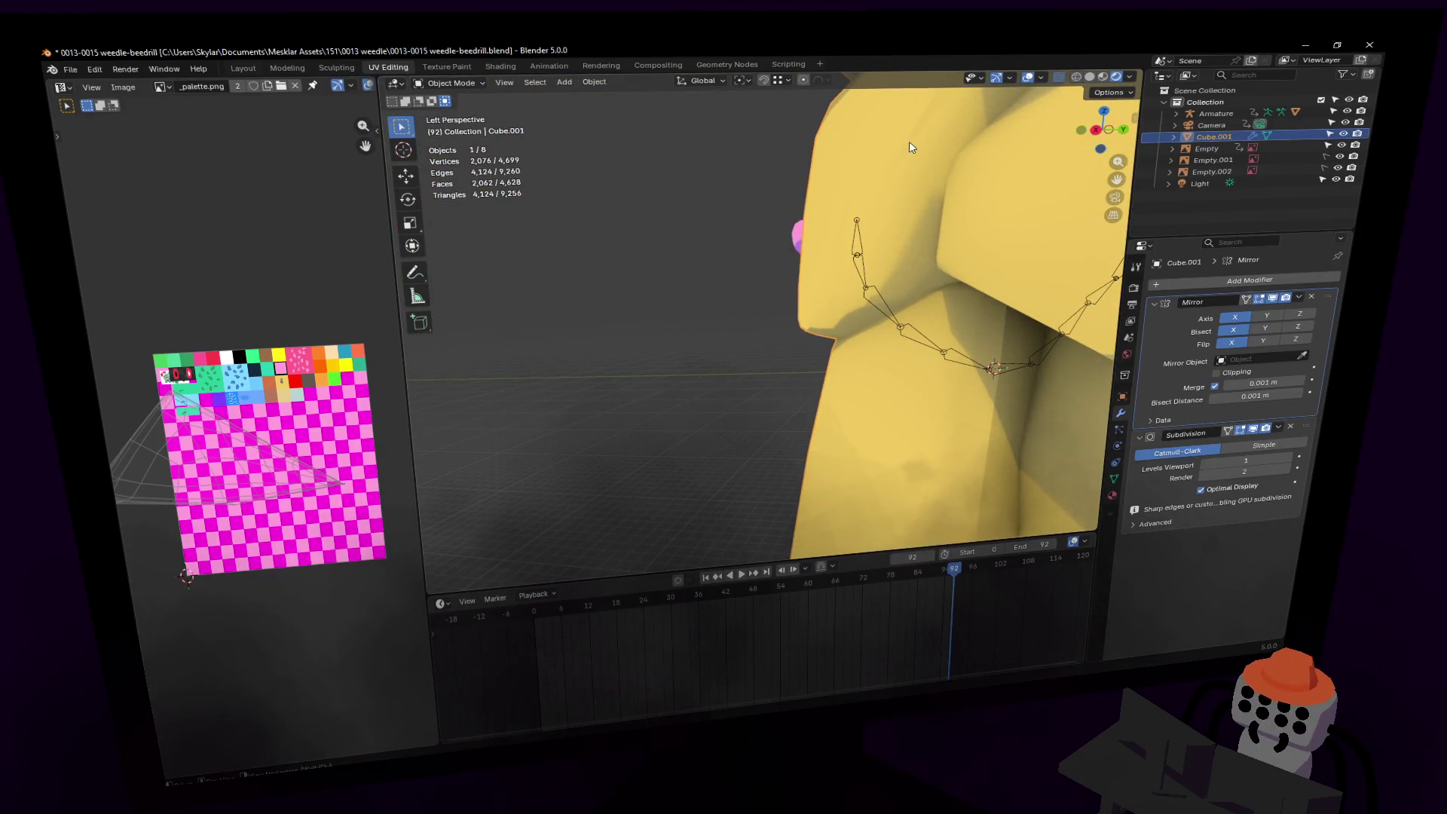
Step: Nudge the selected Kakuna body vertices along the Y axis and exit Edit Mode
{"action": "key", "text": "Tab"}
{"action": "left_click_drag", "start_coordinate": [861, 322], "coordinate": [876, 321]}
{"action": "middle_click_drag", "start_coordinate": [875, 322], "coordinate": [849, 302]}
{"action": "key", "text": "Tab"}
Step: Walk around the scene to inspect Kakuna from the side and alongside Weedle
{"action": "key", "text": "shift+grave"}
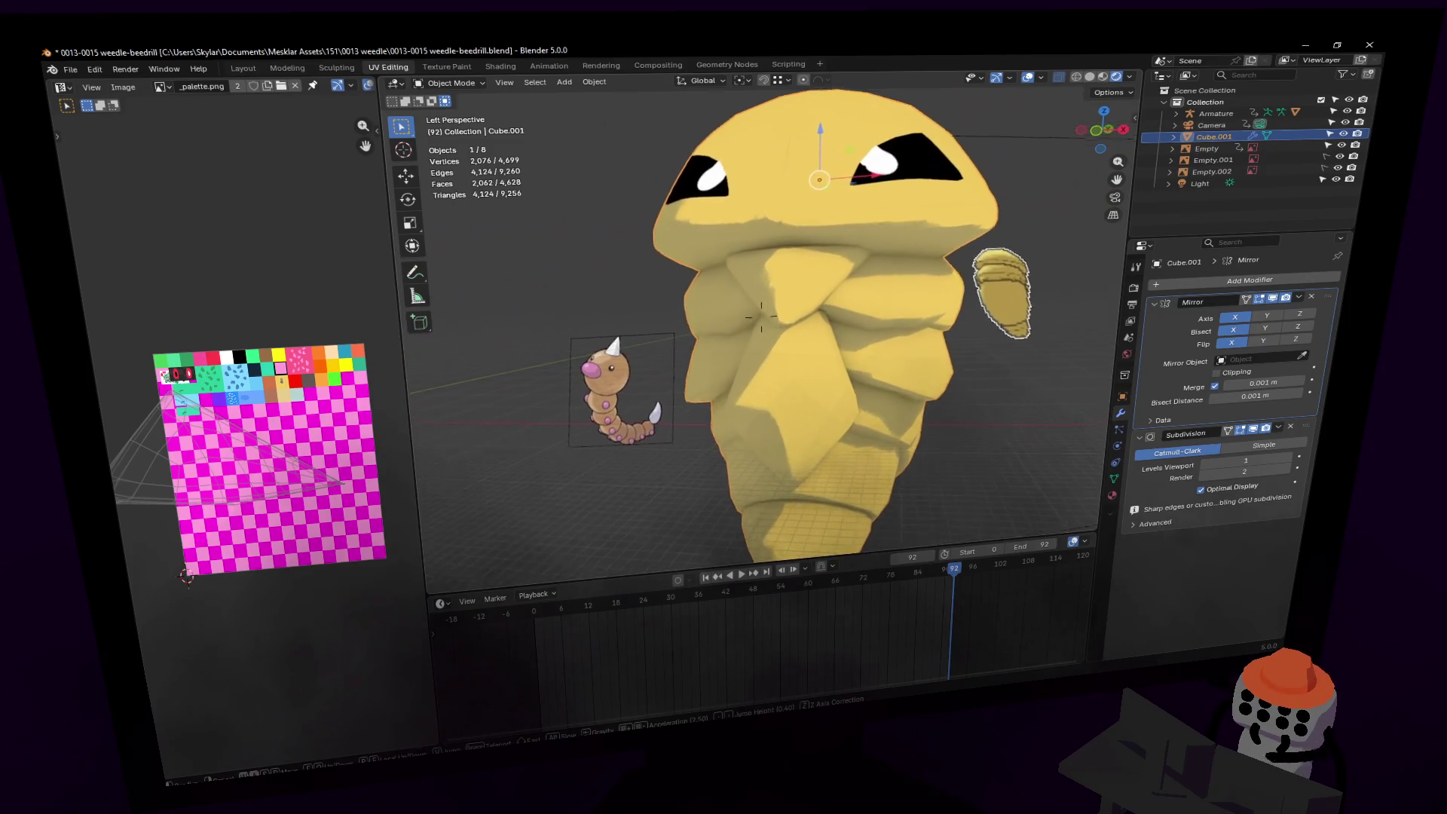
{"action": "key", "text": "a"}
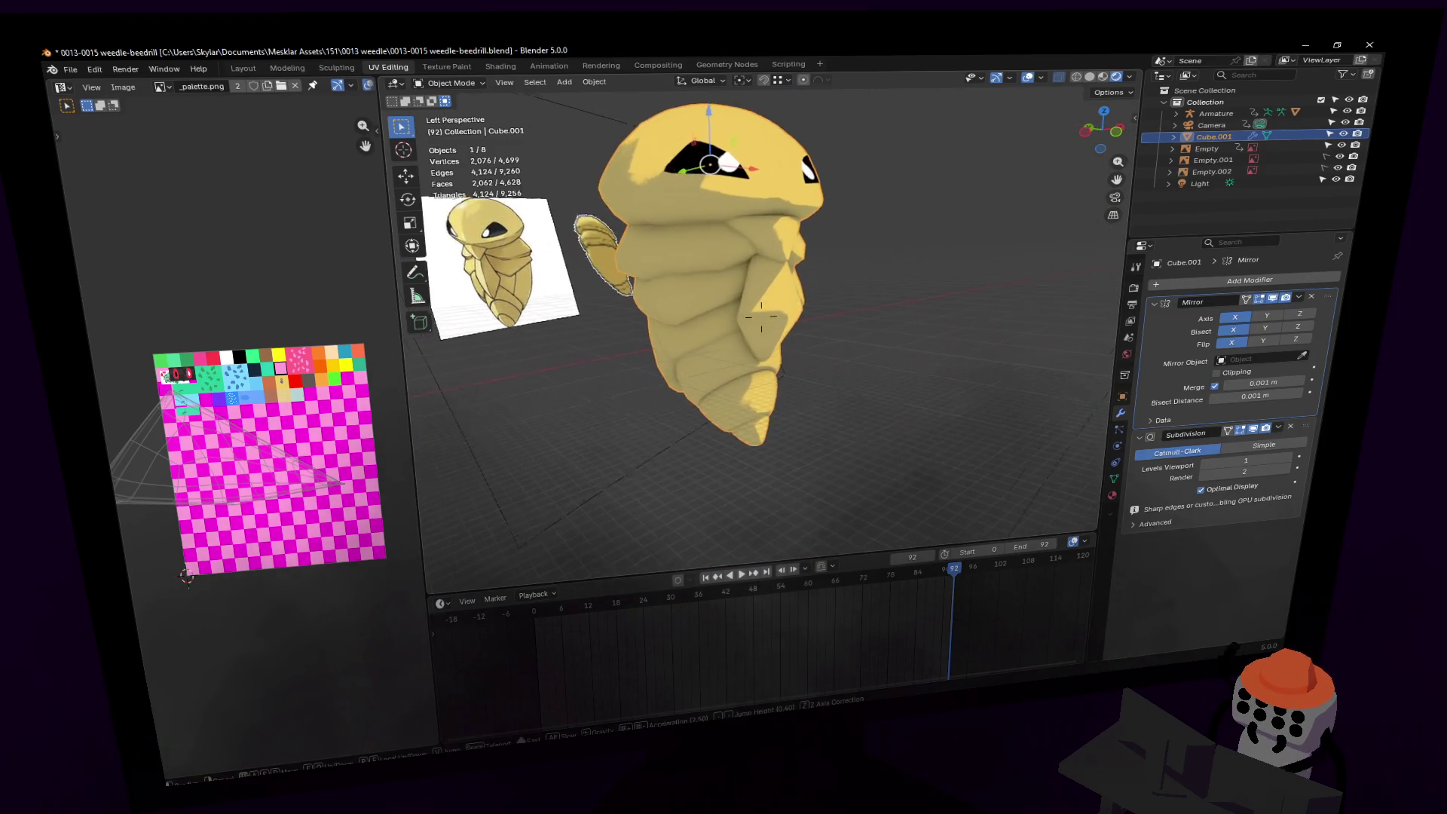
{"action": "key", "text": "w"}
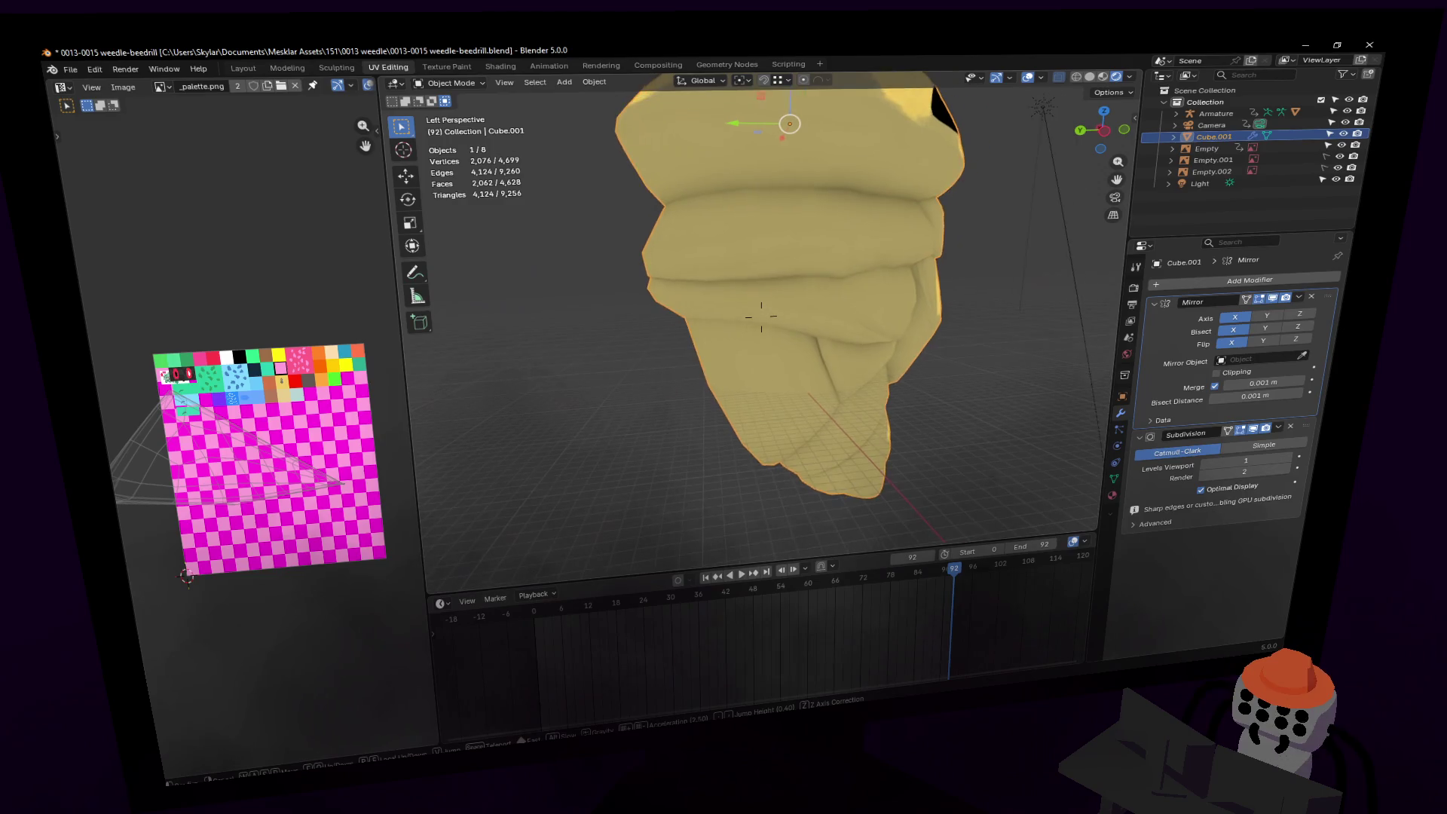
{"action": "key", "text": "s"}
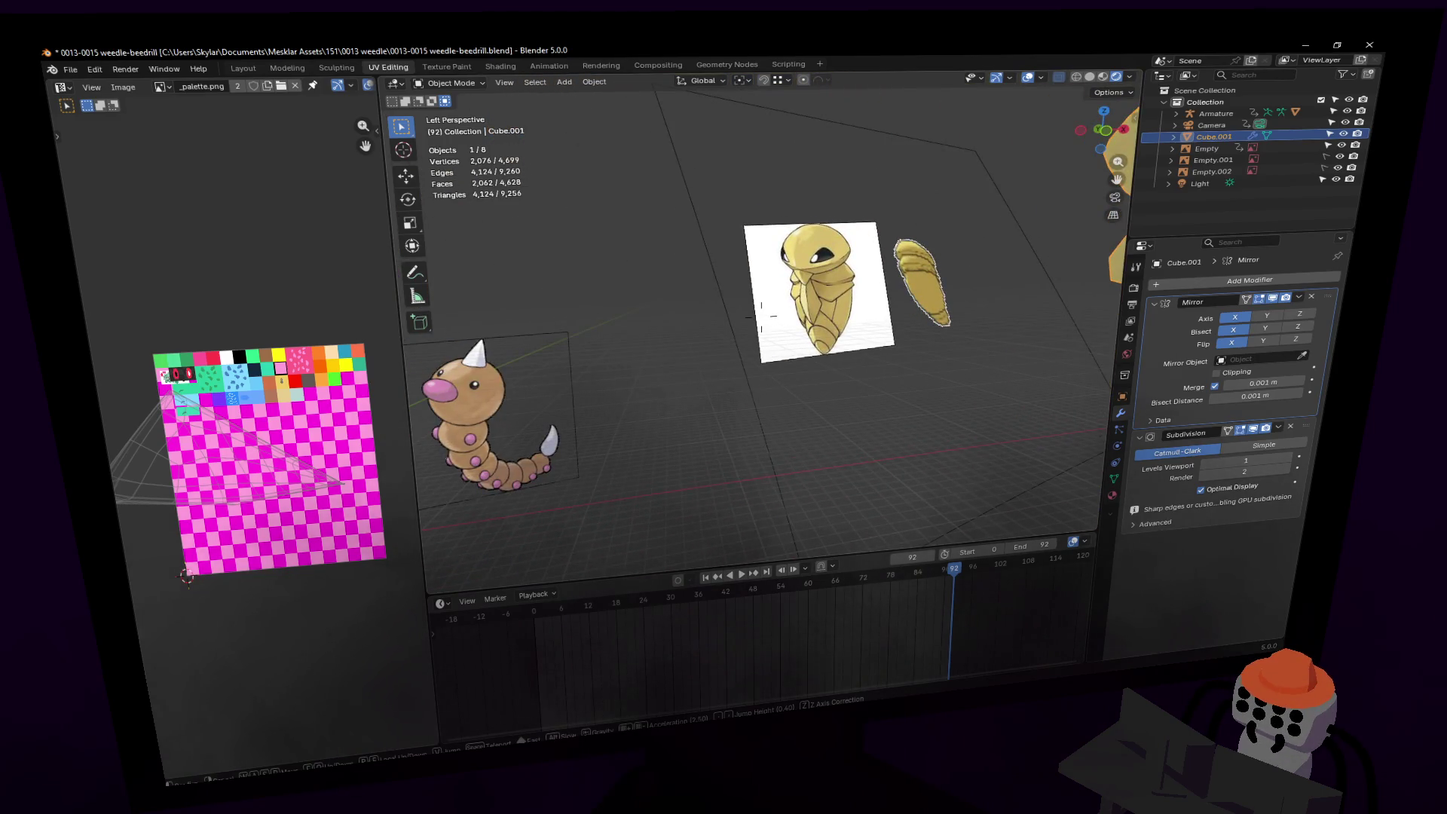
{"action": "key", "text": "w"}
{"action": "key", "text": "s"}
{"action": "key", "text": "d"}
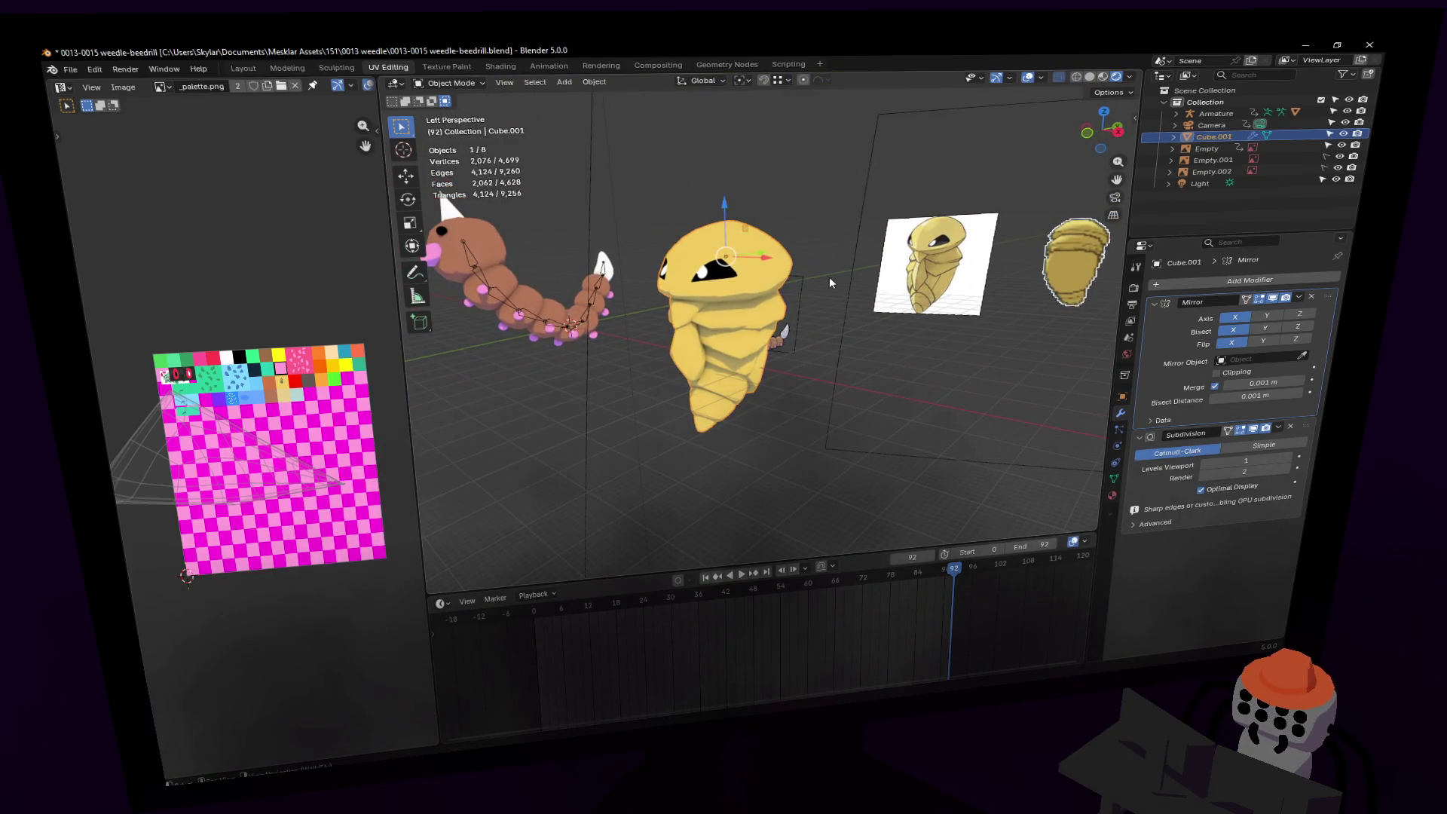
{"action": "key", "text": "Tab"}
{"action": "key", "text": "Tab"}
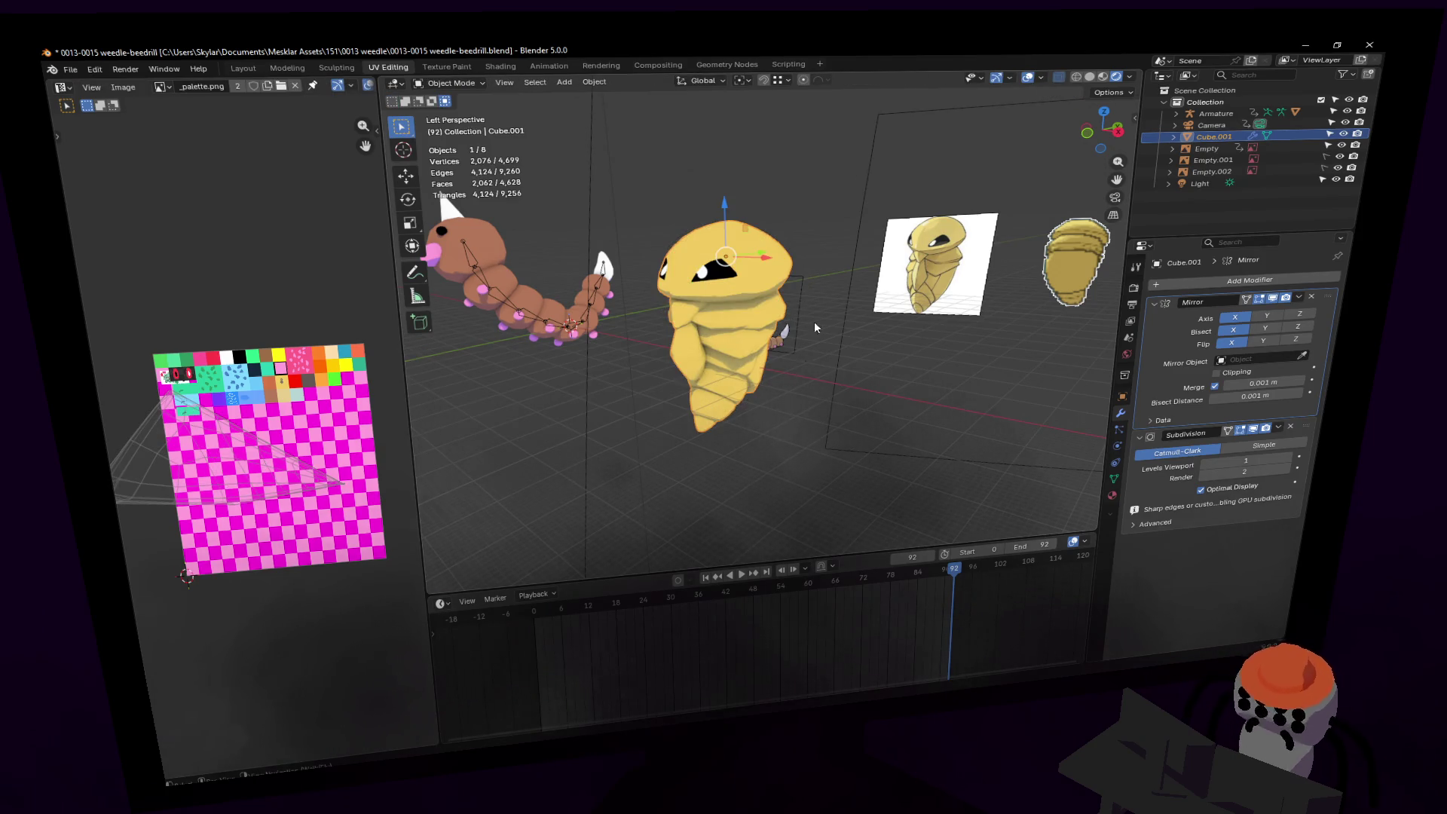
{"action": "key", "text": "shift+grave"}
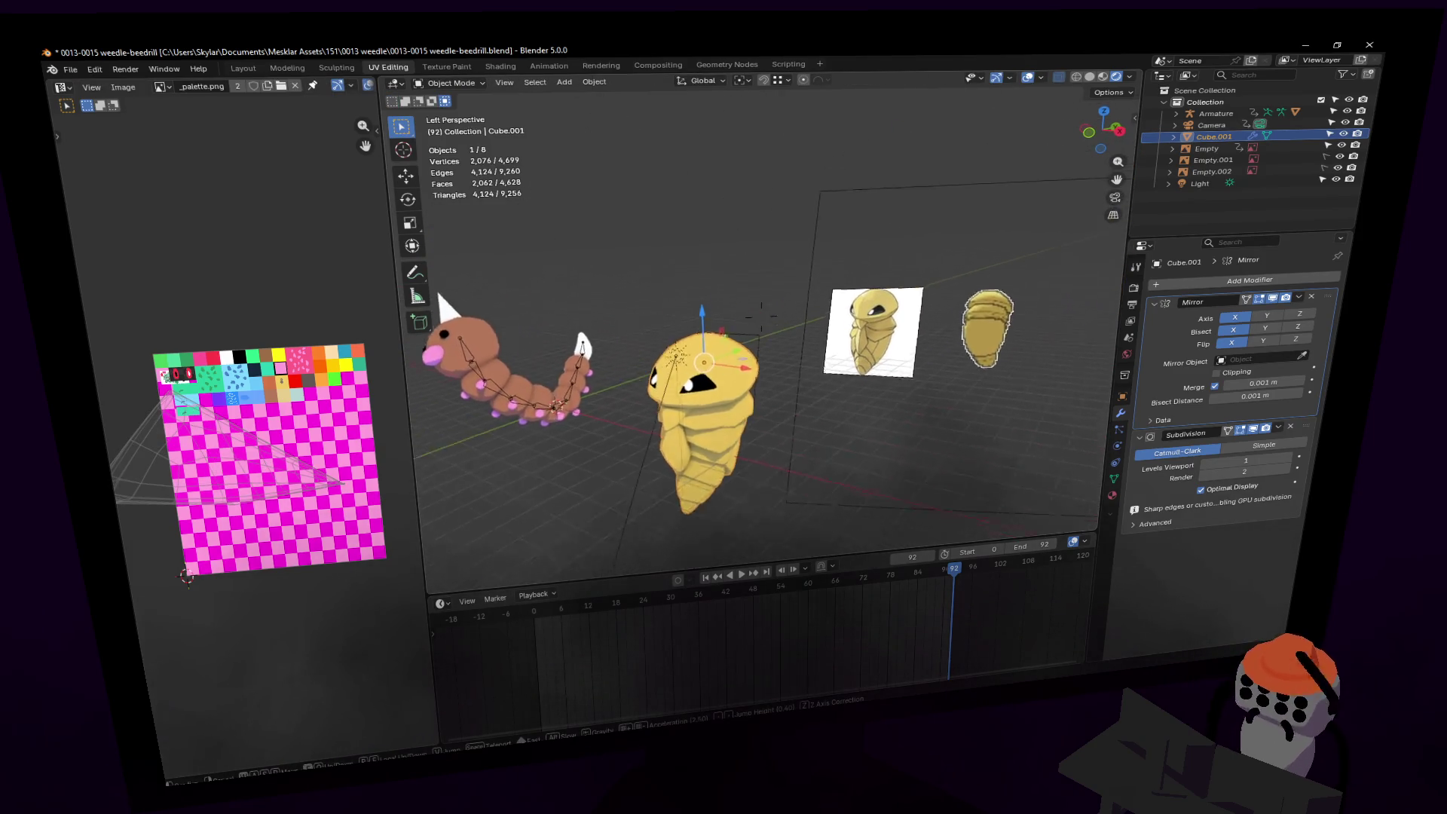
{"action": "key", "text": "w"}
{"action": "key", "text": "w"}
{"action": "left_click", "coordinate": [734, 281]}
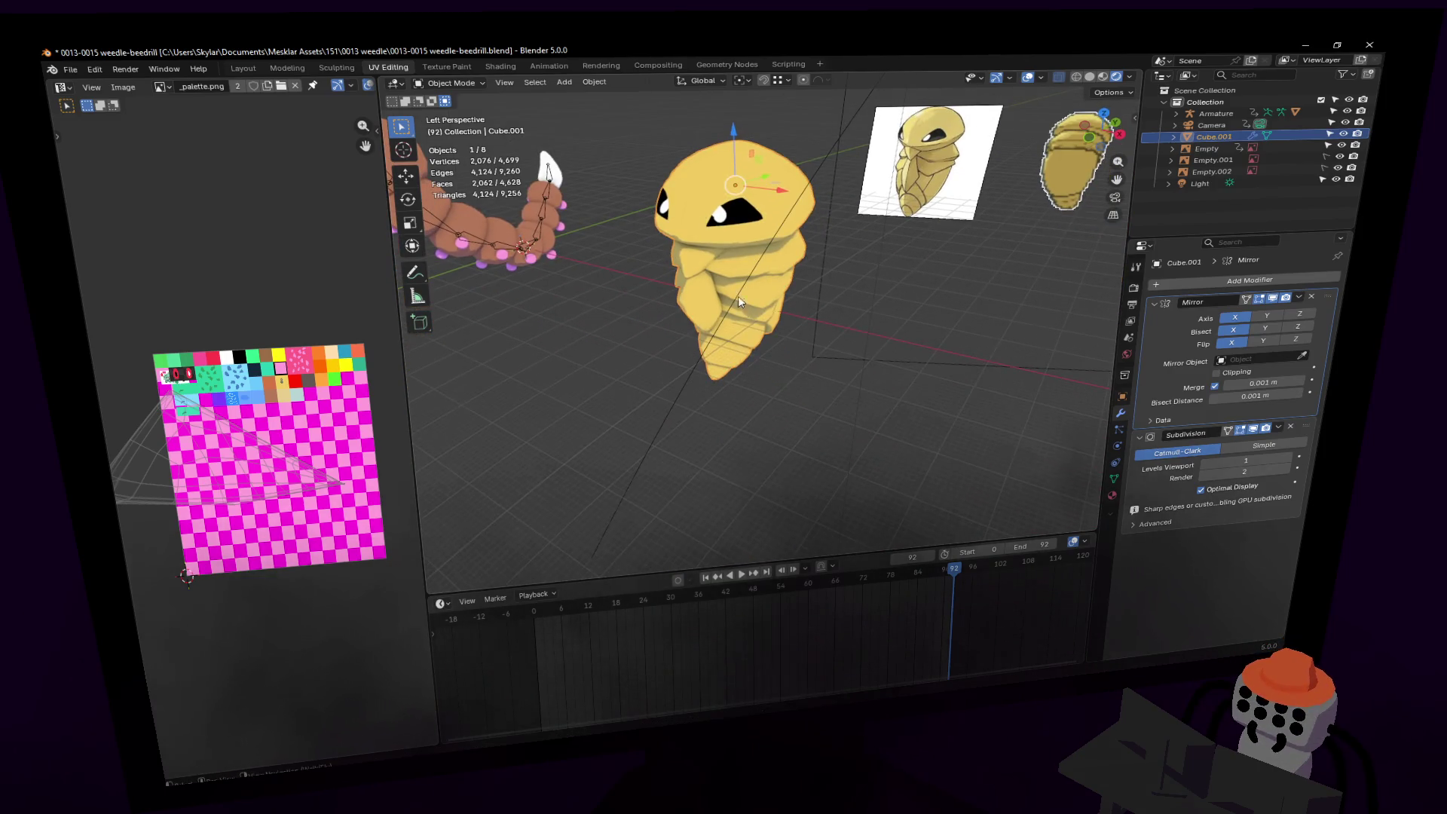
Step: Reselect Kakuna's body and walk the view in close to it
{"action": "middle_click_drag", "start_coordinate": [743, 377], "coordinate": [788, 436]}
{"action": "left_click", "coordinate": [788, 436]}
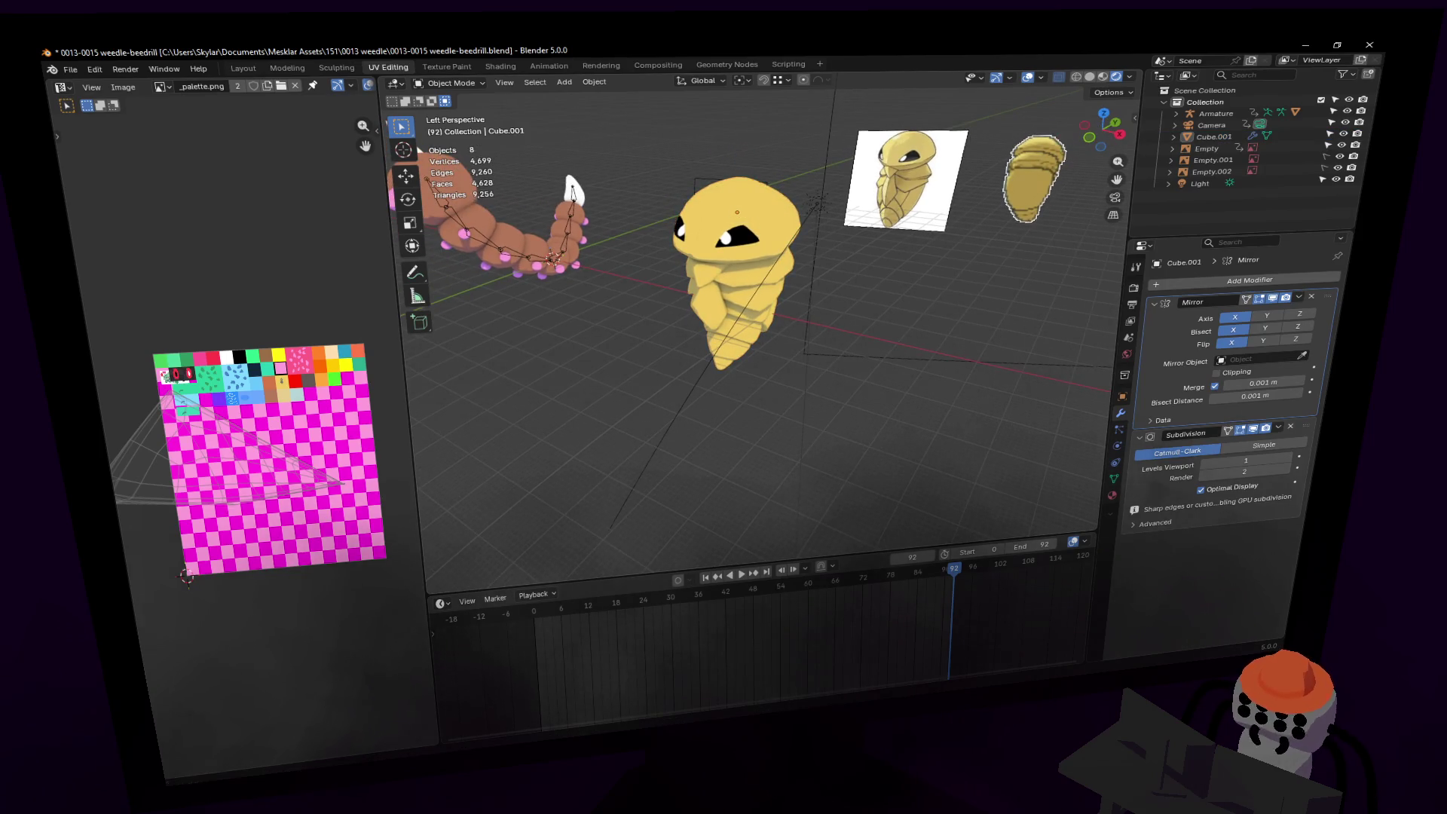
{"action": "middle_click_drag", "start_coordinate": [746, 354], "coordinate": [739, 324]}
{"action": "left_click", "coordinate": [738, 324]}
{"action": "key", "text": "shift+grave"}
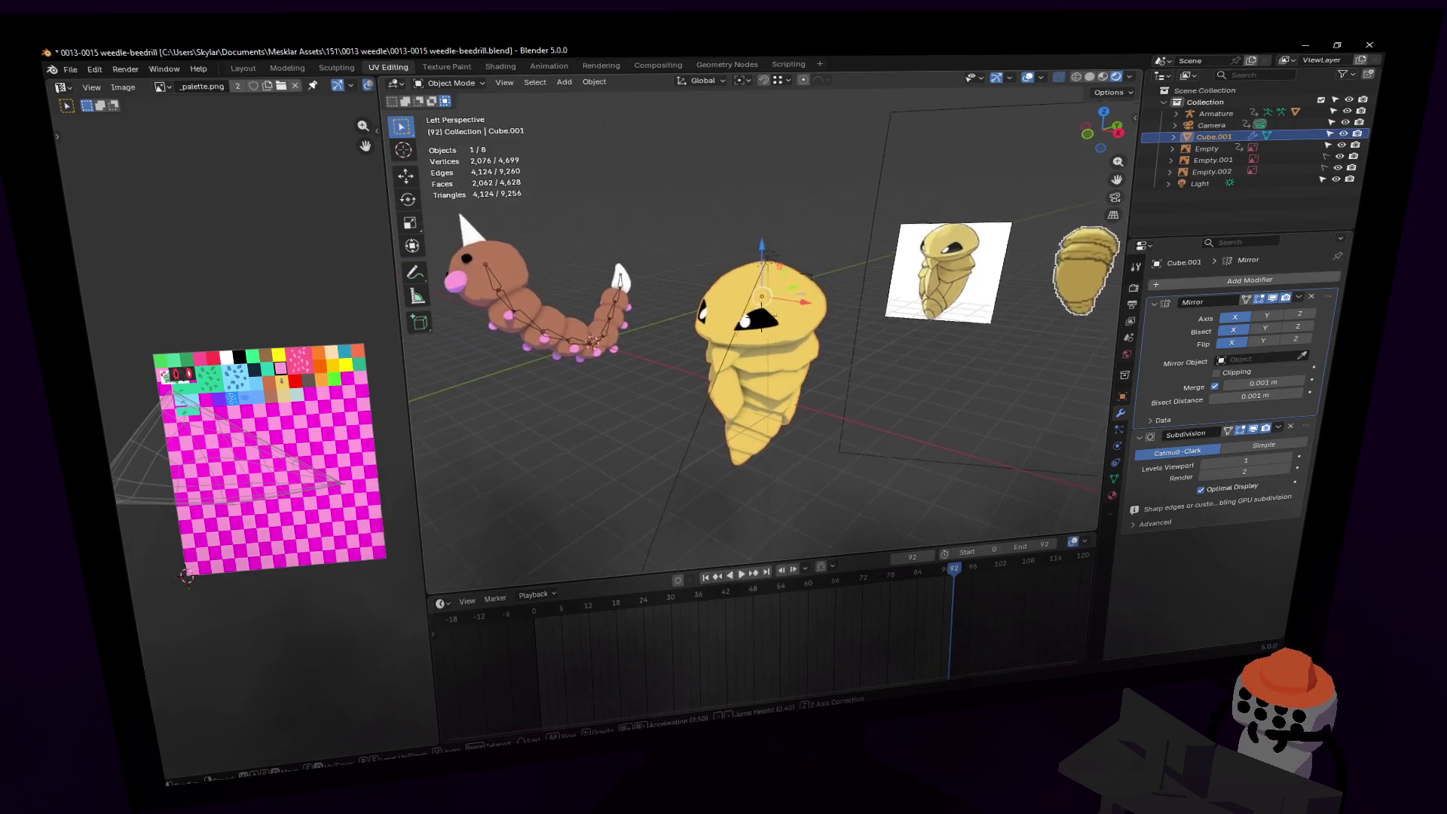
{"action": "left_click", "coordinate": [820, 315]}
{"action": "right_click", "coordinate": [829, 260]}
{"action": "key", "text": "shift+grave"}
{"action": "left_click", "coordinate": [828, 247]}
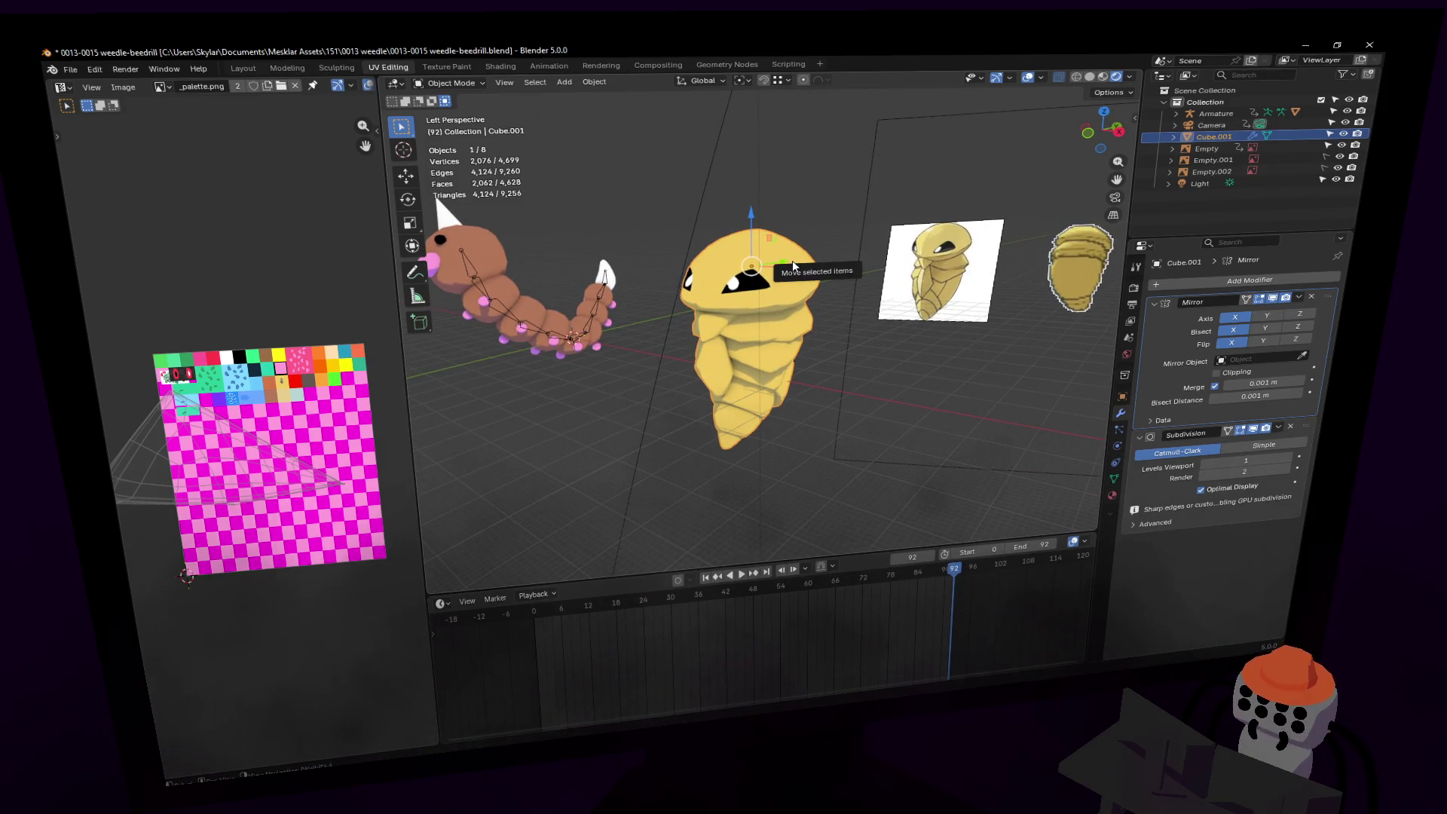
{"action": "key", "text": "shift+grave"}
{"action": "left_click", "coordinate": [757, 265]}
Step: Set Kakuna's origin to geometry, rewind the timeline to frame 0, and deselect Kakuna
{"action": "key", "text": "ctrl+shift+alt+c"}
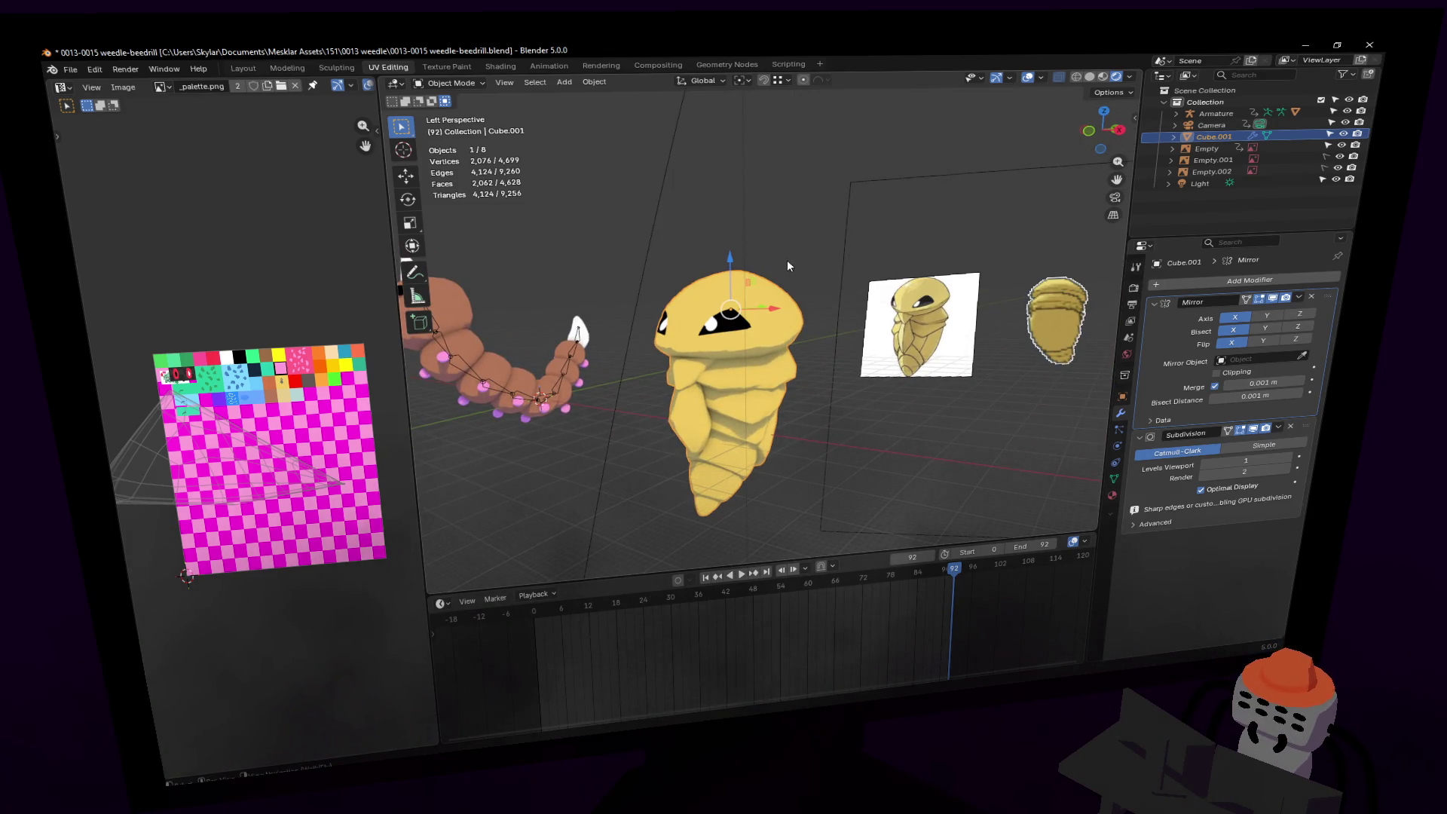
{"action": "key", "text": "ctrl+shift+alt+c"}
{"action": "left_click", "coordinate": [767, 252]}
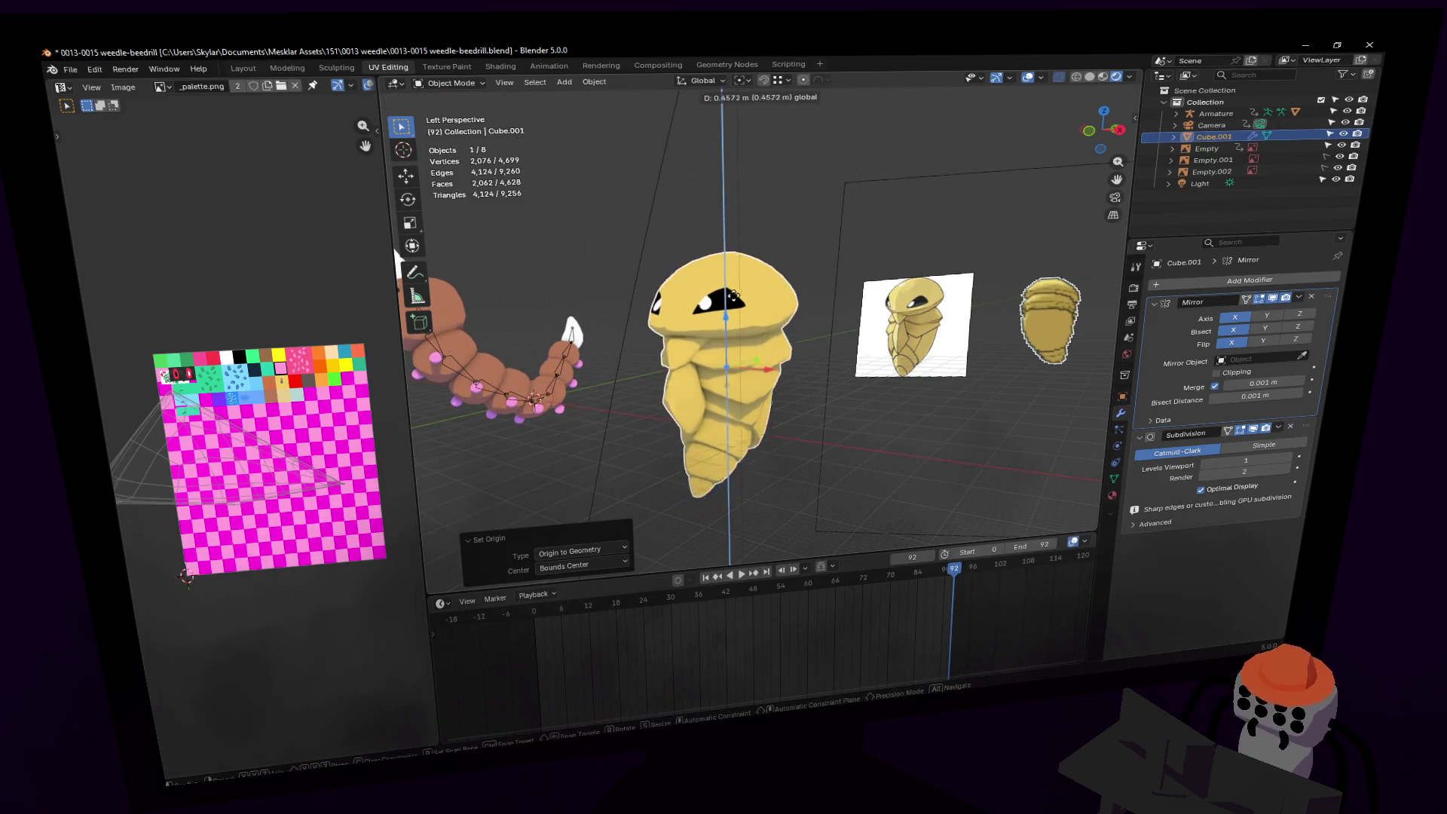
{"action": "key", "text": "shift+Left"}
{"action": "left_click", "coordinate": [807, 463]}
{"action": "key", "text": "shift+a"}
Step: Add a plane beneath Kakuna and scale it up into a wide floor
{"action": "mouse_move", "coordinate": [791, 428]}
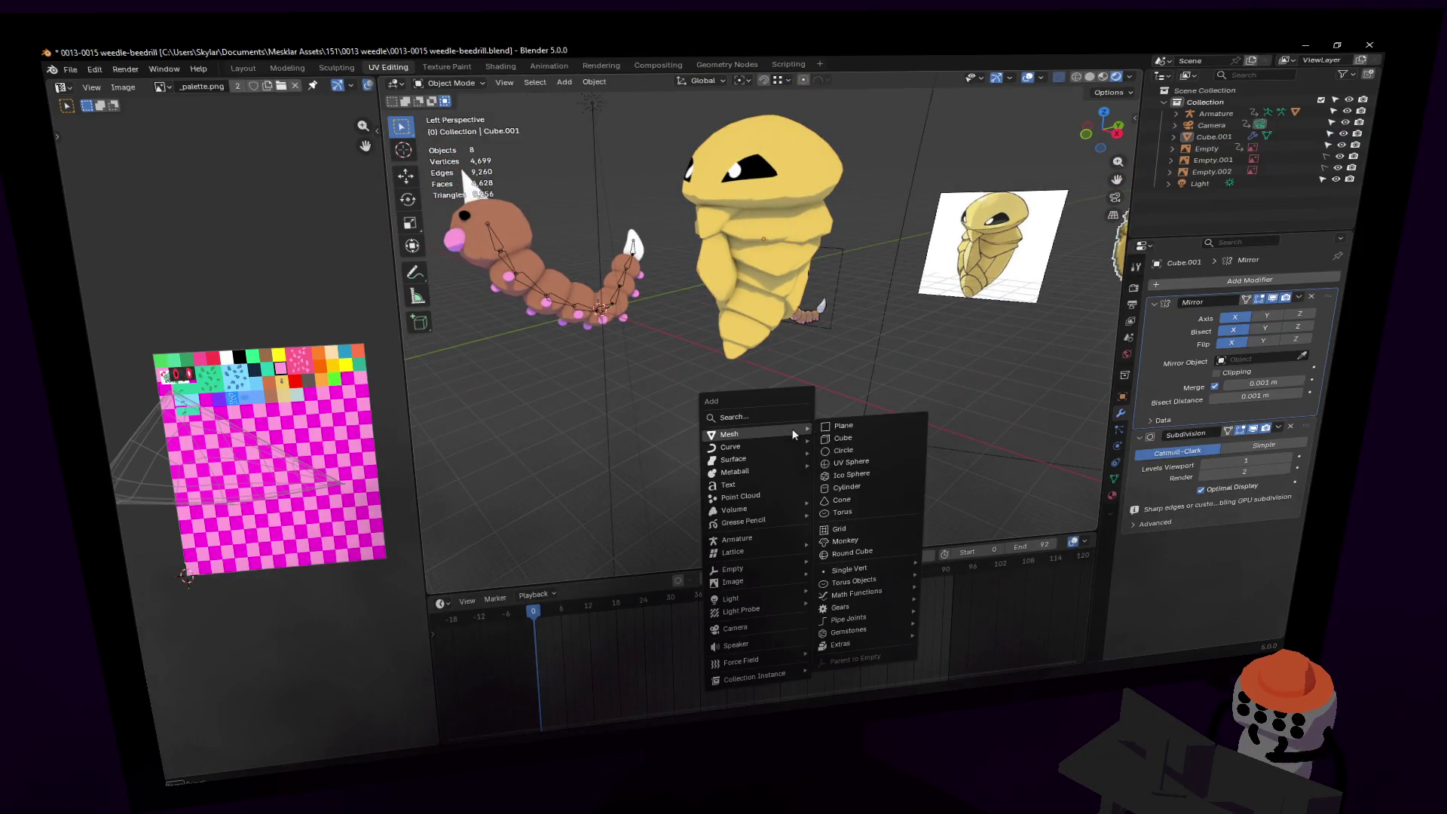
{"action": "left_click", "coordinate": [855, 429]}
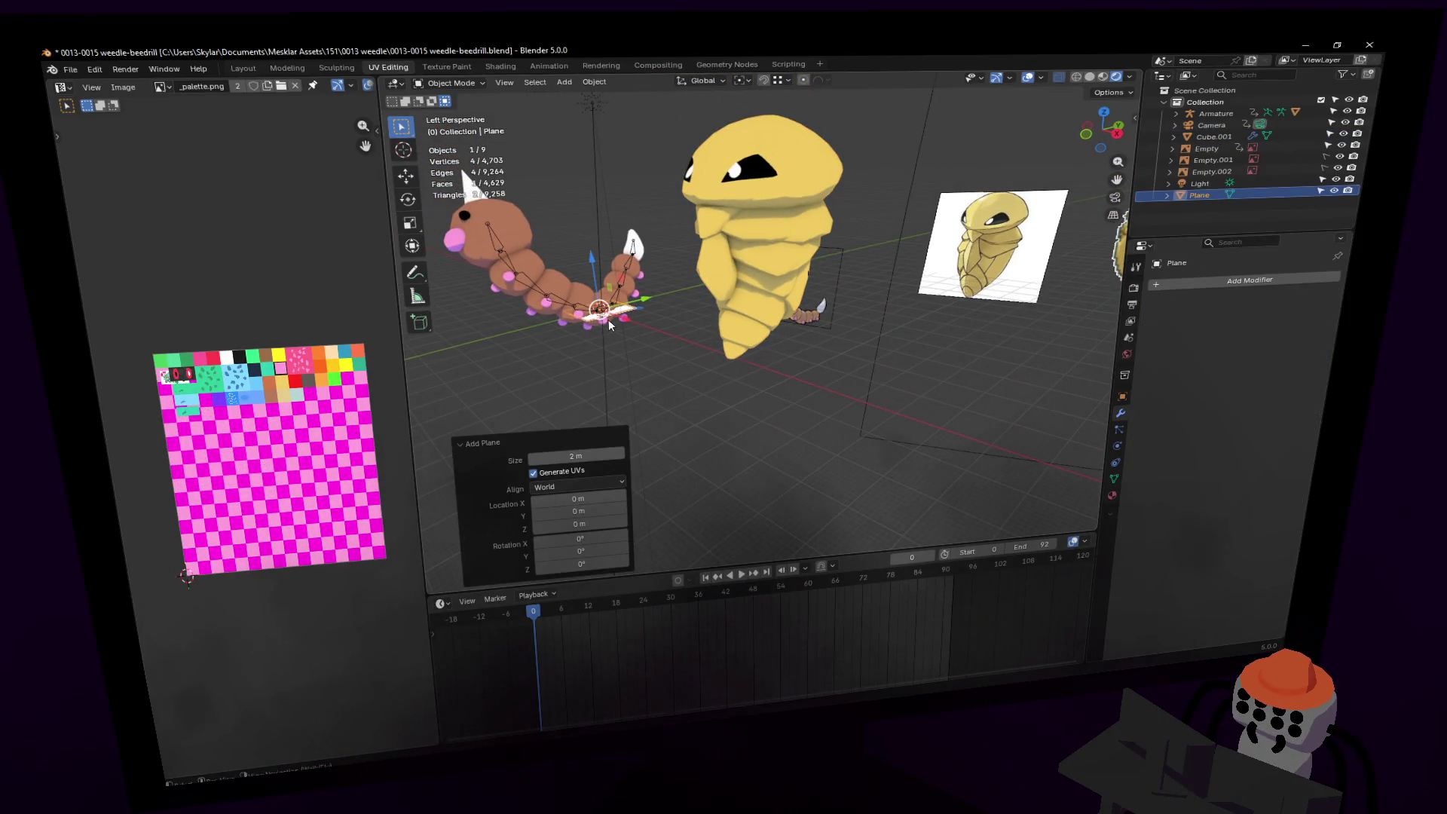
{"action": "left_click_drag", "start_coordinate": [626, 324], "coordinate": [784, 396]}
{"action": "left_click", "coordinate": [776, 396]}
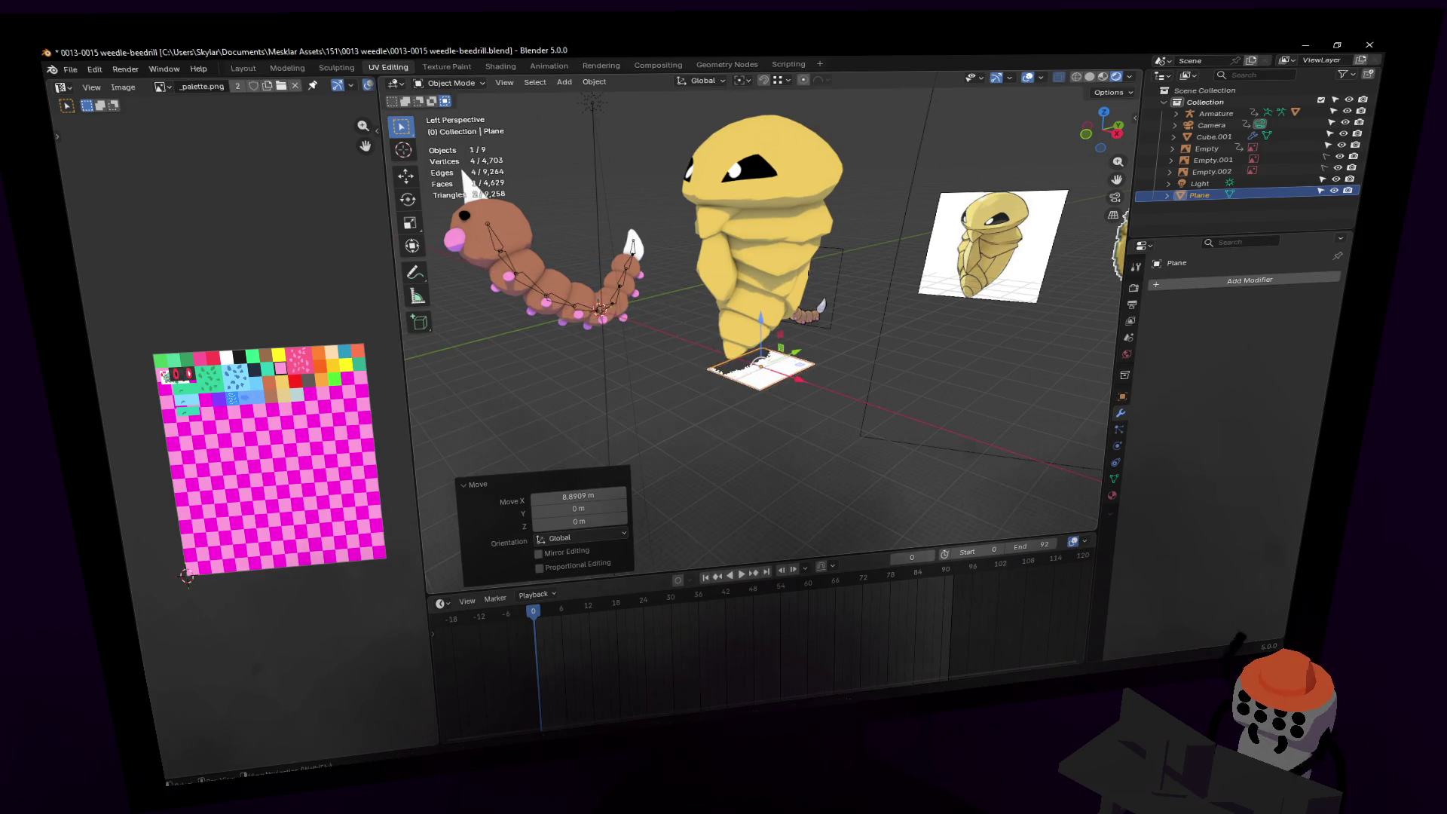
{"action": "key", "text": "s"}
{"action": "left_click", "coordinate": [491, 278]}
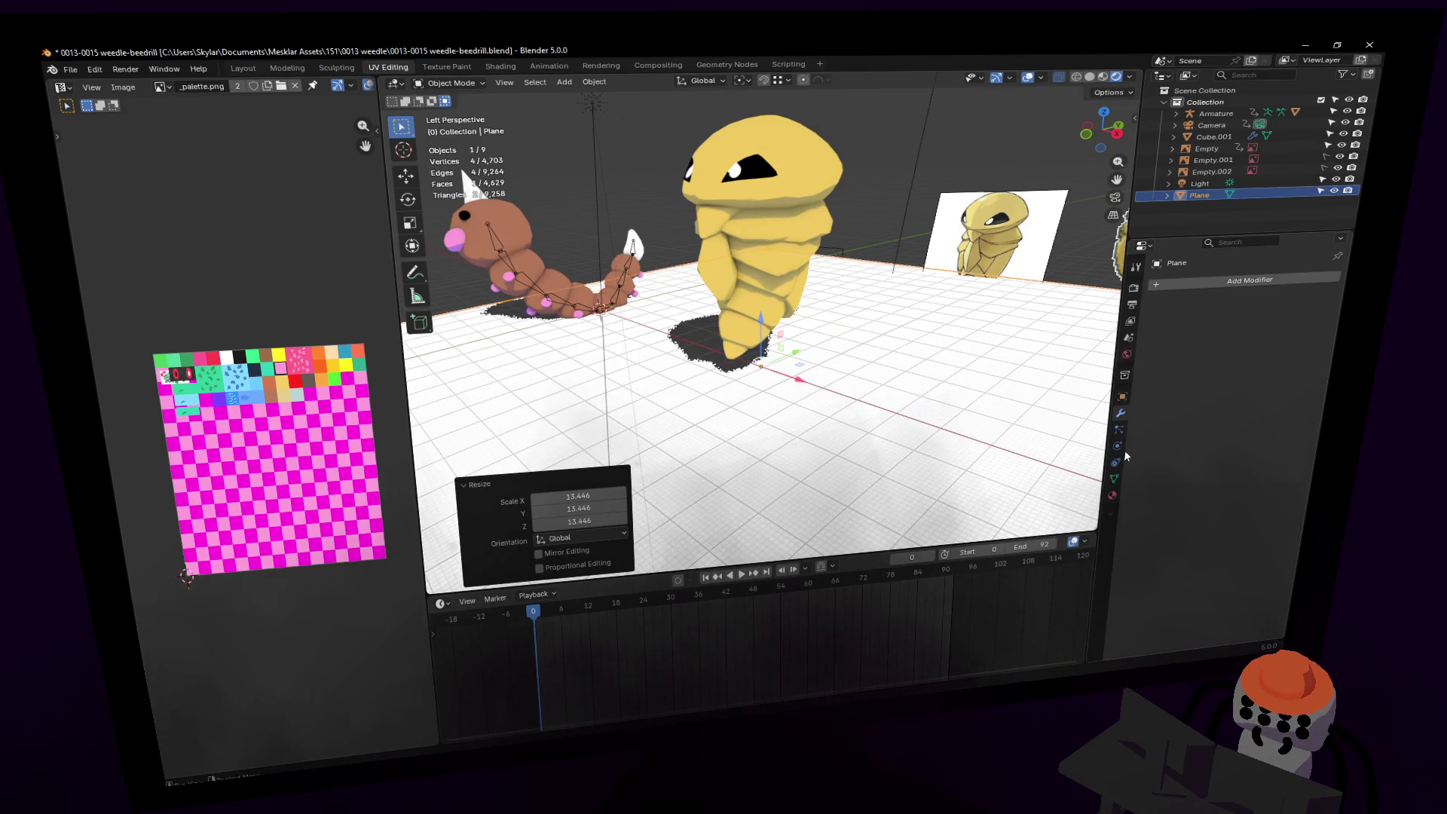
{"action": "left_click", "coordinate": [1285, 298]}
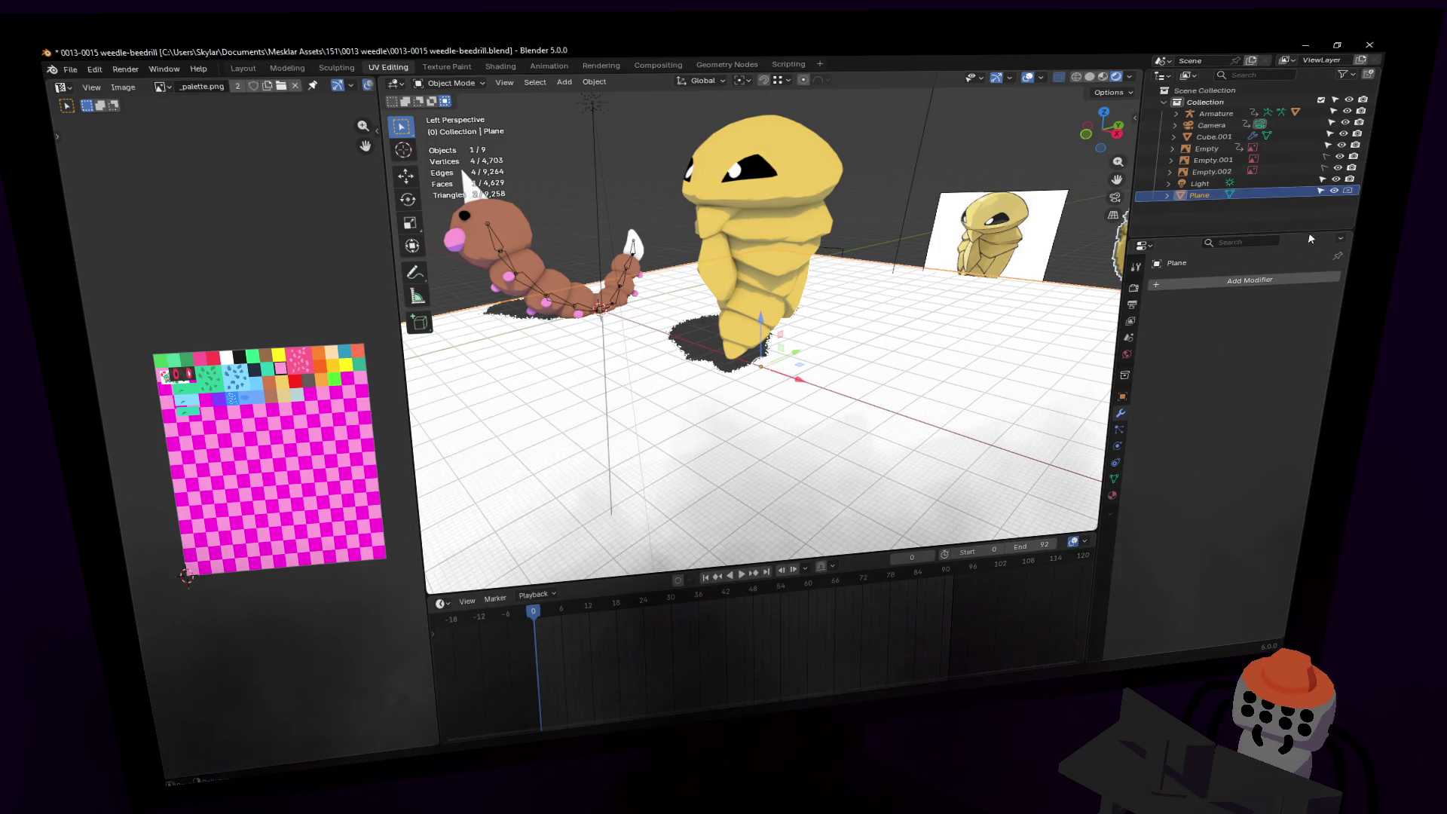
Step: Give the floor plane a Passive rigid body in its physics settings
{"action": "left_click", "coordinate": [1119, 432]}
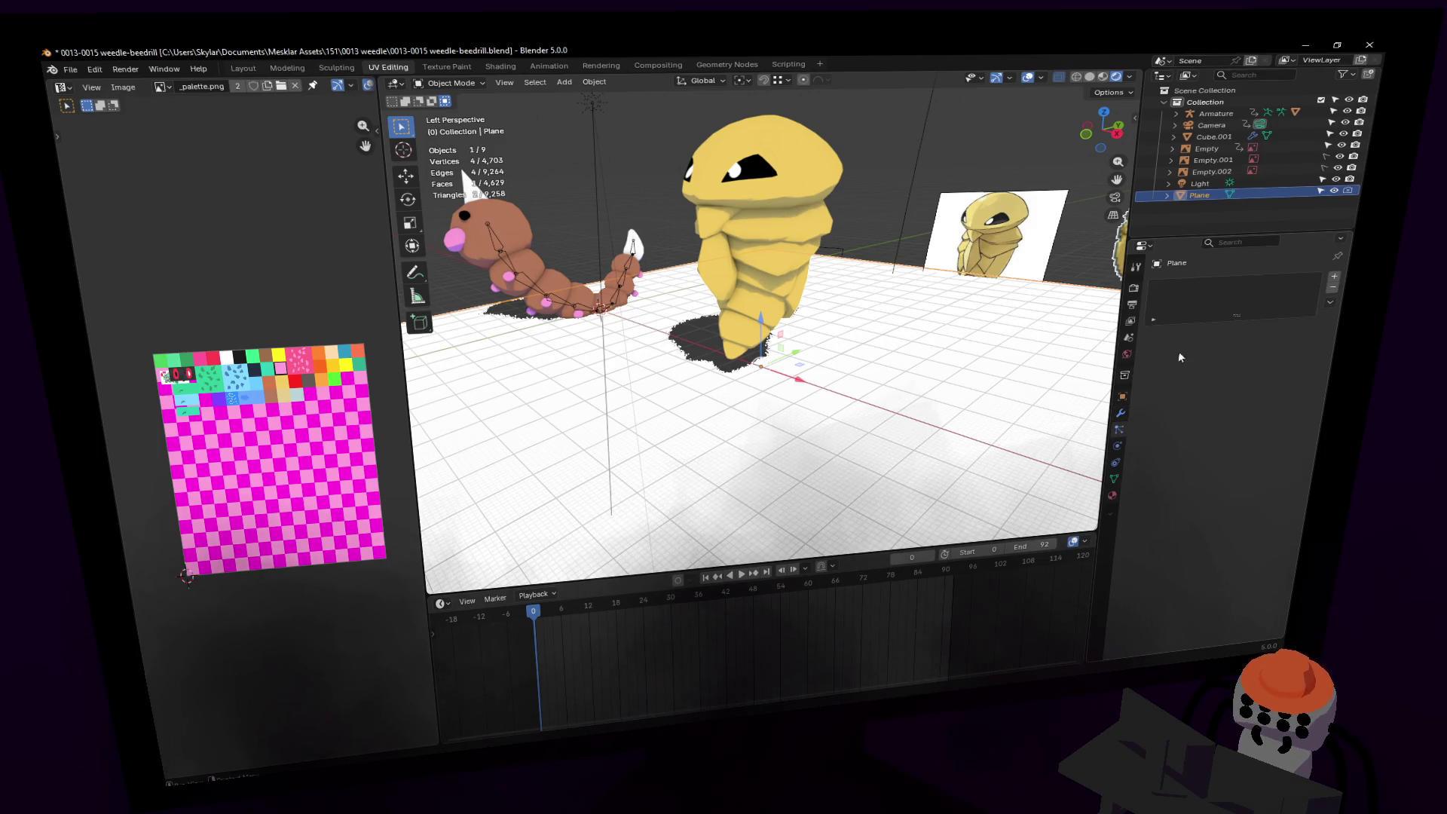
{"action": "right_click", "coordinate": [1120, 447]}
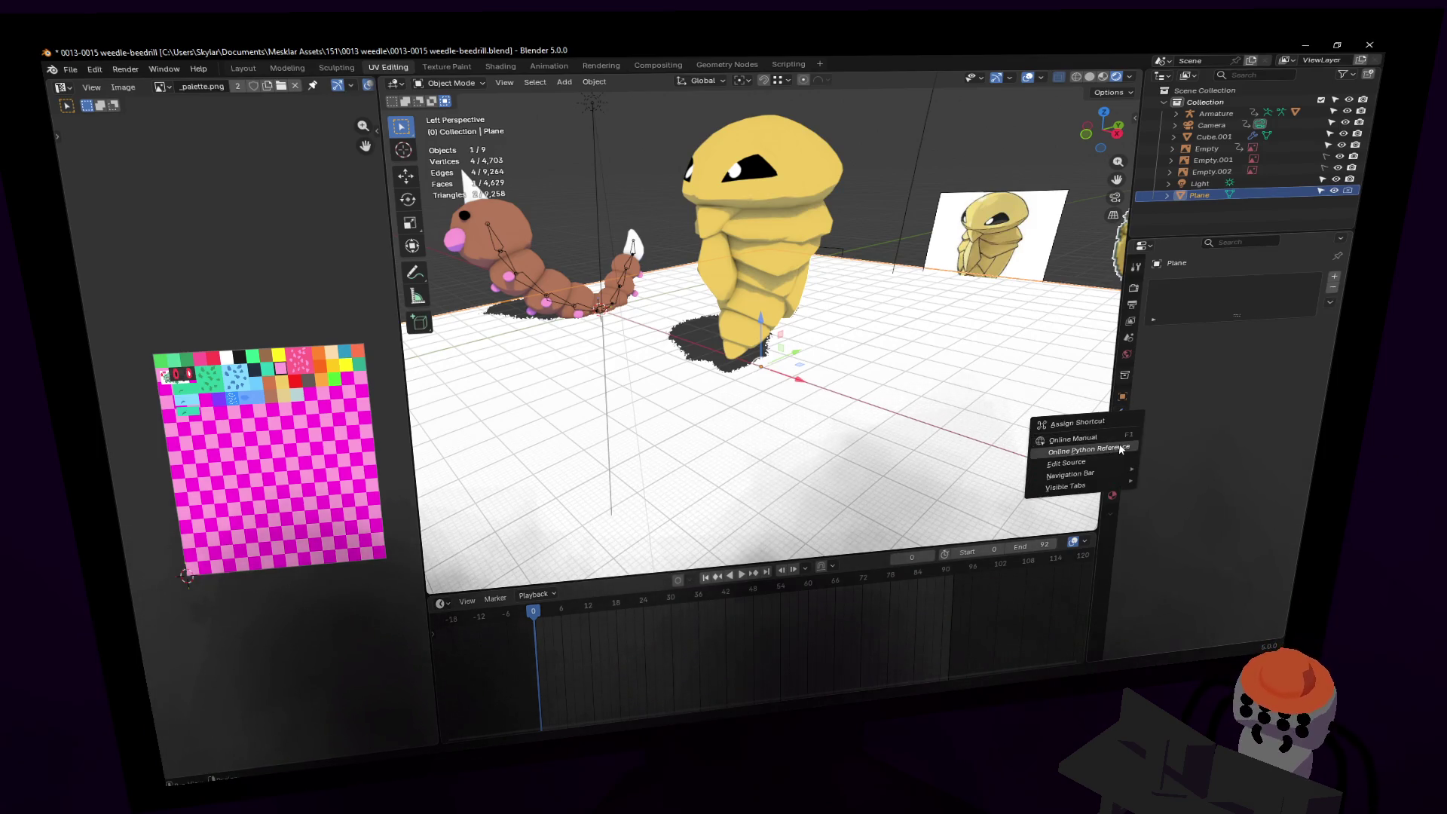
{"action": "left_click", "coordinate": [1117, 447]}
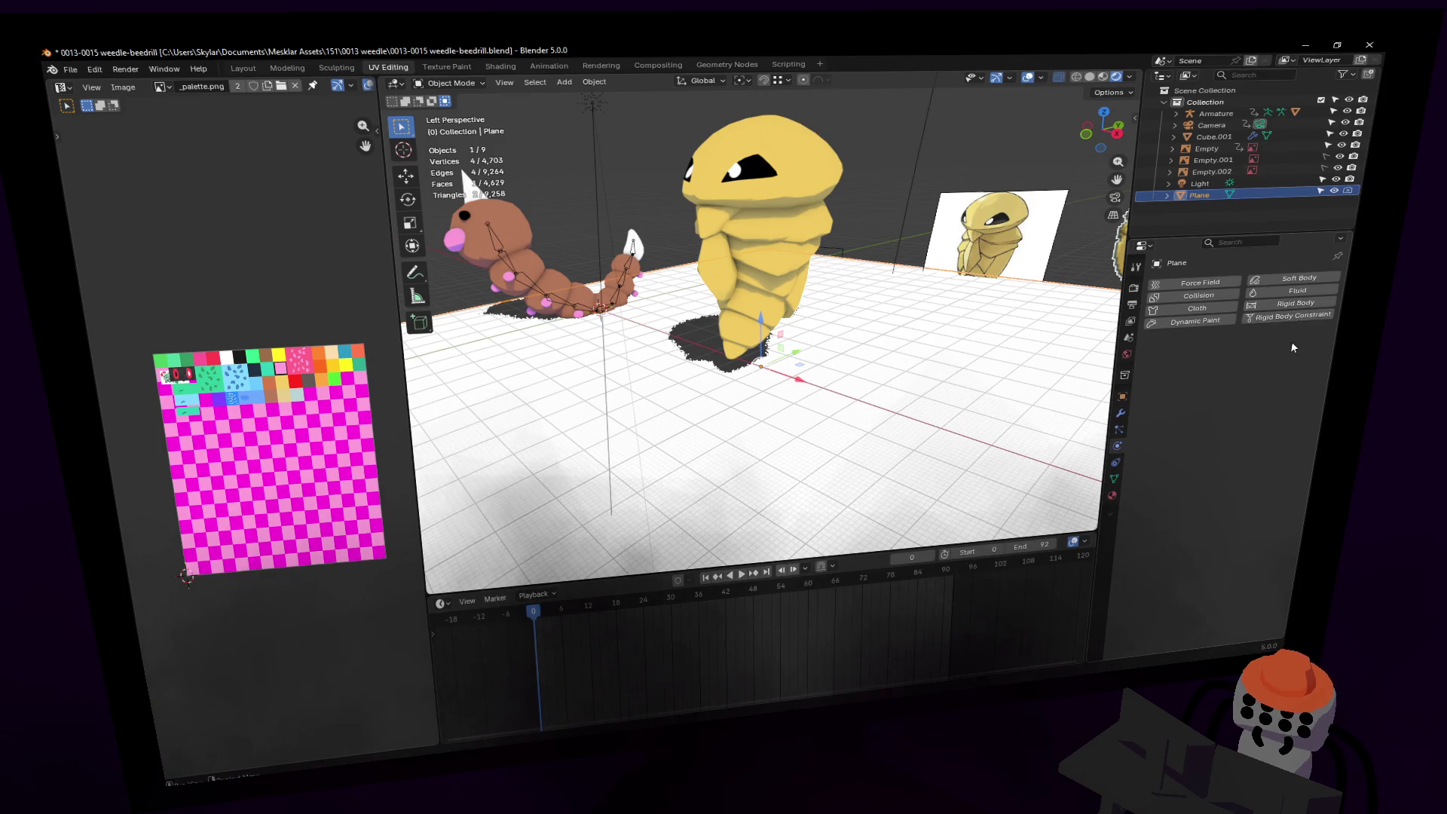
{"action": "left_click", "coordinate": [1299, 305]}
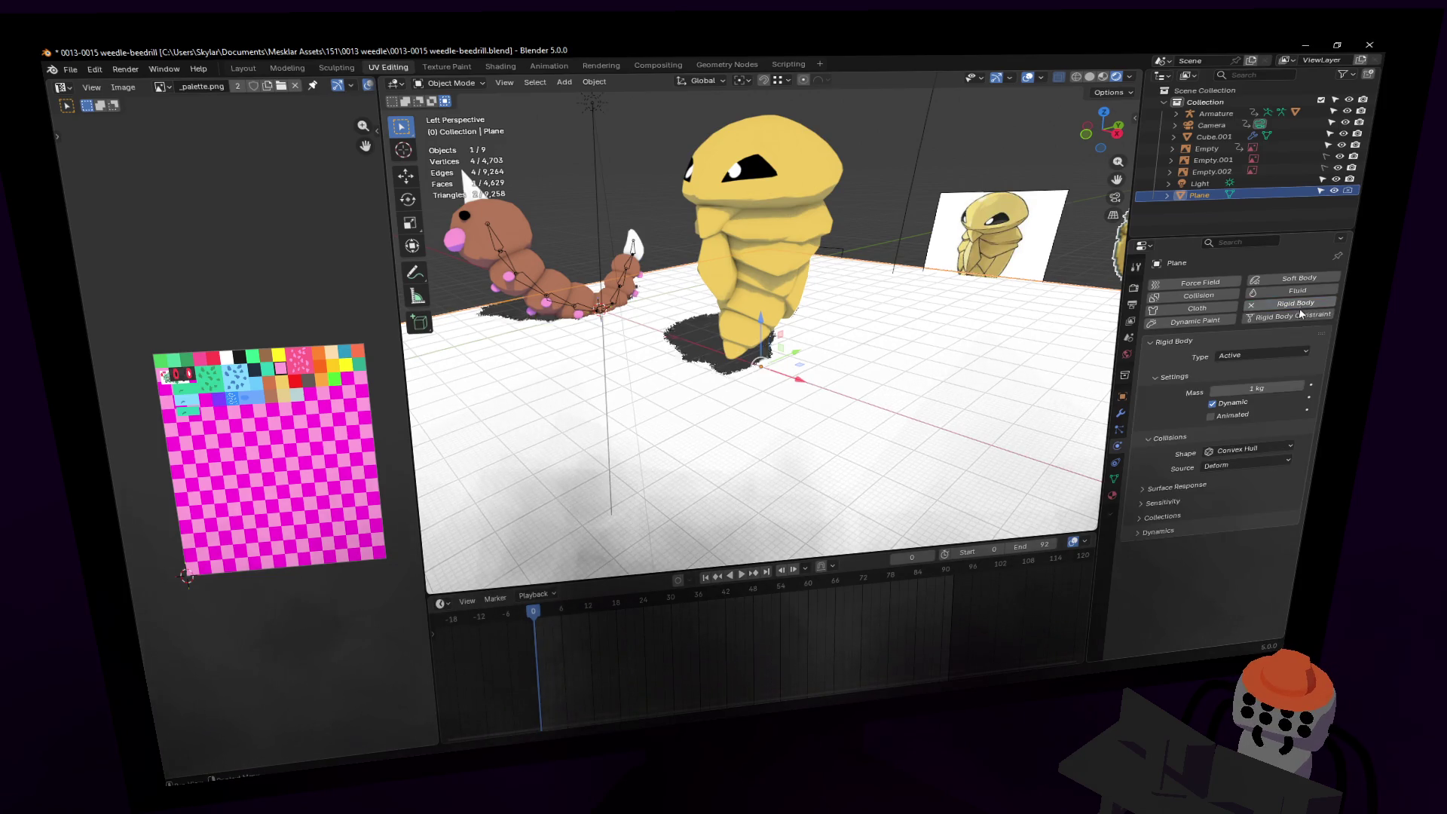
{"action": "left_click", "coordinate": [1239, 355]}
{"action": "left_click", "coordinate": [1249, 383]}
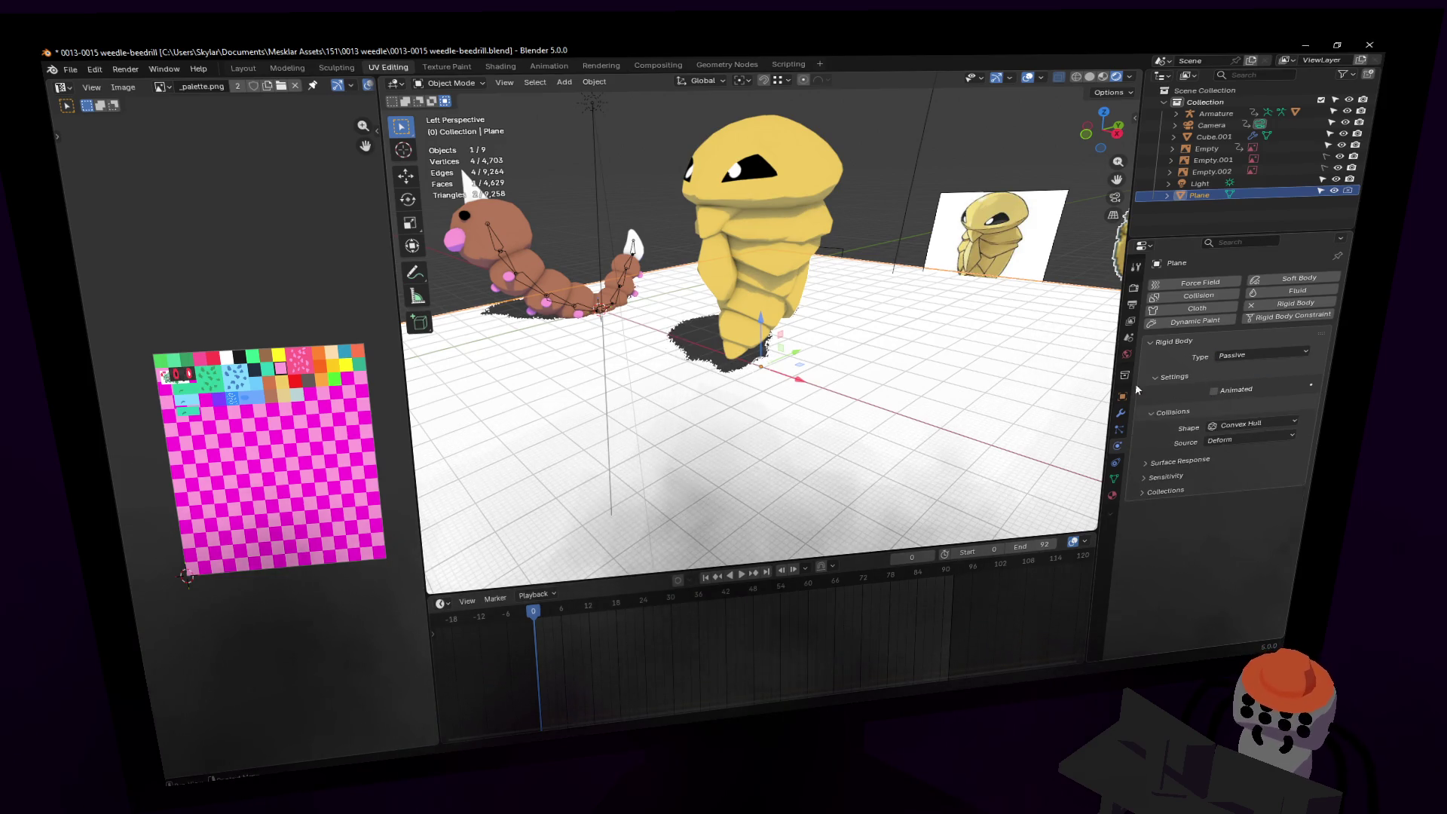
Step: Make Kakuna an active rigid body and play the simulation
{"action": "key", "text": "shift+grave"}
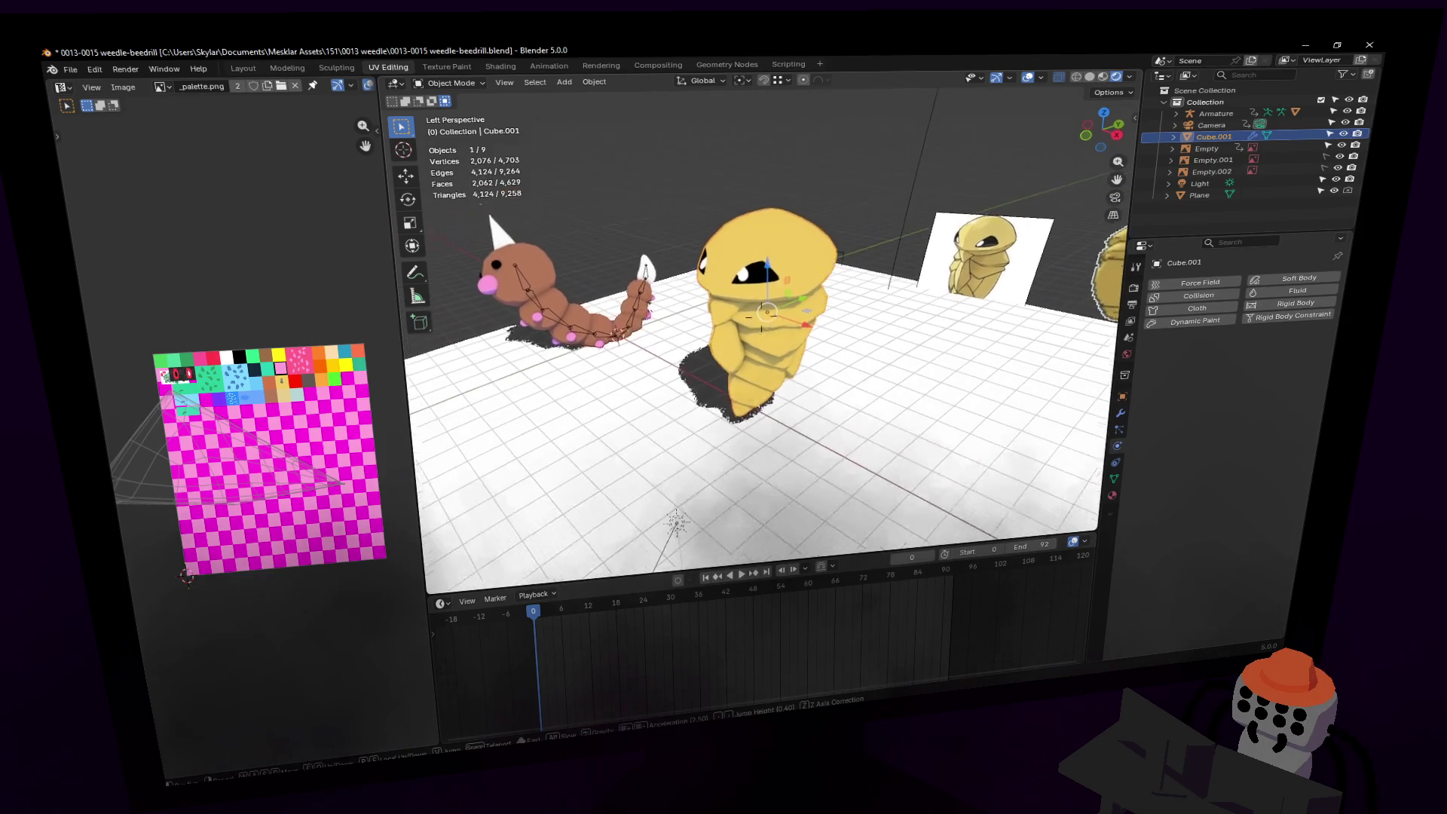
{"action": "left_click", "coordinate": [1300, 304]}
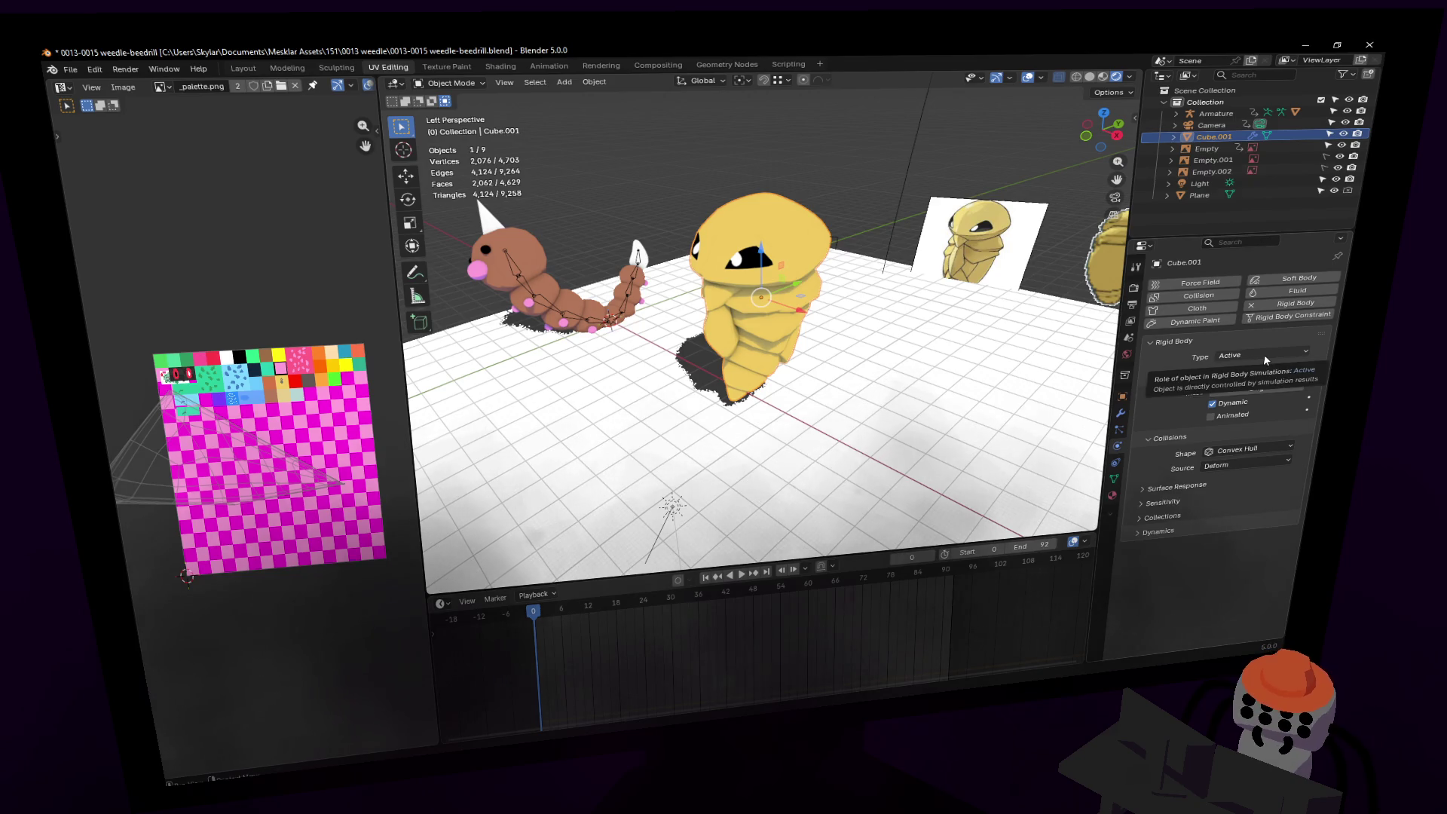
{"action": "key", "text": "space"}
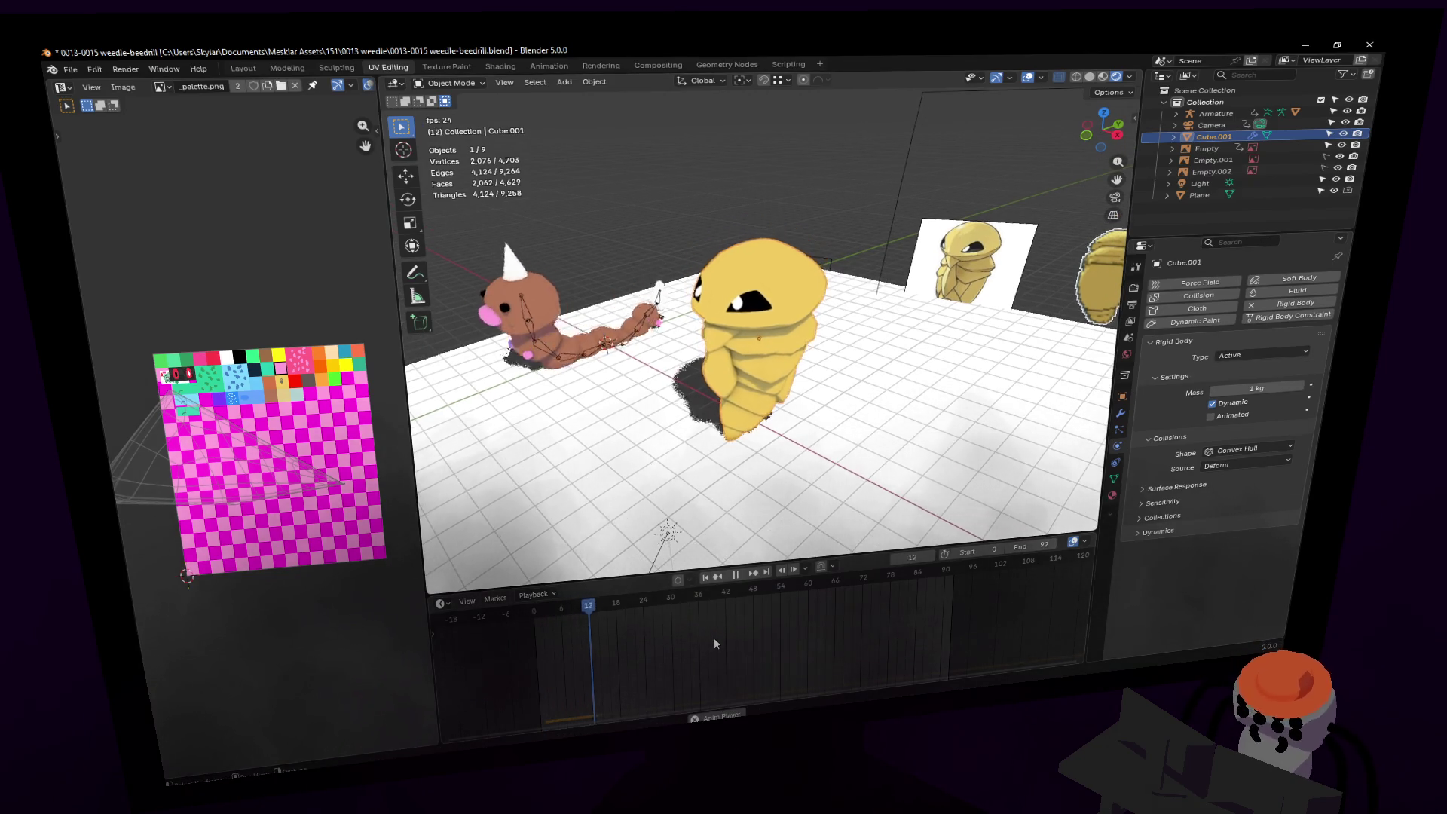
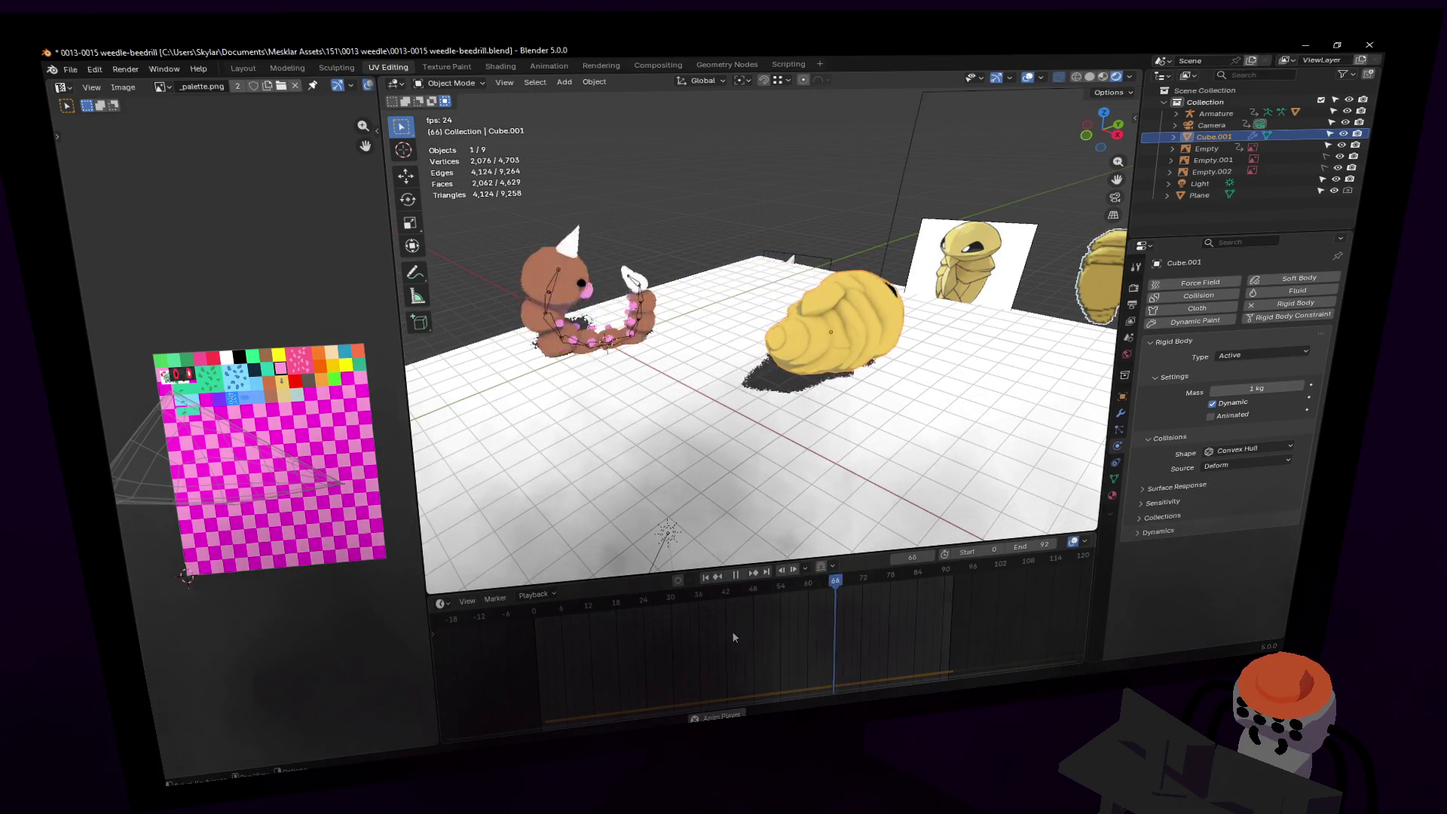
Step: Stop the animation playback and rewind to frame 0
{"action": "key", "text": "space"}
{"action": "key", "text": "shift+grave"}
{"action": "scroll", "coordinate": [840, 302], "scroll_direction": "up", "scroll_amount": 2}
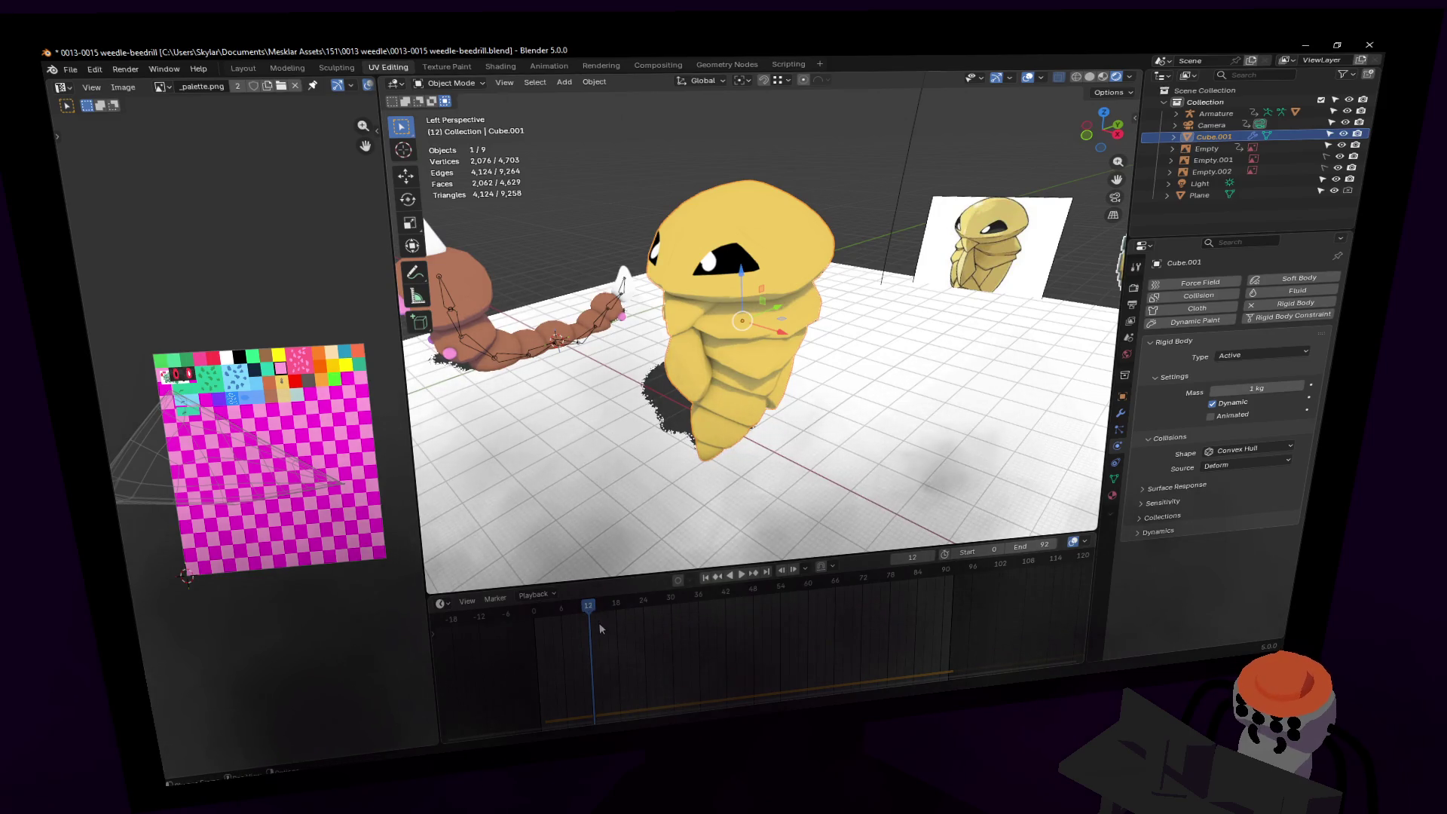
{"action": "key", "text": "shift+Left"}
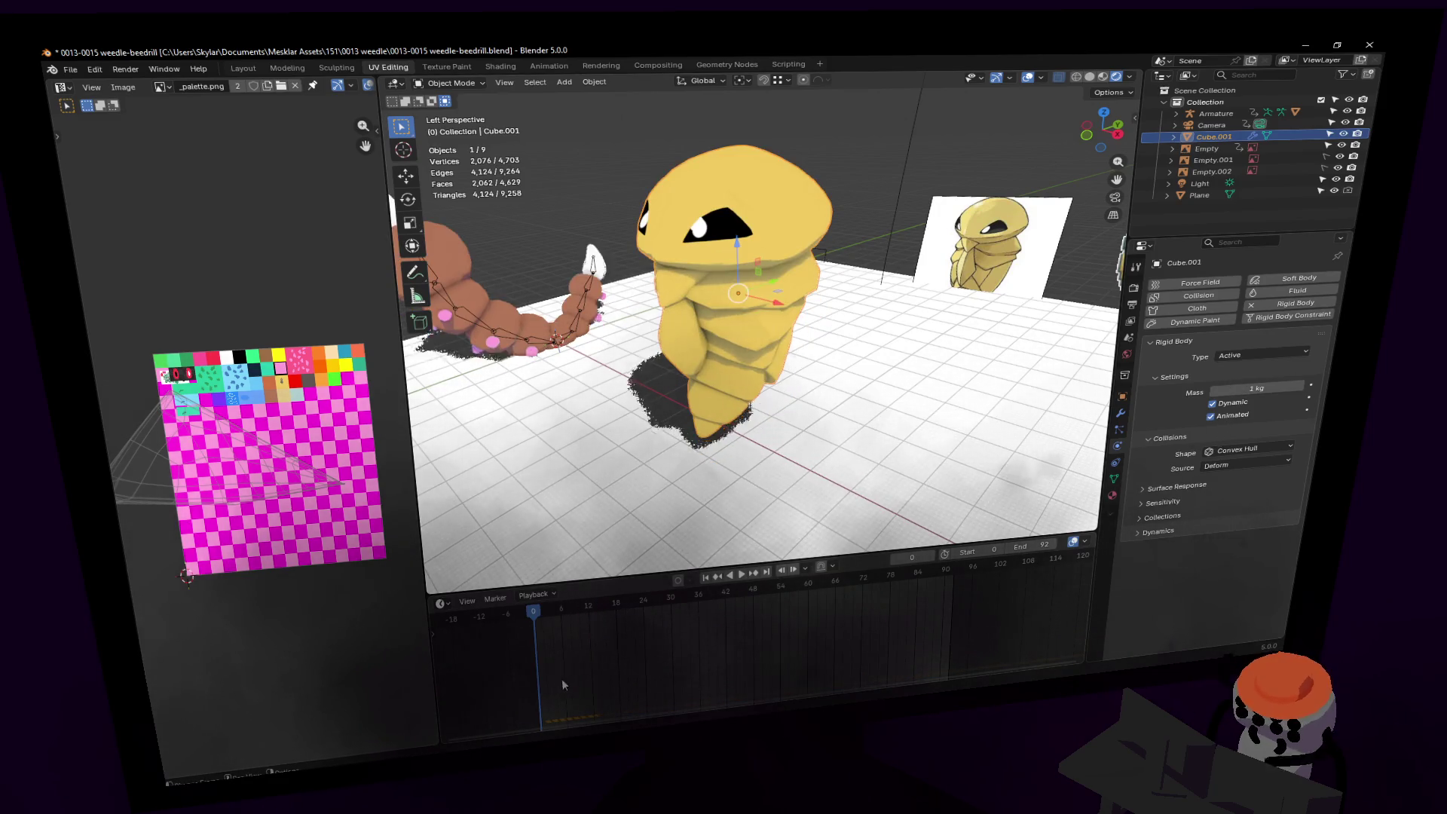
Step: Try a 174° Z half-turn on Kakuna, then undo it so it faces forward
{"action": "middle_click_drag", "start_coordinate": [941, 451], "coordinate": [781, 429]}
{"action": "key", "text": "r"}
{"action": "key", "text": "z"}
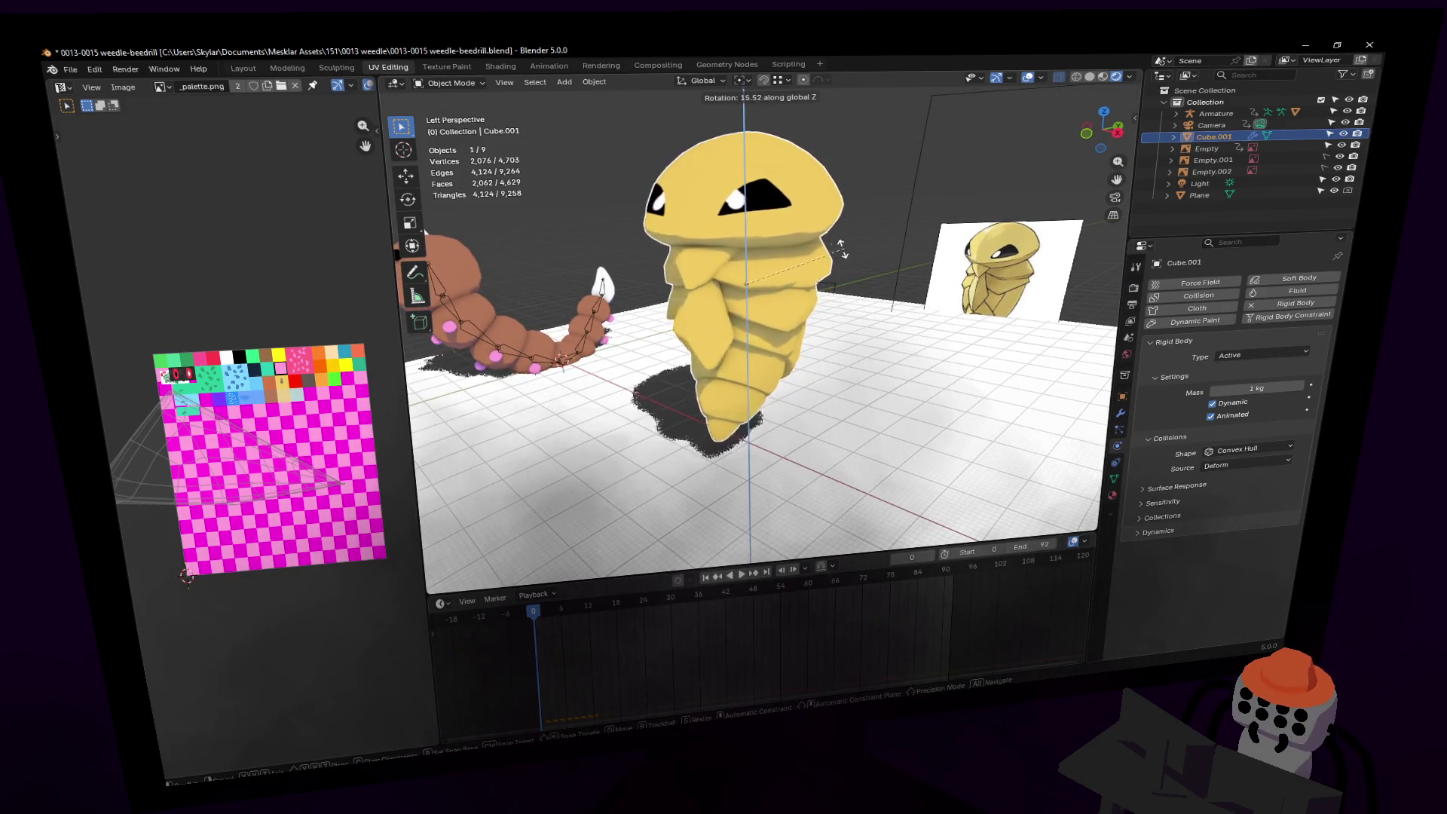
{"action": "left_click", "coordinate": [601, 280]}
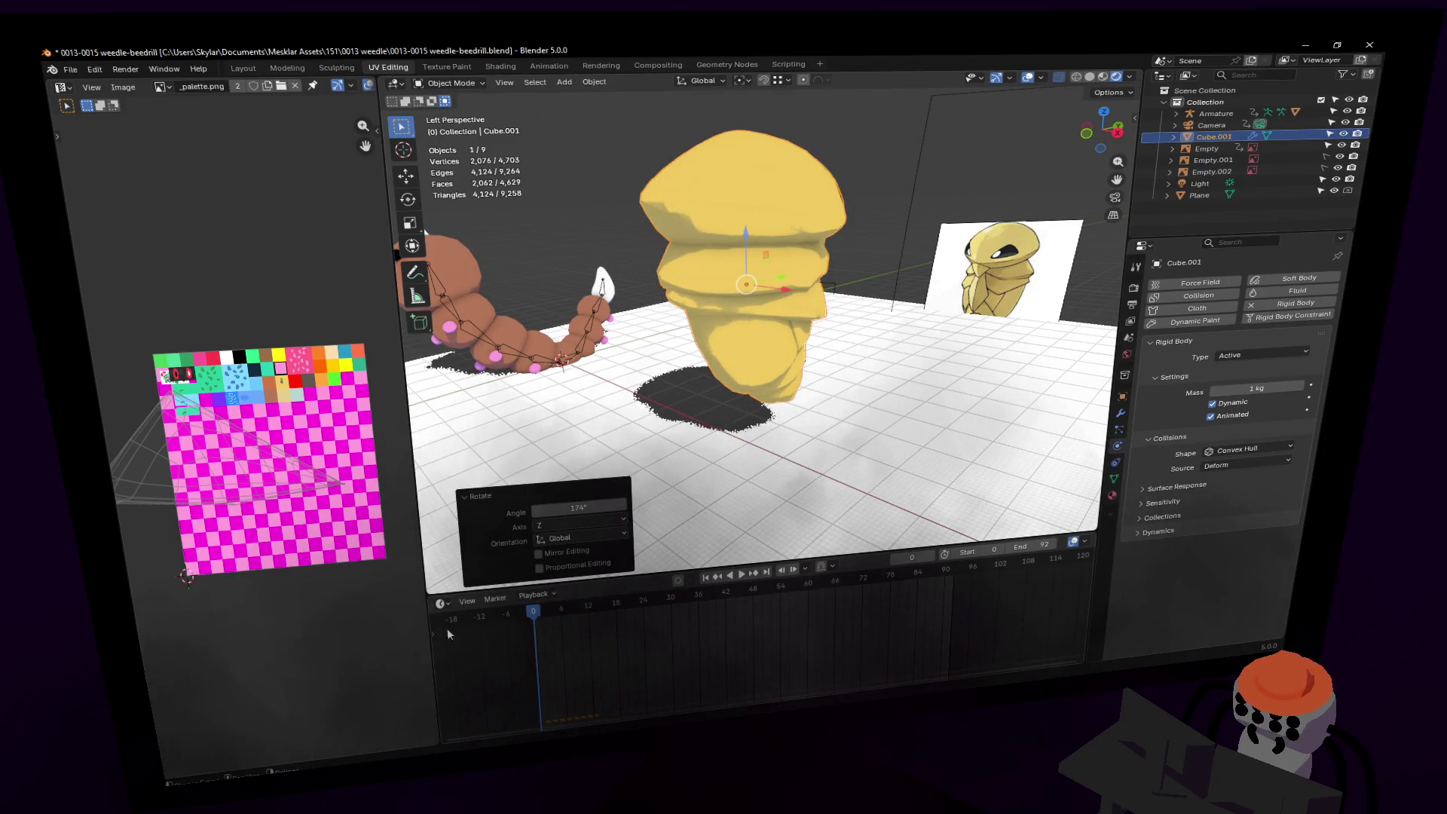
{"action": "key", "text": "ctrl+z"}
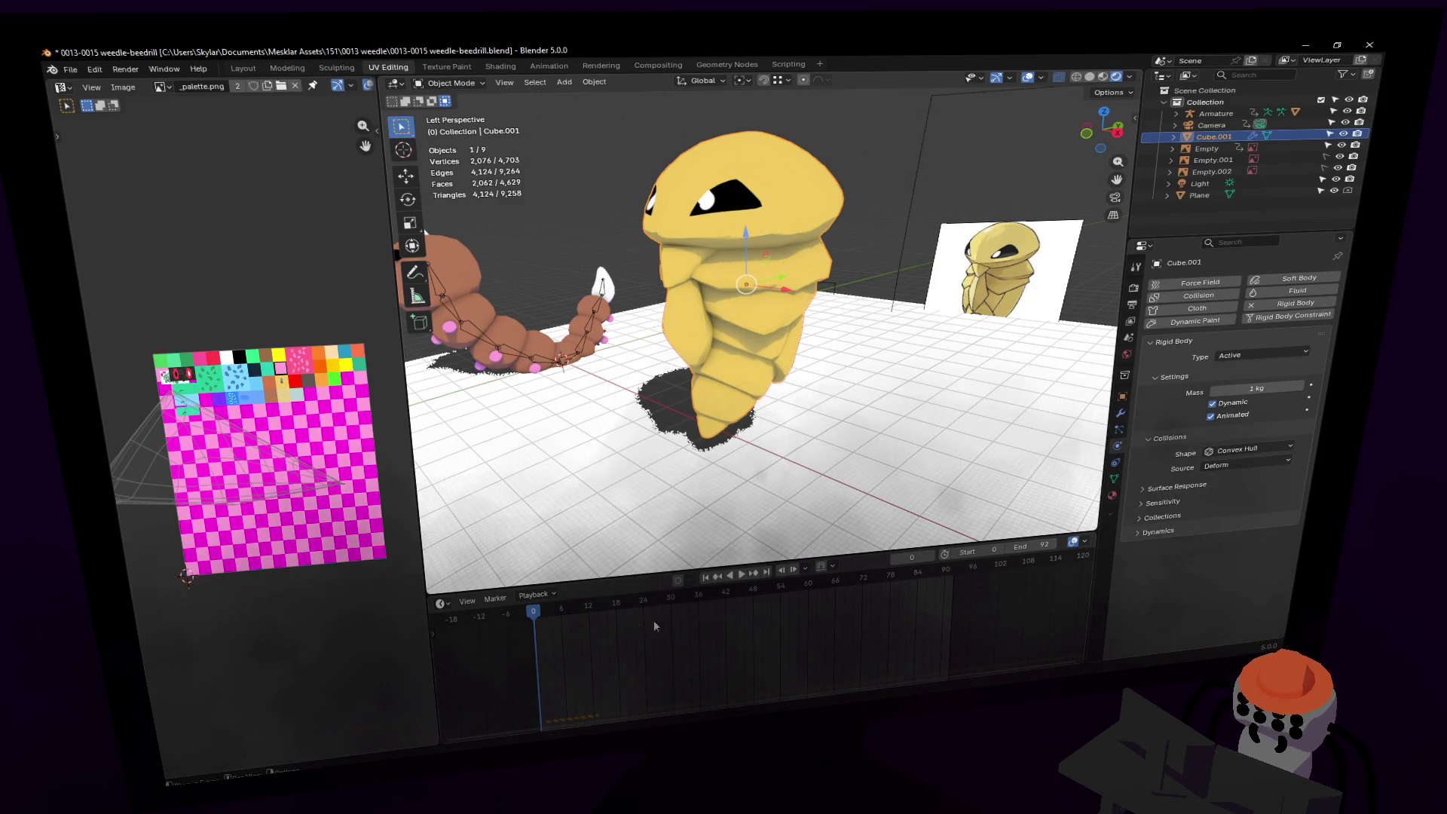
Step: Turn on auto-keying and key Kakuna's location and rotation at frame 0
{"action": "left_click", "coordinate": [678, 580]}
{"action": "key", "text": "k"}
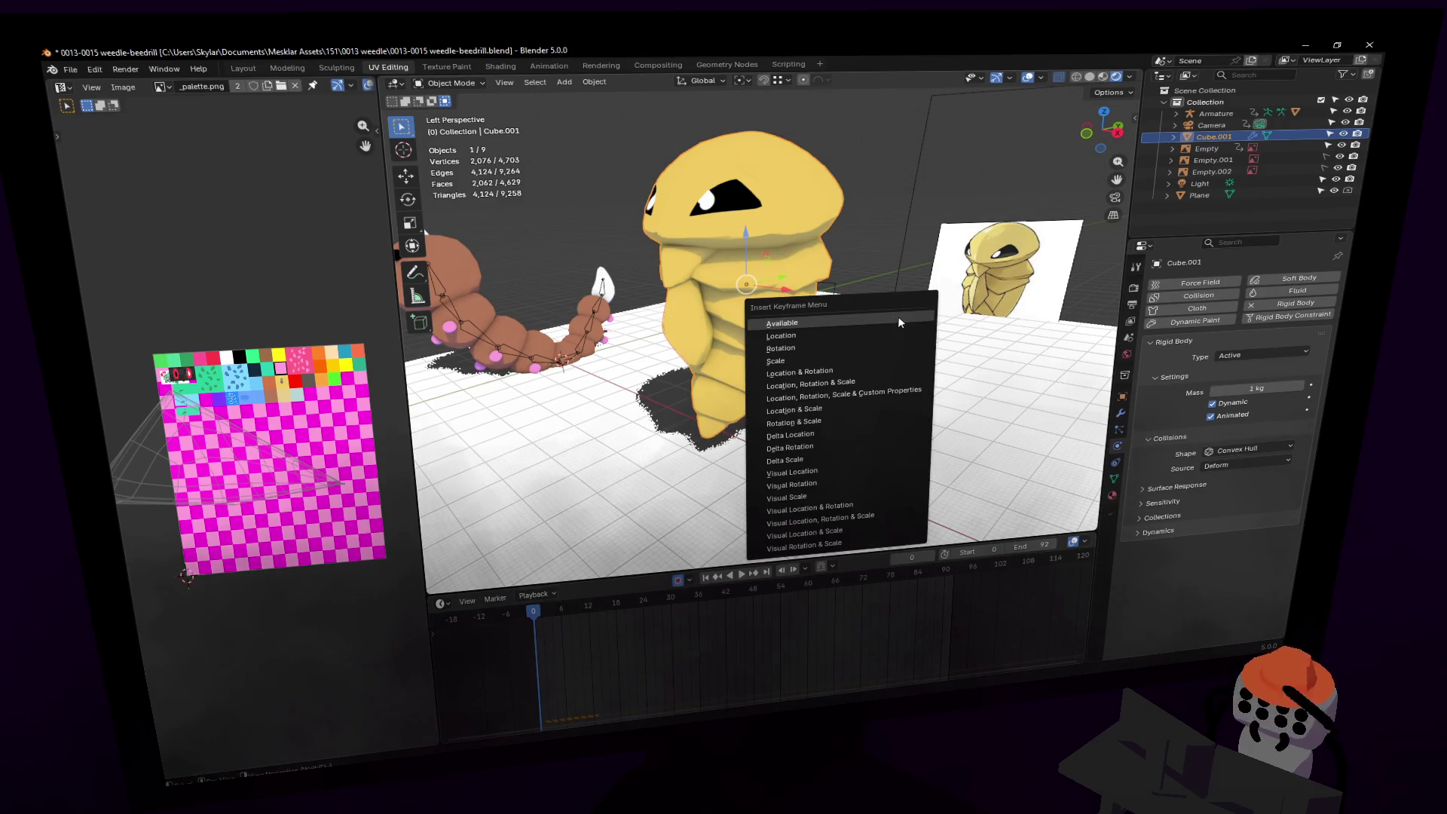
{"action": "left_click", "coordinate": [842, 368]}
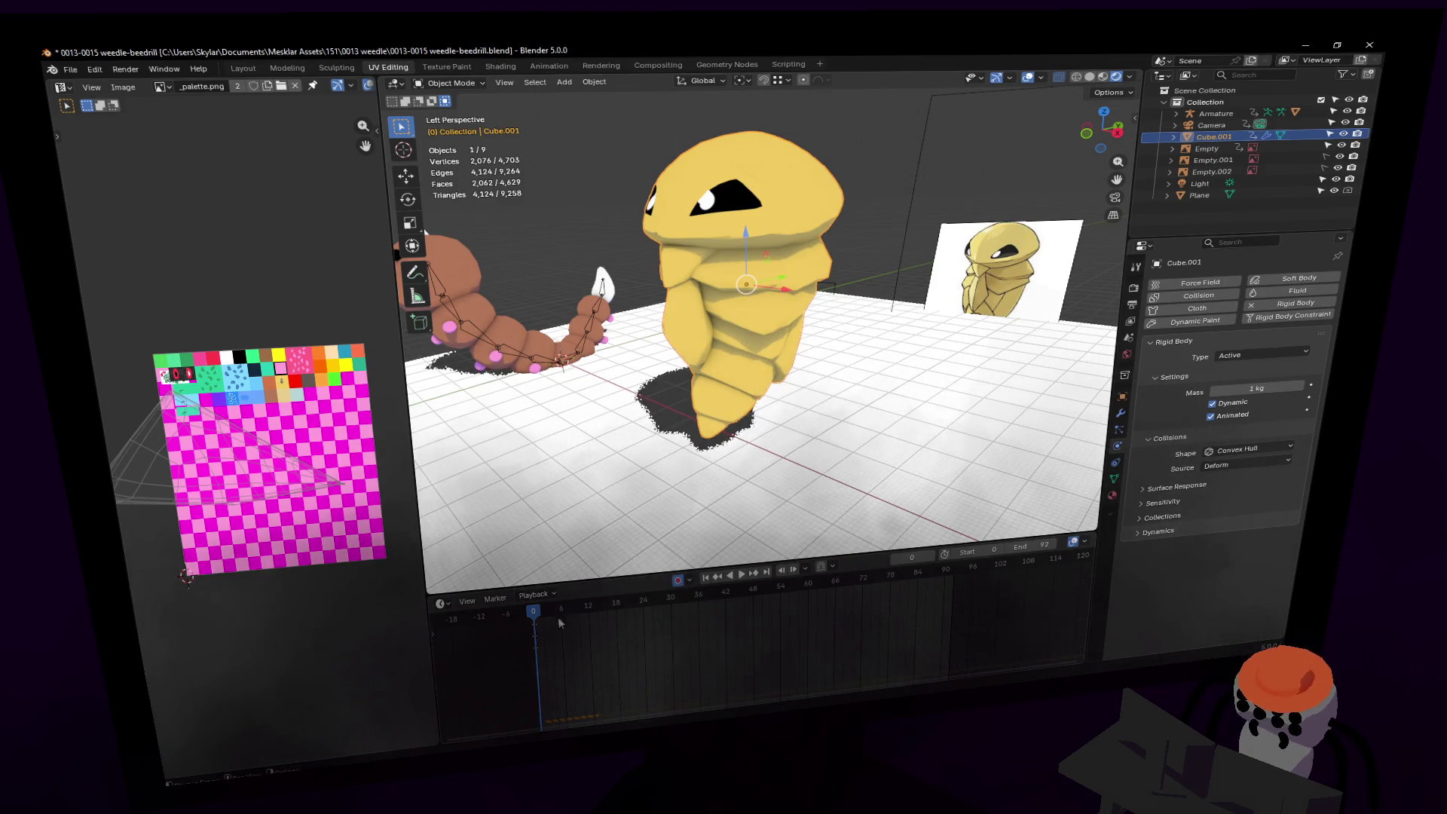
Step: At frame 6, turn Kakuna 175° about Z and key the rotation
{"action": "key", "text": "space"}
{"action": "key", "text": "space"}
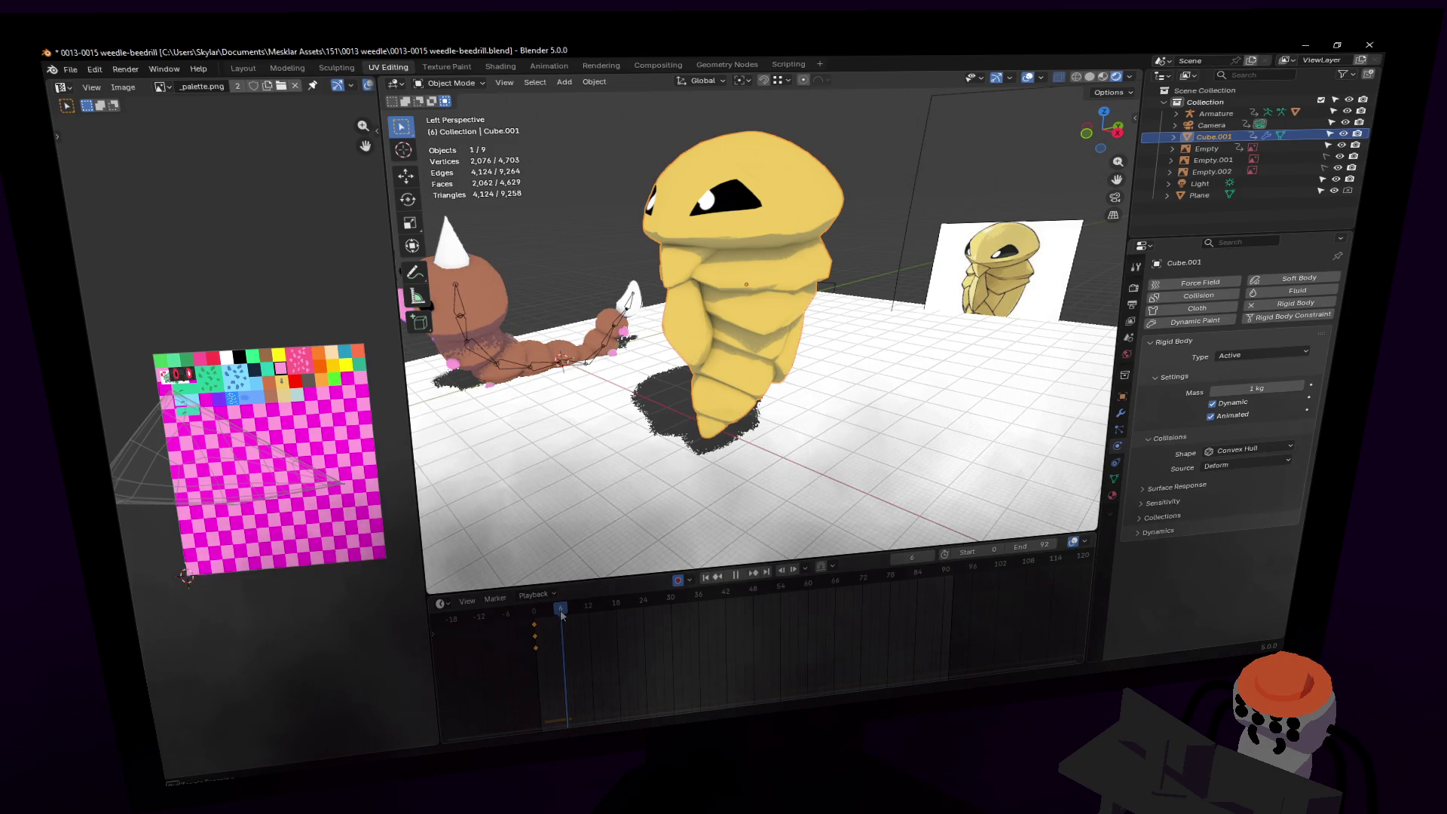
{"action": "key", "text": "r"}
{"action": "key", "text": "z"}
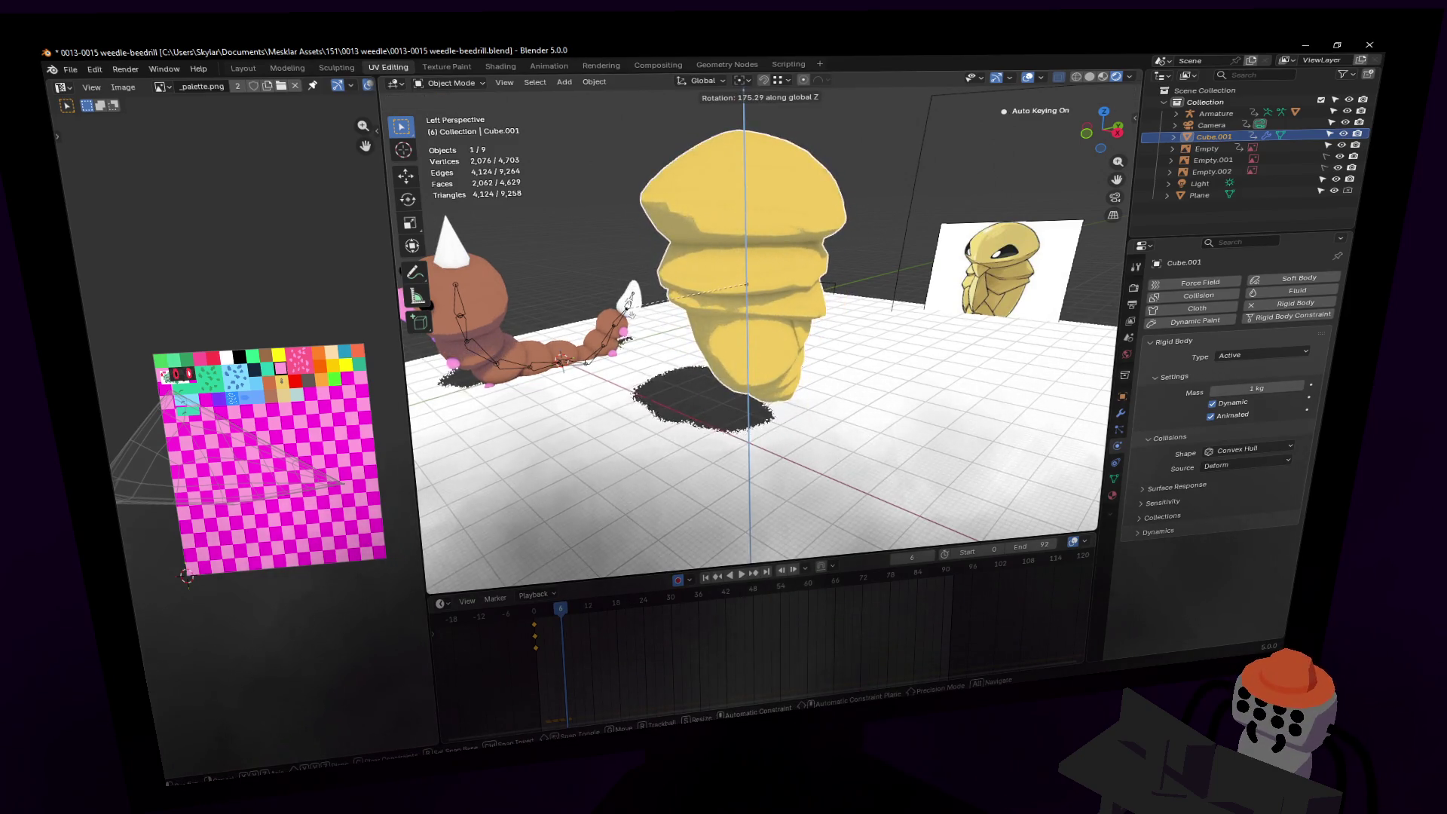
{"action": "left_click", "coordinate": [744, 481]}
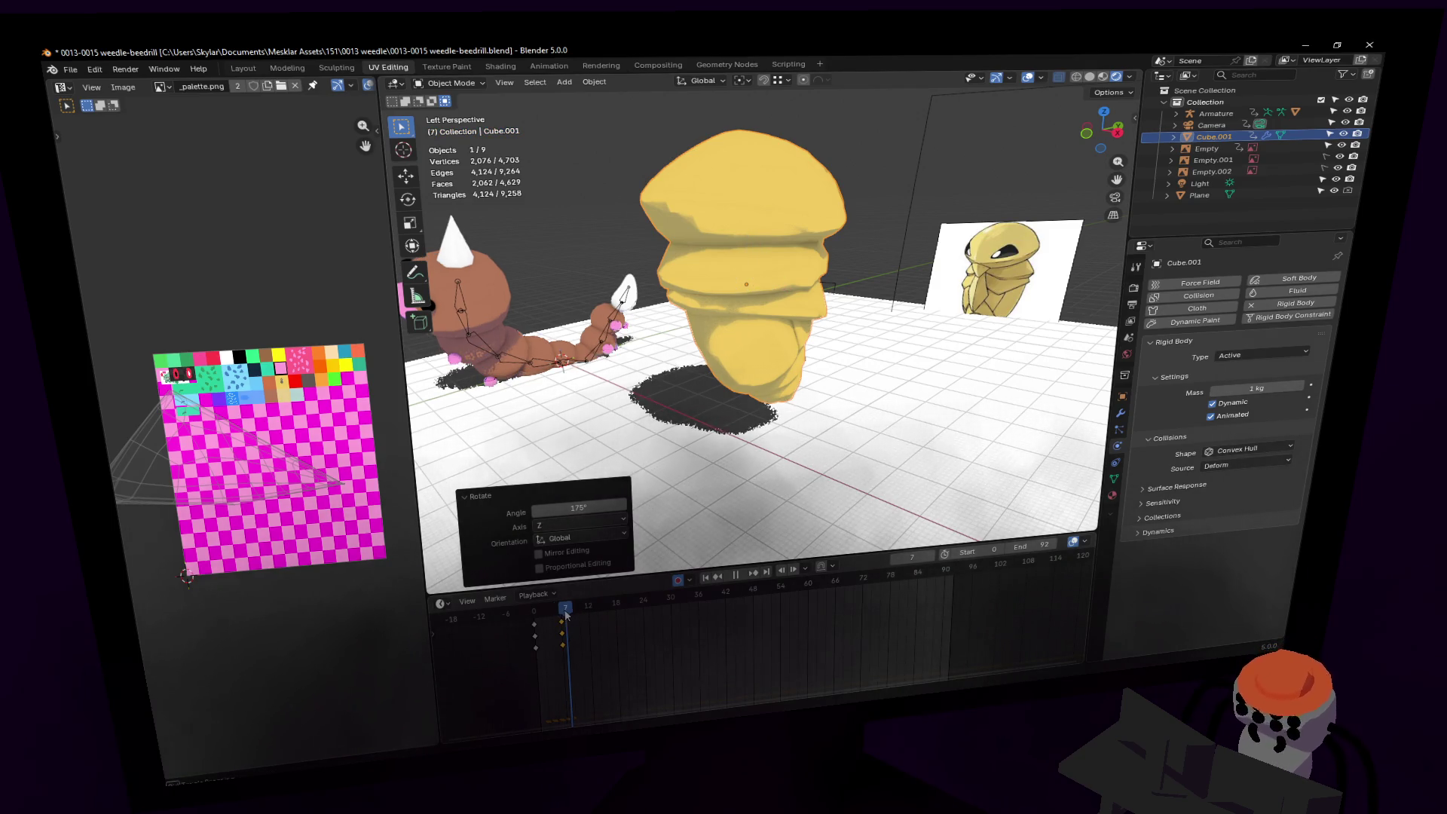
{"action": "key", "text": "i"}
Step: Key the Animated setting at frames 7 and 6, then play back the tumble
{"action": "key", "text": "Right"}
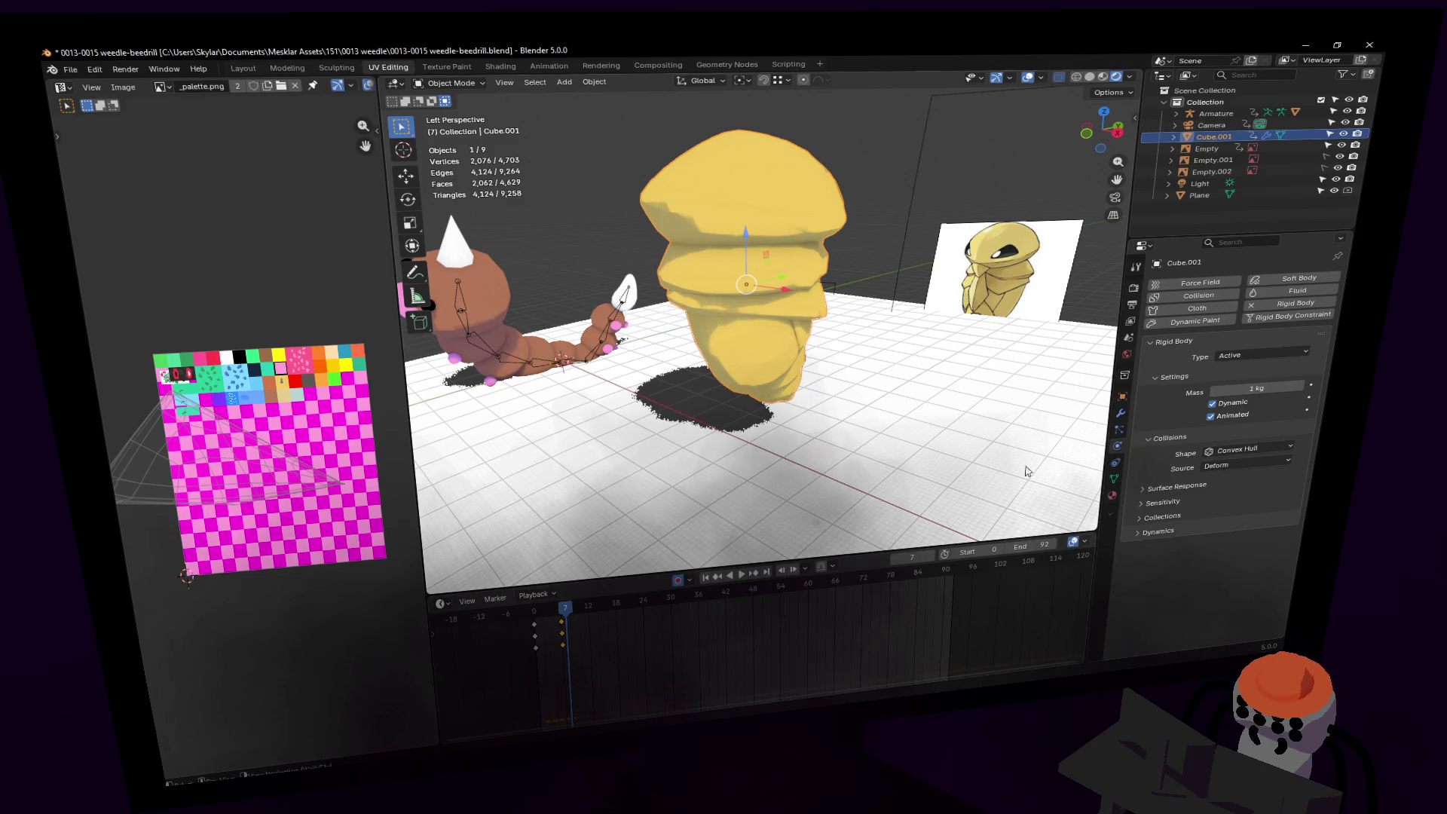
{"action": "key", "text": "i"}
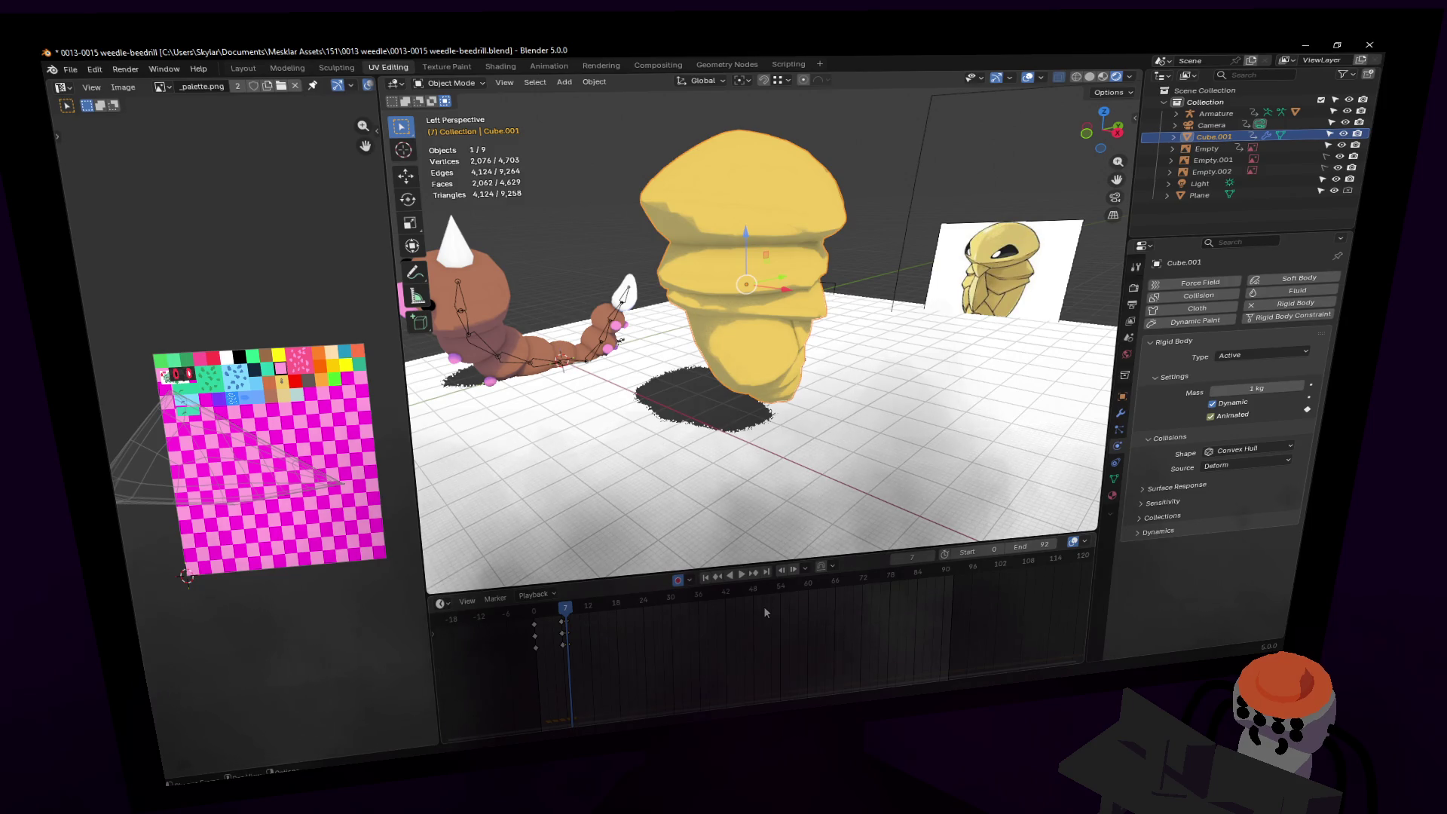
{"action": "key", "text": "Left"}
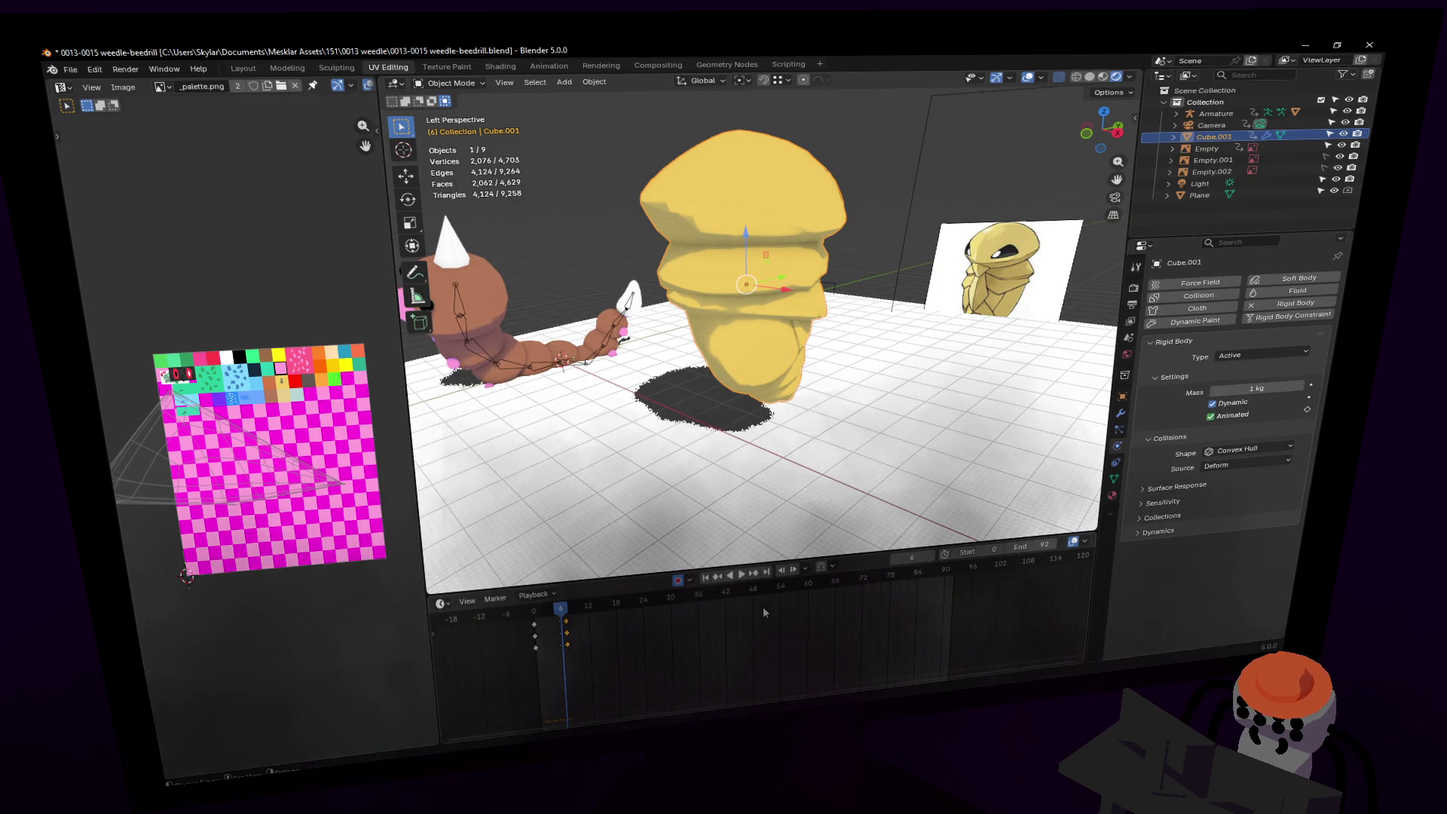
{"action": "key", "text": "i"}
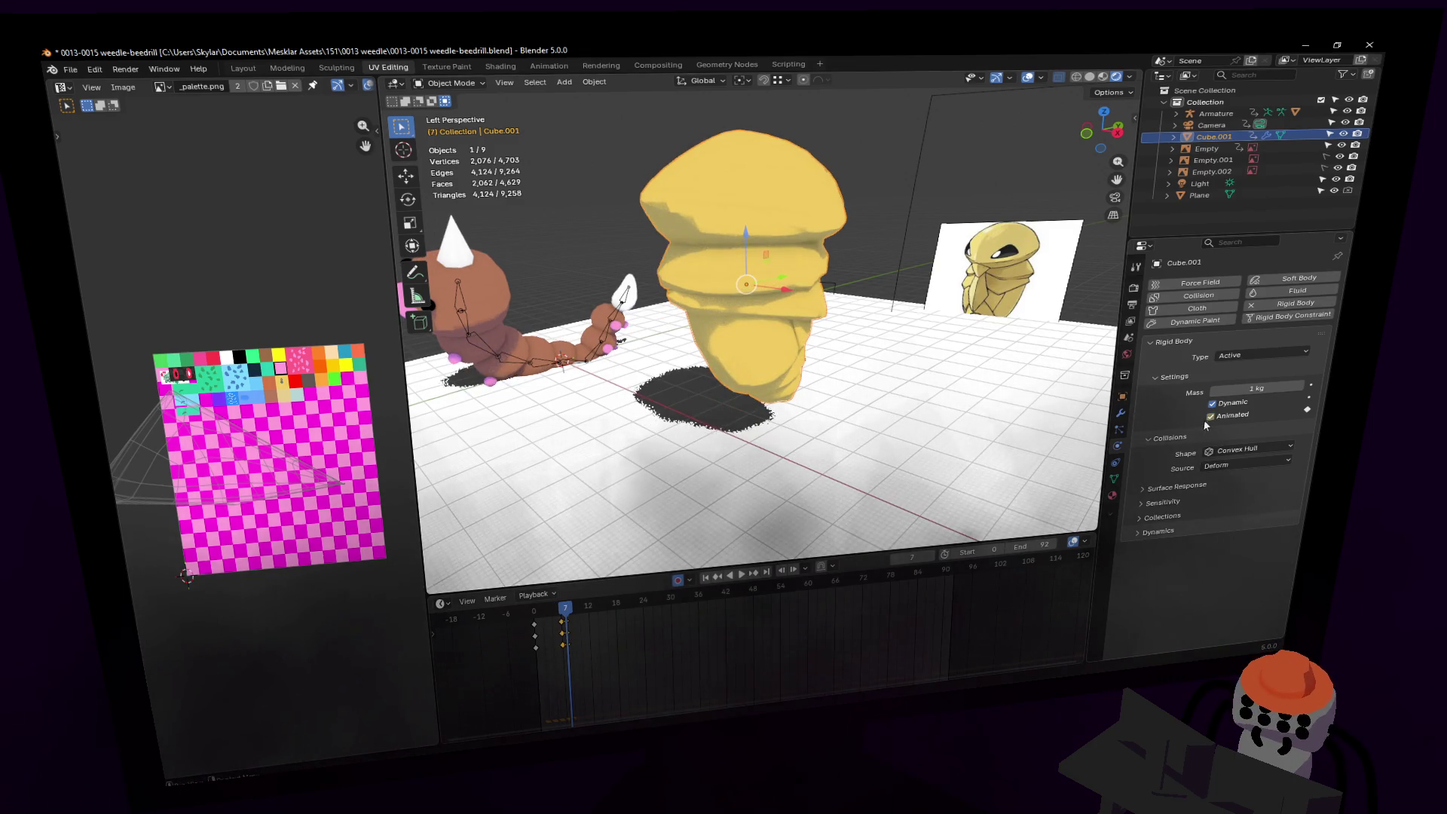
{"action": "key", "text": "space"}
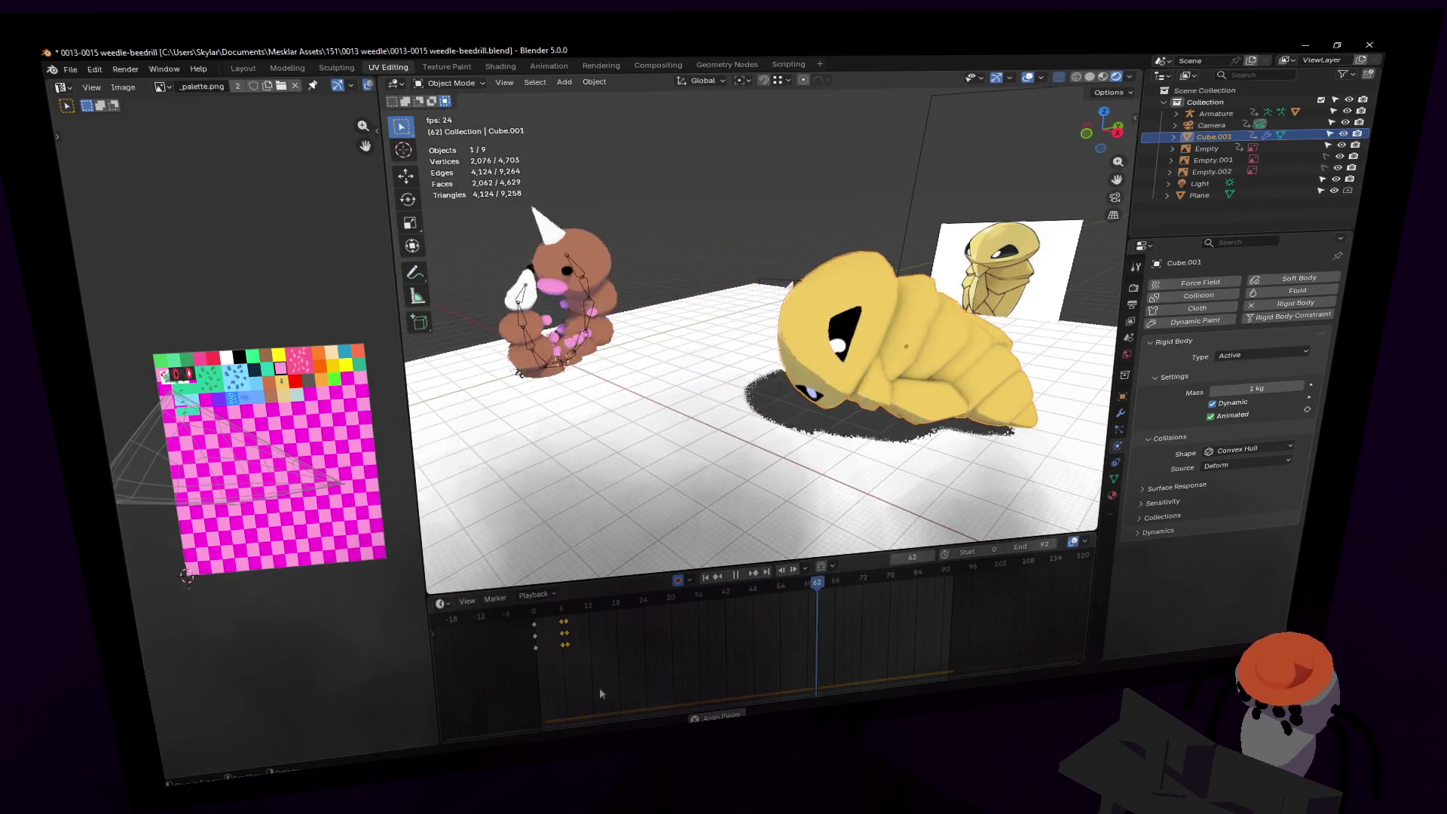
{"action": "left_click_drag", "start_coordinate": [702, 666], "coordinate": [694, 678]}
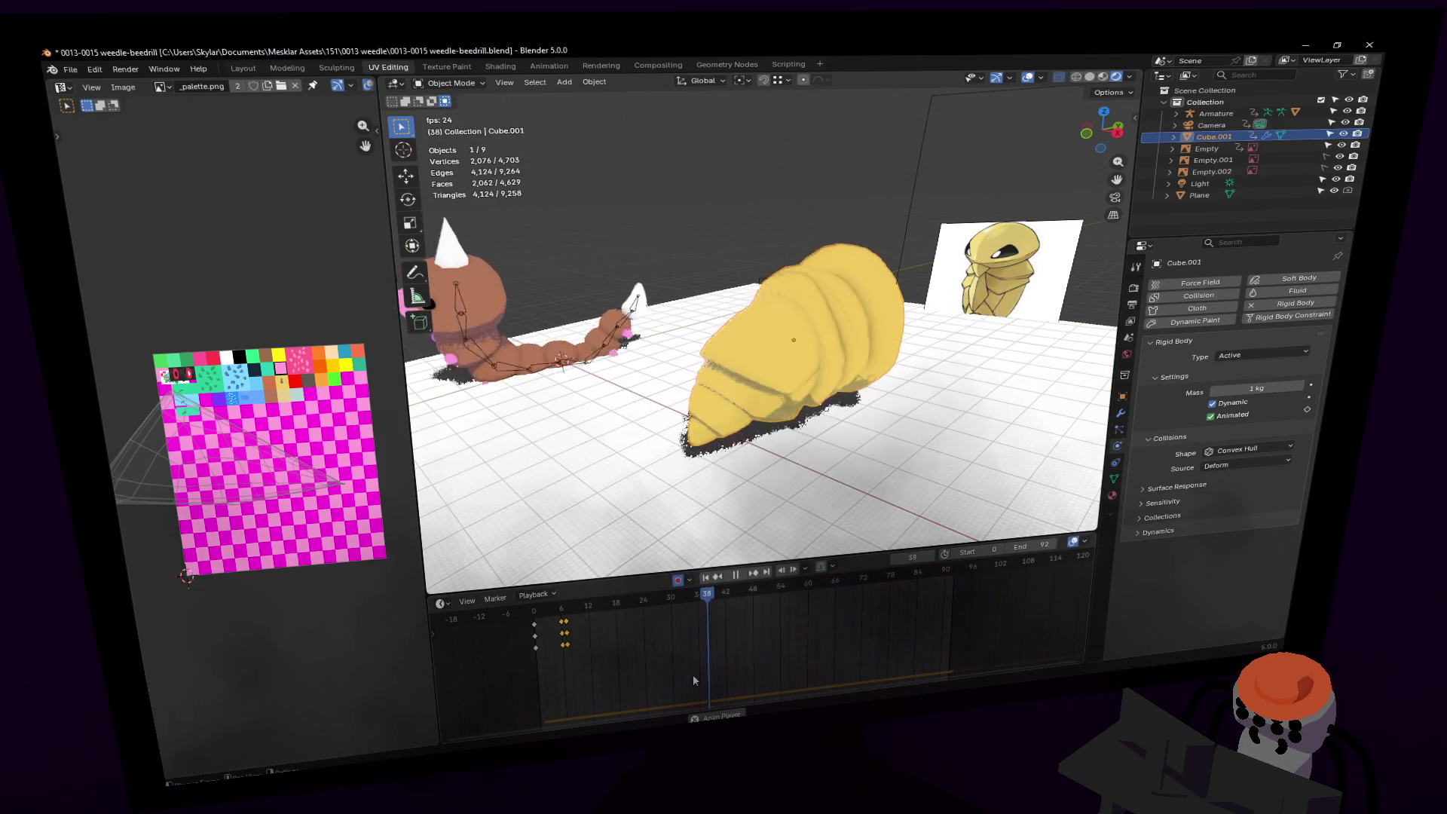
{"action": "key", "text": "Escape"}
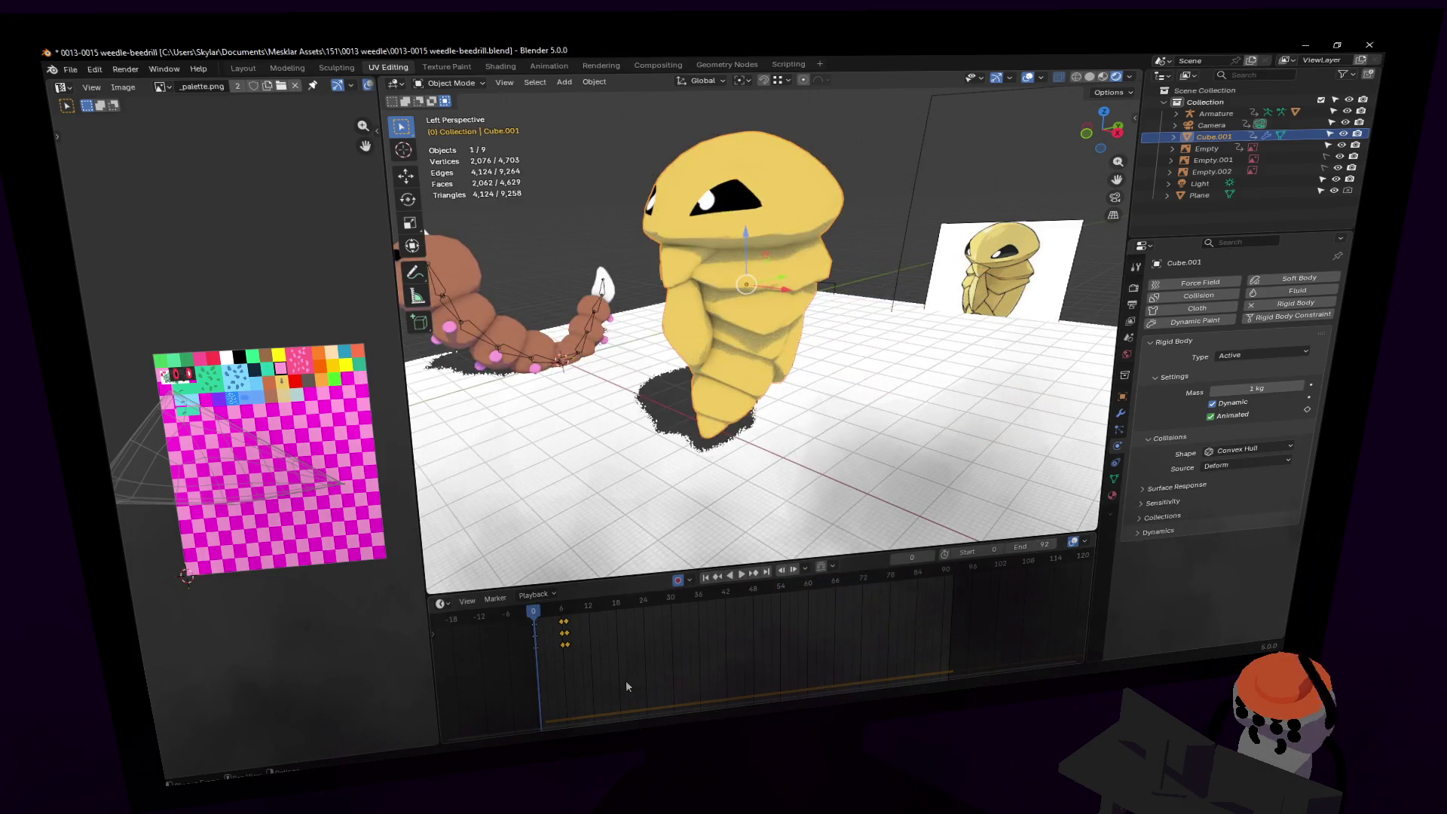
Step: Re-key Kakuna's frame 6 turn to 141° about Z and play the tumble
{"action": "key", "text": "space"}
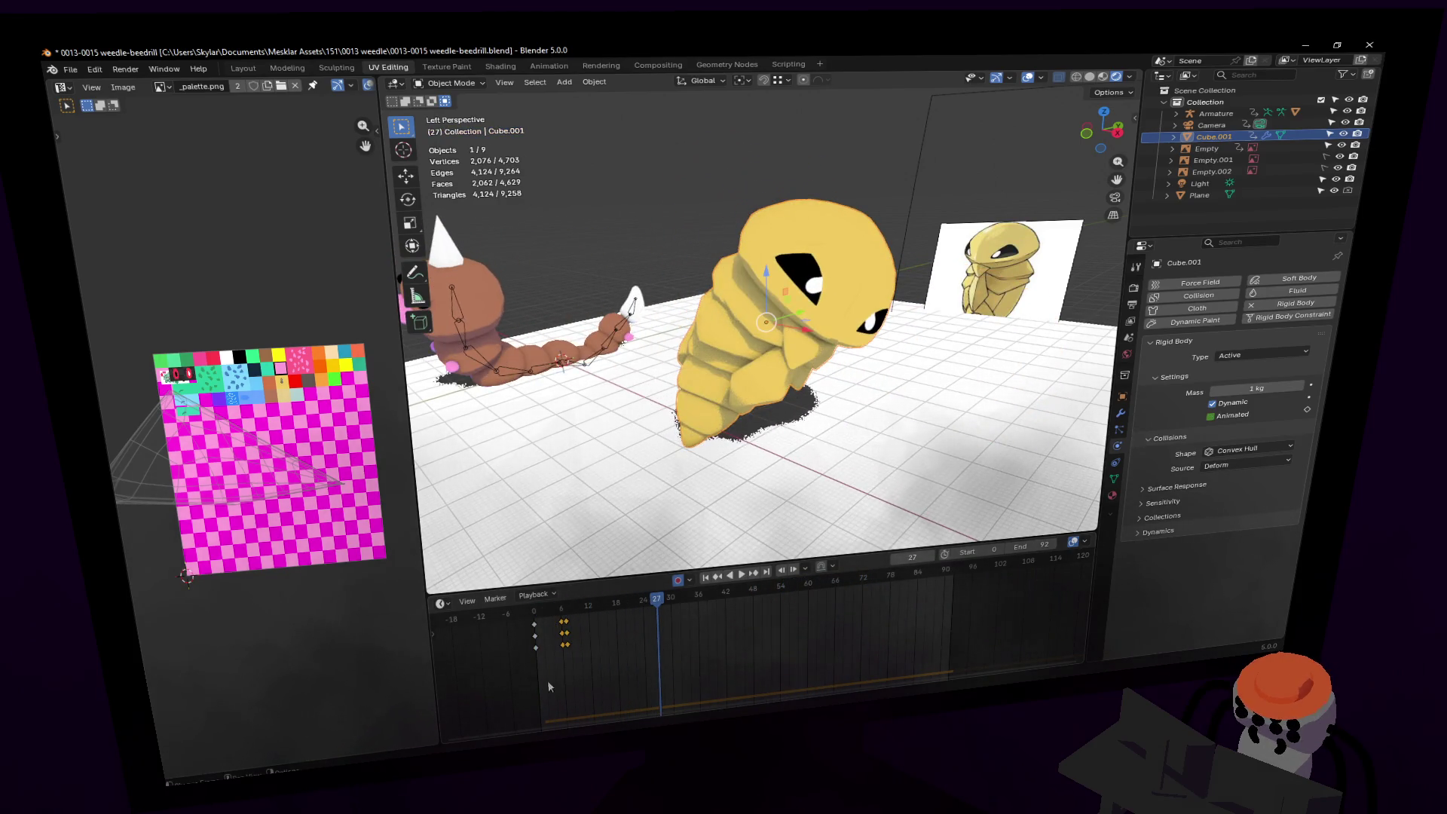
{"action": "left_click", "coordinate": [561, 614]}
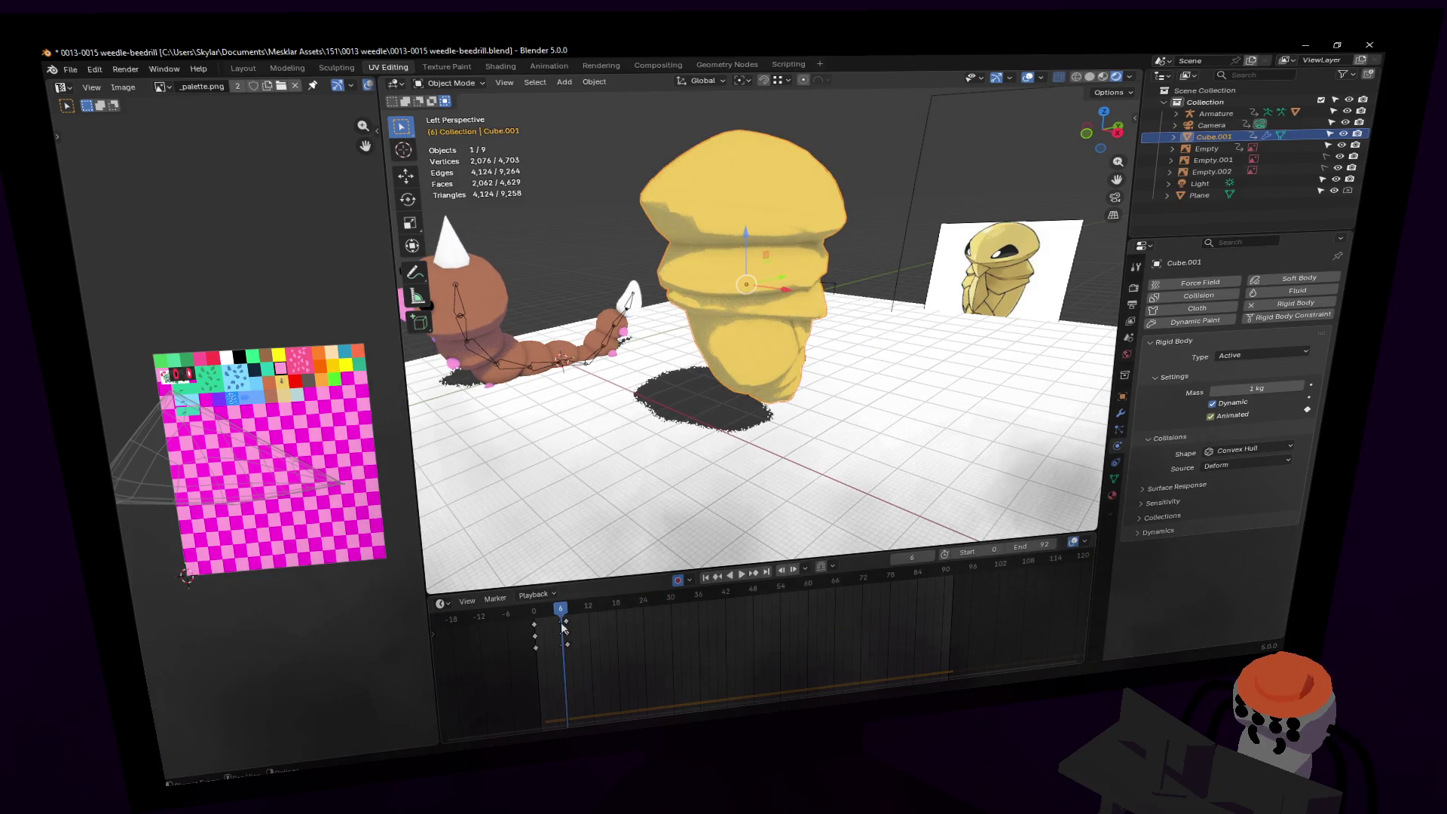
{"action": "scroll", "coordinate": [754, 339], "scroll_direction": "up", "scroll_amount": 3}
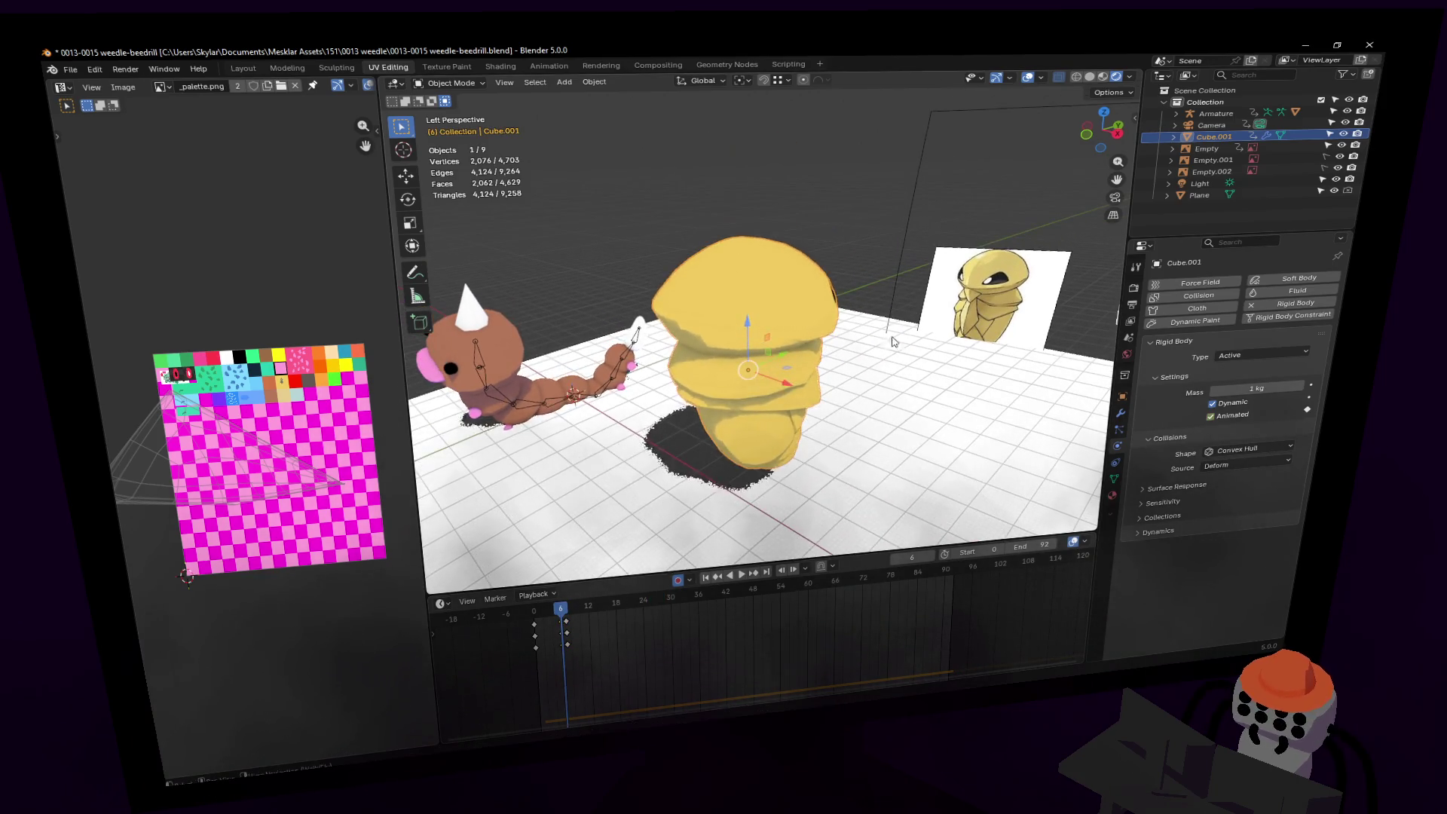
{"action": "key", "text": "r"}
{"action": "key", "text": "z"}
{"action": "left_click", "coordinate": [648, 273]}
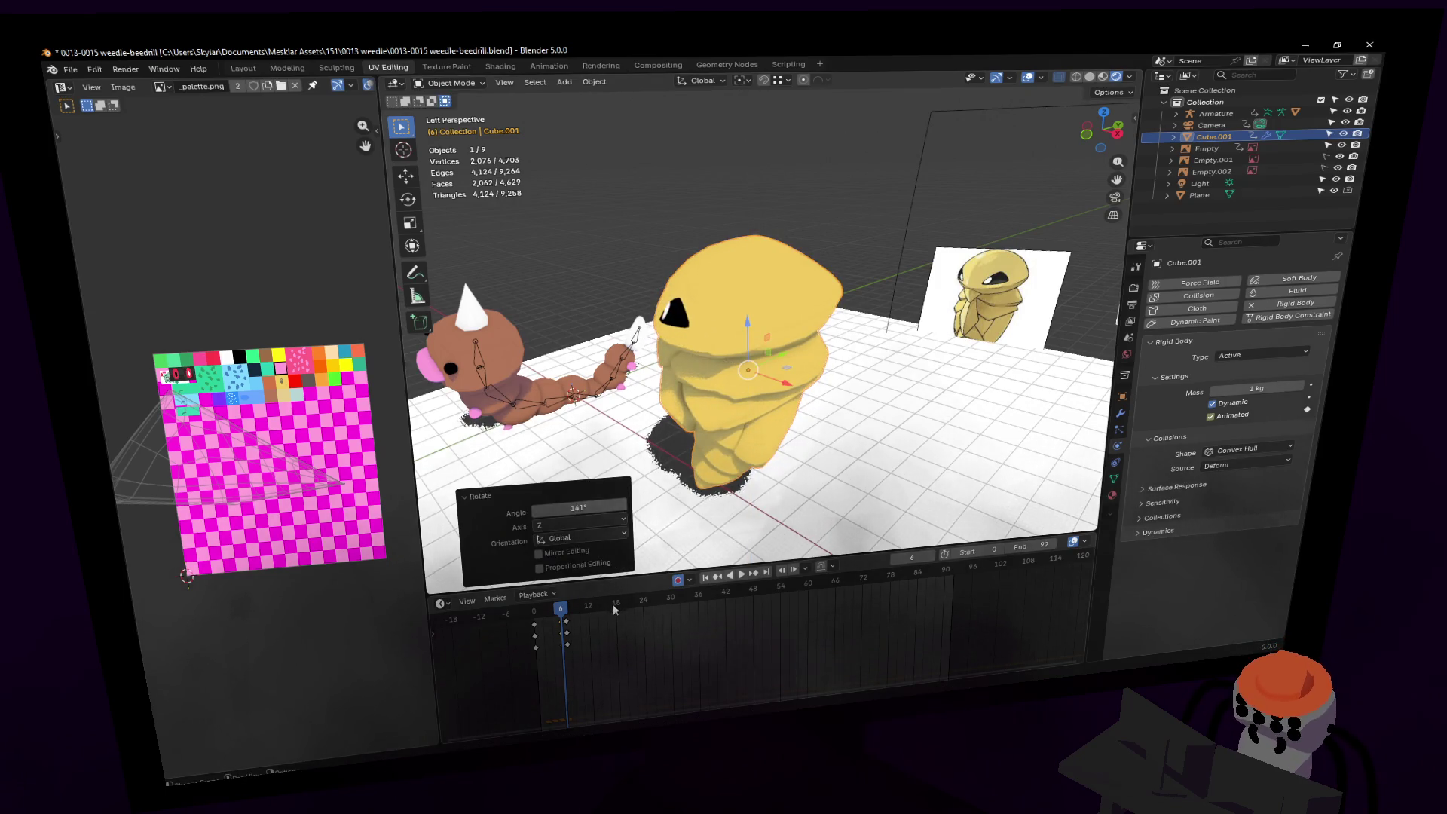
{"action": "key", "text": "space"}
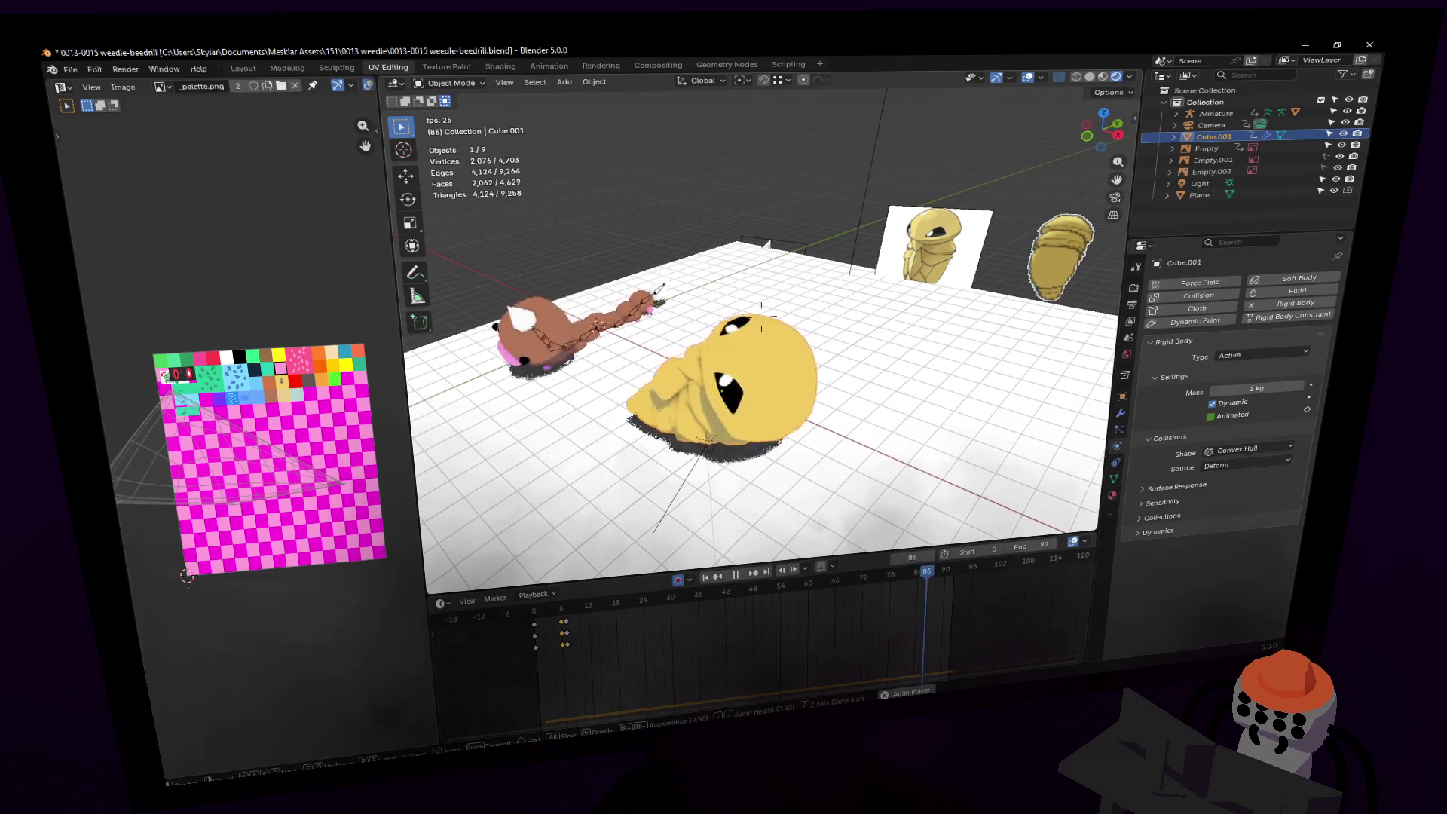
Step: Preview the simulation, extending the animation's end frame beyond 120
{"action": "key", "text": "shift+grave"}
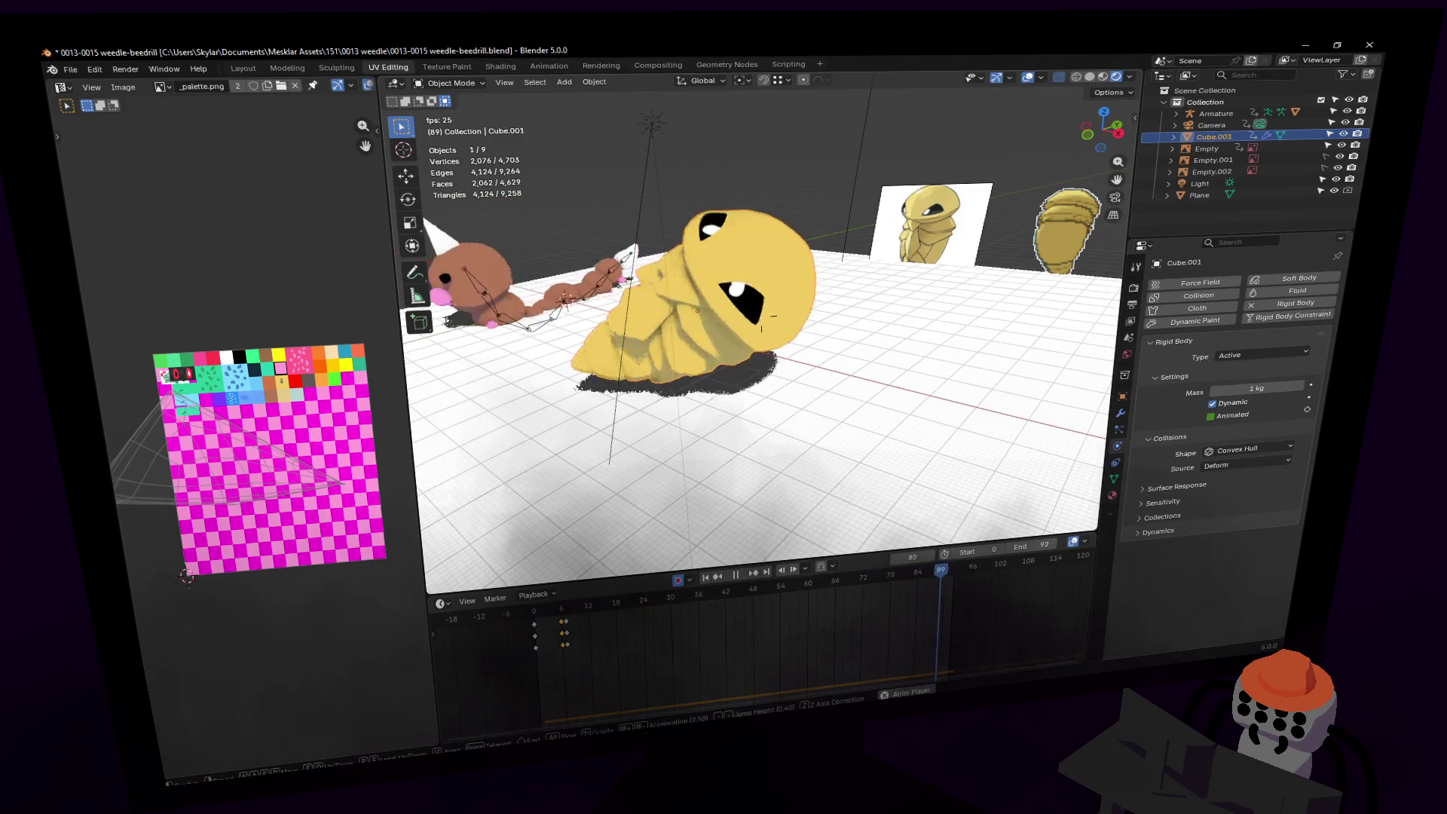
{"action": "key", "text": "Escape"}
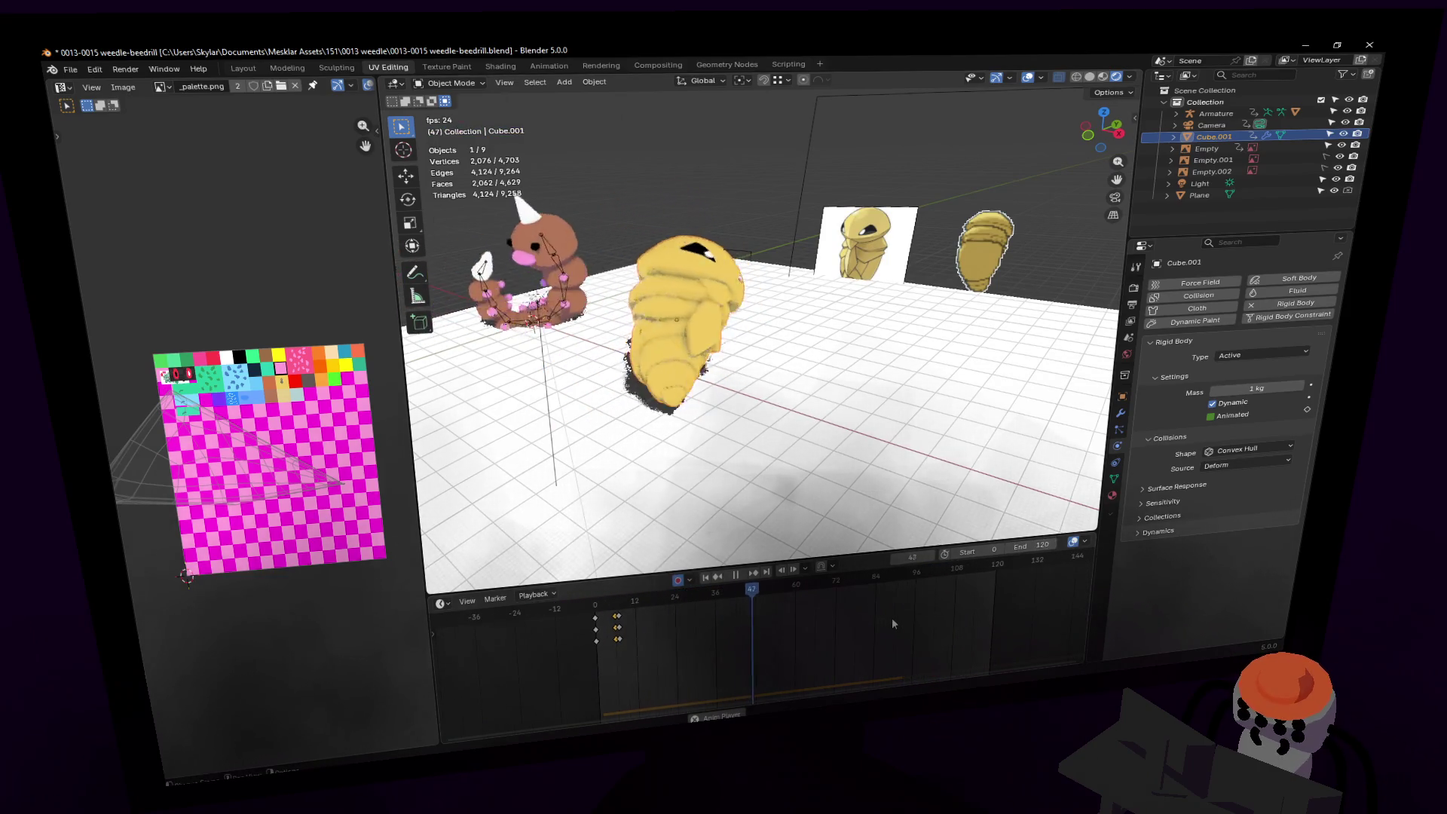
{"action": "scroll", "coordinate": [894, 617], "scroll_direction": "down", "scroll_amount": 2}
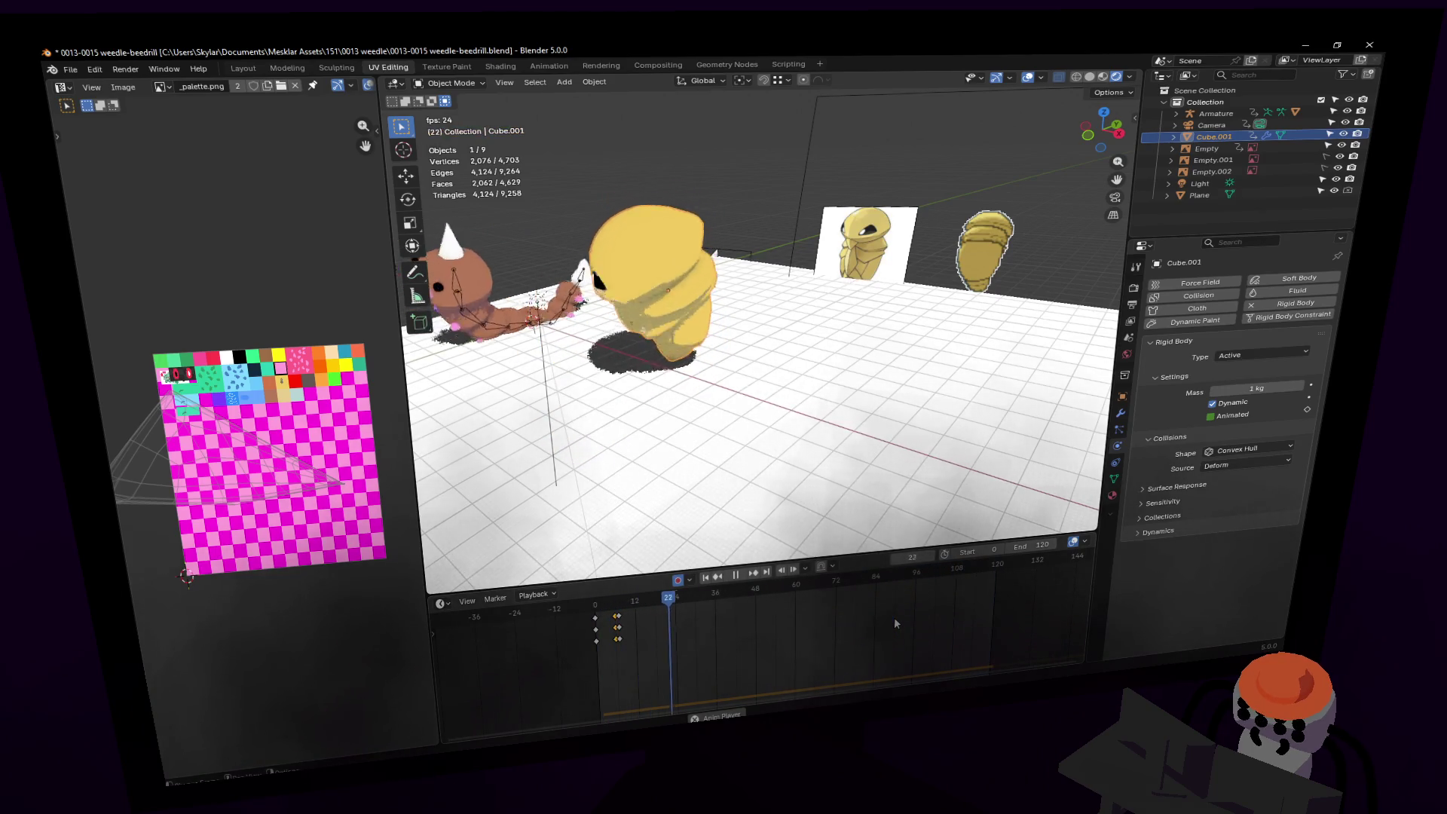
{"action": "left_click_drag", "start_coordinate": [1018, 545], "coordinate": [1063, 545]}
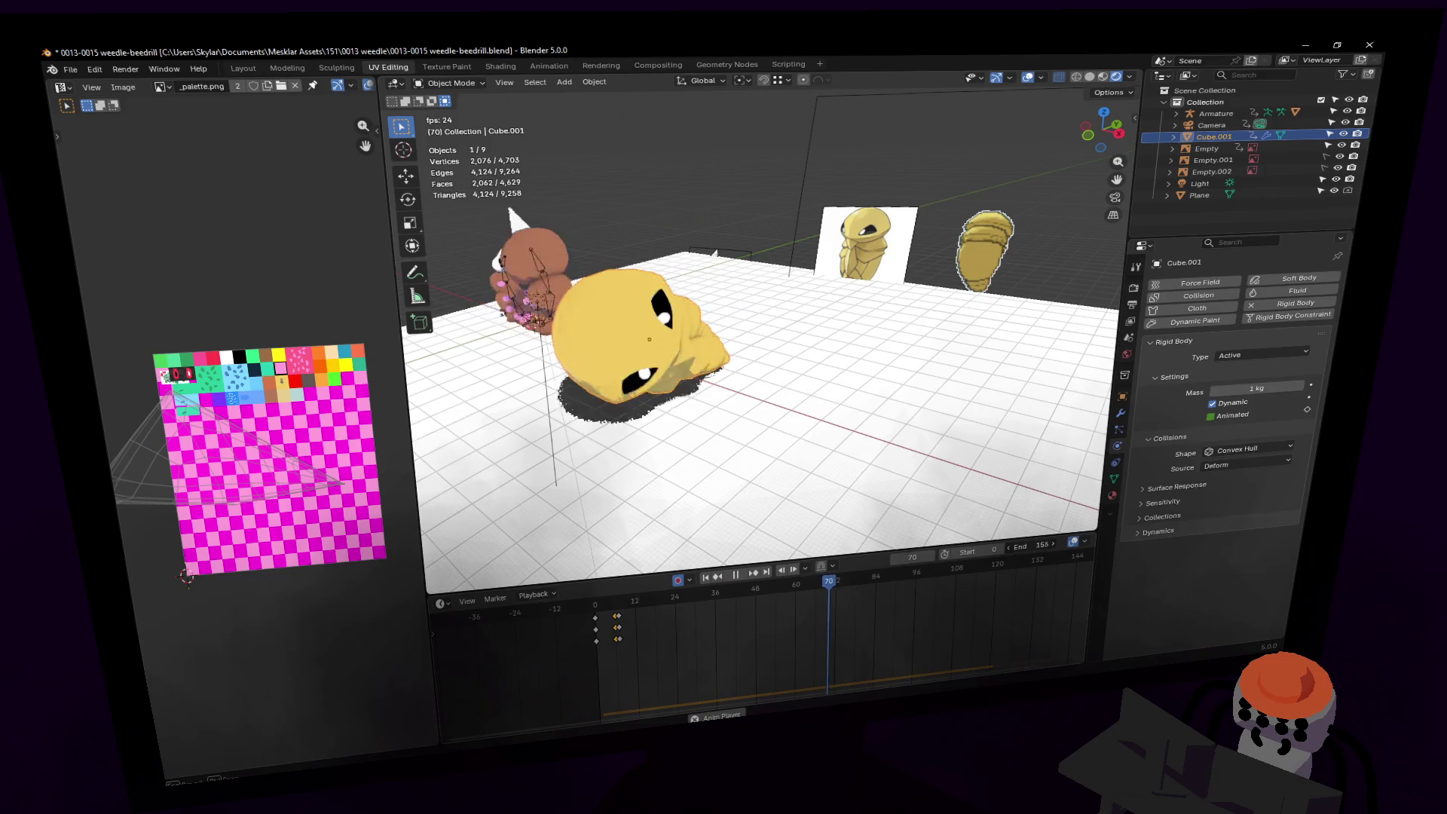
{"action": "scroll", "coordinate": [980, 590], "scroll_direction": "down", "scroll_amount": 3}
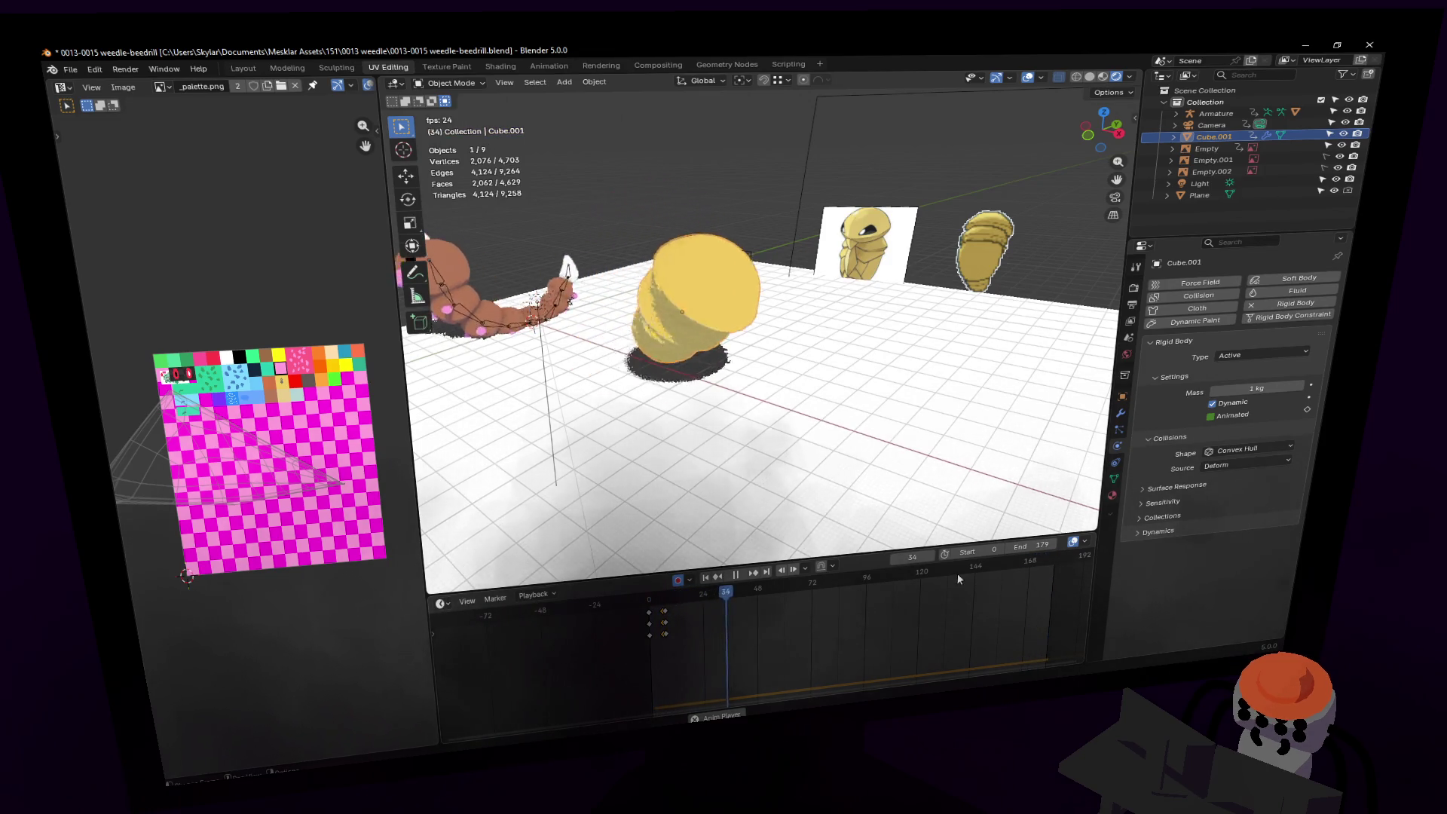
{"action": "key", "text": "space"}
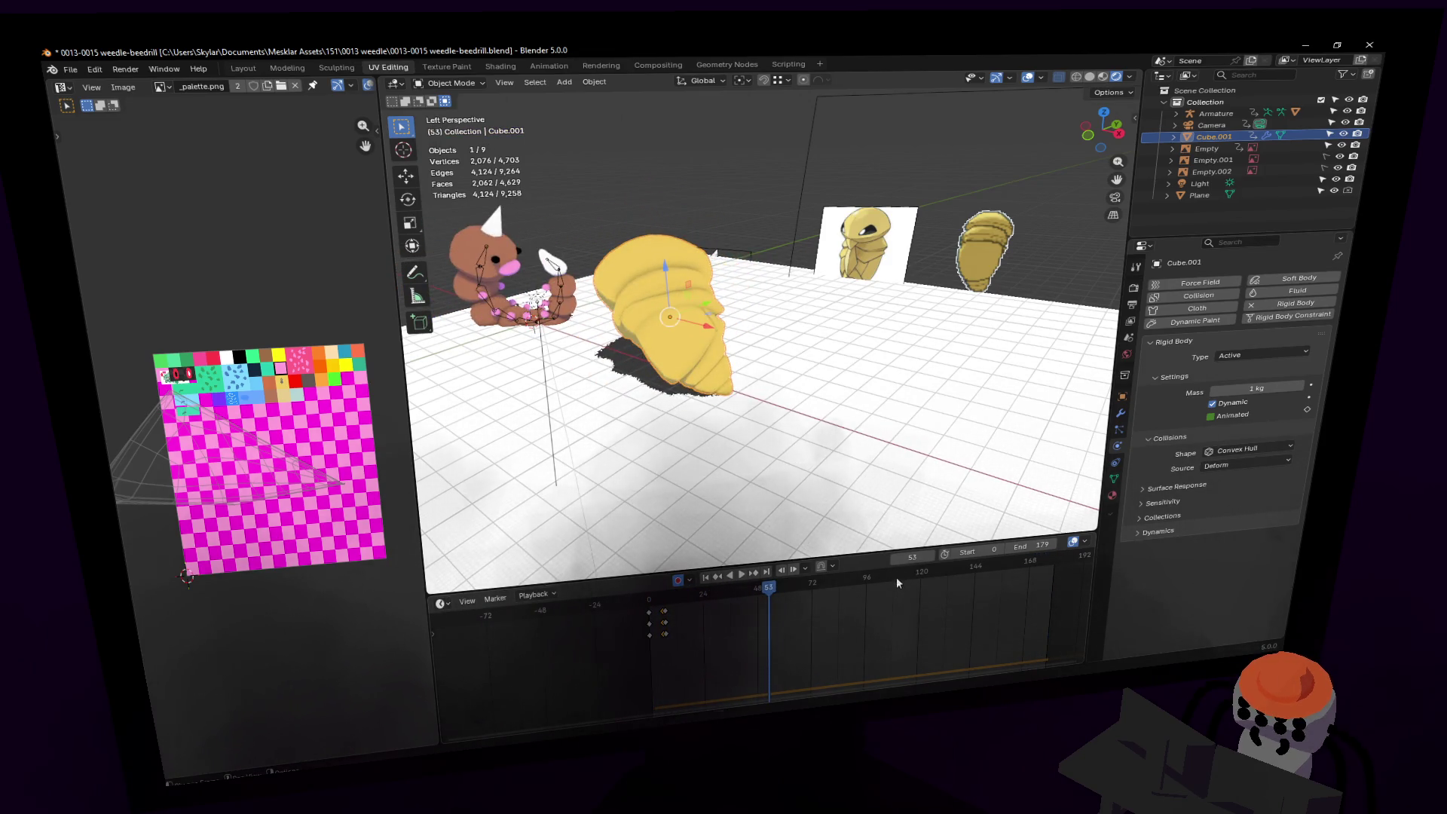
{"action": "key", "text": "space"}
Step: Rewind to frame 0 and walk the view in close to Kakuna
{"action": "key", "text": "shift+Left"}
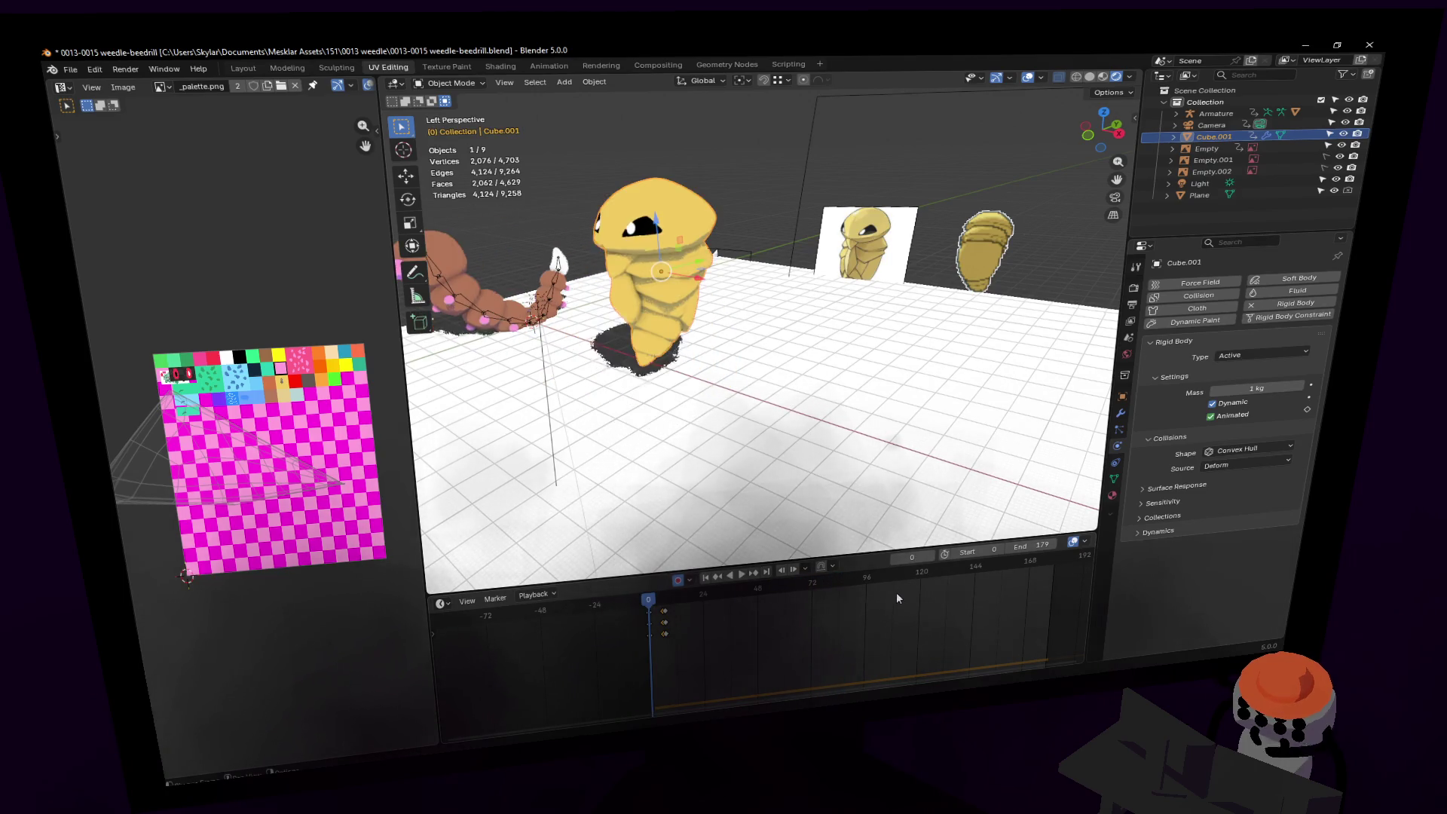
{"action": "key", "text": "shift+grave"}
{"action": "key", "text": "w"}
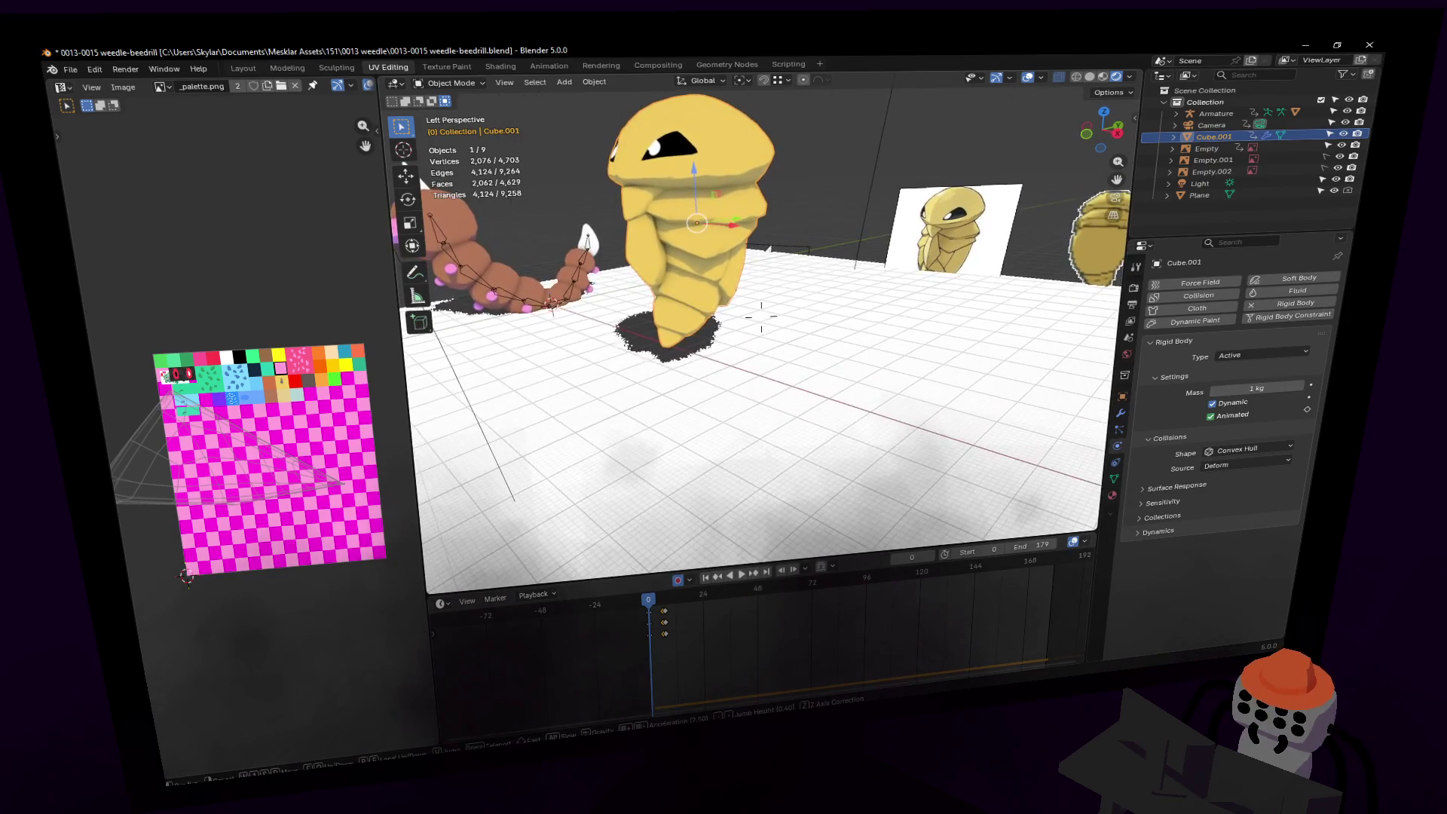
{"action": "key", "text": "Return"}
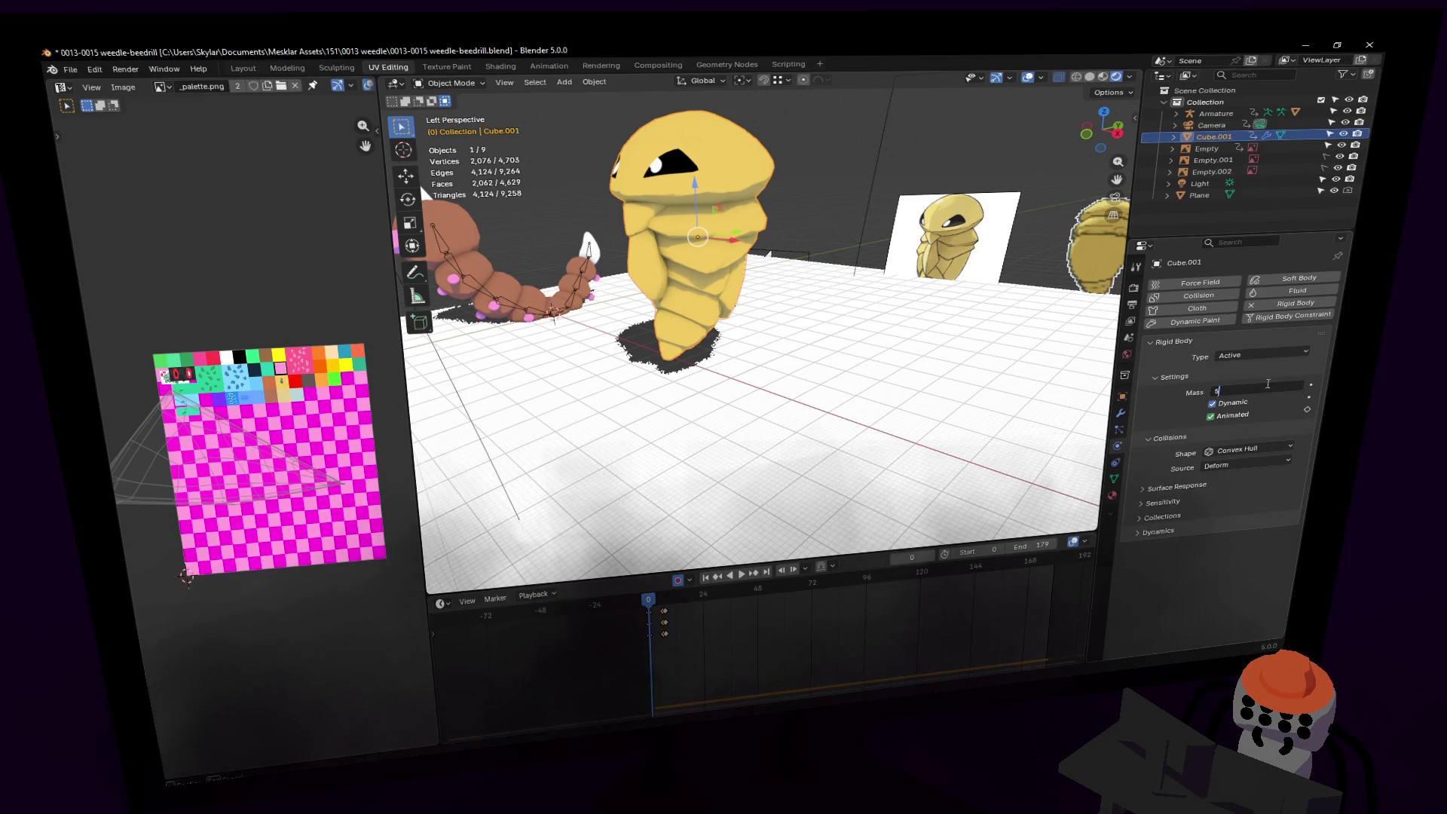
Step: Replay the tumble from frame 0 to compare Kakuna's 5 kg and 48.6 kg masses
{"action": "key", "text": "space"}
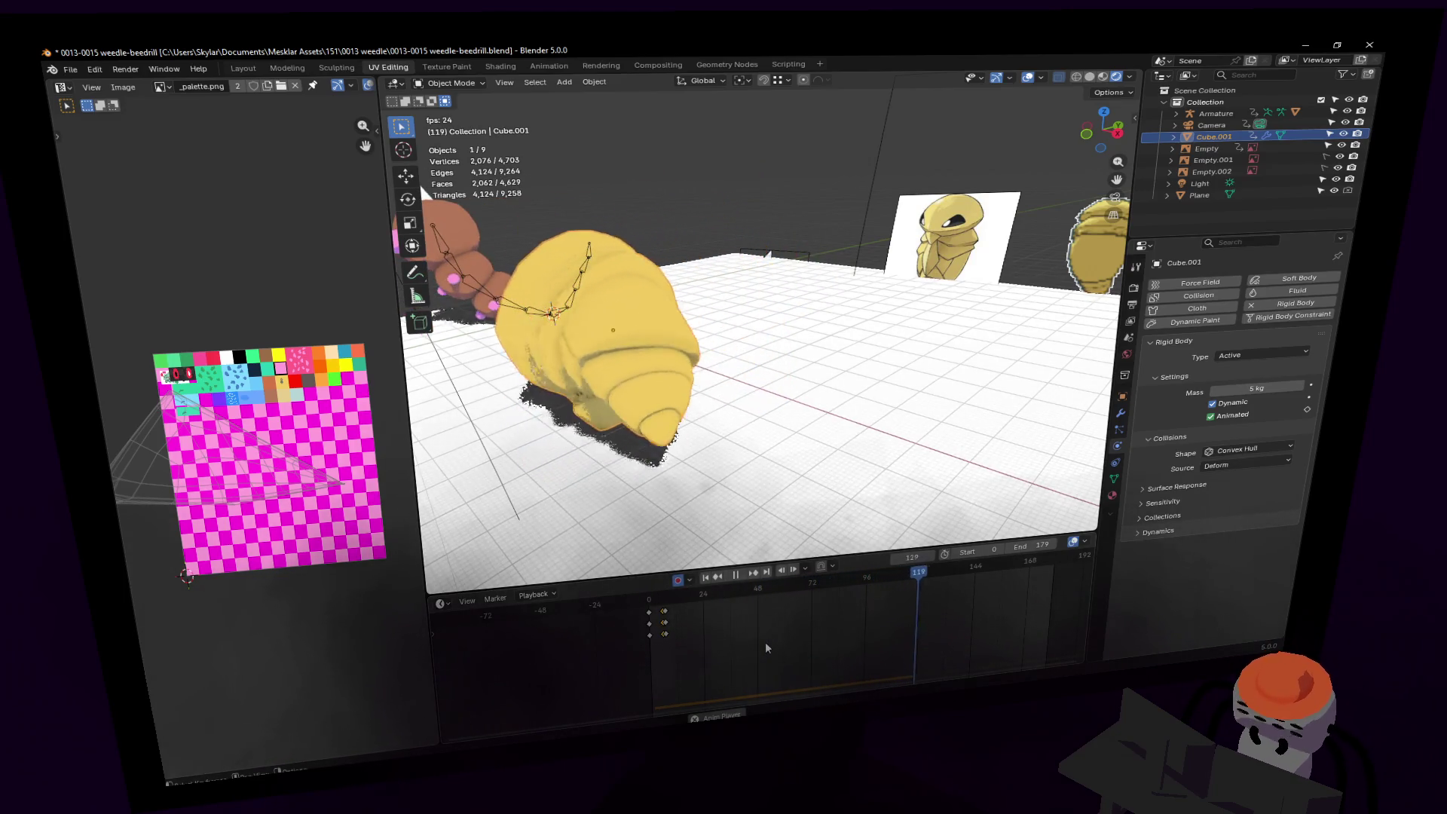
{"action": "key", "text": "shift+Left"}
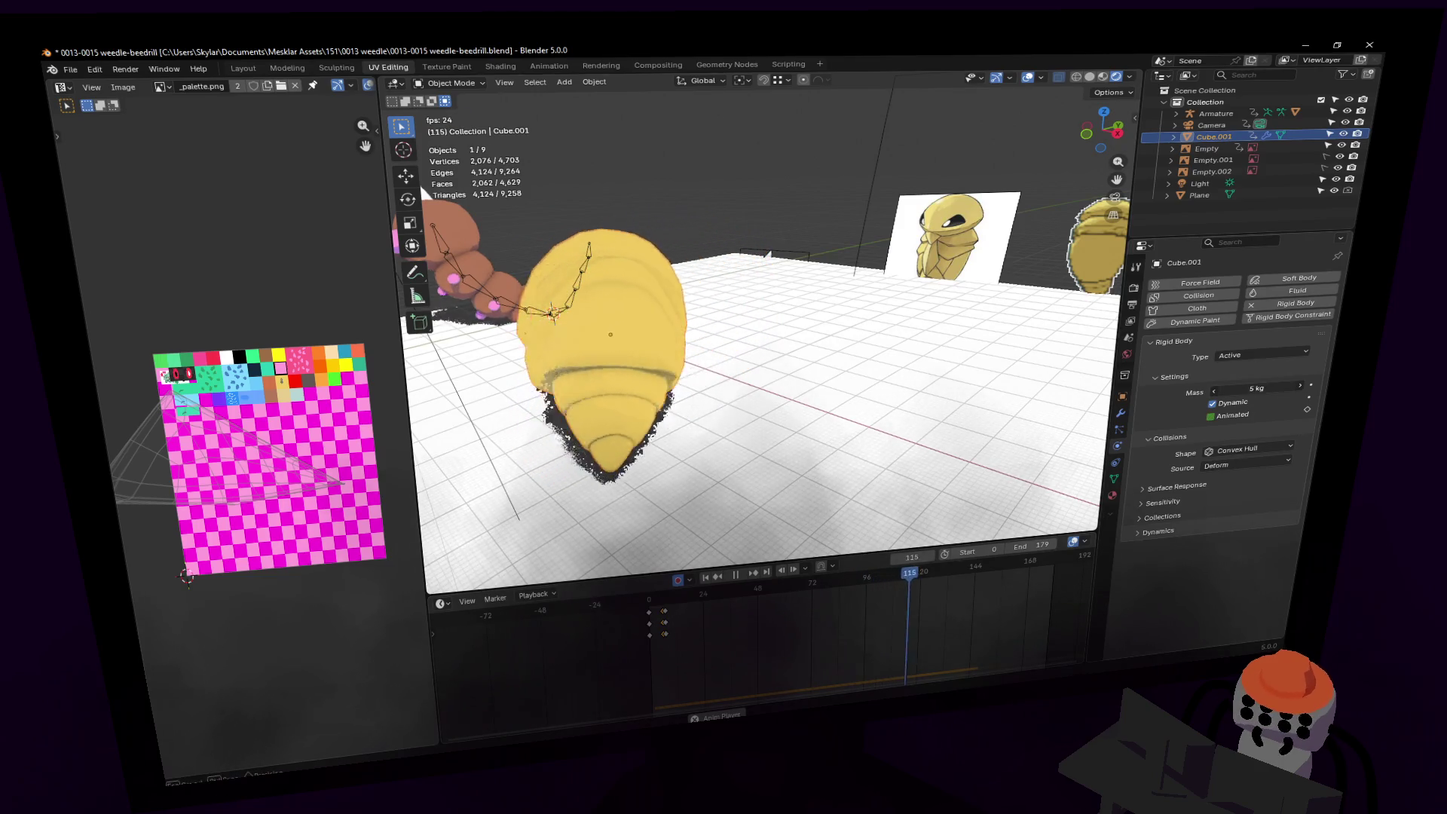
{"action": "key", "text": "shift+Left"}
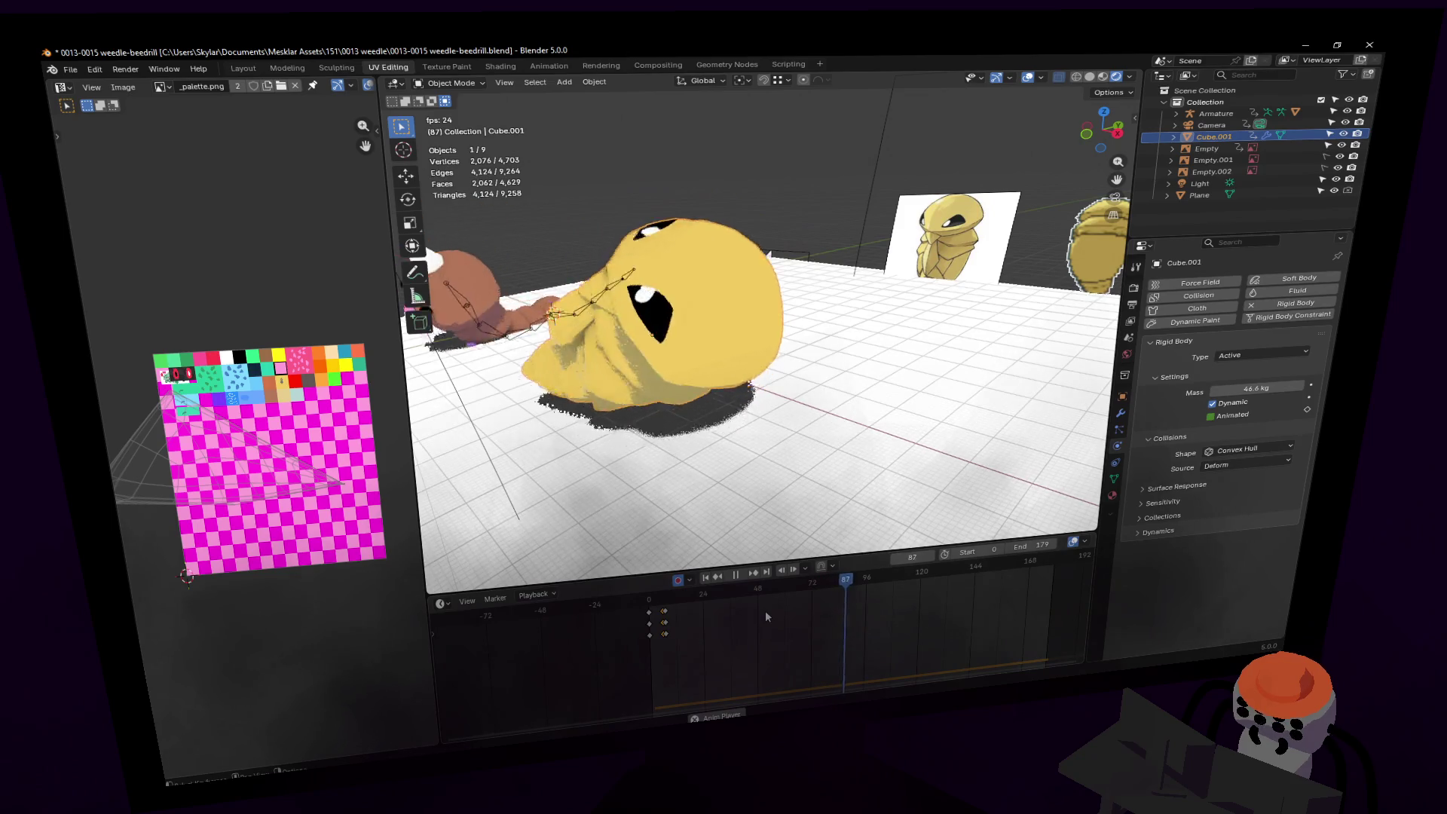
{"action": "key", "text": "Escape"}
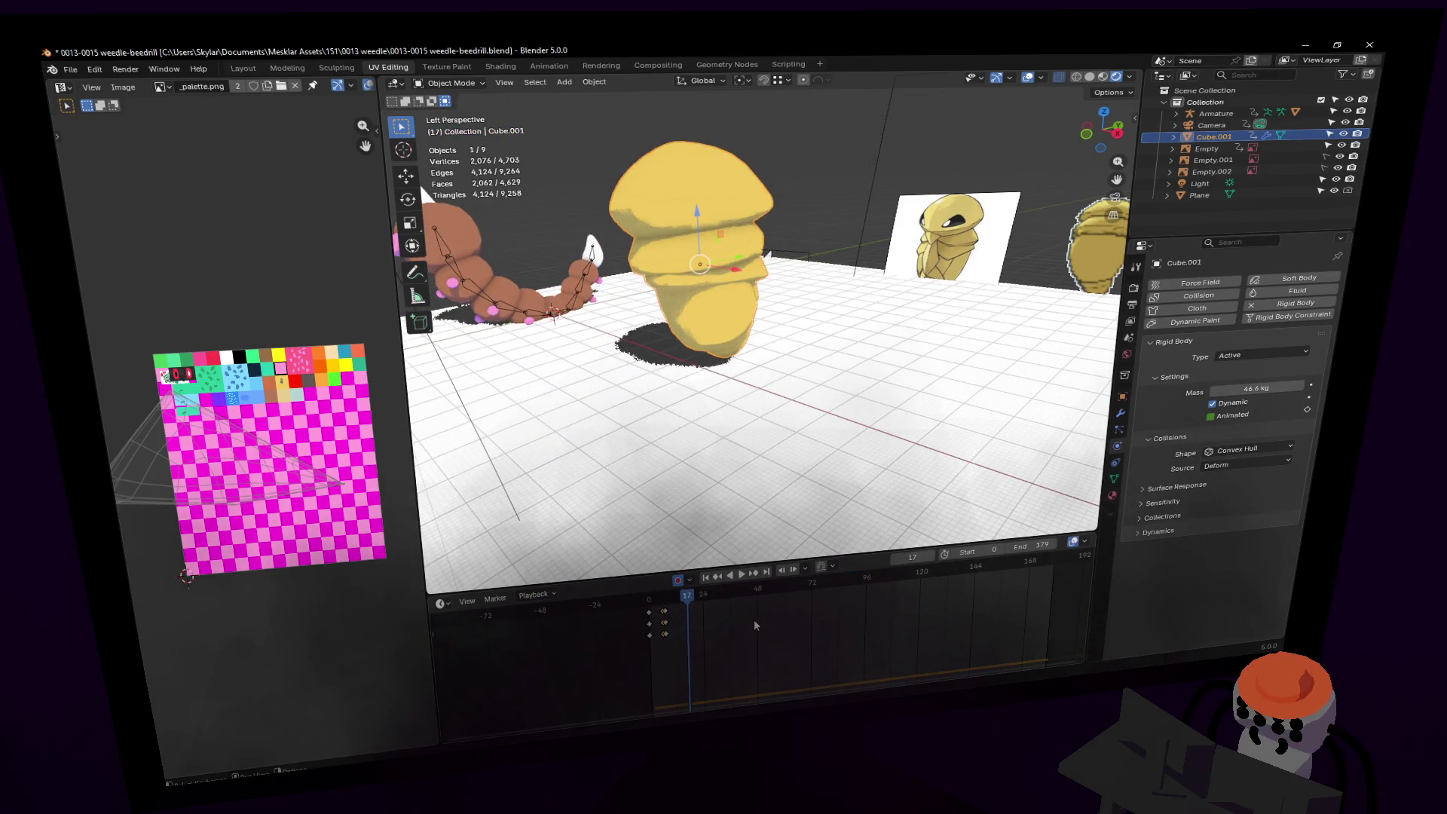
Step: Rewind to frame 0, enlarge the timeline with channels listed, and delete Kakuna's Object Transforms keys
{"action": "key", "text": "shift+Left"}
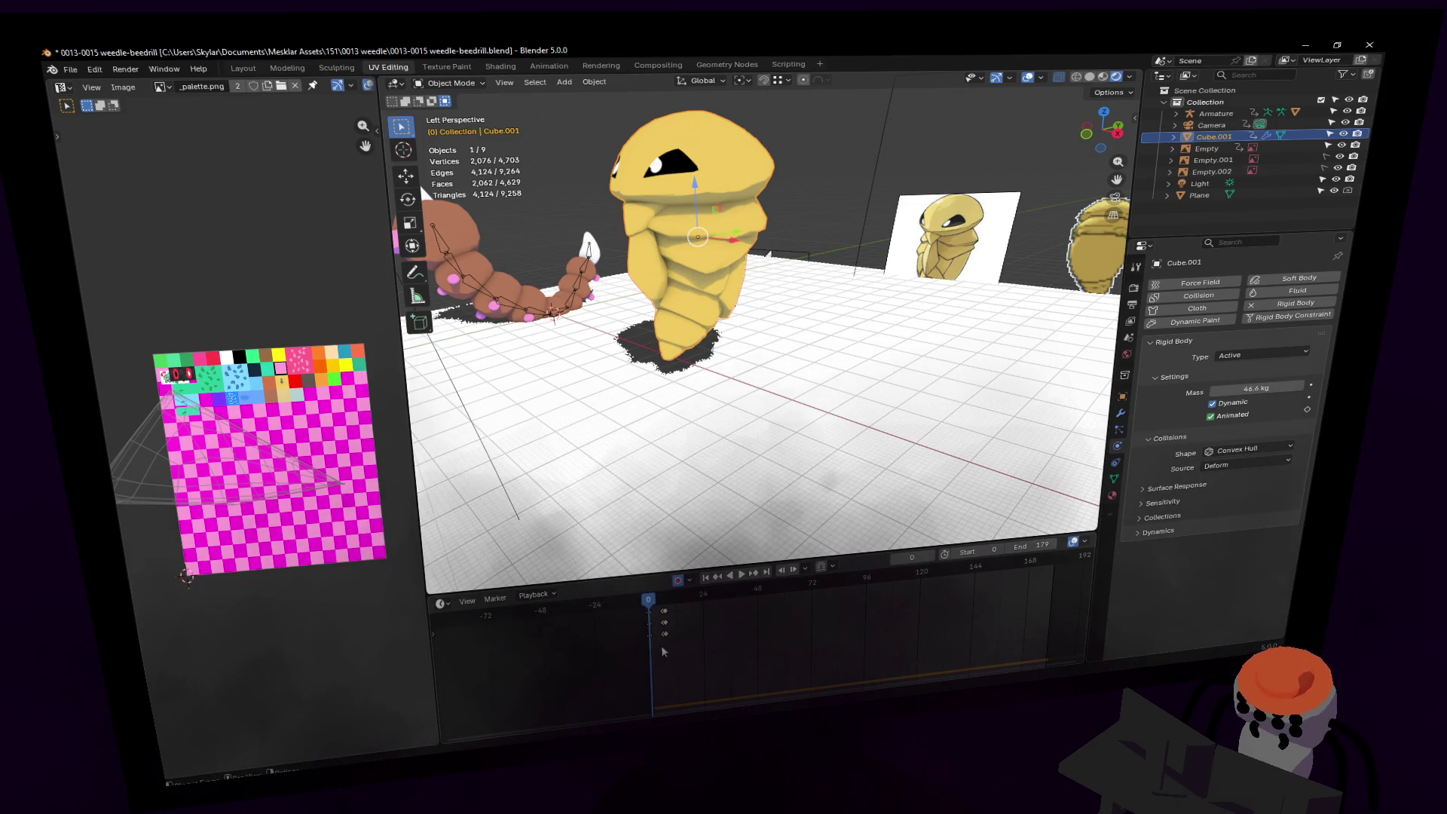
{"action": "scroll", "coordinate": [663, 625], "scroll_direction": "up", "scroll_amount": 5}
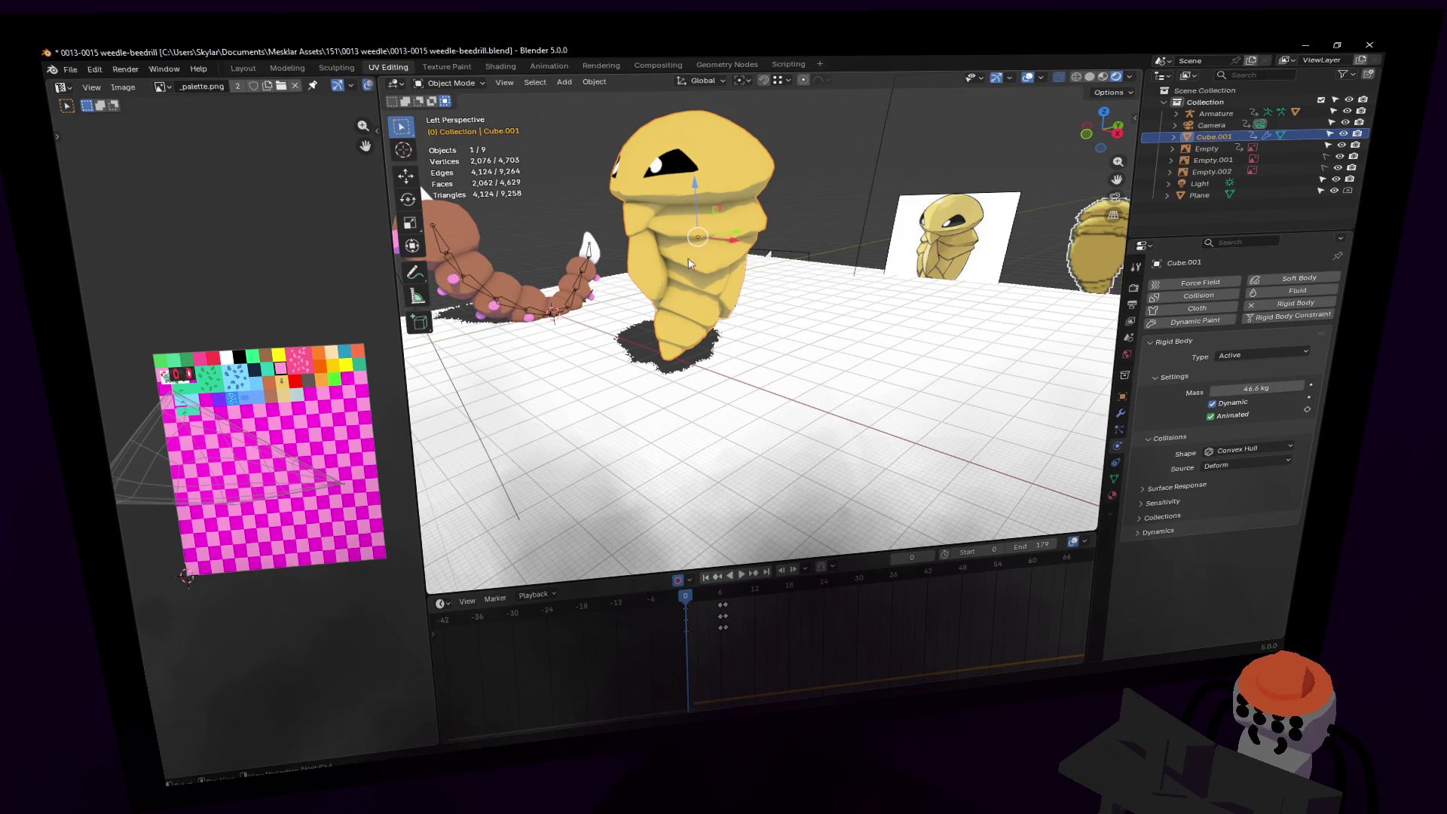
{"action": "left_click", "coordinate": [432, 634]}
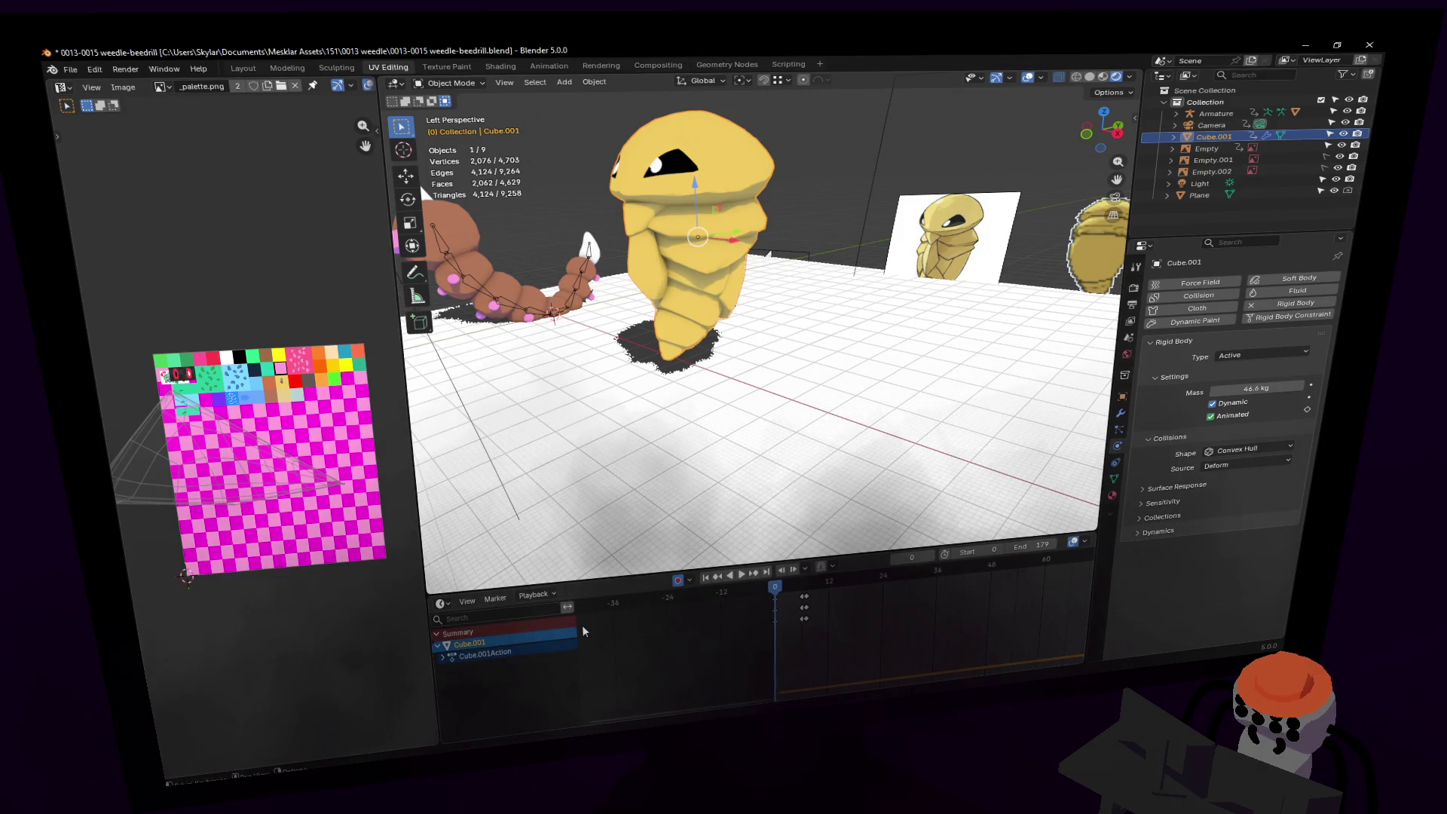
{"action": "left_click_drag", "start_coordinate": [563, 582], "coordinate": [562, 486]}
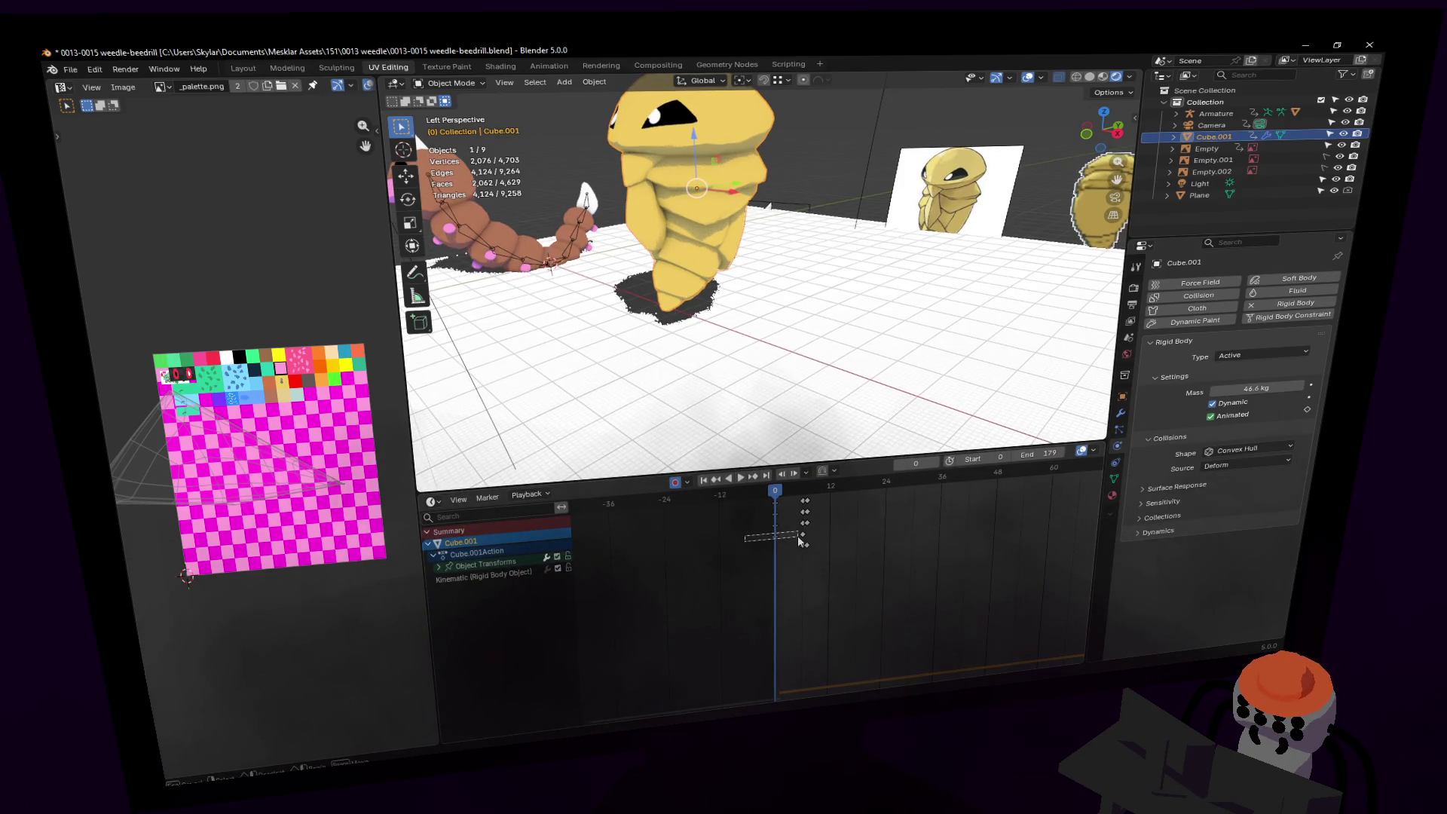
{"action": "left_click_drag", "start_coordinate": [808, 541], "coordinate": [806, 542]}
{"action": "key", "text": "Delete"}
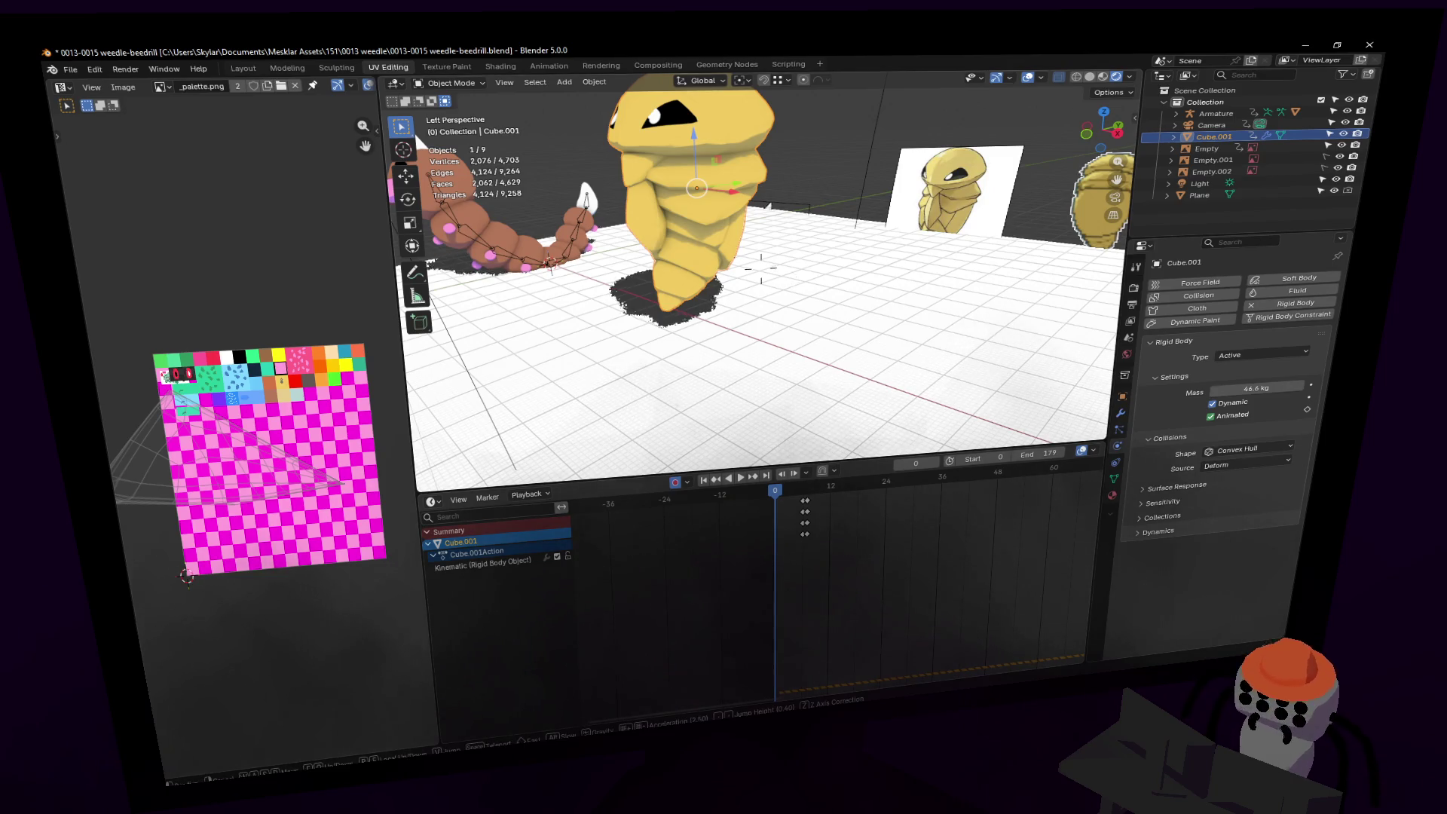
Step: Key Kakuna flipped upside down, -180° on X, at frame 0
{"action": "middle_click_drag", "start_coordinate": [818, 350], "coordinate": [884, 396], "text": "shift"}
{"action": "key", "text": "r"}
{"action": "key", "text": "x"}
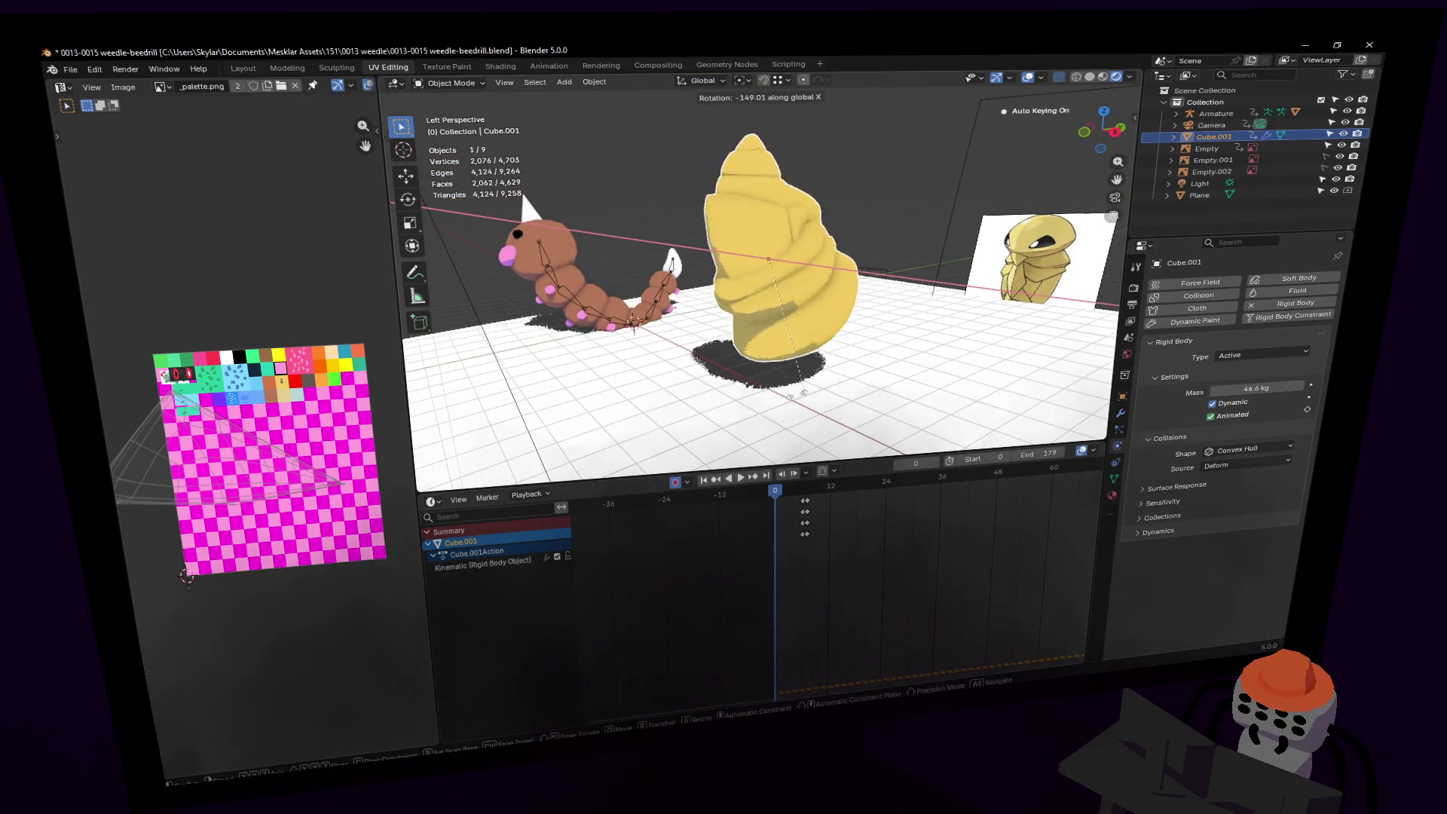
{"action": "left_click", "coordinate": [917, 217]}
{"action": "key", "text": "r"}
{"action": "key", "text": "x"}
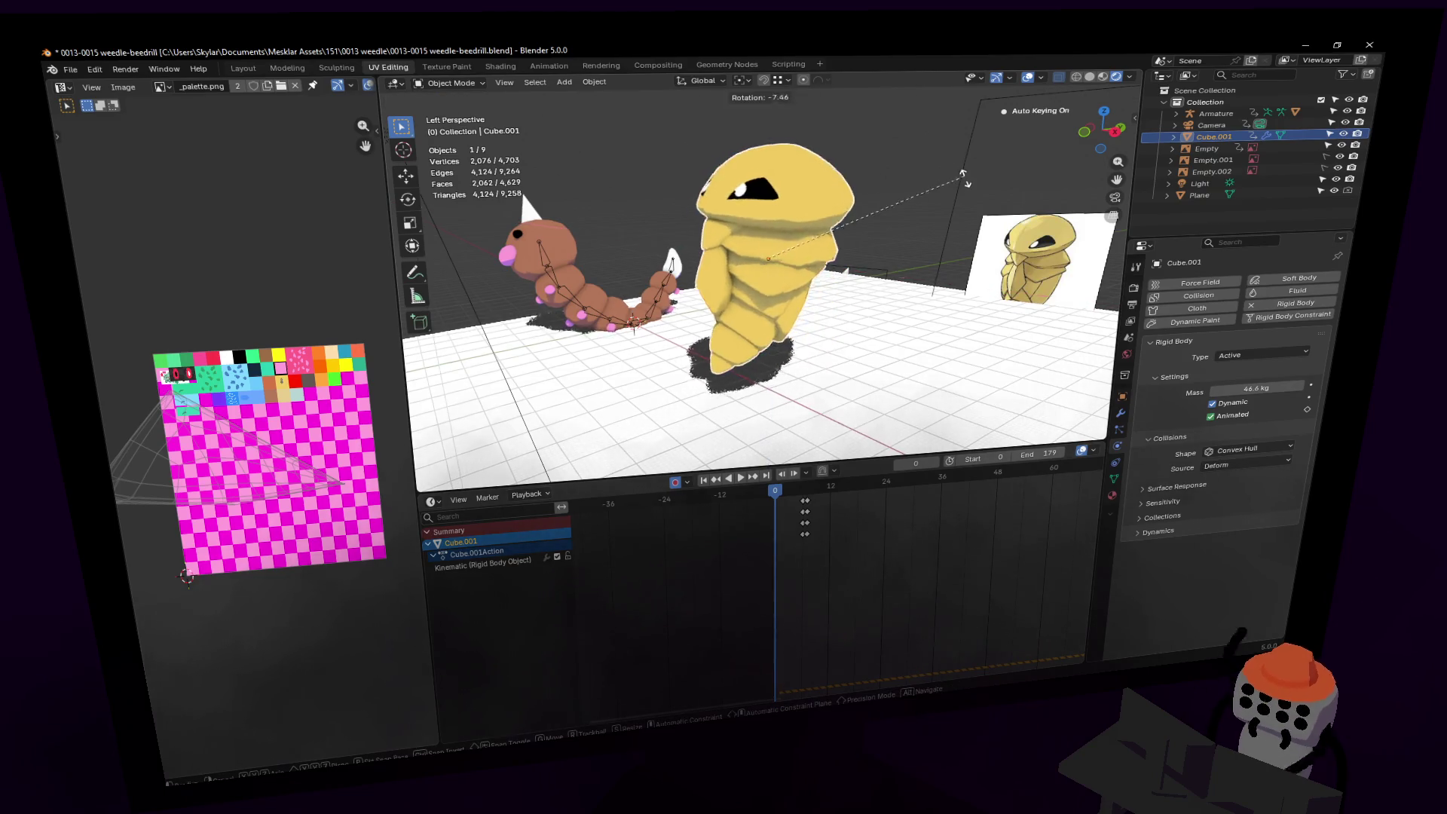
{"action": "left_click", "coordinate": [660, 329]}
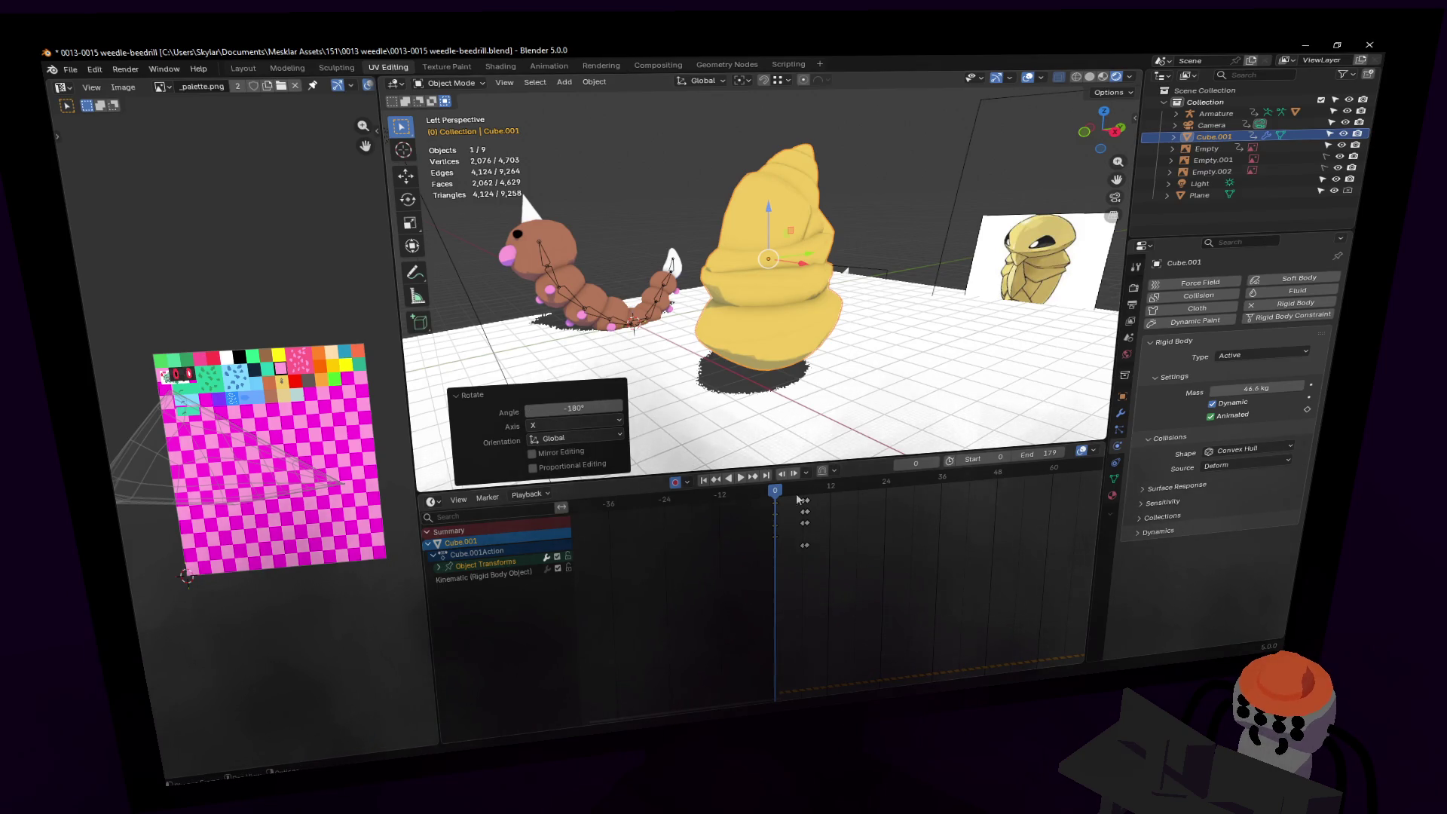
Step: At frame 6, spin Kakuna to 215° about Z and play the tumble
{"action": "left_click_drag", "start_coordinate": [776, 494], "coordinate": [803, 494]}
{"action": "key", "text": "r"}
{"action": "key", "text": "z"}
{"action": "left_click", "coordinate": [635, 336]}
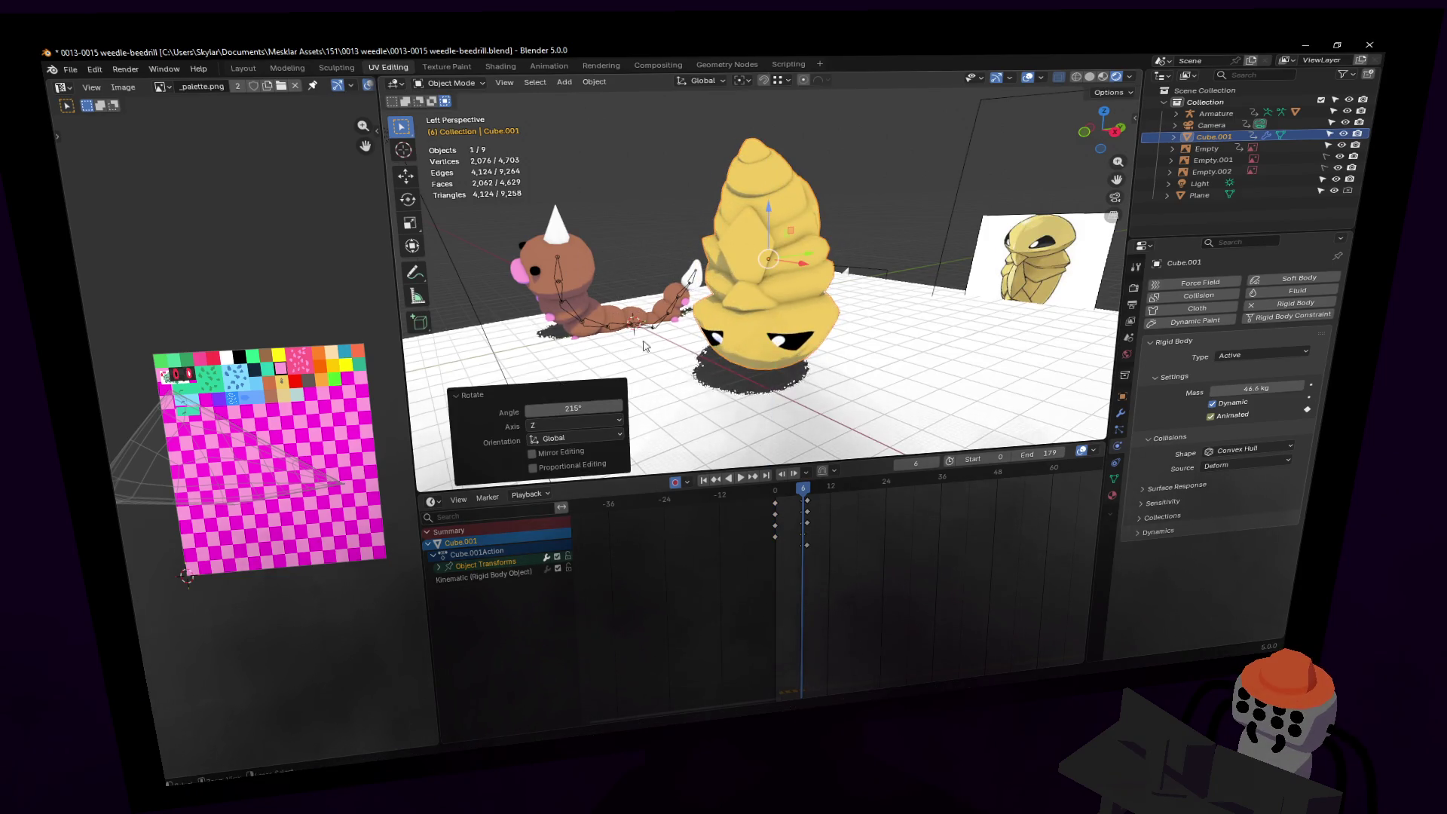
{"action": "key", "text": "space"}
{"action": "key", "text": "Escape"}
{"action": "key", "text": "i"}
{"action": "key", "text": "space"}
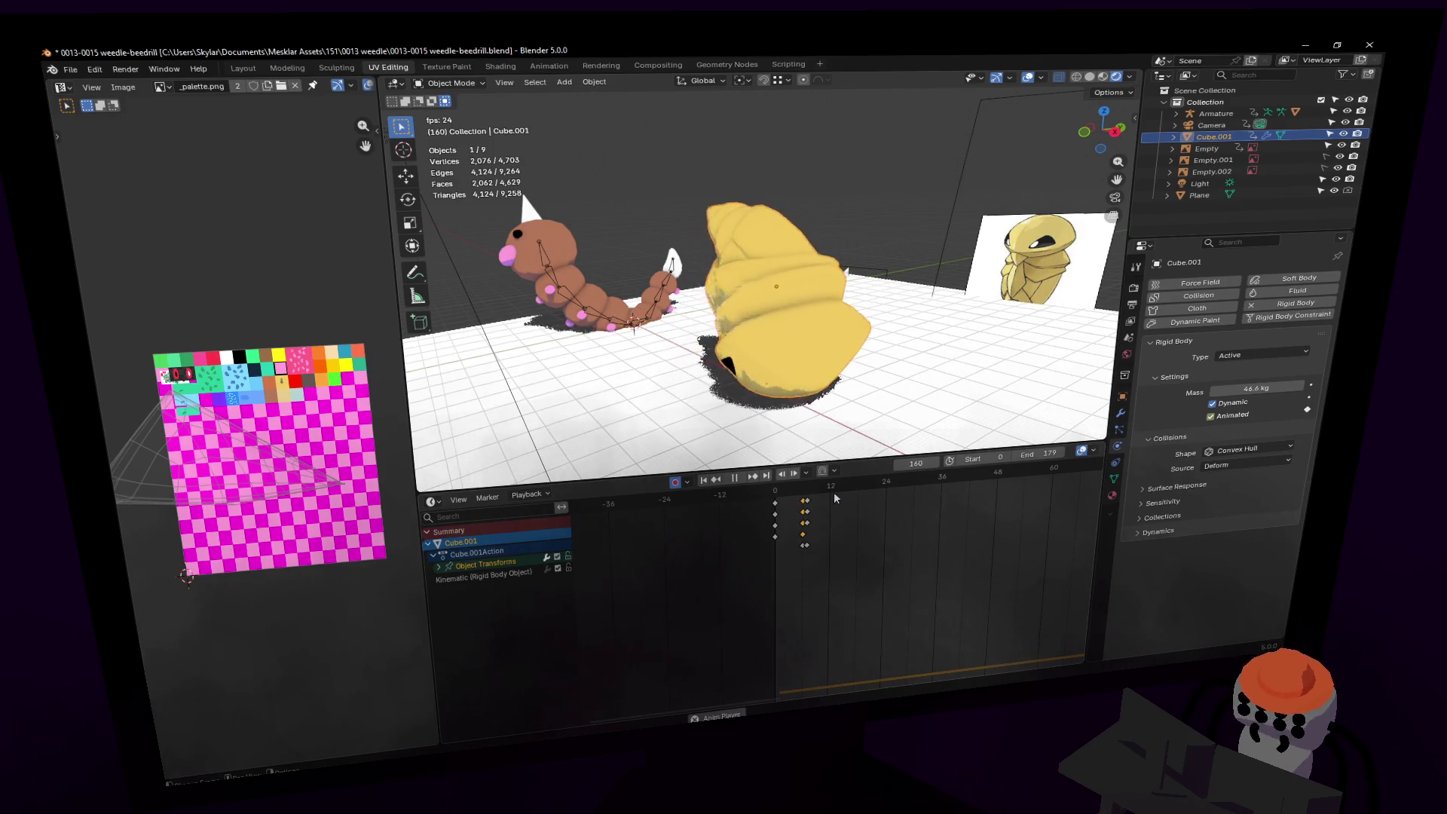
Step: Zoom the dope sheet out, return near the start, and show Kakuna's Object properties
{"action": "mouse_move", "coordinate": [893, 522]}
{"action": "middle_mouse_down", "text": "ctrl"}
{"action": "mouse_move", "coordinate": [605, 613]}
{"action": "mouse_move", "coordinate": [864, 588]}
{"action": "middle_mouse_up", "text": "ctrl"}
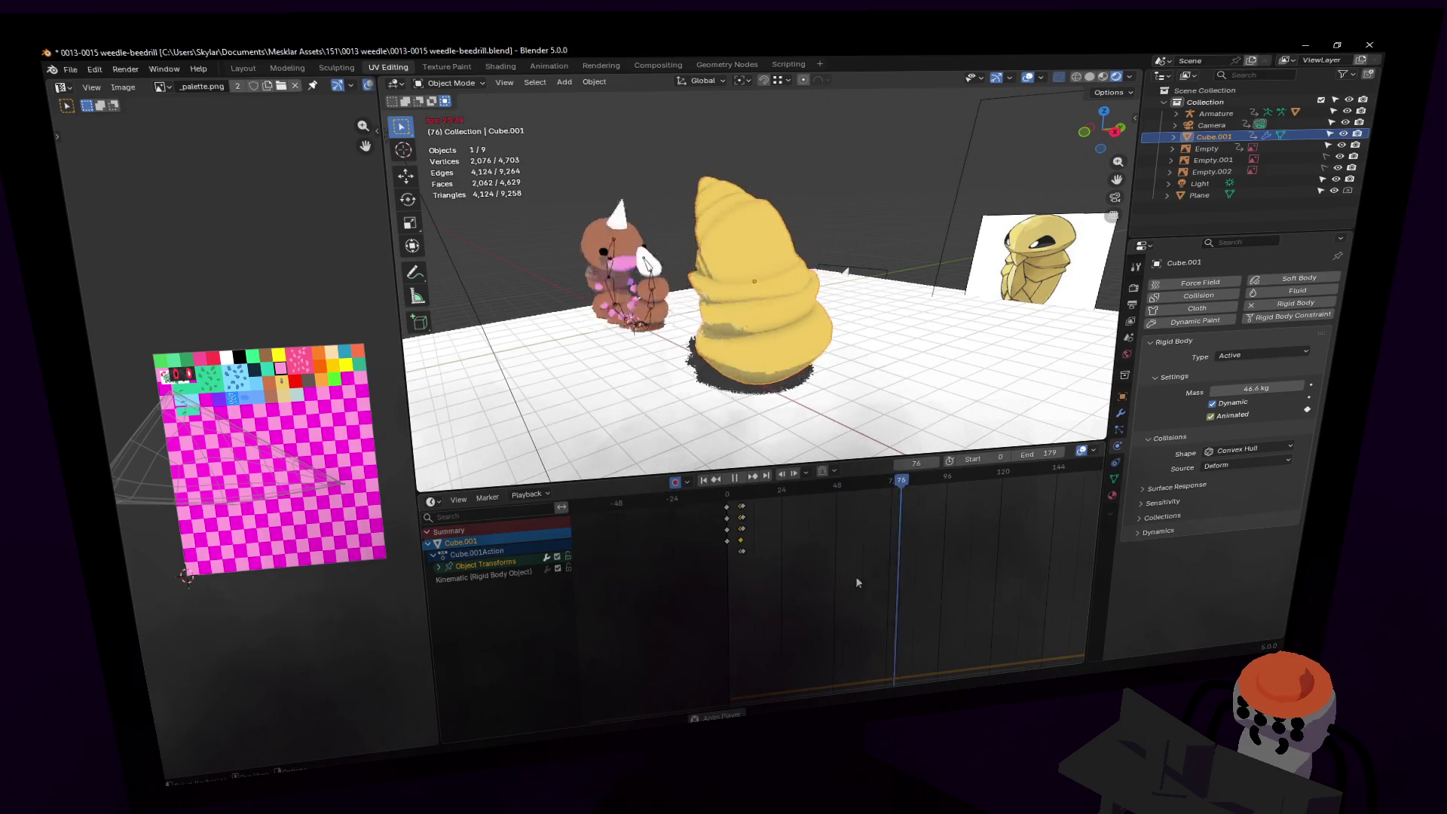
{"action": "left_click", "coordinate": [730, 498]}
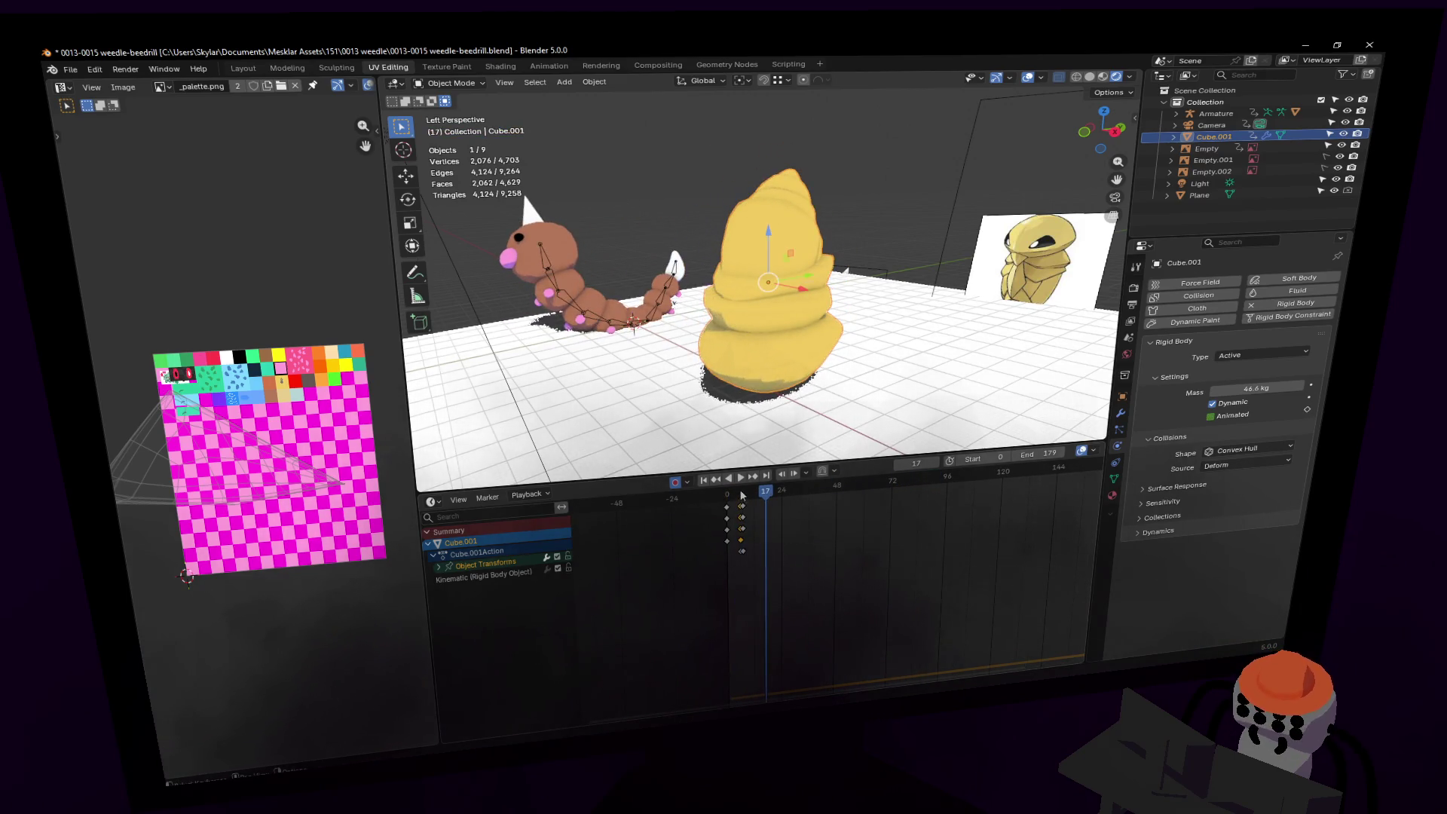
{"action": "left_click", "coordinate": [742, 494]}
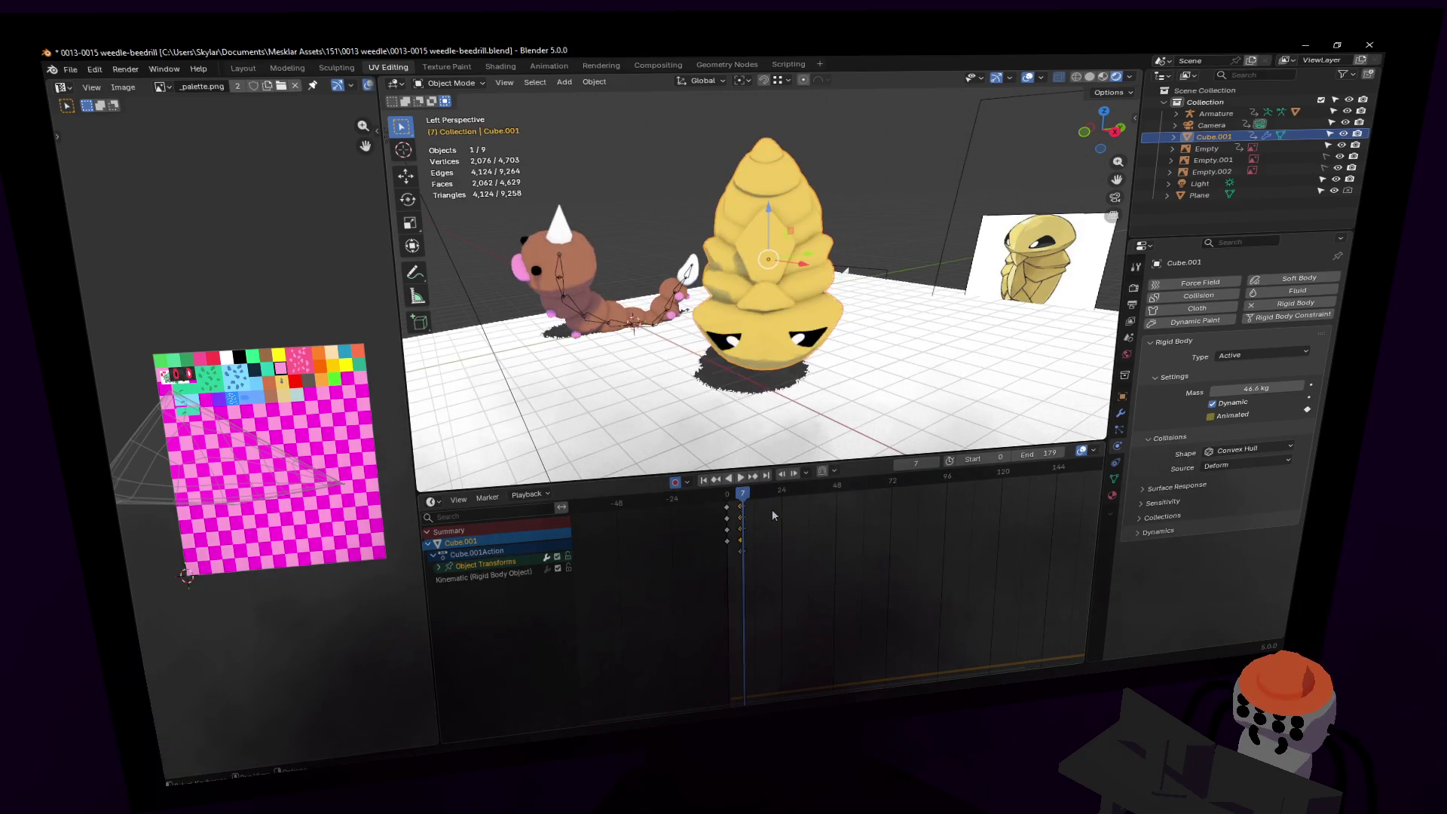
{"action": "left_click", "coordinate": [1122, 397]}
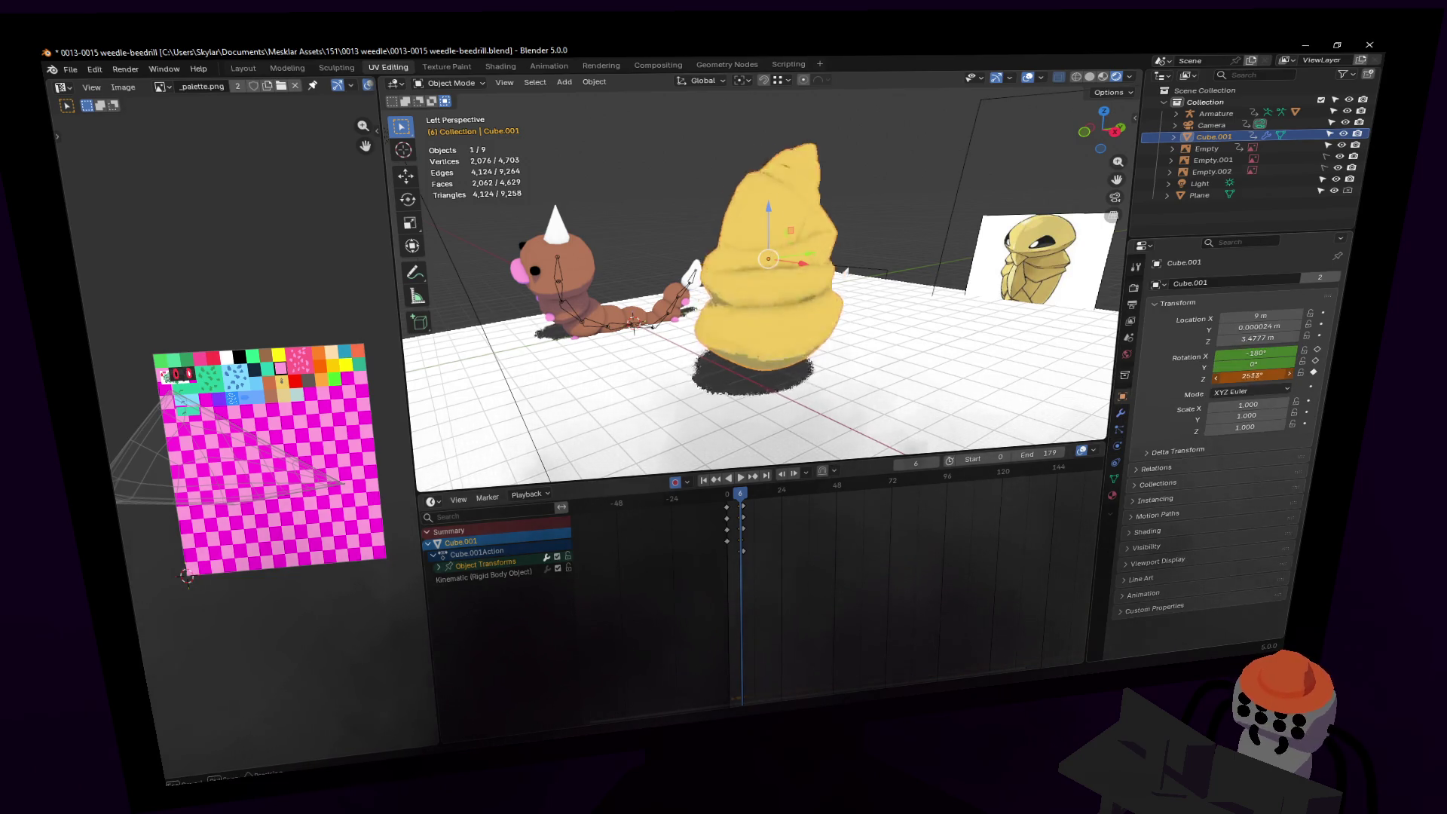
Step: Replay the tumble repeatedly from frame 0 while re-keying a larger frame-6 Z spin
{"action": "key", "text": "space"}
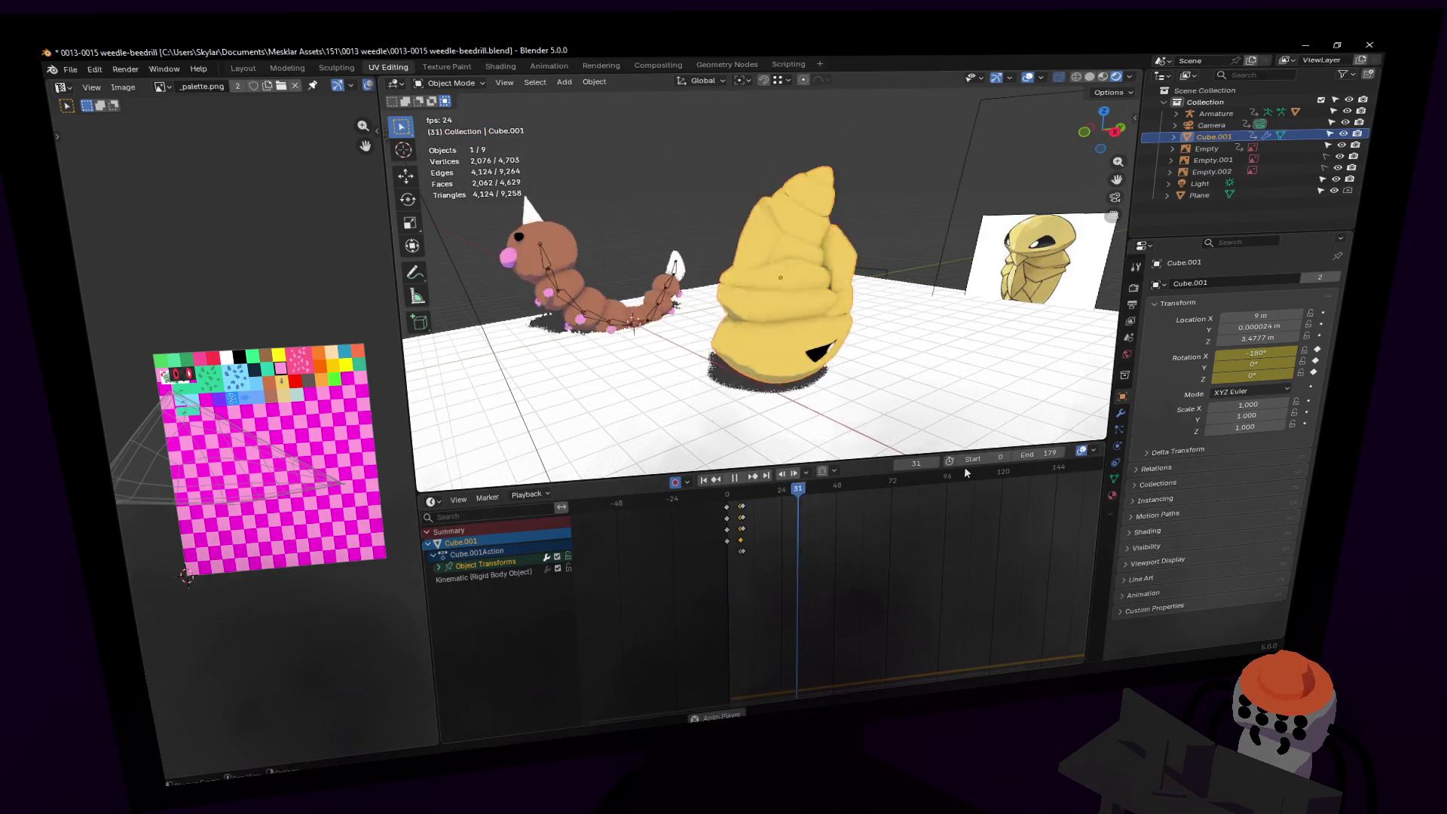
{"action": "key", "text": "Escape"}
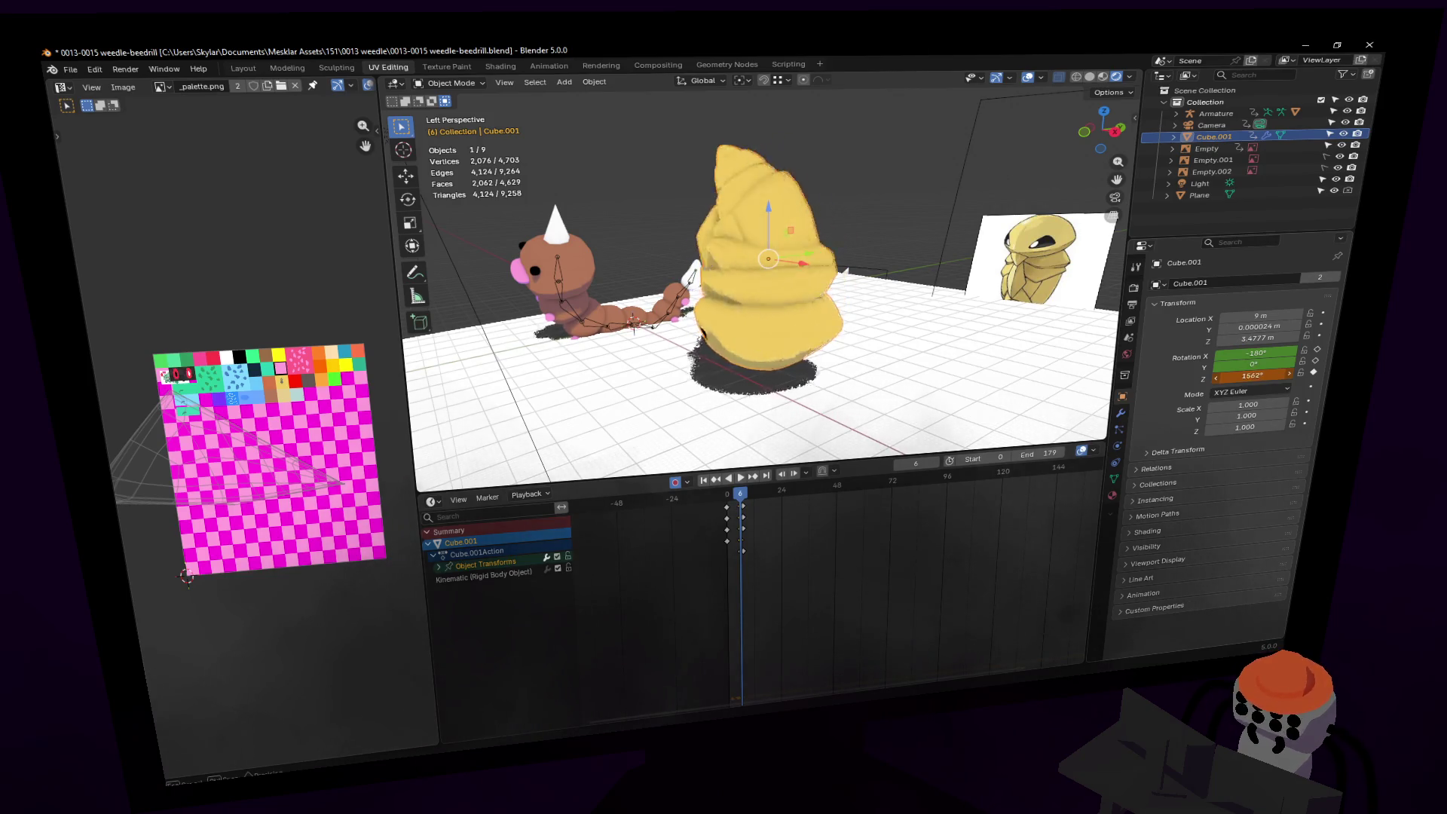
{"action": "key", "text": "shift+Left"}
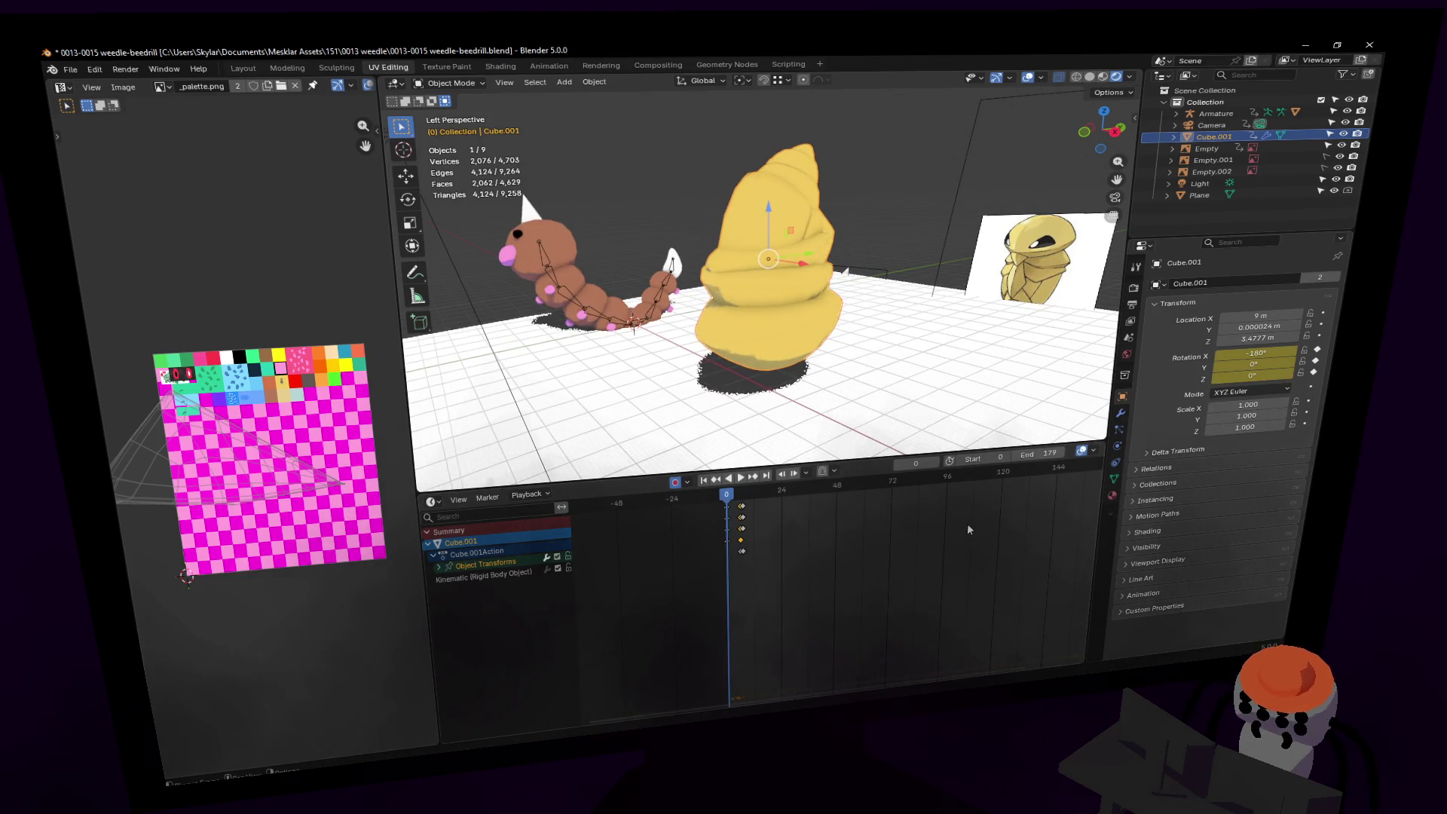
{"action": "key", "text": "space"}
{"action": "key", "text": "Escape"}
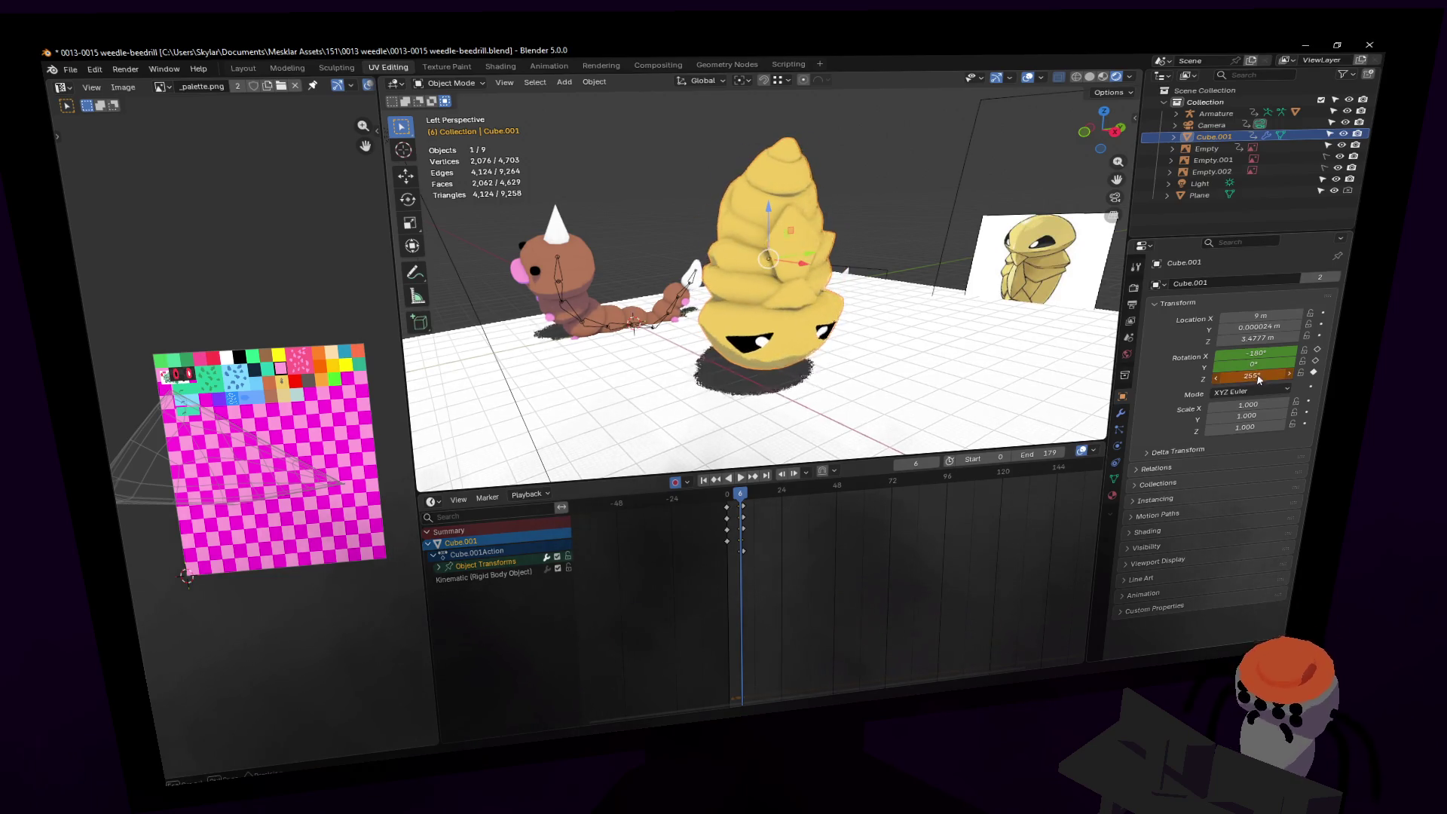
{"action": "key", "text": "shift+Left"}
{"action": "key", "text": "space"}
{"action": "key", "text": "Escape"}
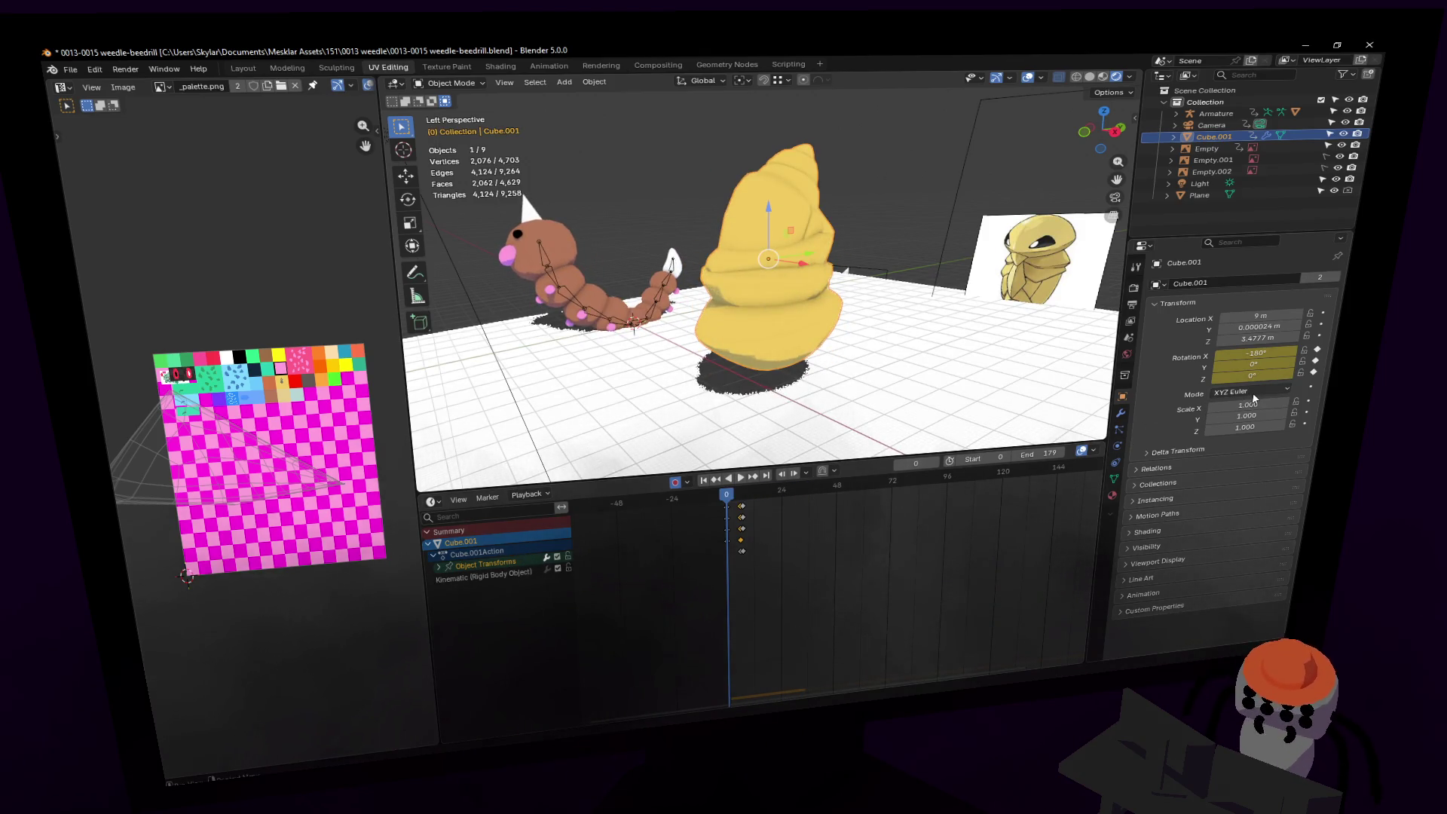
{"action": "key", "text": "space"}
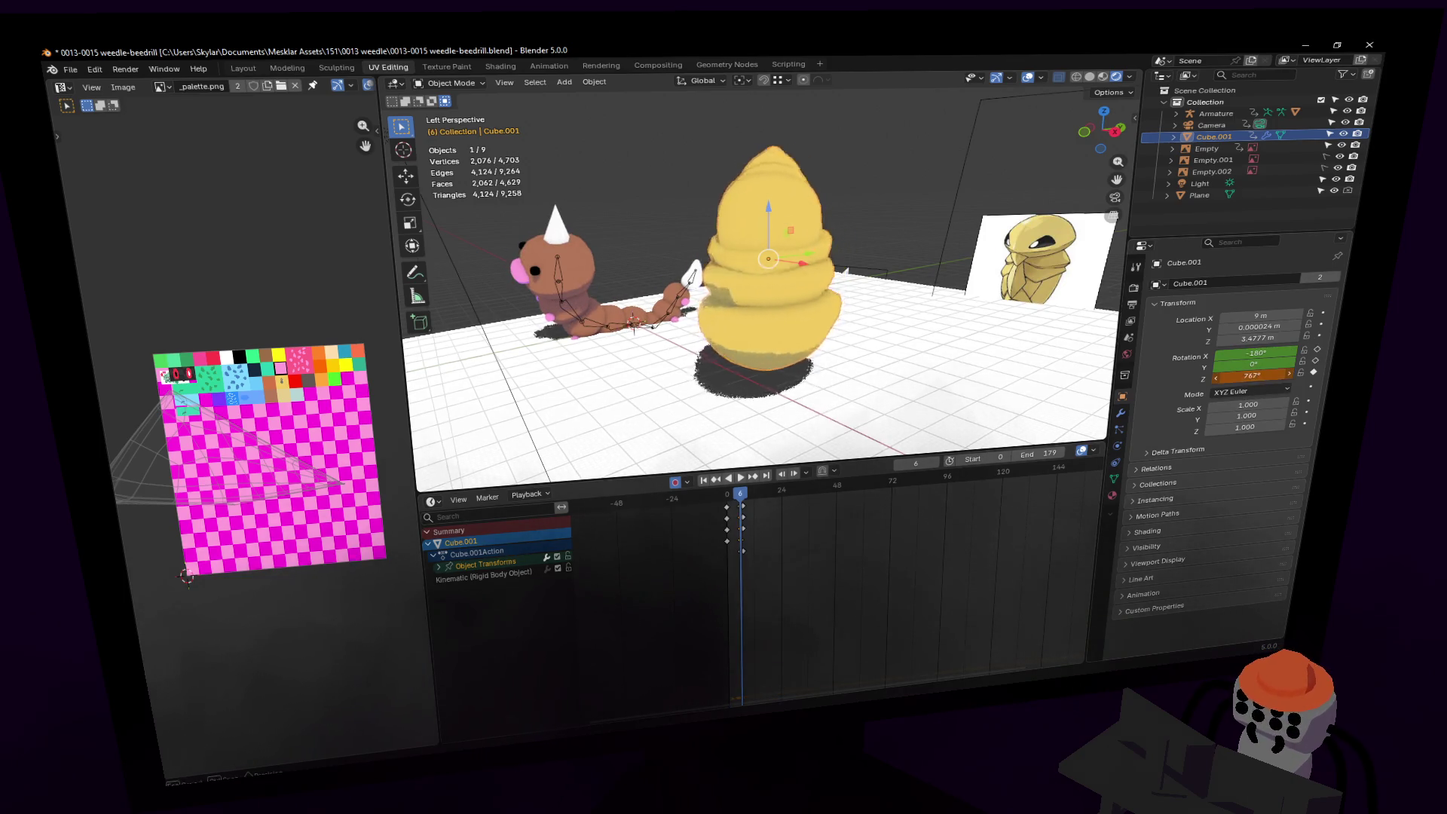
{"action": "key", "text": "space"}
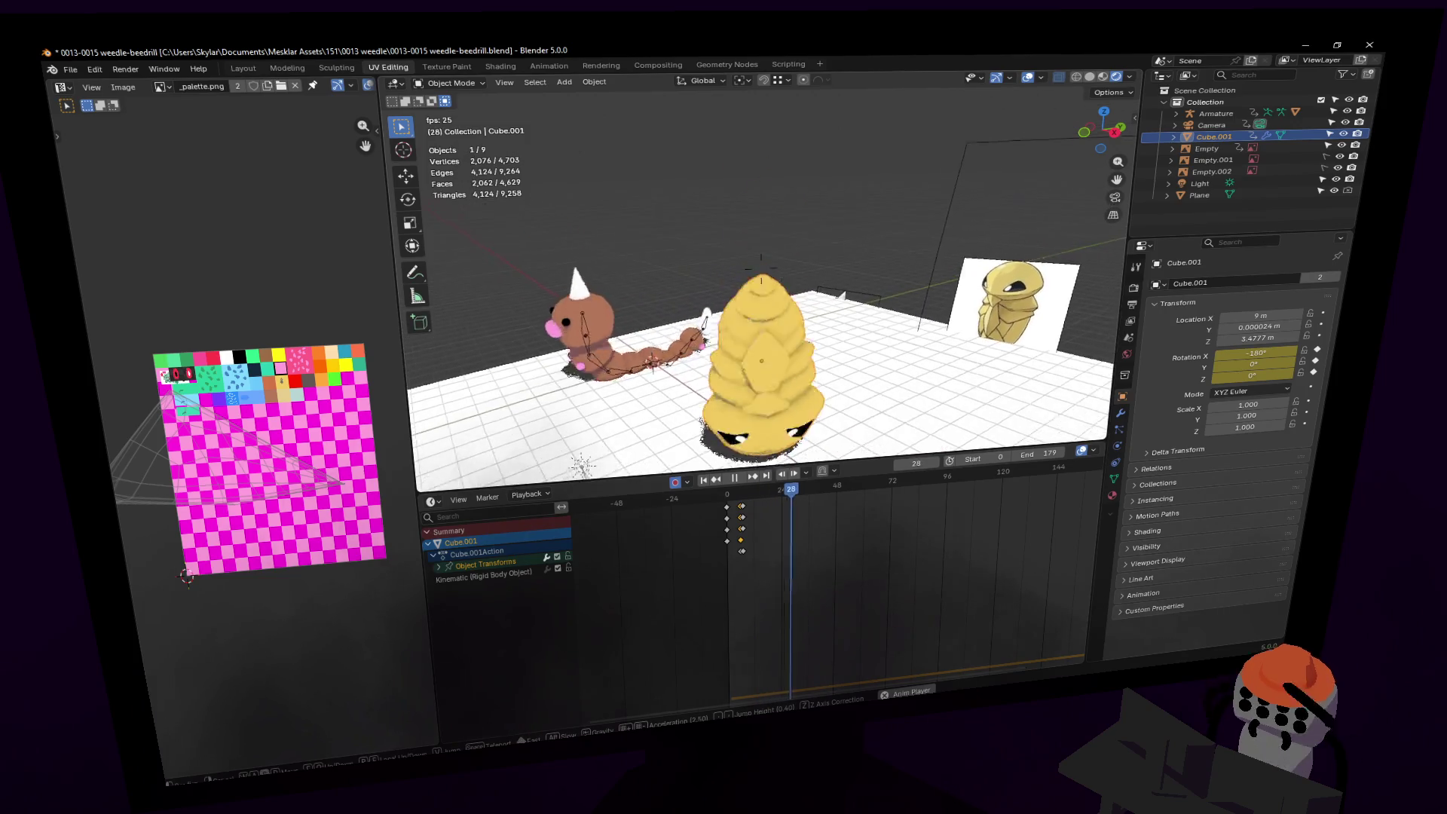
Step: Drag the scene's end frame out to 472, then stop playback back at frame 0
{"action": "left_click", "coordinate": [892, 623]}
{"action": "scroll", "coordinate": [970, 556], "scroll_direction": "right", "scroll_amount": 5}
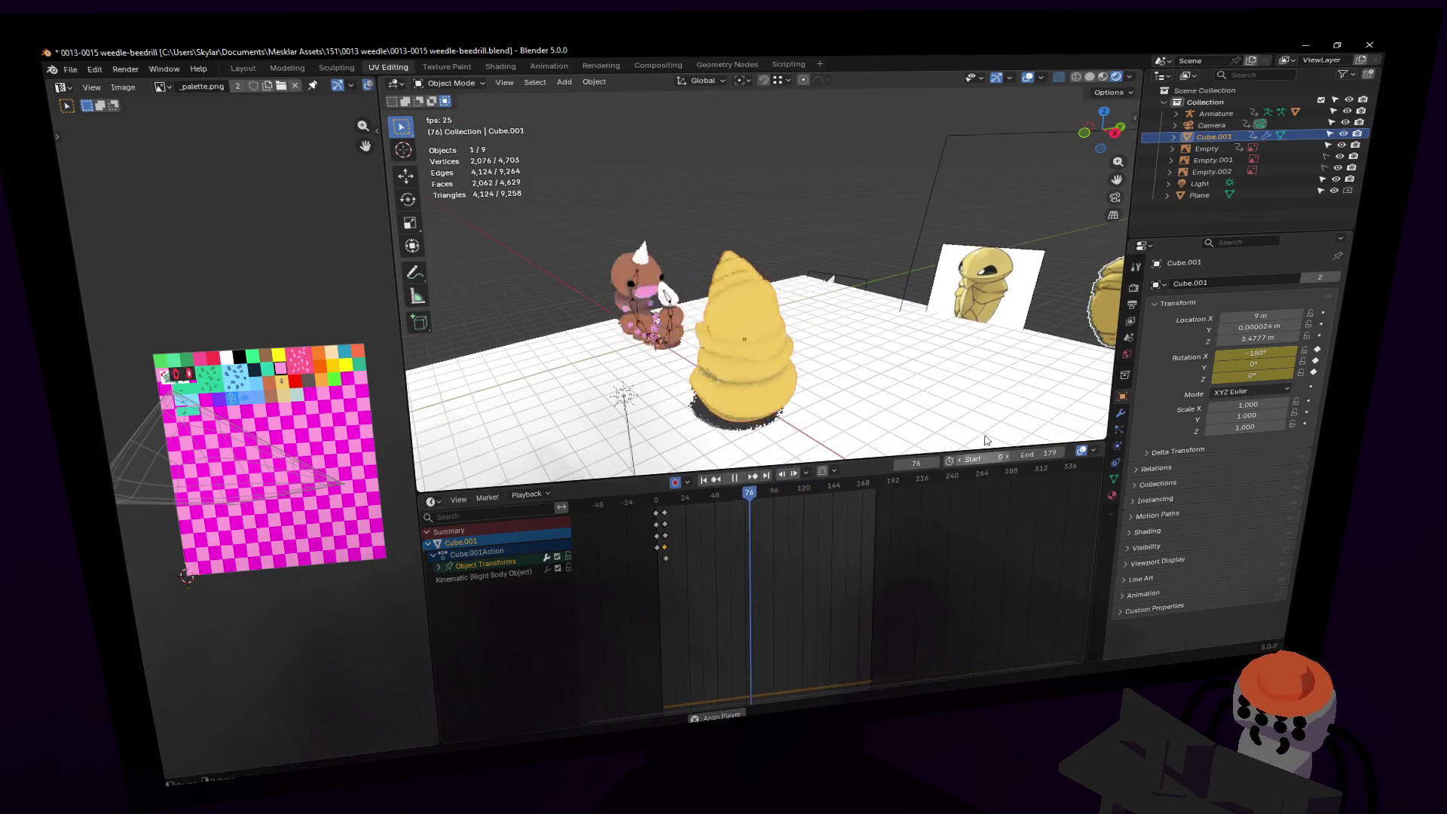
{"action": "left_click_drag", "start_coordinate": [1040, 453], "coordinate": [1085, 454]}
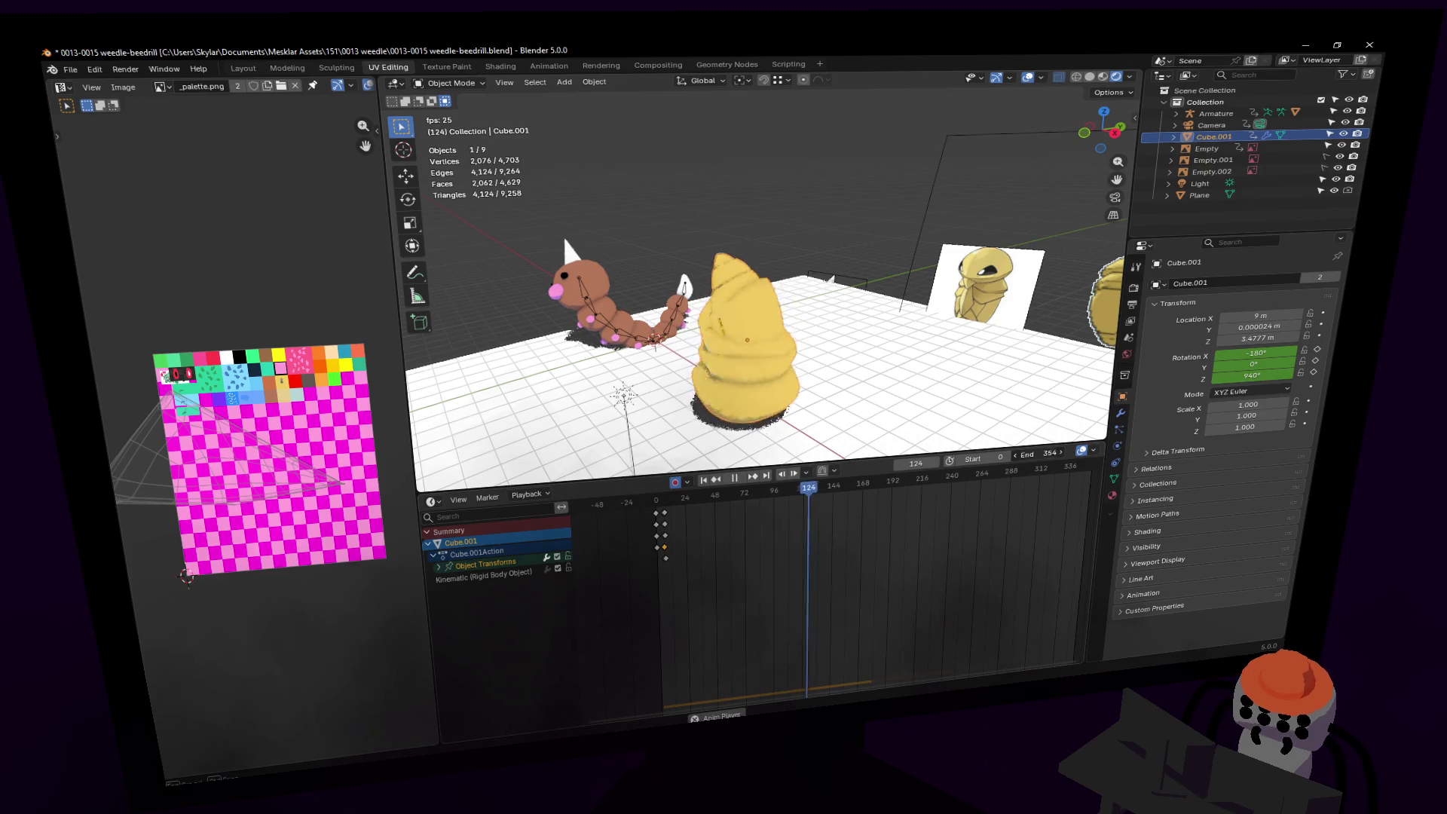
{"action": "mouse_move", "coordinate": [960, 534]}
{"action": "middle_mouse_down", "text": "ctrl"}
{"action": "mouse_move", "coordinate": [837, 519]}
{"action": "mouse_move", "coordinate": [917, 519]}
{"action": "middle_mouse_up", "text": "ctrl"}
{"action": "left_click_drag", "start_coordinate": [1034, 465], "coordinate": [1100, 465]}
{"action": "middle_click_drag", "start_coordinate": [1017, 531], "coordinate": [953, 531]}
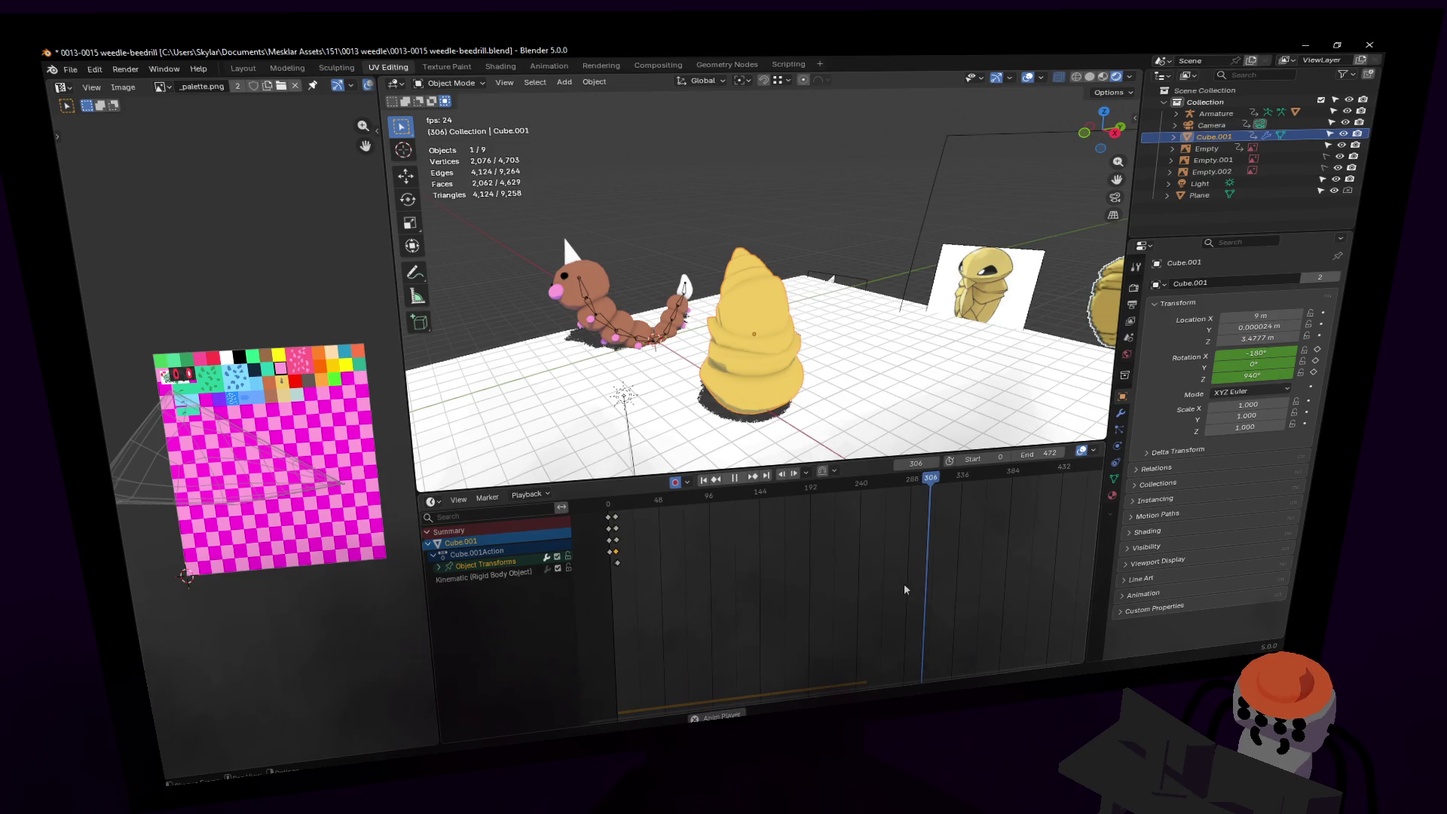
{"action": "key", "text": "Escape"}
{"action": "middle_click_drag", "start_coordinate": [906, 589], "coordinate": [983, 568]}
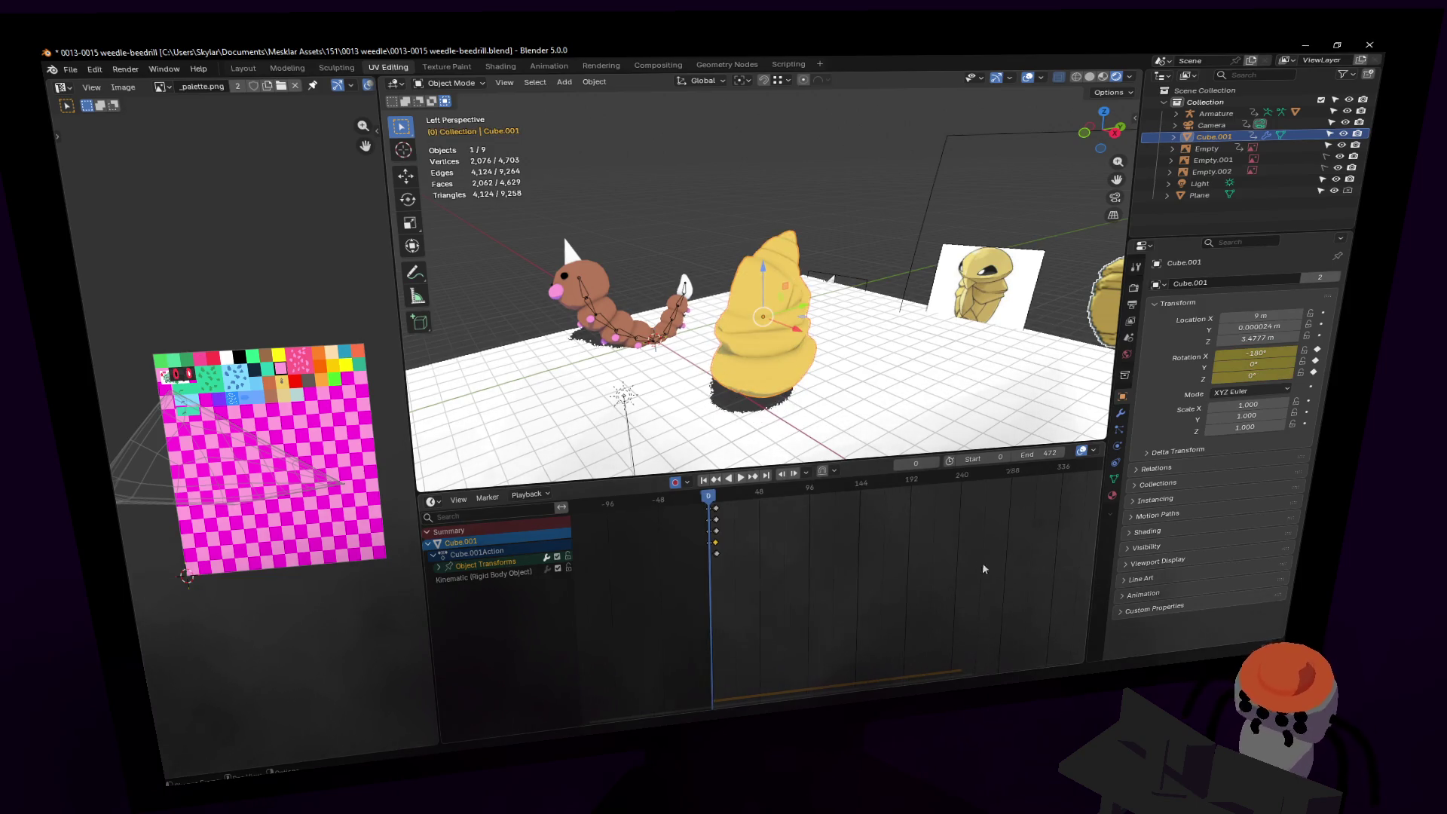
Step: Set the Output Frame Range End to 155, then bring up Cube.001's rigid body physics settings
{"action": "left_click", "coordinate": [1132, 307]}
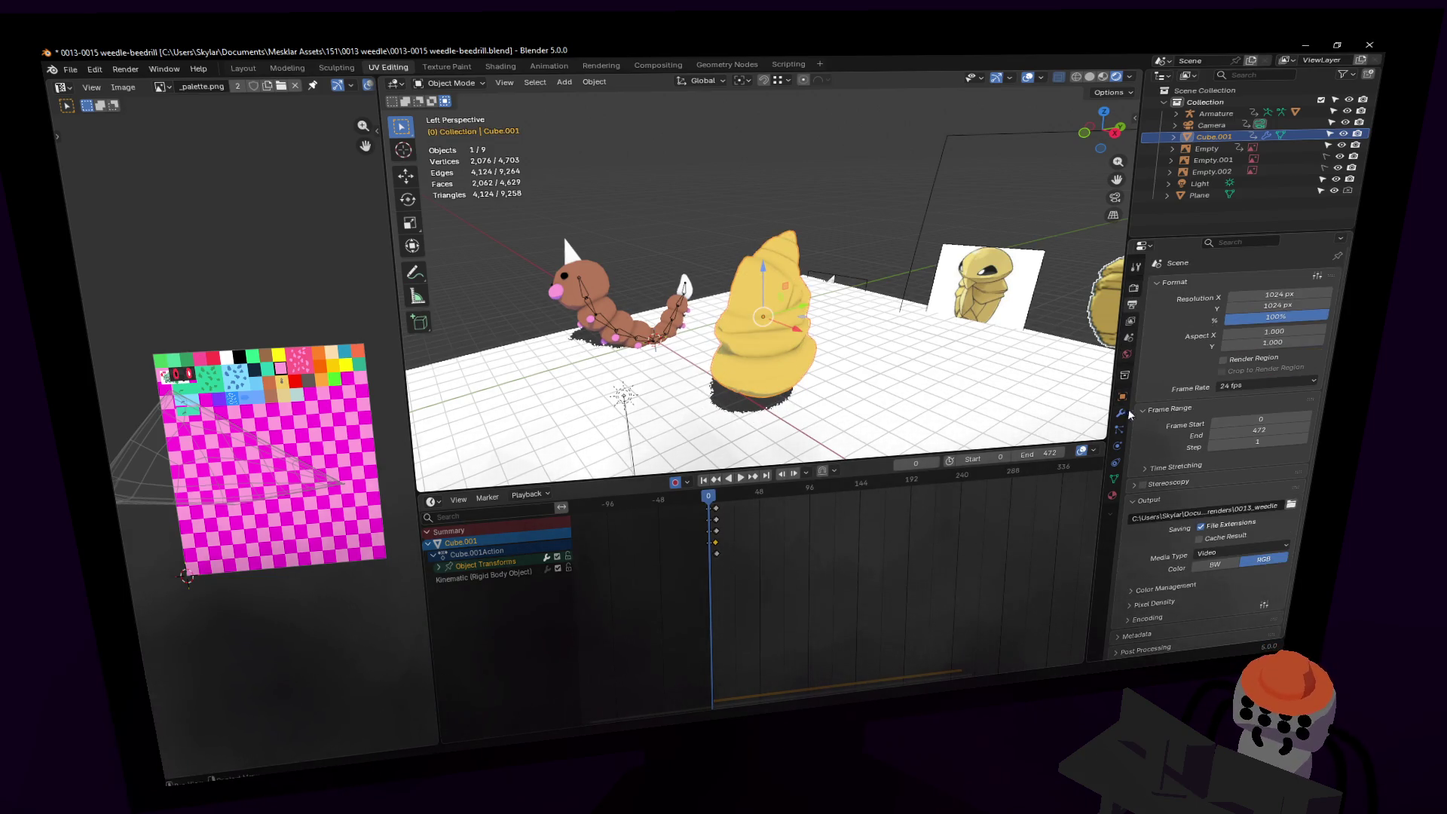
{"action": "scroll", "coordinate": [794, 593], "scroll_direction": "up", "scroll_amount": 3}
{"action": "scroll", "coordinate": [794, 593], "scroll_direction": "up", "scroll_amount": 1}
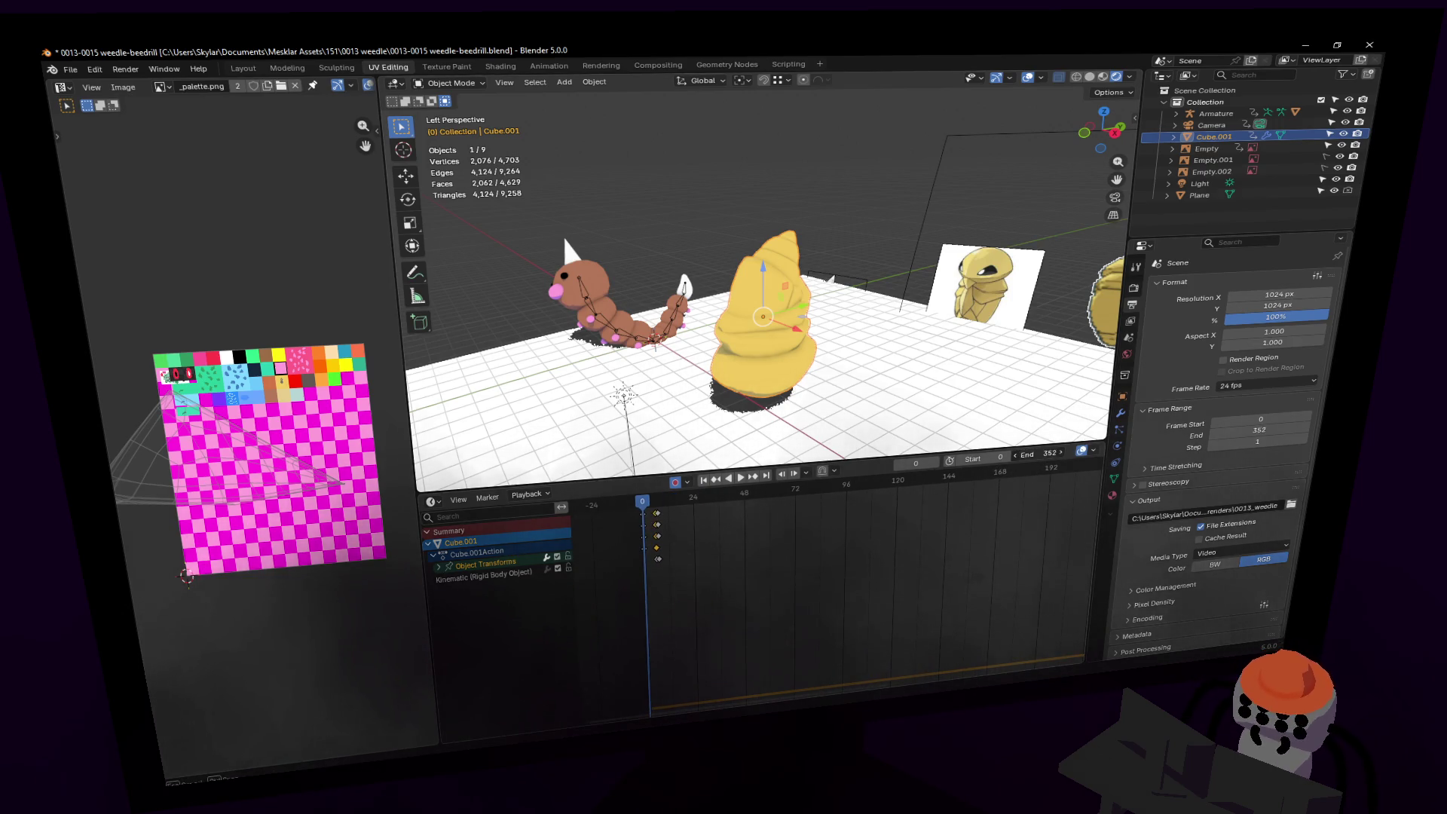
{"action": "double_click", "coordinate": [1049, 453]}
{"action": "type", "text": "155"}
{"action": "key", "text": "Return"}
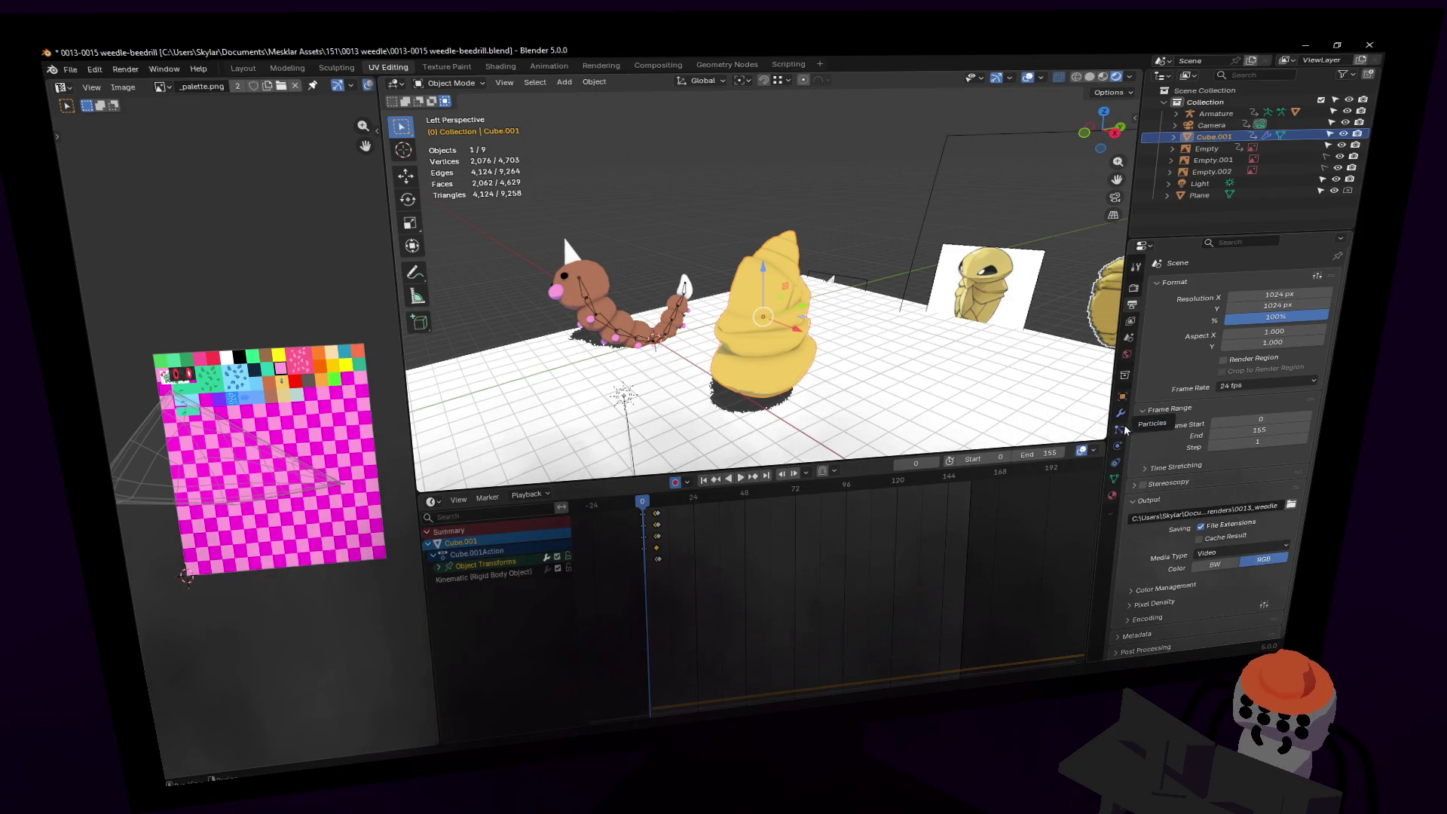
{"action": "left_click", "coordinate": [1118, 446]}
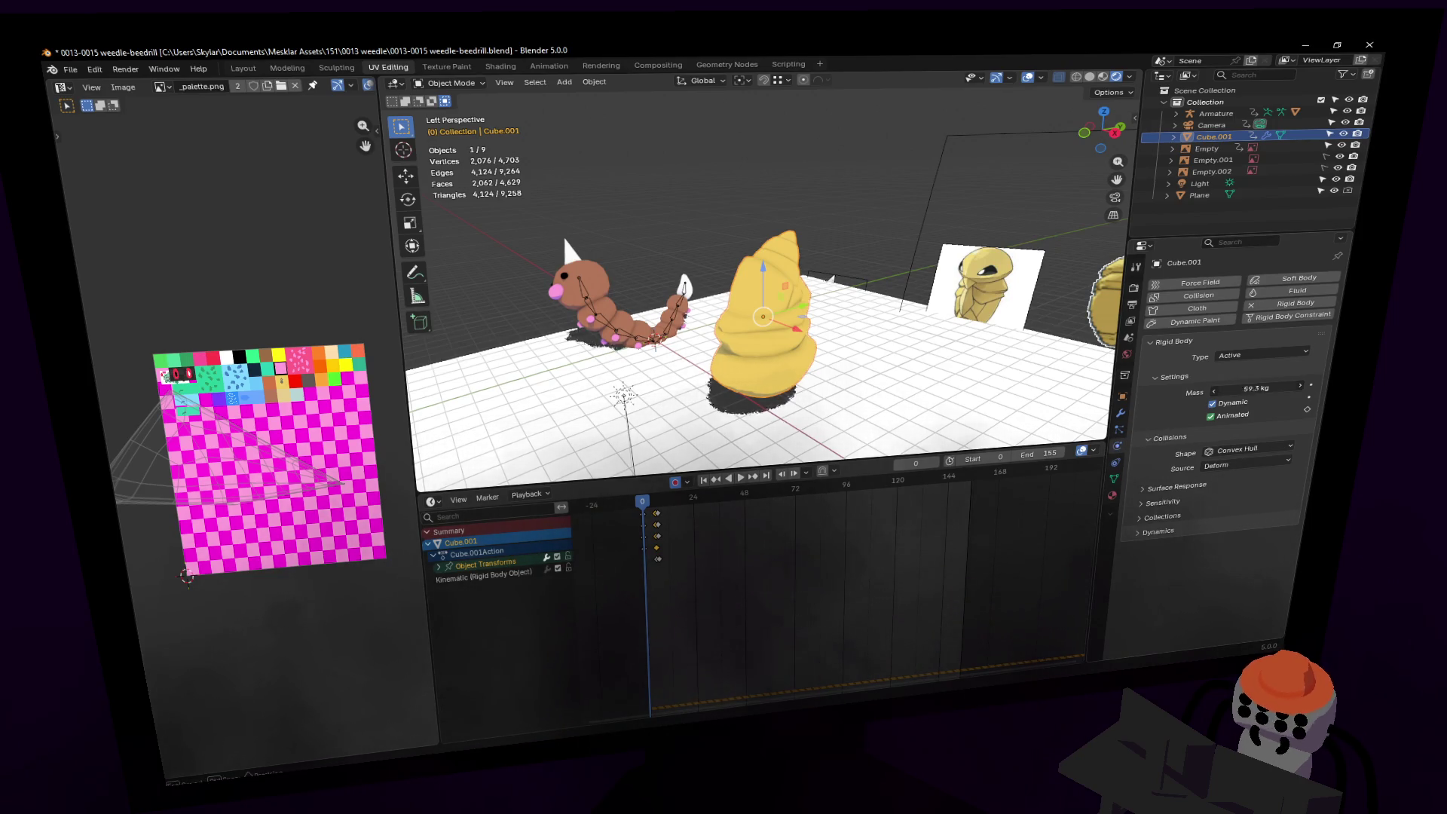
Step: Lower Kakuna's rigid body mass to 6.9 kg while testing the fall
{"action": "key", "text": "space"}
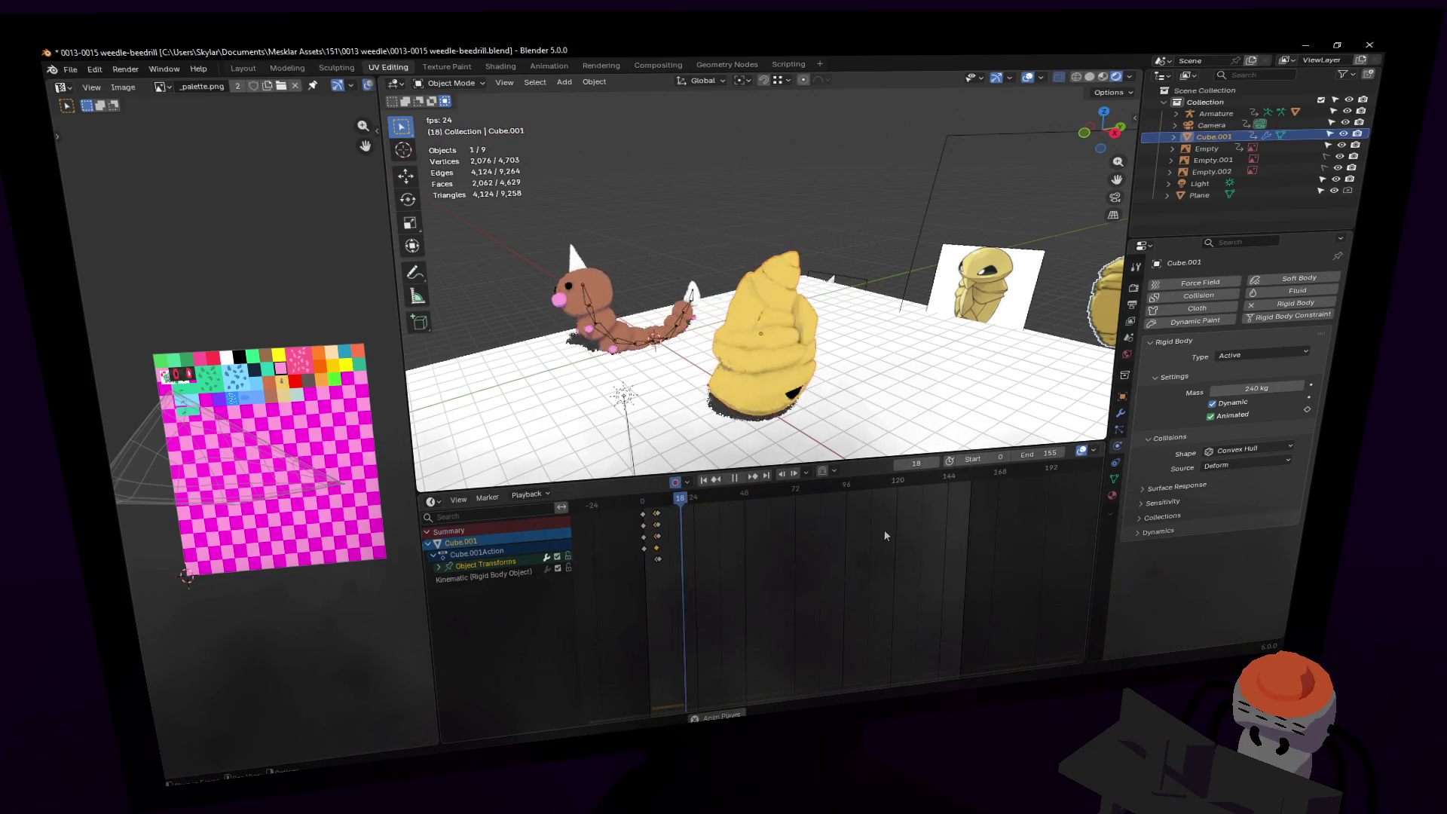
{"action": "left_click_drag", "start_coordinate": [1265, 386], "coordinate": [1187, 385]}
{"action": "key", "text": "Escape"}
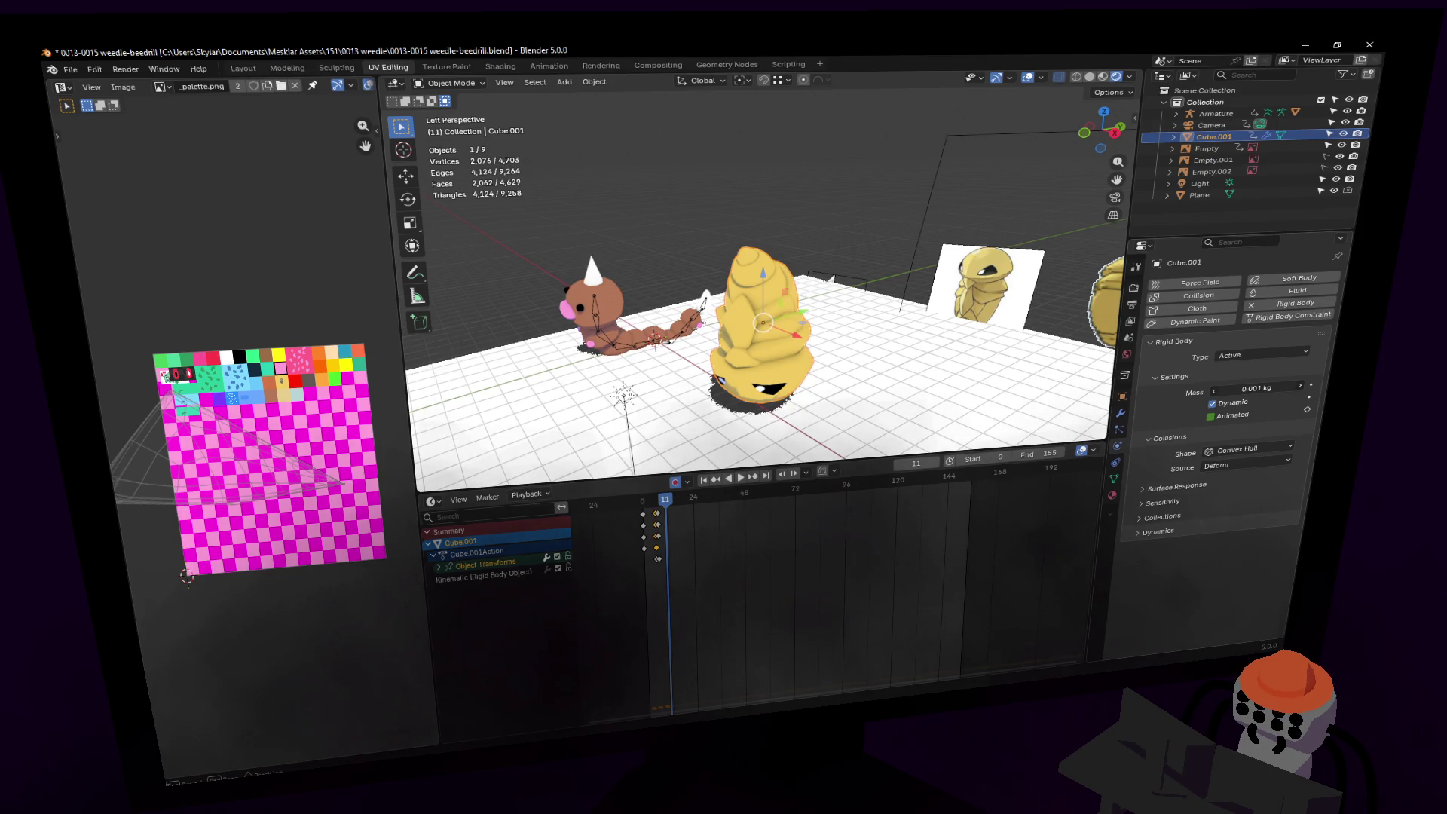
Step: Replay the fall with the 6.9 kg mass, then return to the start pose
{"action": "key", "text": "space"}
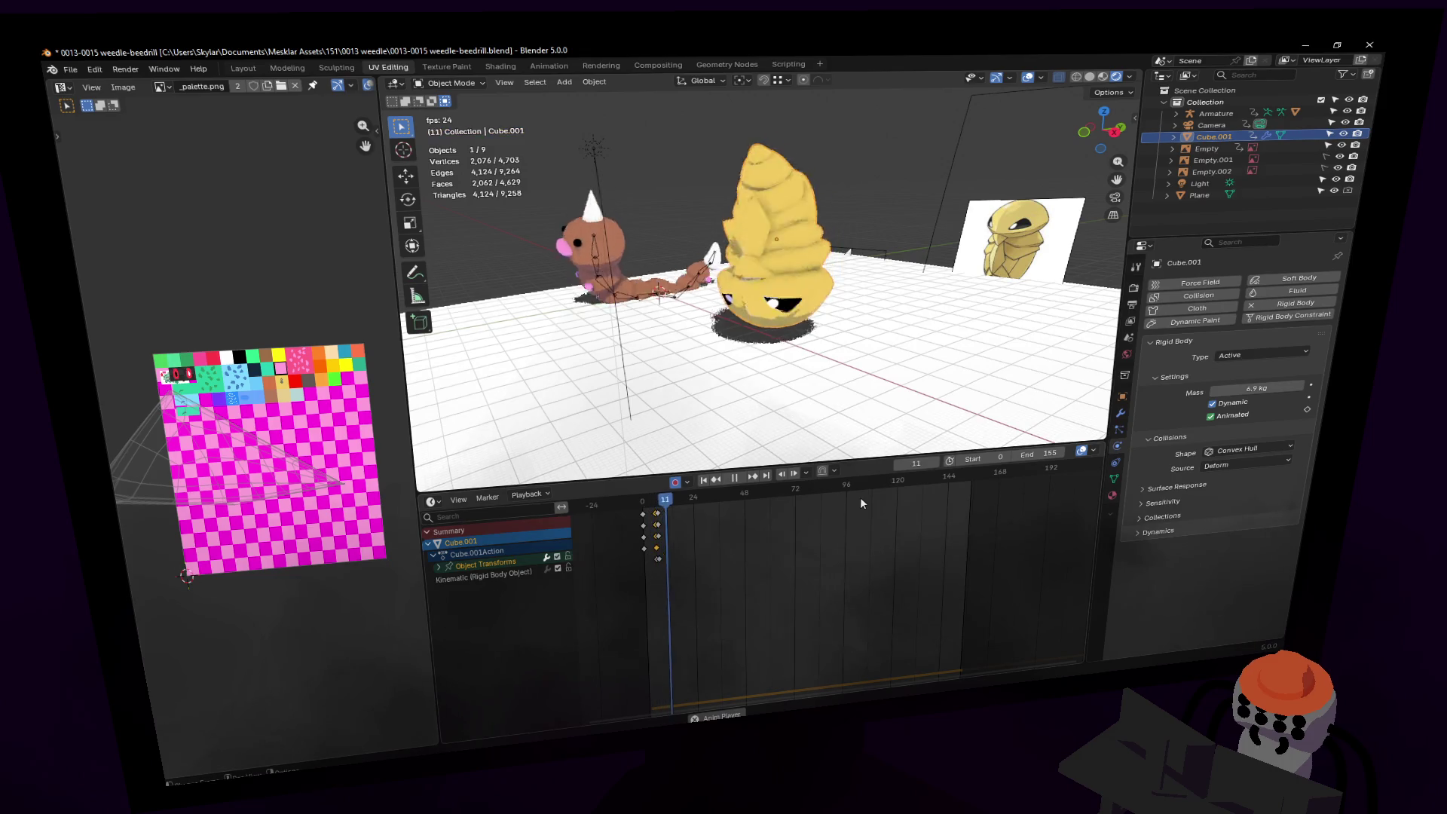
{"action": "key", "text": "space"}
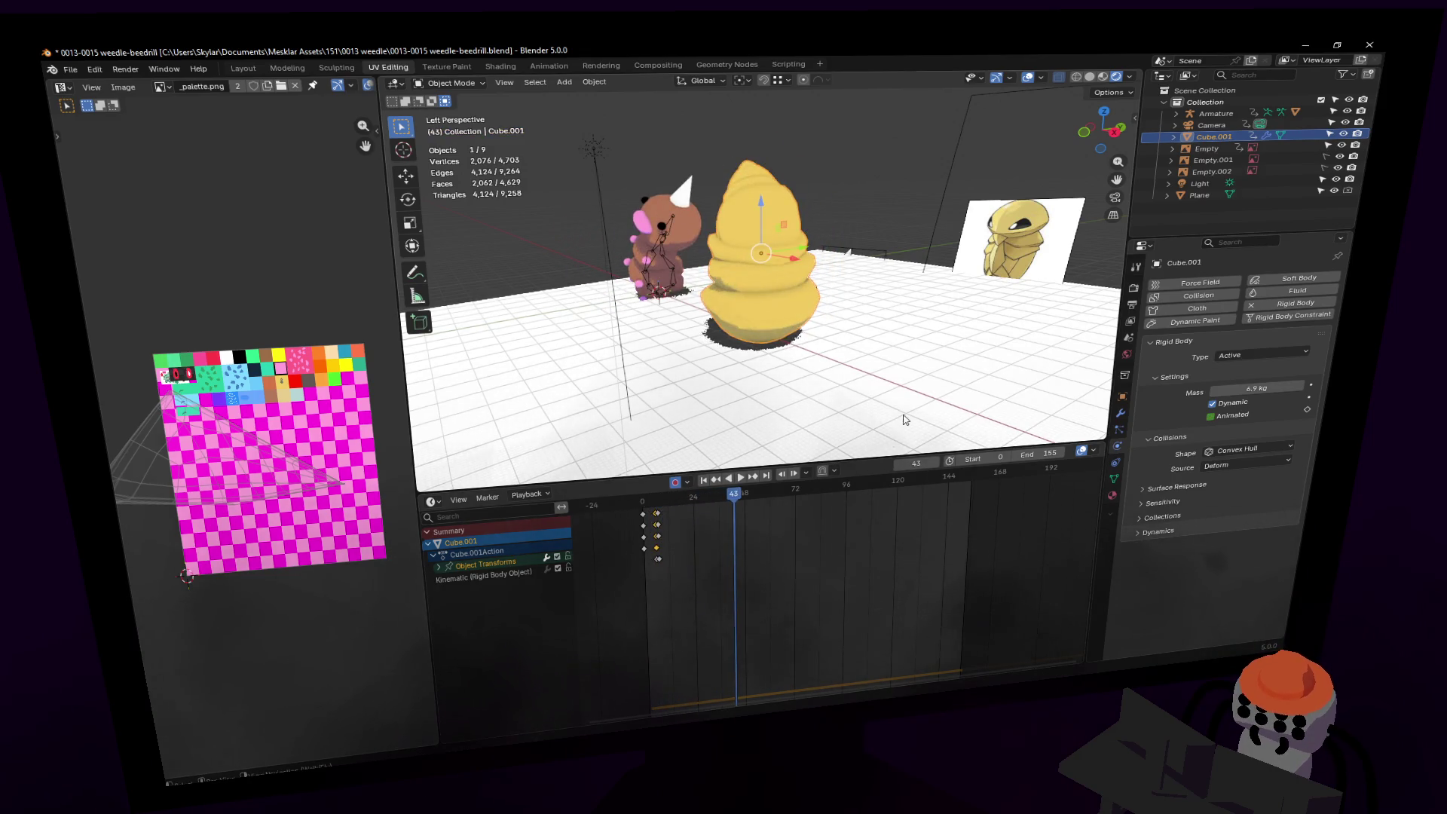
{"action": "key", "text": "Down"}
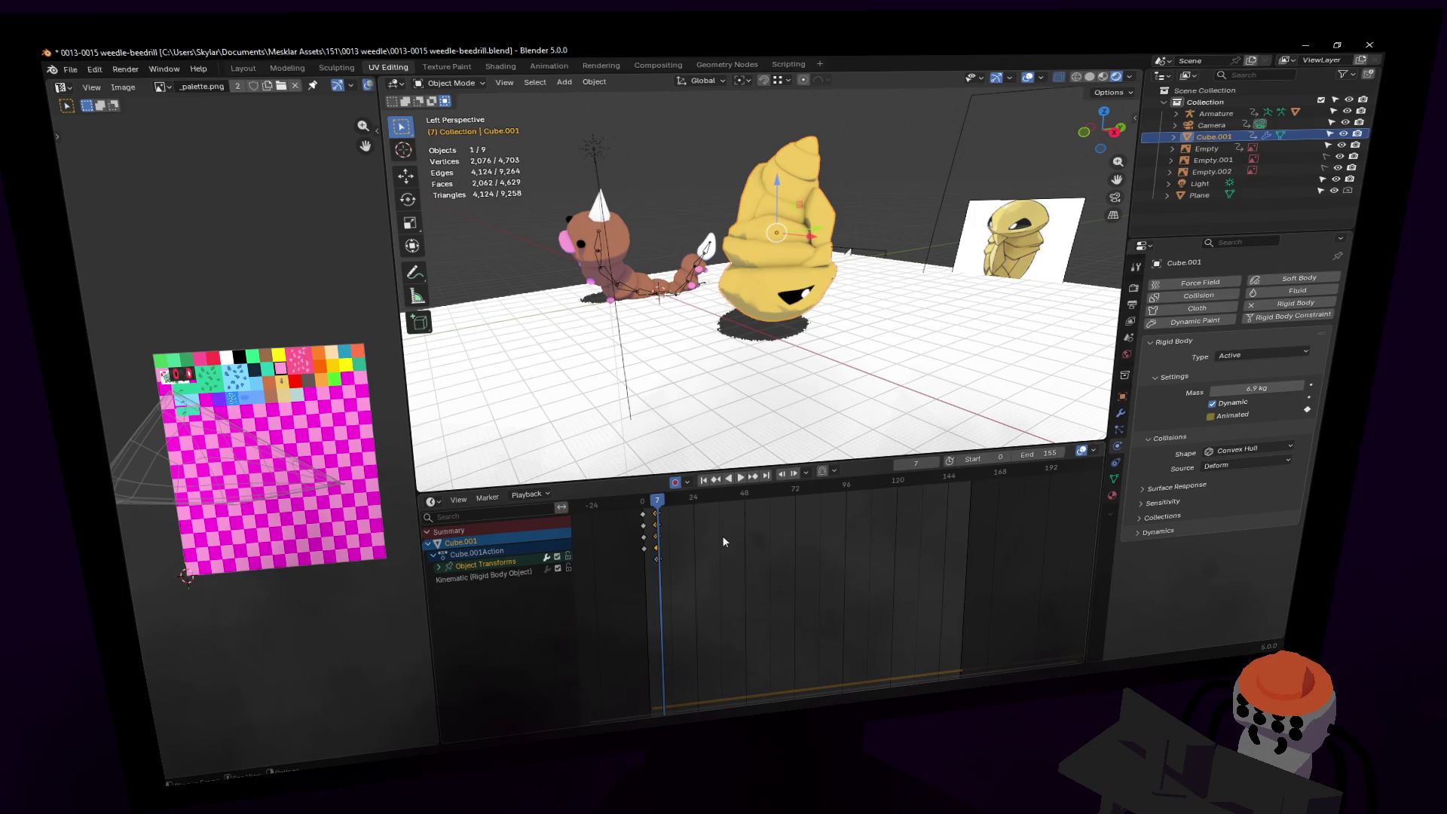
{"action": "key", "text": "shift+grave"}
{"action": "key", "text": "space"}
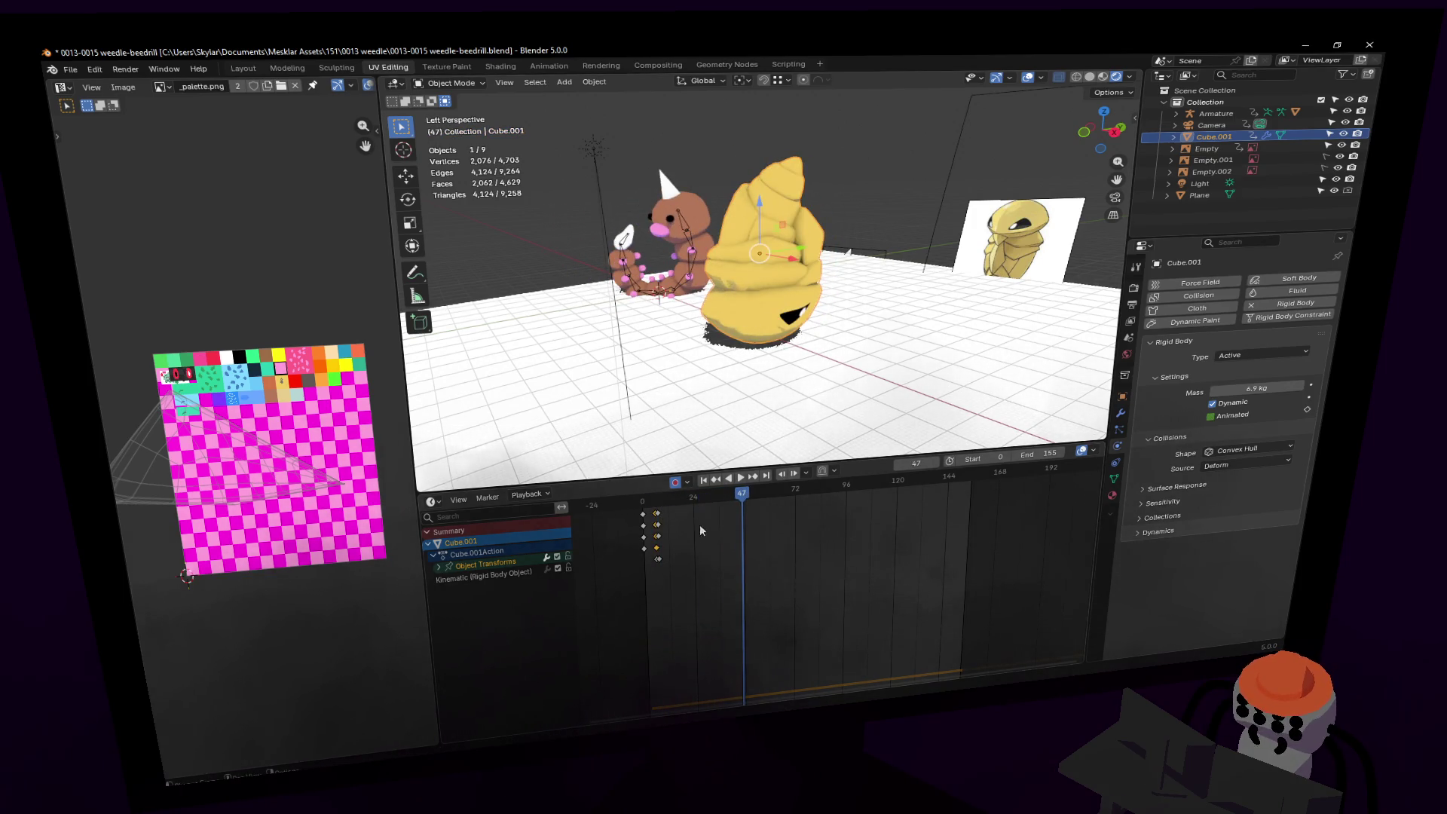
{"action": "key", "text": "Escape"}
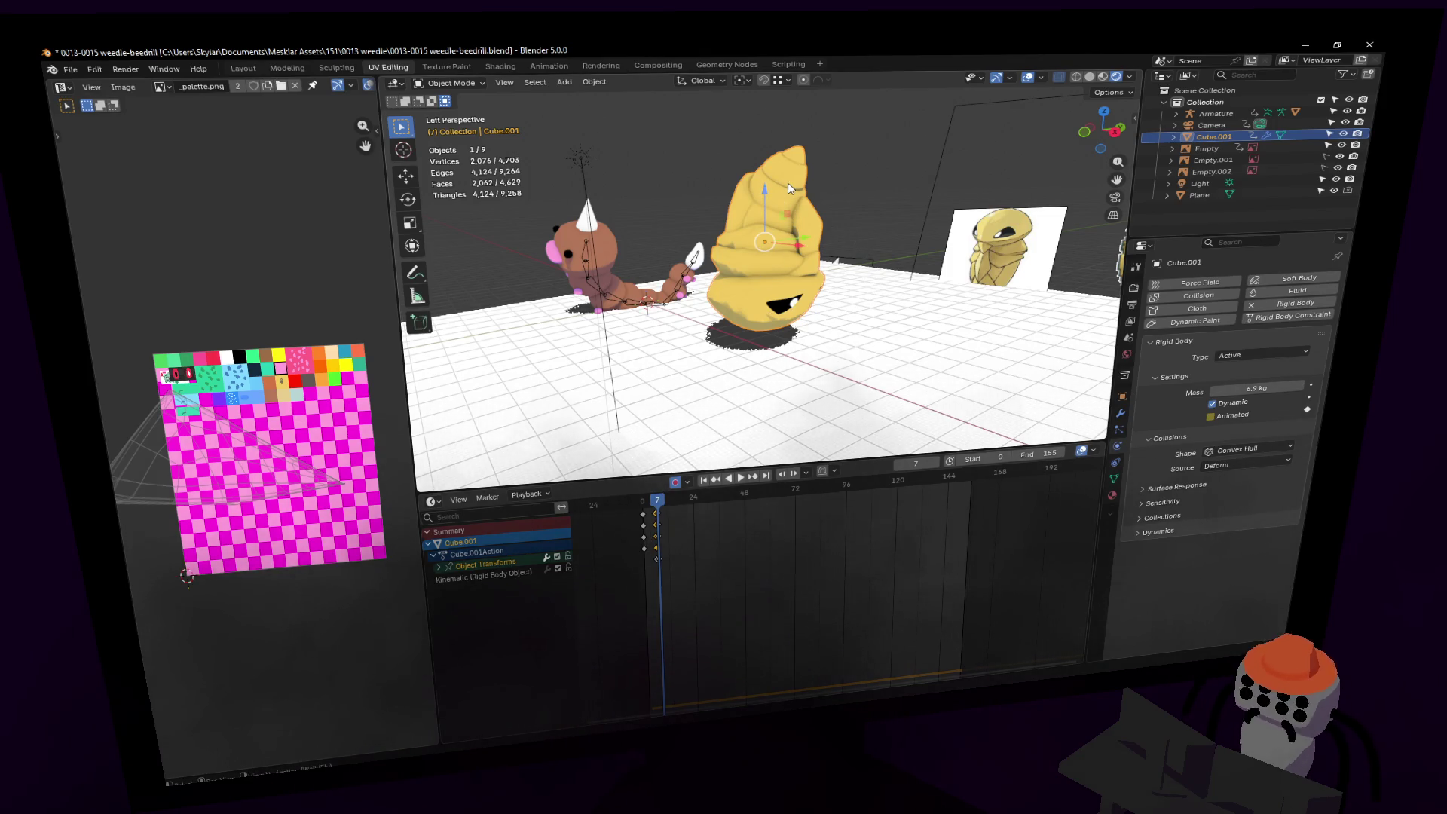
{"action": "middle_click_drag", "start_coordinate": [820, 243], "coordinate": [829, 238]}
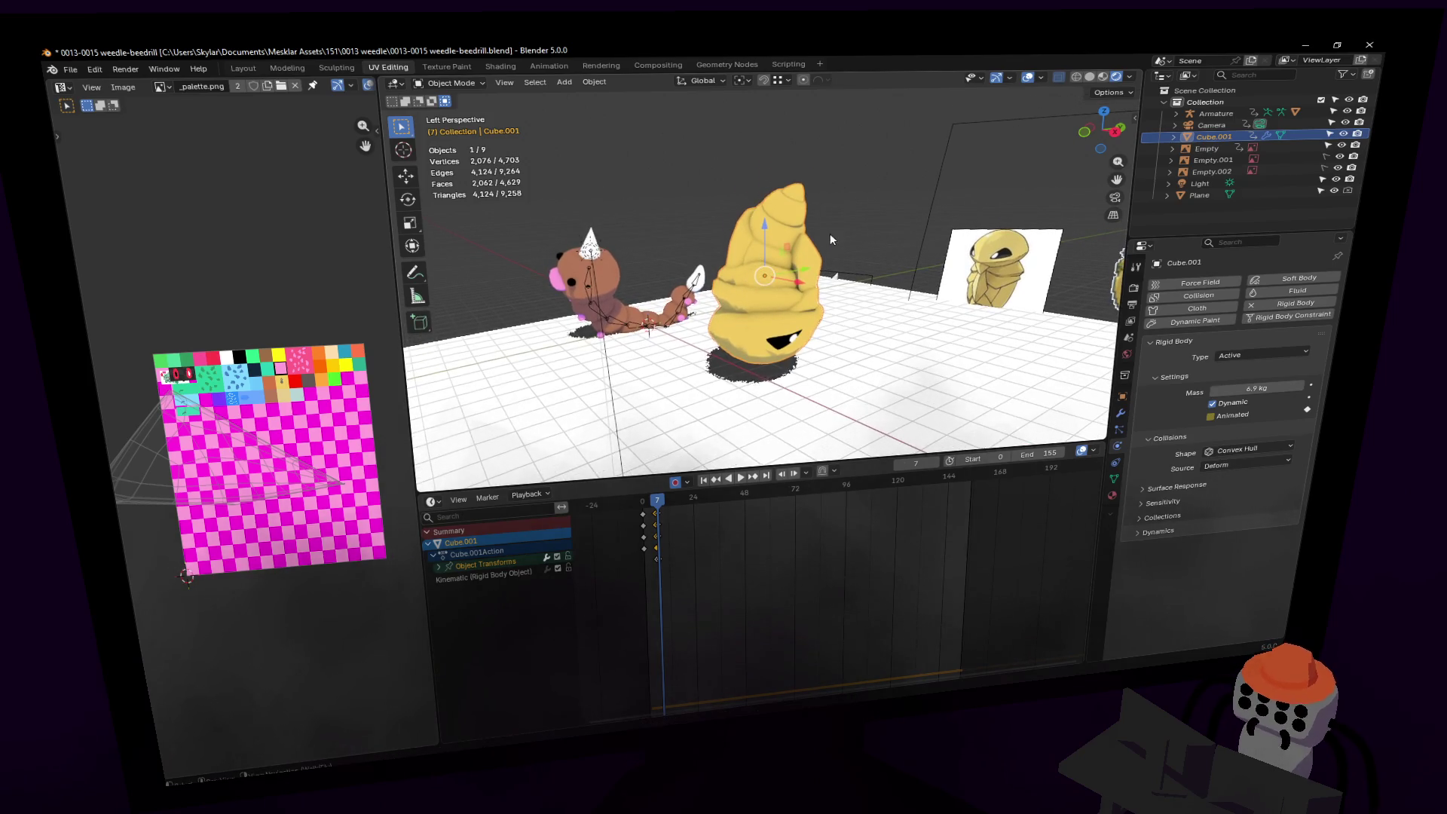
Step: Raise Kakuna's rigid body bounciness to 1.000 and replay the simulation
{"action": "left_click", "coordinate": [1189, 484]}
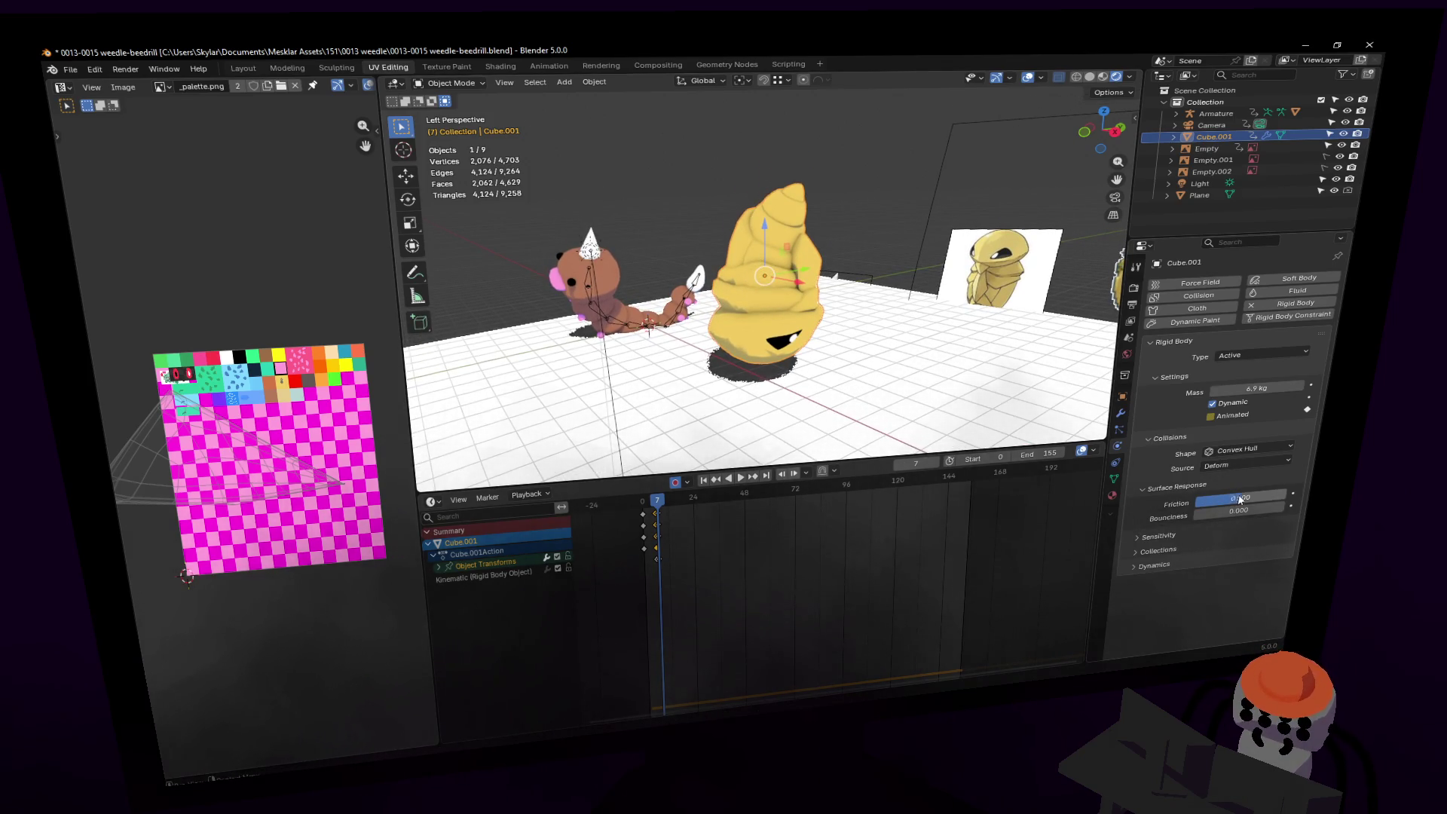
{"action": "key", "text": "space"}
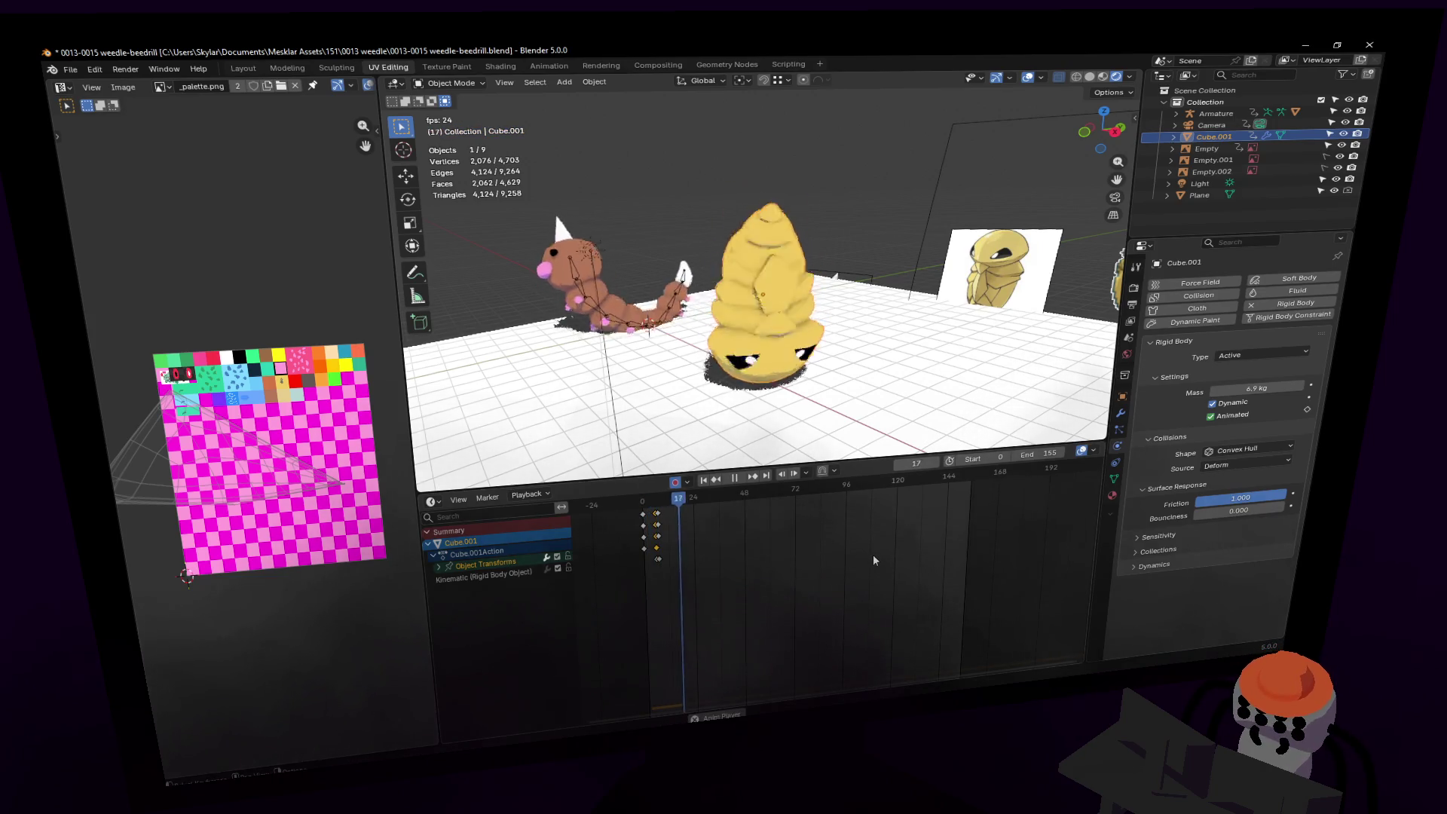
{"action": "key", "text": "Escape"}
{"action": "left_click_drag", "start_coordinate": [1221, 513], "coordinate": [1285, 510]}
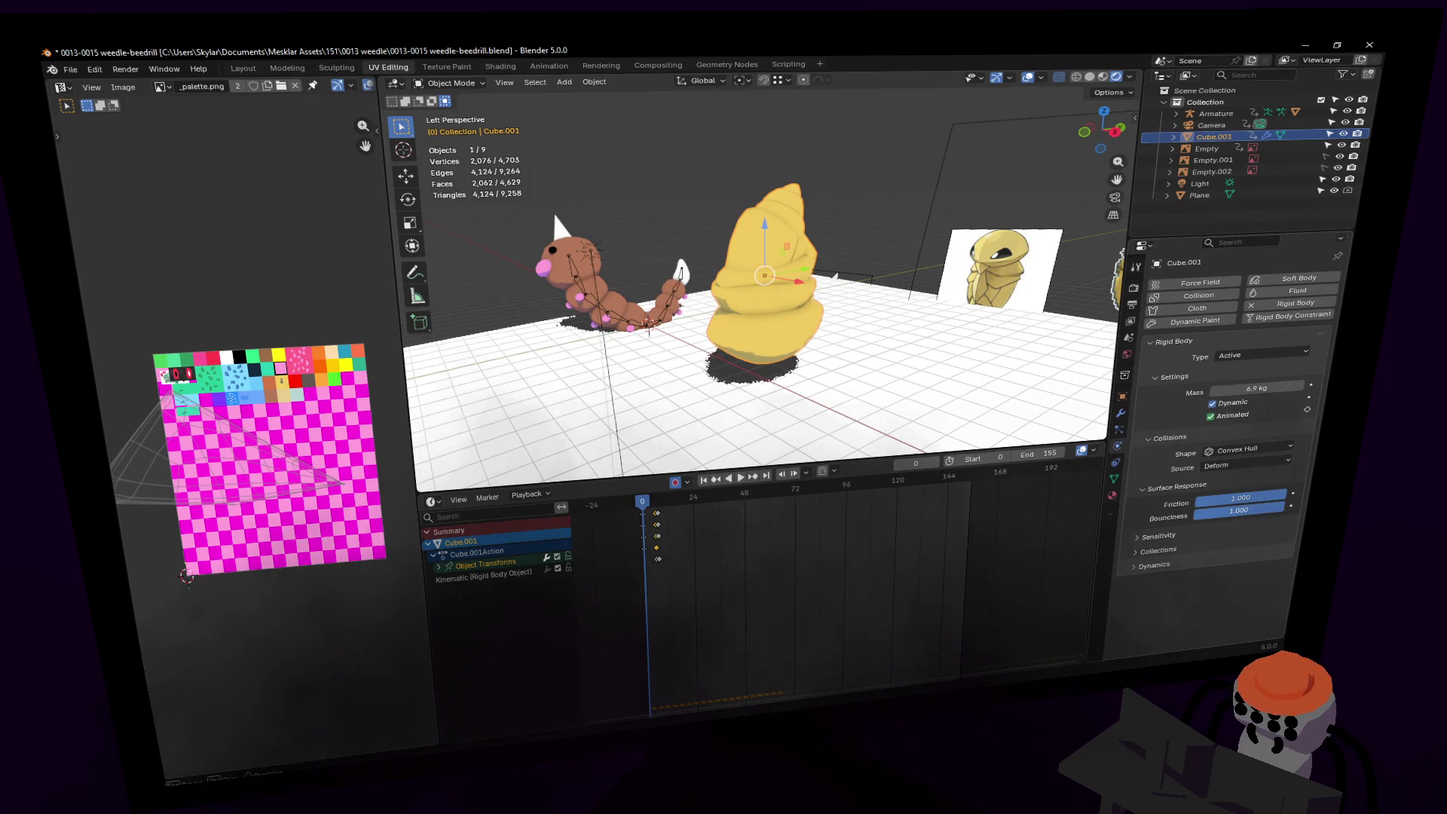
{"action": "key", "text": "space"}
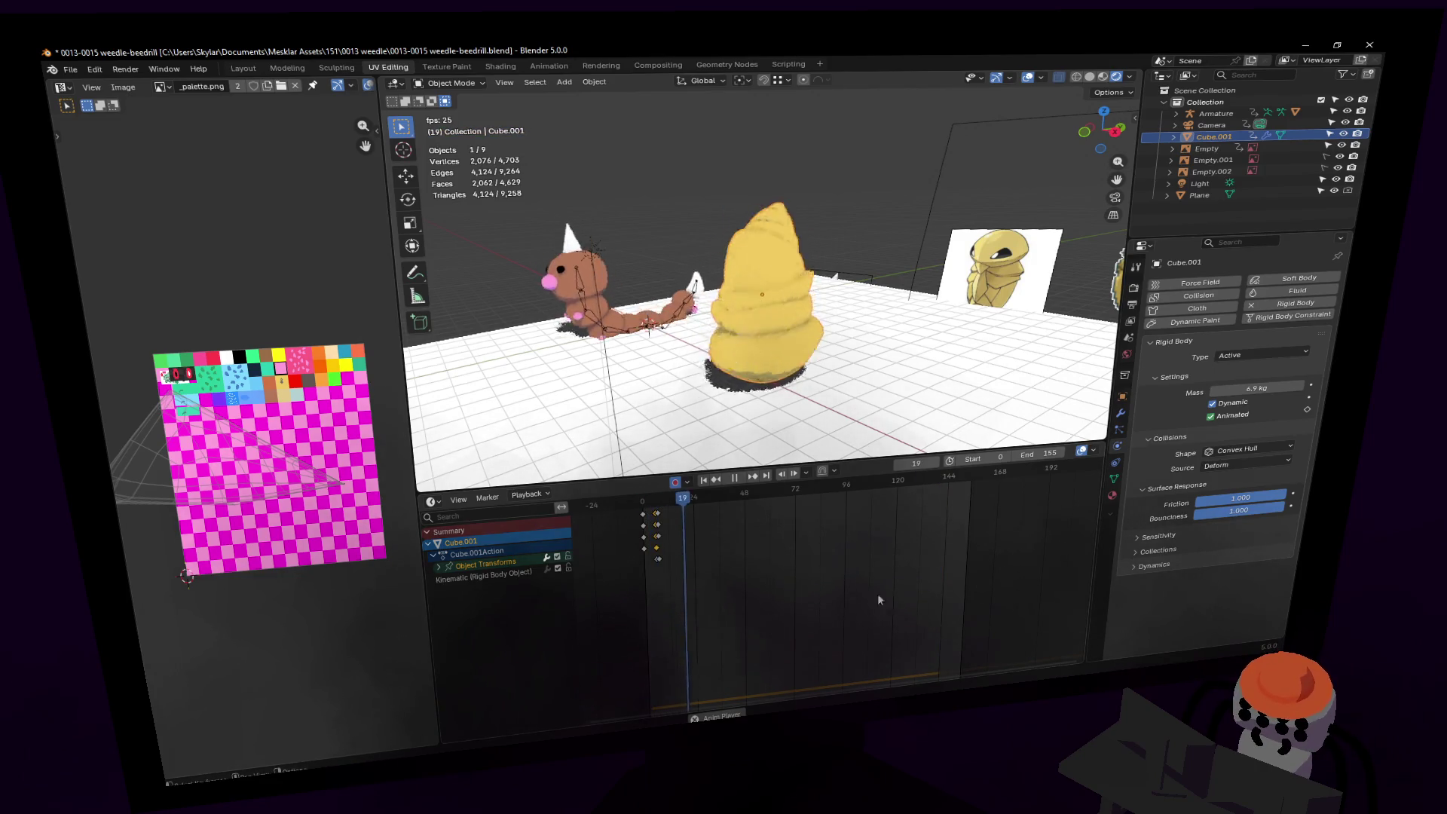
{"action": "key", "text": "space"}
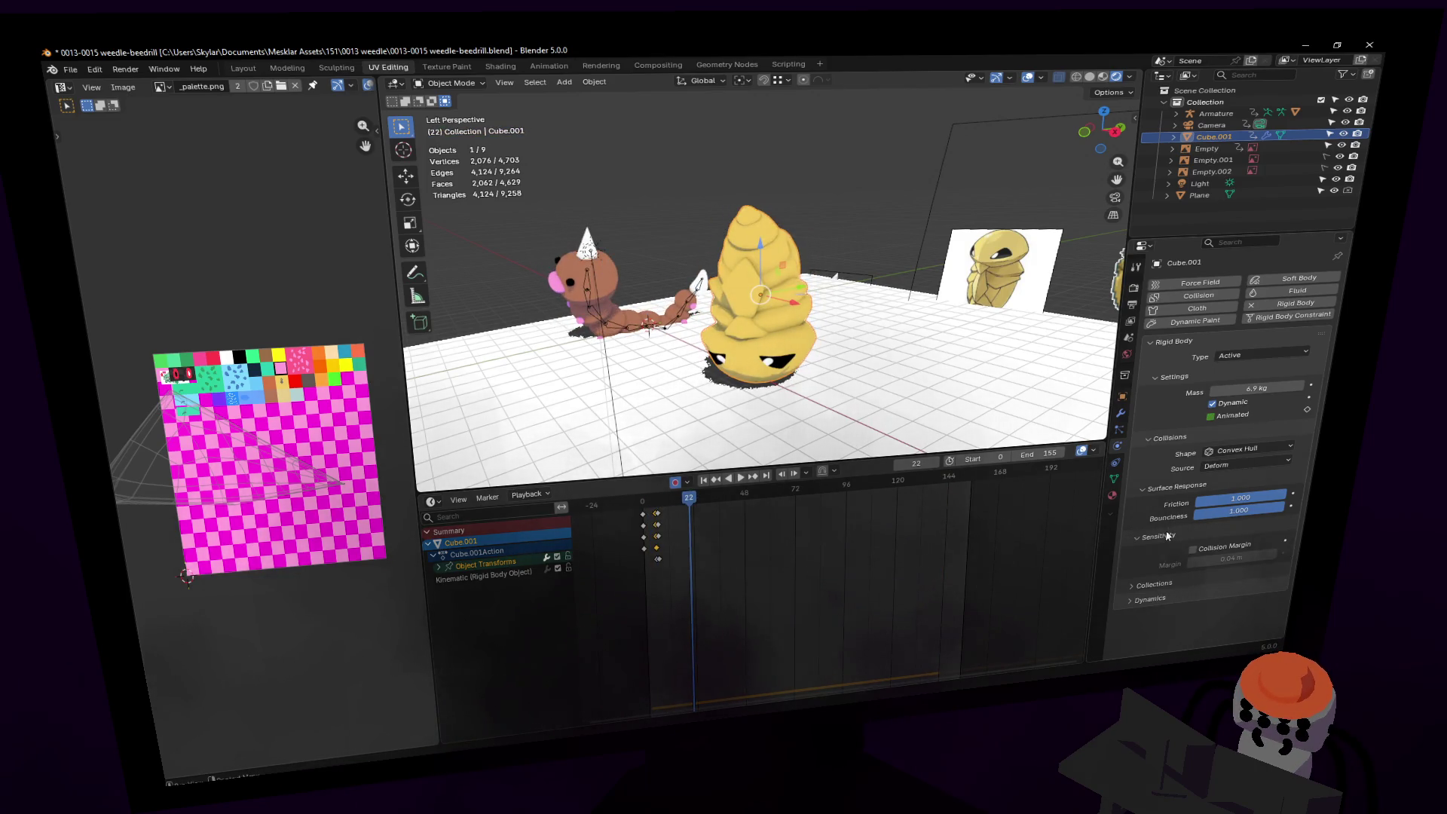
Step: Reveal the rigid body damping settings and replay the fall from frame 0
{"action": "left_click", "coordinate": [1155, 566]}
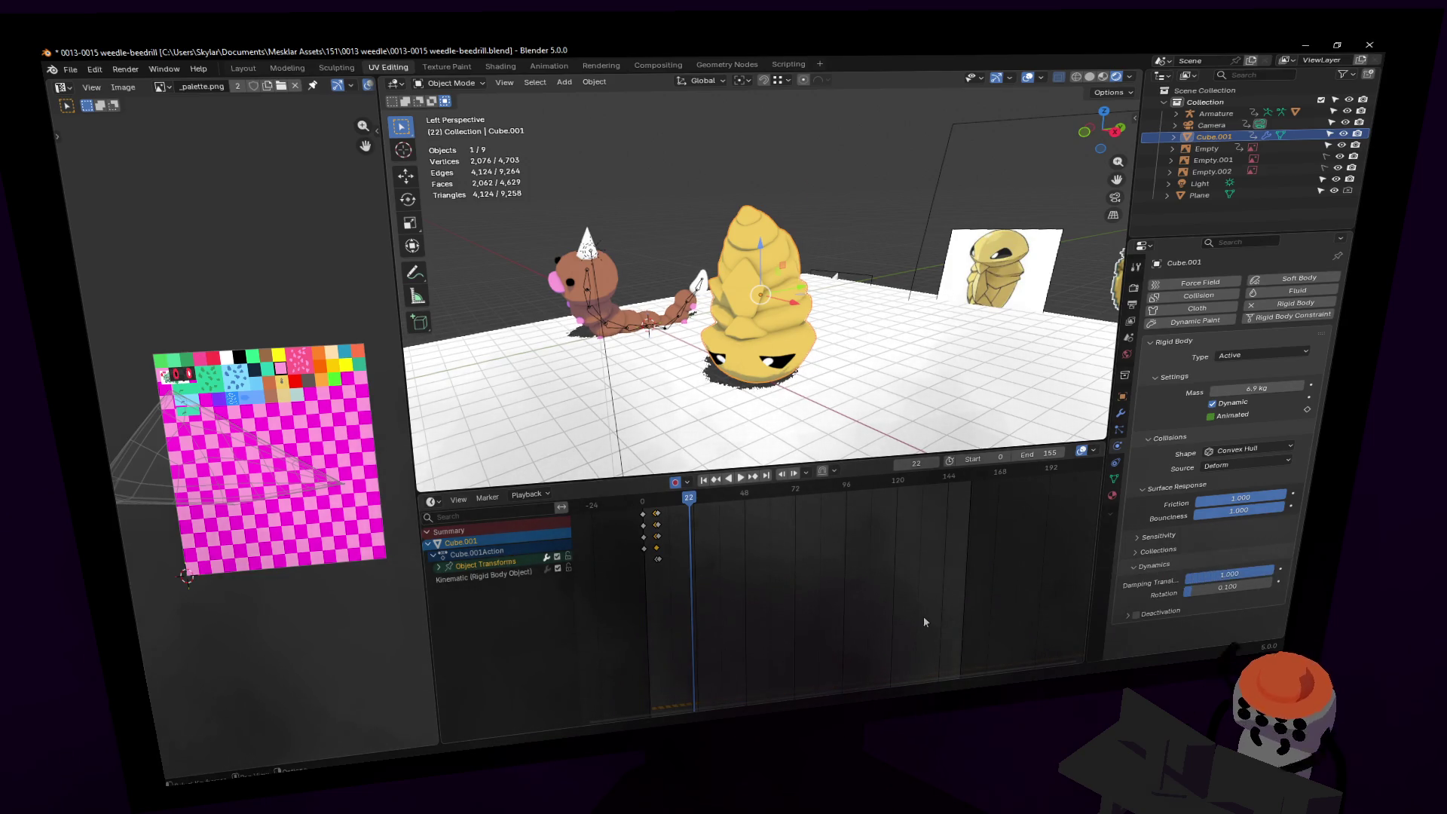
{"action": "key", "text": "space"}
{"action": "key", "text": "space"}
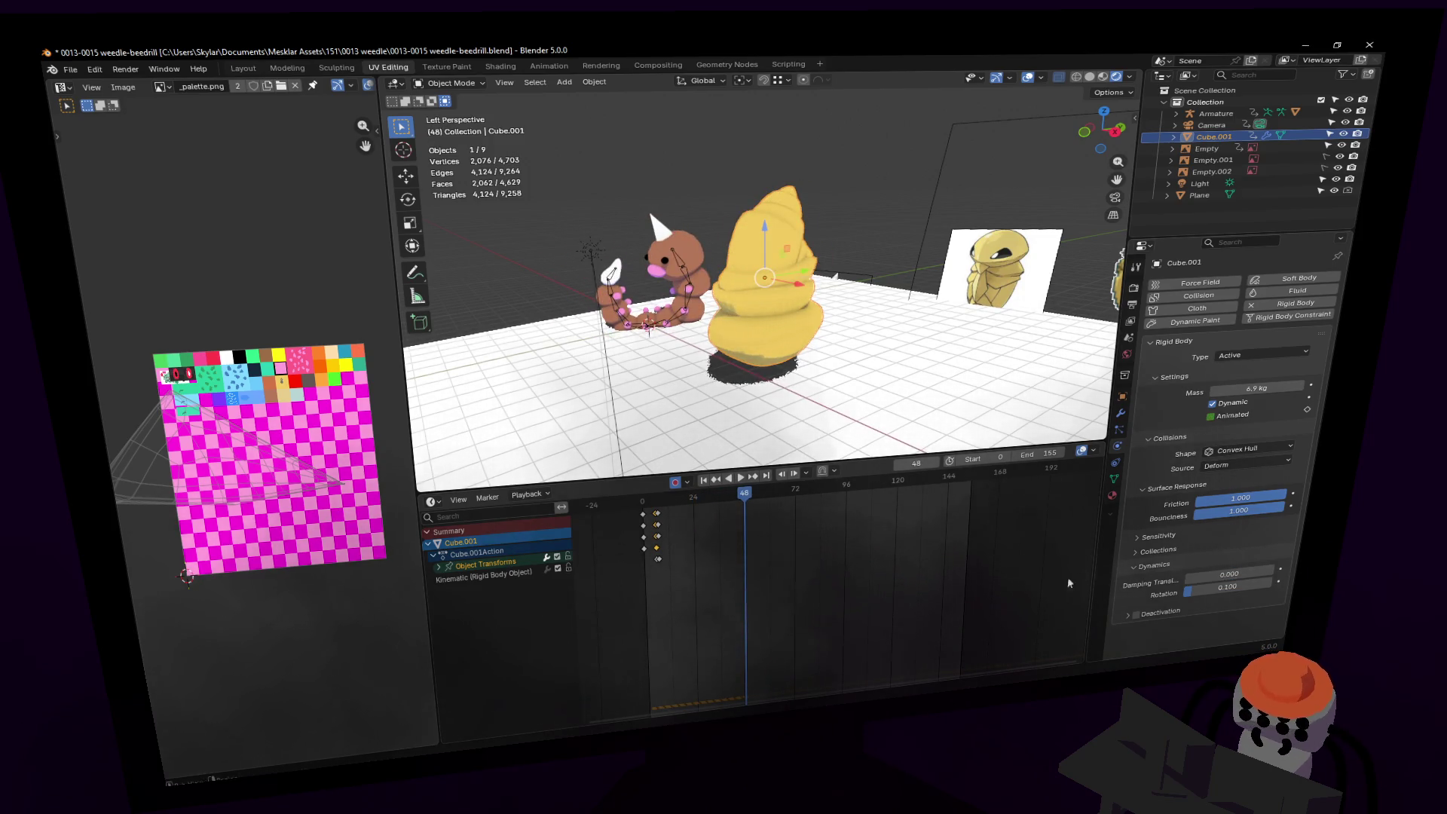
{"action": "key", "text": "shift+Left"}
{"action": "key", "text": "space"}
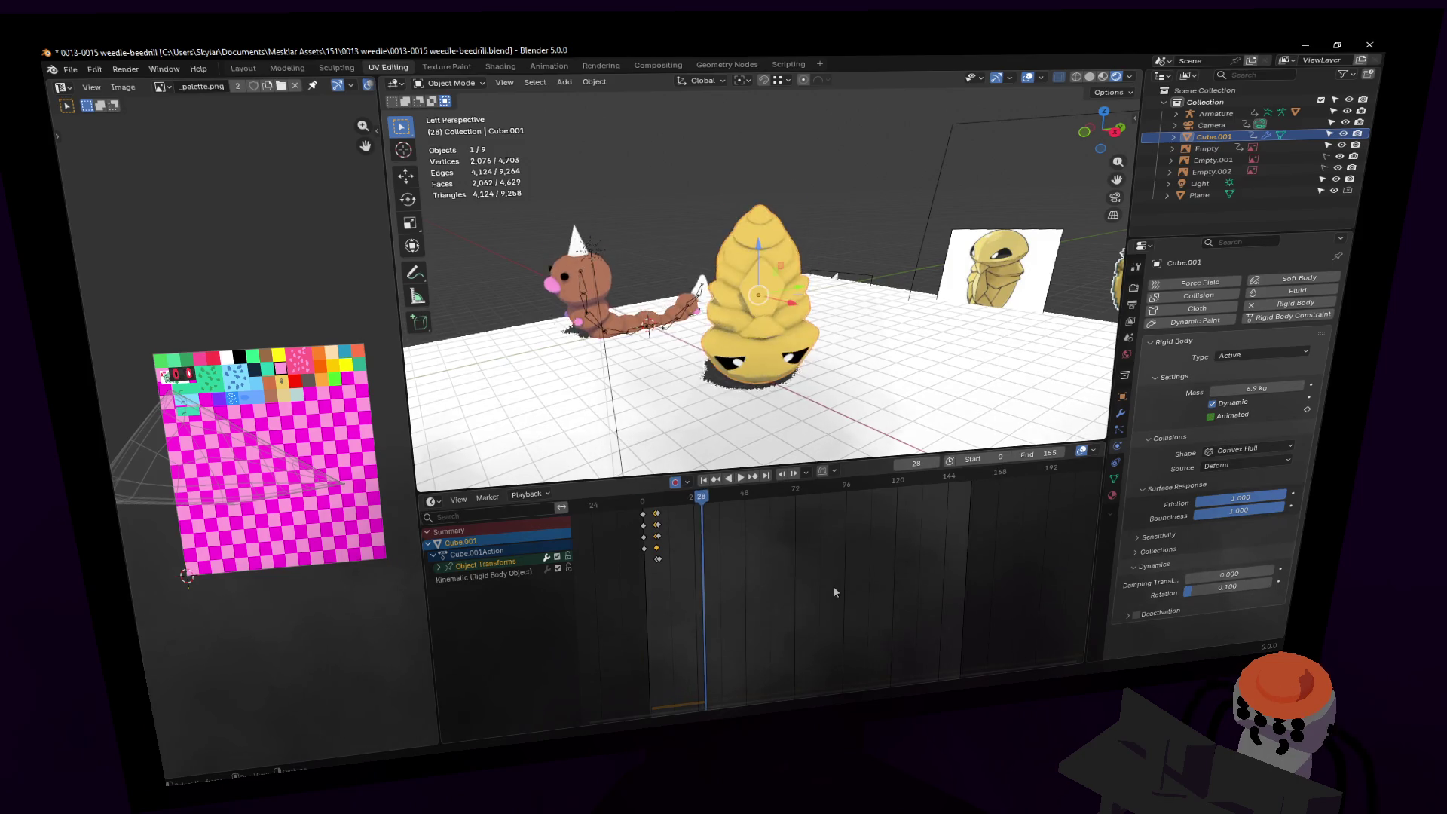
{"action": "key", "text": "shift+Left"}
{"action": "key", "text": "Escape"}
{"action": "key", "text": "space"}
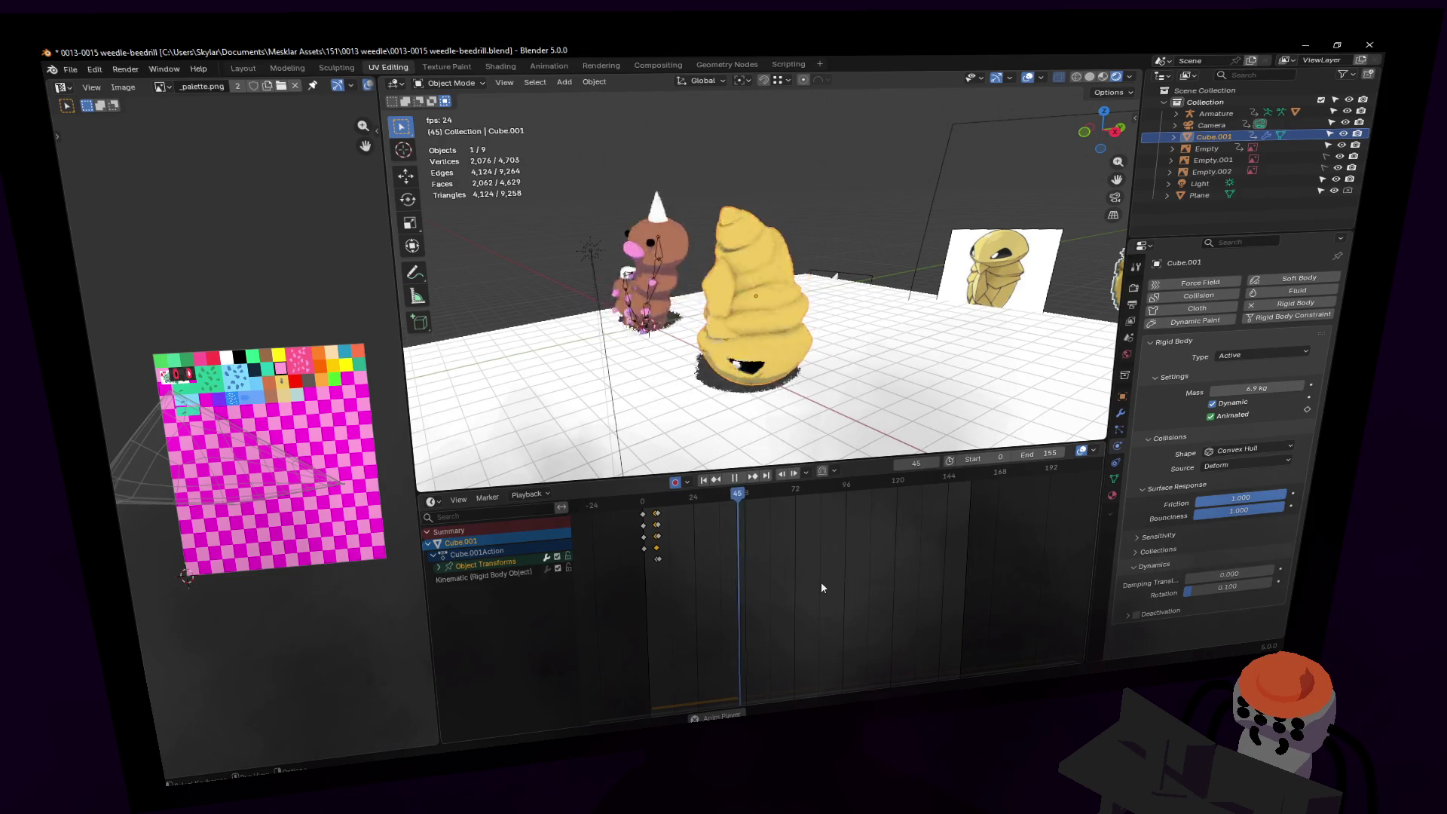
{"action": "key", "text": "space"}
Step: Raise rotation damping to about 0.607, replay, then set the mass to 264 kg
{"action": "mouse_move", "coordinate": [1202, 588]}
{"action": "left_mouse_down"}
{"action": "mouse_move", "coordinate": [1281, 588]}
{"action": "mouse_move", "coordinate": [1201, 588]}
{"action": "left_mouse_up"}
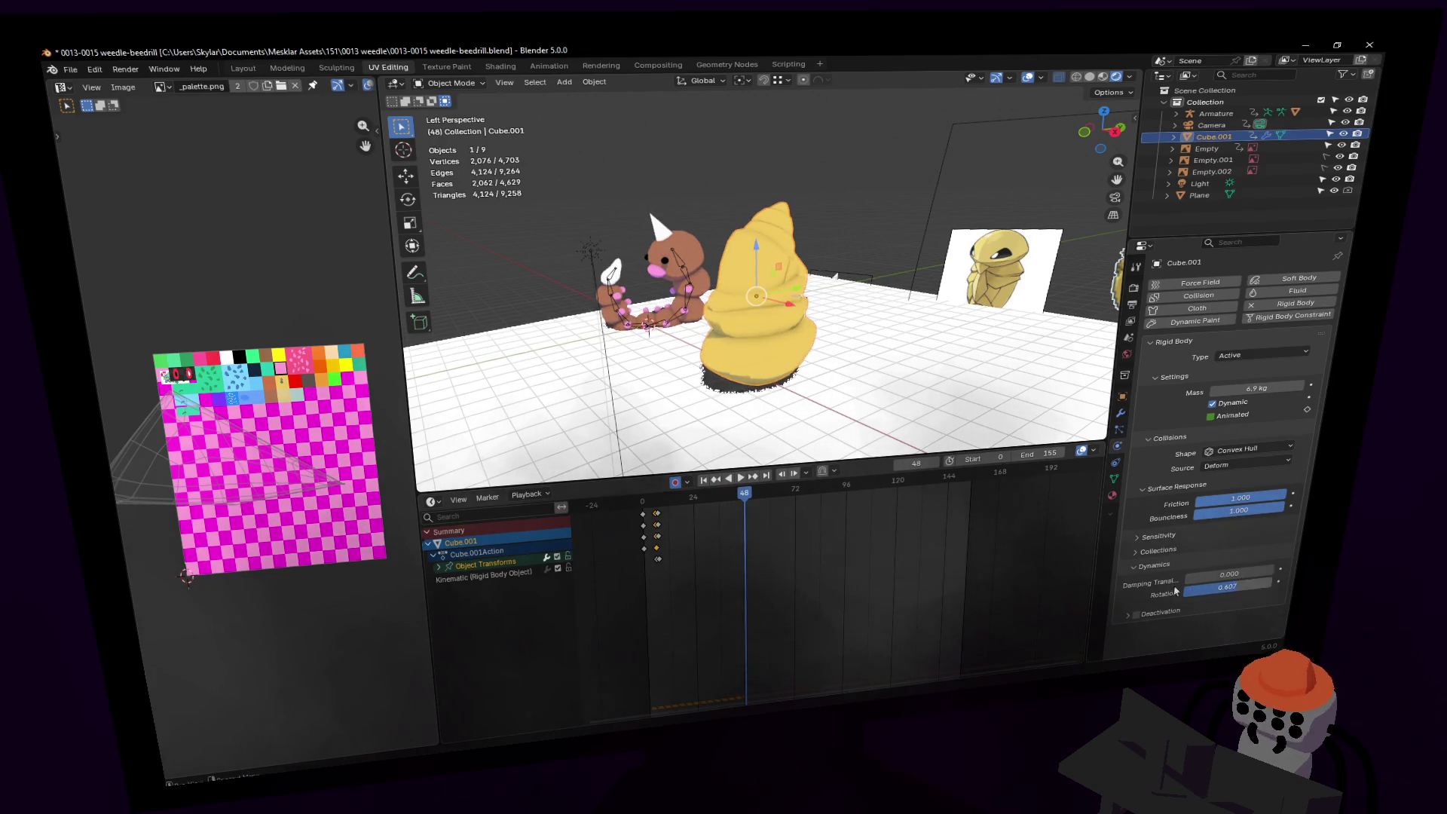
{"action": "key", "text": "shift+Left"}
{"action": "key", "text": "space"}
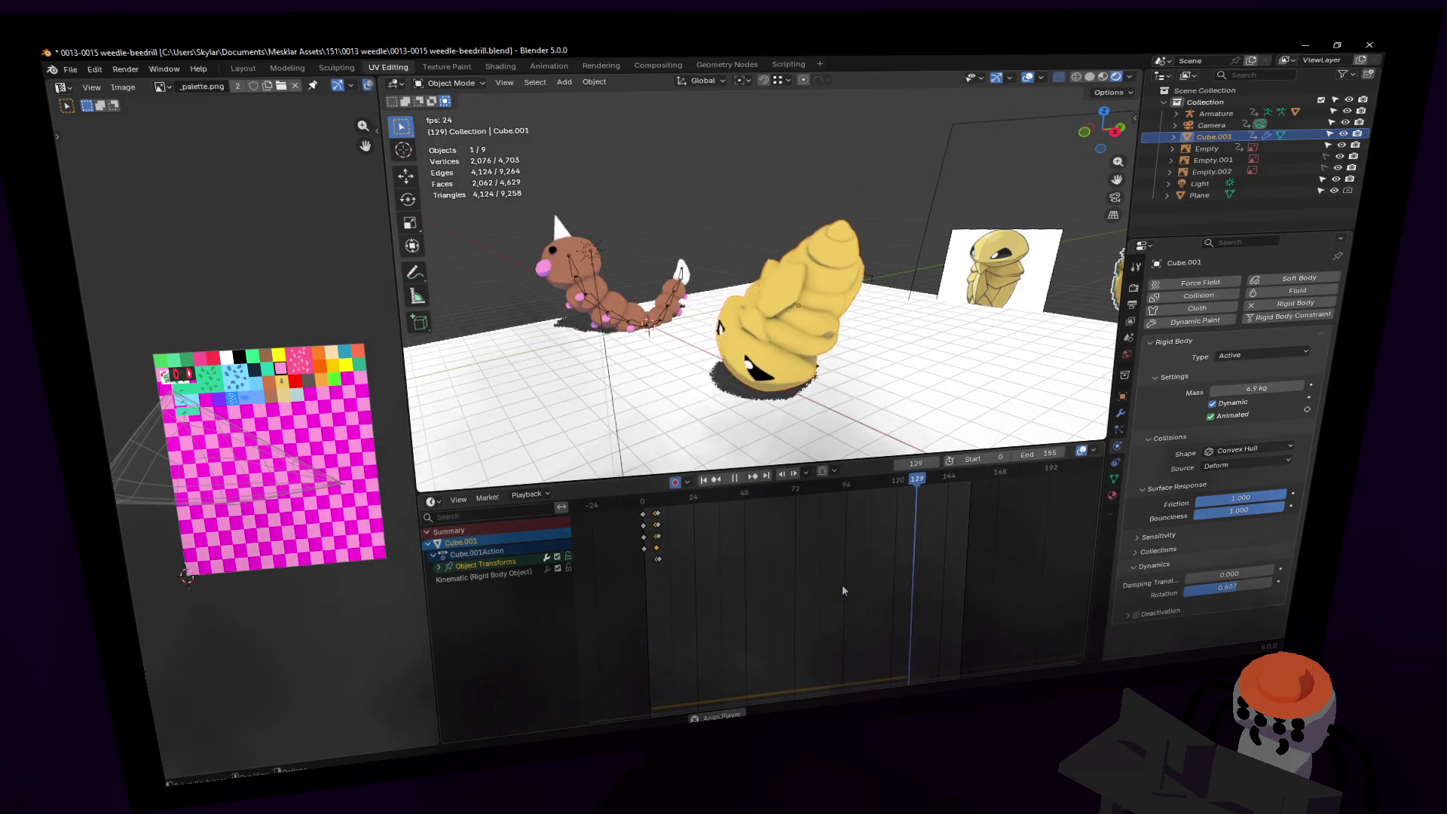
{"action": "key", "text": "space"}
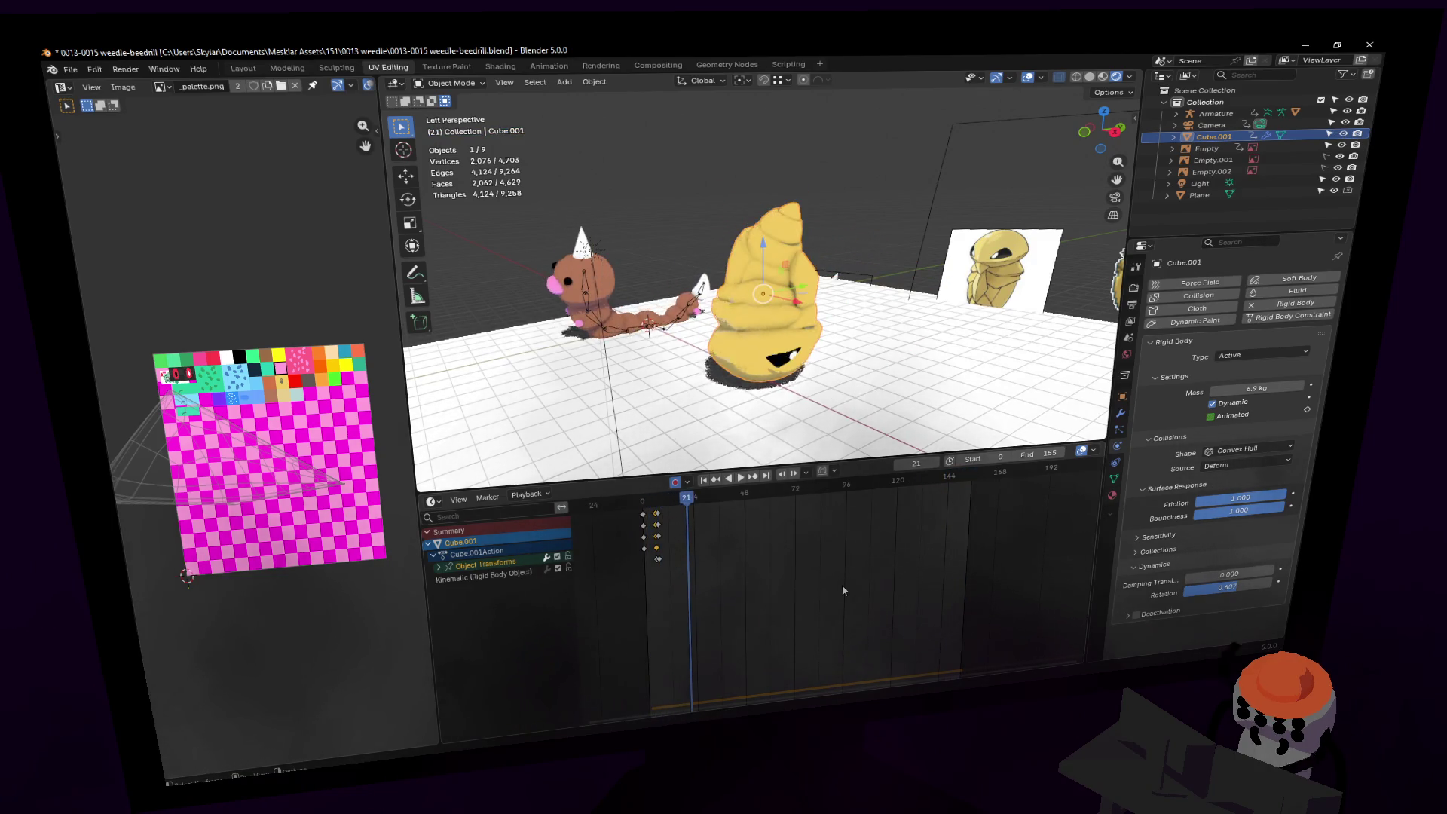
{"action": "left_click_drag", "start_coordinate": [1253, 391], "coordinate": [1296, 391]}
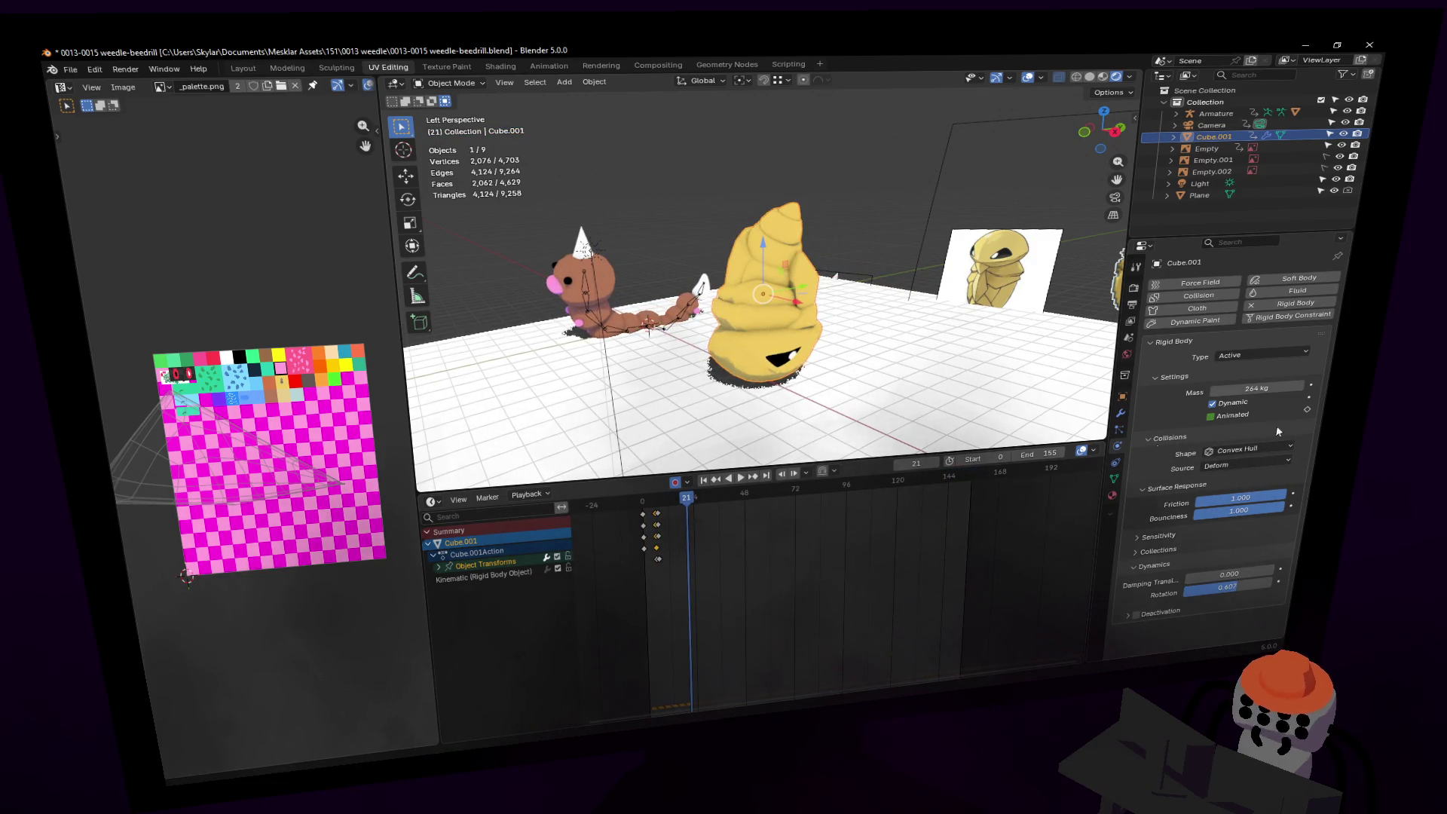
Step: Preview the 264 kg fall, stop at frame 6, and cancel an accidental scale
{"action": "key", "text": "shift+Left"}
{"action": "key", "text": "space"}
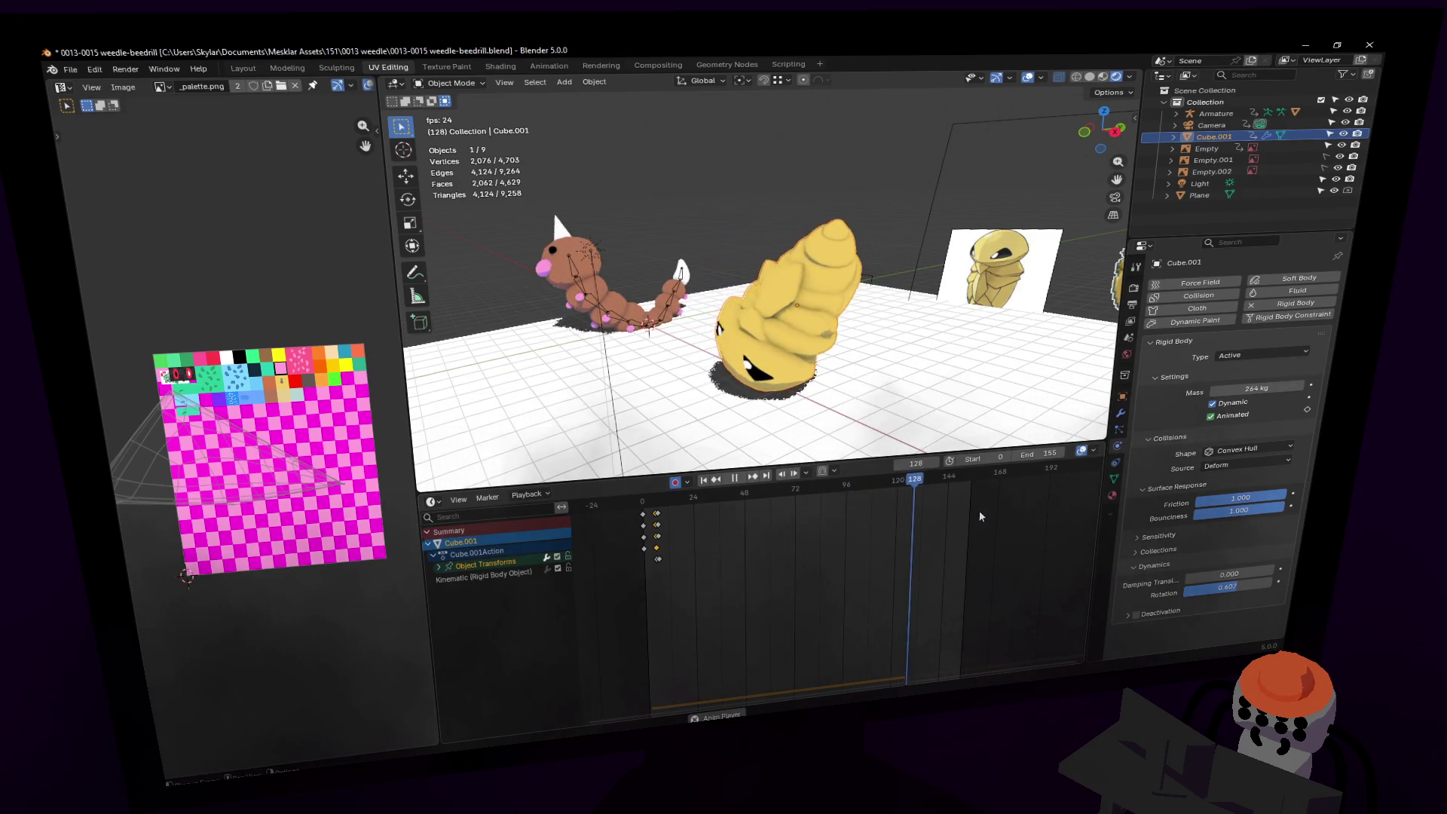
{"action": "key", "text": "space"}
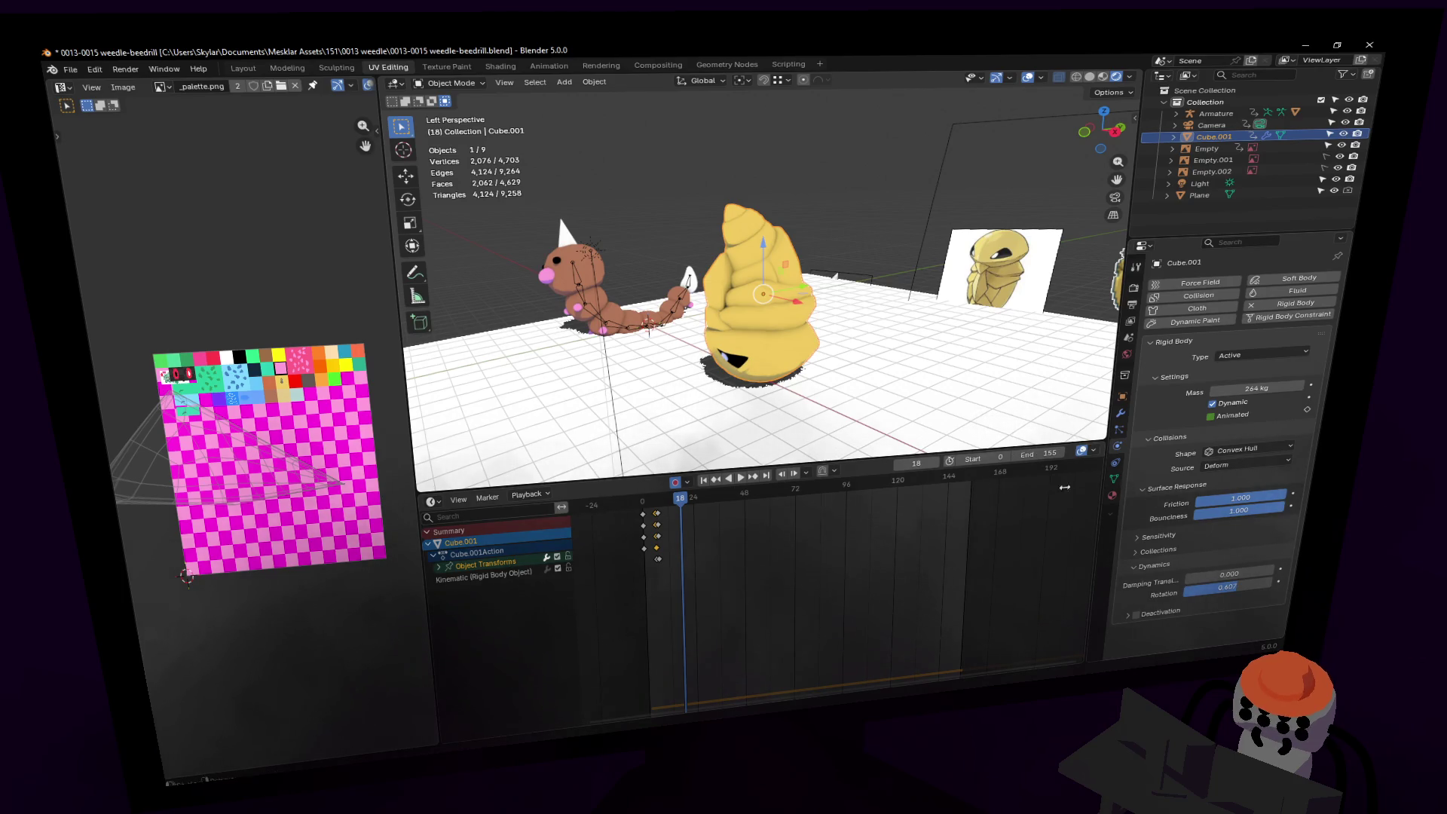
{"action": "scroll", "coordinate": [731, 372], "scroll_direction": "up", "scroll_amount": 5}
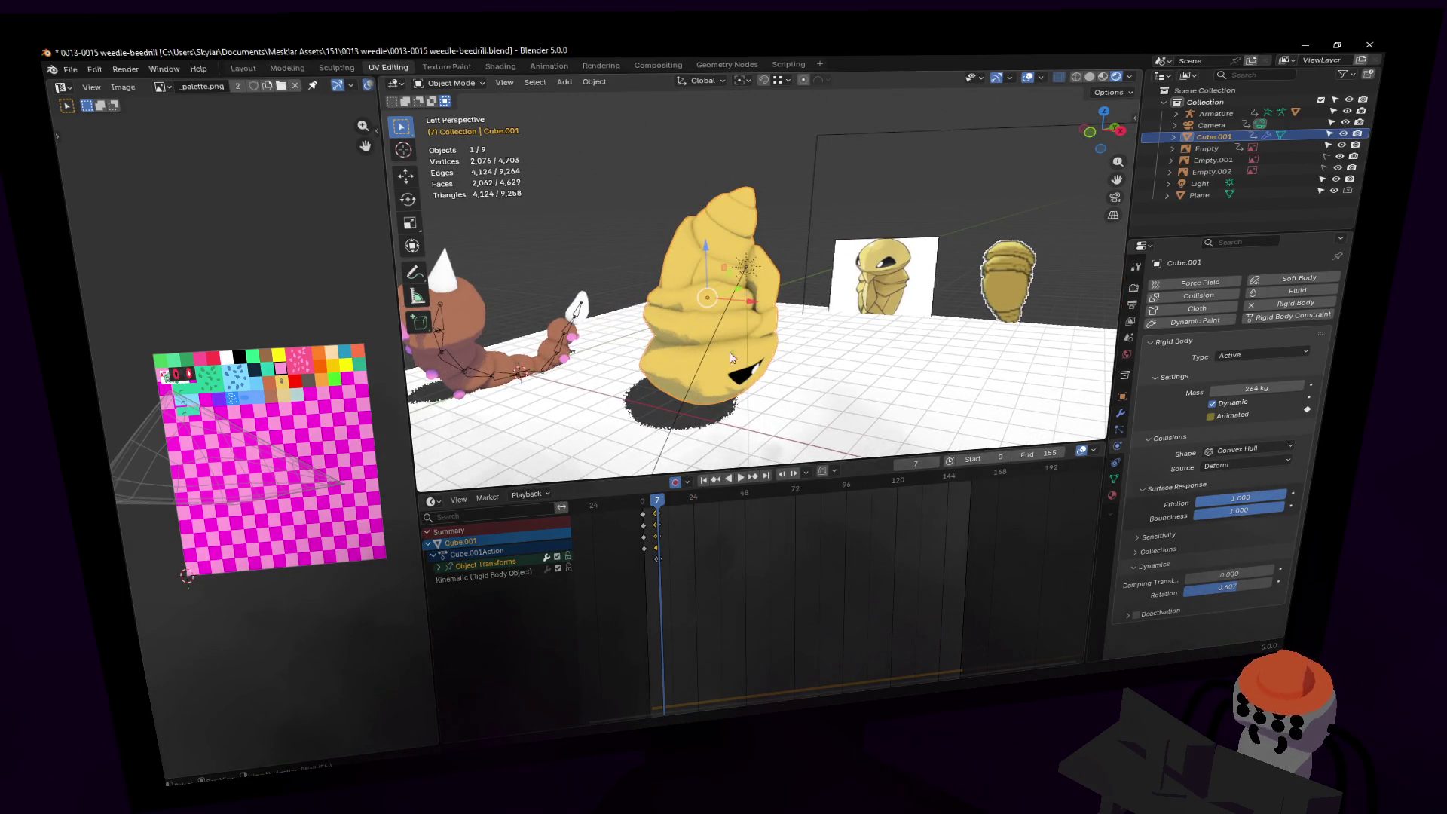
{"action": "key", "text": "Left"}
{"action": "key", "text": "s"}
{"action": "key", "text": "Escape"}
Step: Replay the fall, then jump to keyframe 6 and show Kakuna's transform properties
{"action": "key", "text": "space"}
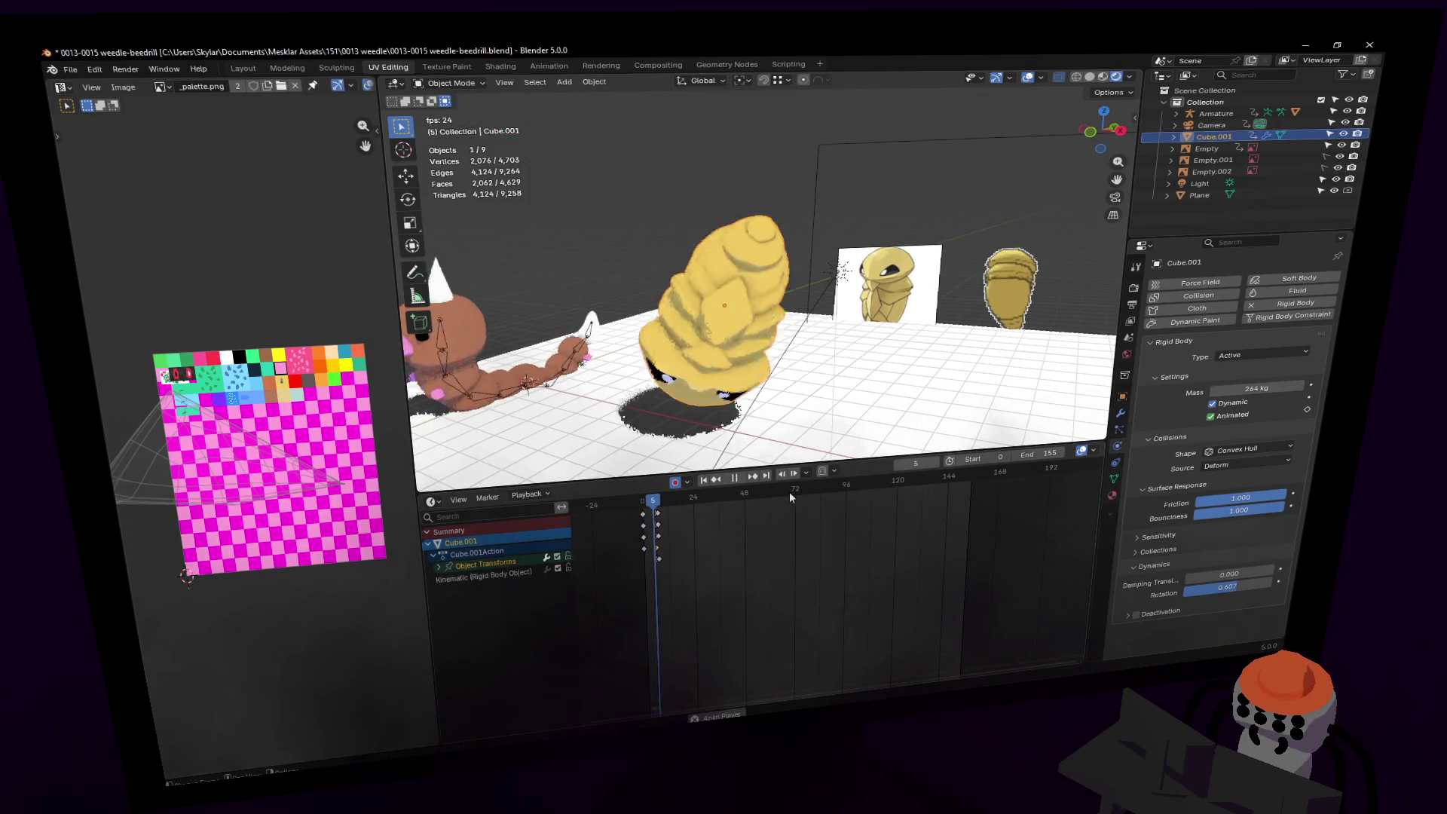
{"action": "key", "text": "shift+Left"}
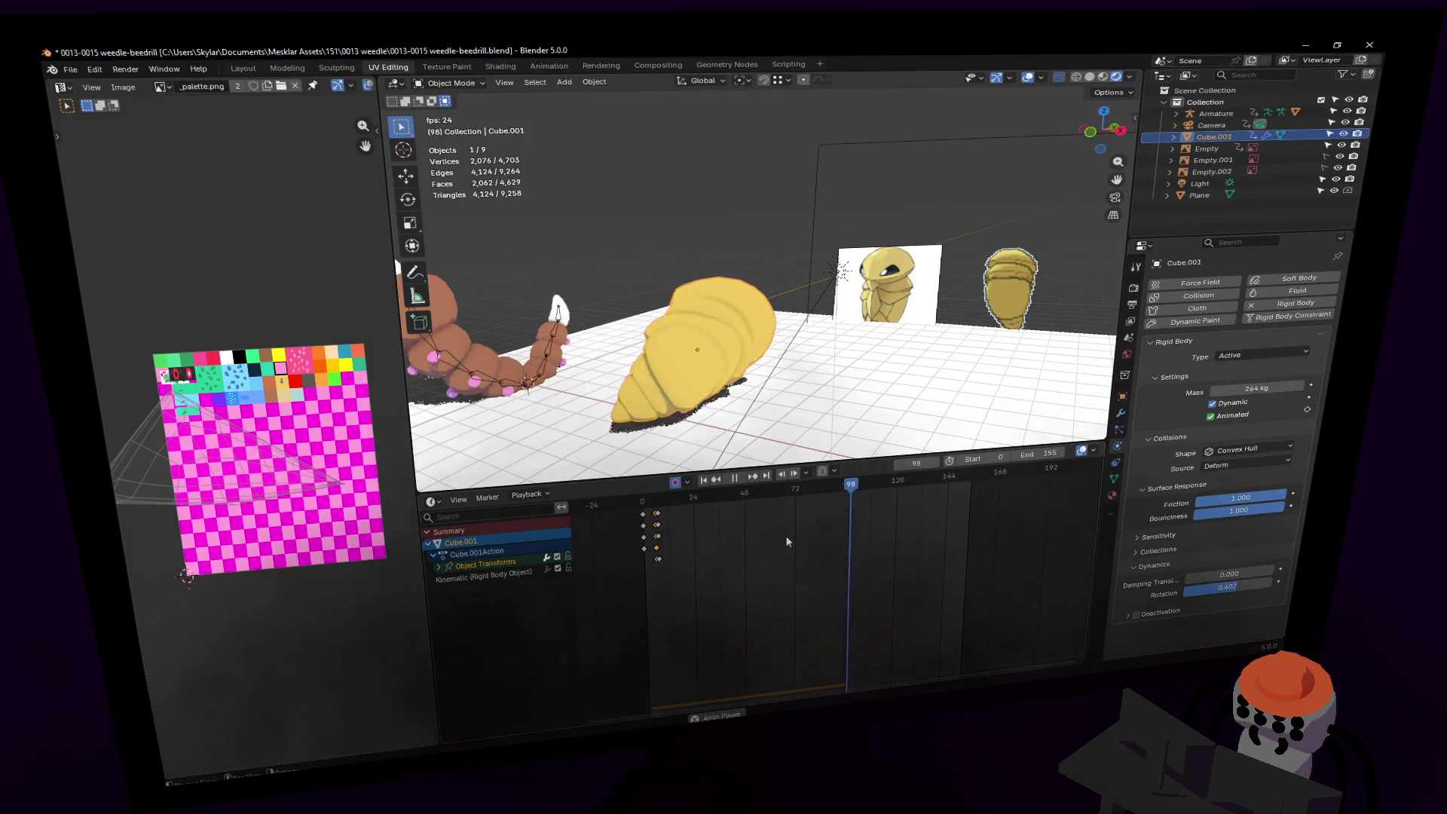
{"action": "key", "text": "Escape"}
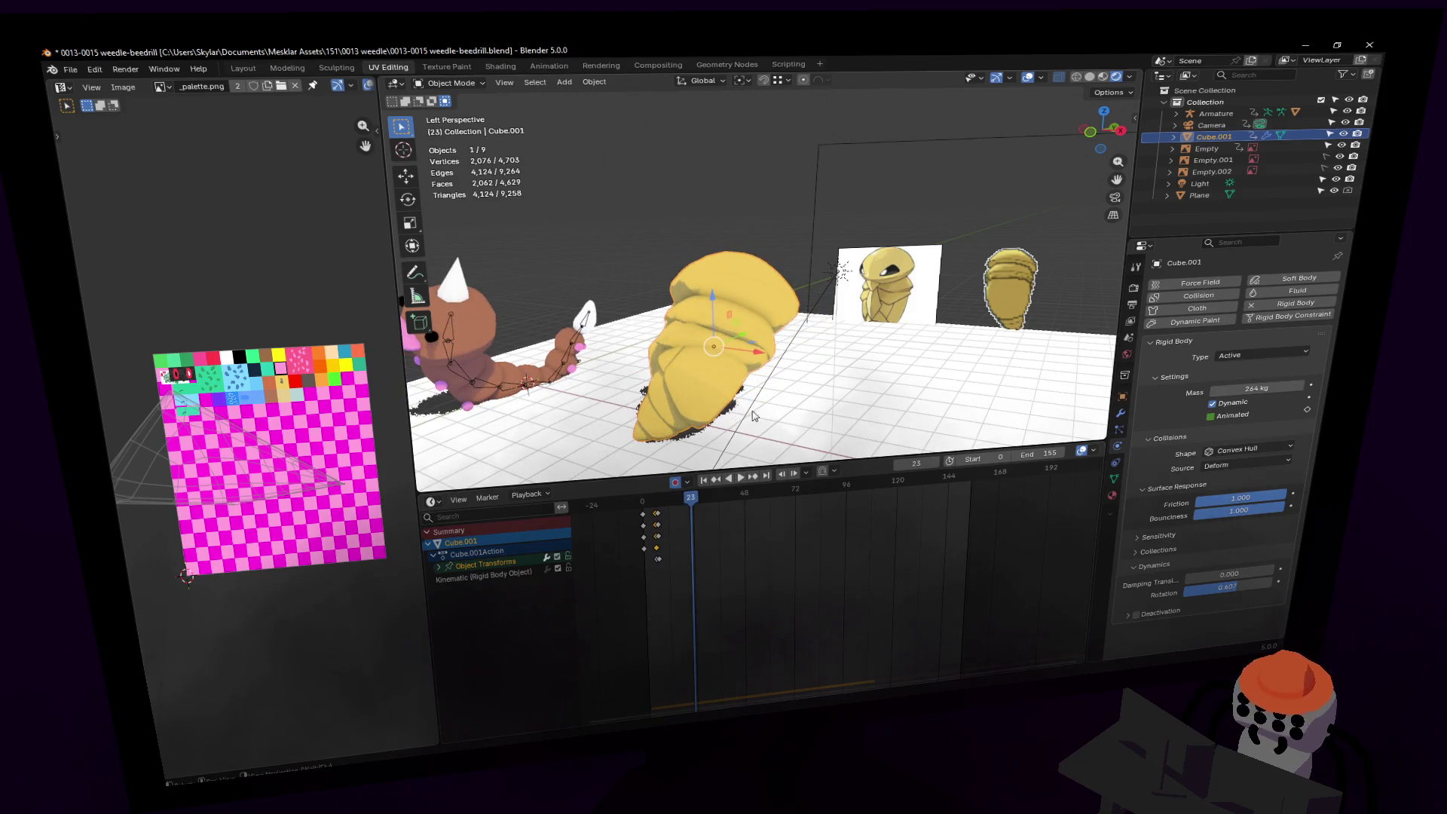
{"action": "key", "text": "Down"}
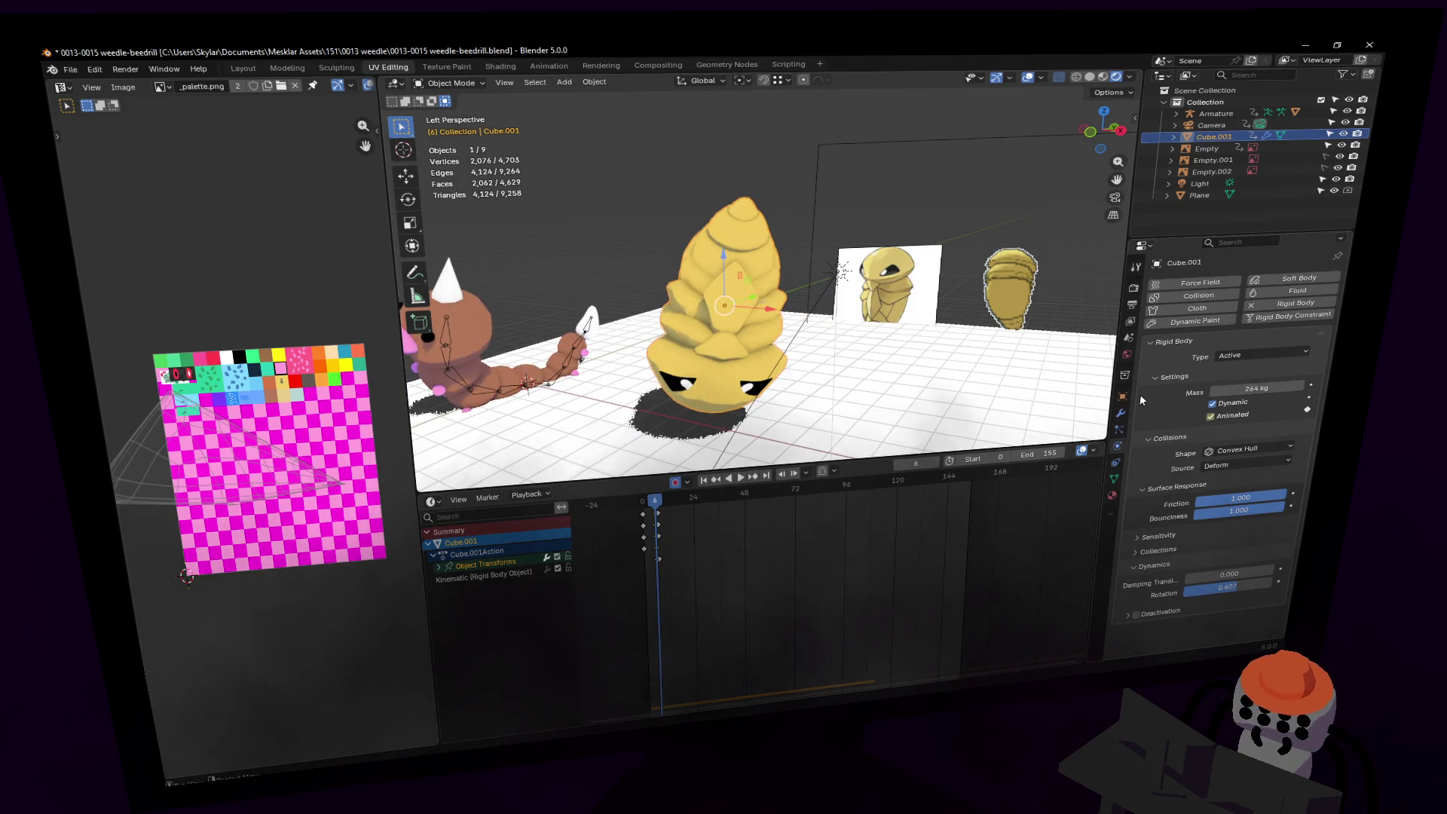
{"action": "left_click", "coordinate": [1122, 394]}
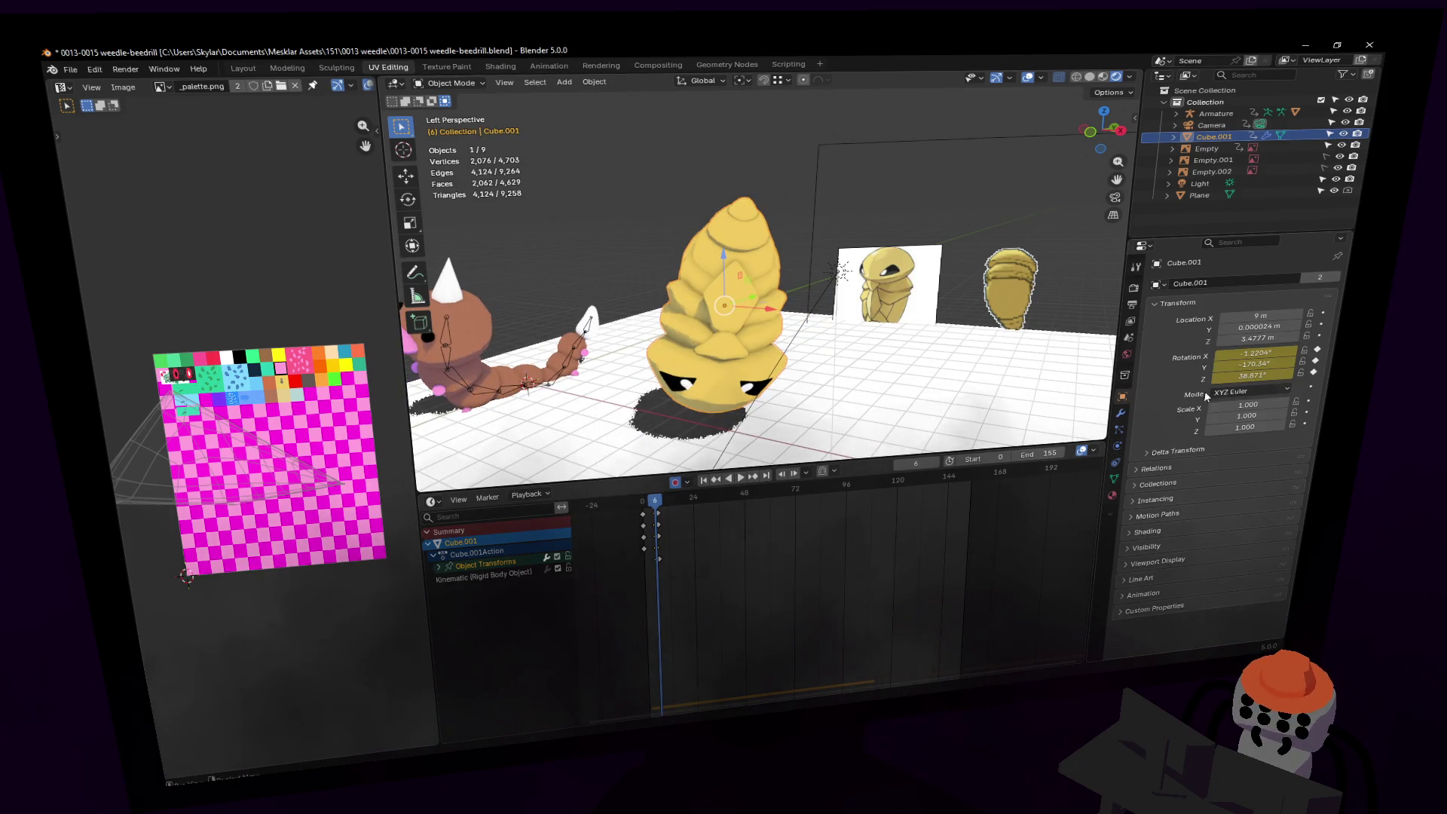
Step: Set Kakuna's Rotation Y to 0° and step back to keyframe 6
{"action": "left_click", "coordinate": [1262, 365]}
{"action": "type", "text": "0"}
{"action": "key", "text": "Return"}
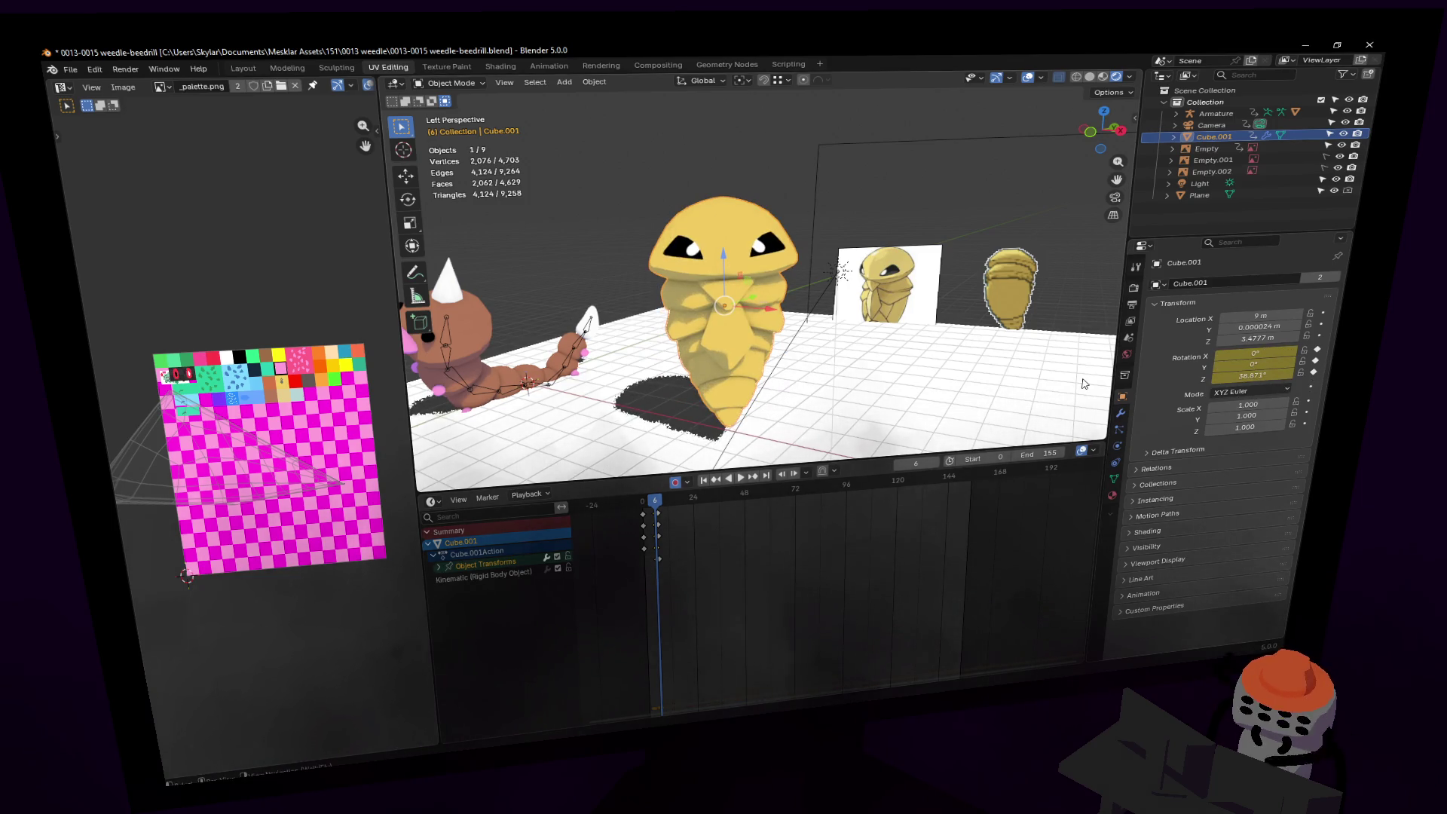
{"action": "key", "text": "shift+Left"}
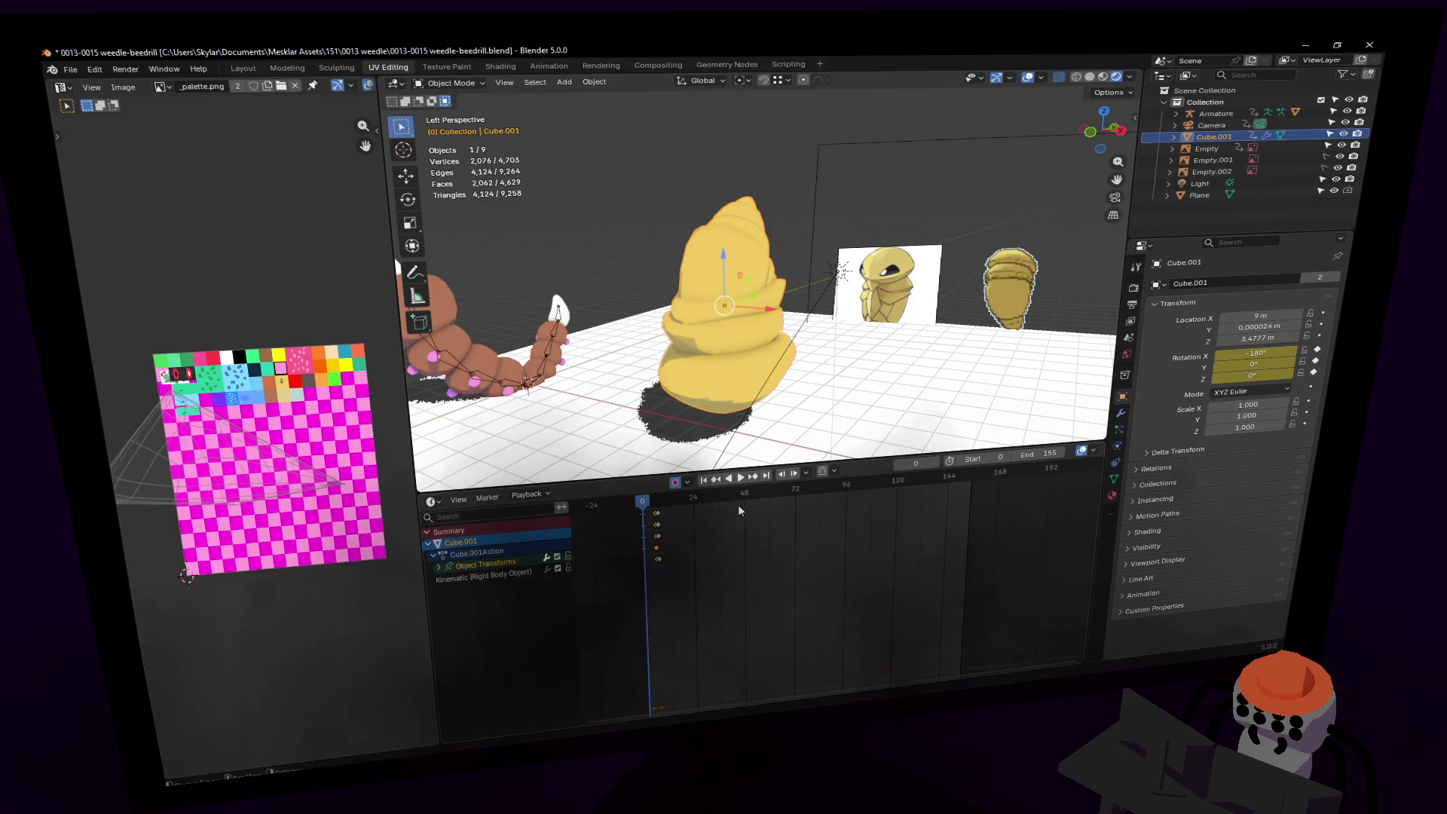
{"action": "key", "text": "Right"}
{"action": "key", "text": "Right"}
{"action": "key", "text": "Right"}
{"action": "key", "text": "Left"}
Step: Add a Z-axis spin to Kakuna at keyframe 6 and replay the tumble
{"action": "left_click_drag", "start_coordinate": [1253, 375], "coordinate": [1265, 375]}
{"action": "key", "text": "Left"}
{"action": "key", "text": "Left"}
{"action": "key", "text": "Left"}
{"action": "key", "text": "space"}
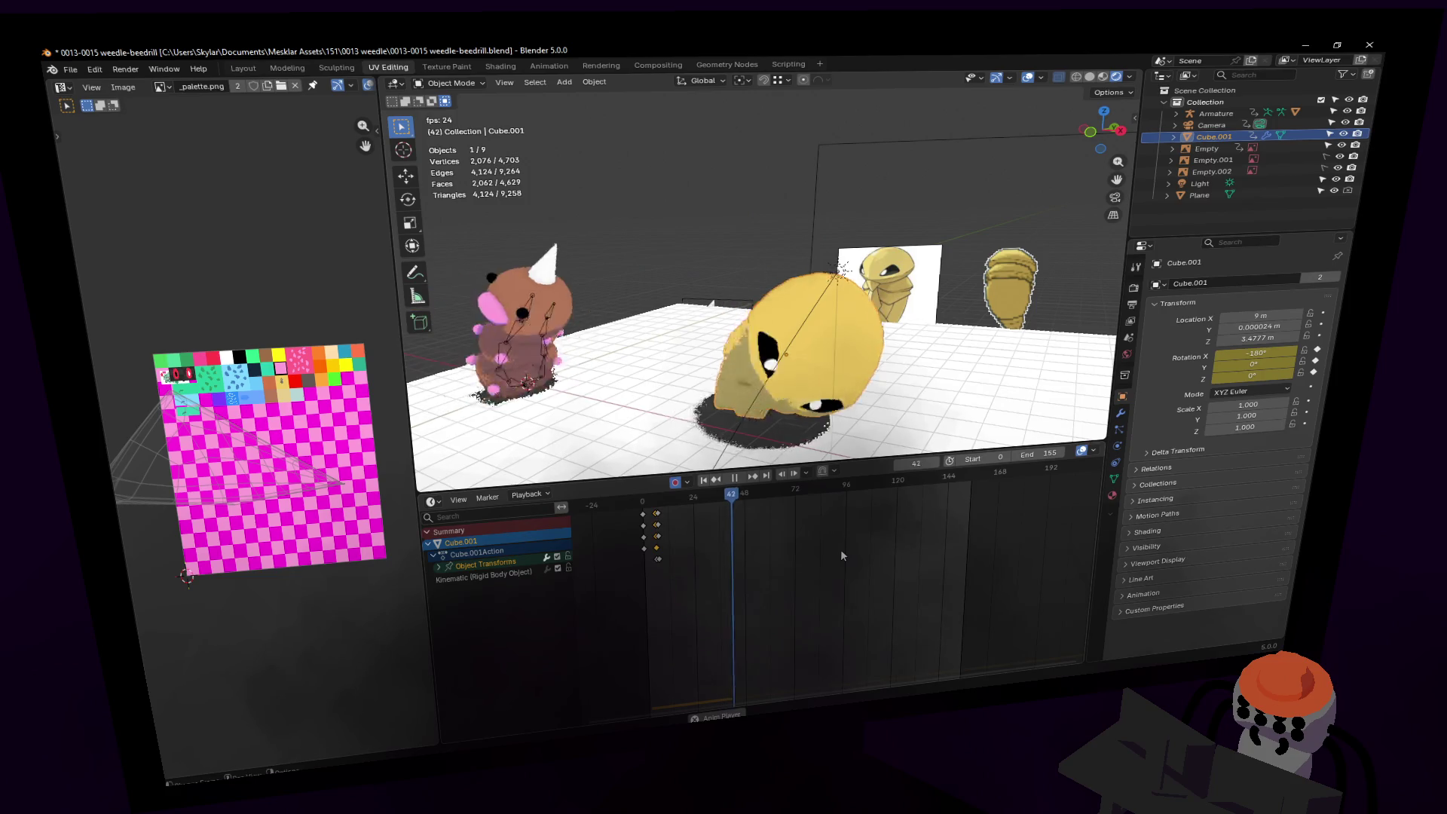
{"action": "key", "text": "space"}
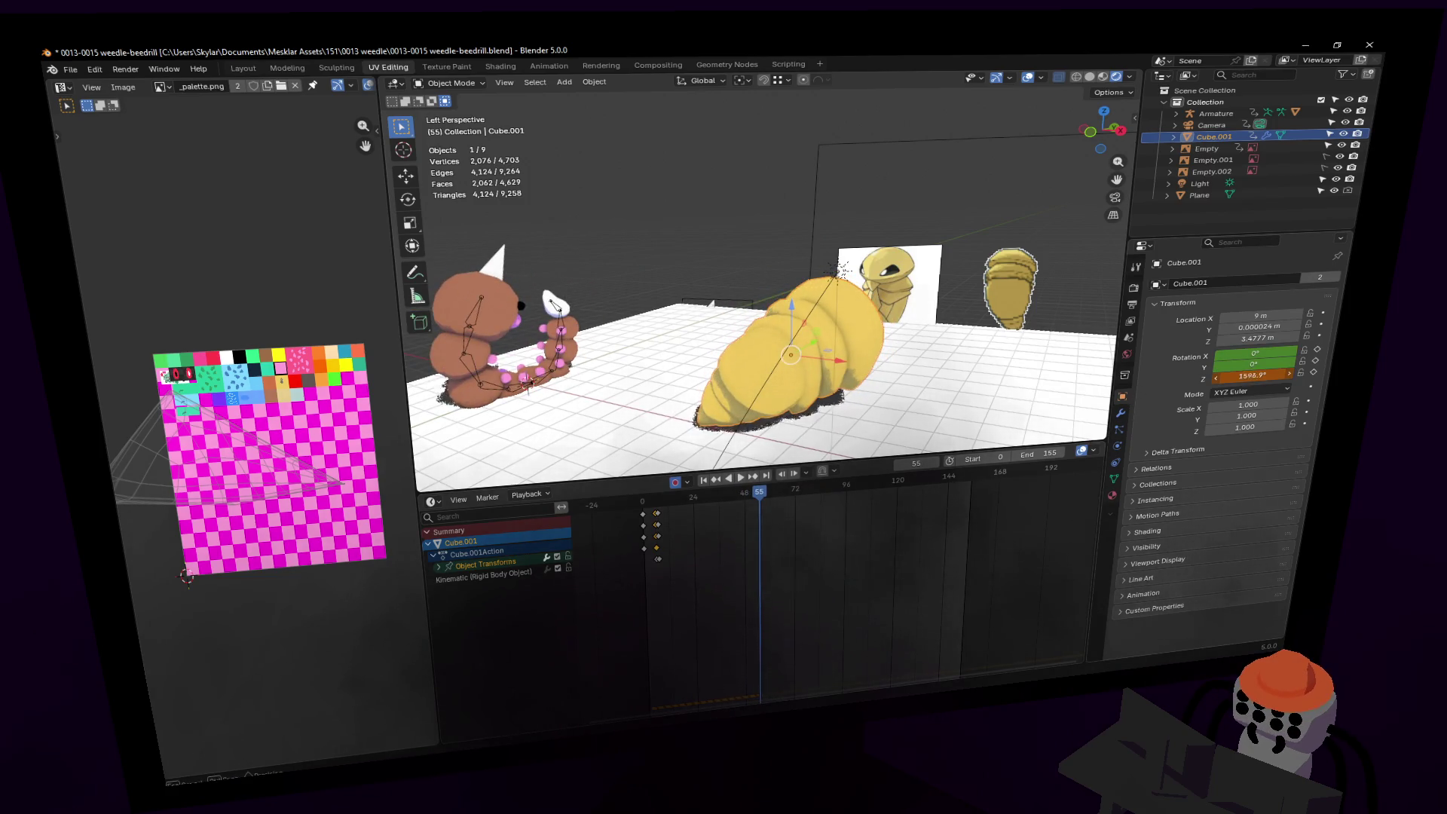
{"action": "key", "text": "Down"}
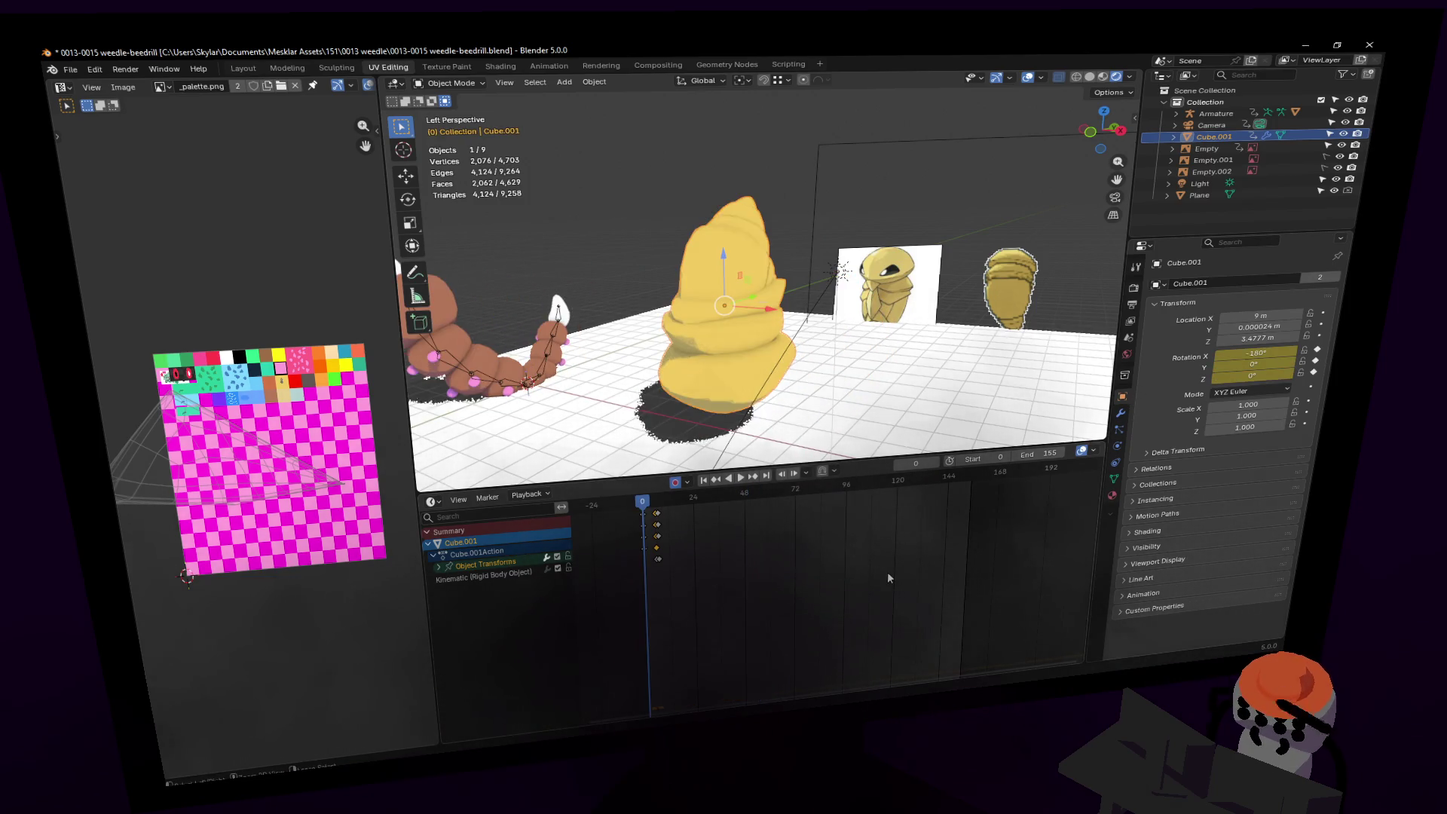
Step: Increase Kakuna's Z rotation further at keyframe 6 and replay to check the spin
{"action": "mouse_move", "coordinate": [1251, 375]}
{"action": "left_mouse_down"}
{"action": "mouse_move", "coordinate": [1281, 375]}
{"action": "mouse_move", "coordinate": [1140, 420]}
{"action": "left_mouse_up"}
{"action": "key", "text": "space"}
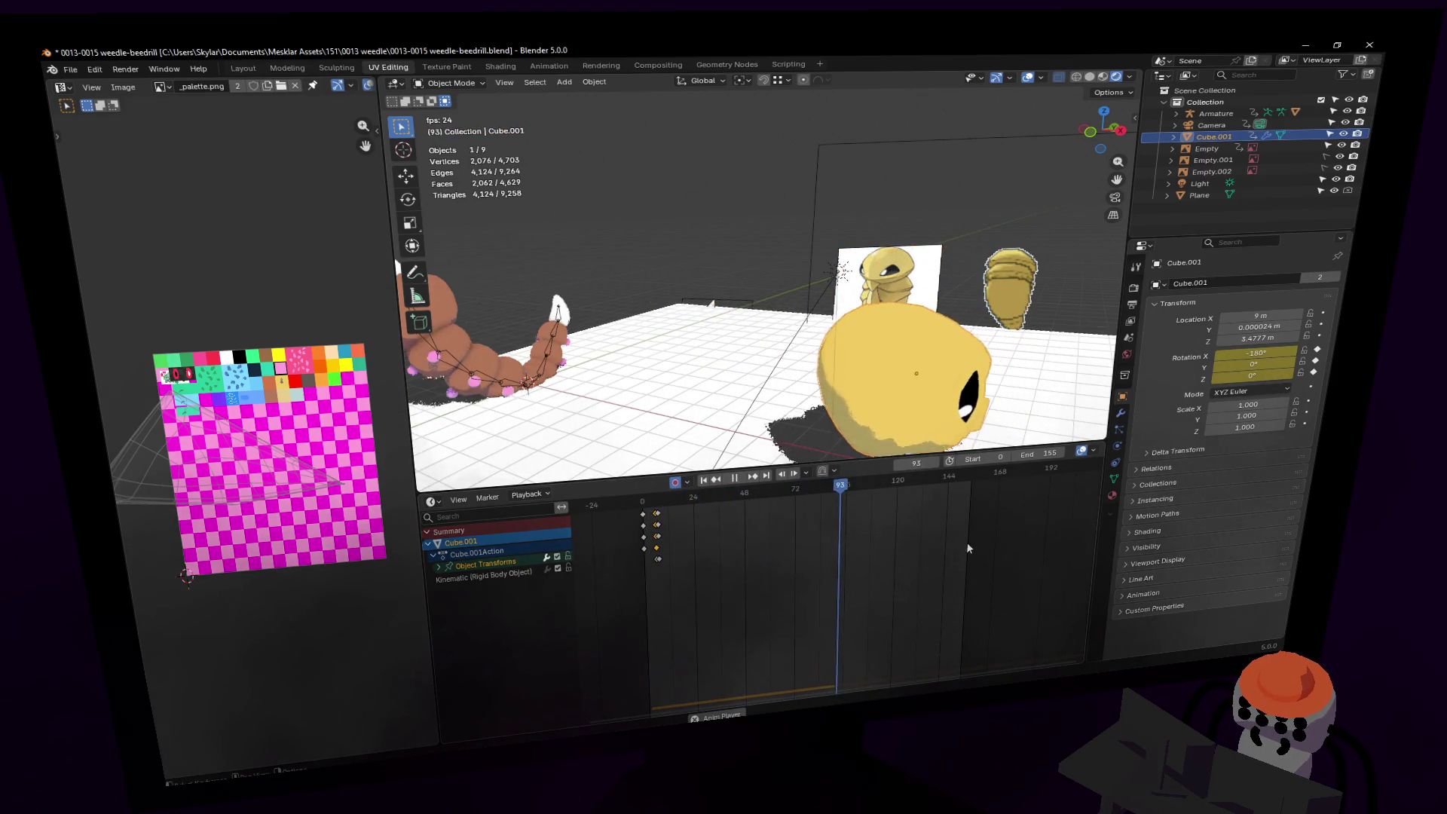
{"action": "left_click_drag", "start_coordinate": [769, 559], "coordinate": [644, 513]}
{"action": "key", "text": "space"}
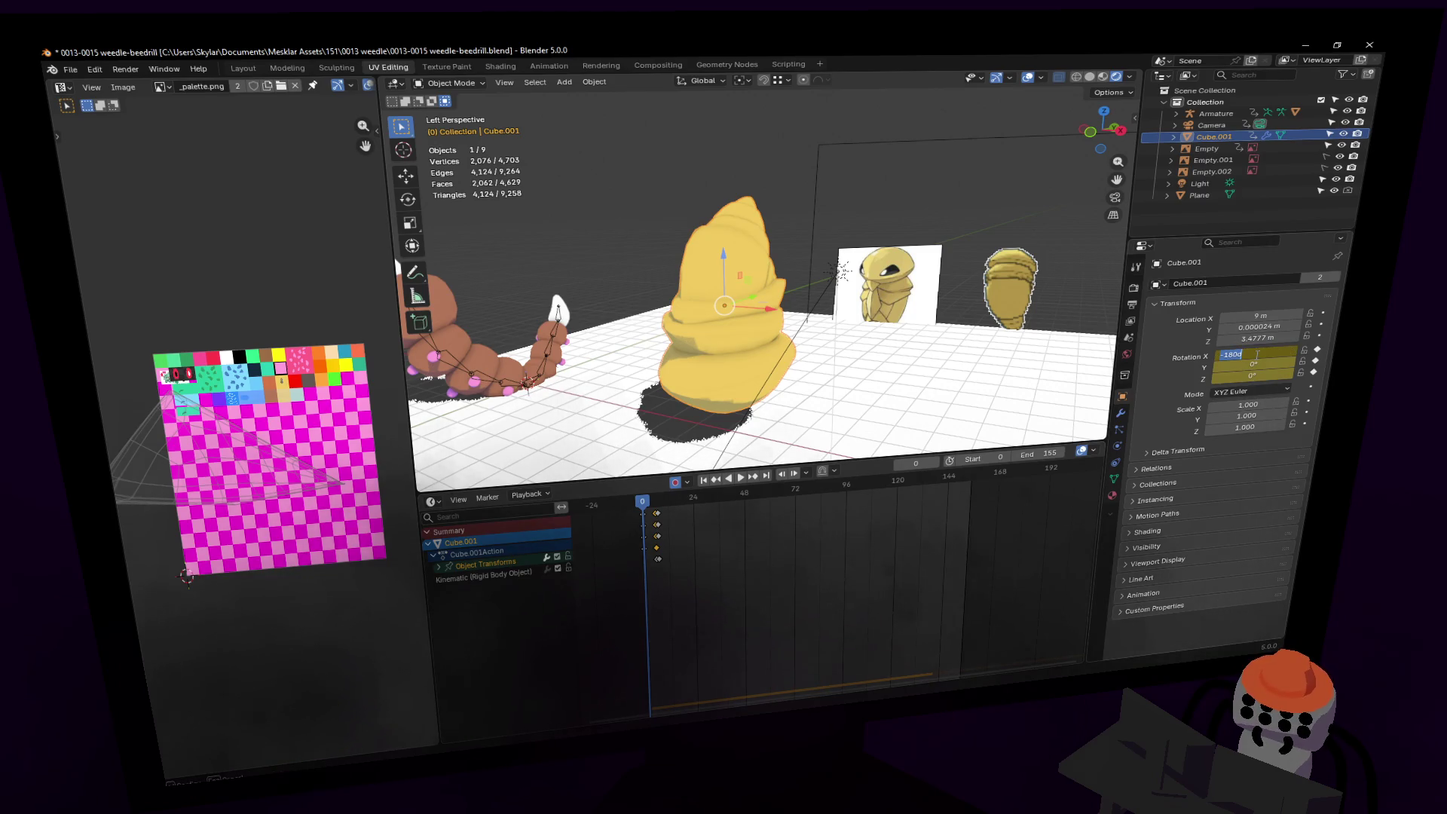
{"action": "key", "text": "Return"}
{"action": "key", "text": "space"}
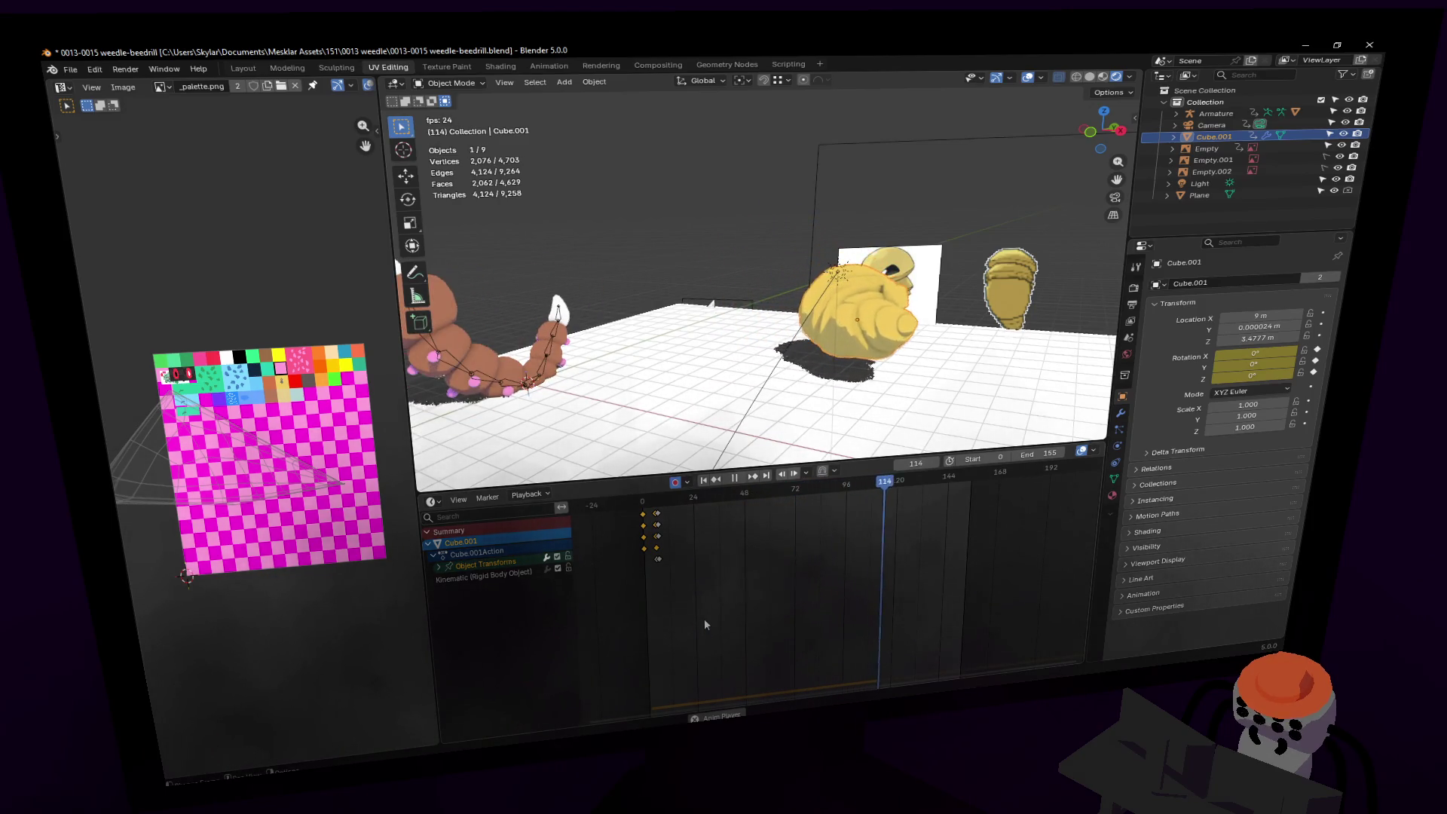
{"action": "key", "text": "space"}
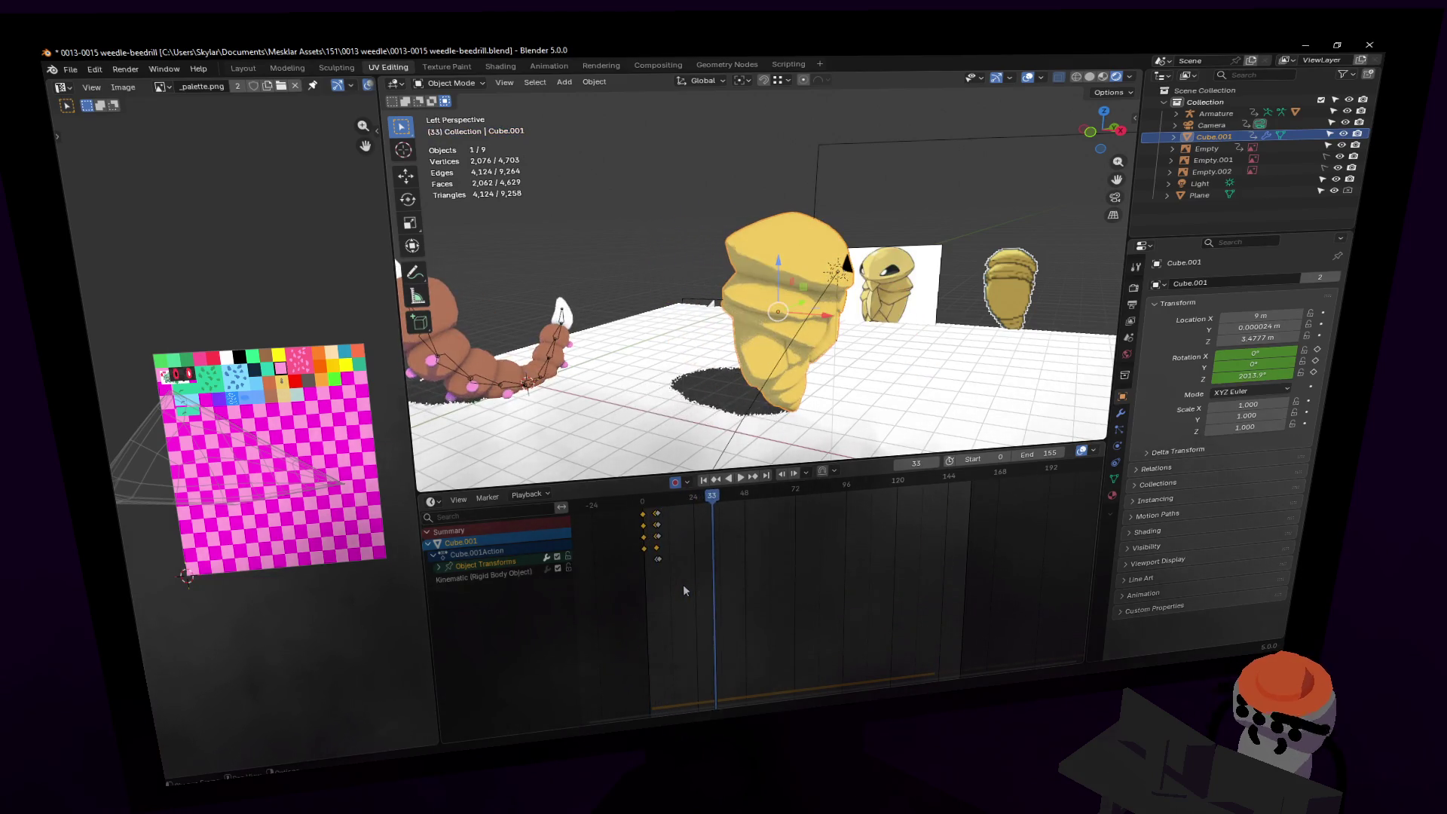
Step: Look through the scene camera, adjust its view, rewind to frame 0, and select the Camera
{"action": "scroll", "coordinate": [690, 577], "scroll_direction": "up", "scroll_amount": 3, "text": "ctrl"}
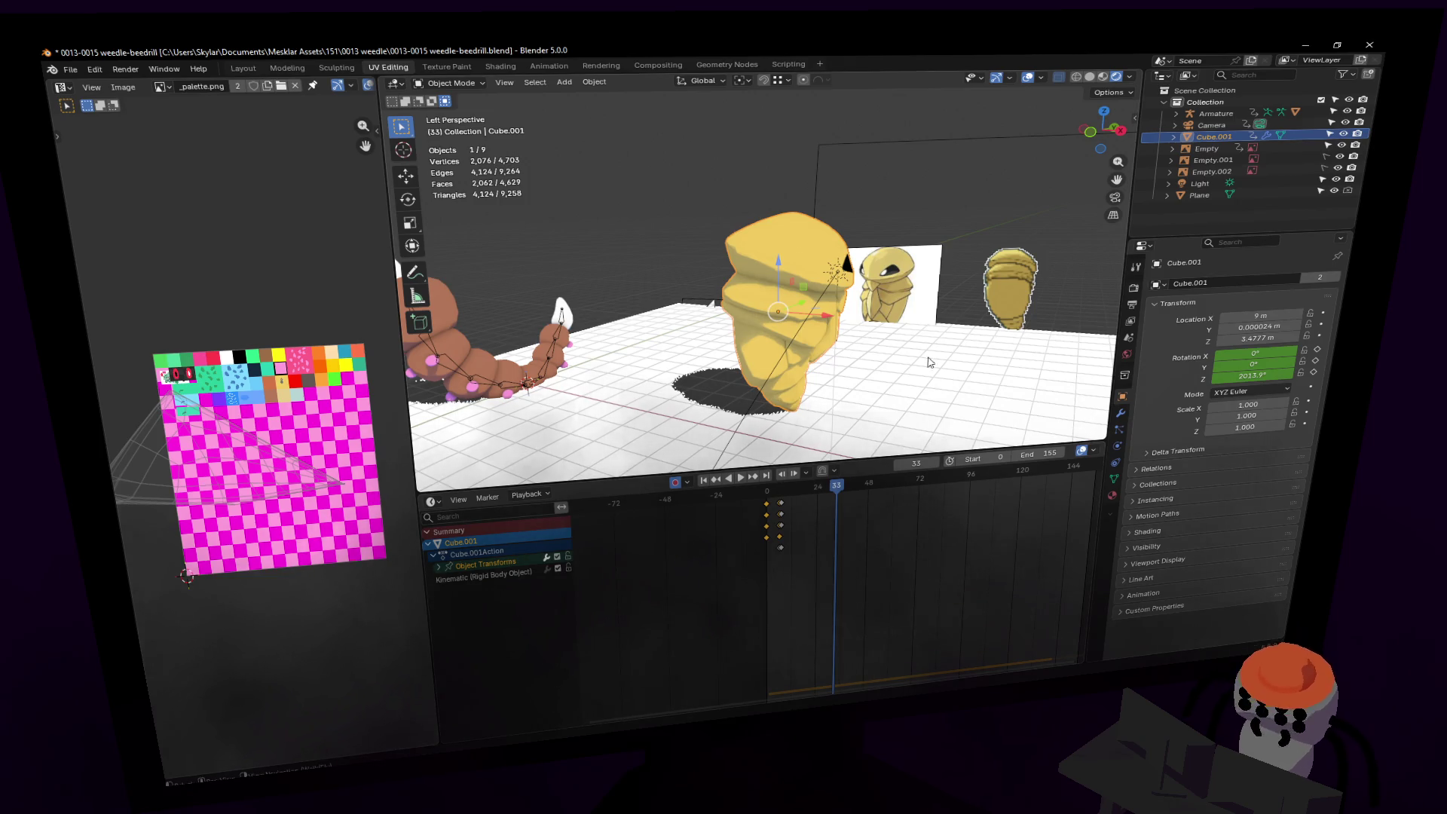
{"action": "key", "text": "KP_0"}
{"action": "key", "text": "shift+grave"}
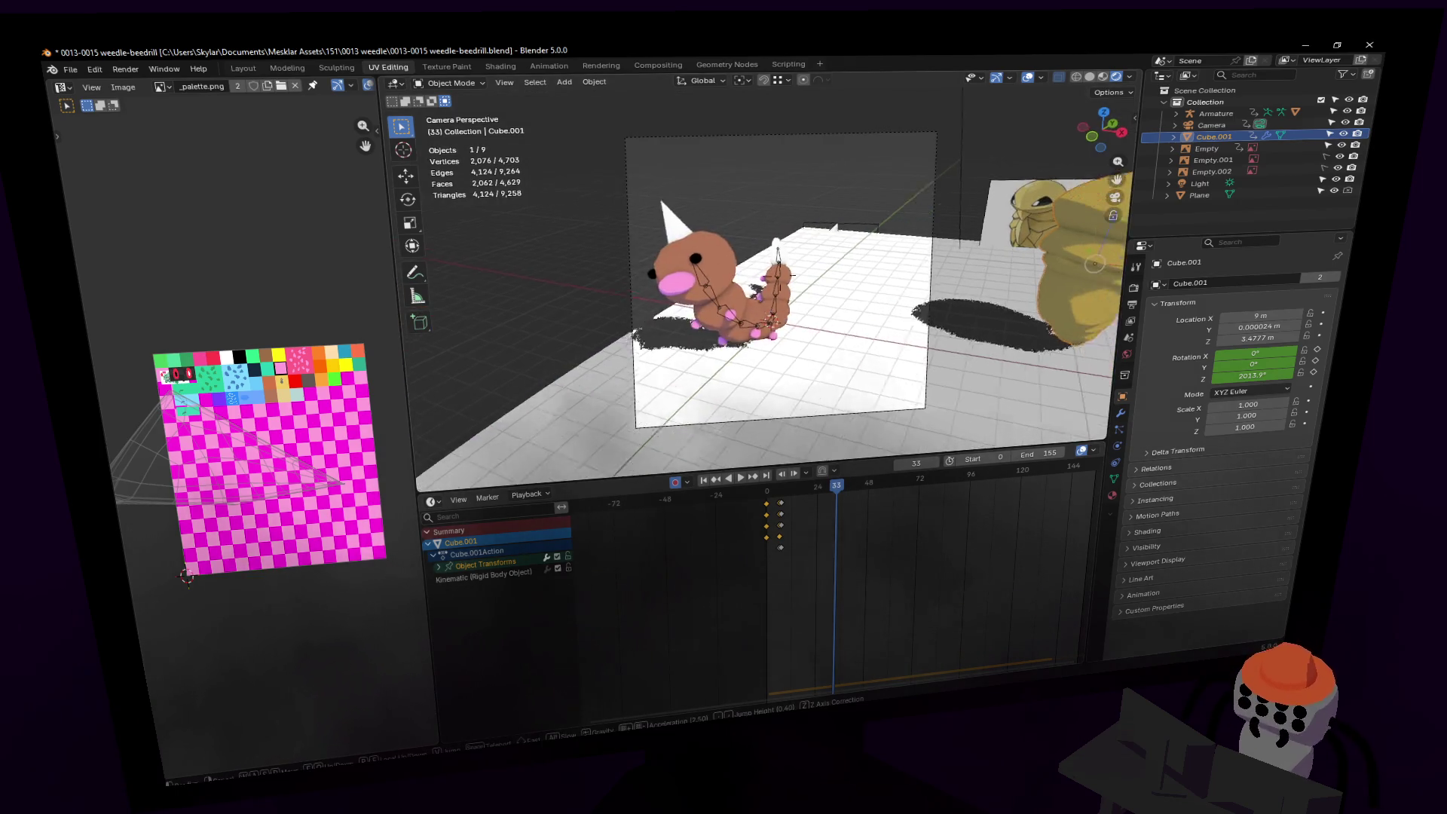
{"action": "key", "text": "s"}
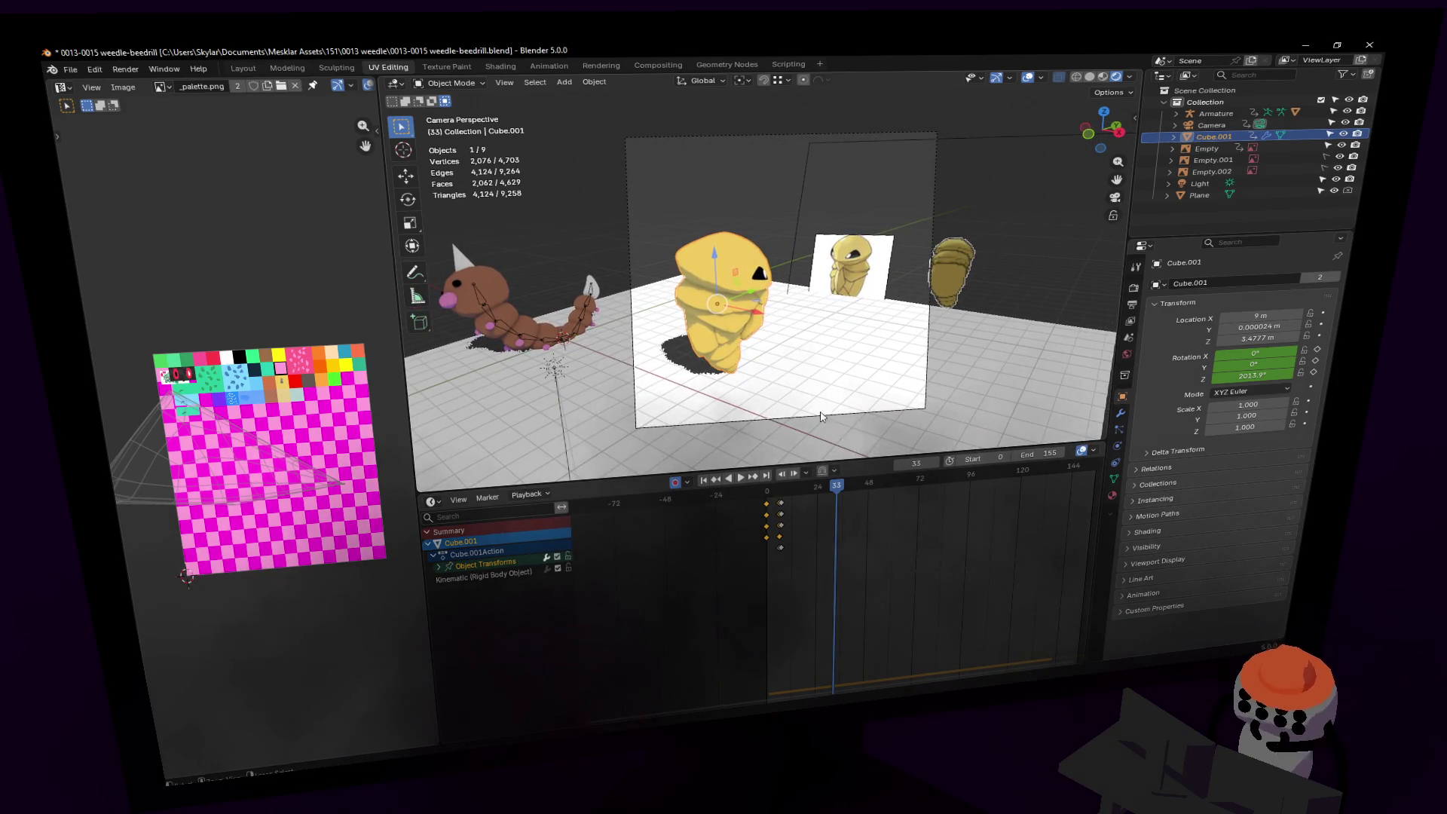
{"action": "key", "text": "Escape"}
{"action": "key", "text": "shift+Left"}
{"action": "left_click", "coordinate": [446, 84]}
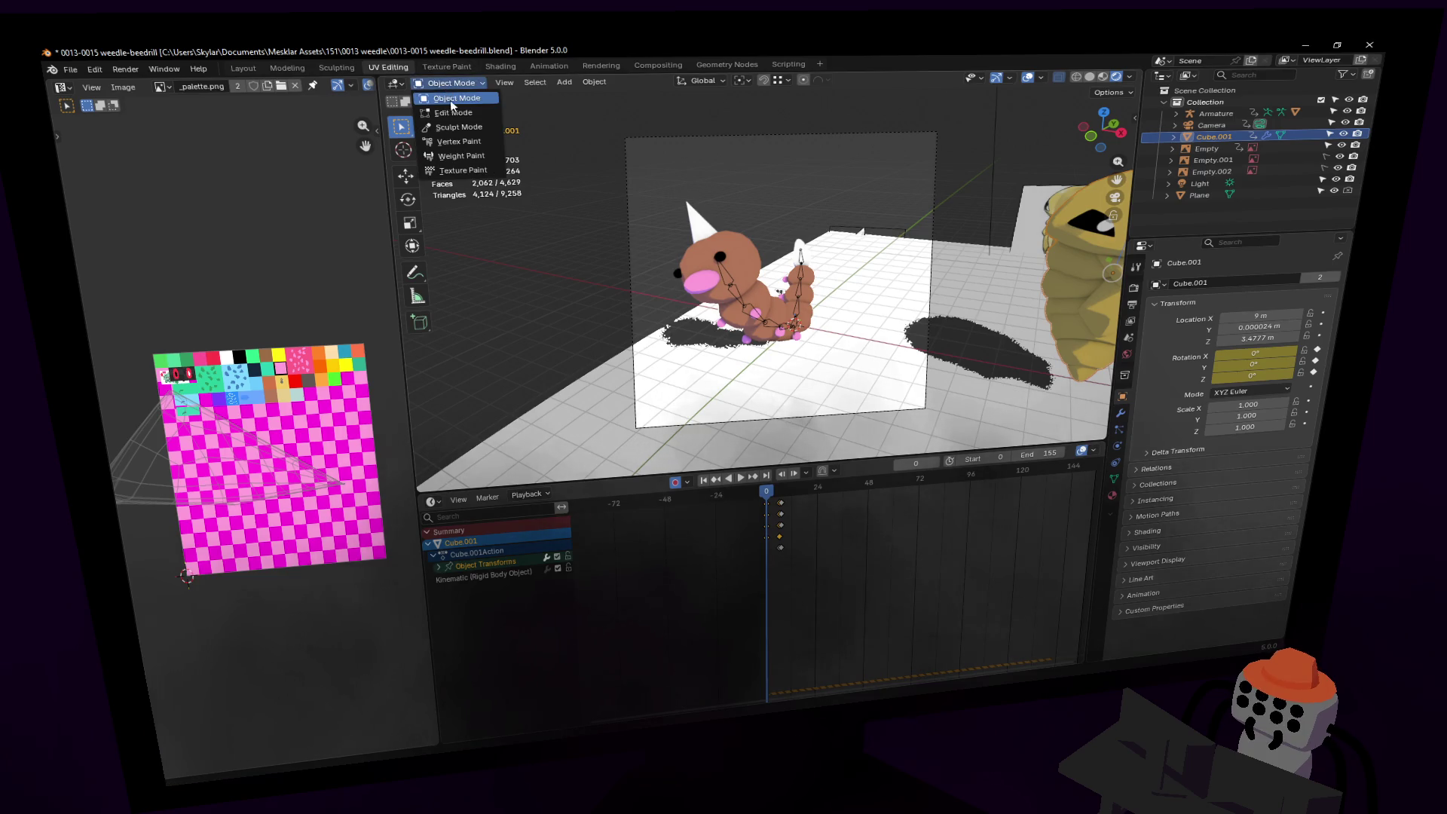
{"action": "left_click_drag", "start_coordinate": [868, 601], "coordinate": [663, 493]}
{"action": "left_click_drag", "start_coordinate": [698, 506], "coordinate": [701, 505]}
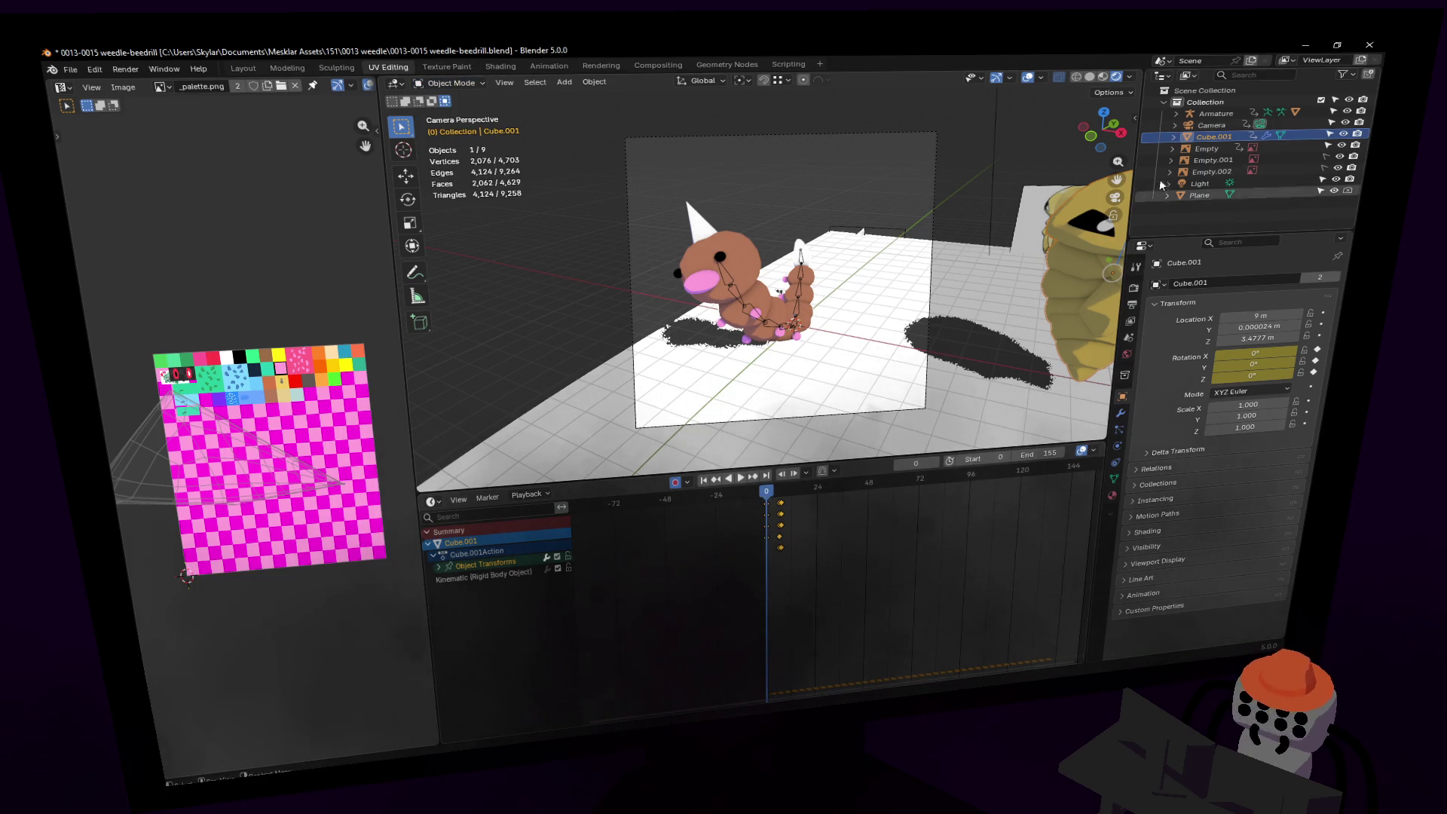
{"action": "left_click", "coordinate": [1211, 126]}
{"action": "scroll", "coordinate": [917, 583], "scroll_direction": "down", "scroll_amount": 2}
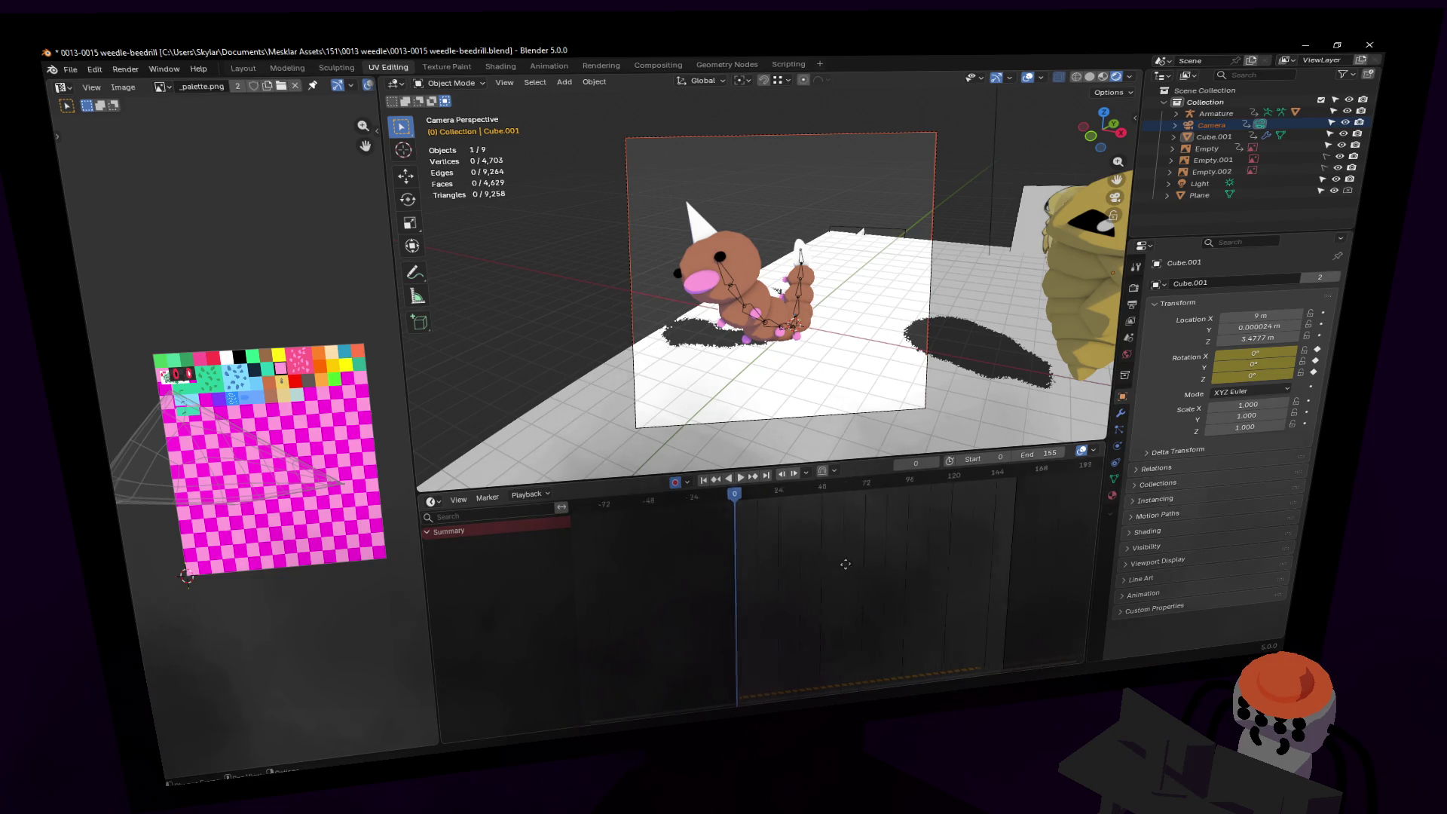
Step: Reposition the camera with walk navigation and play to frame 145
{"action": "key", "text": "shift+grave"}
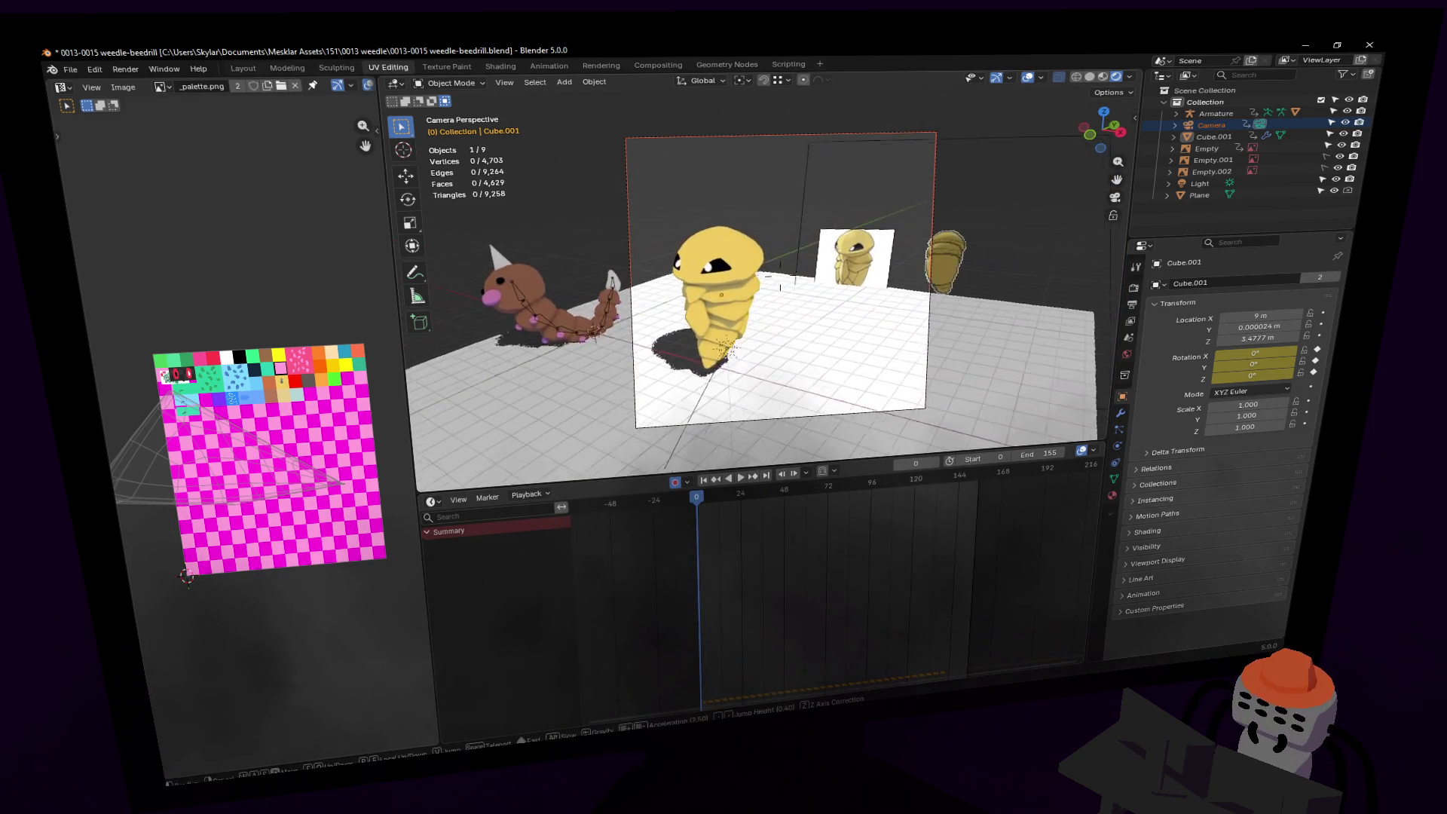
{"action": "left_click", "coordinate": [540, 247]}
{"action": "key", "text": "space"}
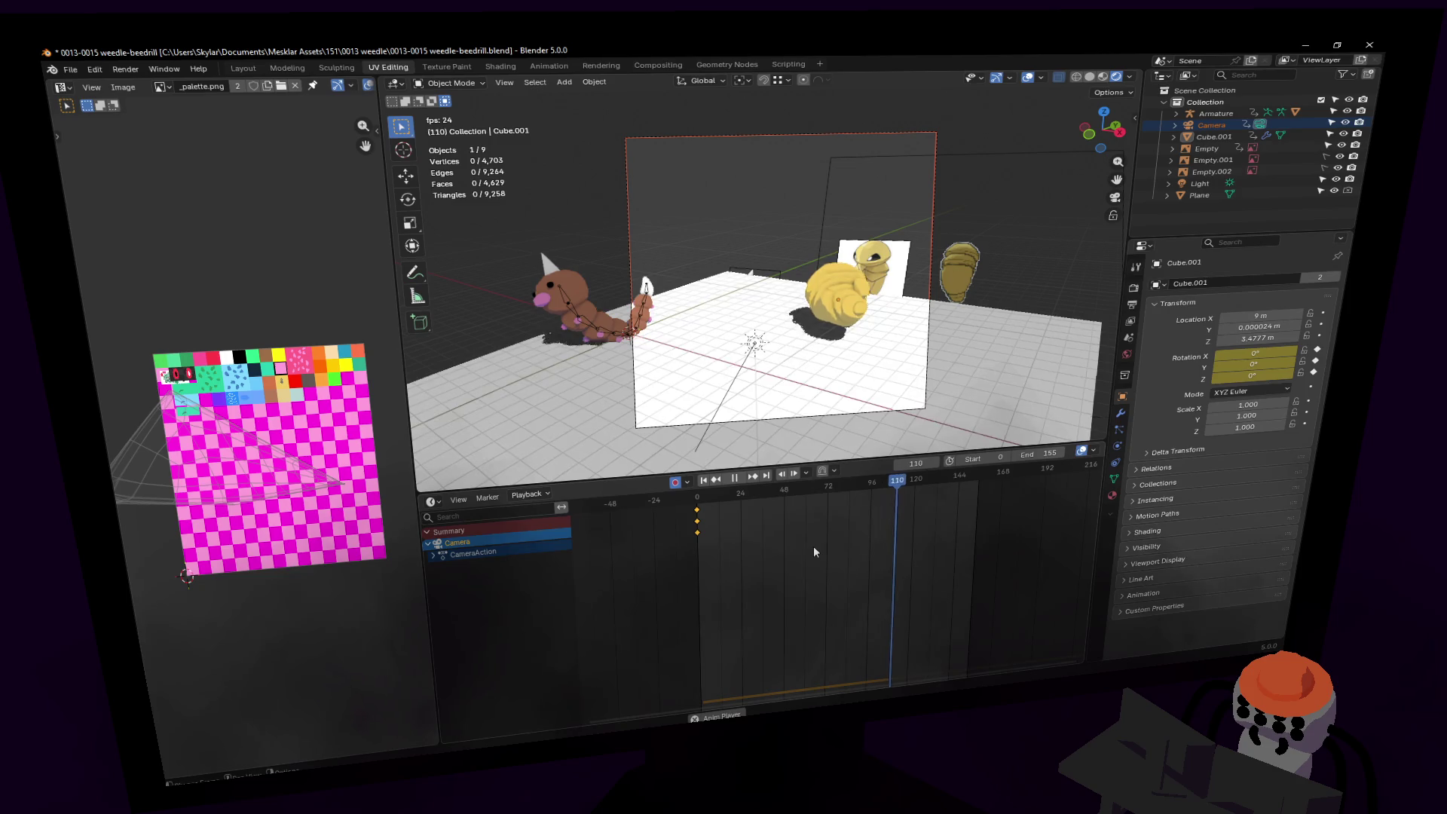
{"action": "key", "text": "space"}
Step: At frame 145, move the camera closer to the figures and replay the camera move
{"action": "key", "text": "shift+grave"}
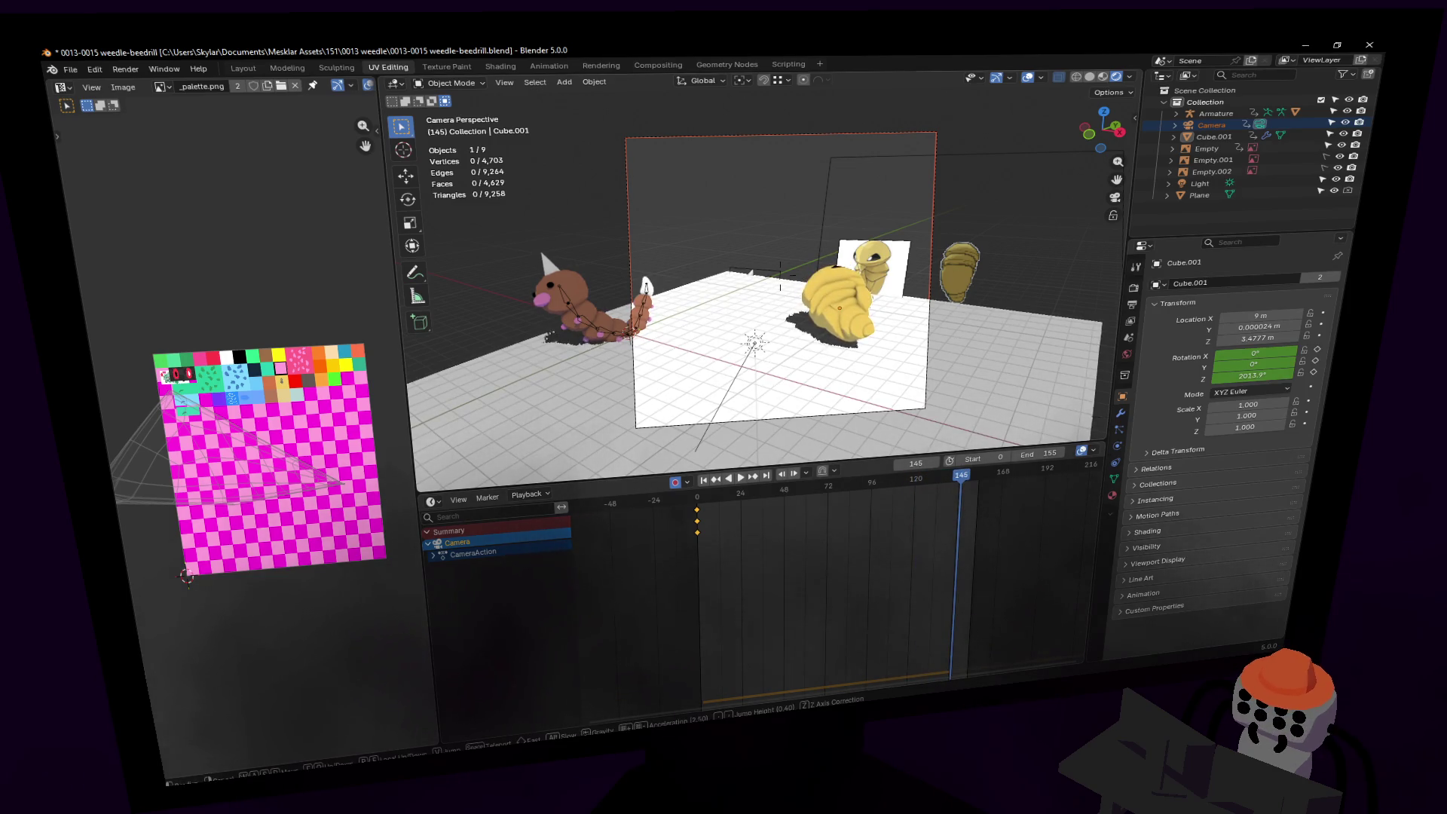
{"action": "key", "text": "a"}
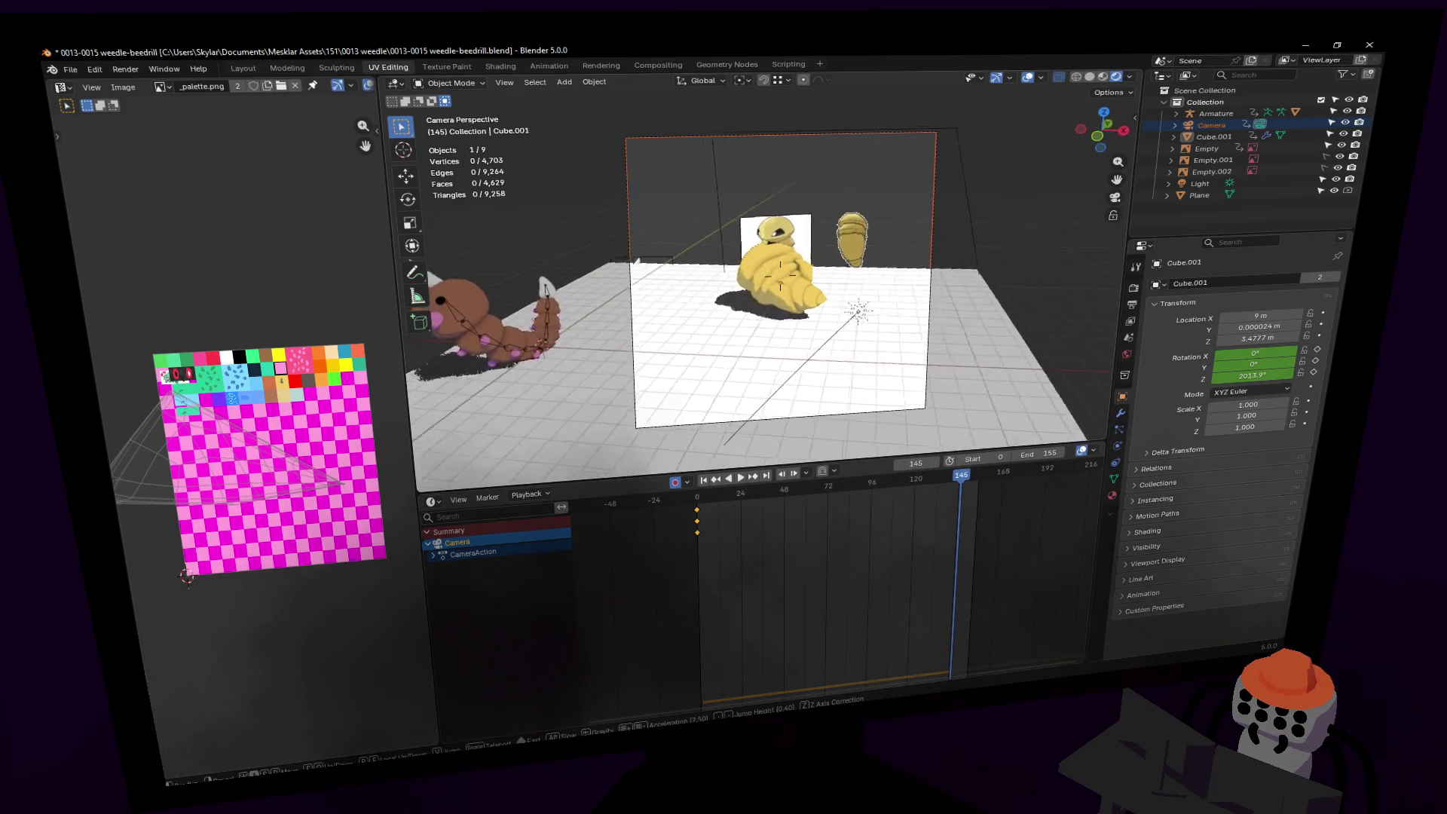
{"action": "key", "text": "Return"}
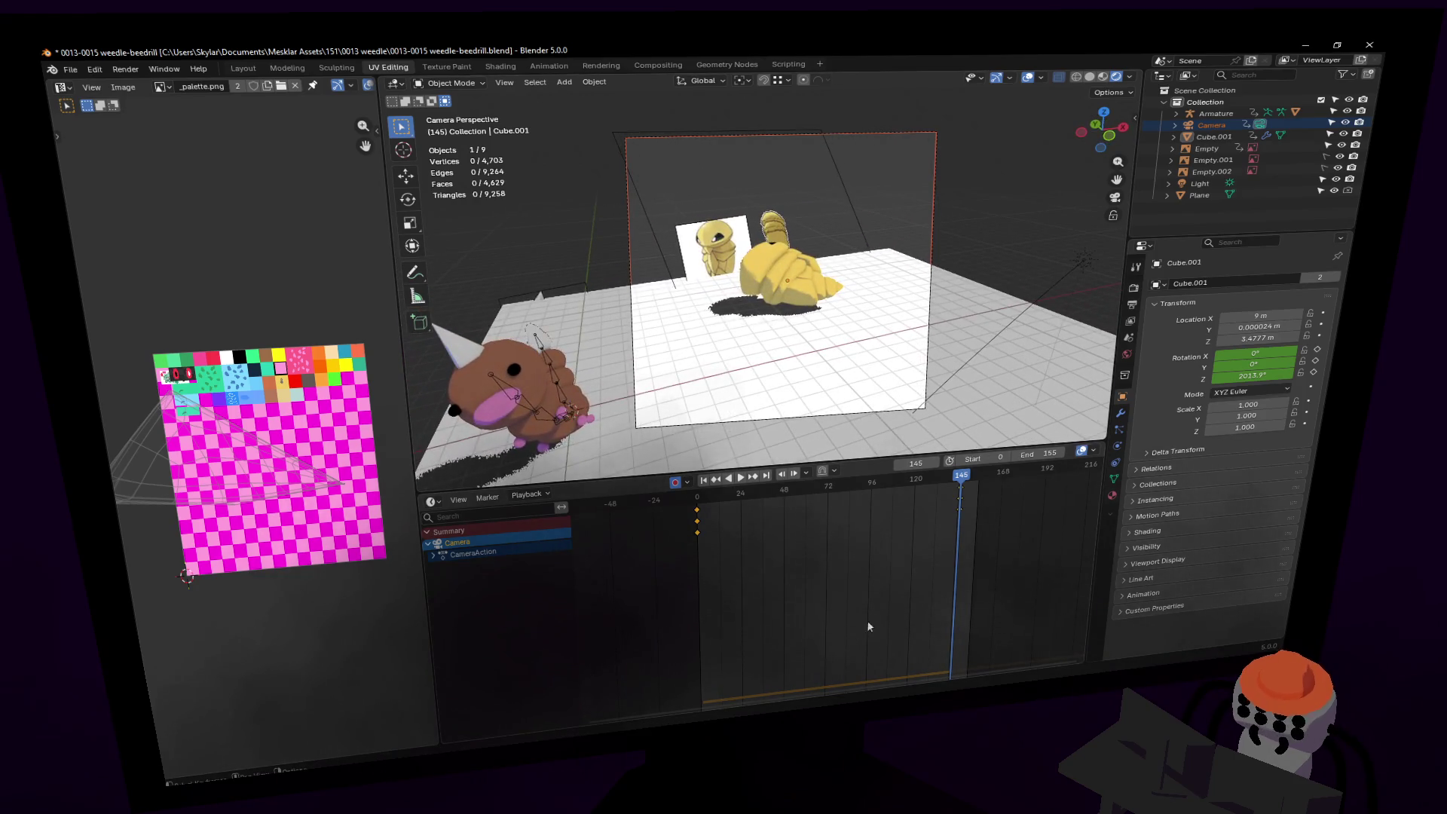
{"action": "key", "text": "space"}
{"action": "key", "text": "Escape"}
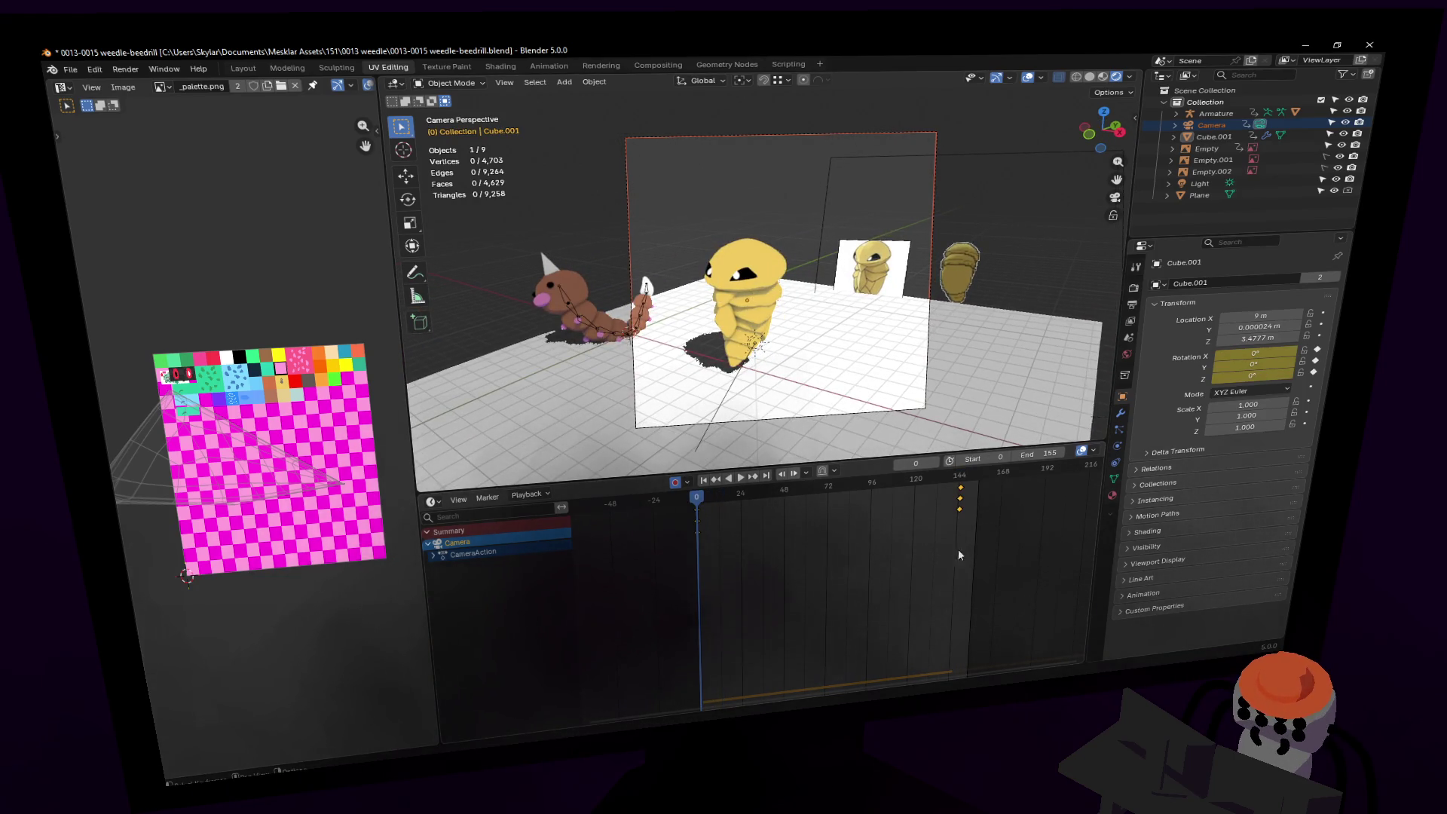
{"action": "key", "text": "space"}
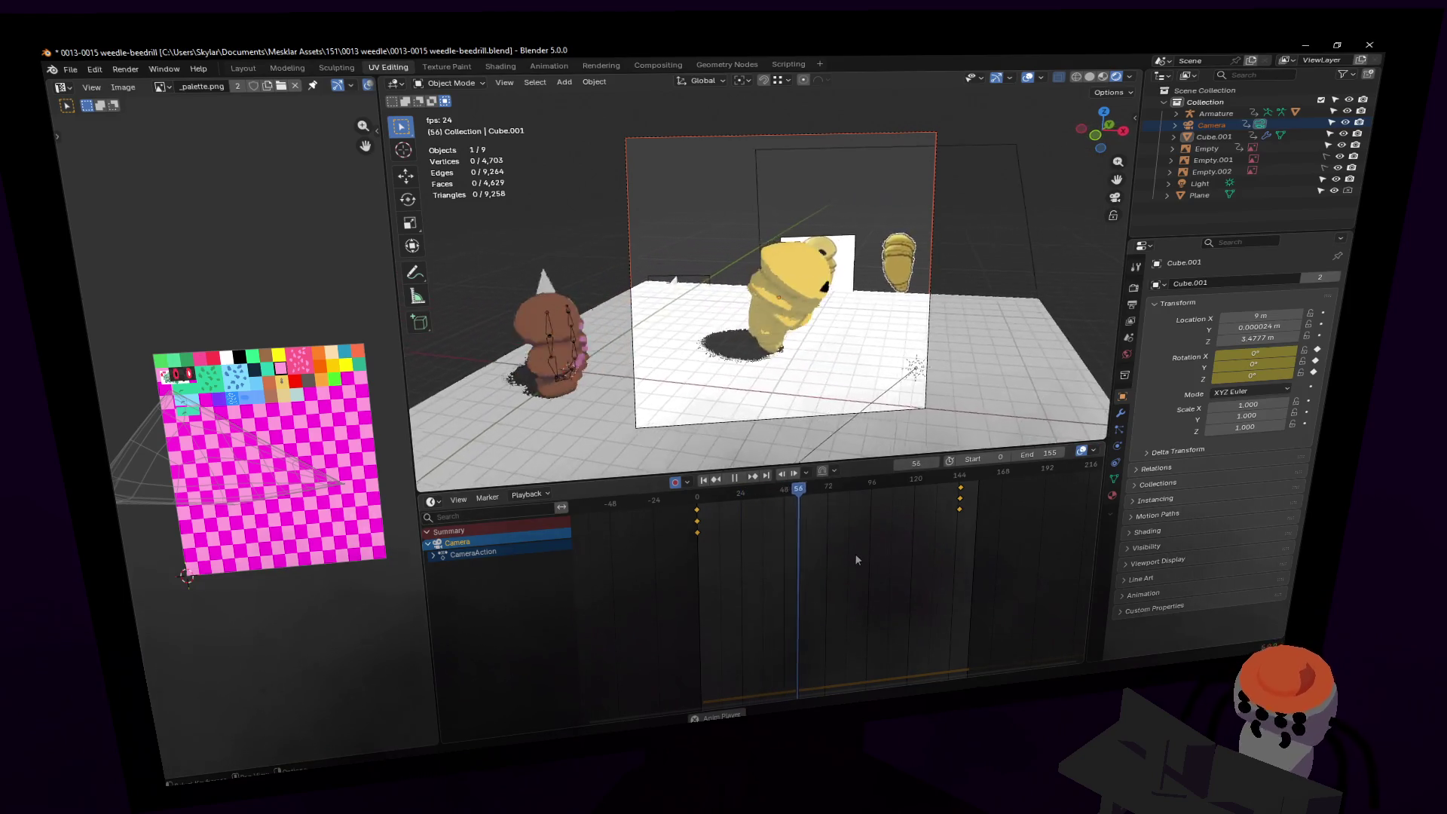
{"action": "key", "text": "Escape"}
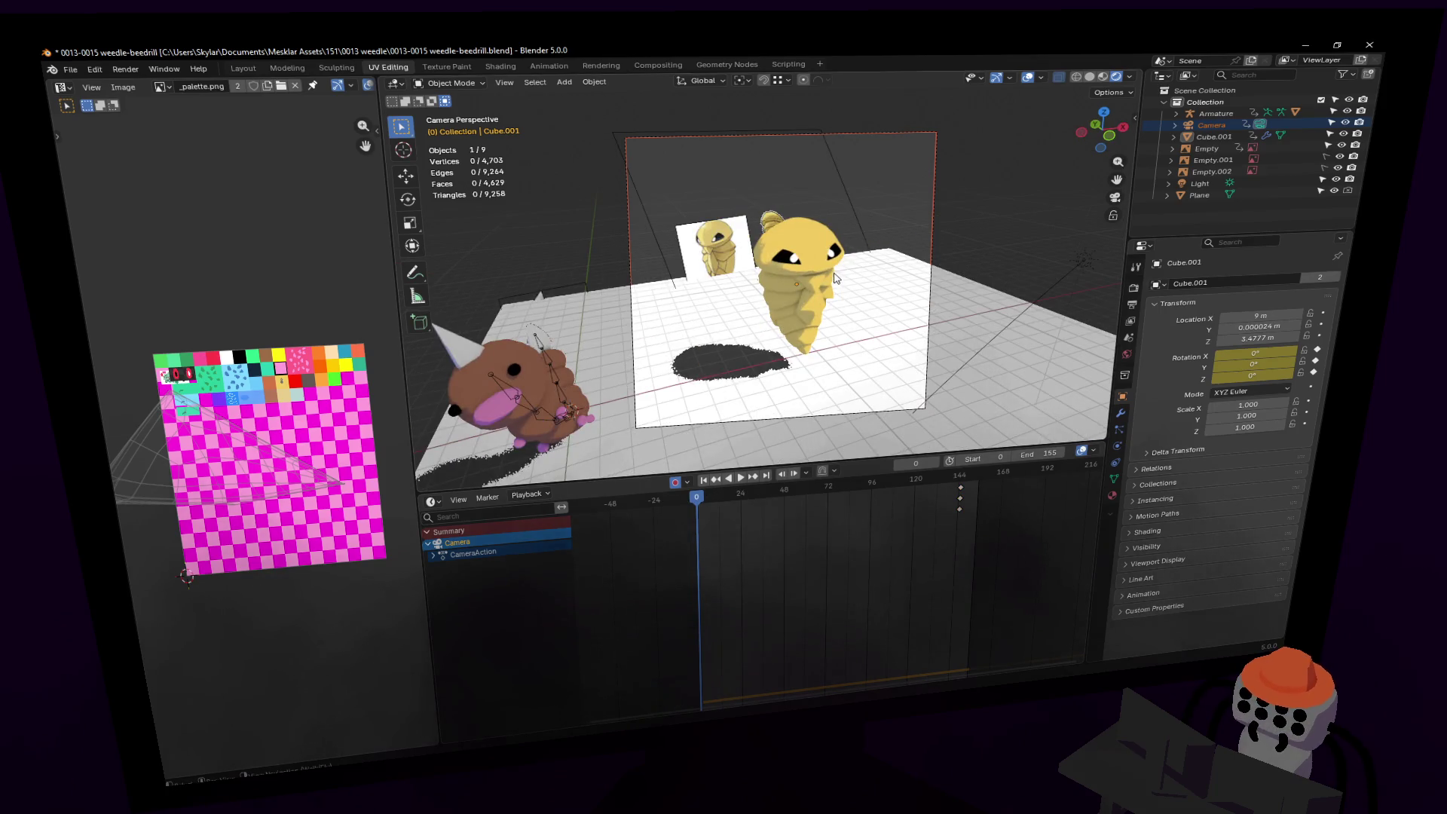
{"action": "key", "text": "space"}
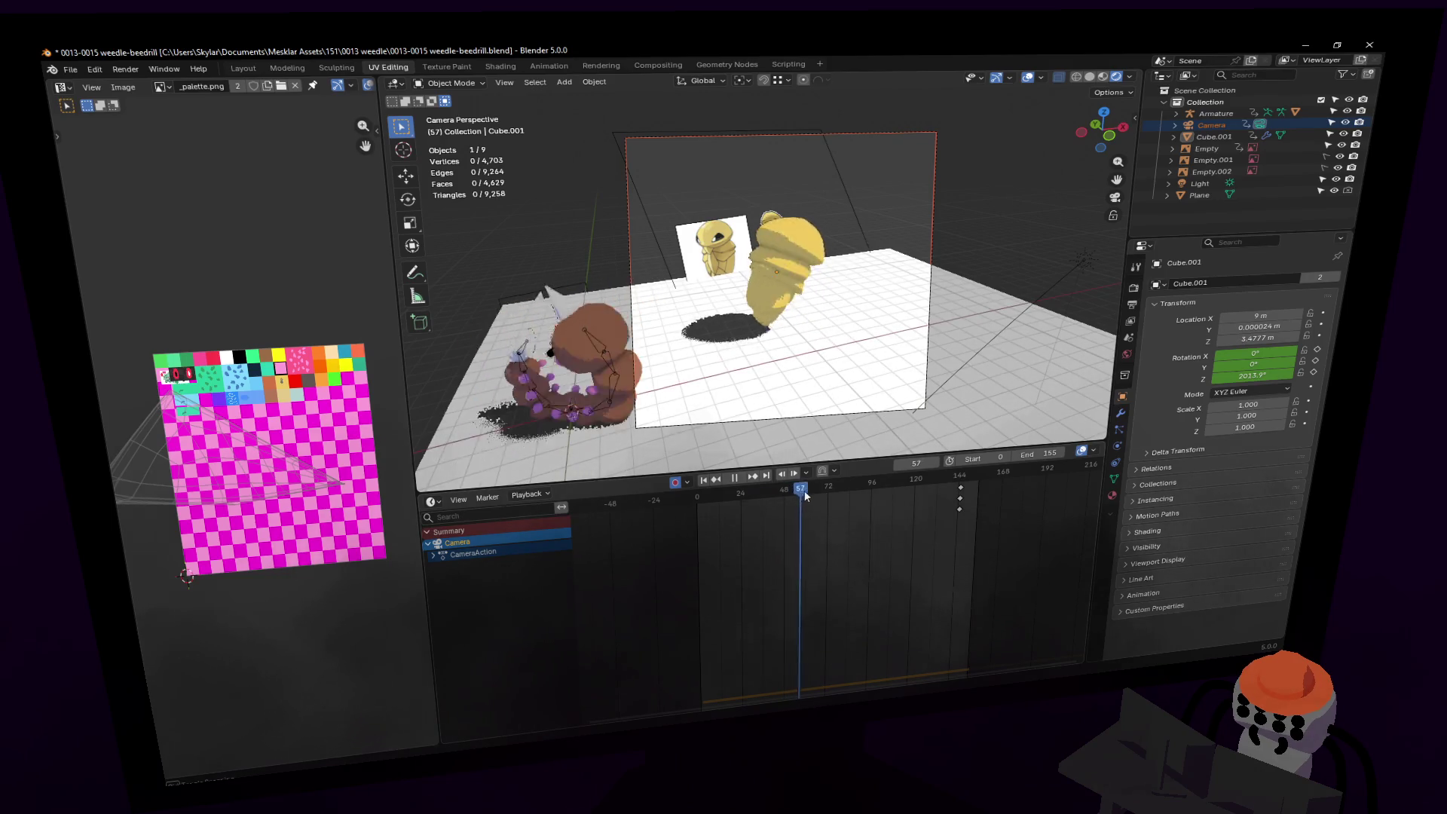
Step: Shift the camera keyframes back to frame 0 and replay to confirm the fixed view
{"action": "mouse_move", "coordinate": [854, 484]}
{"action": "left_mouse_down"}
{"action": "mouse_move", "coordinate": [971, 478]}
{"action": "mouse_move", "coordinate": [950, 482]}
{"action": "left_mouse_up"}
{"action": "key", "text": "g"}
{"action": "left_click", "coordinate": [696, 524]}
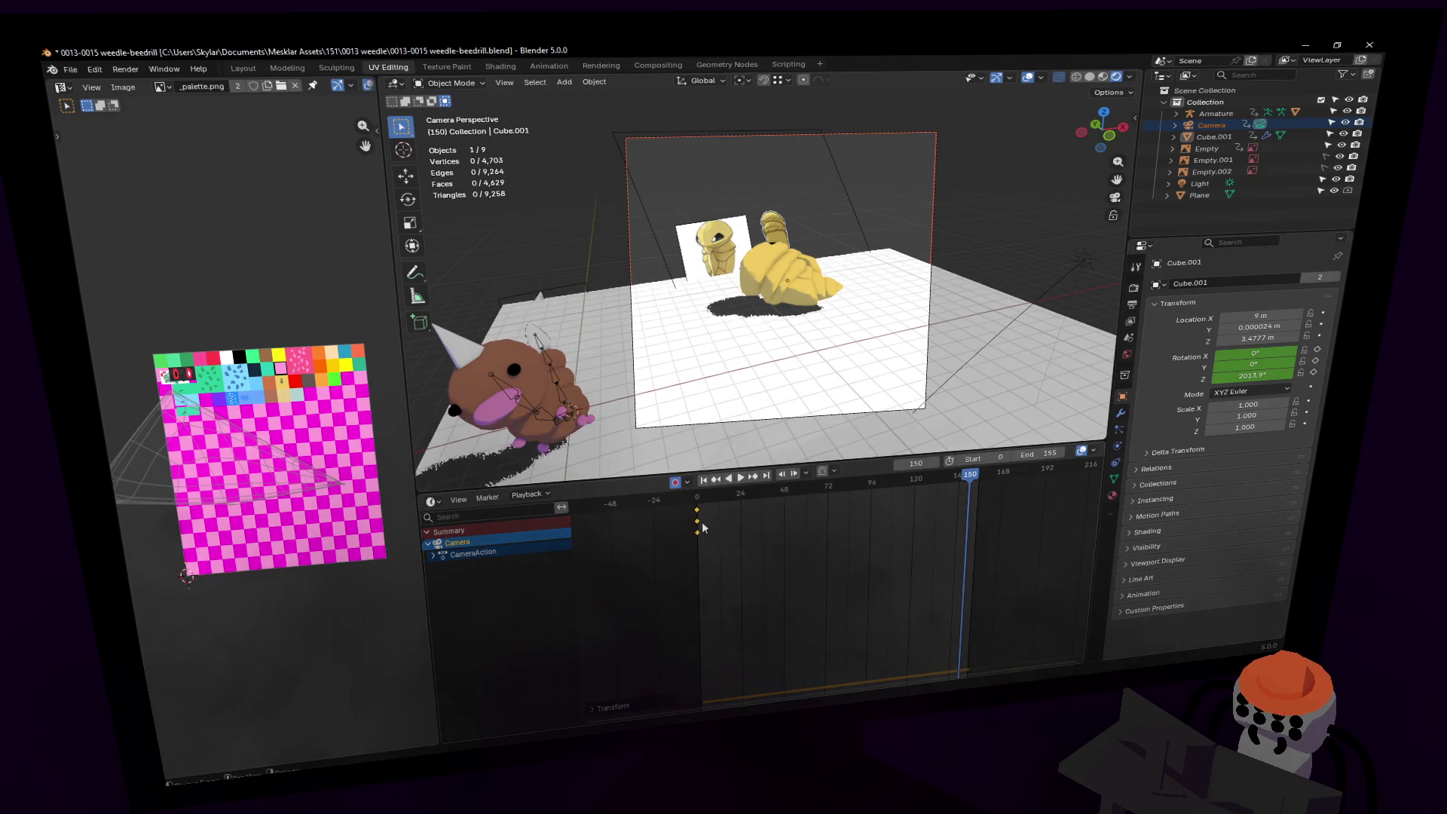
{"action": "key", "text": "space"}
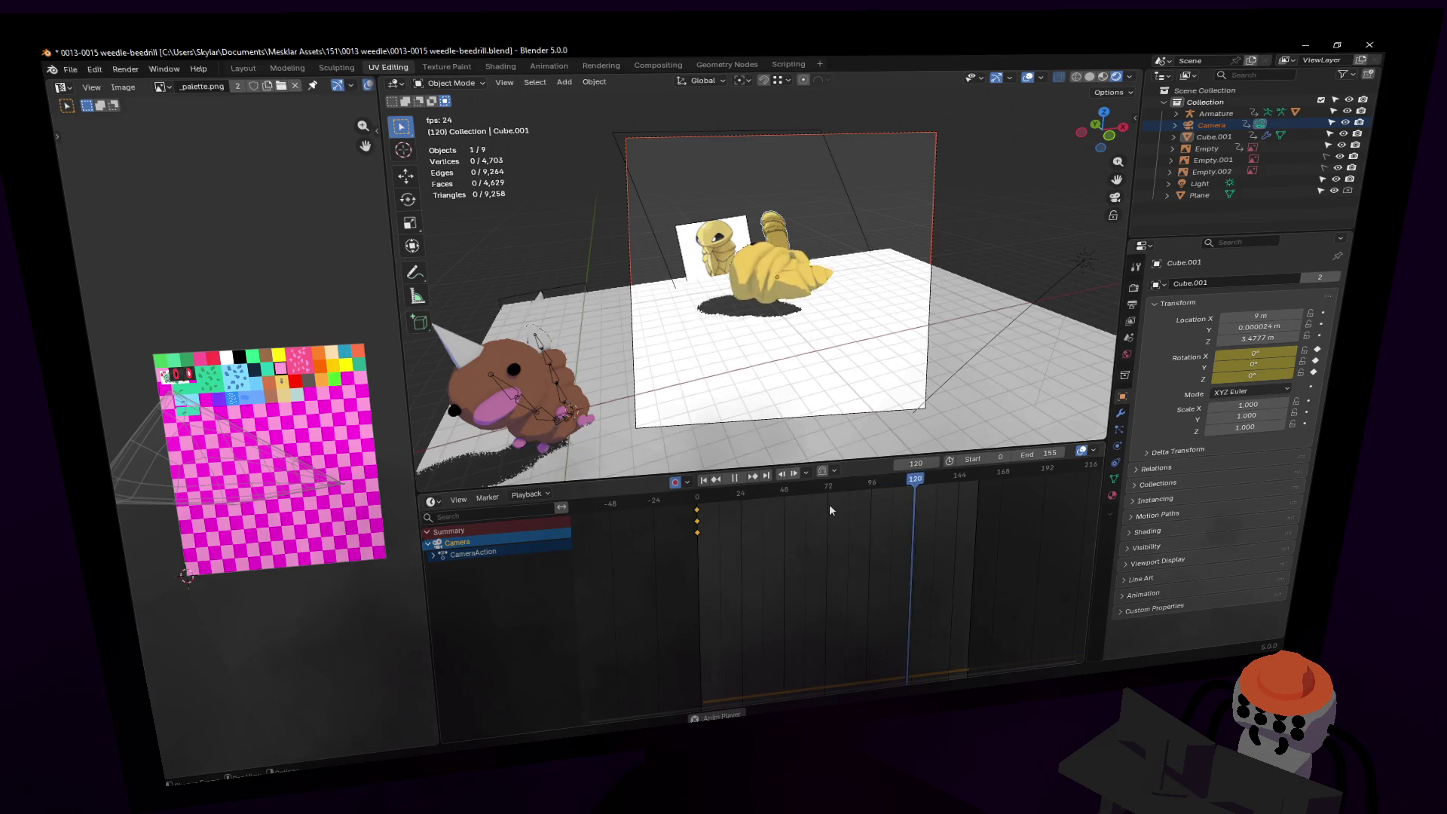
{"action": "key", "text": "Escape"}
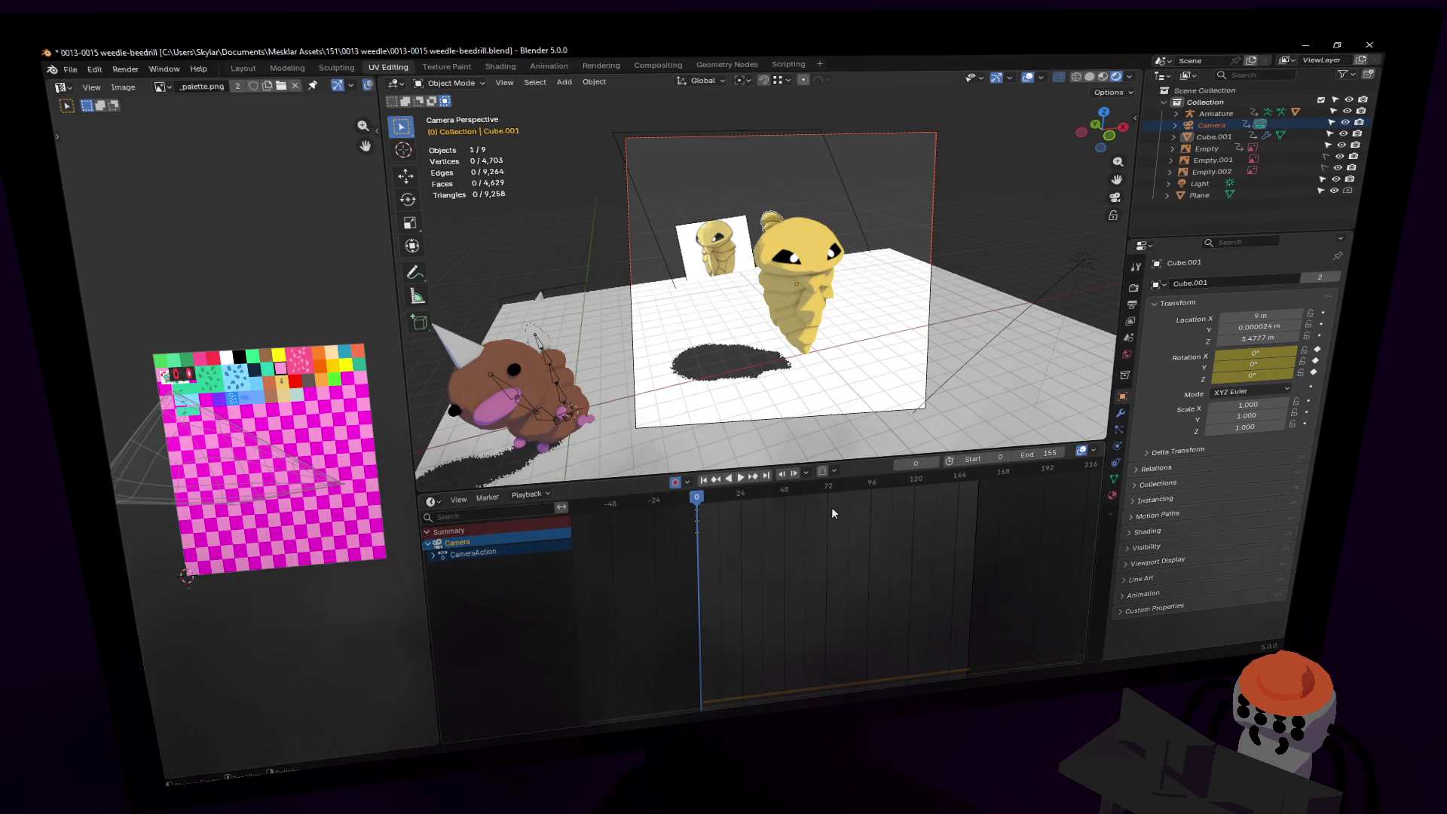
{"action": "key", "text": "space"}
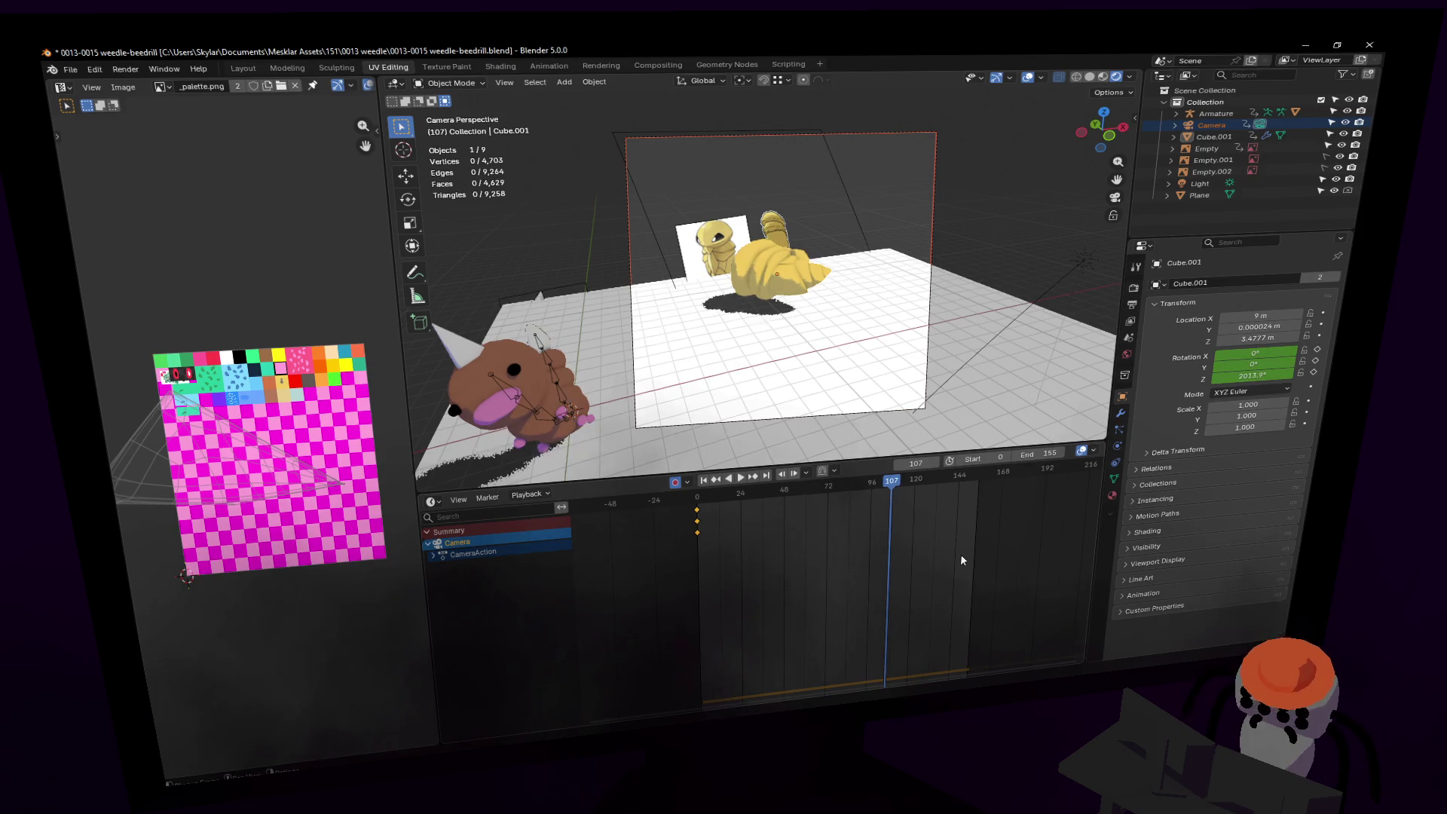
{"action": "key", "text": "Escape"}
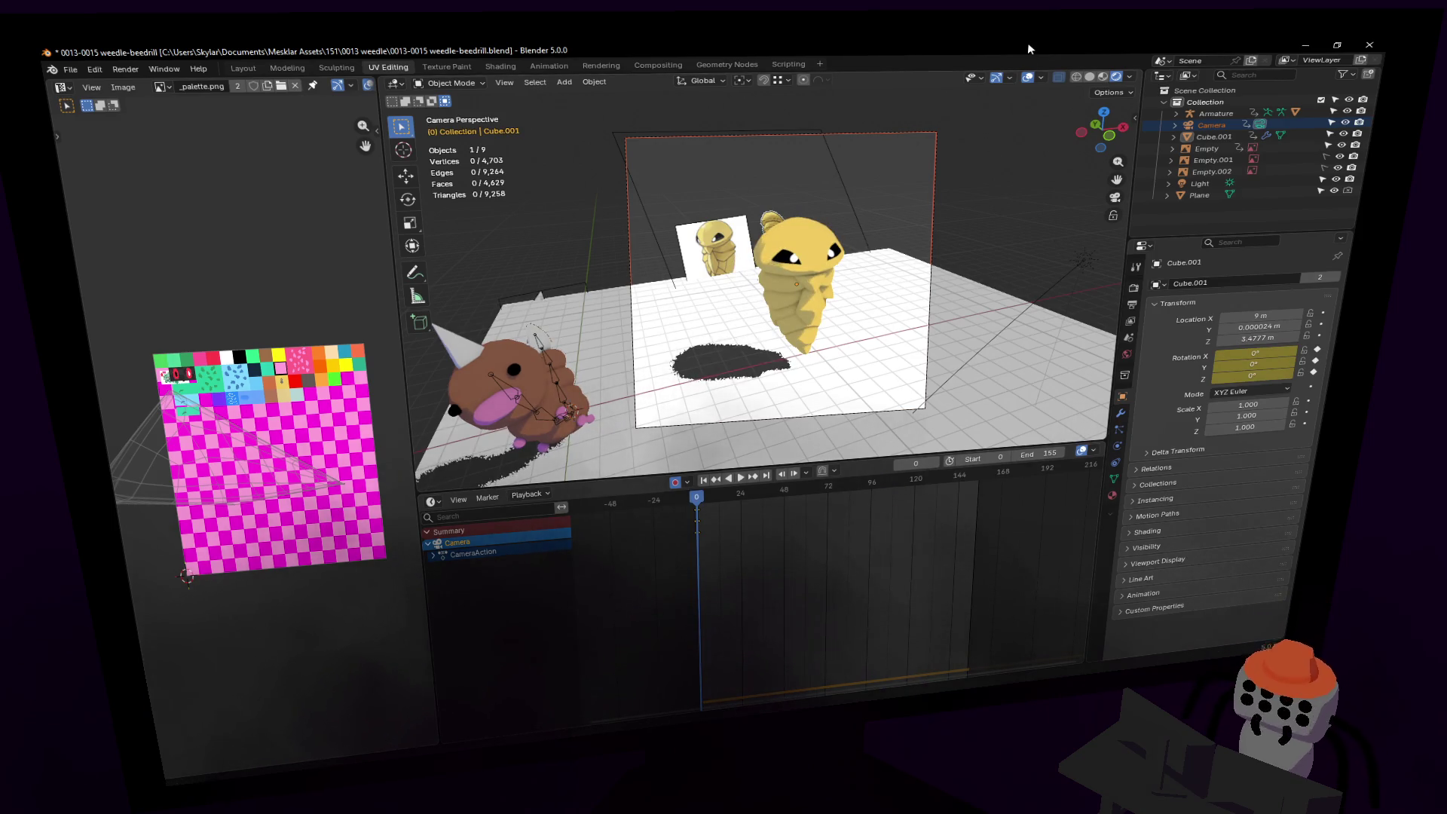
{"action": "left_click", "coordinate": [1132, 287]}
Step: Set the render output path to renders\0014_kakuna, then preview the animation
{"action": "left_click", "coordinate": [1131, 305]}
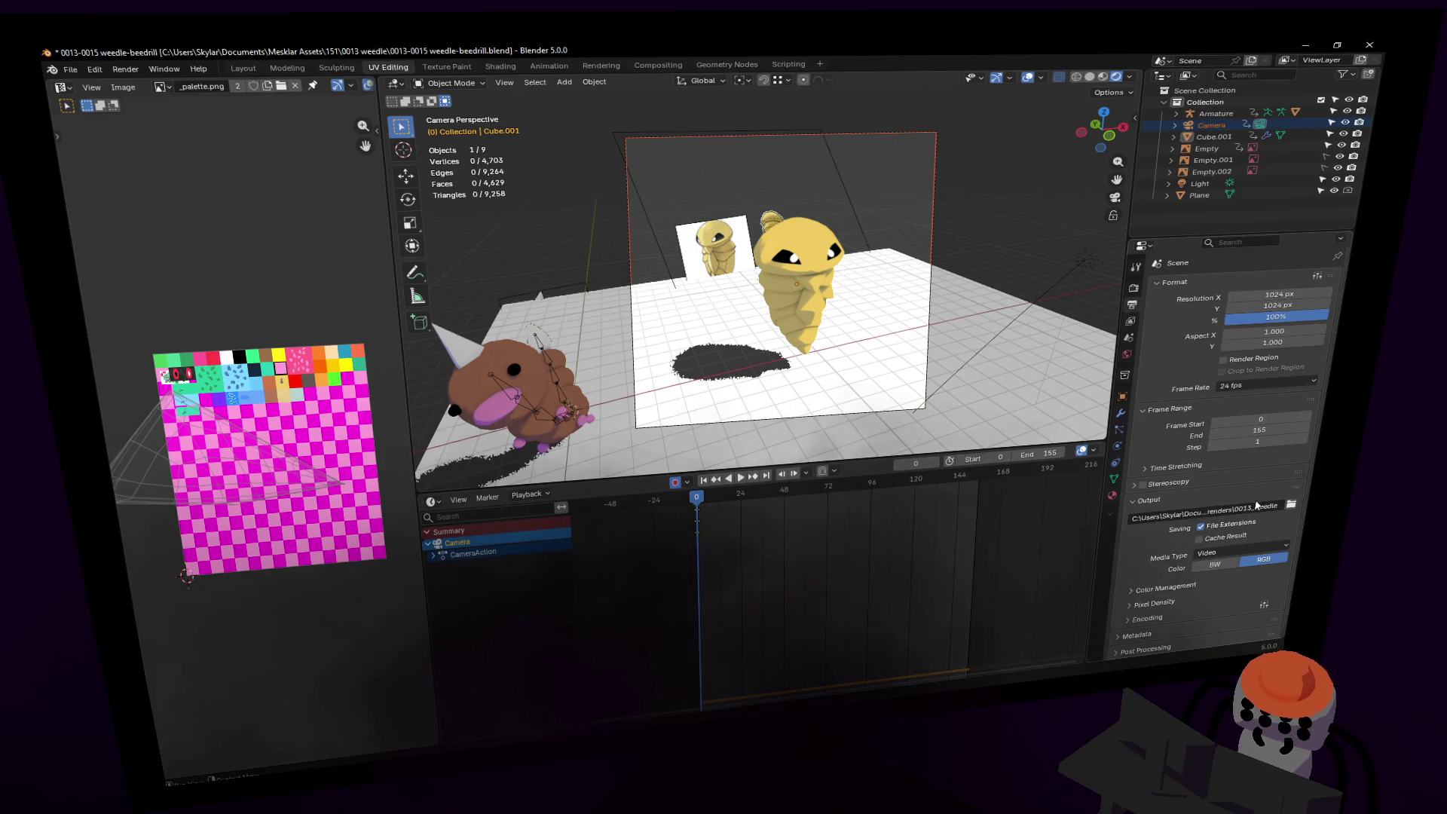
{"action": "left_click", "coordinate": [1256, 505]}
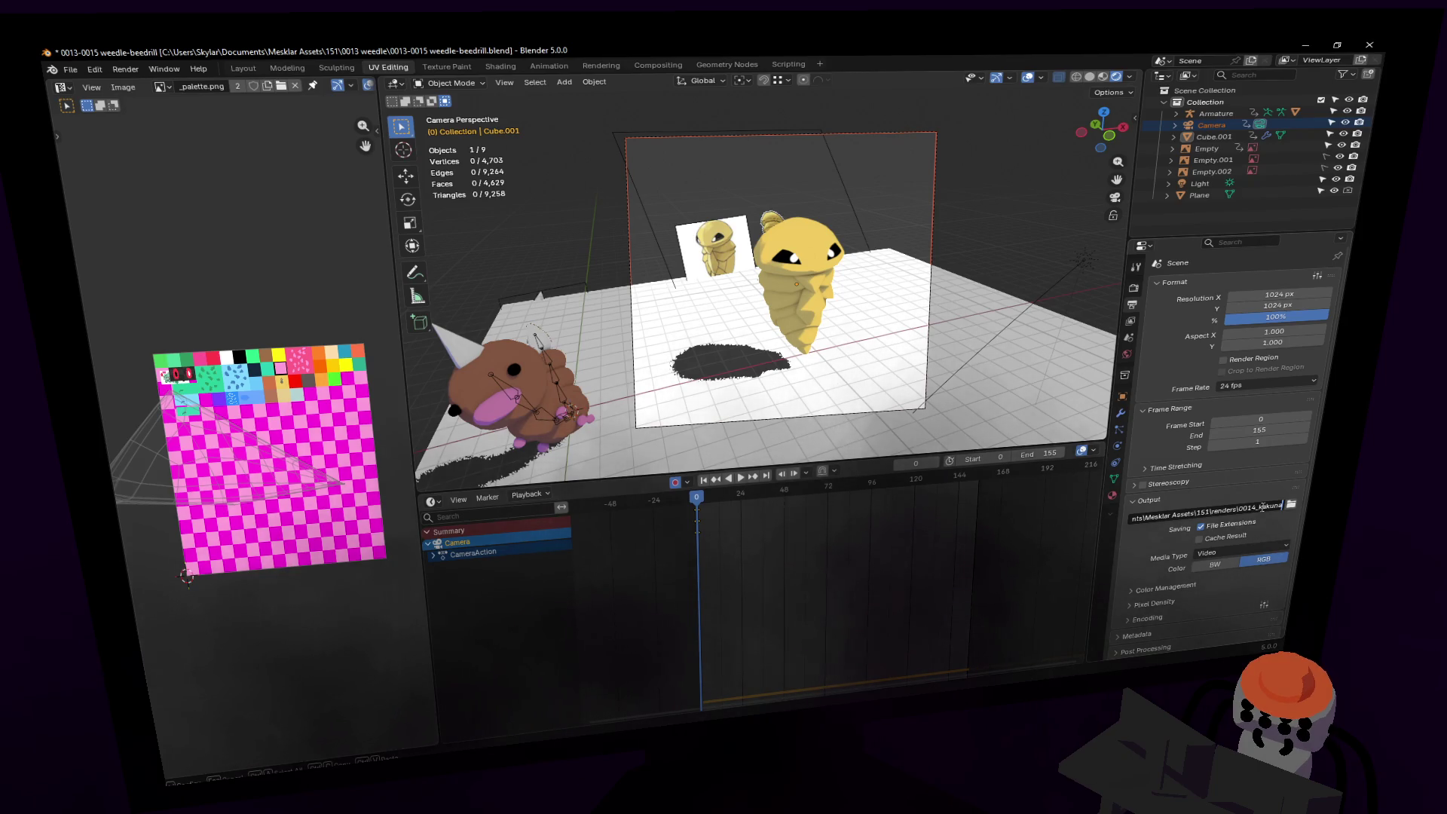
{"action": "key", "text": "Return"}
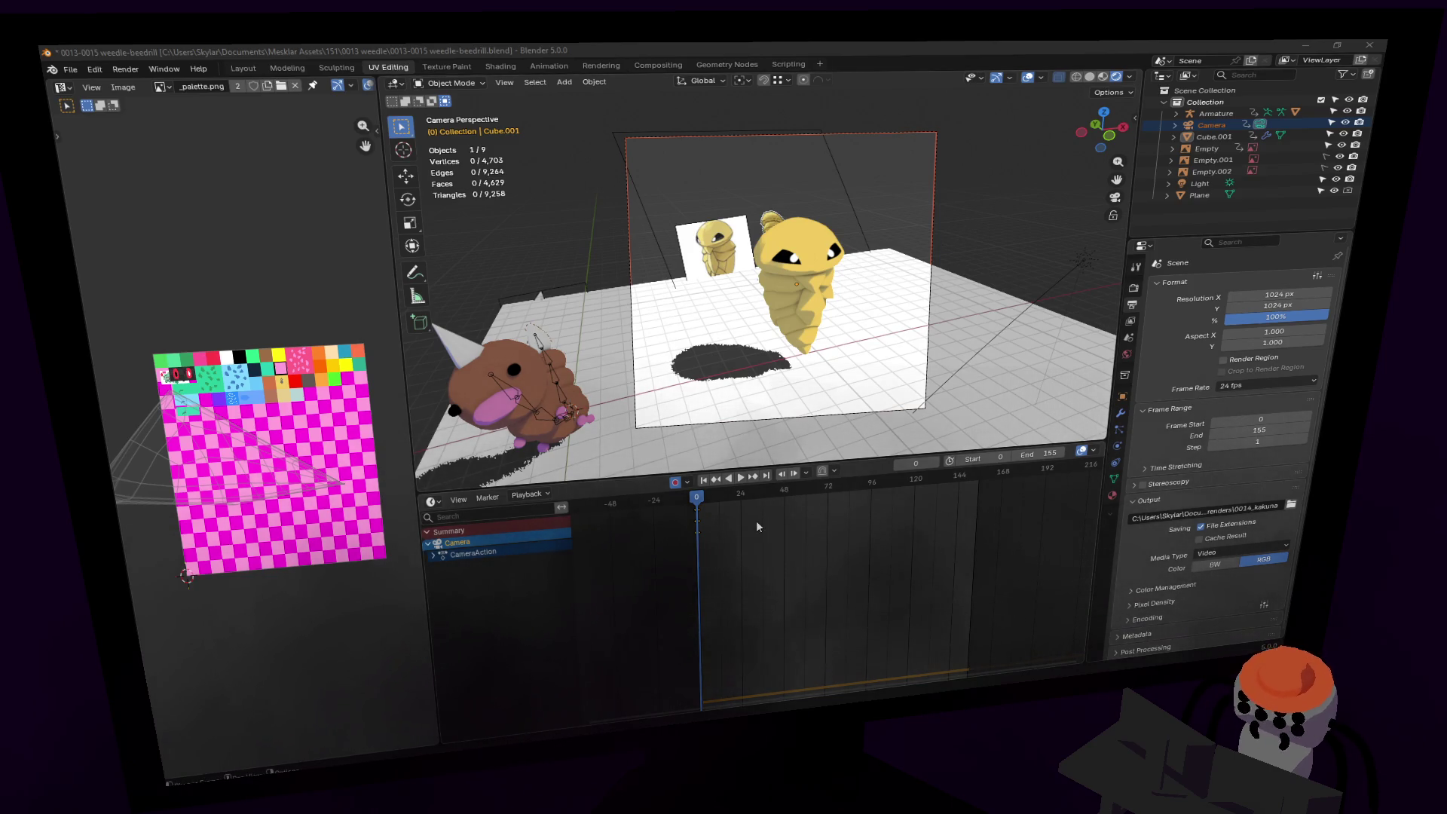
{"action": "left_click", "coordinate": [929, 40]}
{"action": "key", "text": "space"}
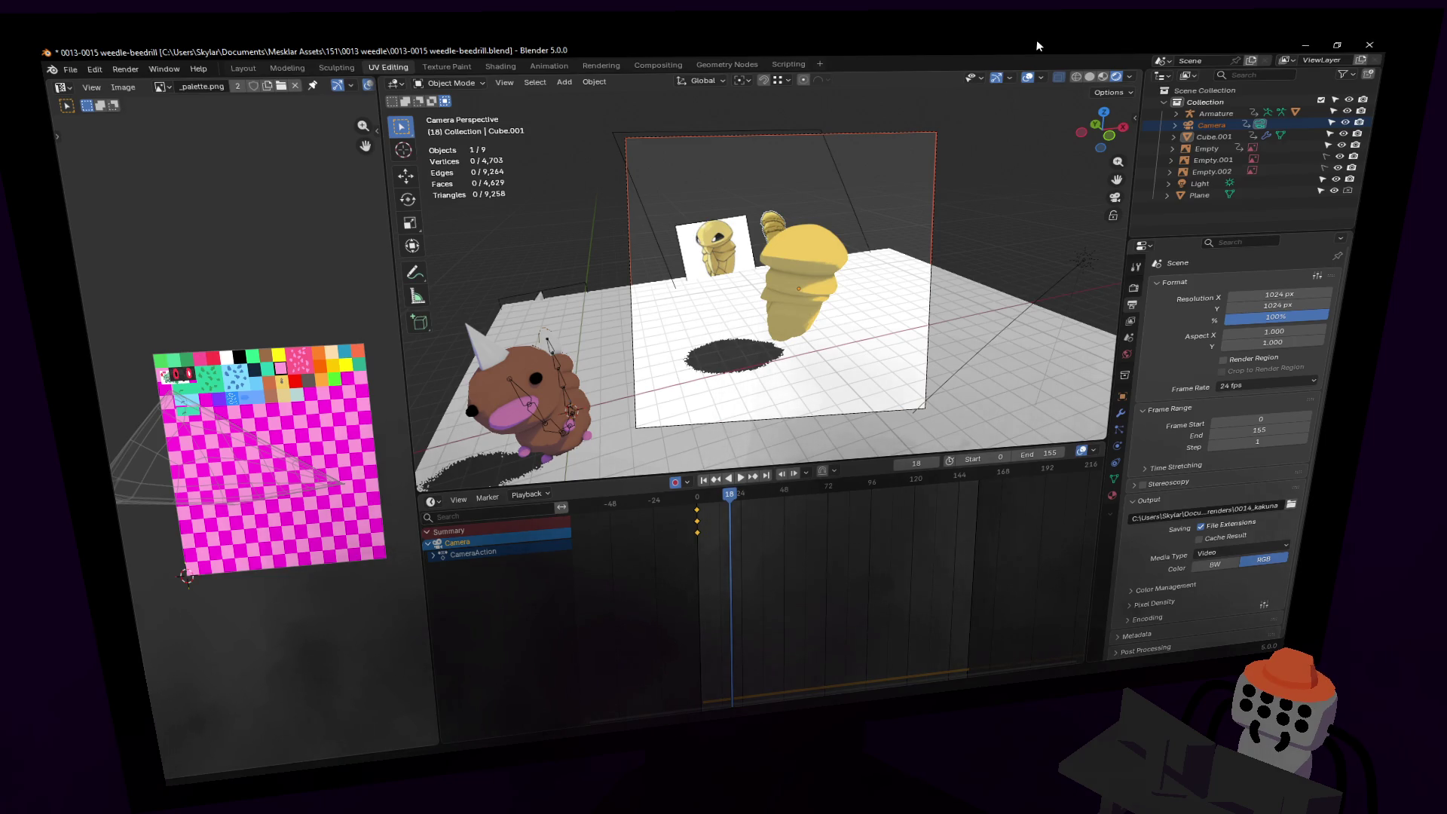
Step: Render the animation to 0014_kakuna0000-0155.mp4, review it in VLC, then close VLC
{"action": "key", "text": "ctrl+F12"}
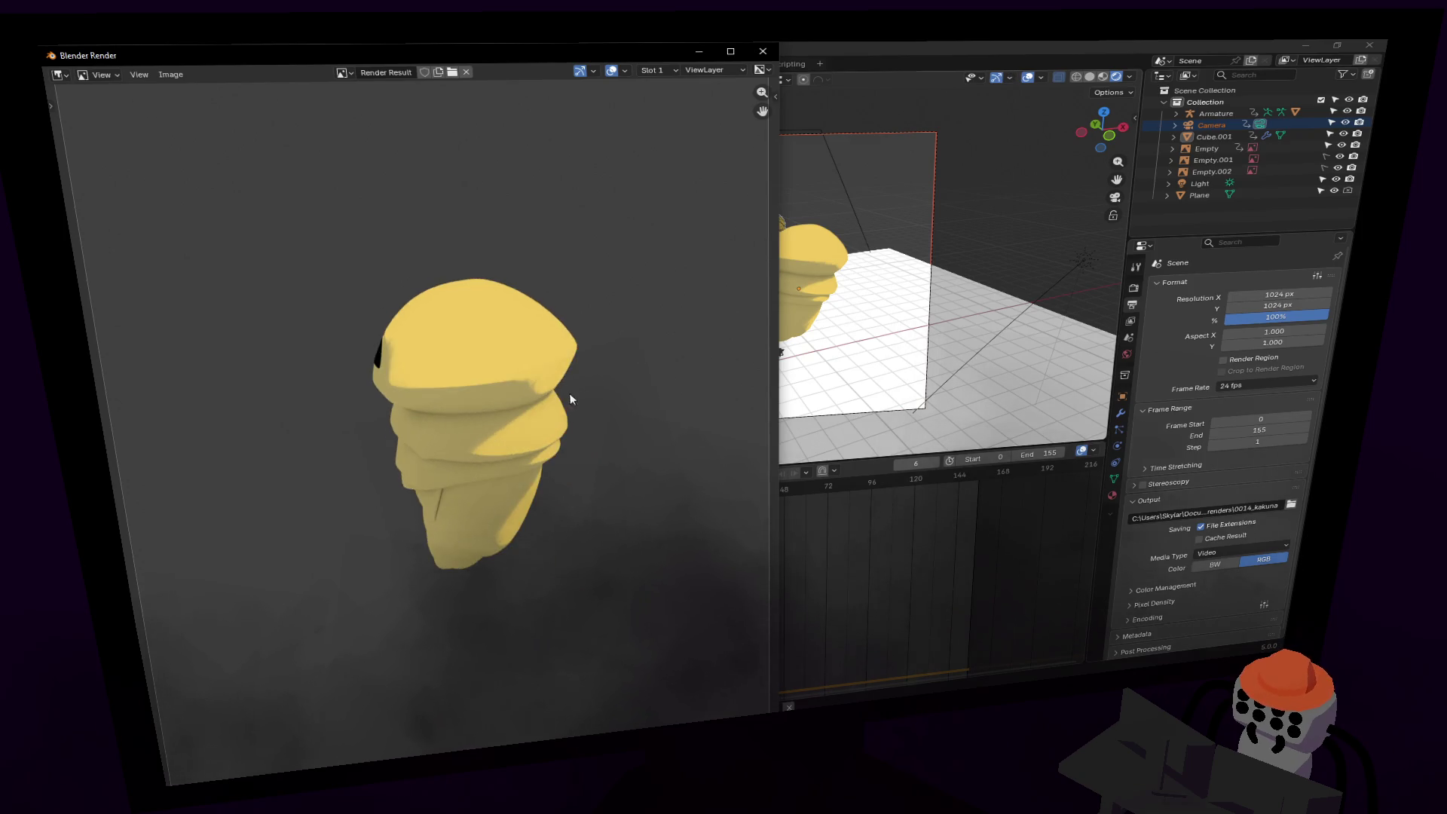
{"action": "left_click", "coordinate": [1023, 41]}
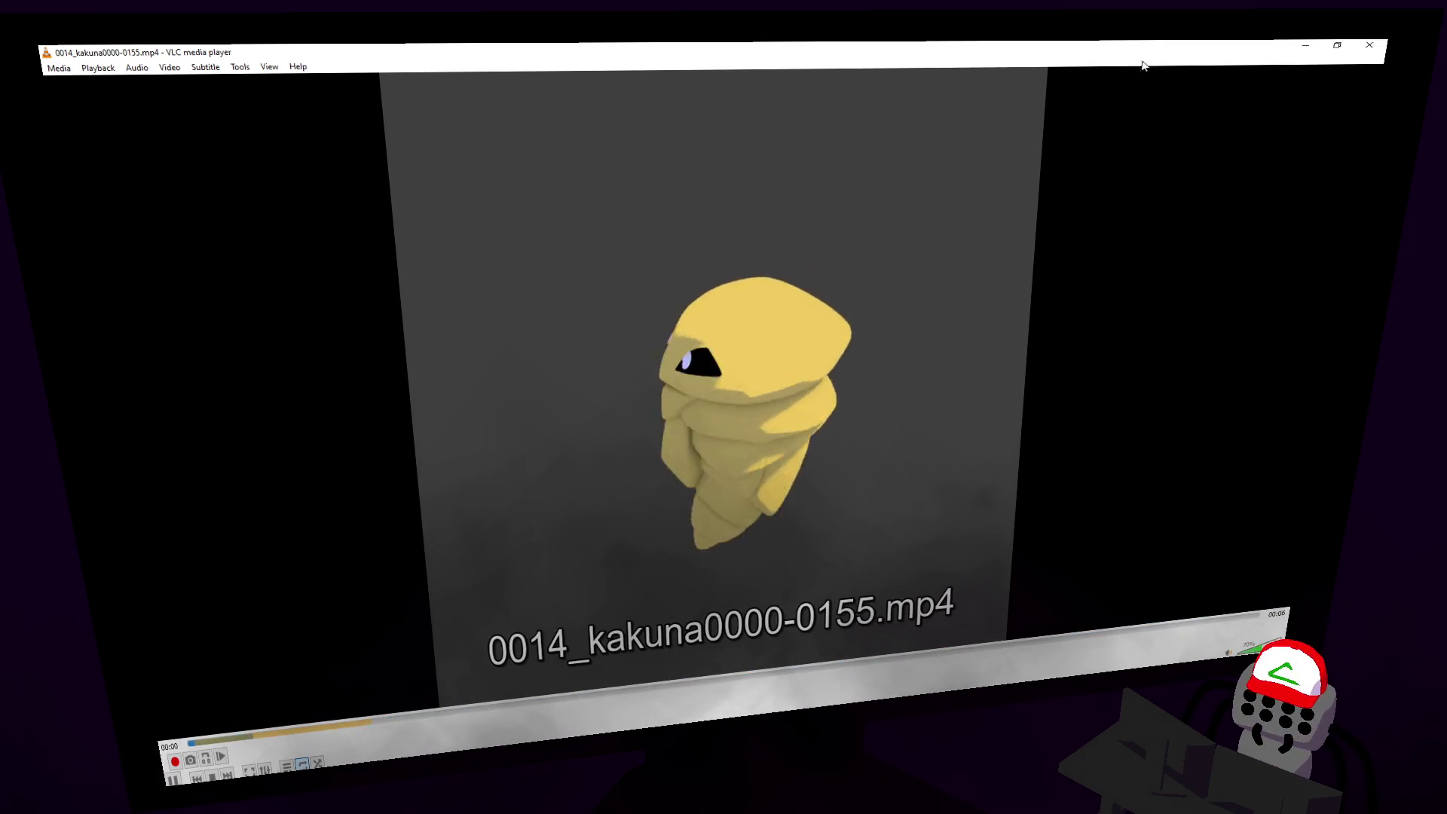
{"action": "left_click", "coordinate": [1369, 46]}
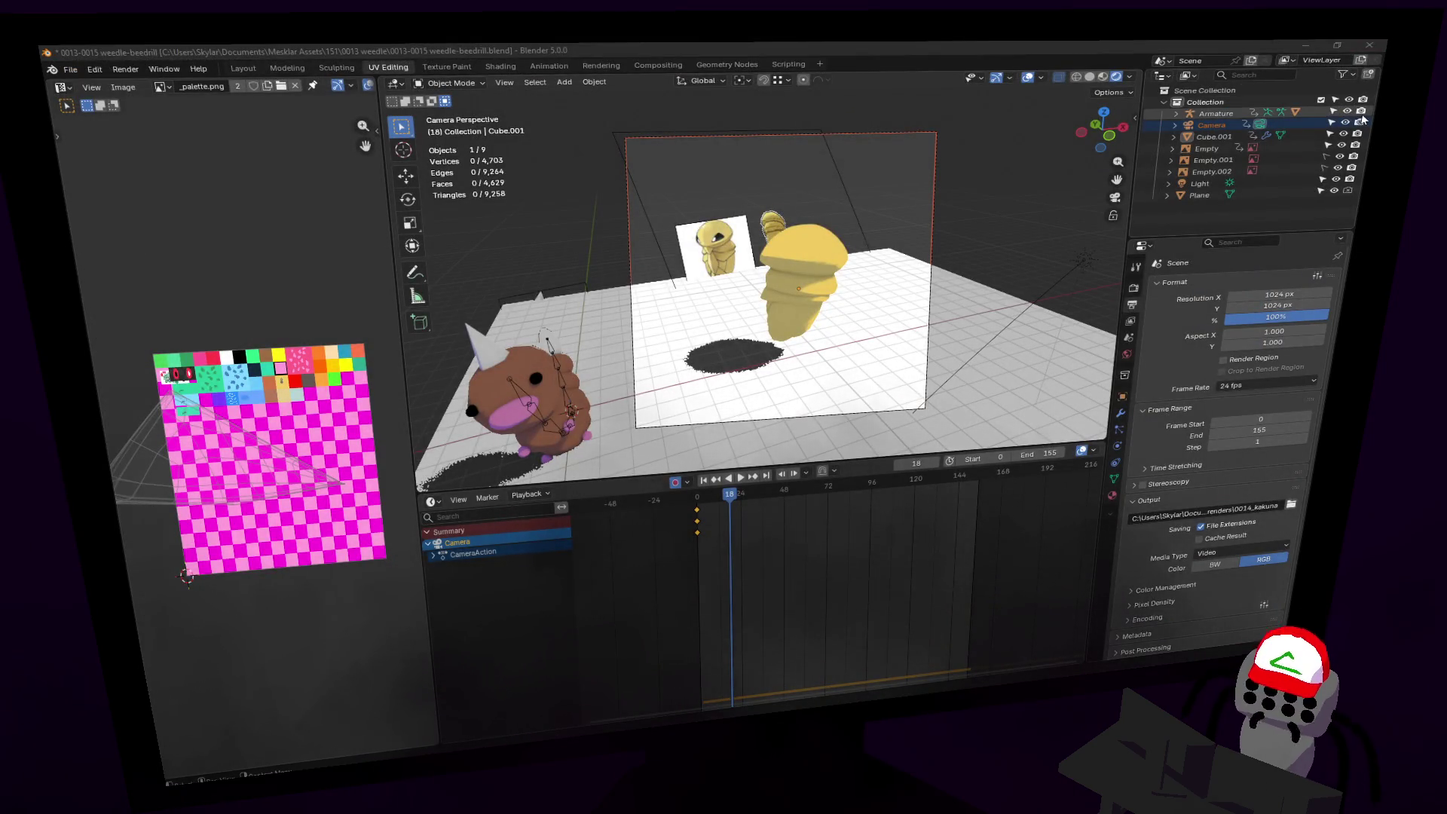
Step: Expand the Armature, select the Weedle Cube mesh, and save the weedle-beedrill project
{"action": "left_click", "coordinate": [1177, 113]}
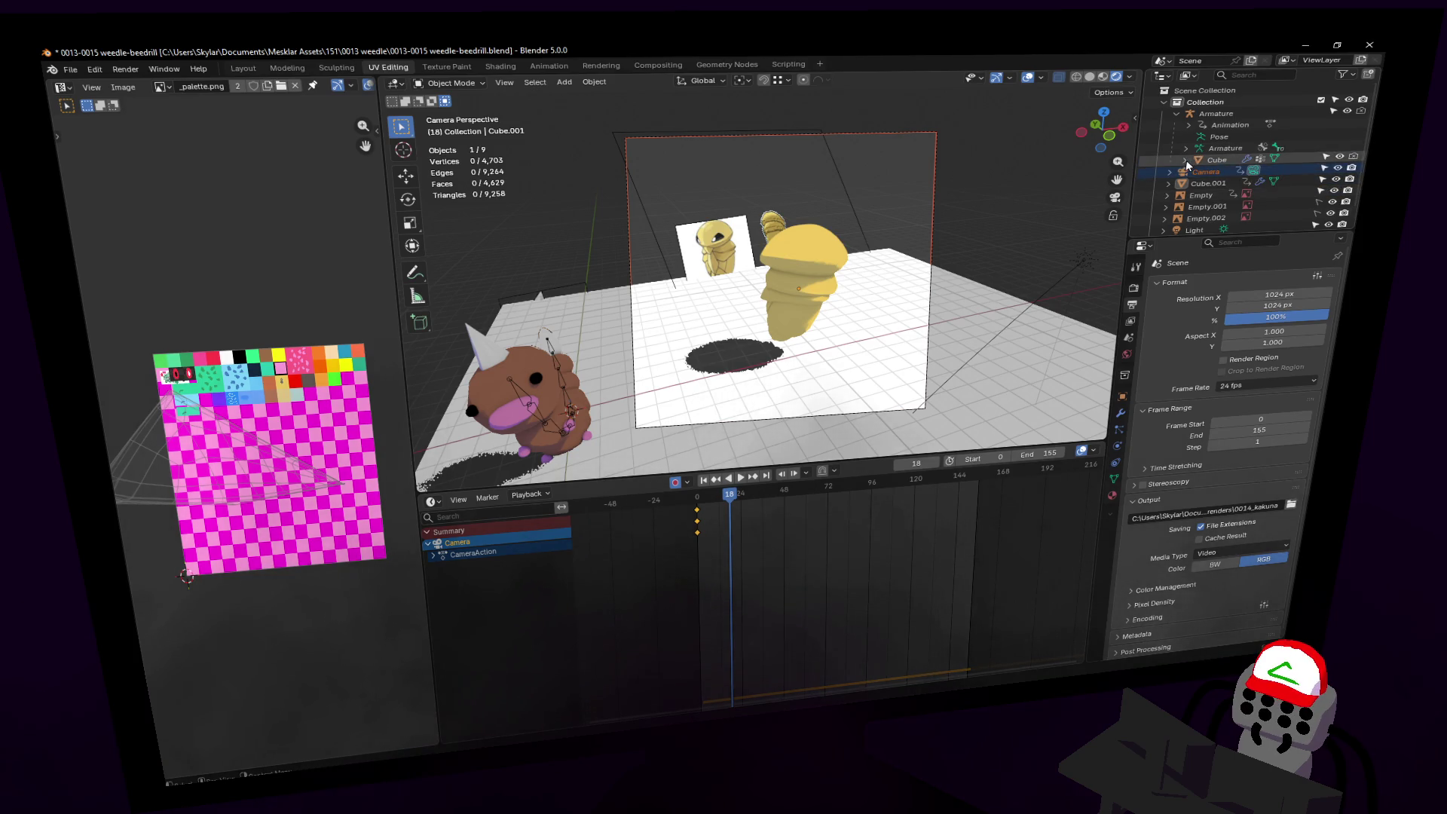
{"action": "left_click", "coordinate": [499, 369]}
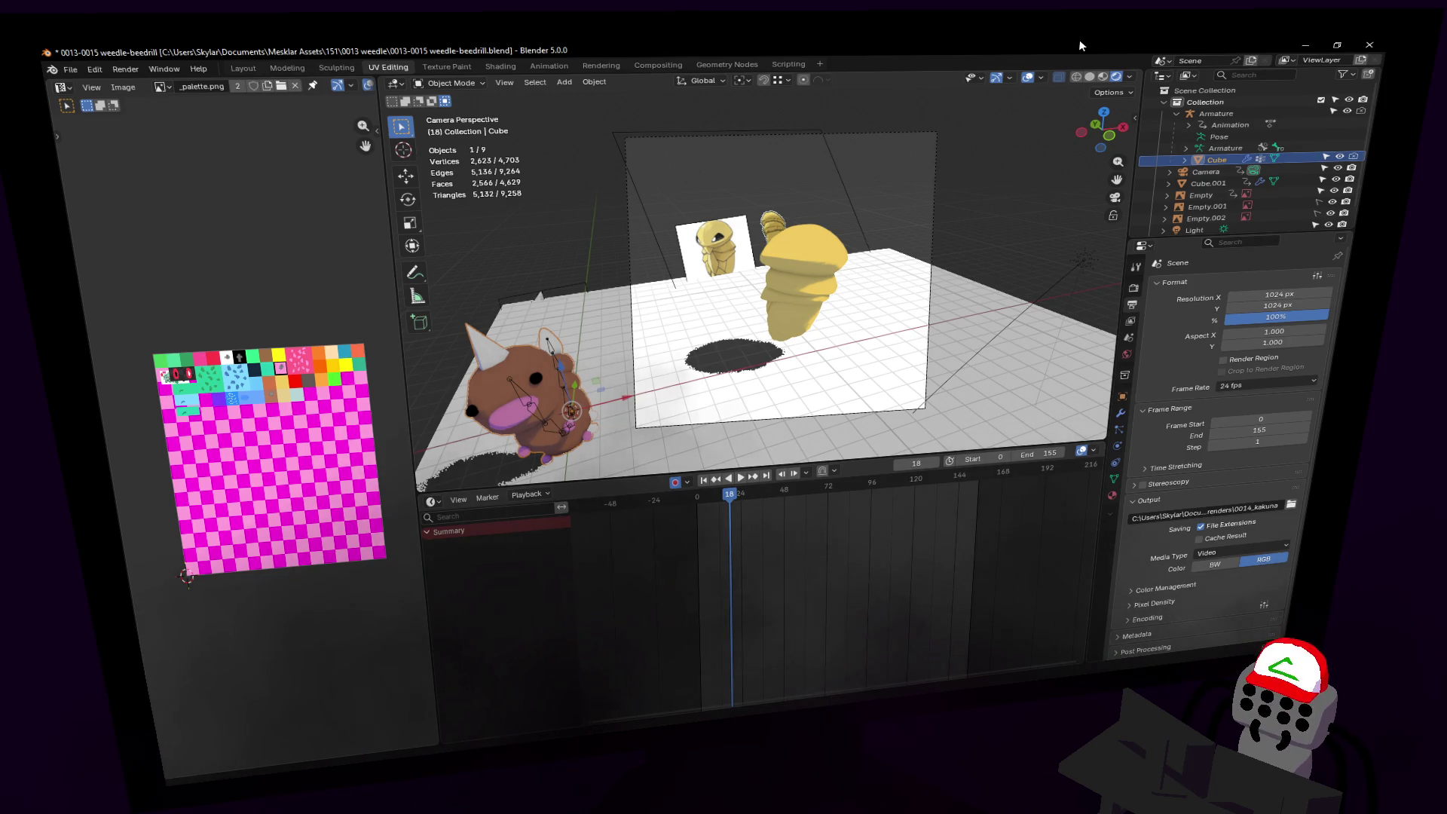
{"action": "key", "text": "ctrl+s"}
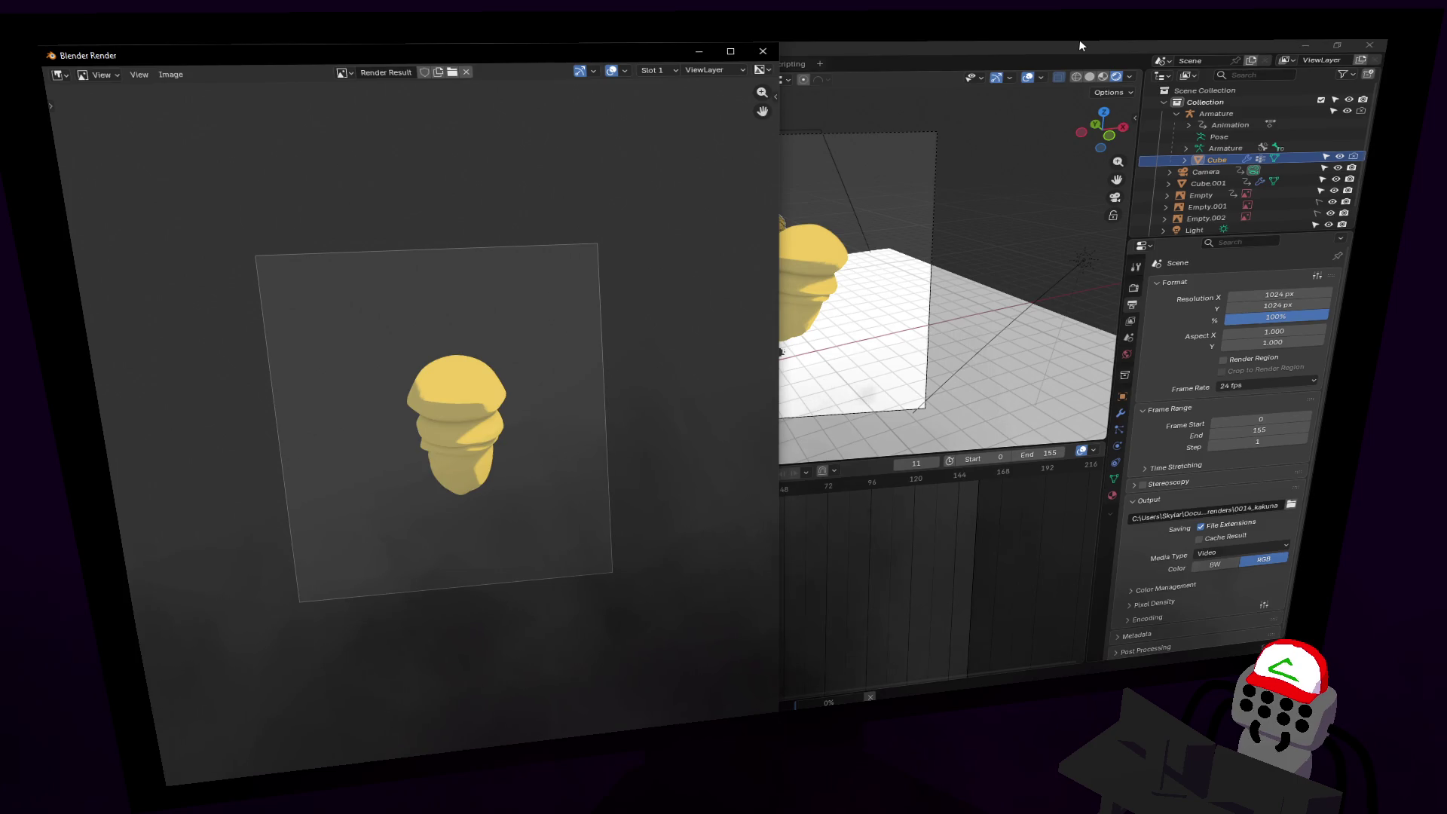
Step: Bring the main Blender window forward while the Kakuna animation finishes rendering
{"action": "left_click", "coordinate": [1079, 45]}
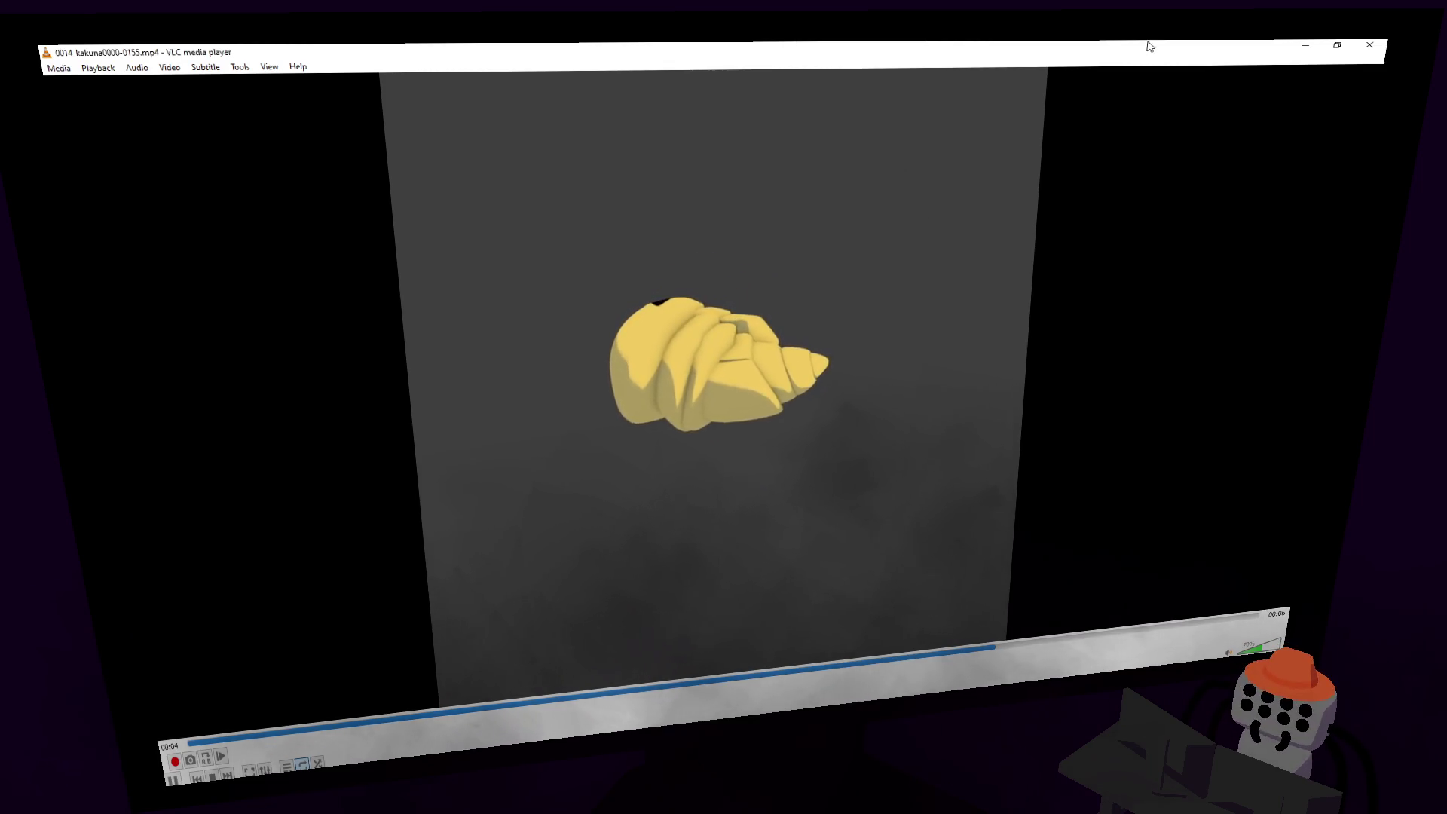
Step: Close the VLC player window to return to the Blender scene
{"action": "left_click", "coordinate": [1369, 45]}
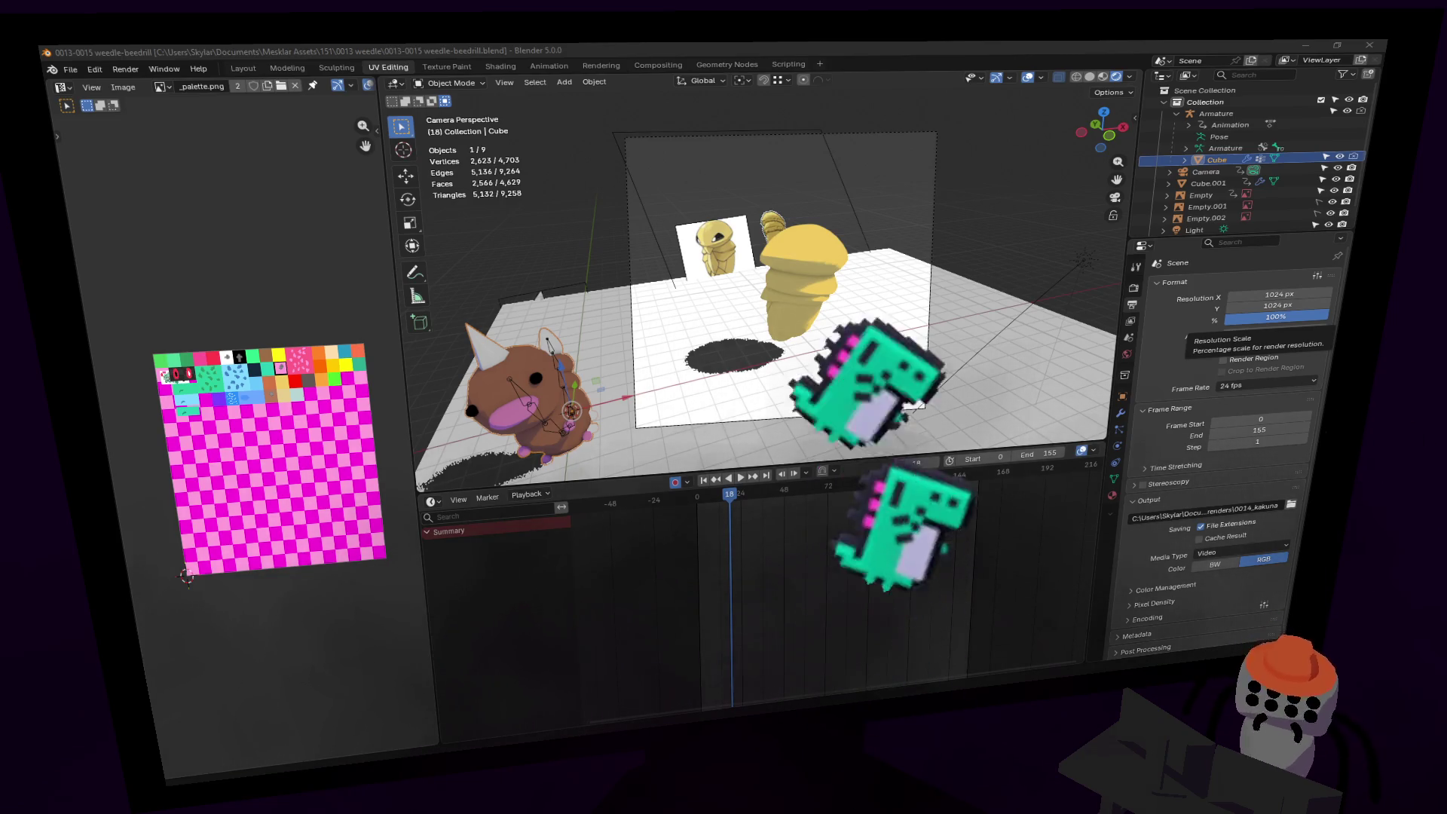
Step: Play Kakuna's tumble in the viewport, then stop and return to frame 0
{"action": "key", "text": "space"}
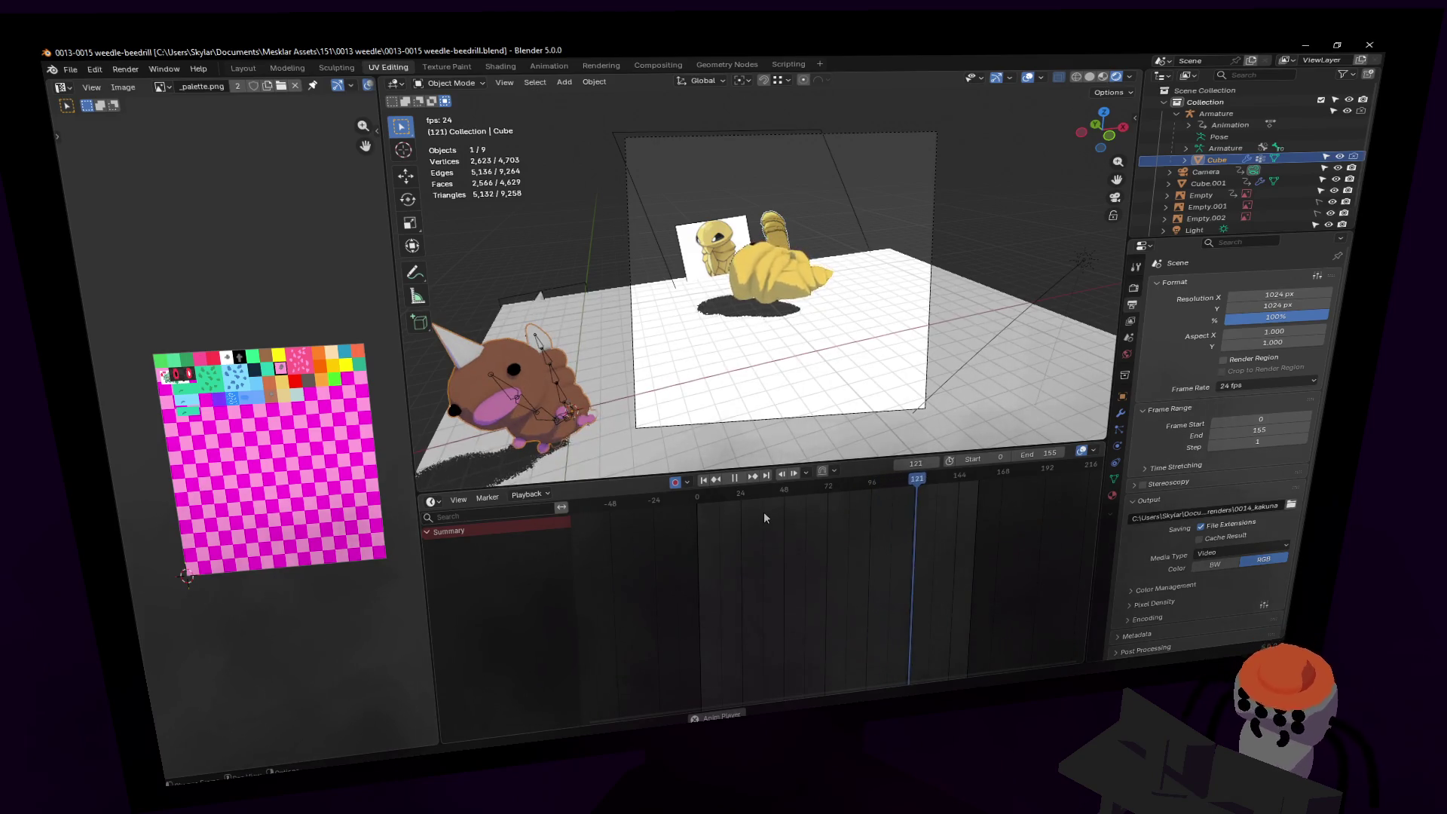
{"action": "key", "text": "Escape"}
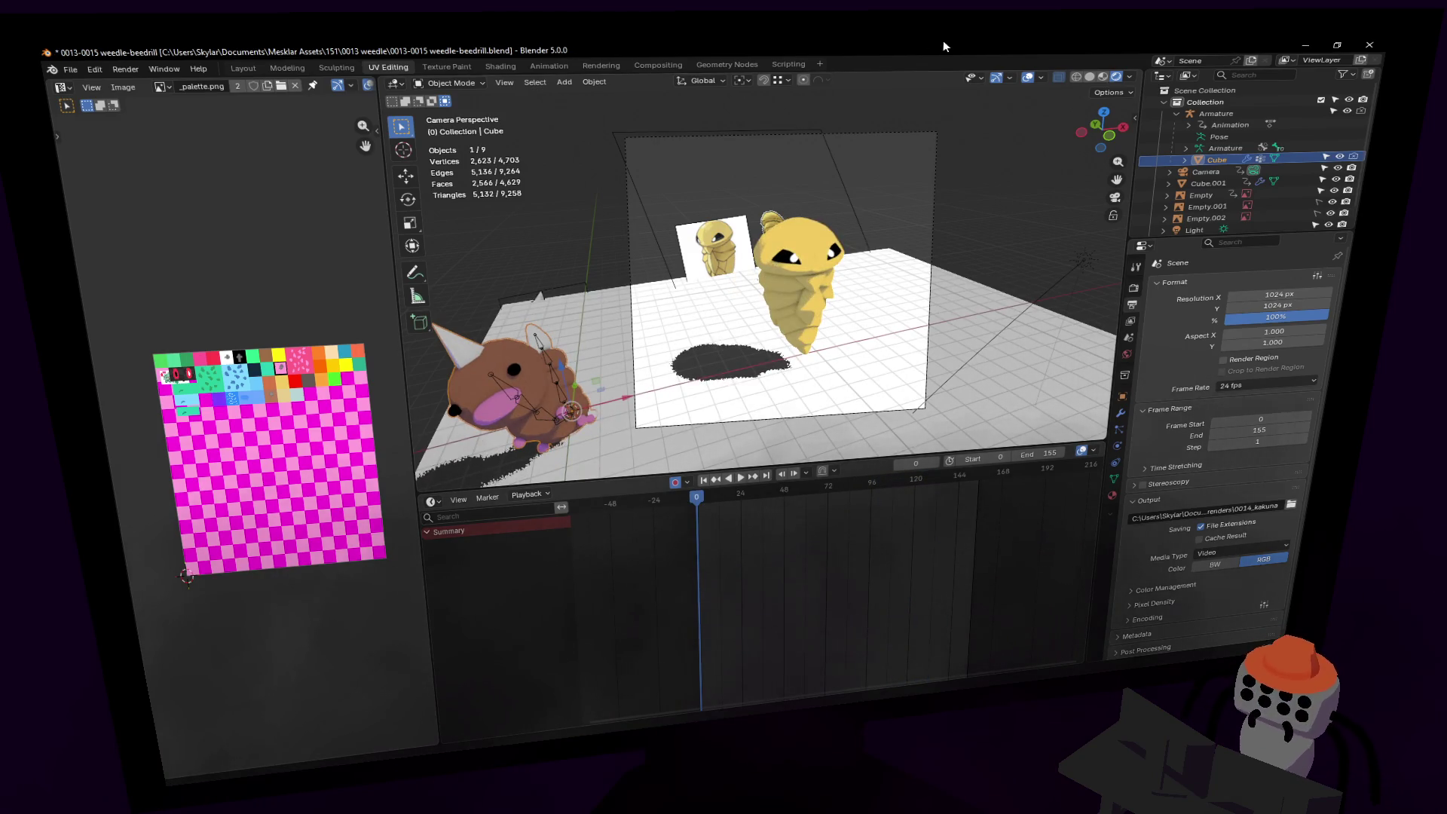